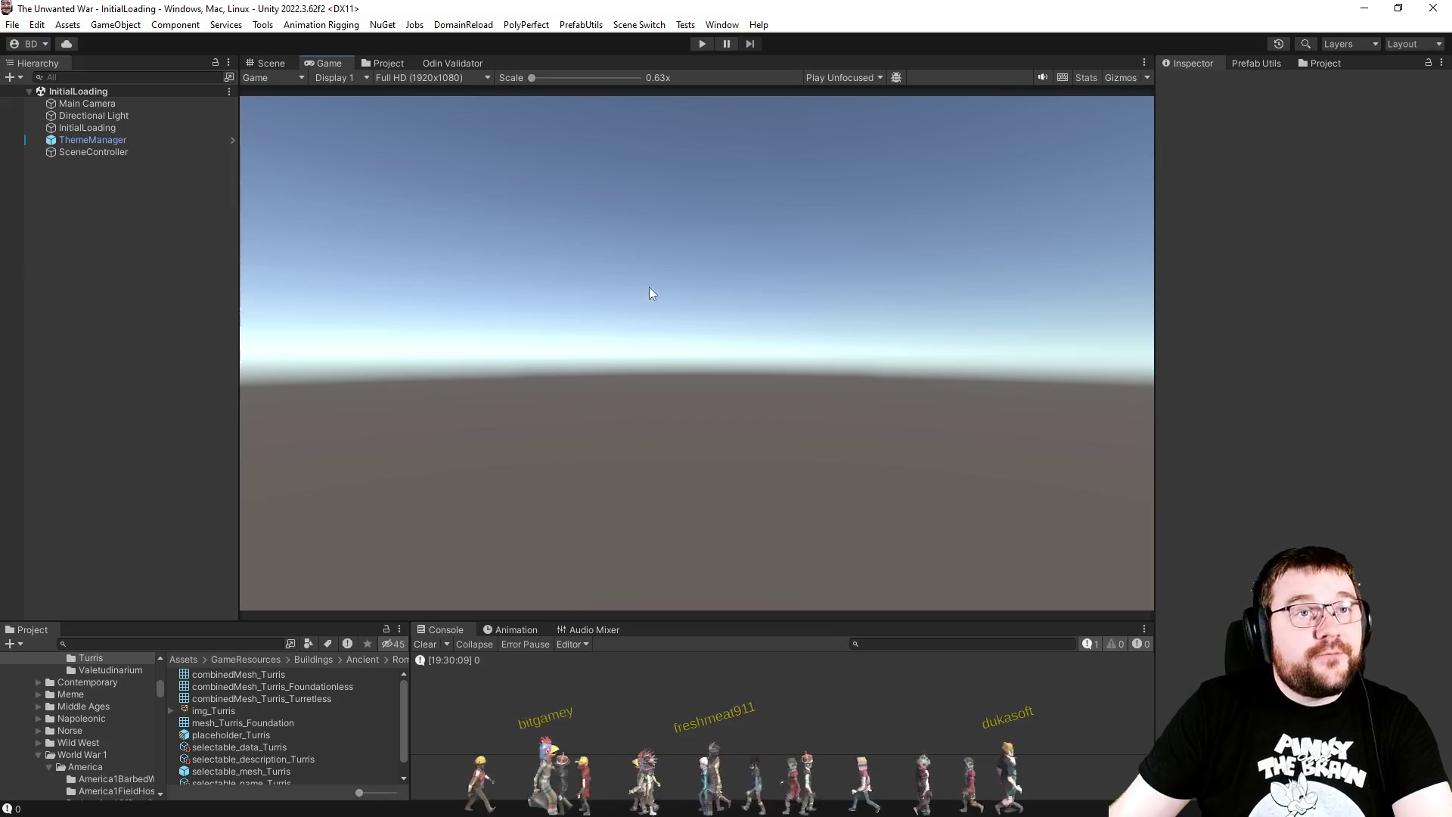
Step: Load MainLogicScene via Scene Switch and tilt the Scene view camera up toward its UI panels
click(649, 30)
click(684, 240)
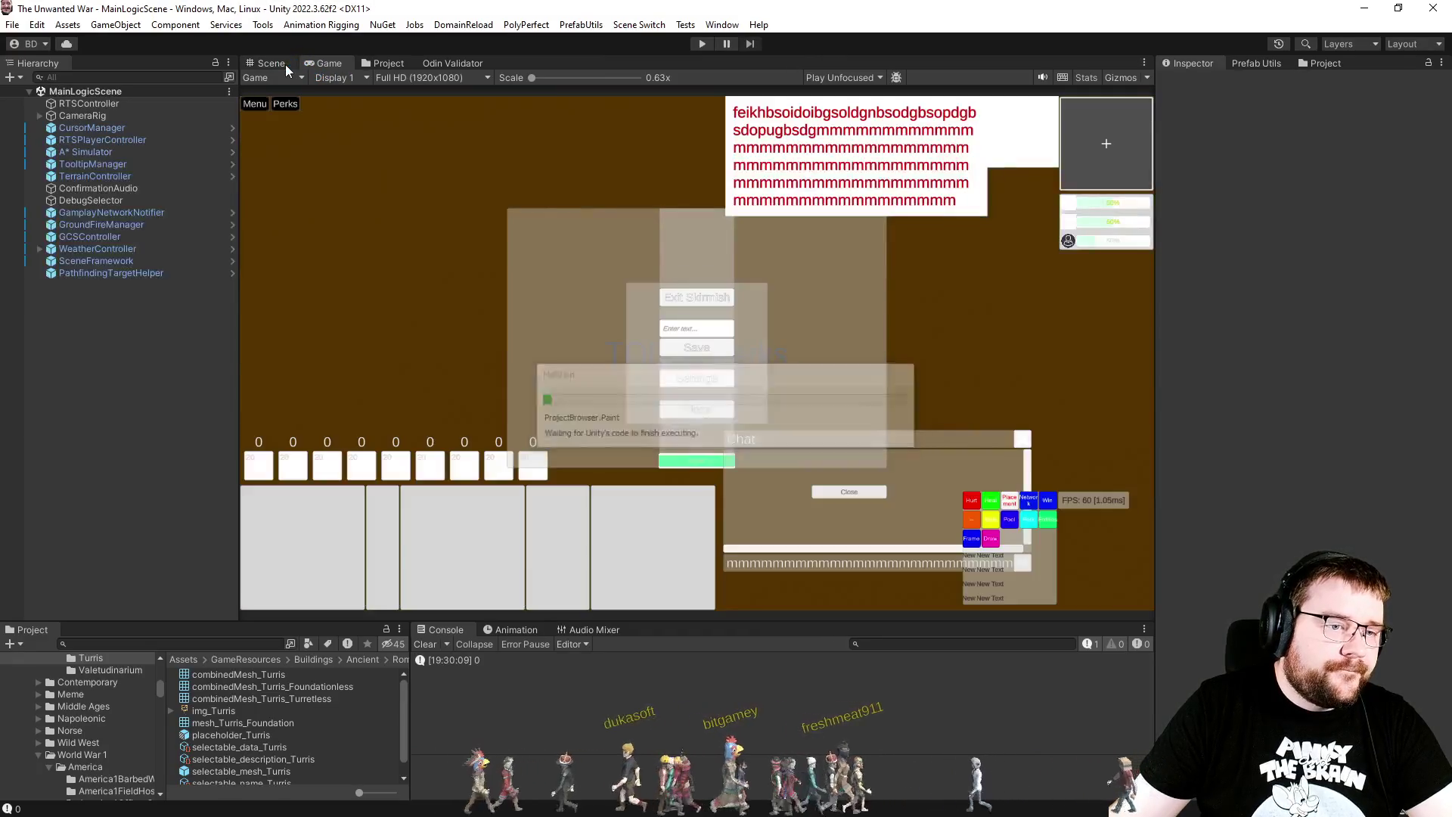
click(285, 65)
mouse_move(442, 299)
mouse_down()
mouse_move(337, 153)
mouse_move(472, 74)
mouse_move(632, 119)
mouse_move(770, 125)
mouse_move(464, 133)
mouse_move(388, 195)
mouse_up()
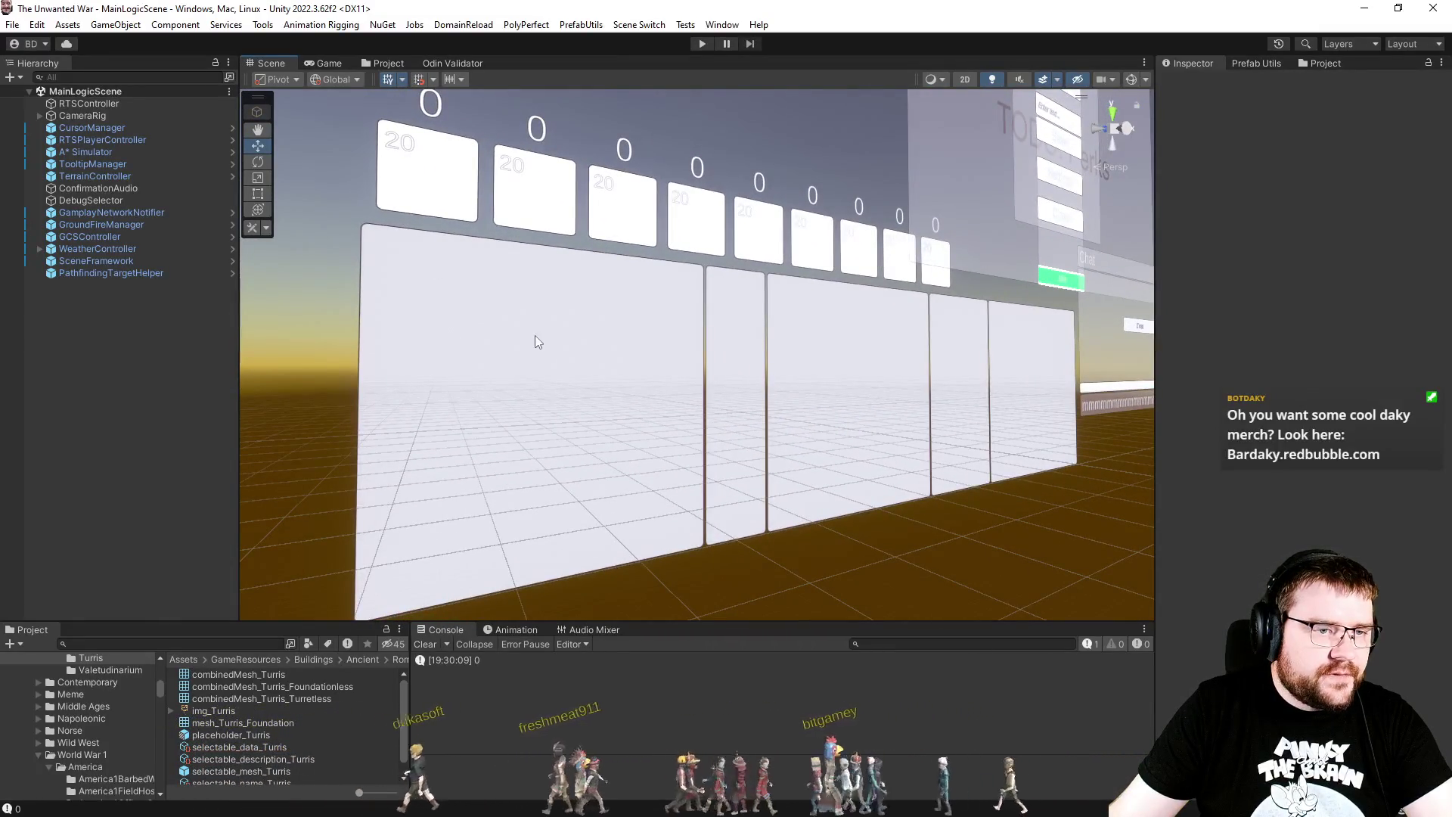
Step: Open the pf_SelectedInfo prefab from the Project folders and orbit the Scene view around its panel
click(393, 63)
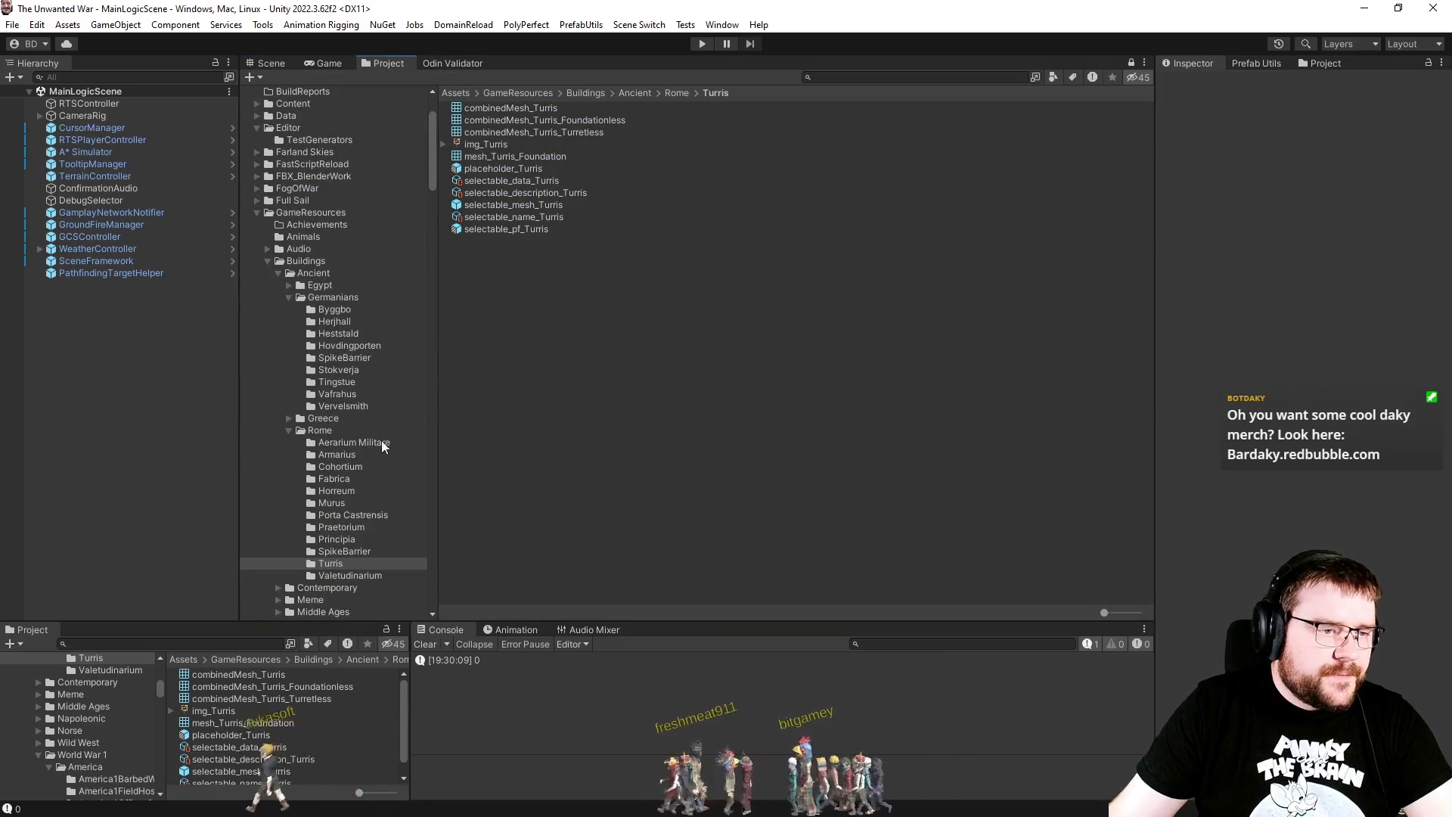
click(258, 214)
scroll(289, 465, down, 5)
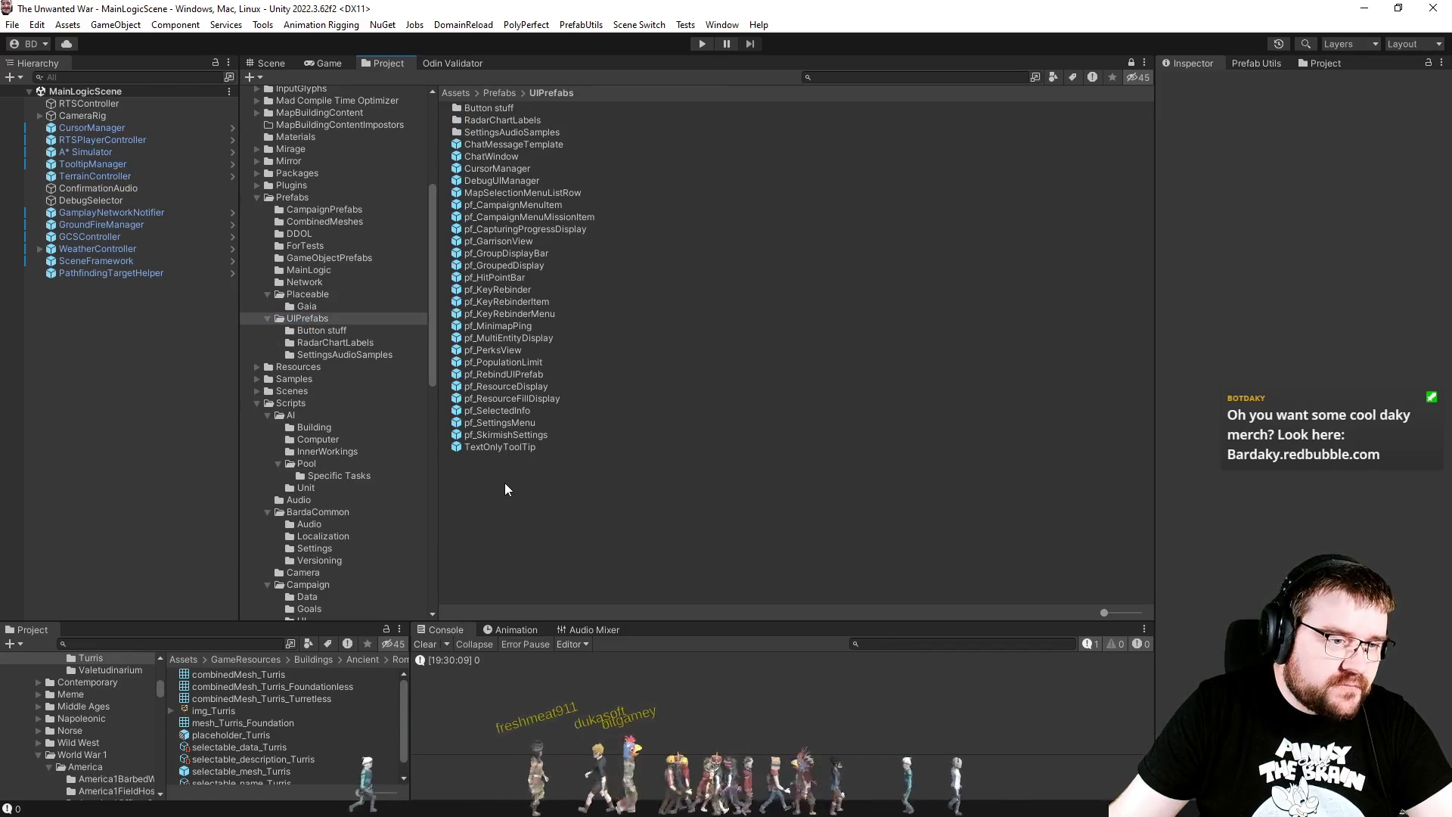
double_click(519, 410)
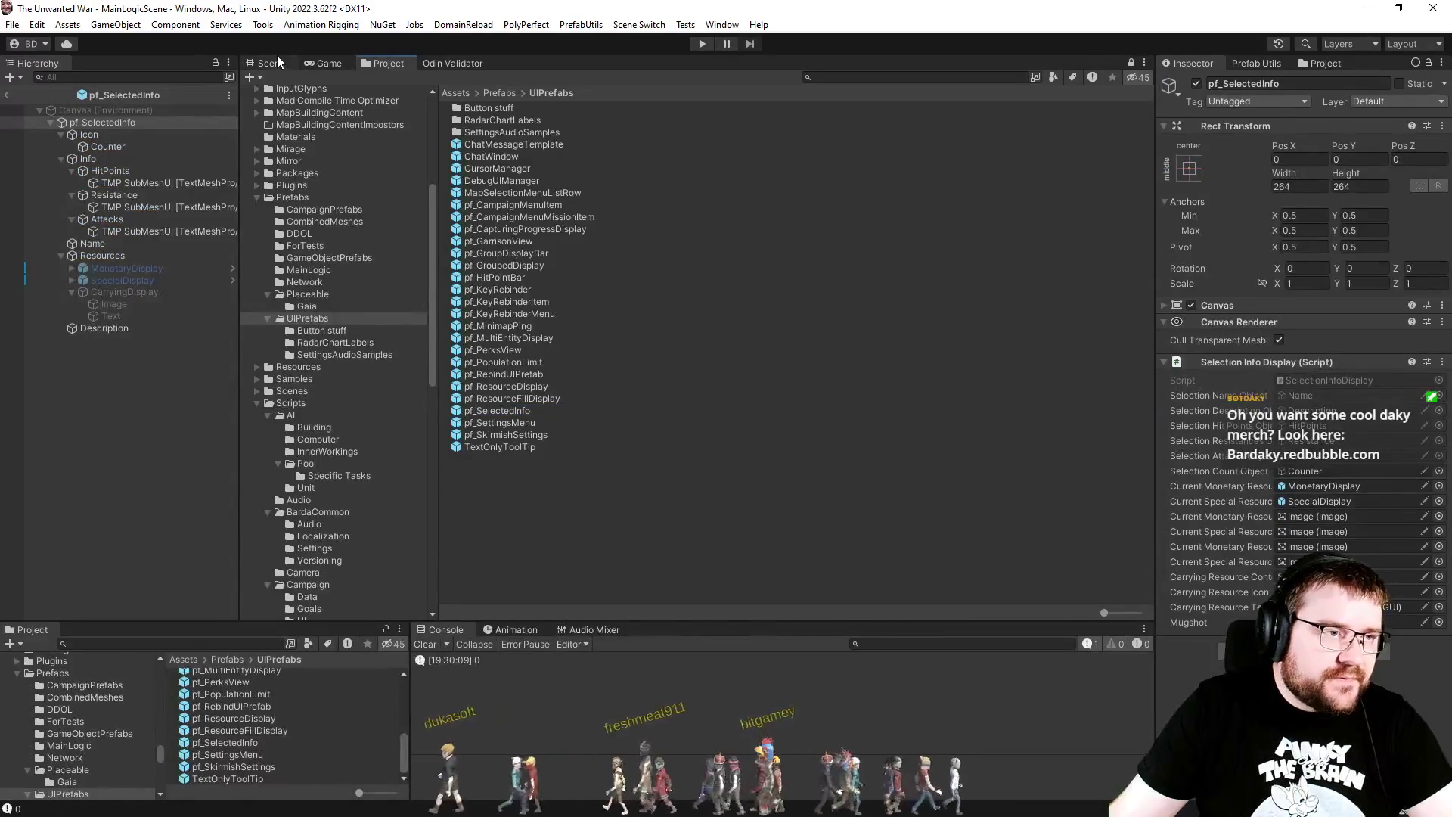
click(274, 64)
drag(870, 265, 757, 256)
Step: Inspect the Attacks text's sub-mesh, then select the prefab root and ping its SelectionInfoDisplay script
click(681, 423)
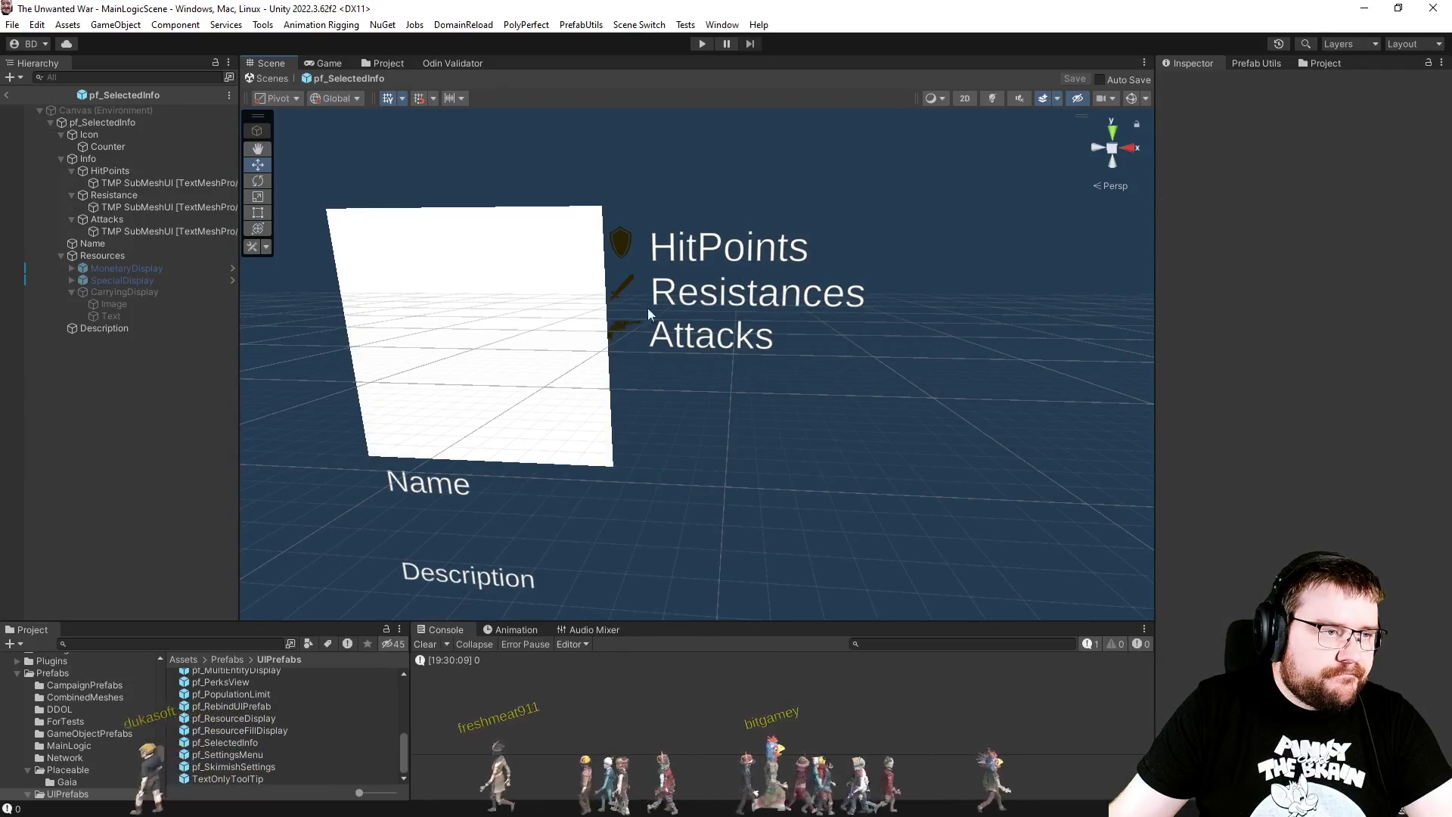
click(116, 232)
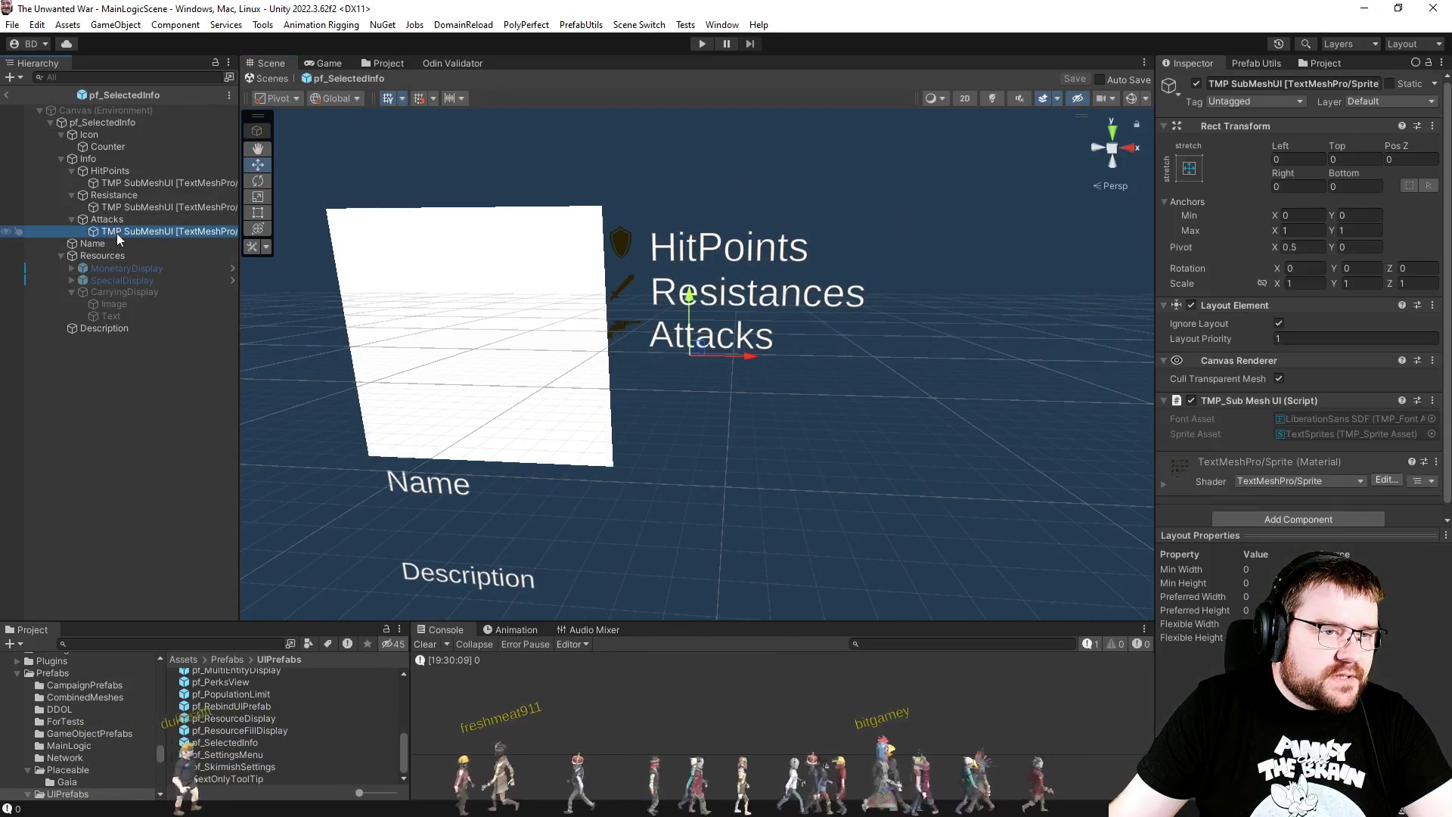
click(1262, 530)
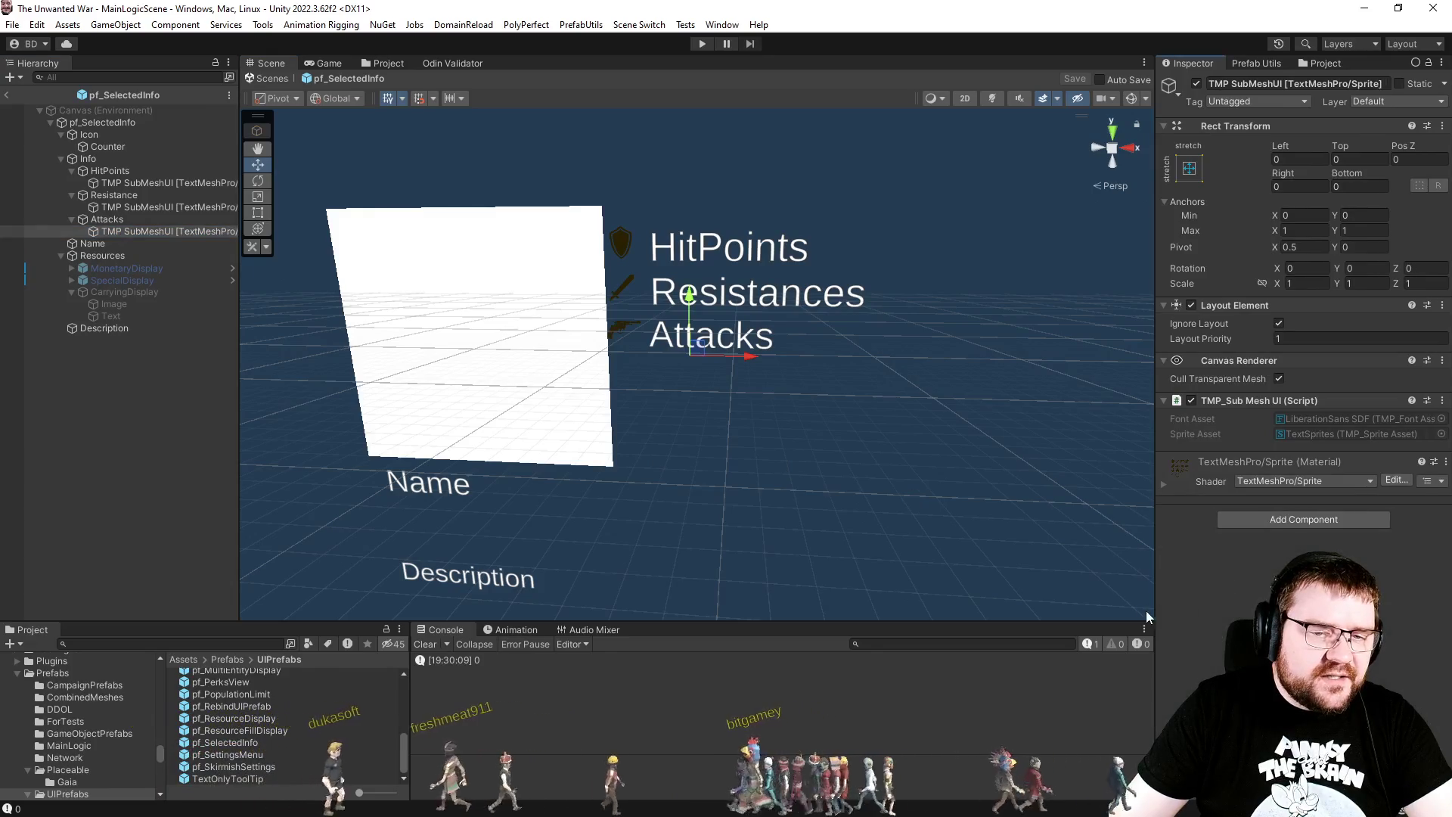
click(143, 123)
click(1325, 377)
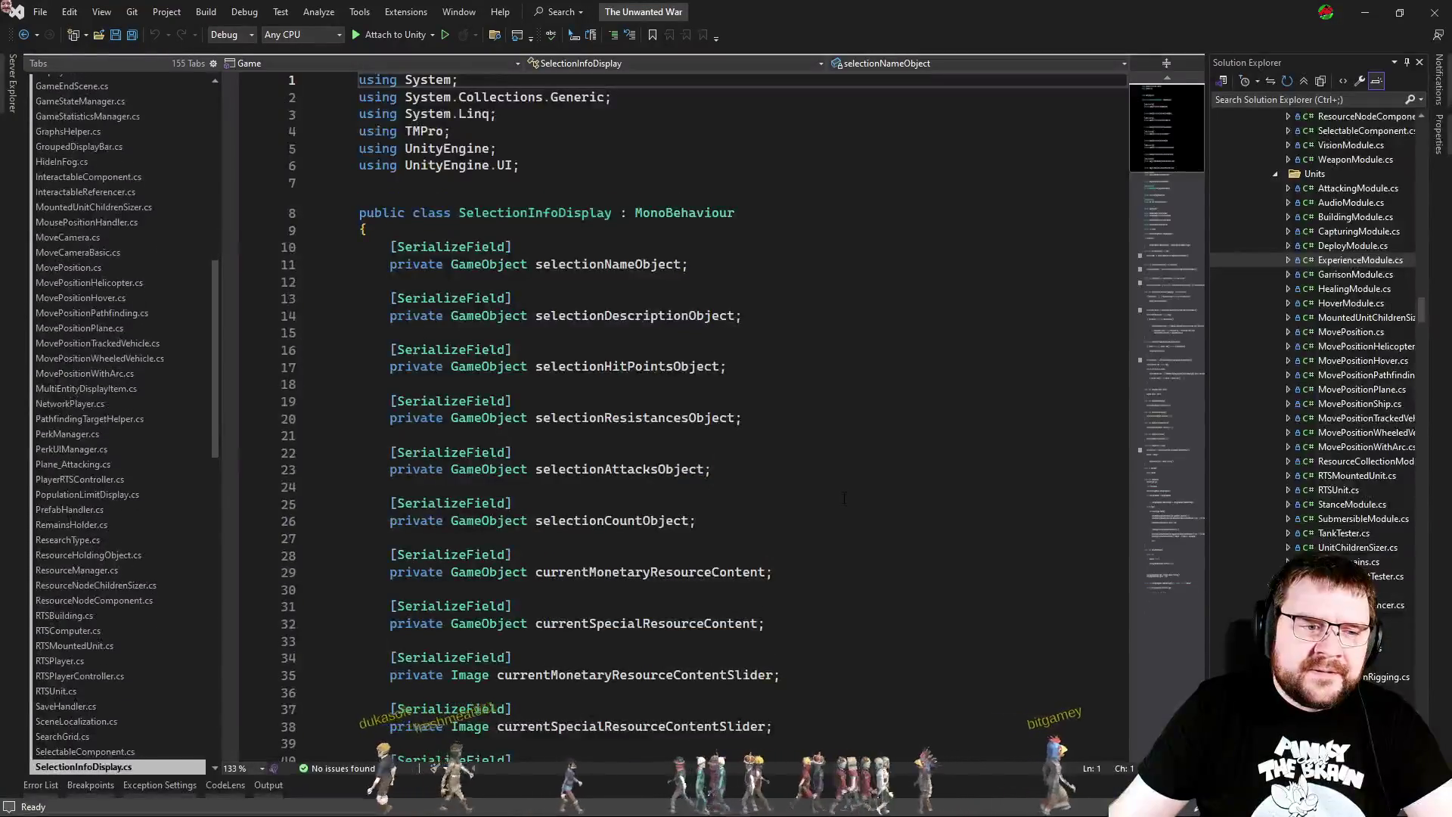
Step: Review SetResistances around lines 102–109 in SelectionInfoDisplay.cs, then return to Unity and exit the prefab
scroll(832, 481, down, 11)
scroll(833, 482, down, 12)
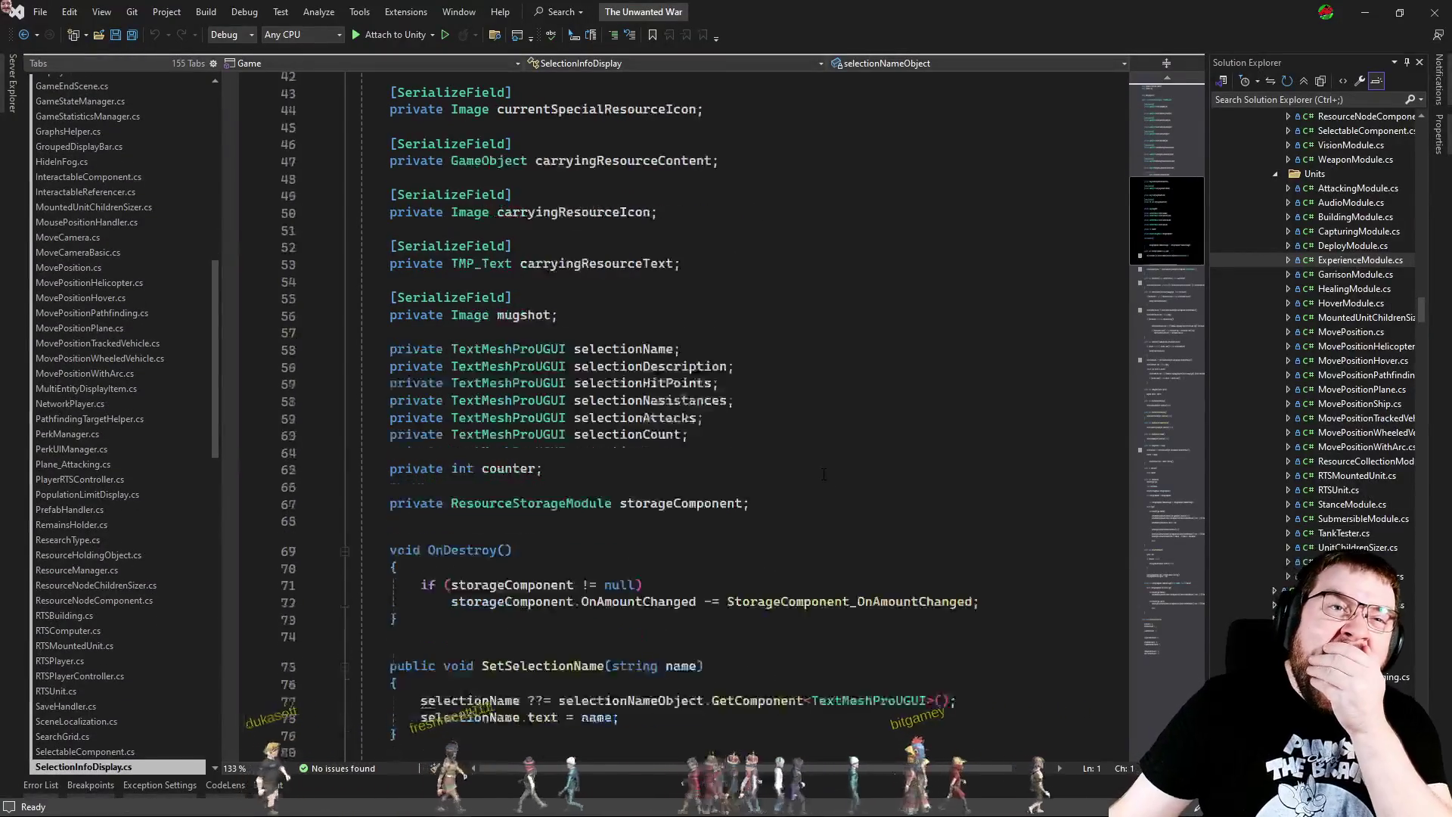
scroll(818, 473, down, 6)
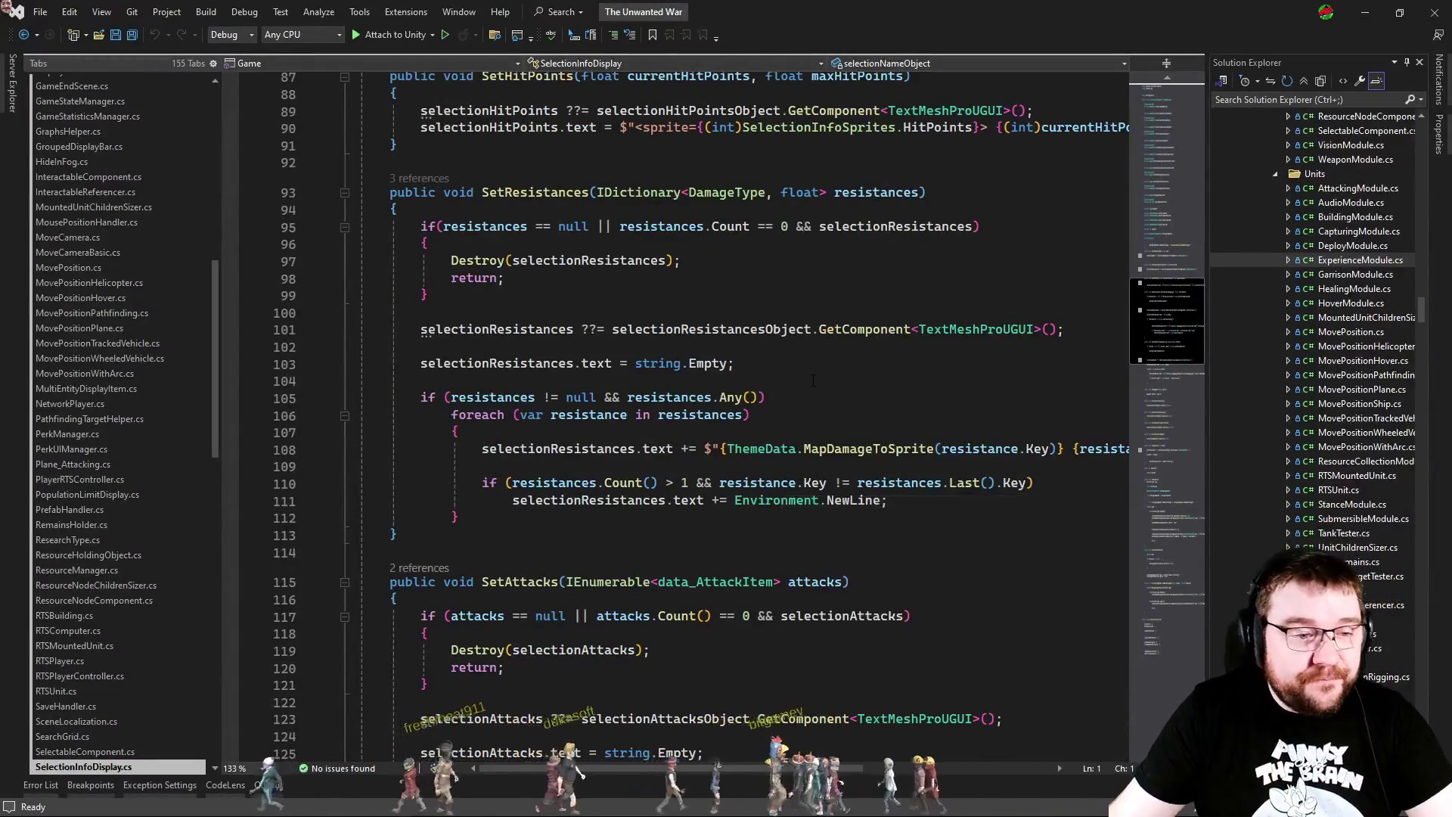
click(823, 352)
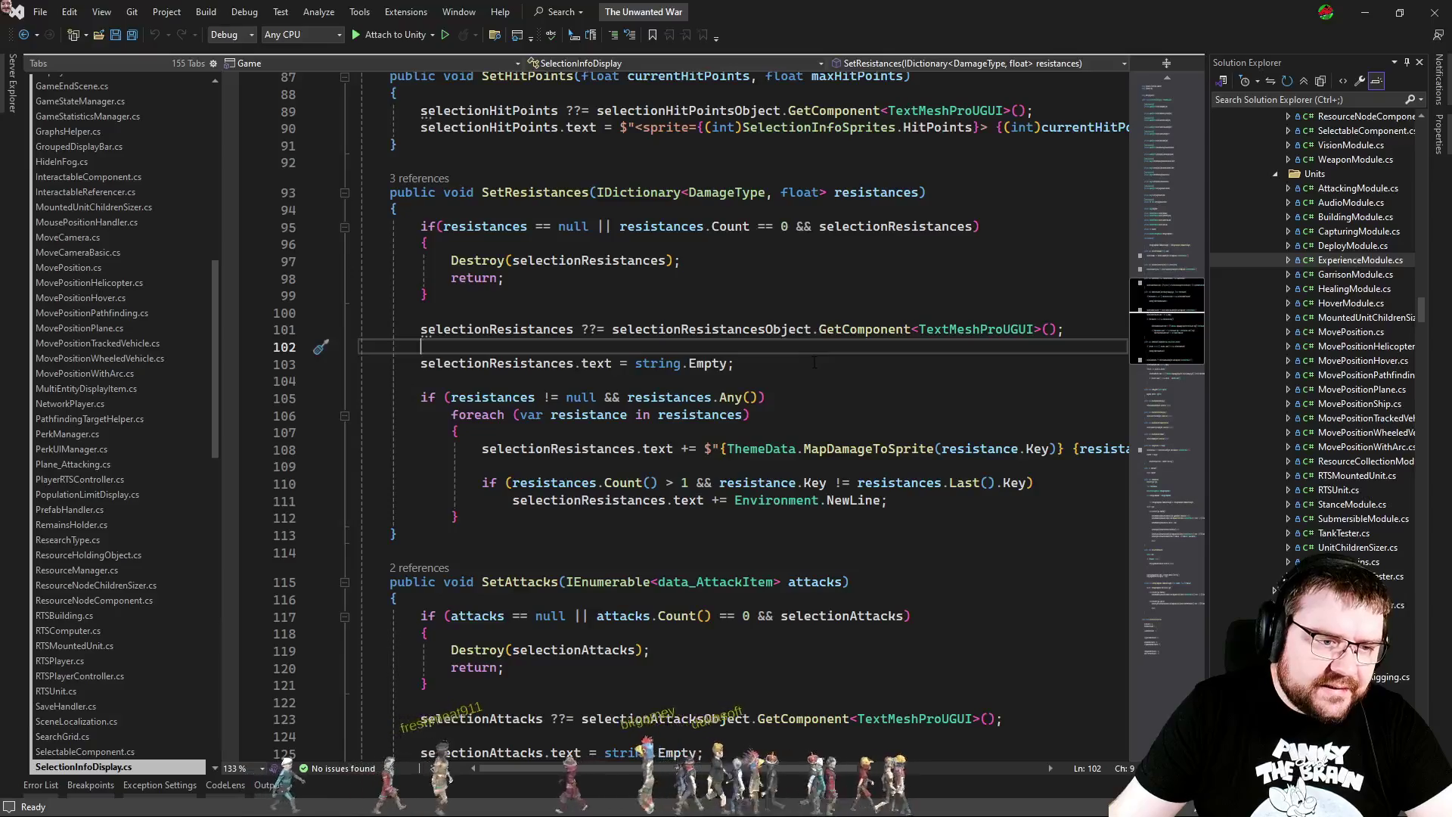
click(779, 464)
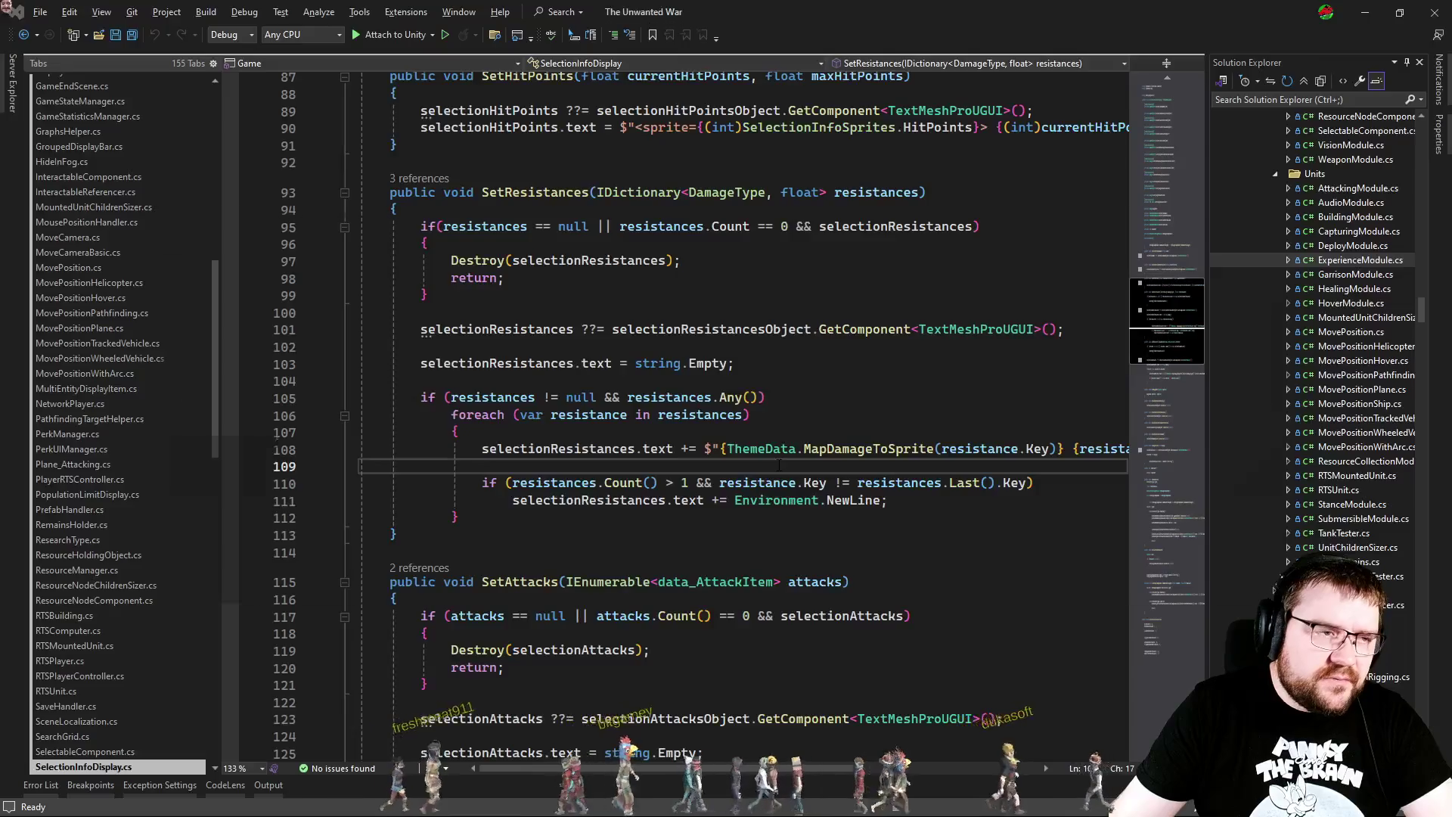
key(alt+Tab)
click(6, 94)
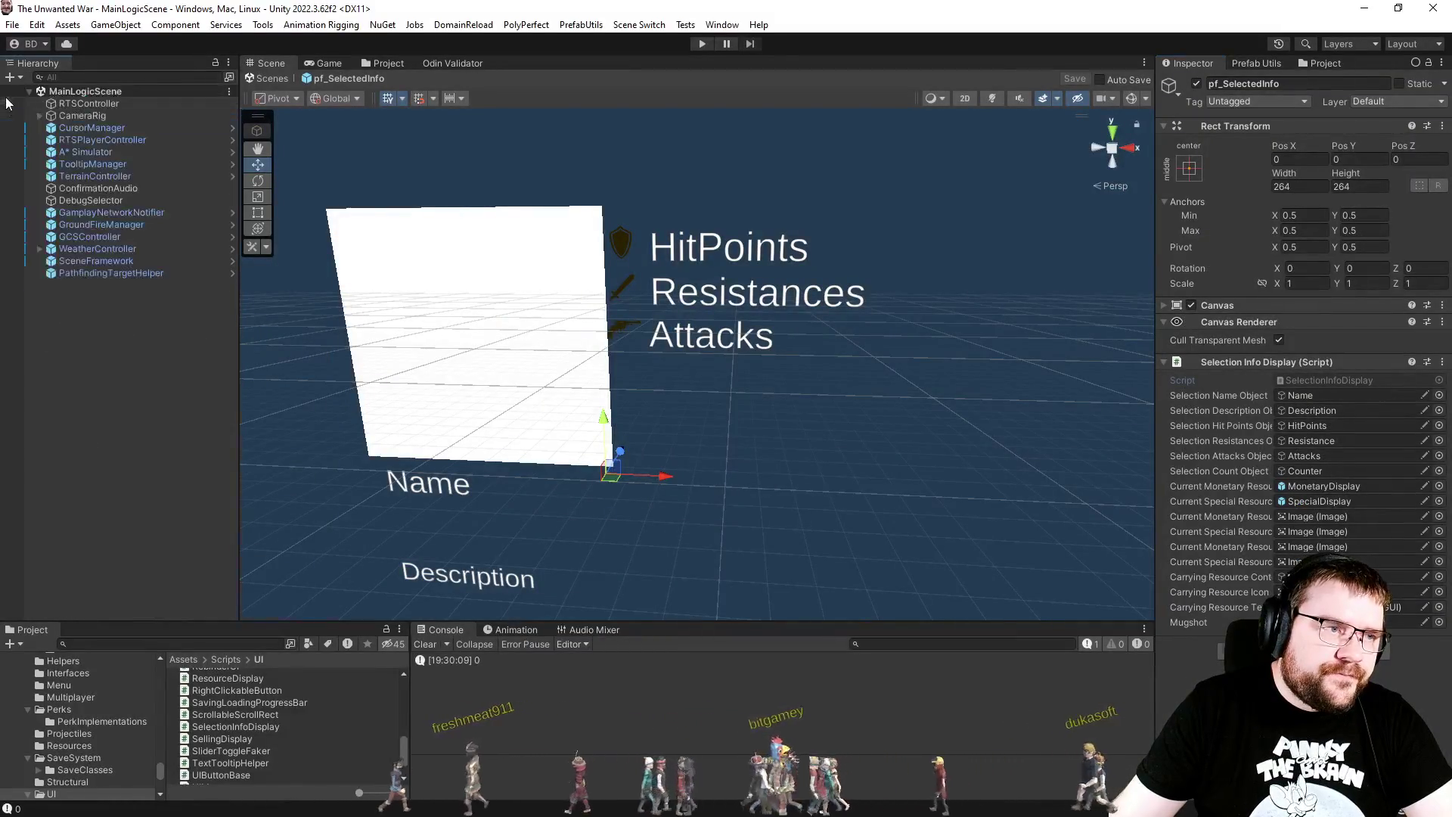
Step: Load the InitialLoading scene, enter Play mode and bring up the Game view
click(639, 25)
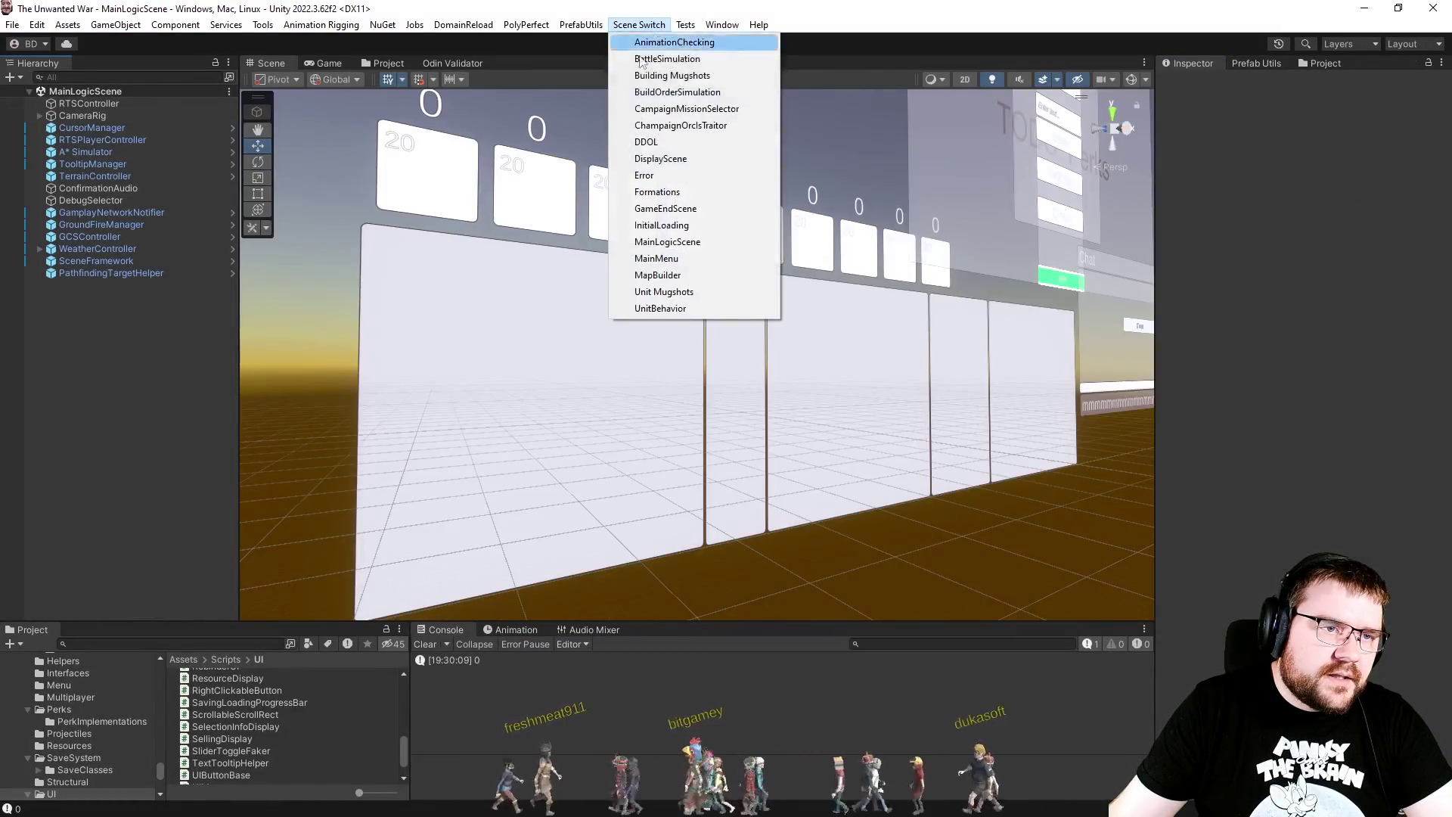
click(683, 226)
click(703, 45)
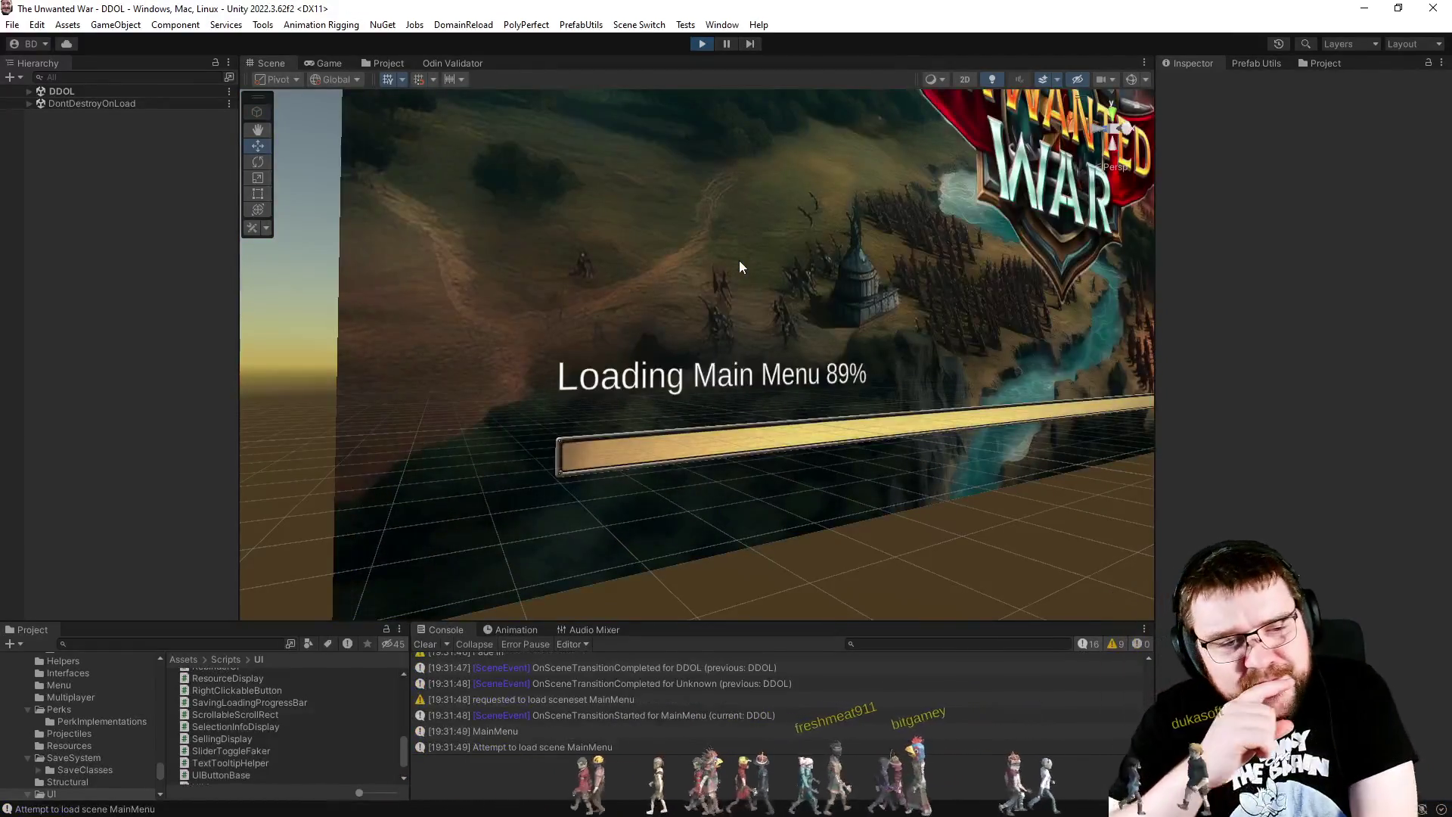
click(326, 63)
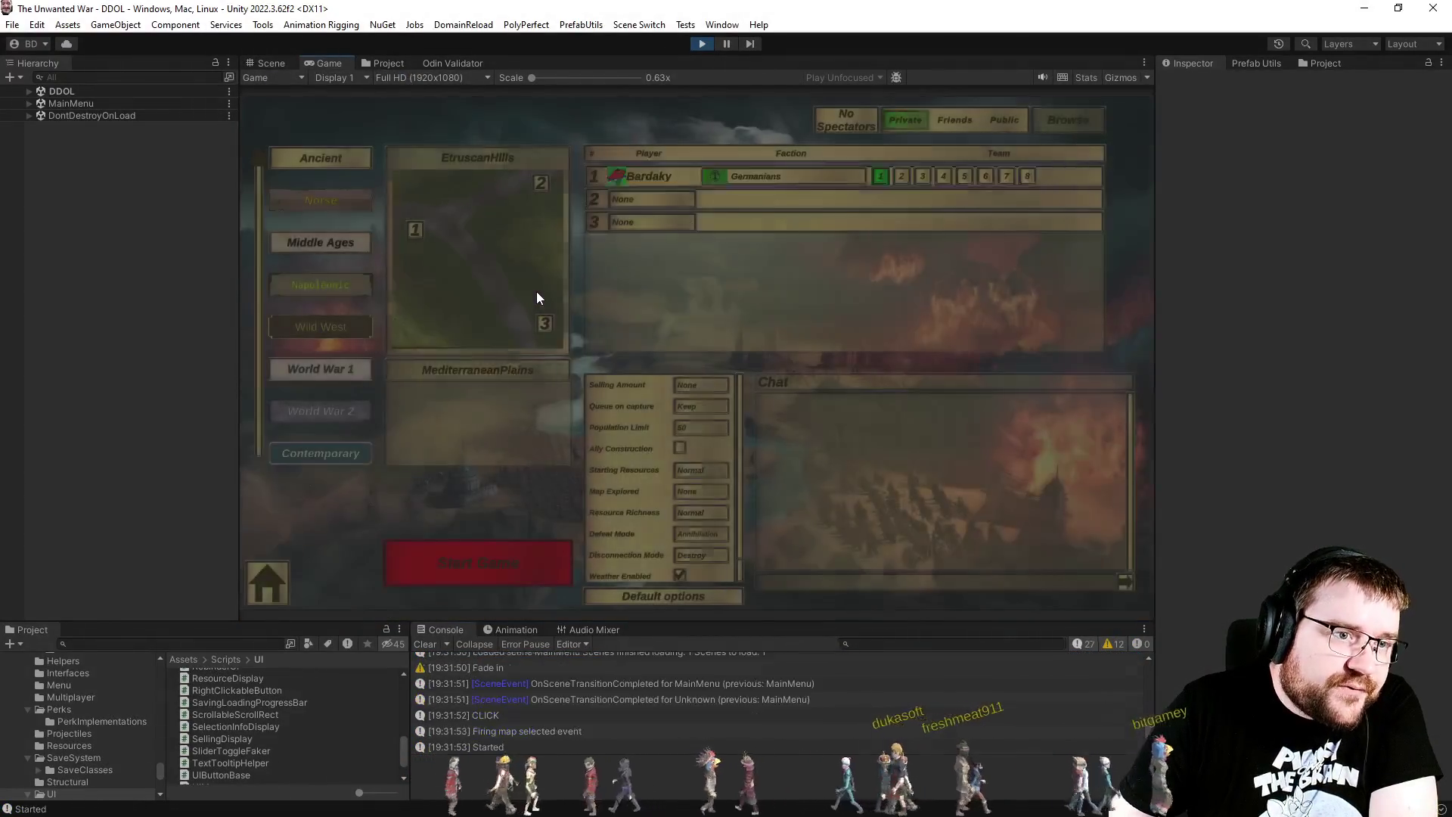
Step: Make slot 2 a PC - Effortless opponent, set player one to Rome and Map Explored to Full, then start
click(631, 194)
click(639, 262)
click(787, 176)
click(749, 233)
click(709, 492)
click(714, 516)
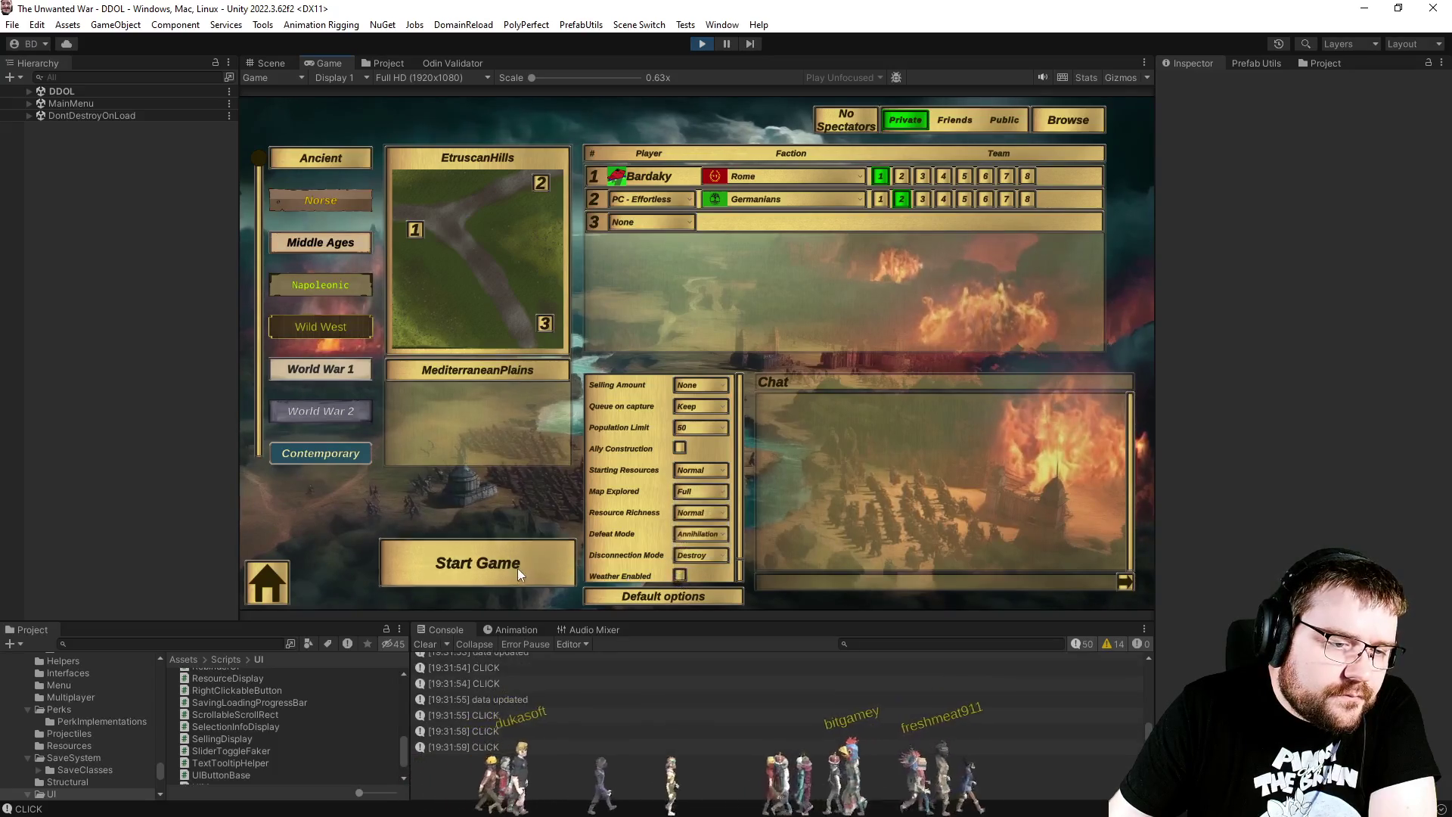
click(517, 569)
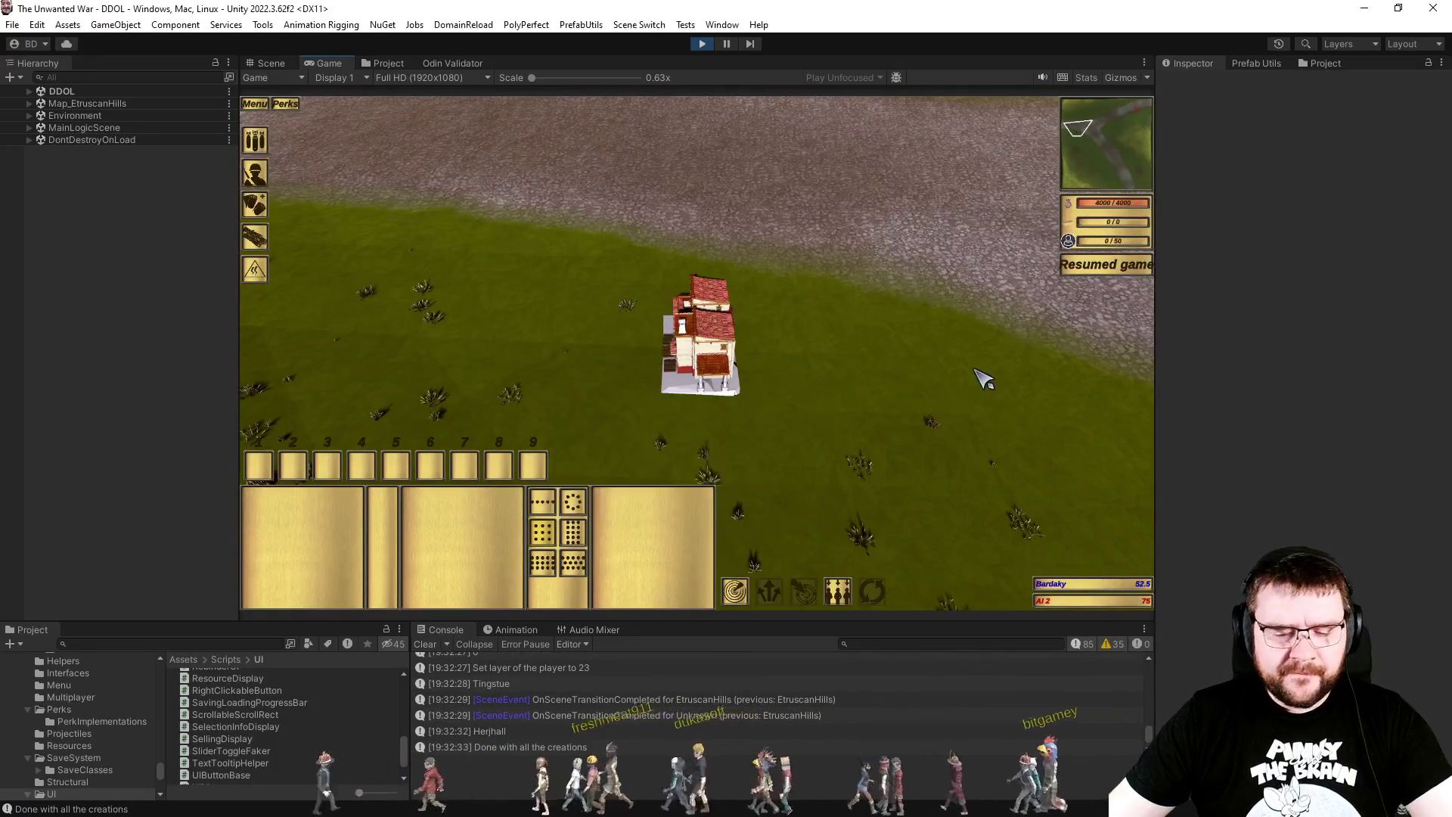
Step: Queue a unit at the Principia, have the worker place a Cohortium foundation, and speed the game to 4x
click(669, 352)
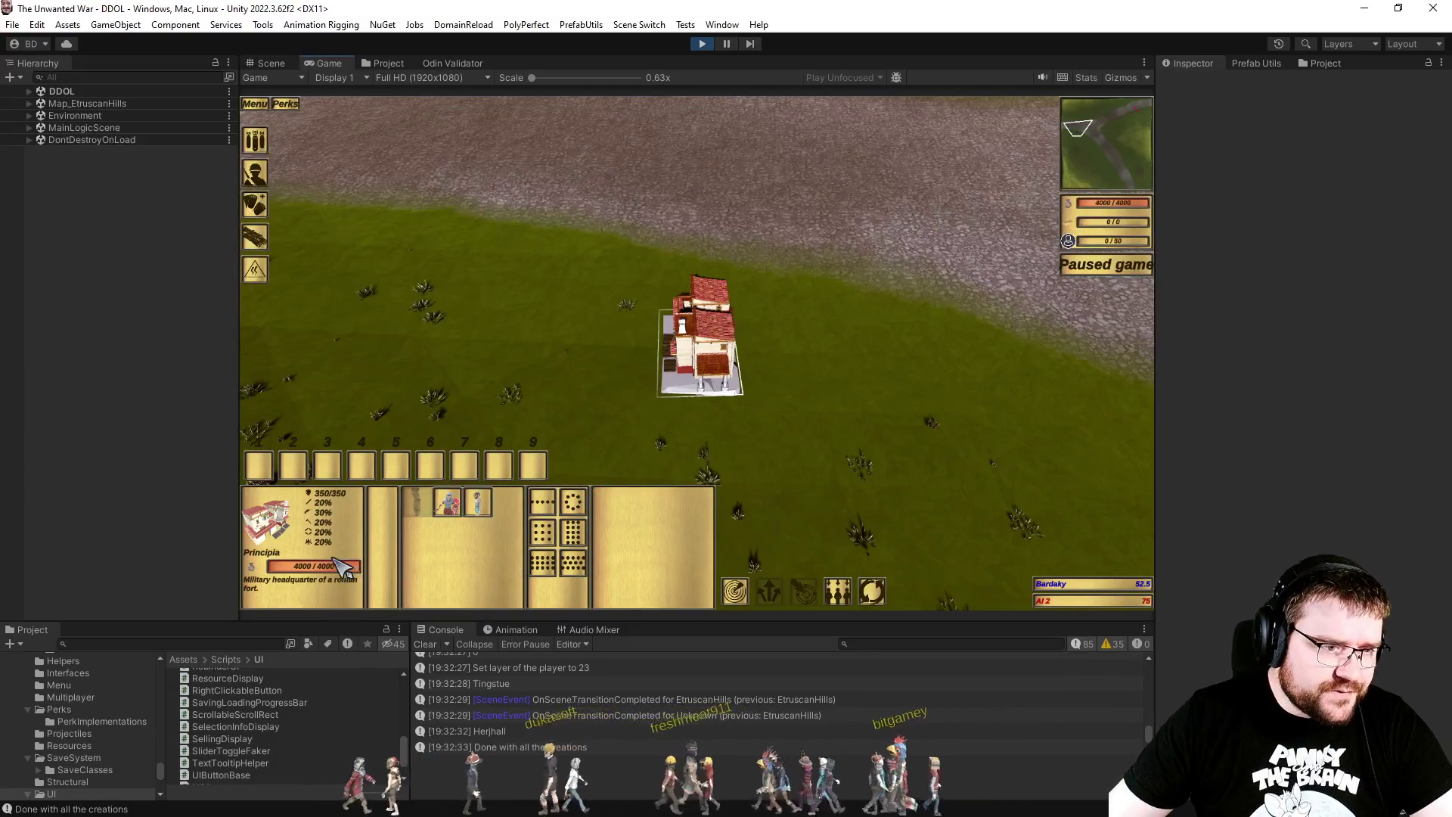
click(478, 502)
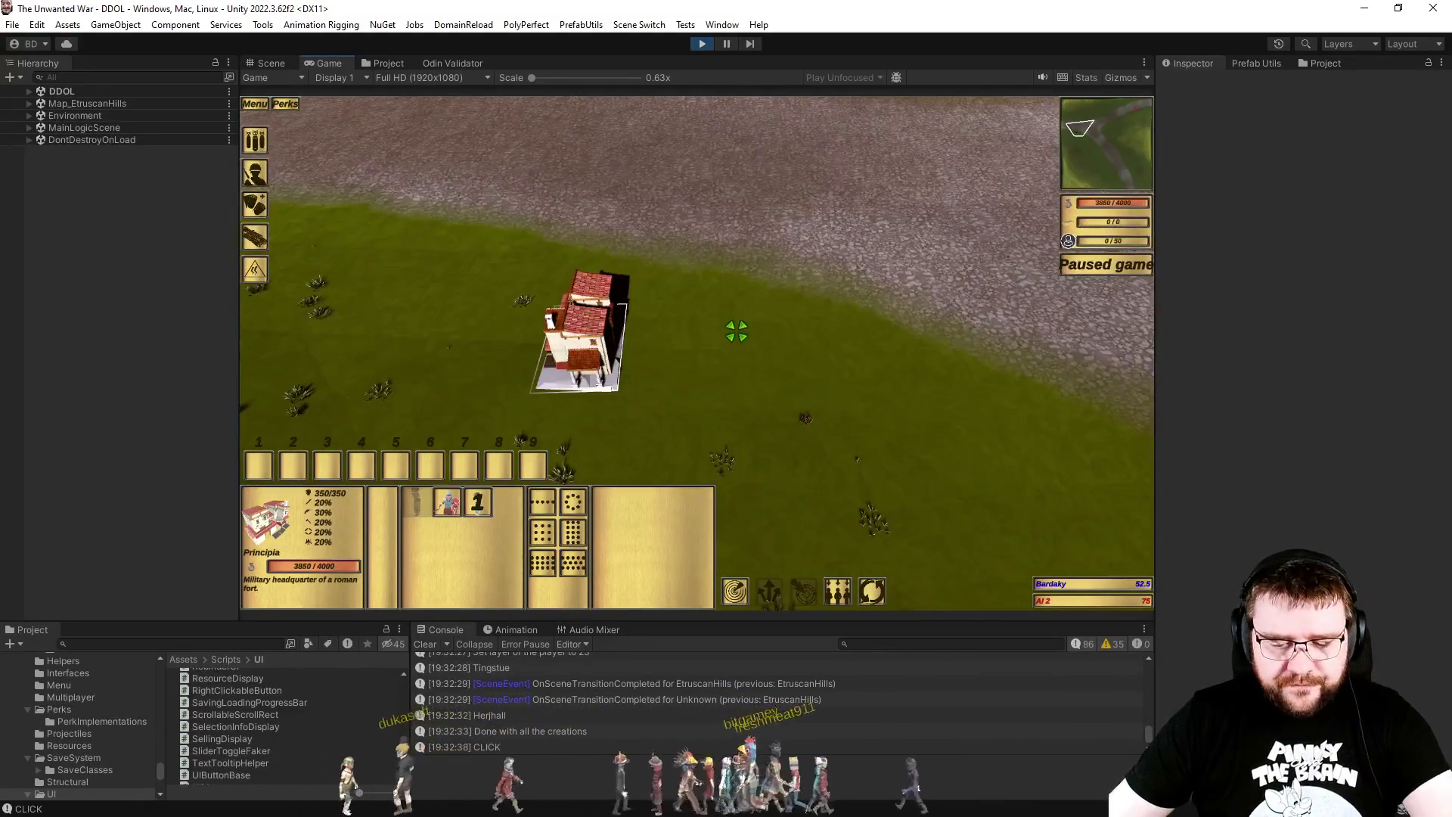
drag(531, 251, 793, 446)
click(422, 510)
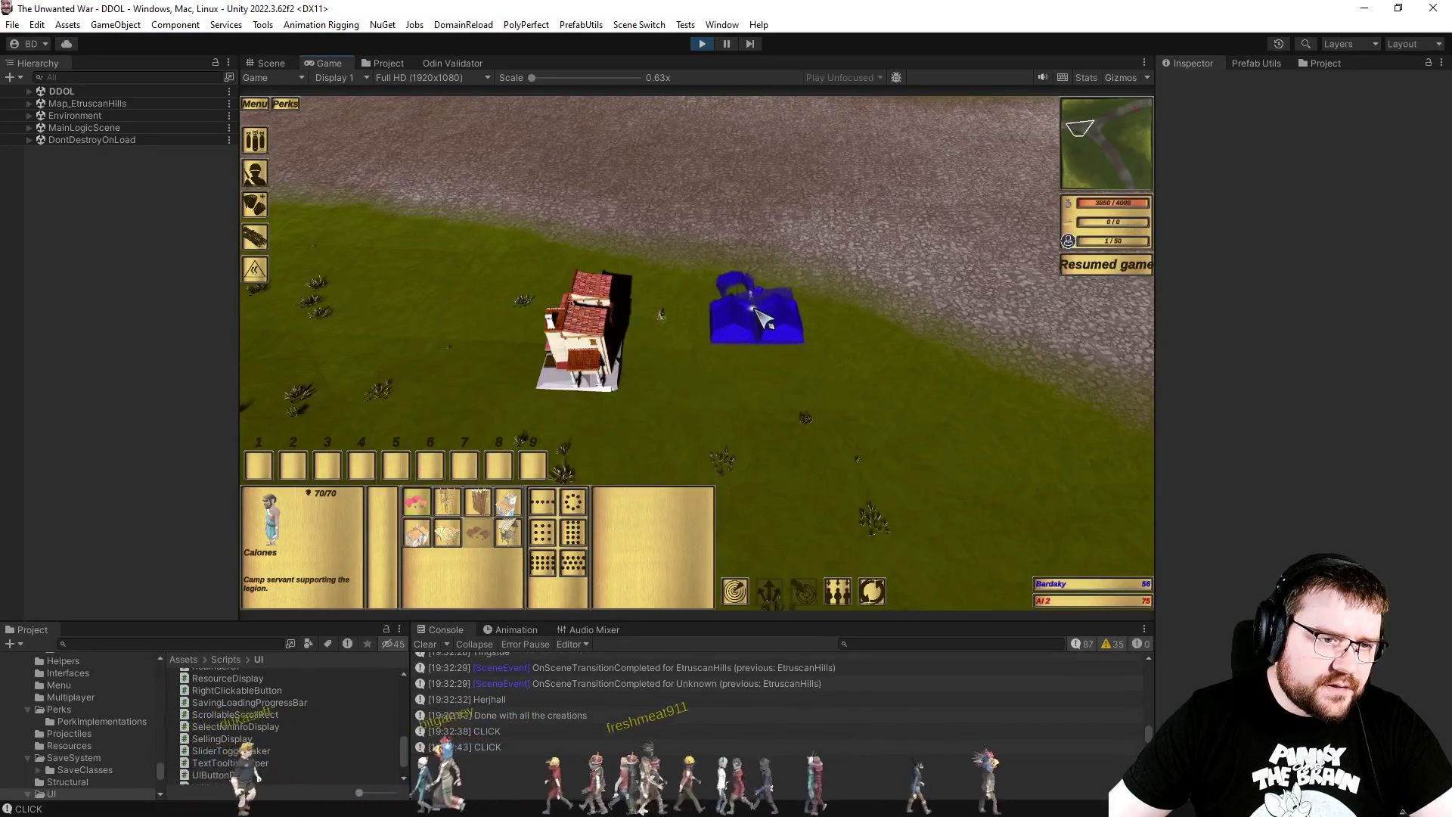
click(752, 311)
key(plus)
key(ctrl+1)
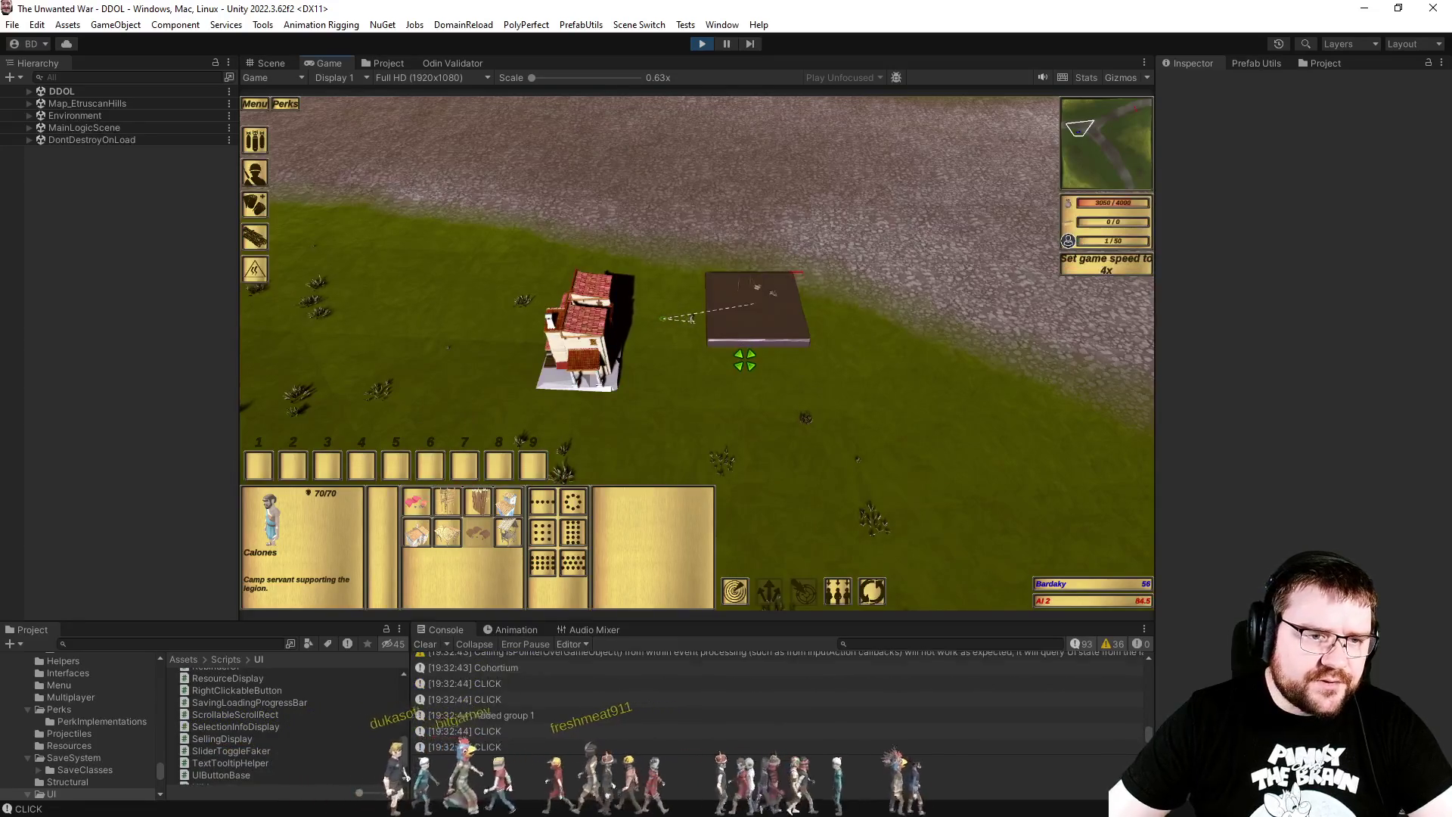
scroll(757, 386, up, 3)
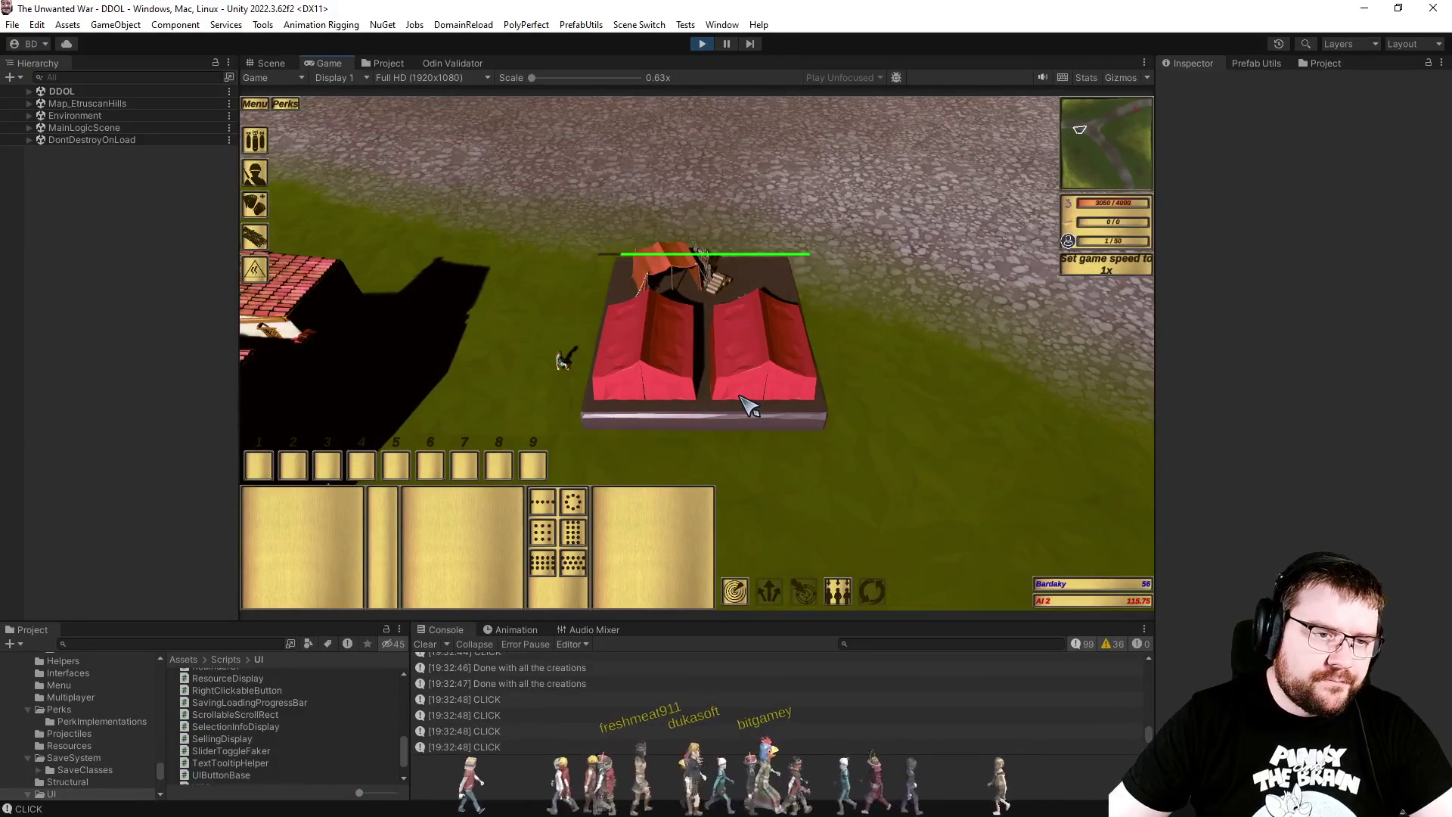
key(a)
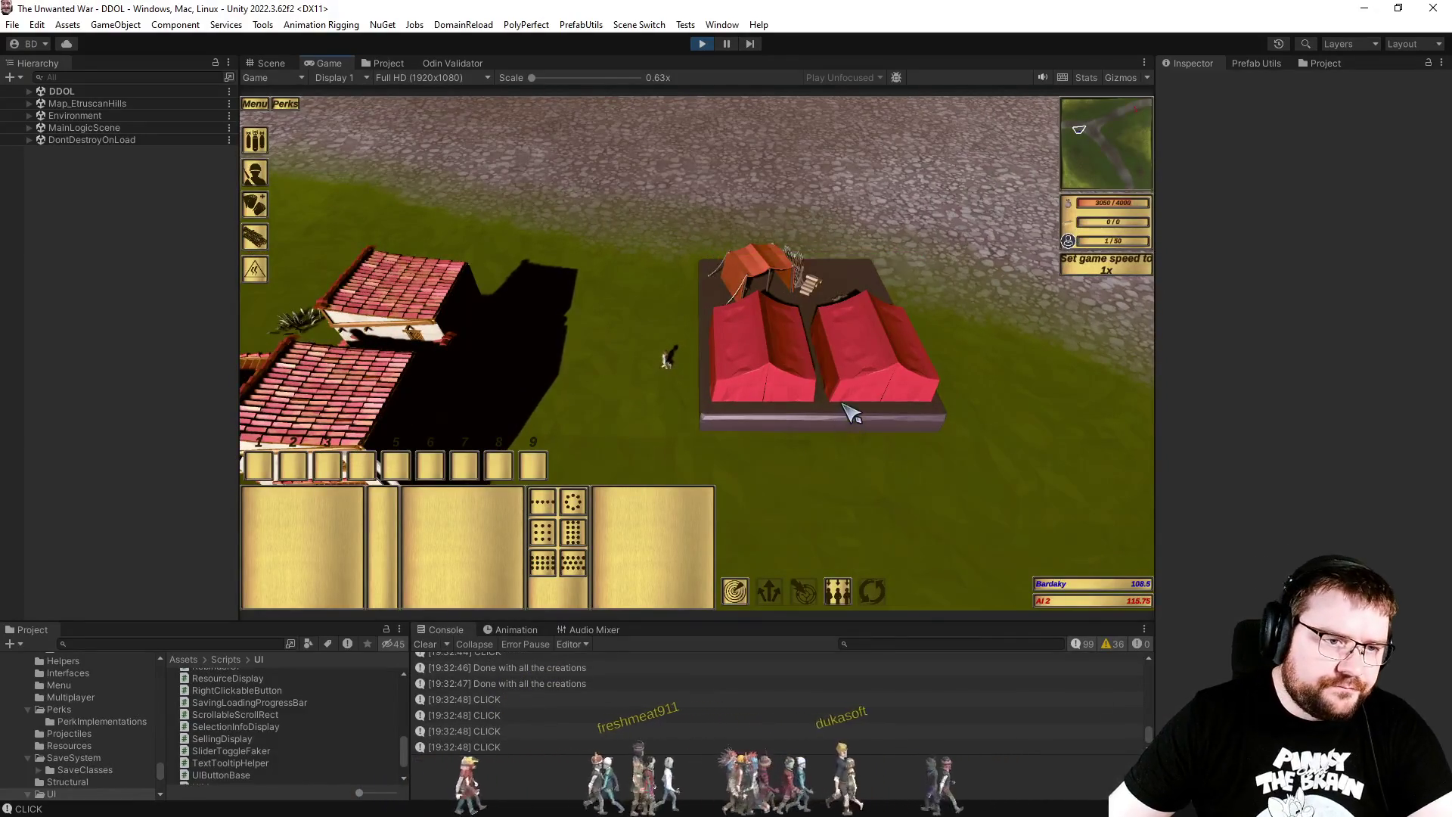
Step: Train a Legionary at the Cohortium barracks and select it to check its info panel stats
click(879, 399)
click(457, 512)
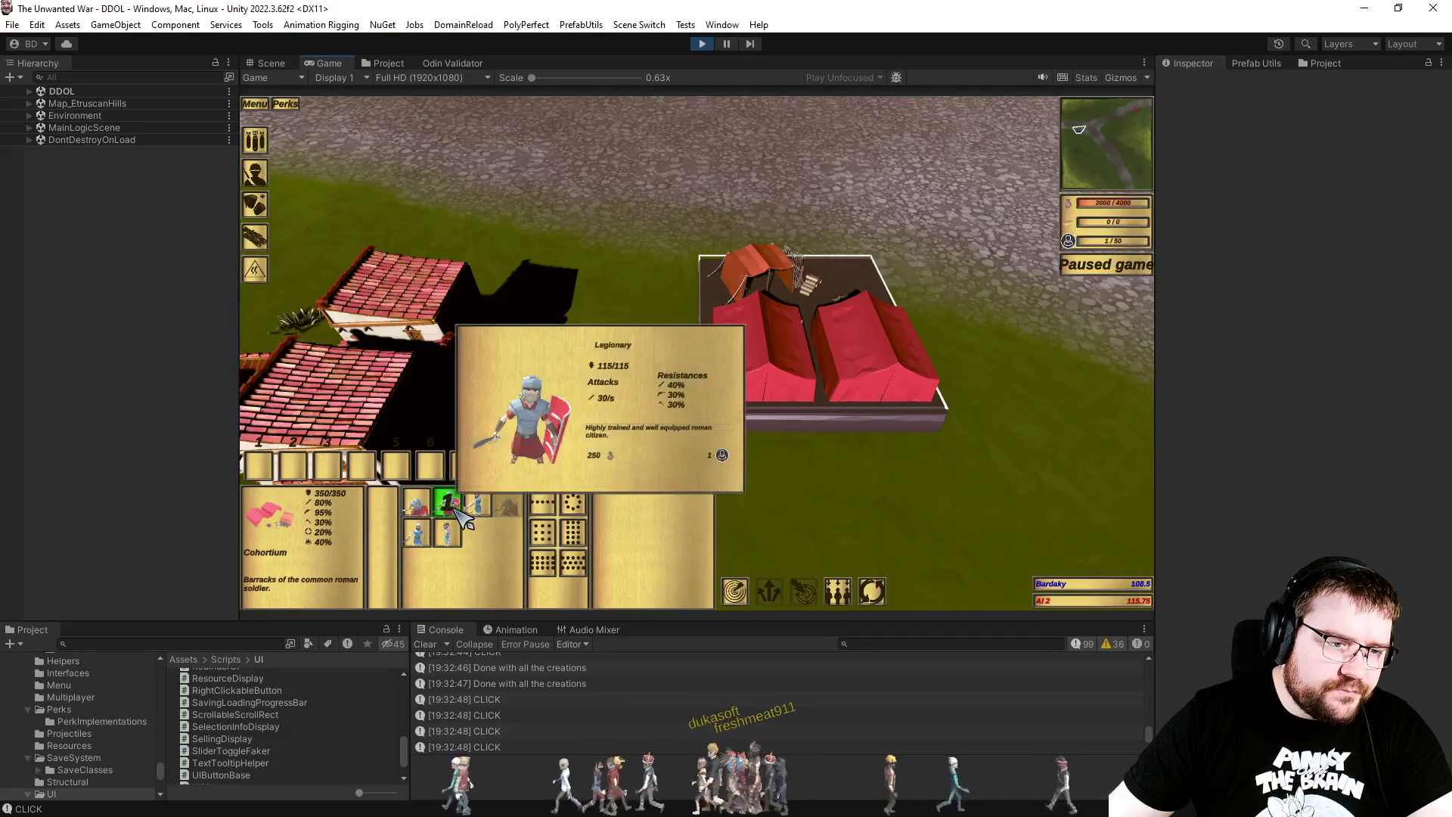
key(p)
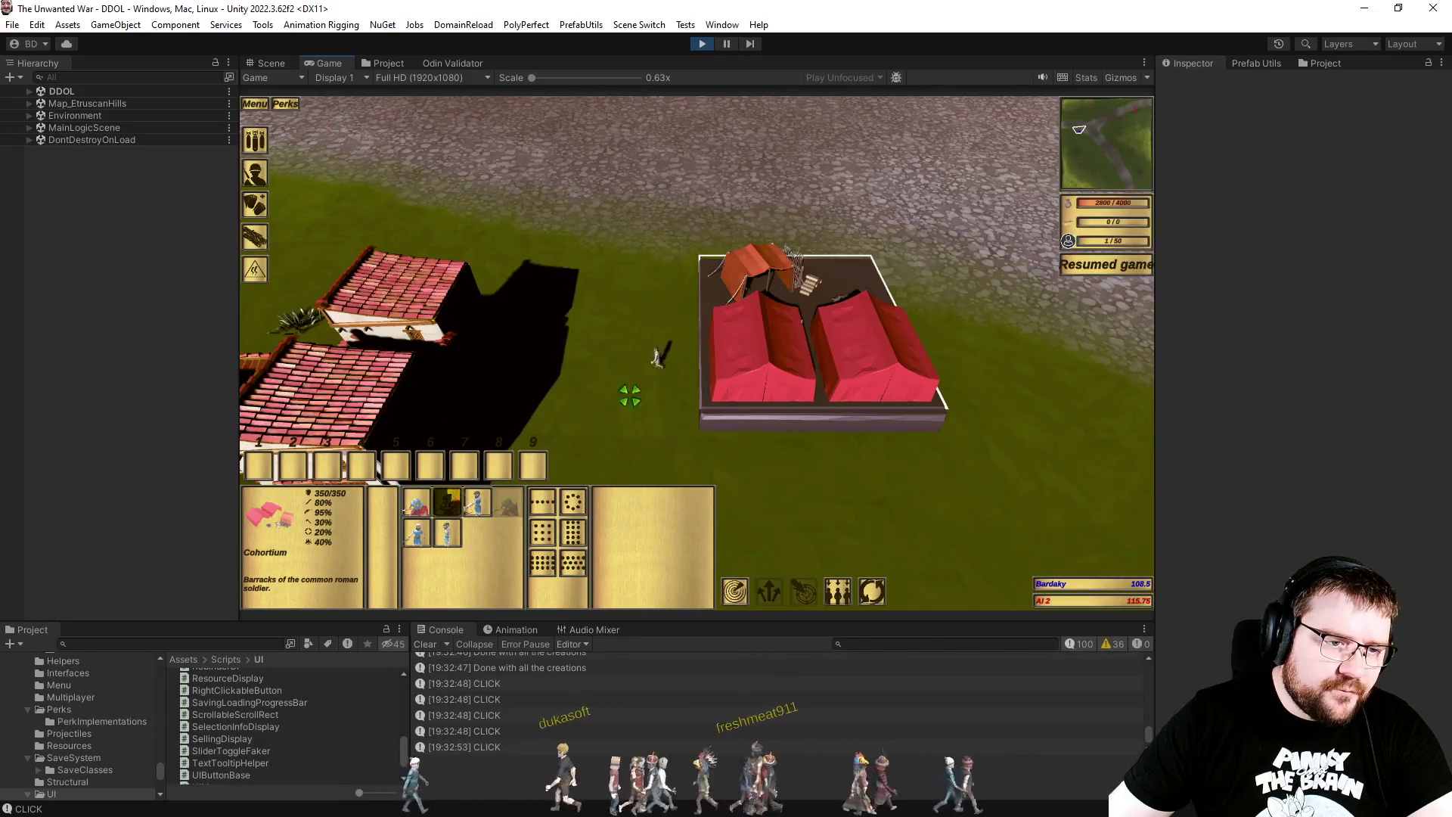
click(630, 395)
click(371, 324)
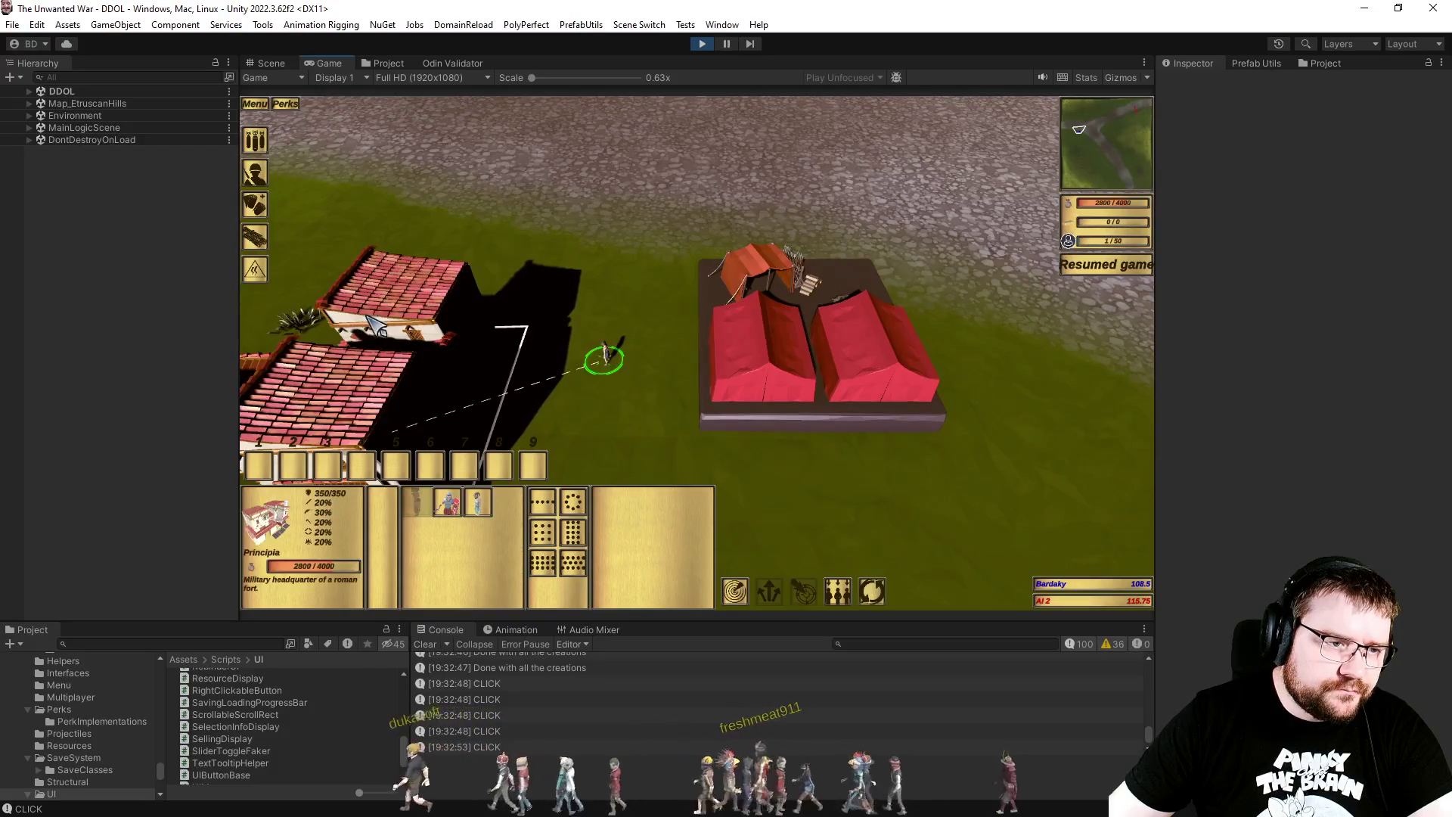
click(646, 261)
drag(703, 367, 697, 368)
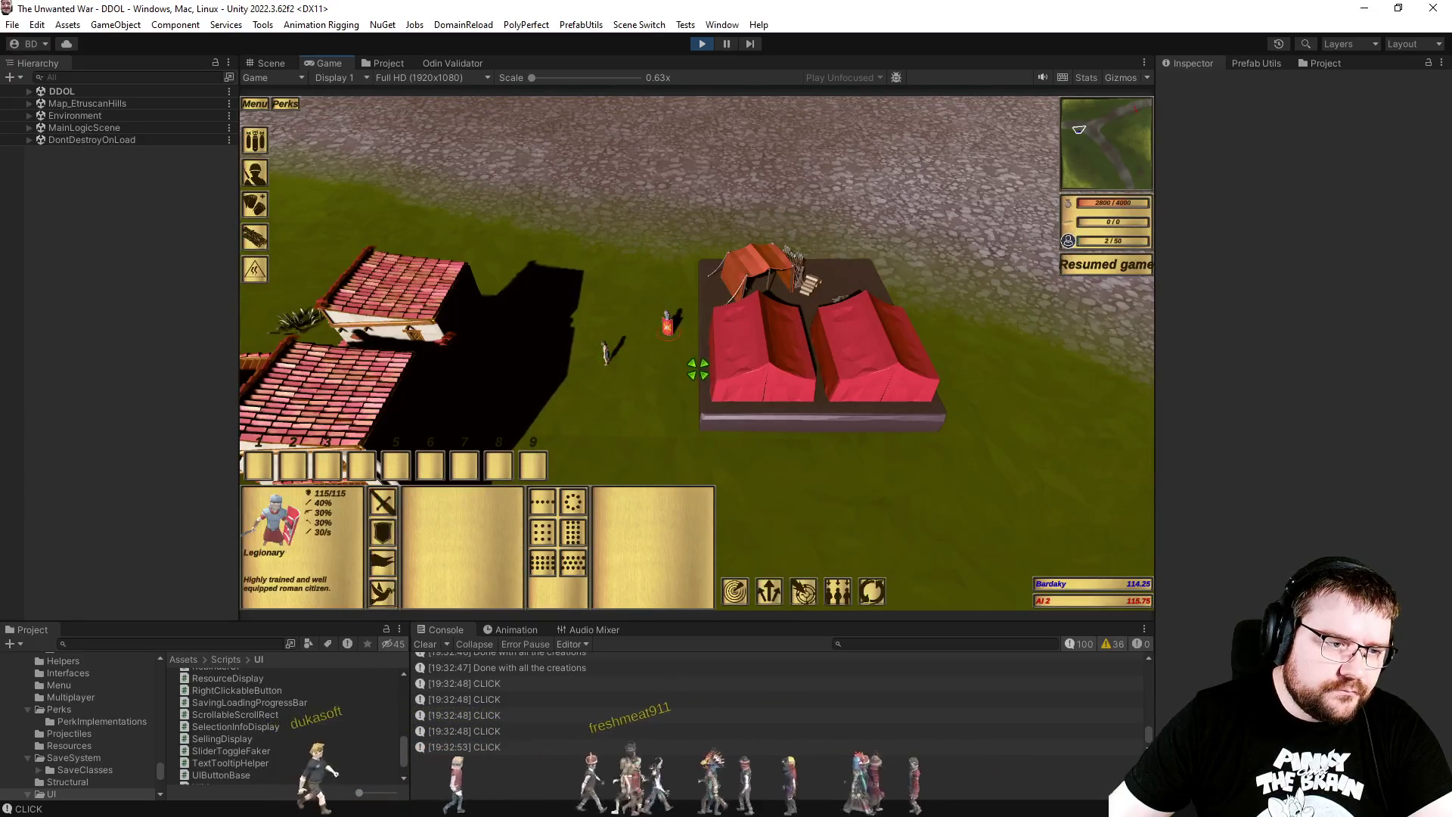
click(660, 390)
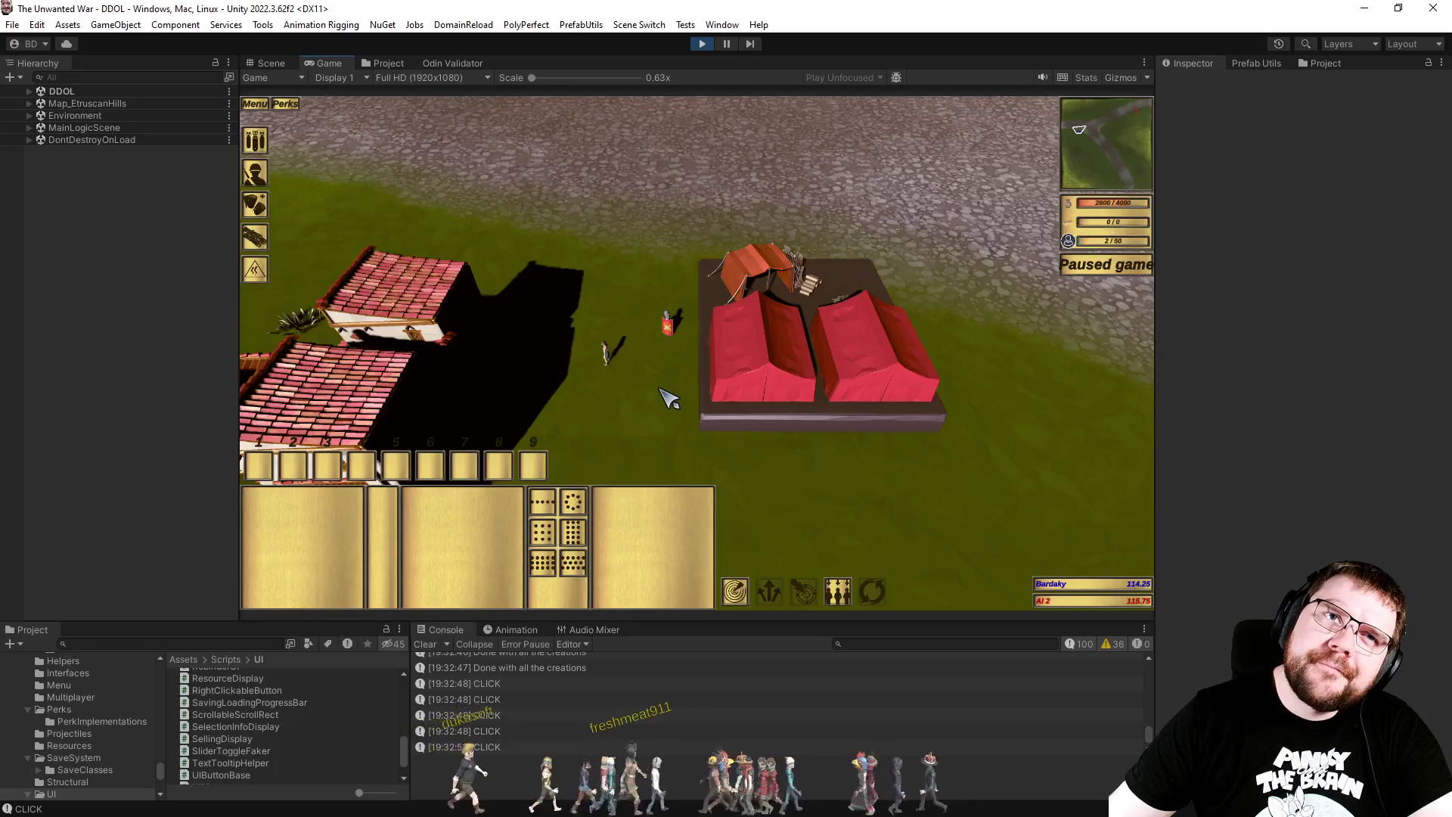
click(628, 25)
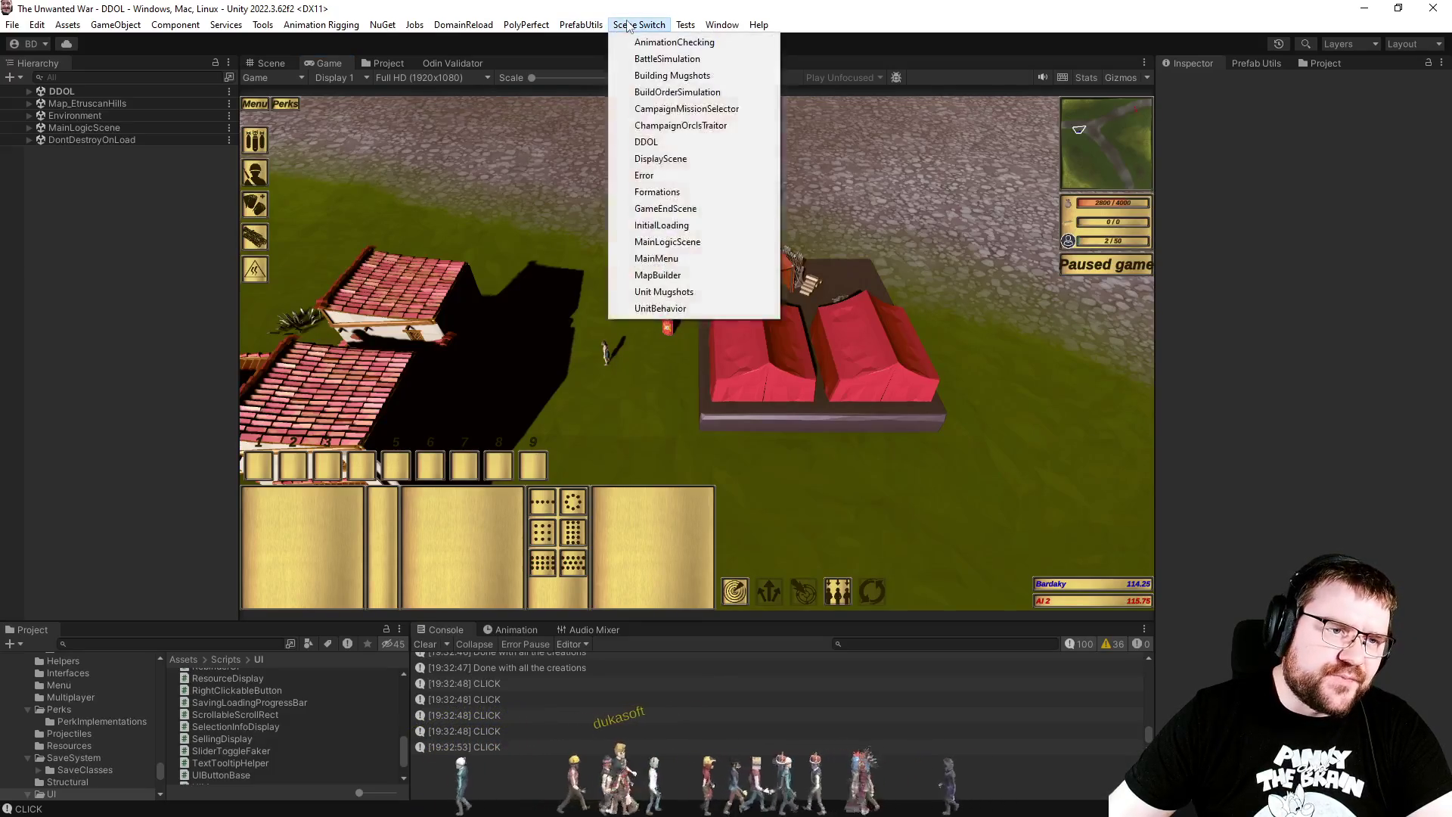
Step: Pick an entry from the Scene Switch menu, stop Play mode with Ctrl+P, then start the game again
mouse_move(578, 29)
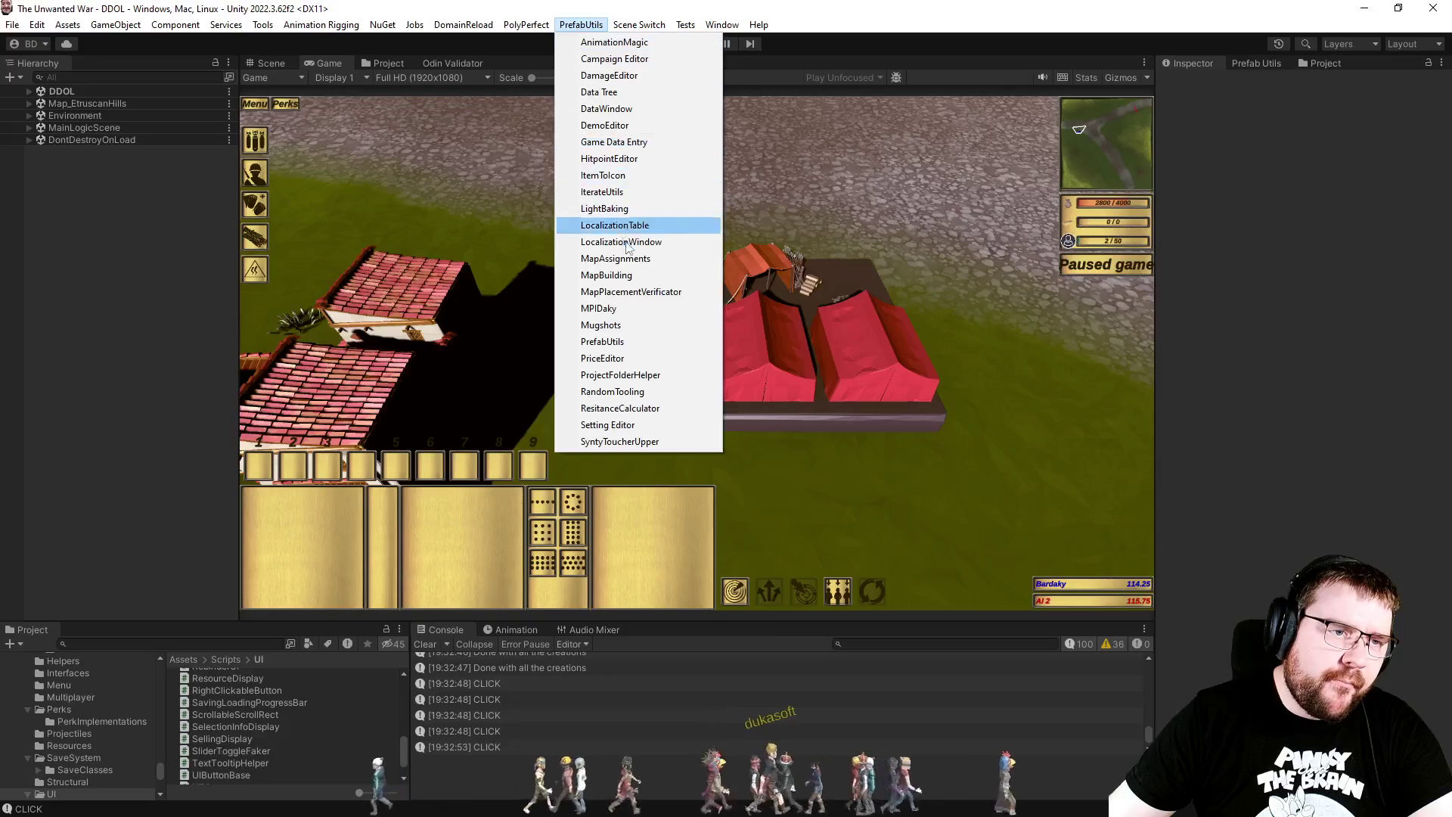
click(631, 160)
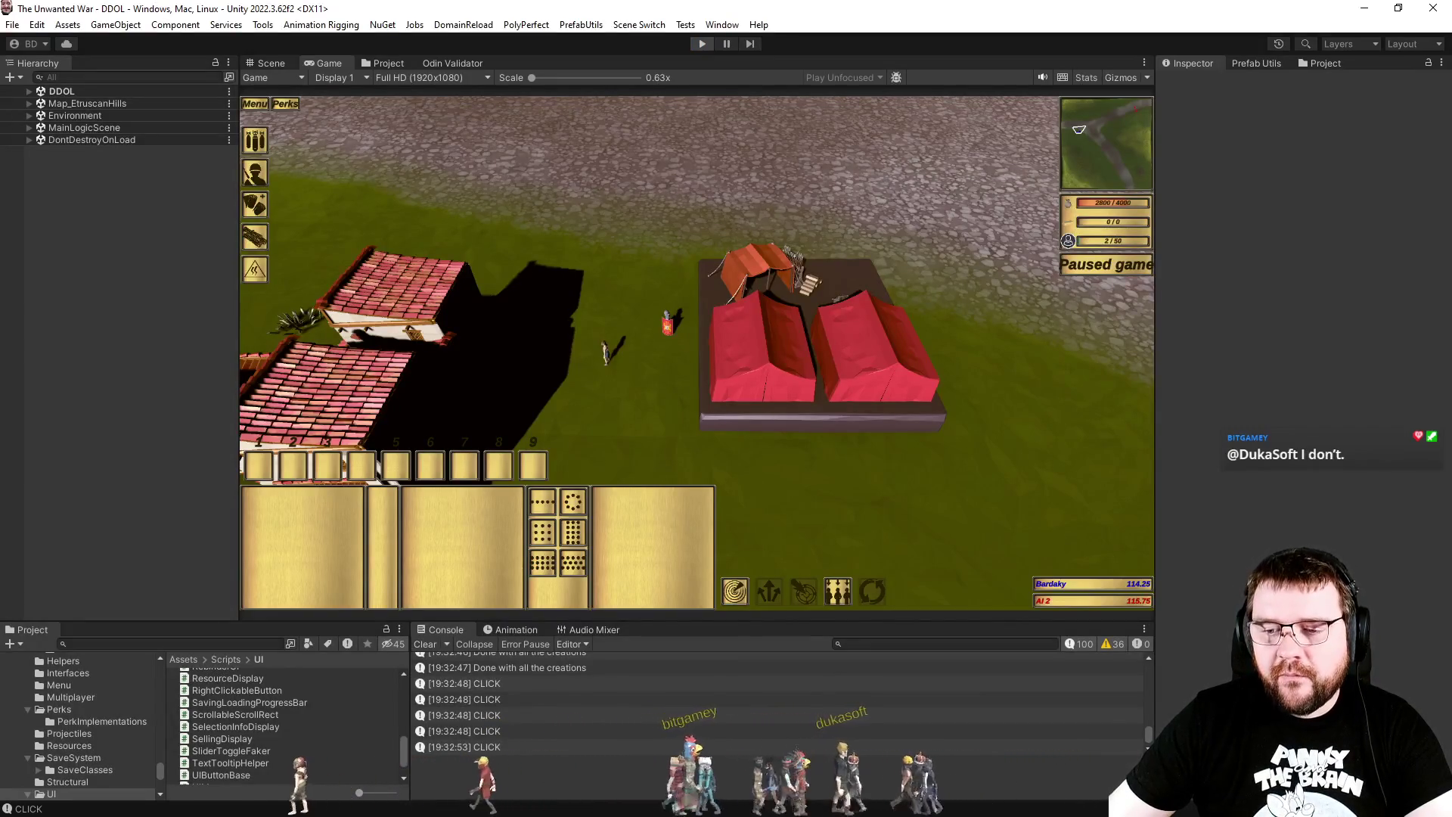
key(ctrl+p)
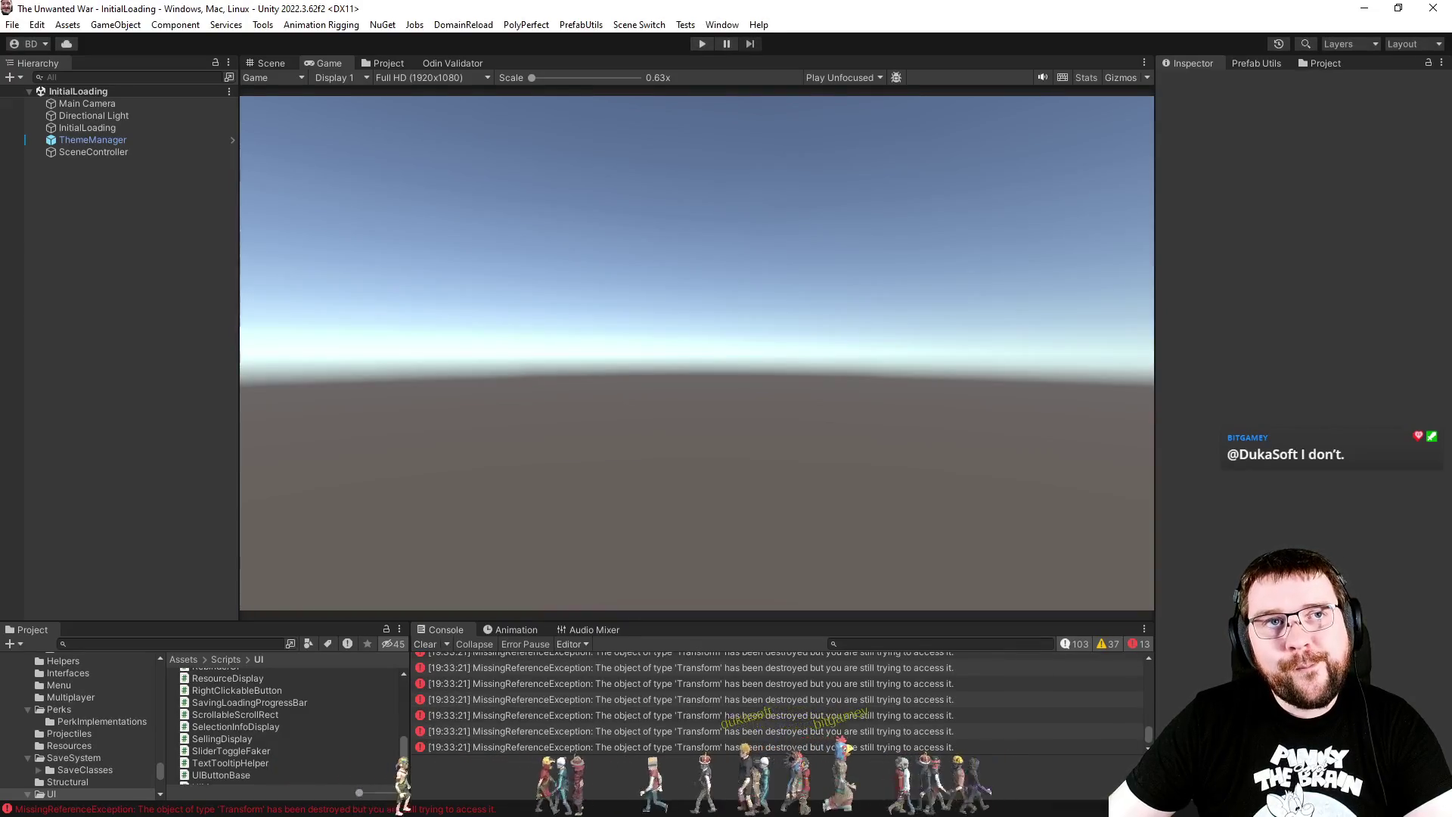
click(702, 45)
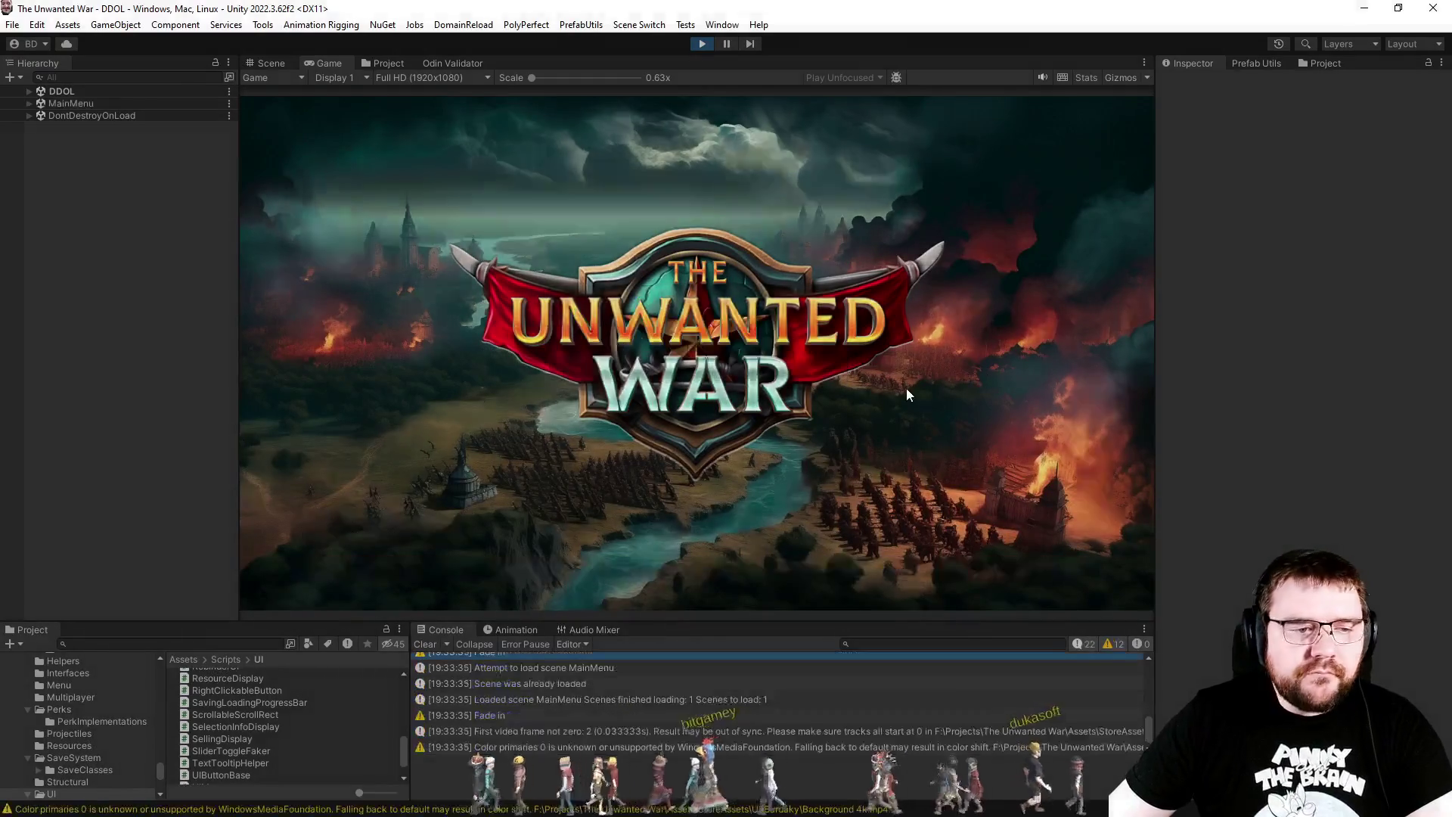
Step: Start a World War 1 skirmish with slot 4 as PC - Effortless, then select the barracks
click(342, 396)
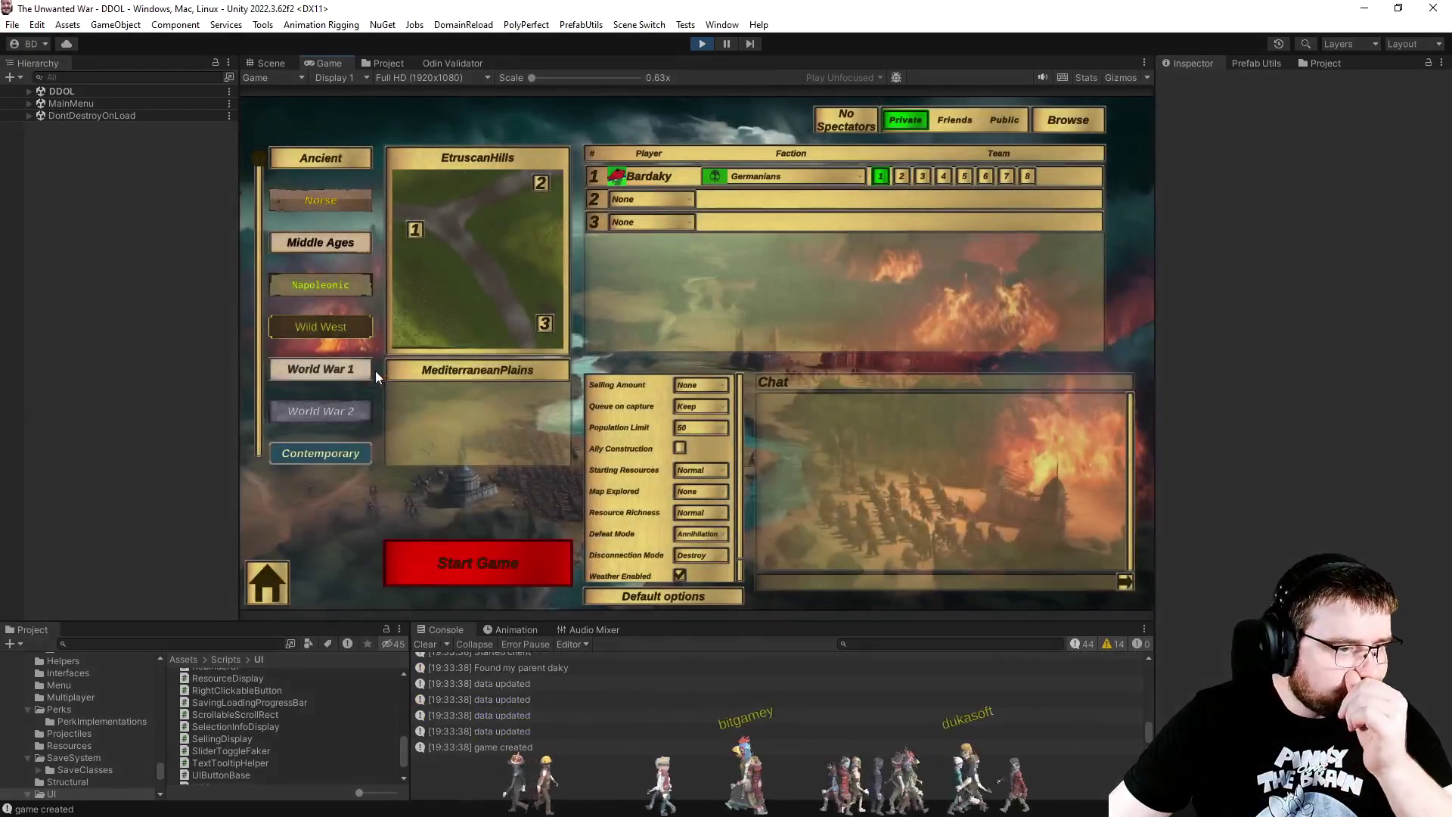
click(375, 370)
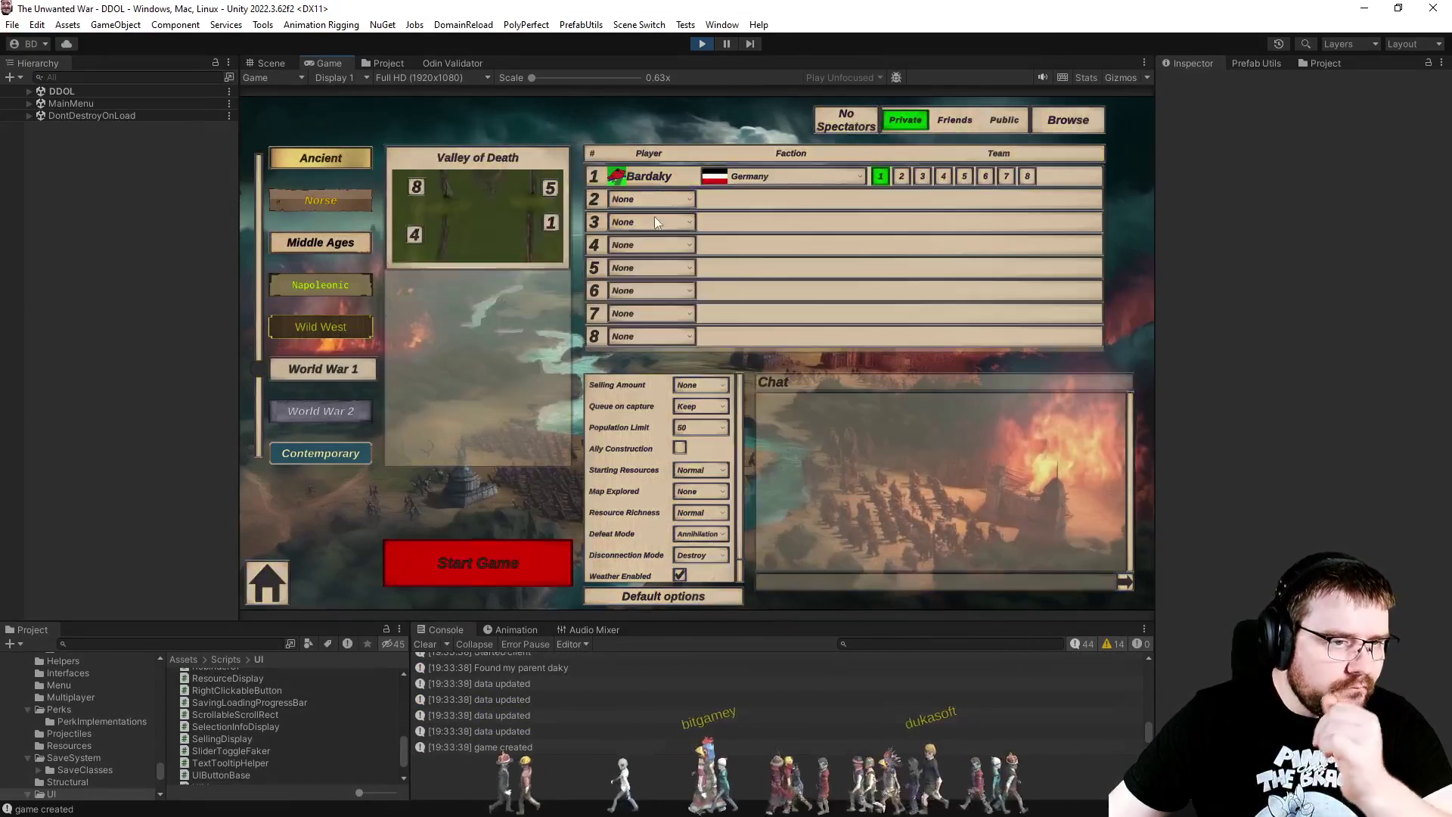
click(765, 175)
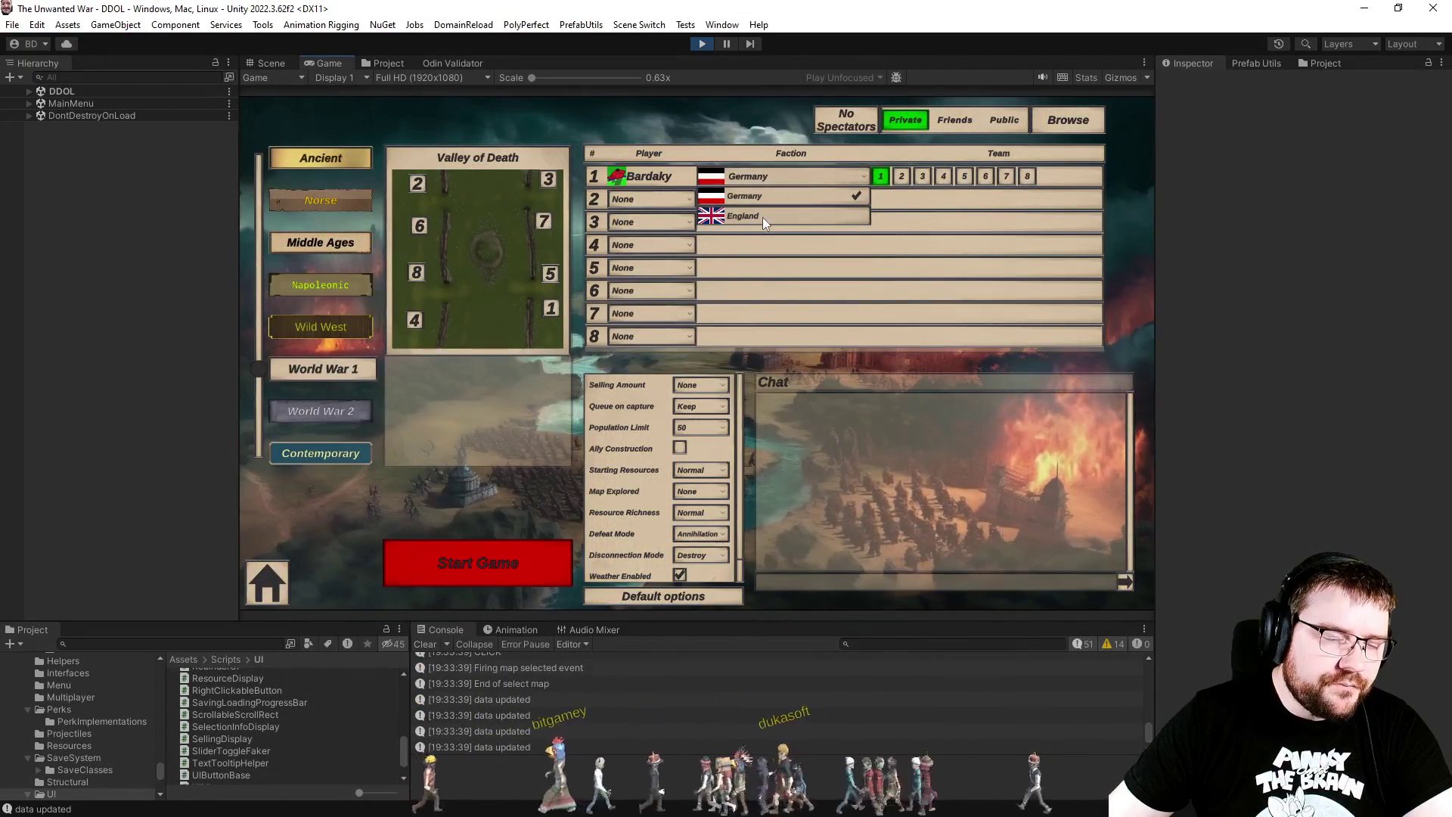
click(703, 257)
click(656, 243)
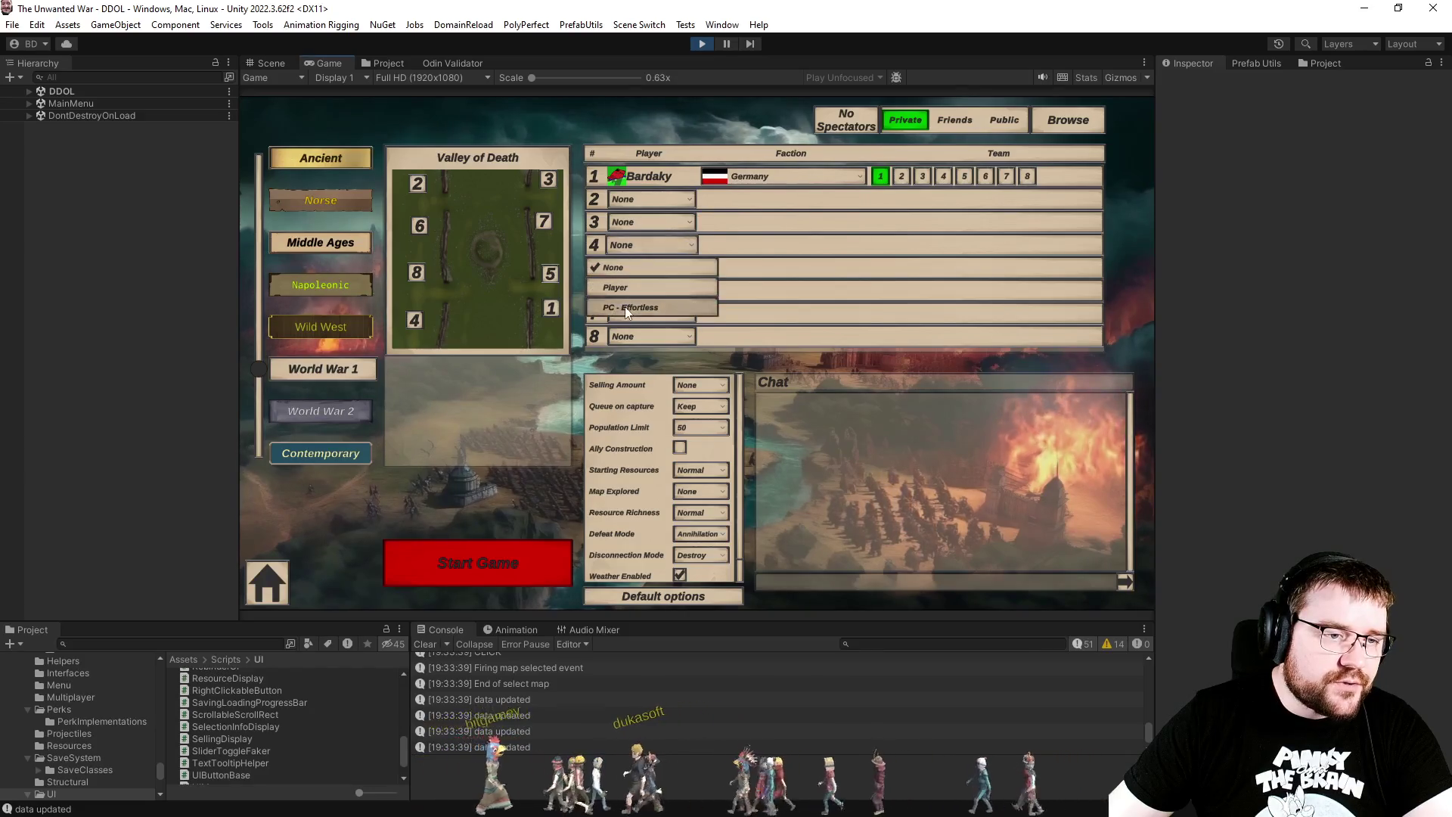
click(626, 308)
click(545, 563)
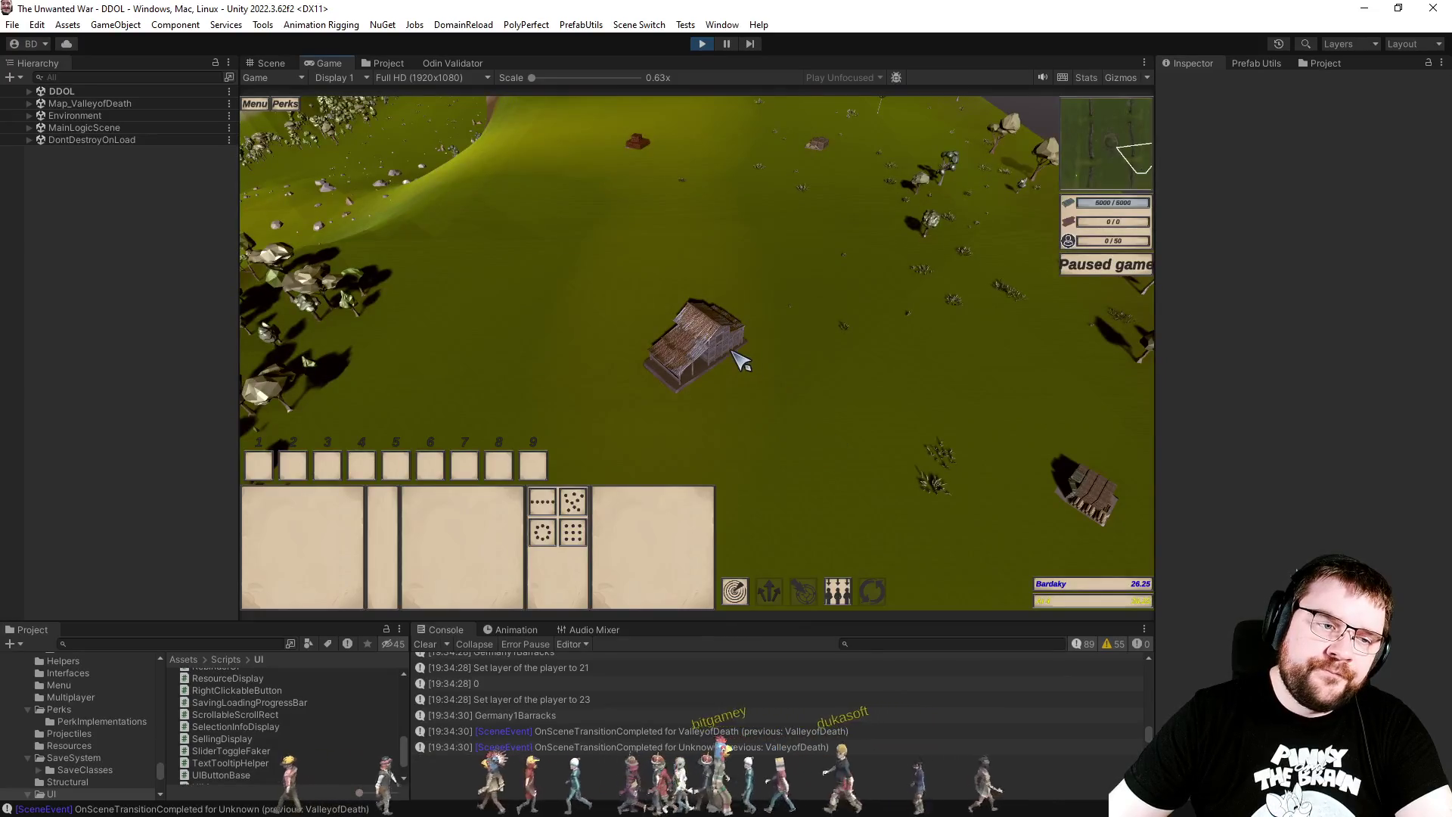
click(727, 352)
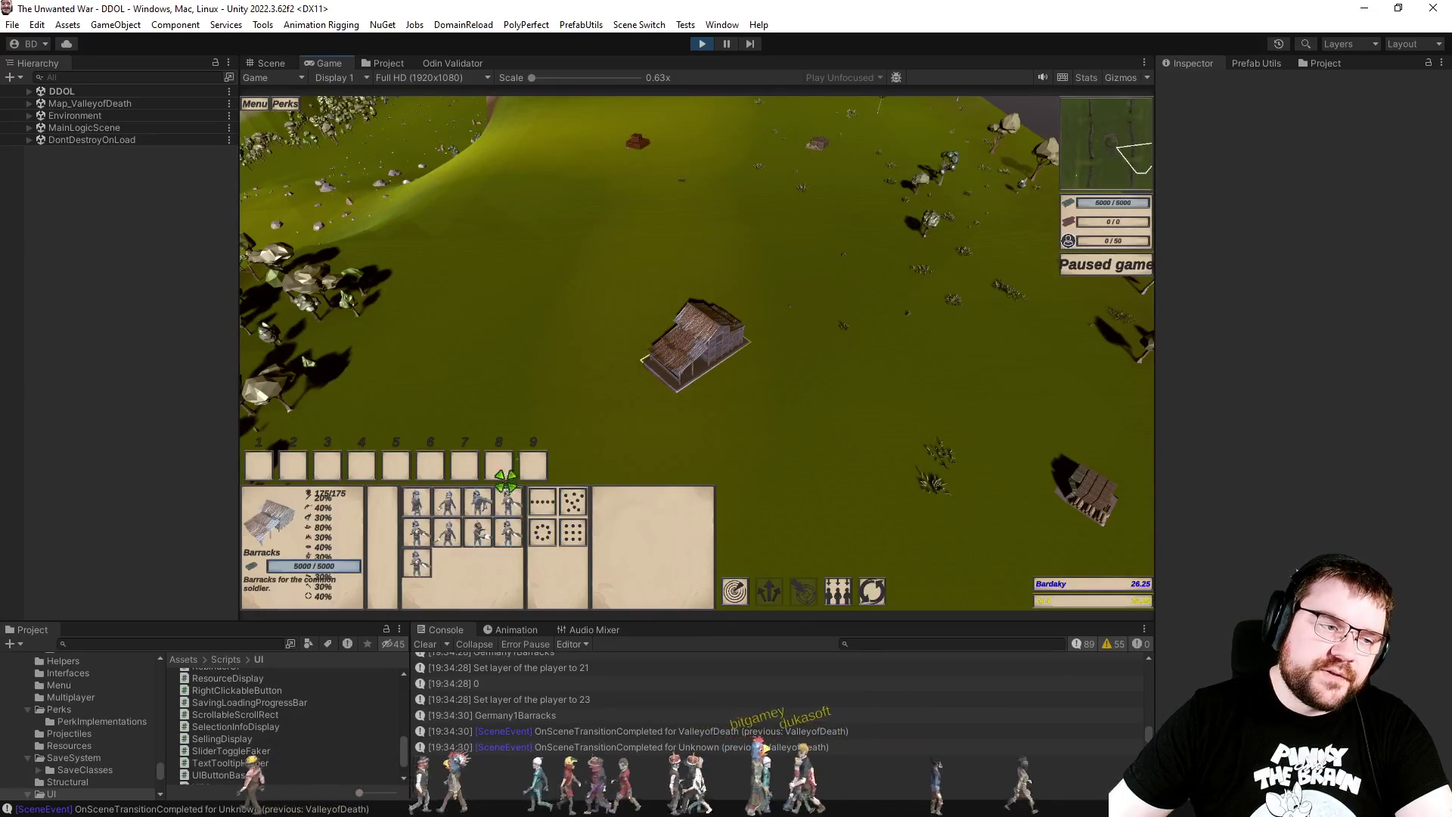
Step: In the Scene view, expand the Hierarchy from MainLogicScene through CameraRig, Main Camera, MainUI, BottomMenu and Infos to SelectionInfo
click(260, 65)
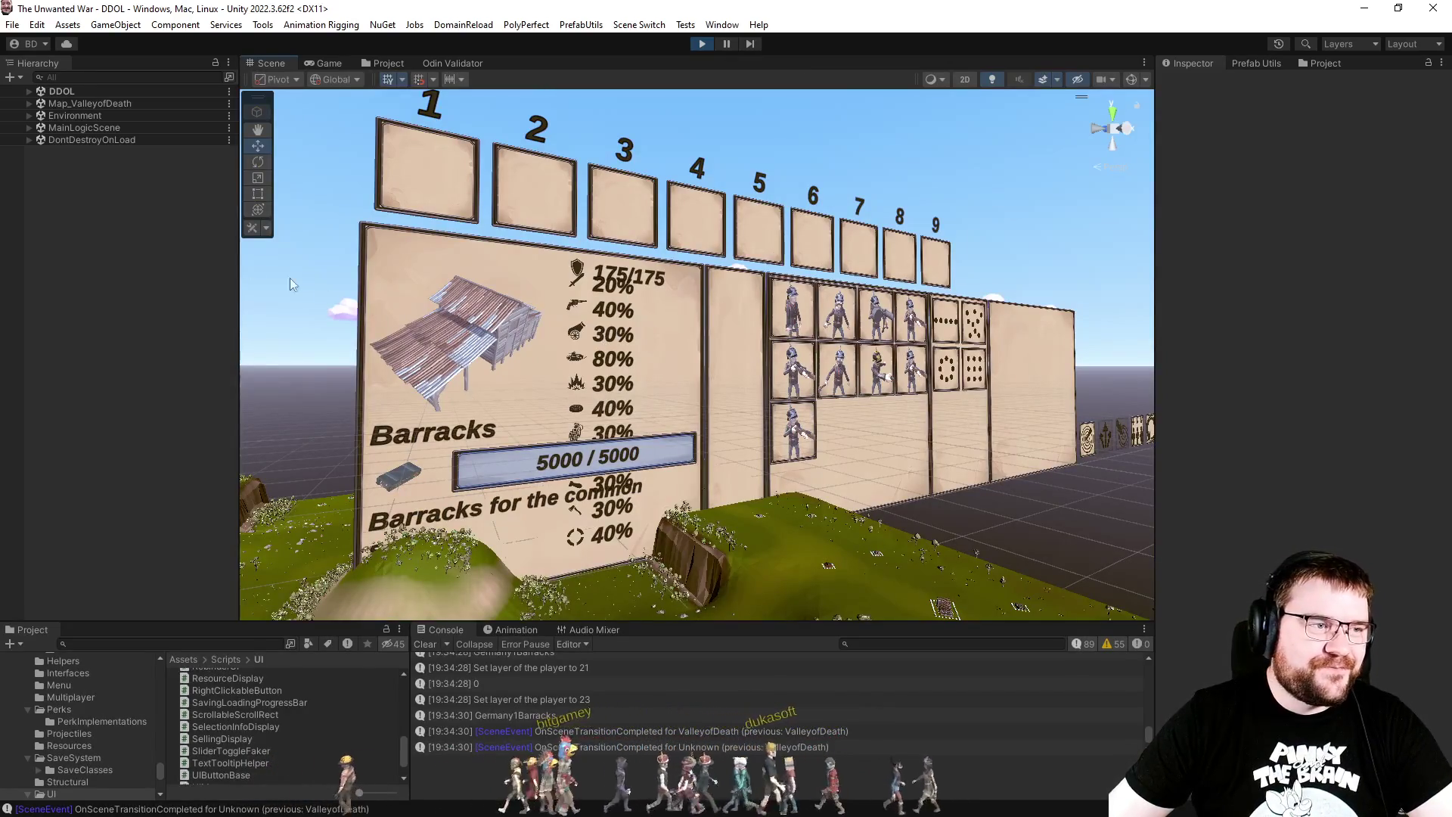
click(29, 127)
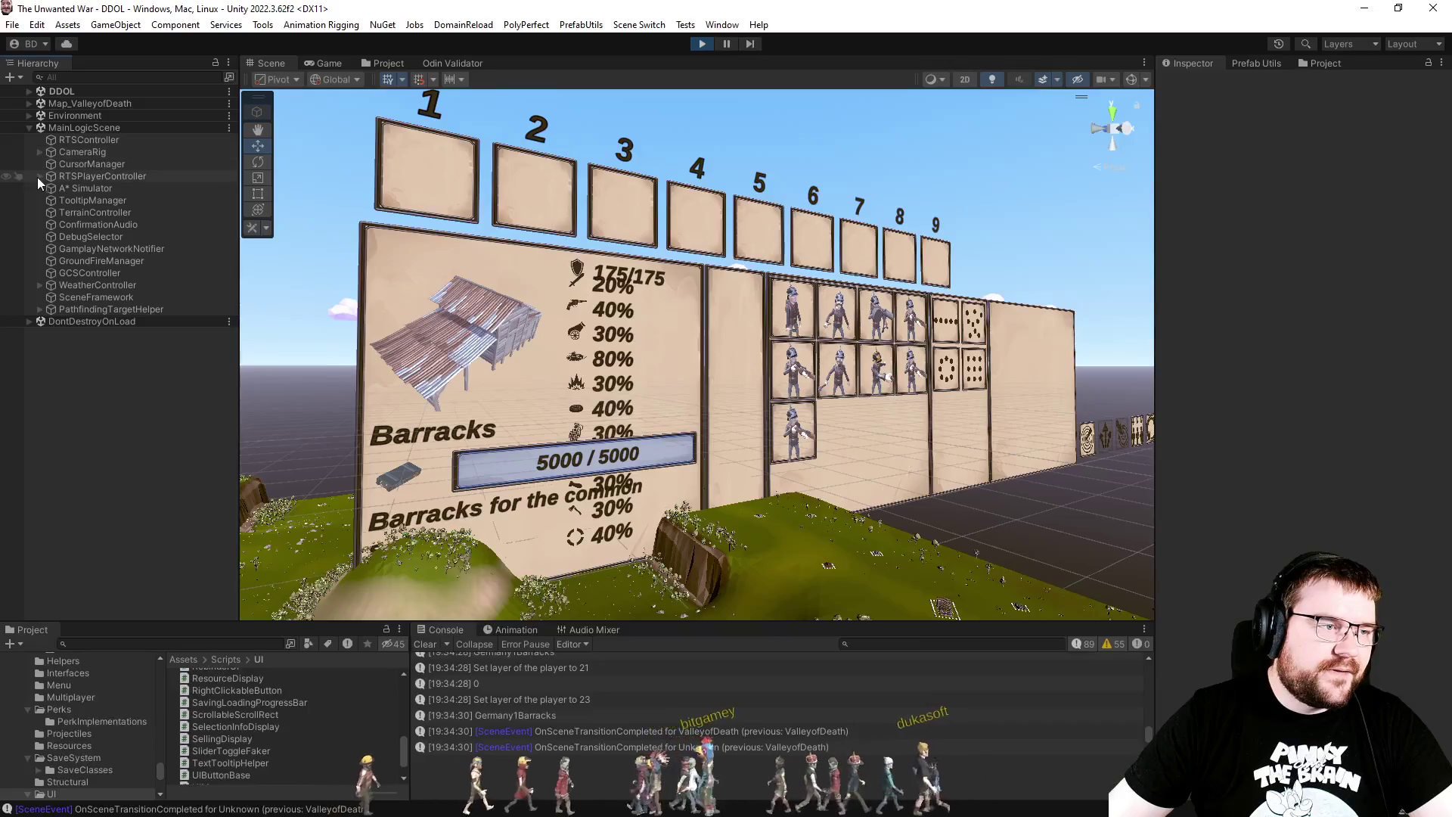
click(39, 151)
click(50, 164)
click(61, 175)
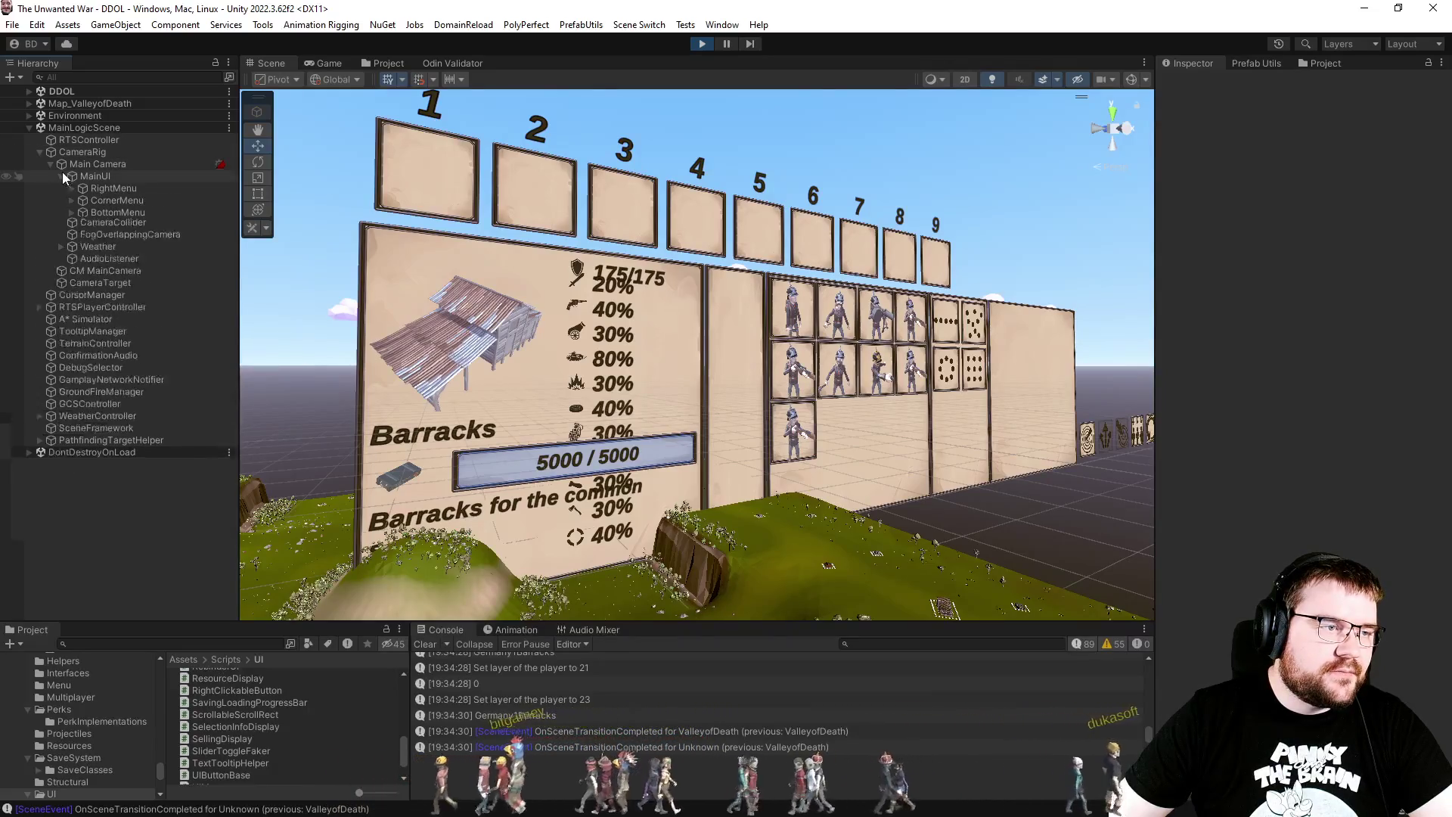
click(76, 210)
click(73, 214)
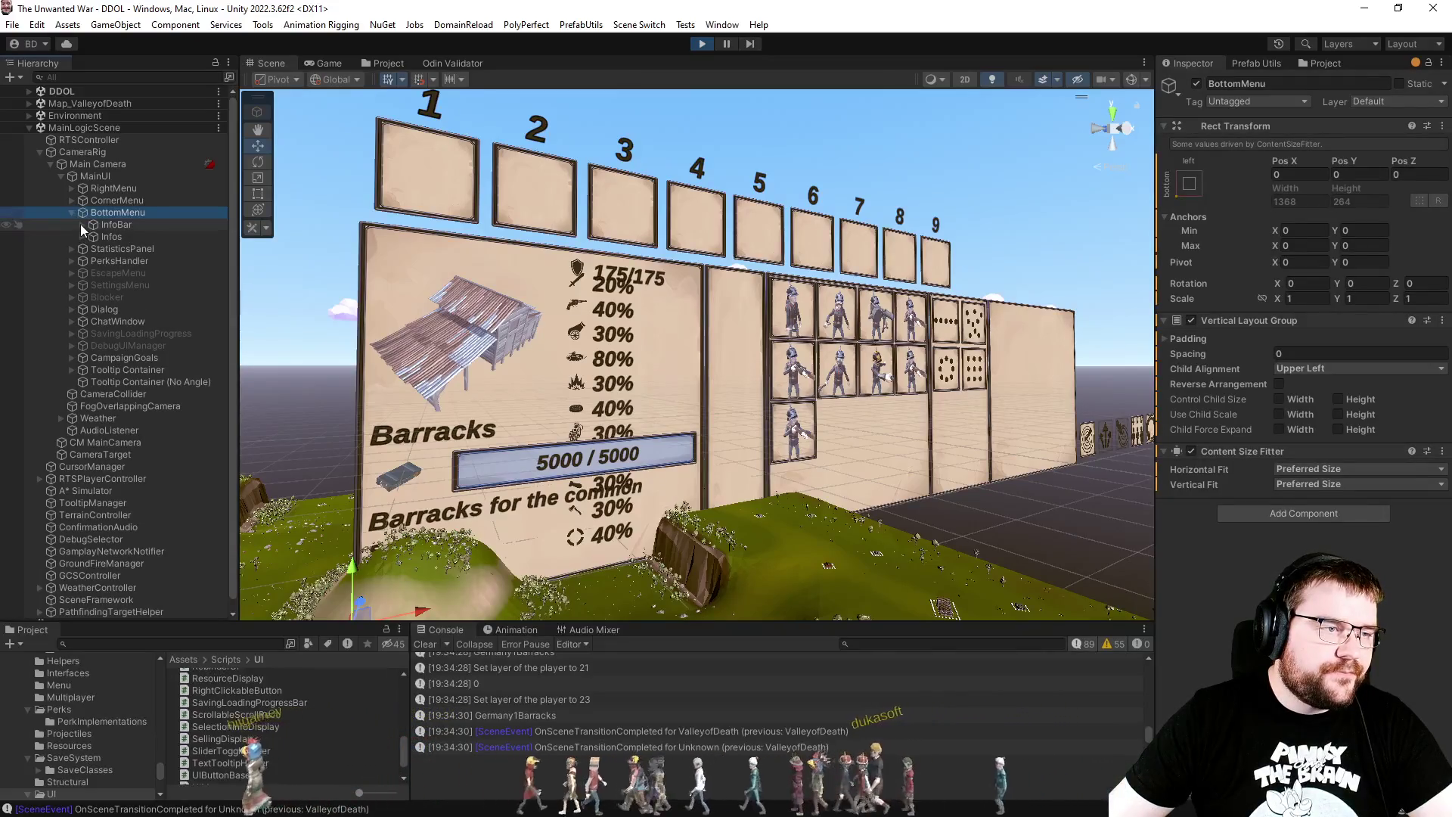
click(83, 236)
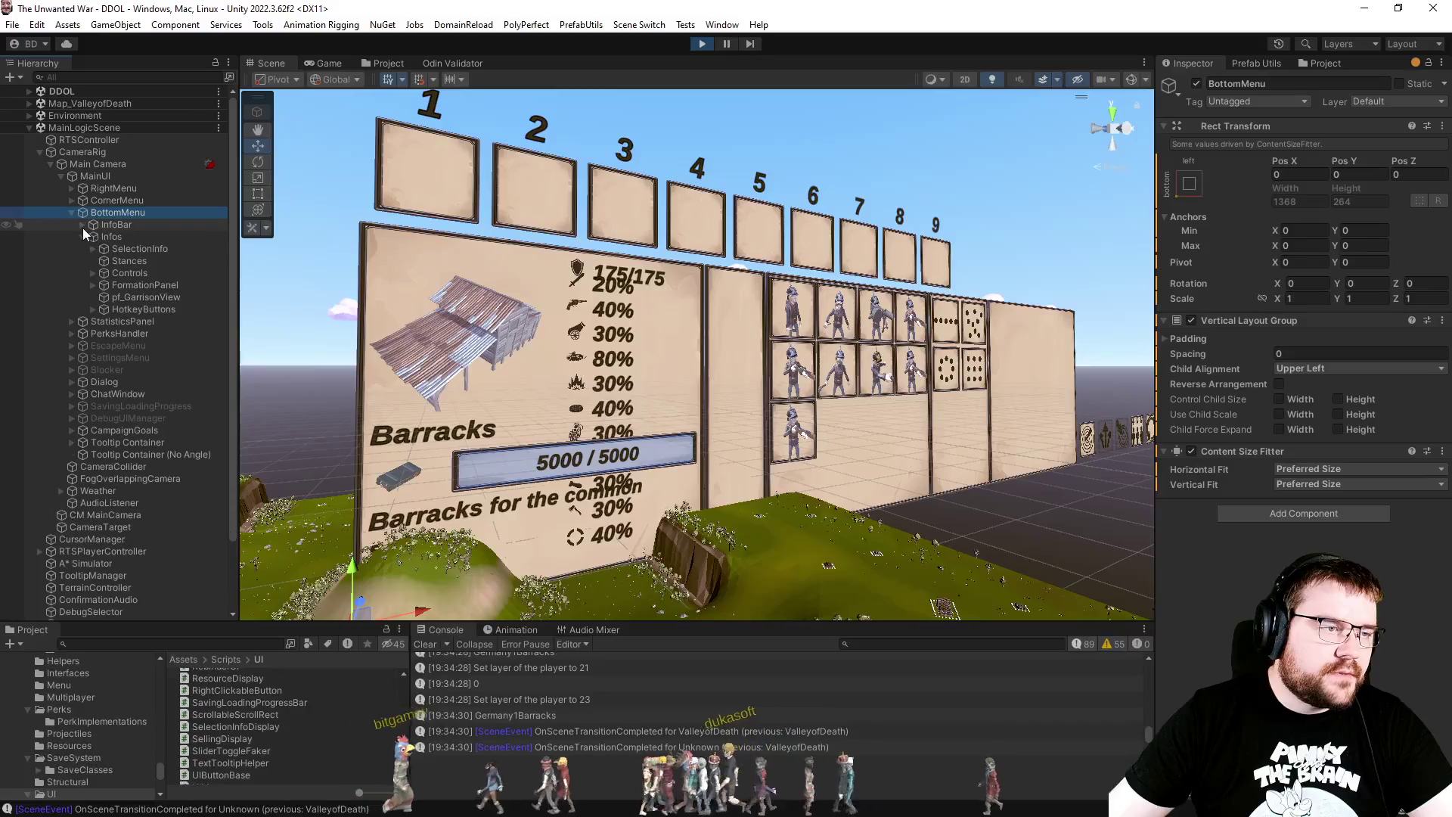
click(93, 249)
Step: Expand pf_SelectedInfo(Clone) > Info > Resistance and select the Resistance stat text
click(106, 260)
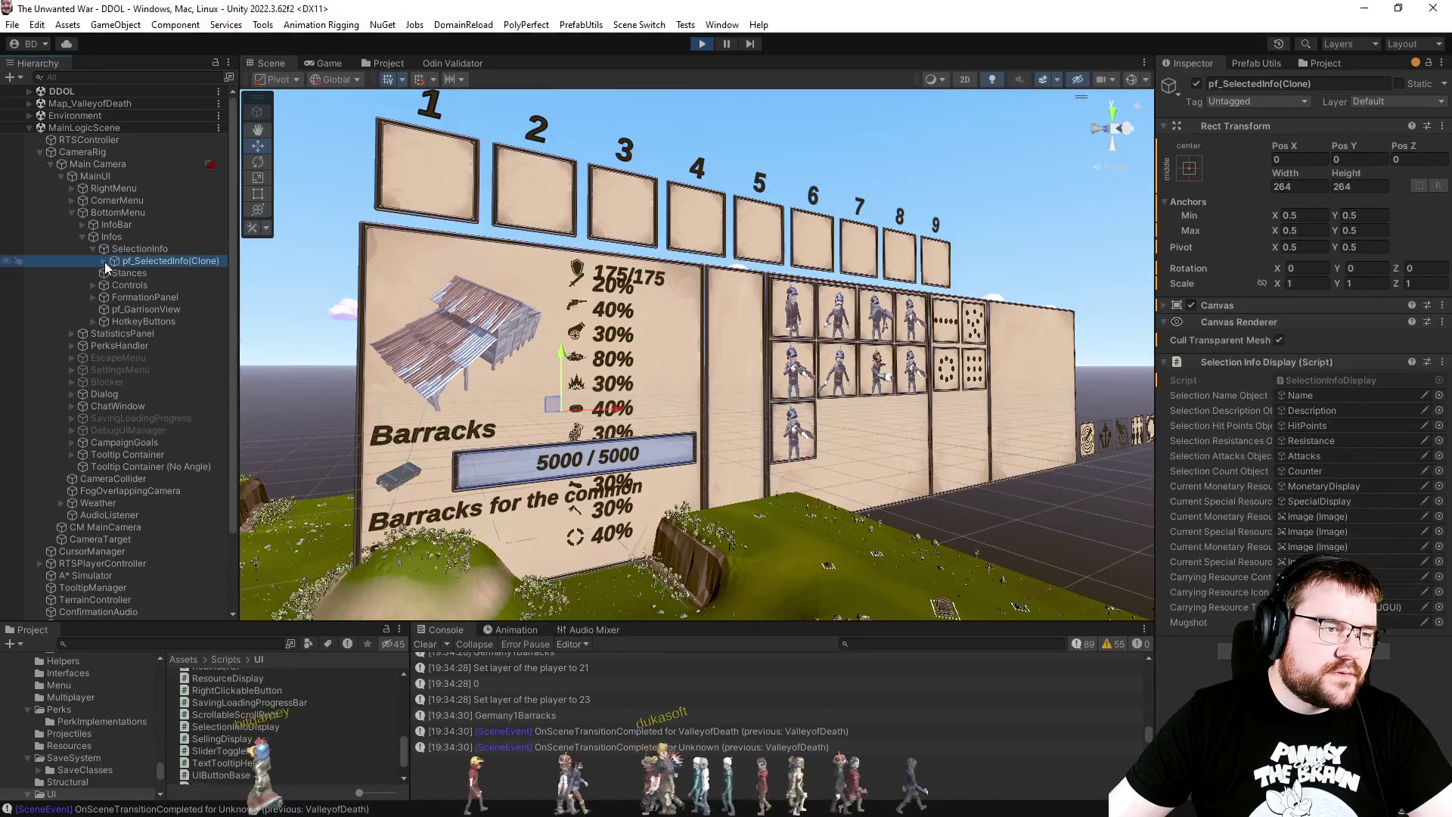
click(104, 261)
click(113, 285)
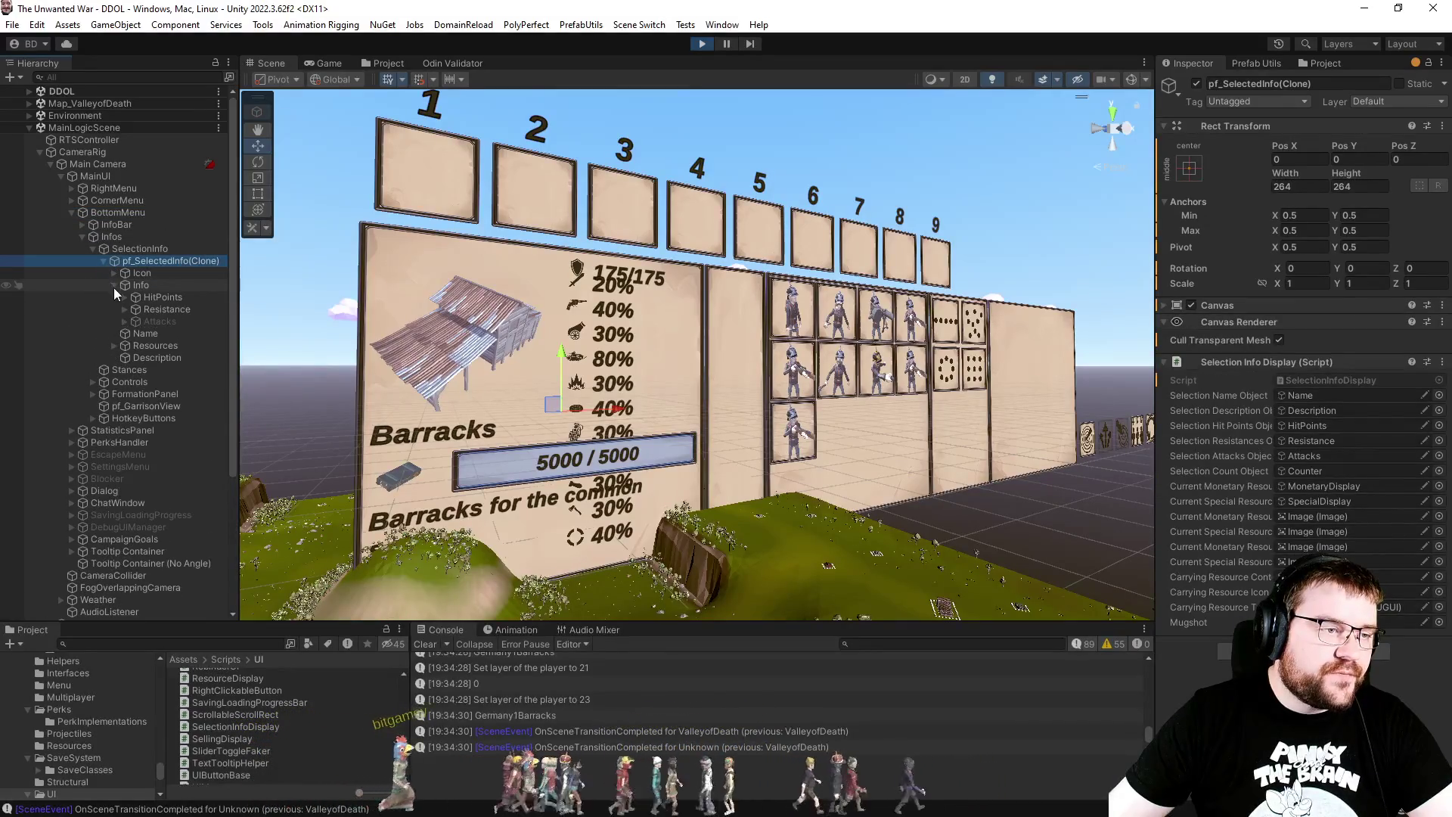
click(125, 309)
click(152, 322)
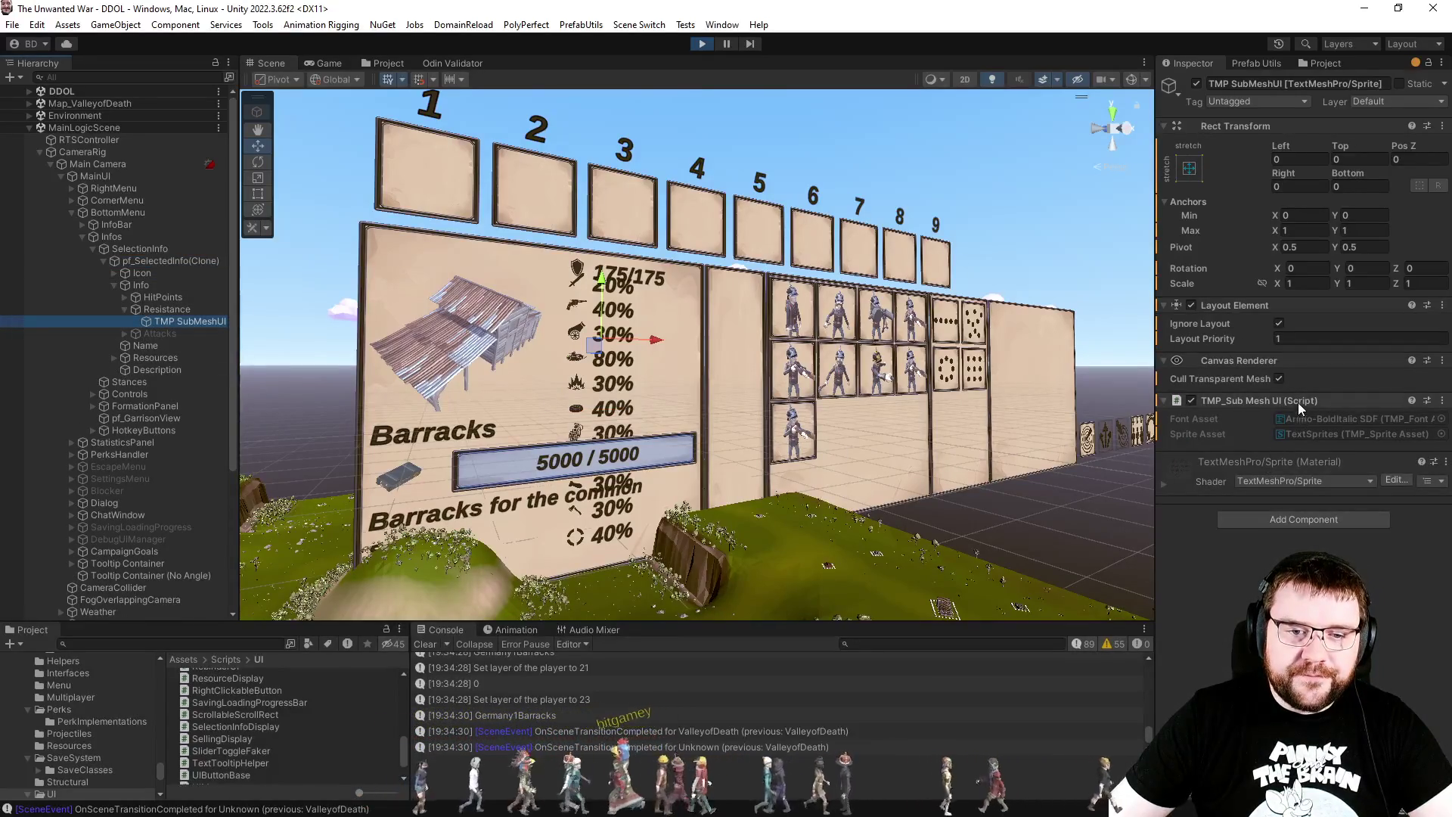
click(167, 309)
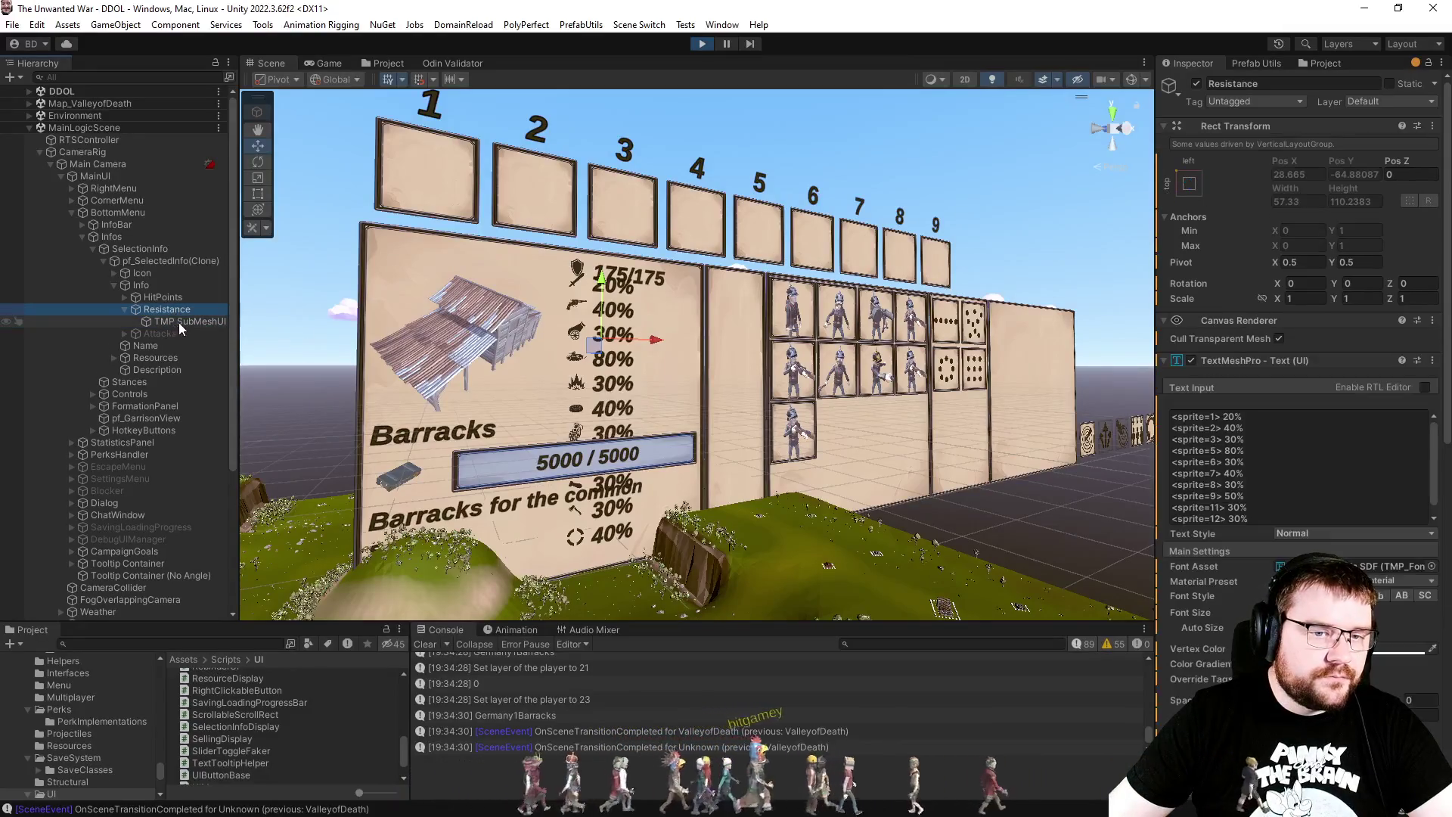
Step: Select the Resistance text input's contents and scroll the Inspector down to its wrapping settings
key(ctrl+a)
click(1301, 469)
key(ctrl+a)
click(1278, 464)
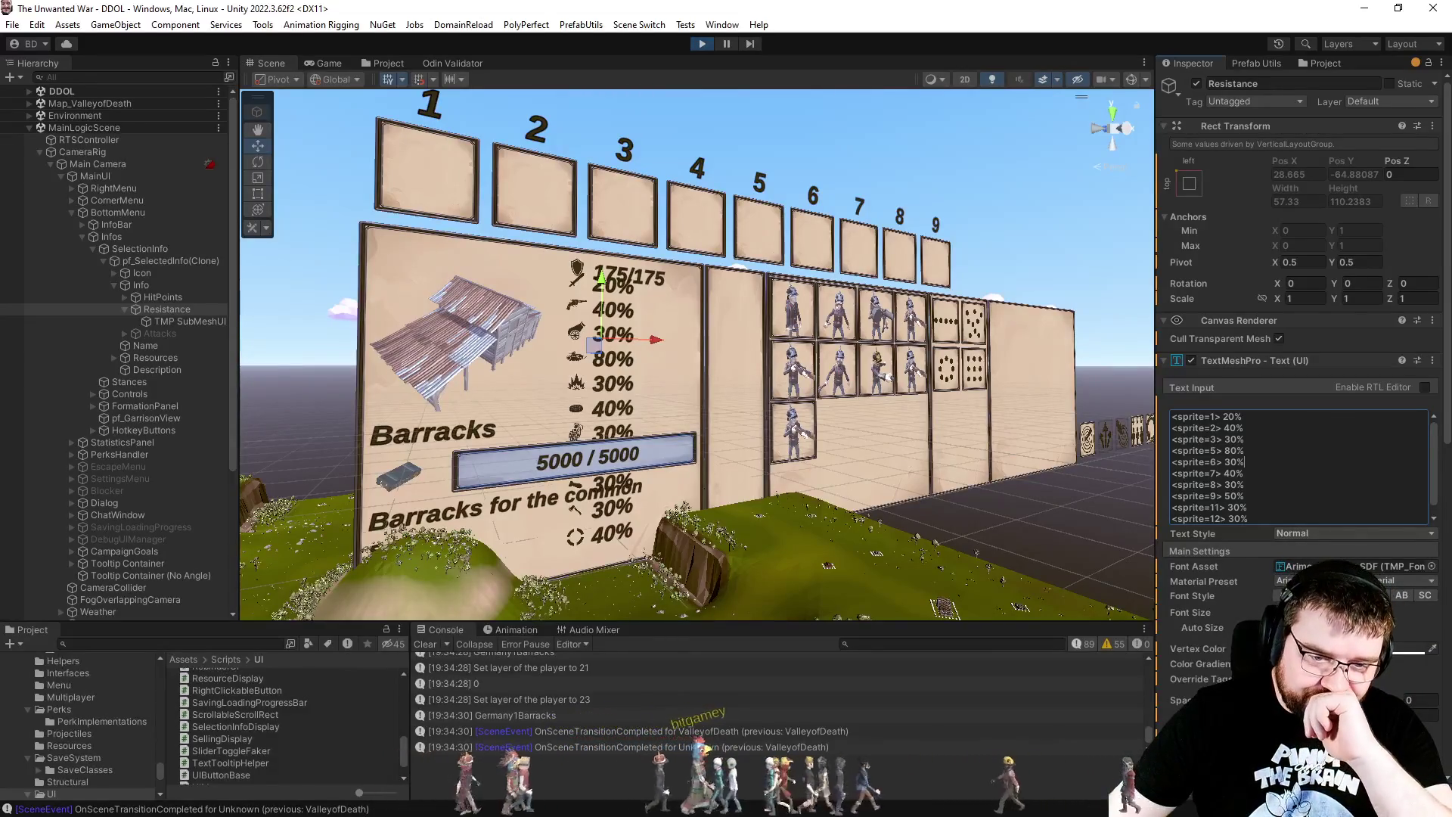
scroll(1219, 592, down, 2)
scroll(1251, 564, down, 4)
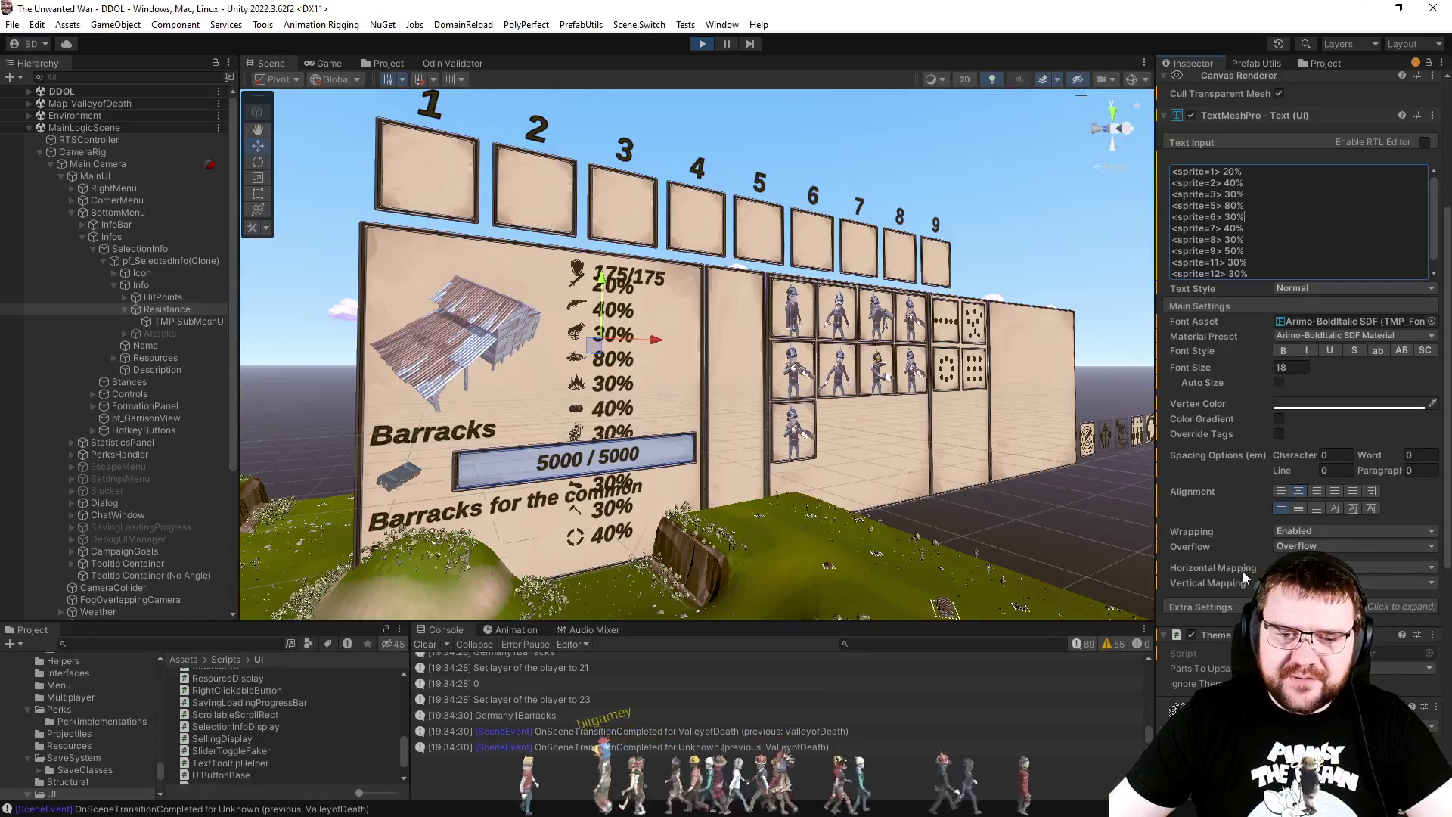
Step: Set the Resistance text overflow to Masking, then select the HitPoints stat text
click(1286, 568)
click(1323, 596)
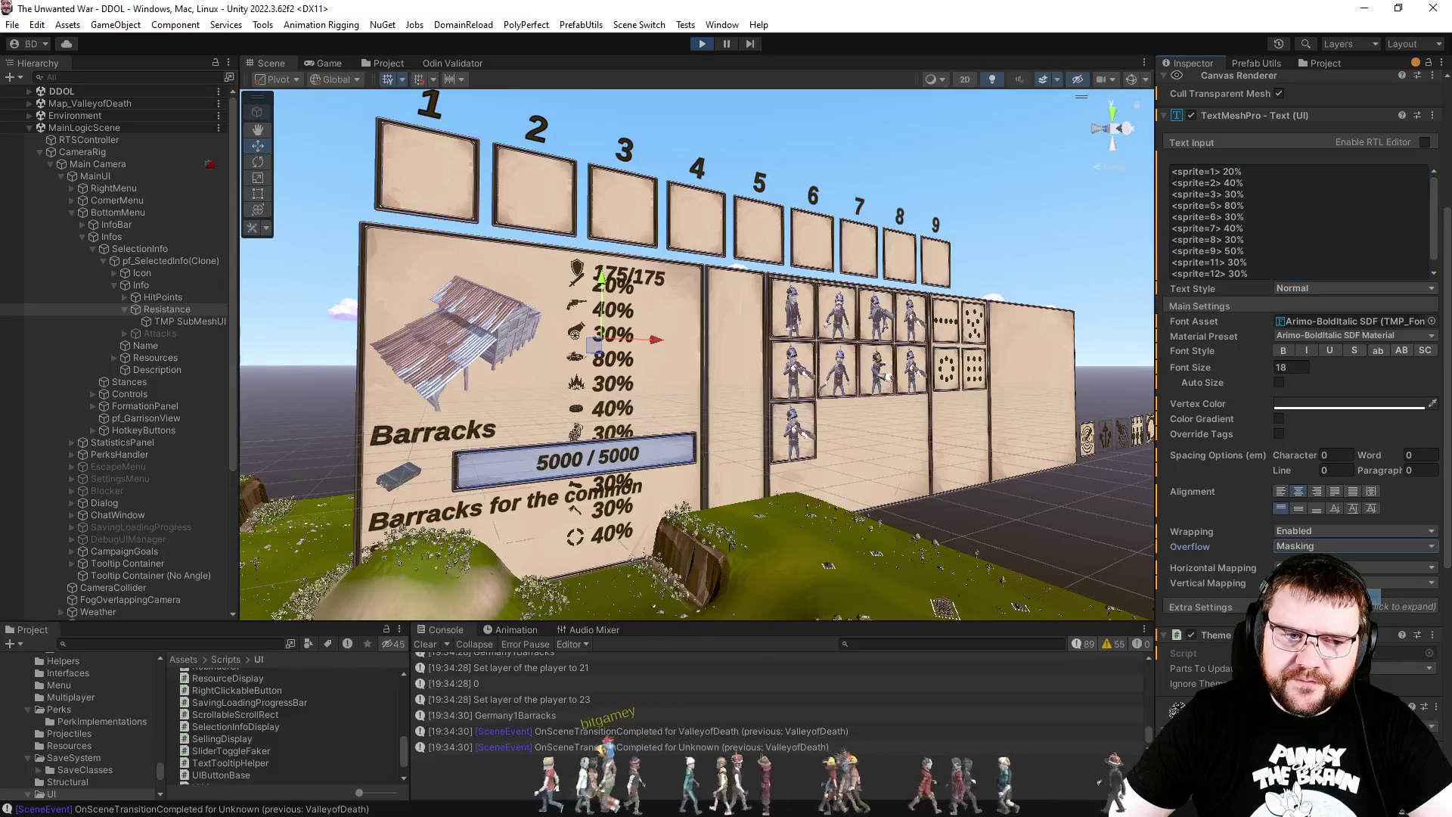
scroll(1301, 379, up, 5)
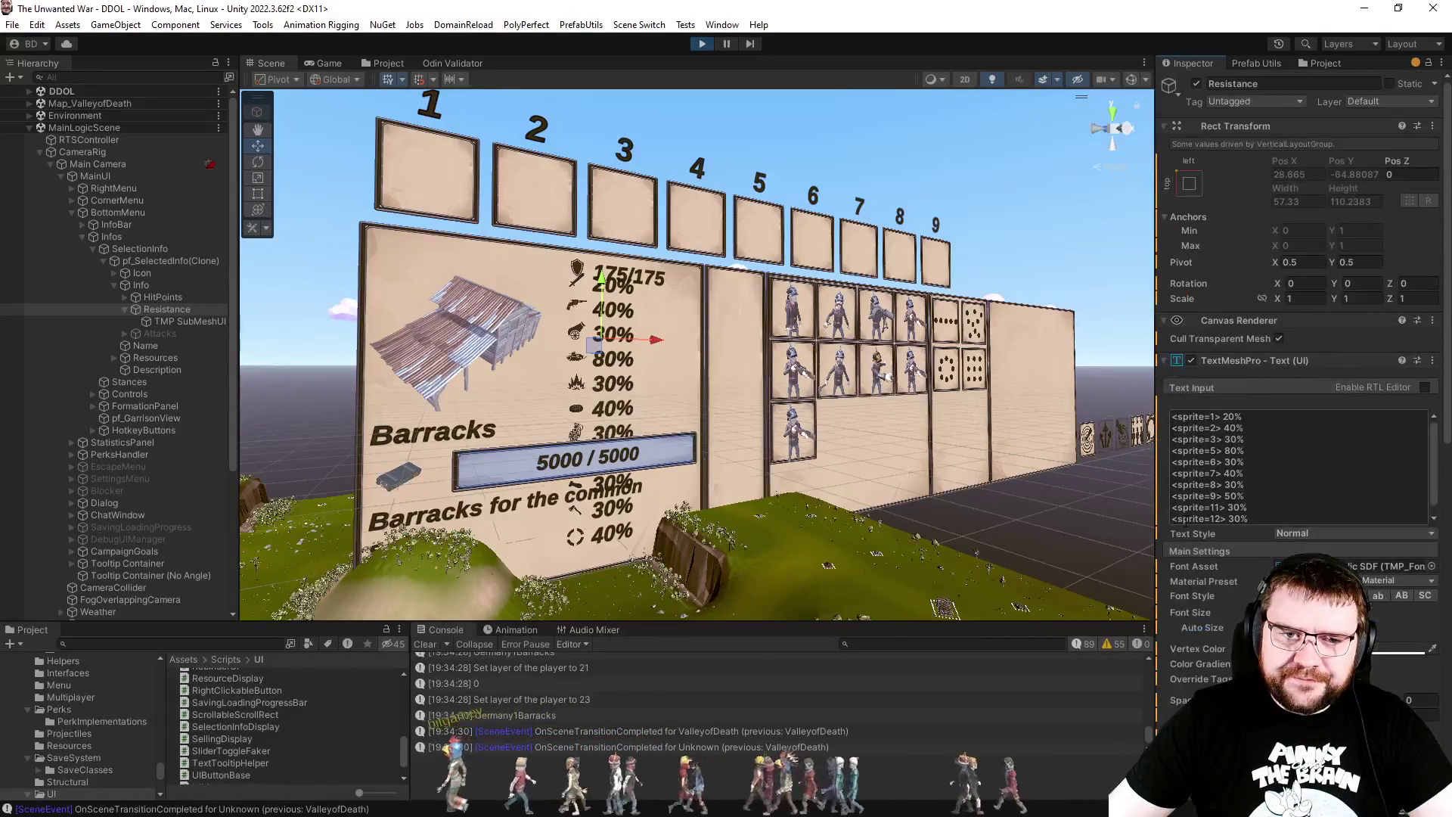
scroll(1210, 522, down, 6)
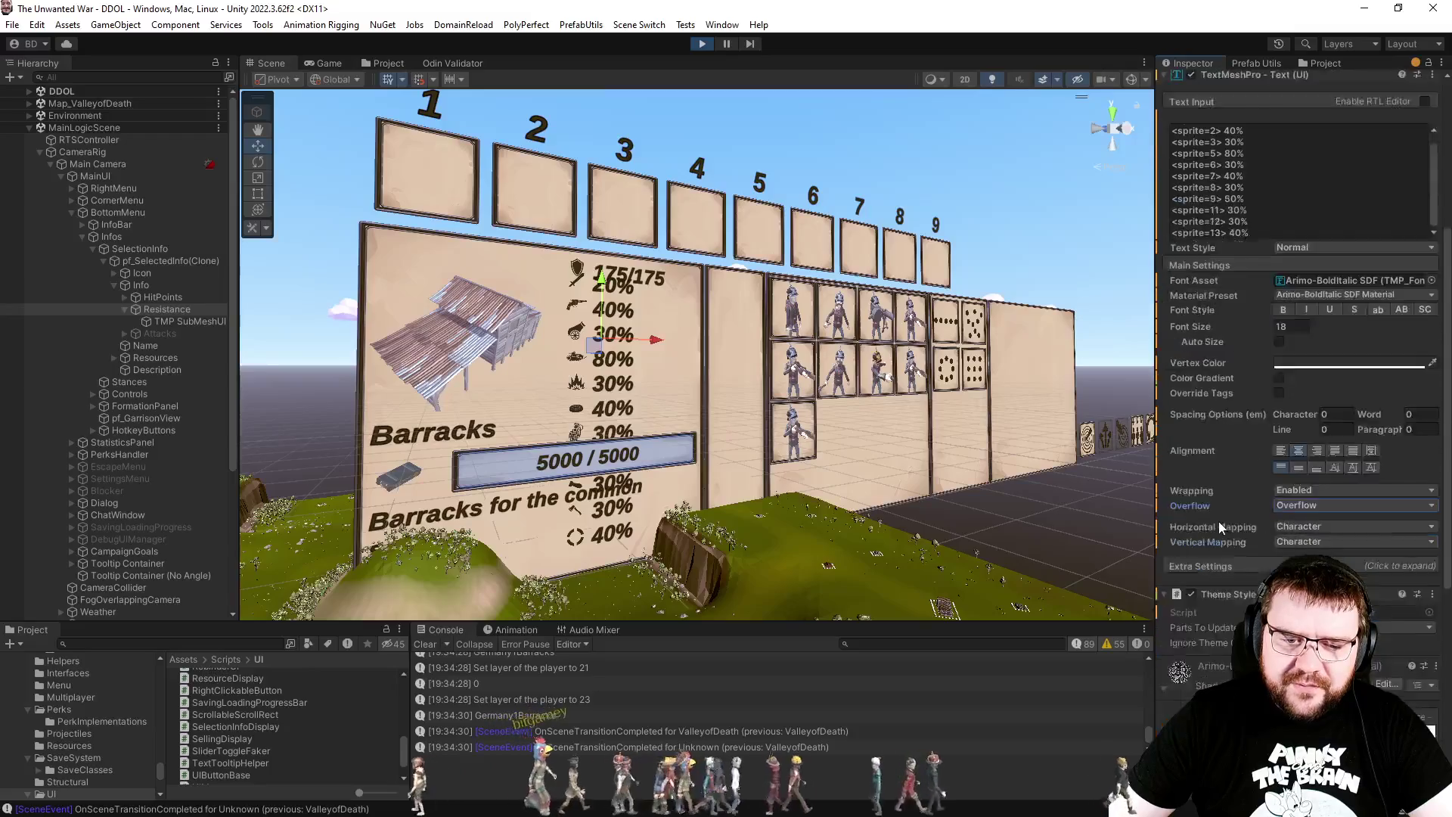
scroll(1219, 527, up, 5)
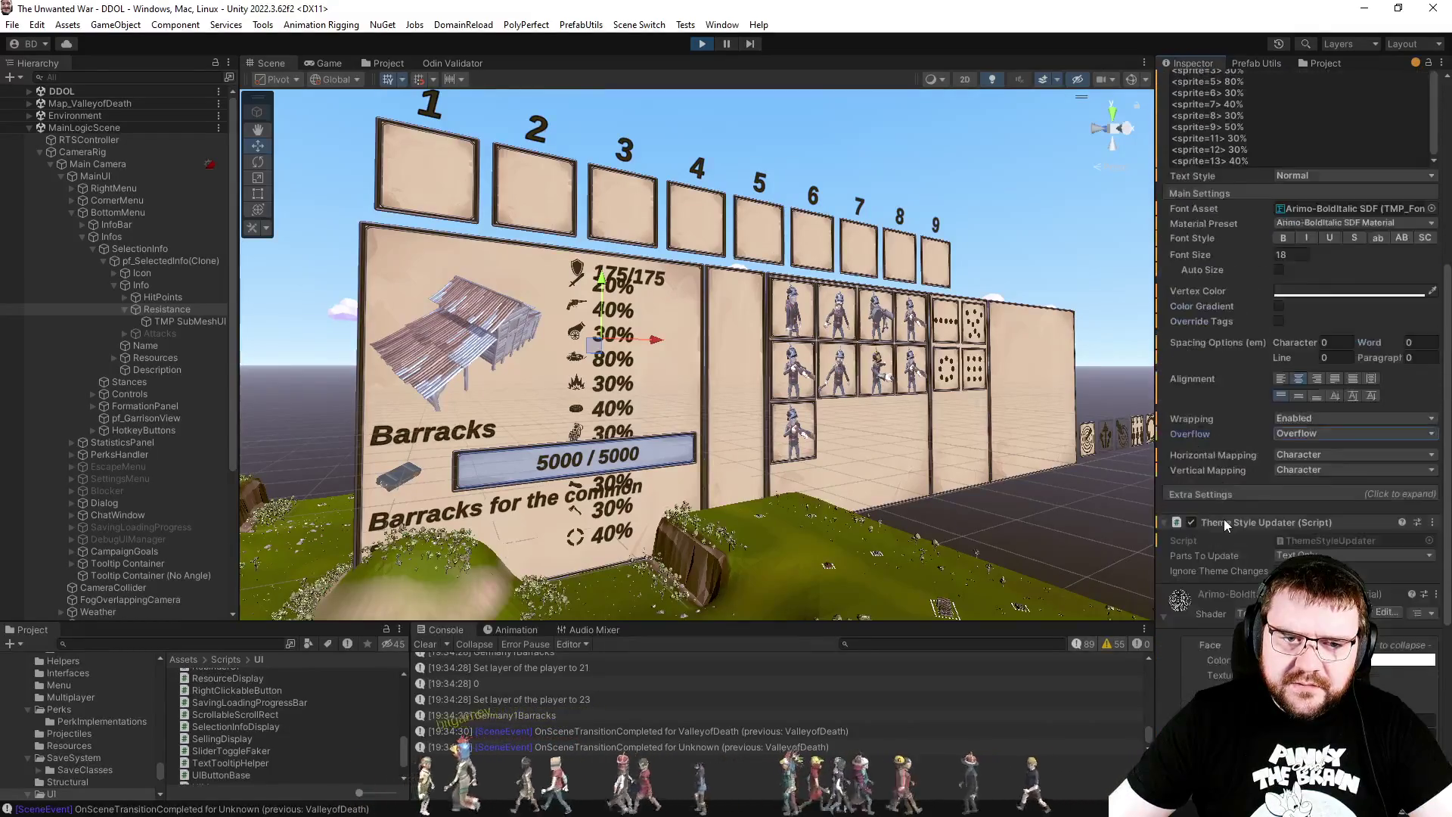
scroll(1226, 528, up, 2)
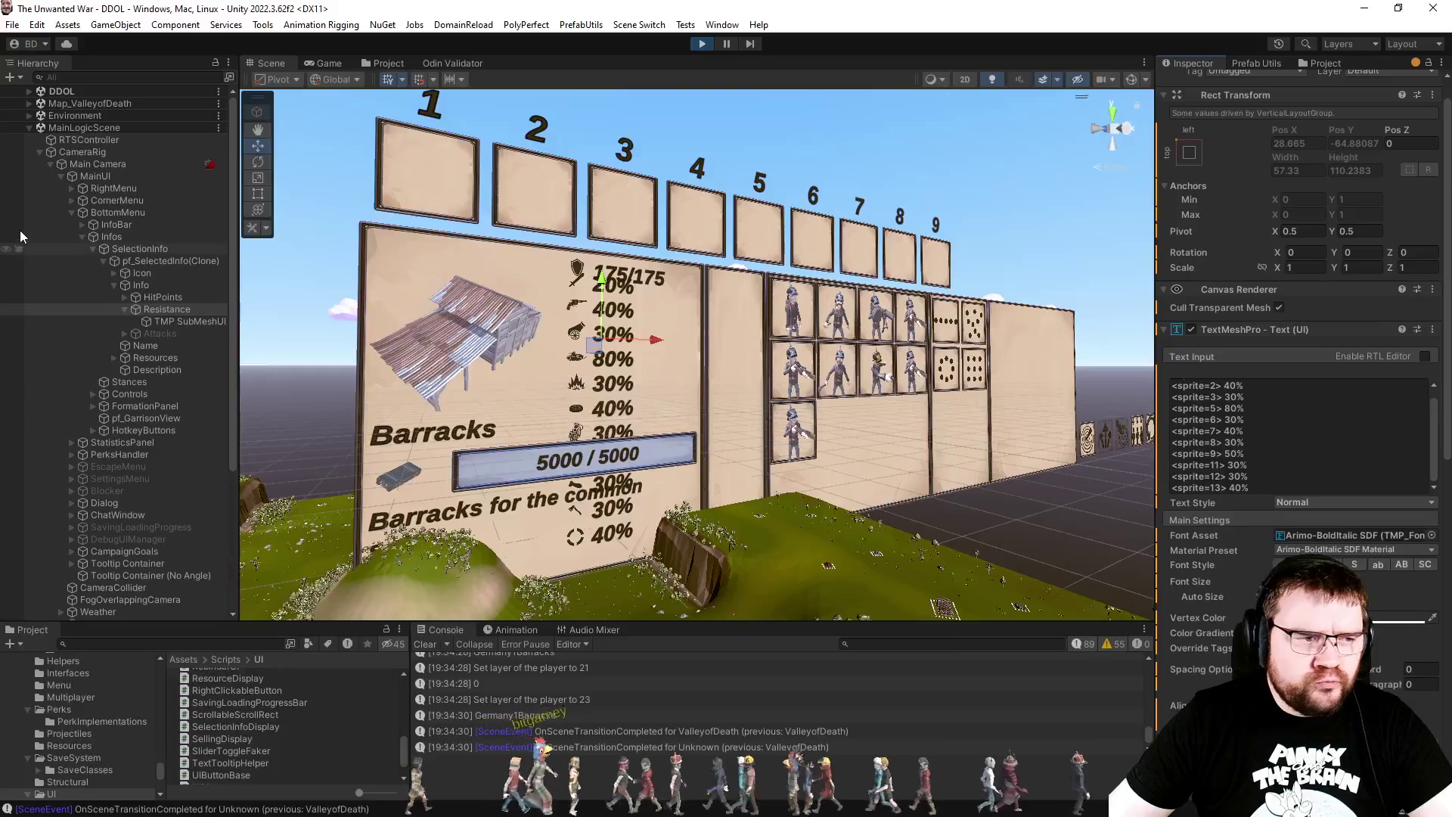
click(151, 297)
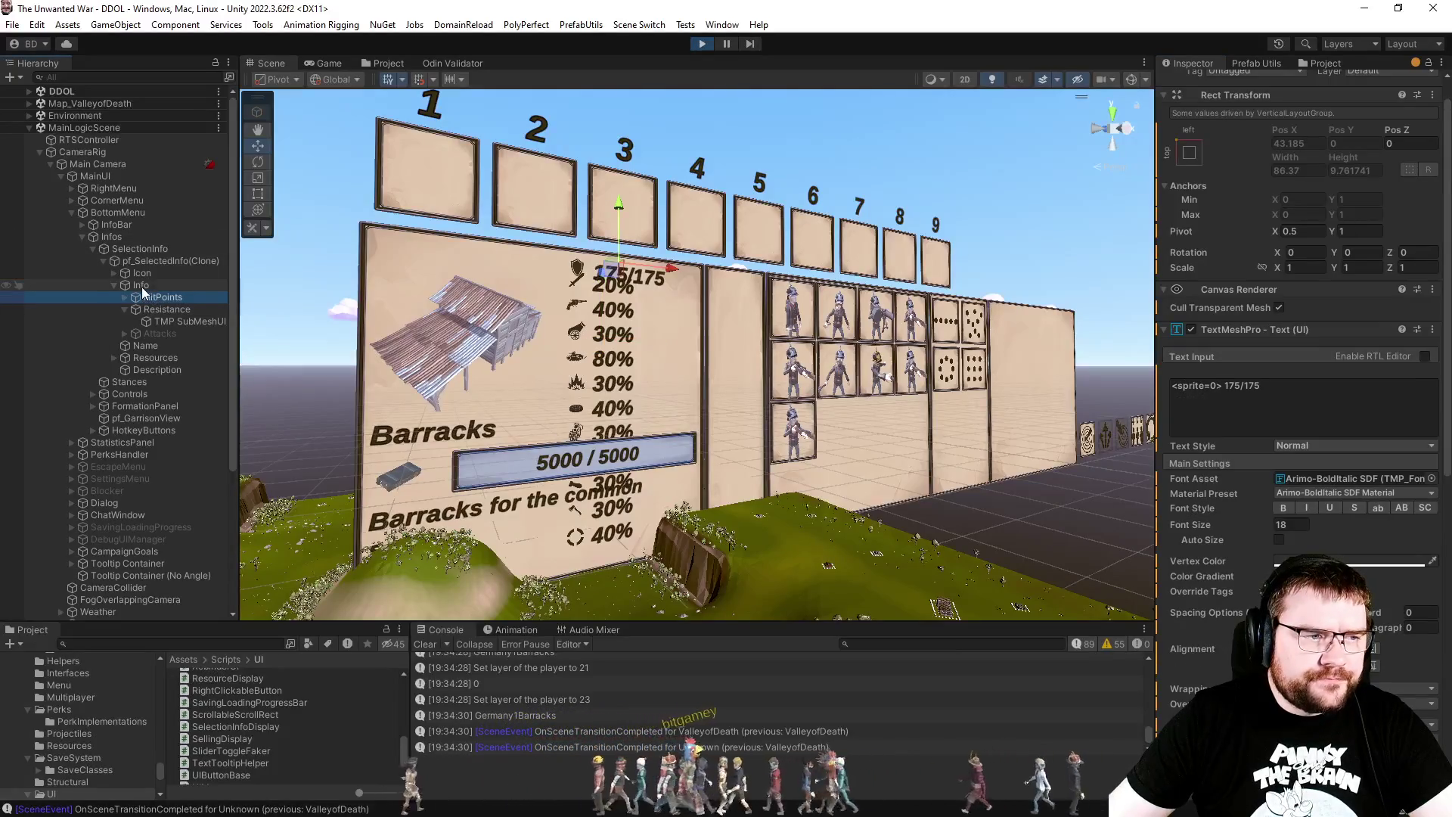
Step: Inspect the Info container and Resistance stat text, collapsing their text and material settings
click(142, 286)
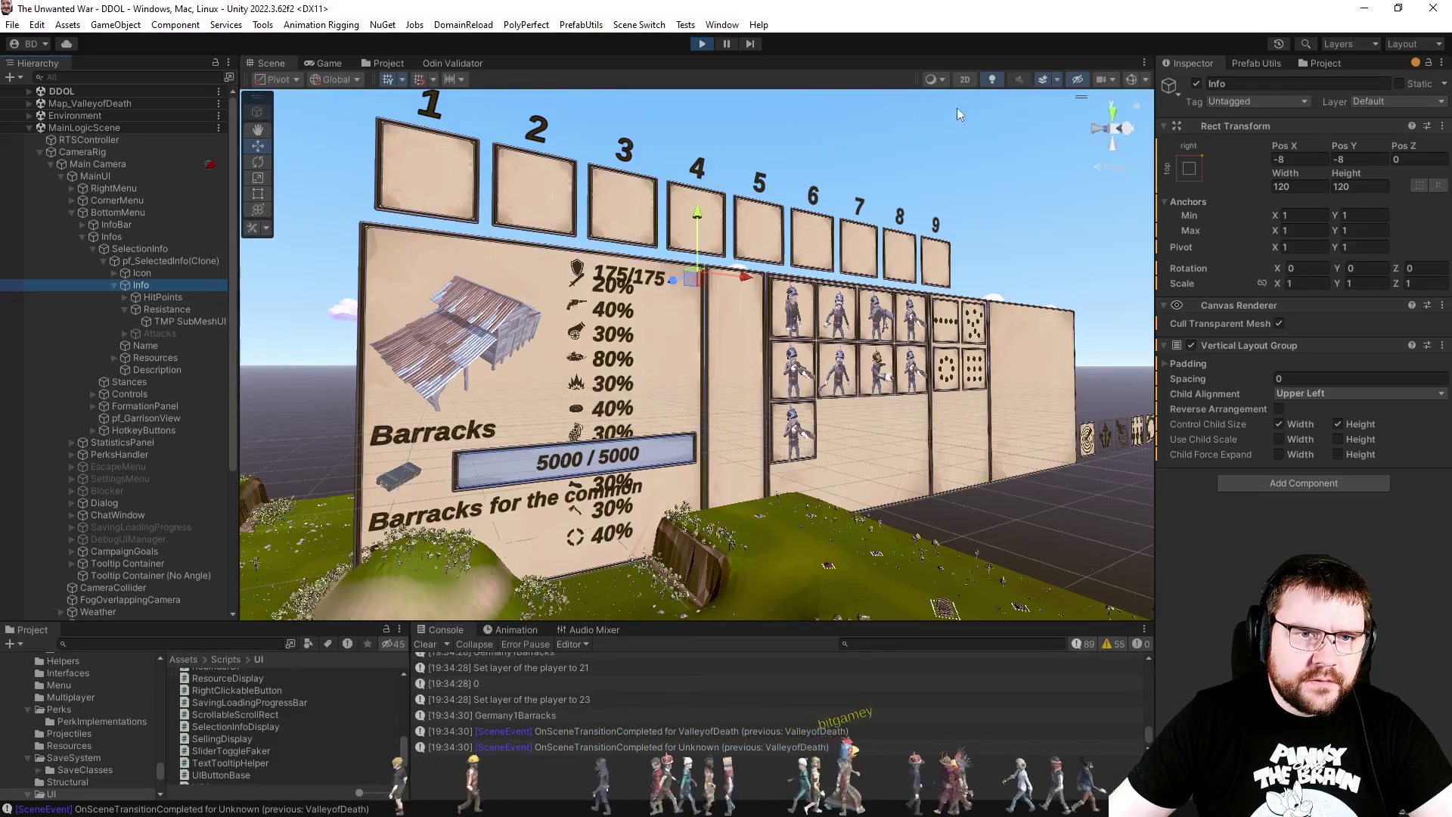
click(1131, 80)
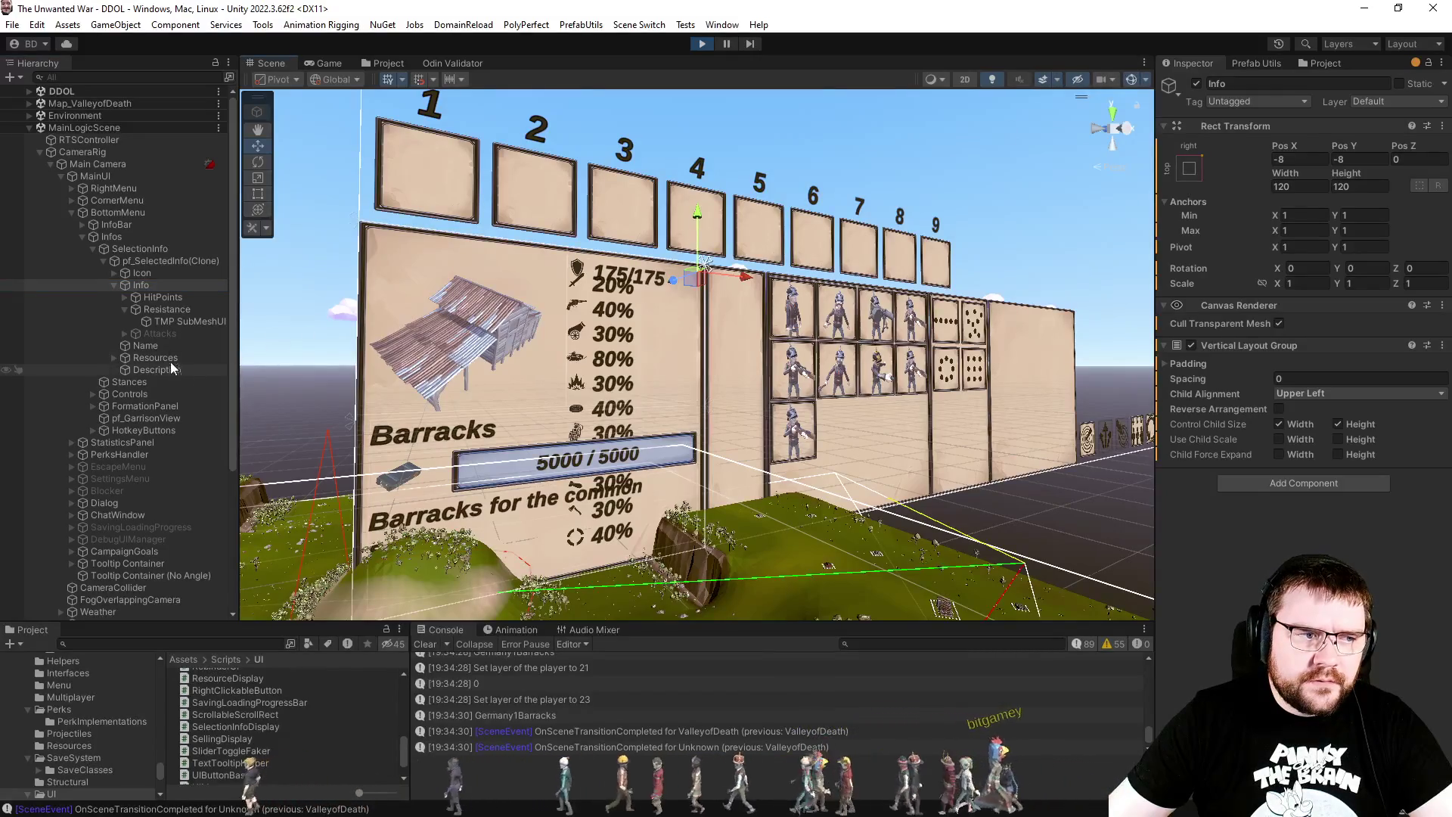
click(164, 307)
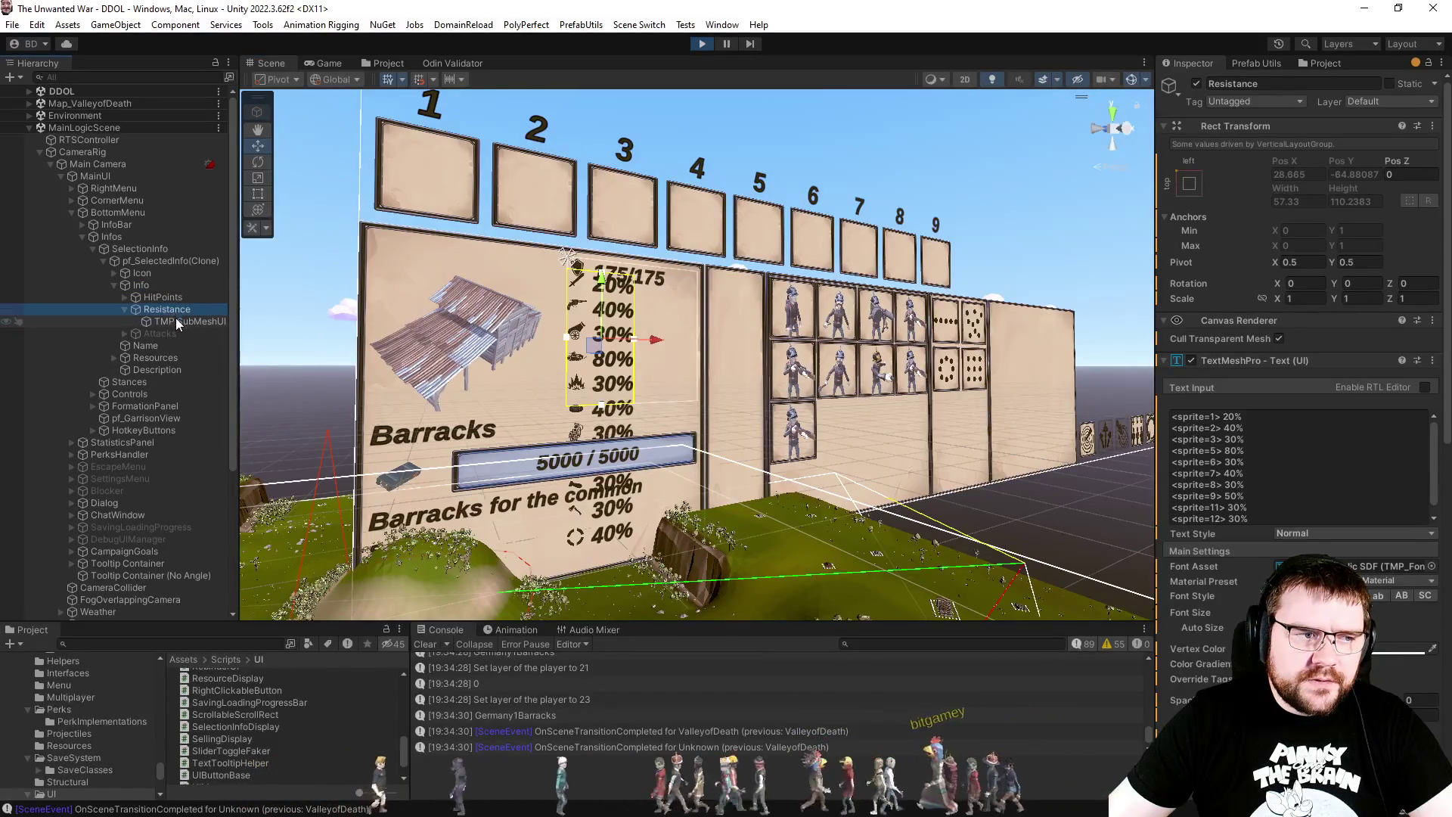
click(174, 321)
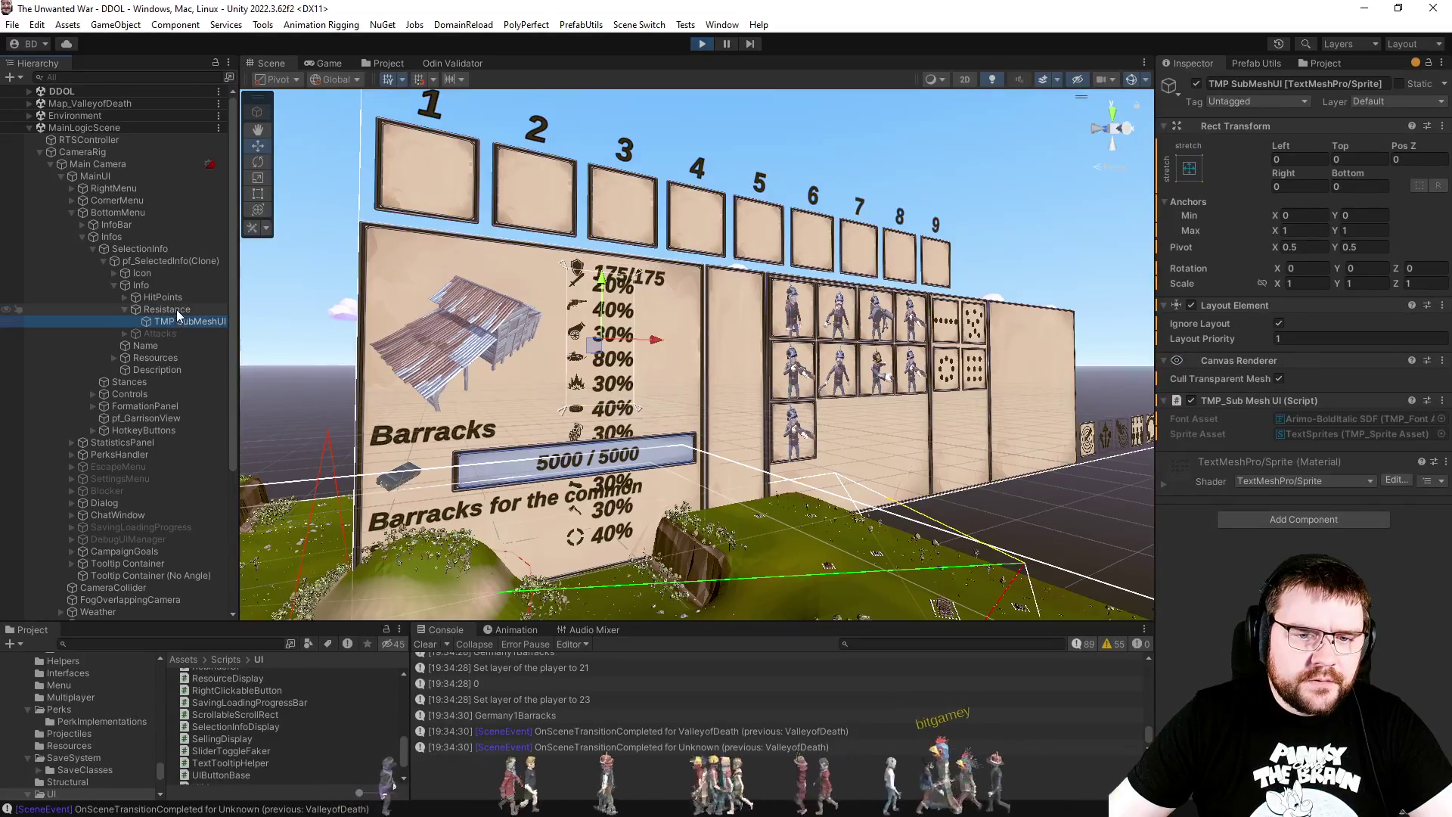
click(176, 307)
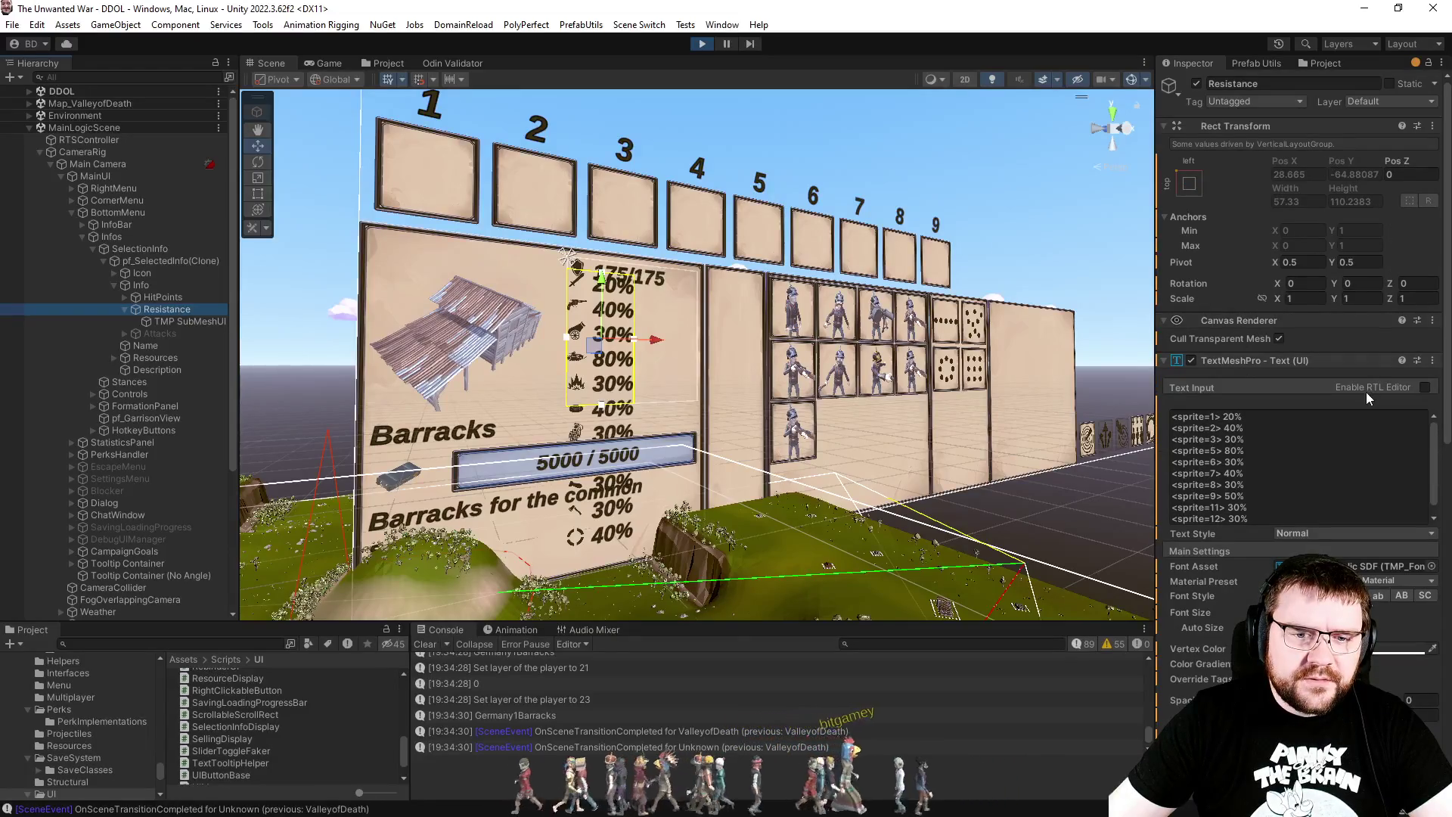
click(1296, 362)
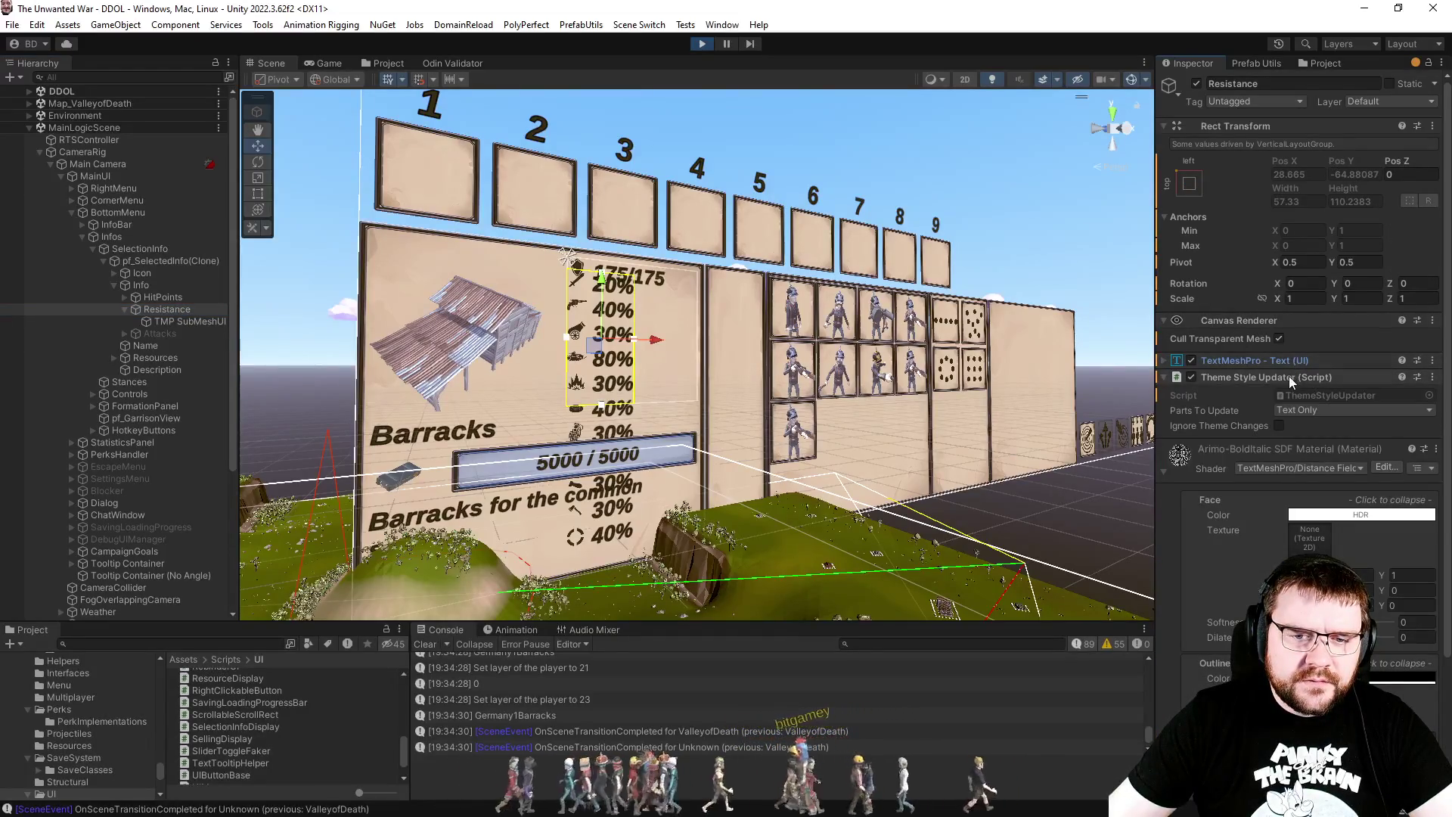
click(1235, 445)
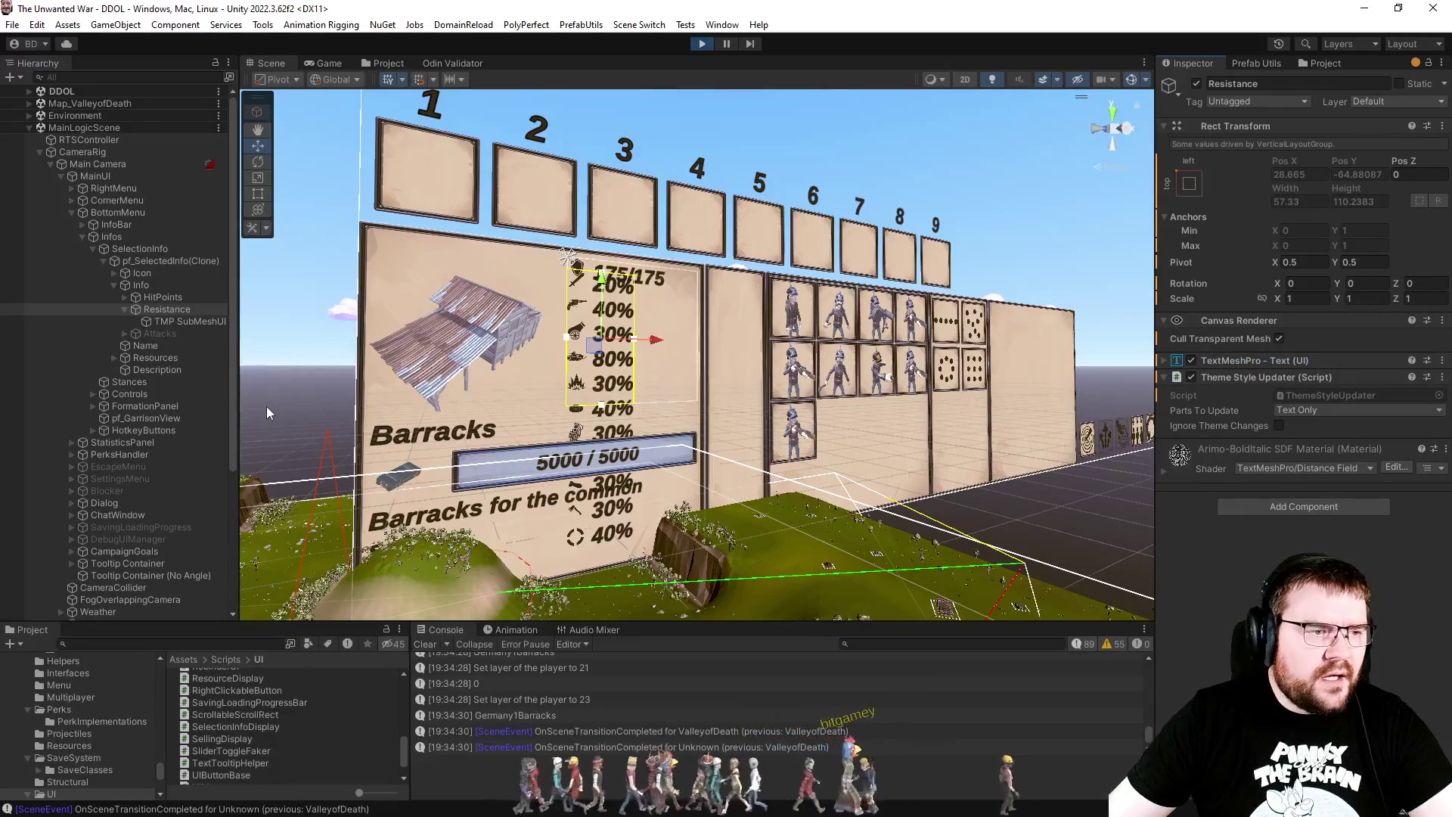
click(143, 286)
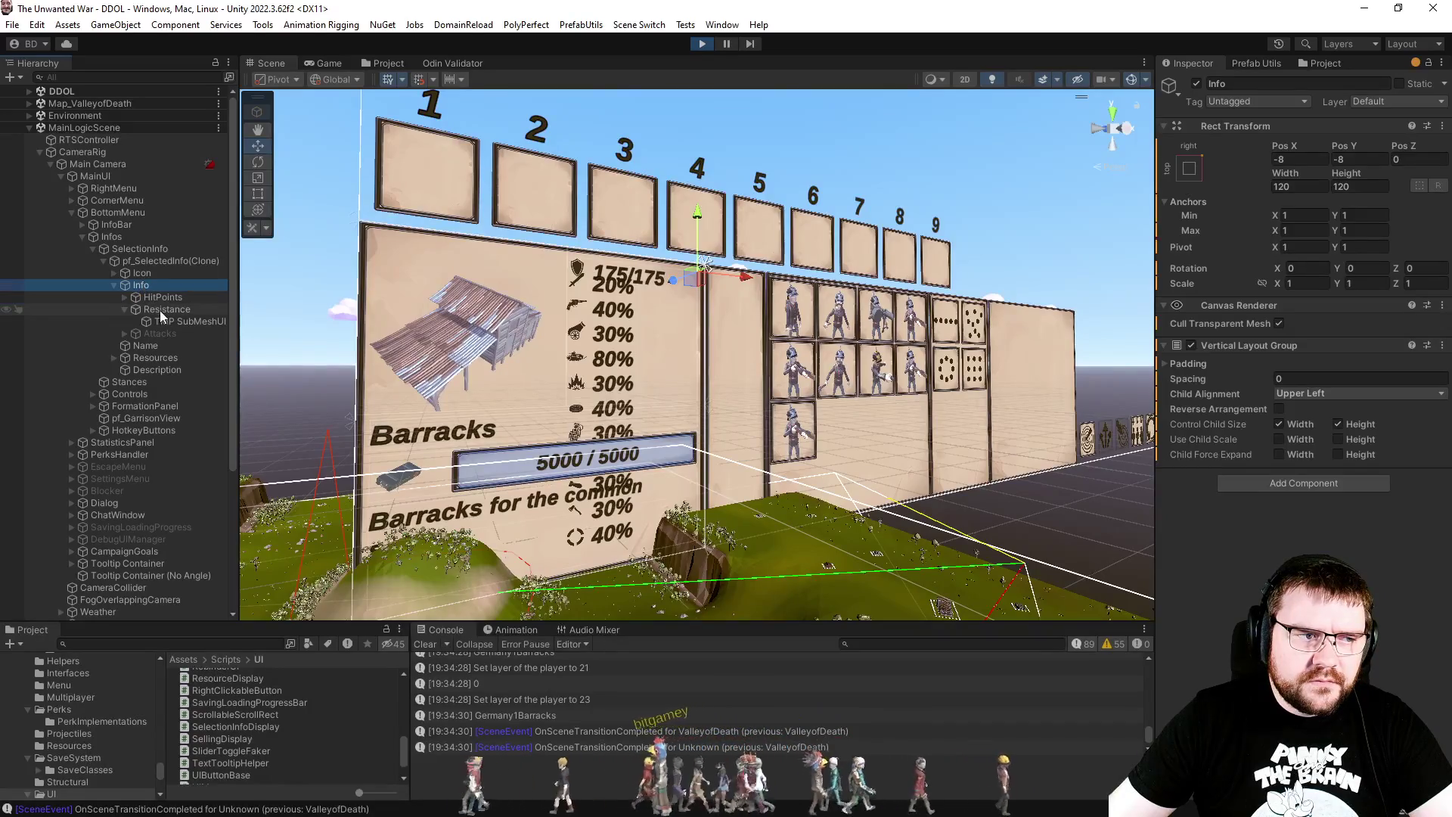
click(161, 310)
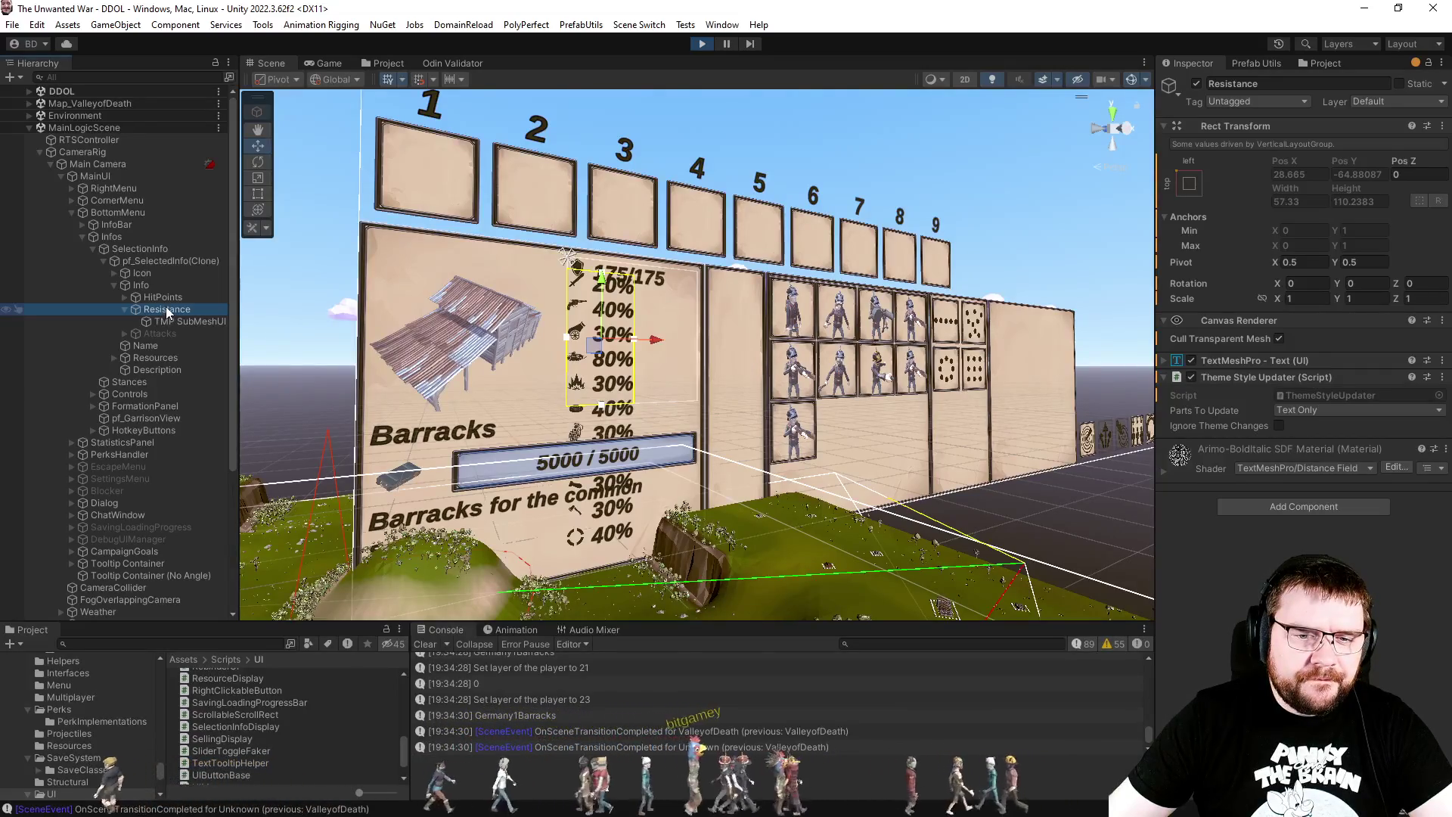
Step: Set Wrapping to Disabled in the Resistance text's TextMeshPro extra settings
click(1271, 360)
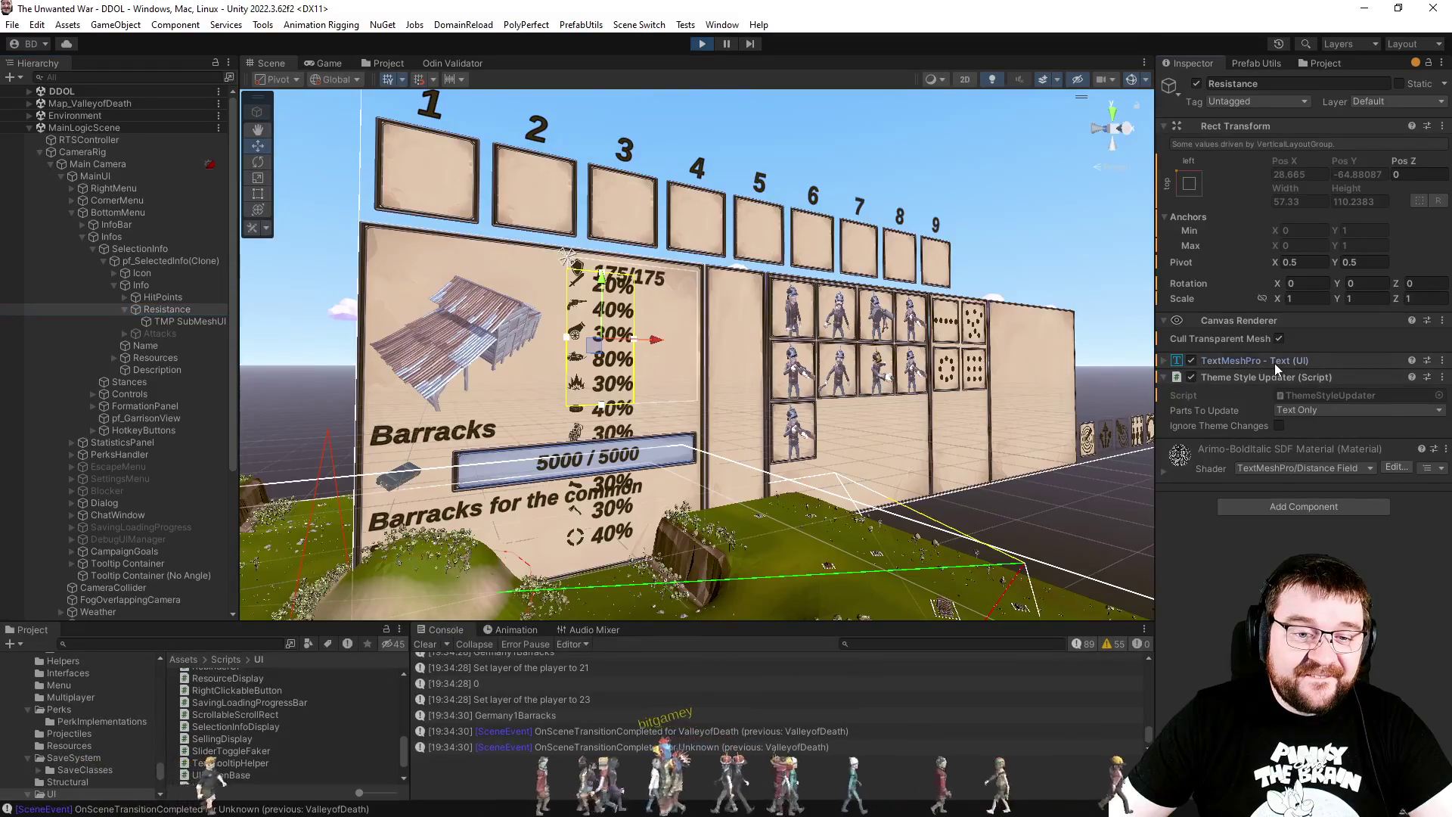
scroll(1210, 484, down, 4)
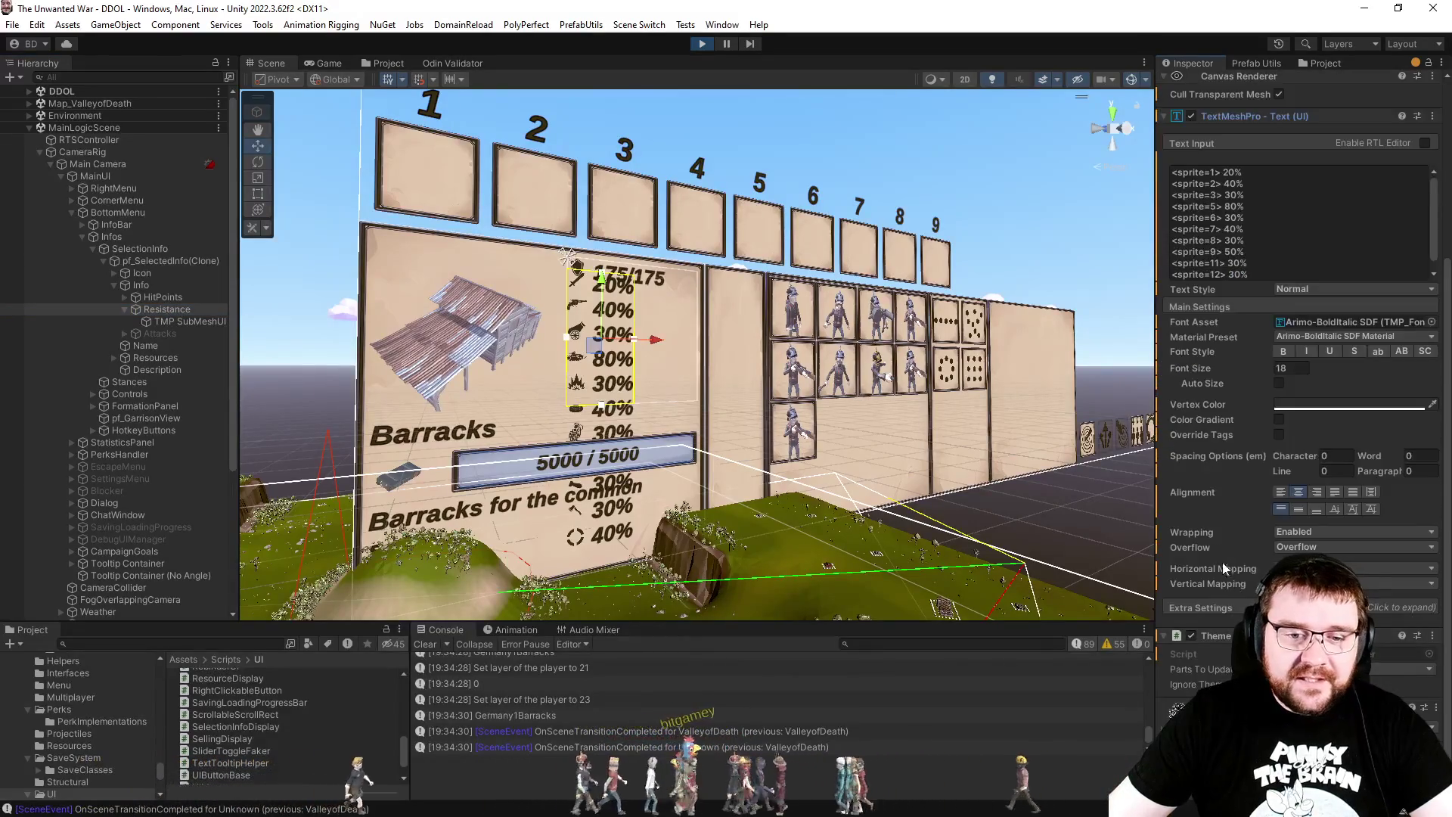
click(1230, 610)
scroll(1231, 583, down, 3)
click(1311, 370)
click(1316, 385)
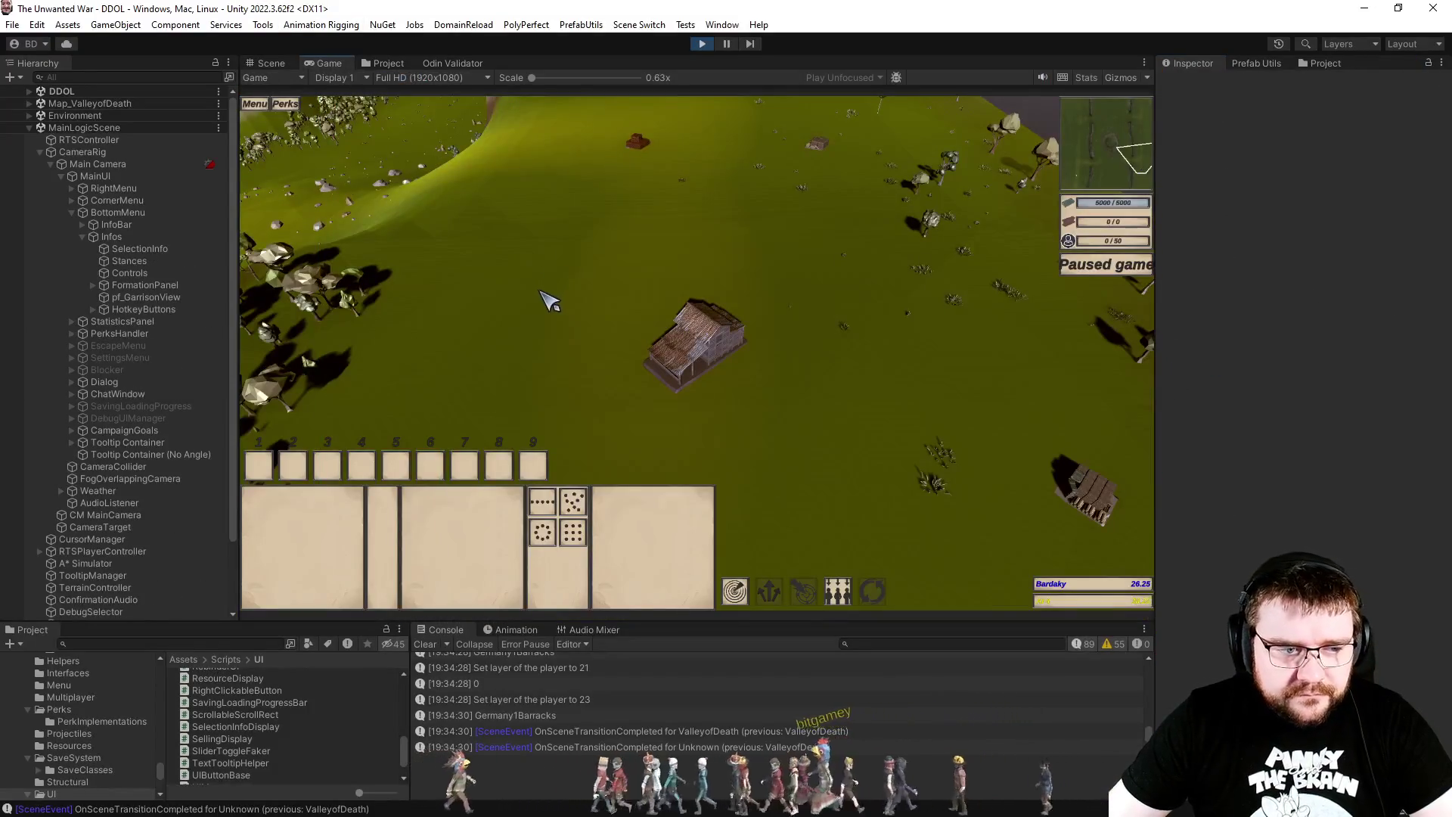
Step: Drag-select the Barracks, resume the game, select pf_SelectedInfo(Clone) and switch to Scene view
drag(712, 390, 725, 391)
key(p)
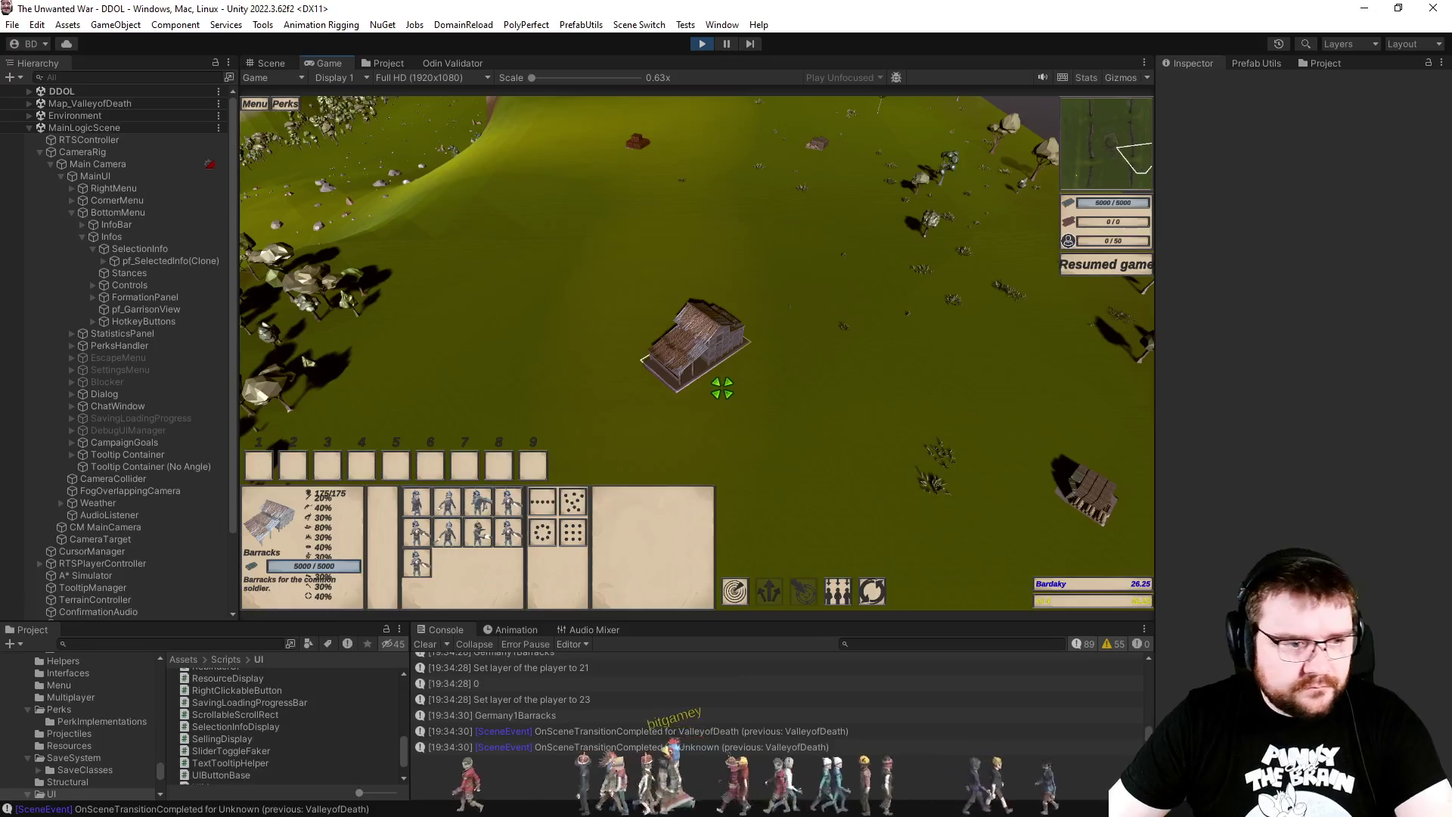
click(107, 260)
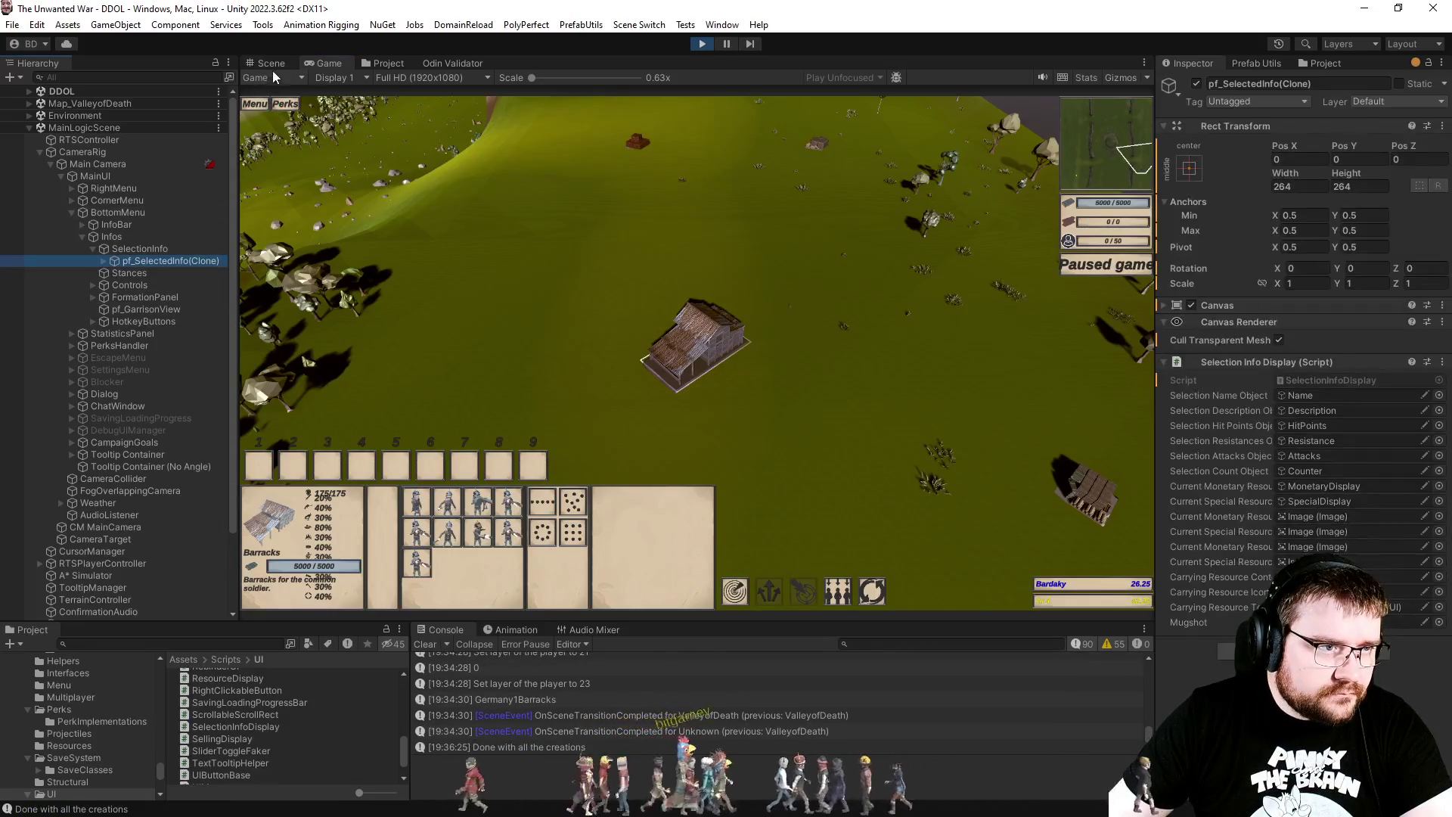
click(270, 63)
Step: Expand pf_SelectedInfo(Clone) > Info, select Resistance, and try different font sizes
click(105, 261)
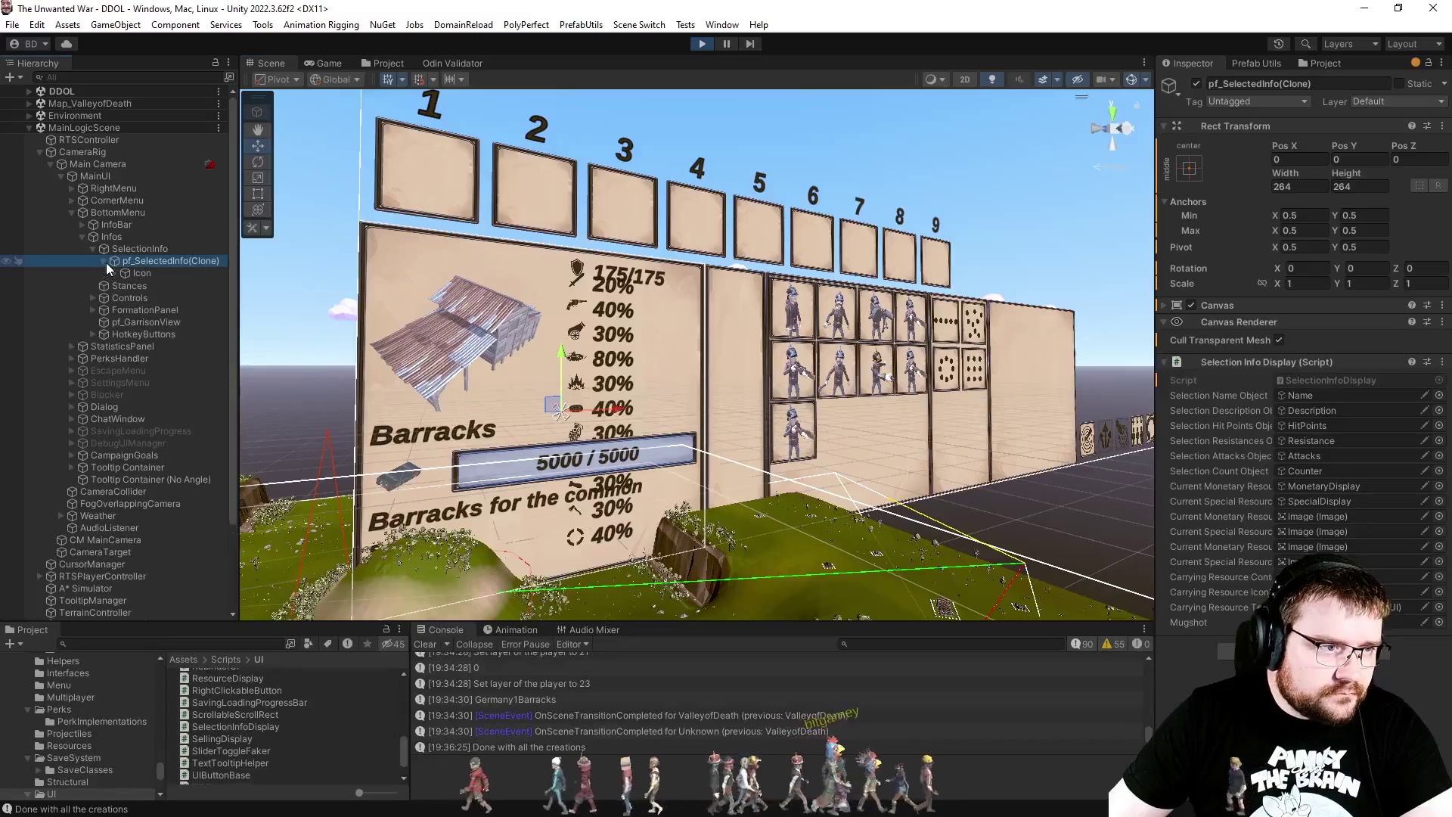
click(114, 285)
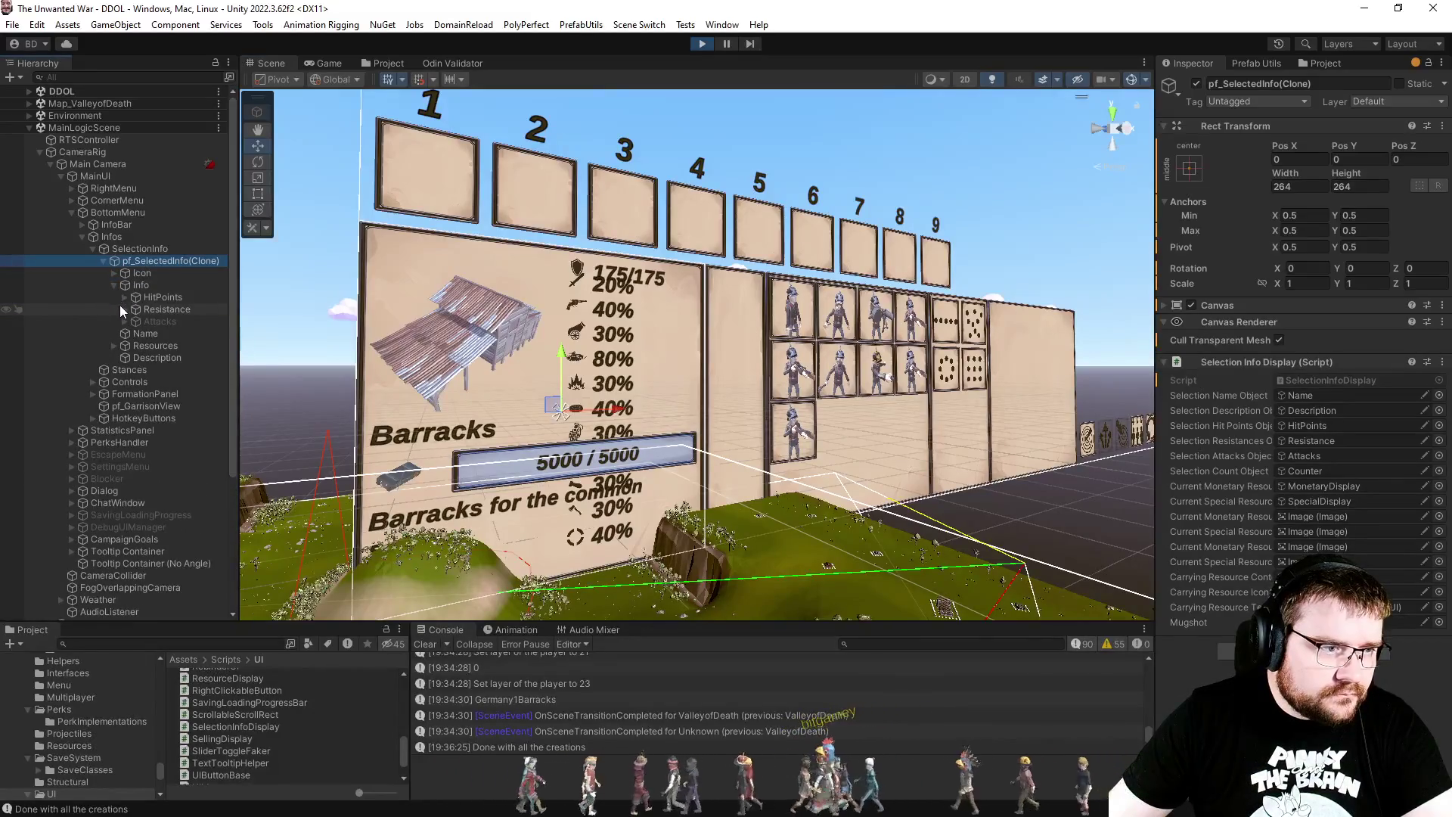
click(125, 309)
click(167, 307)
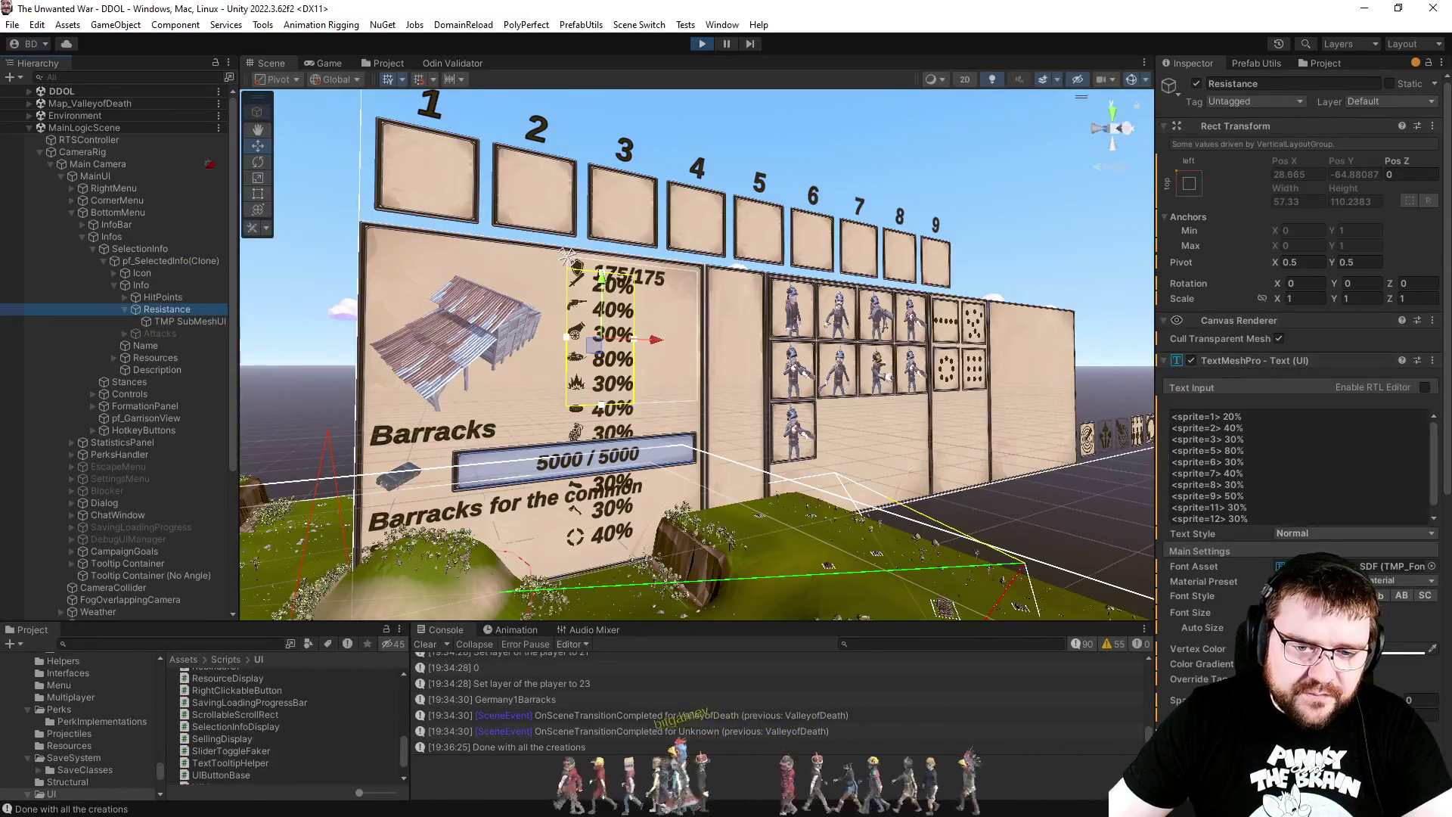
drag(1227, 613, 1252, 614)
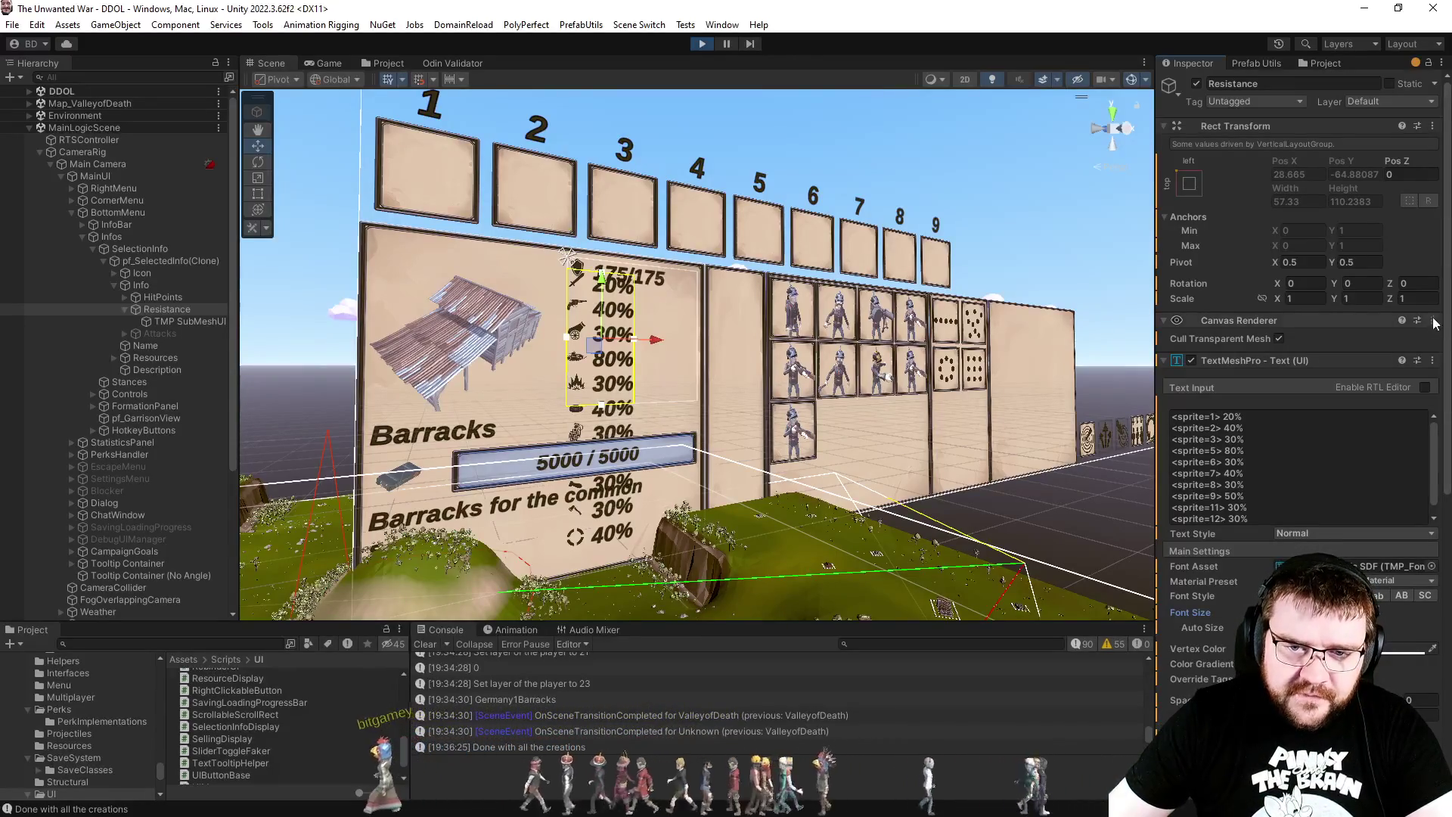
Step: Disable wrapping on the Resistance text, keeping horizontal mapping at Character
scroll(1450, 336, down, 1)
scroll(1449, 337, down, 9)
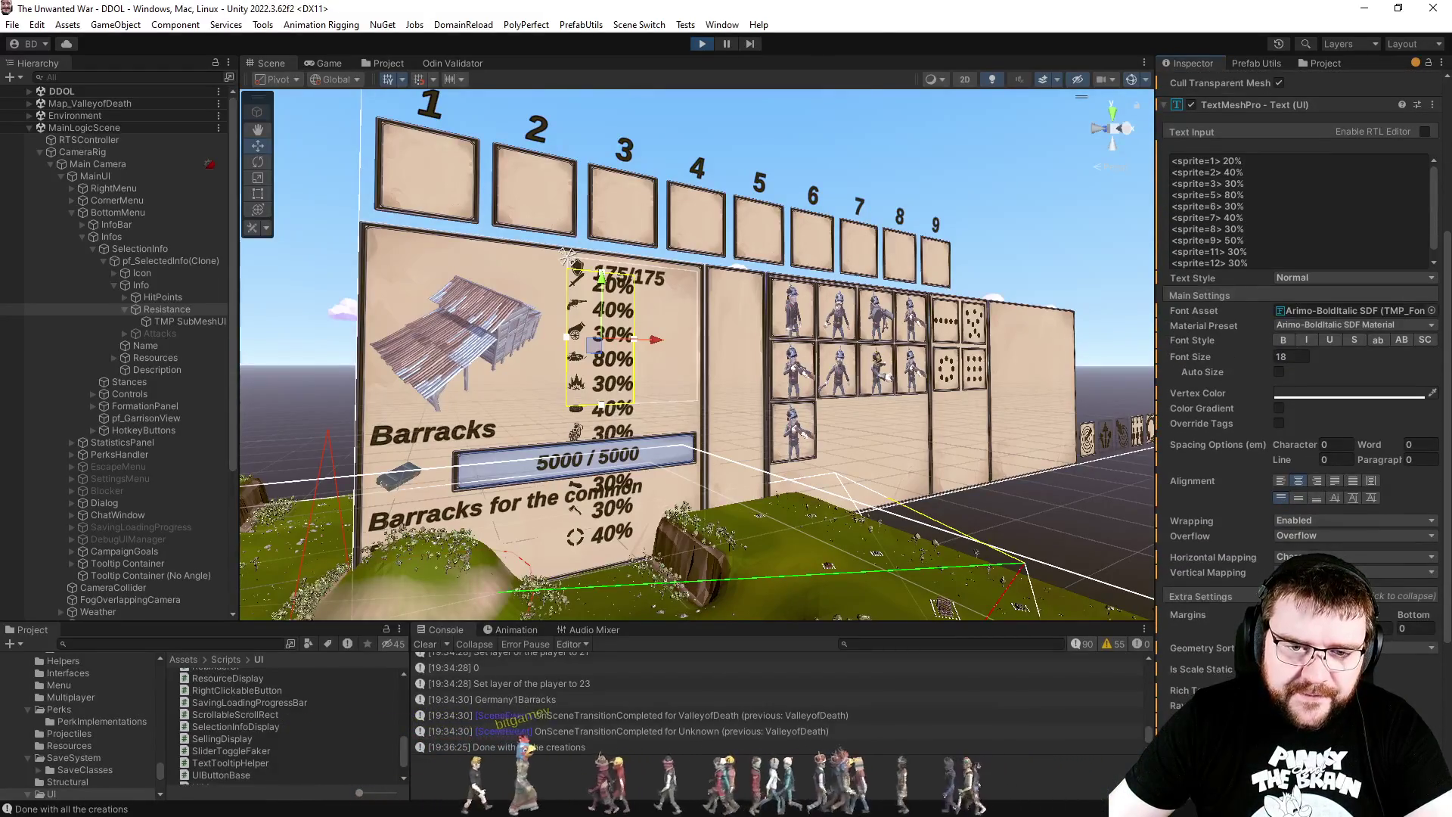
scroll(1439, 497, down, 2)
click(1295, 493)
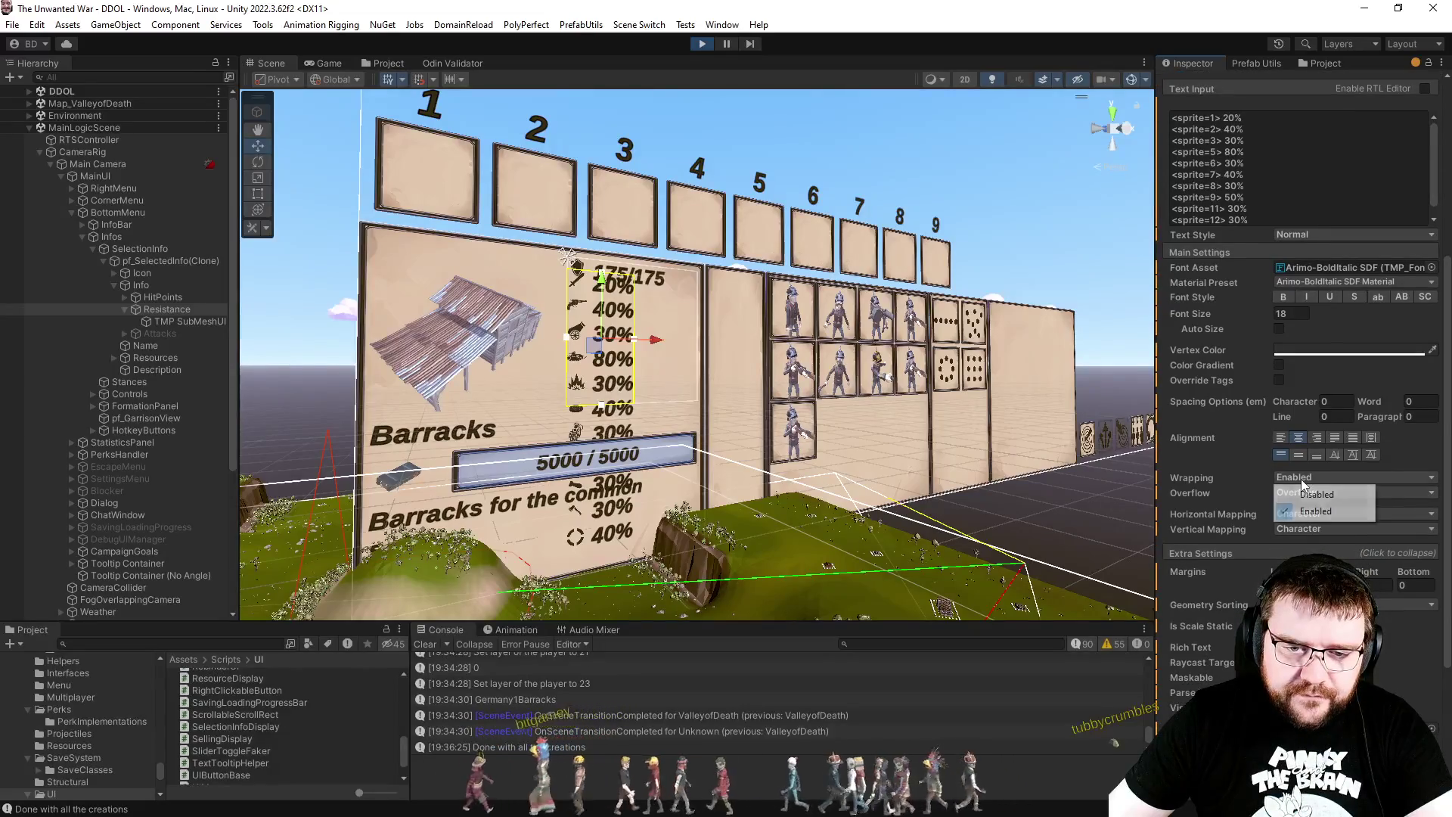
click(1303, 495)
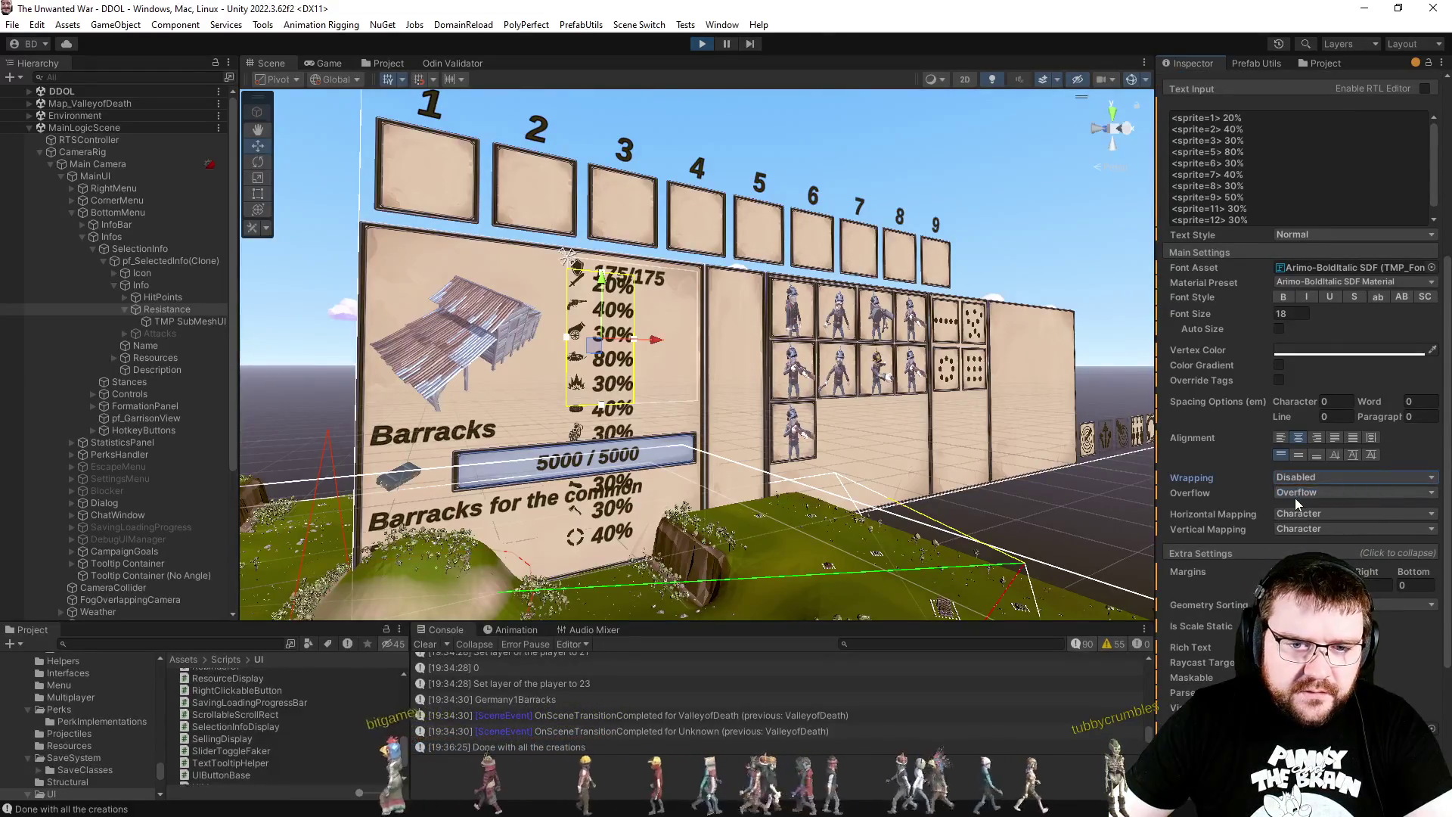
click(1302, 515)
click(1301, 515)
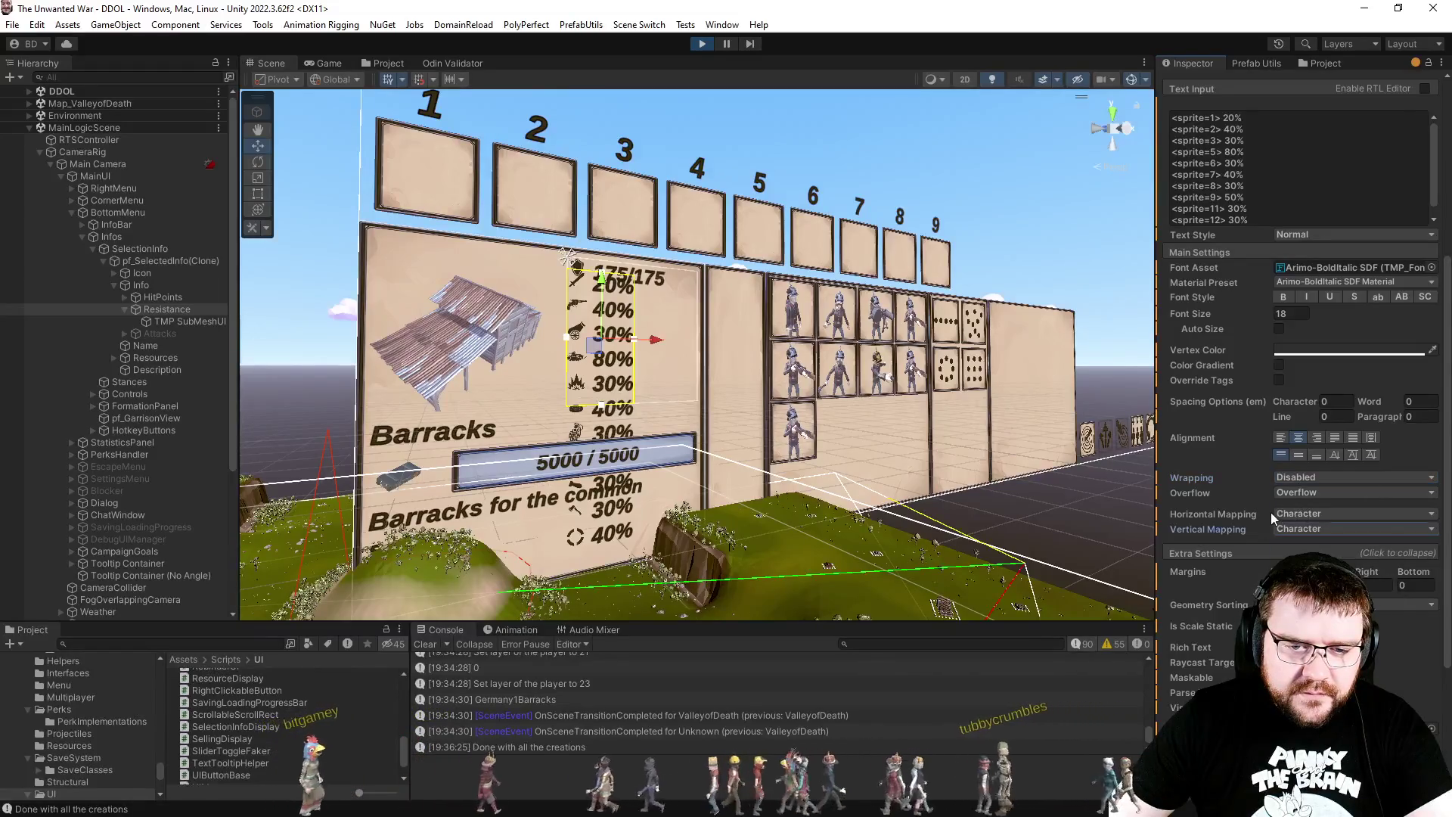
click(1289, 514)
click(1280, 511)
Step: Set overflow to Truncate after trying Scroll Rect, leaving wrapping disabled
click(1300, 493)
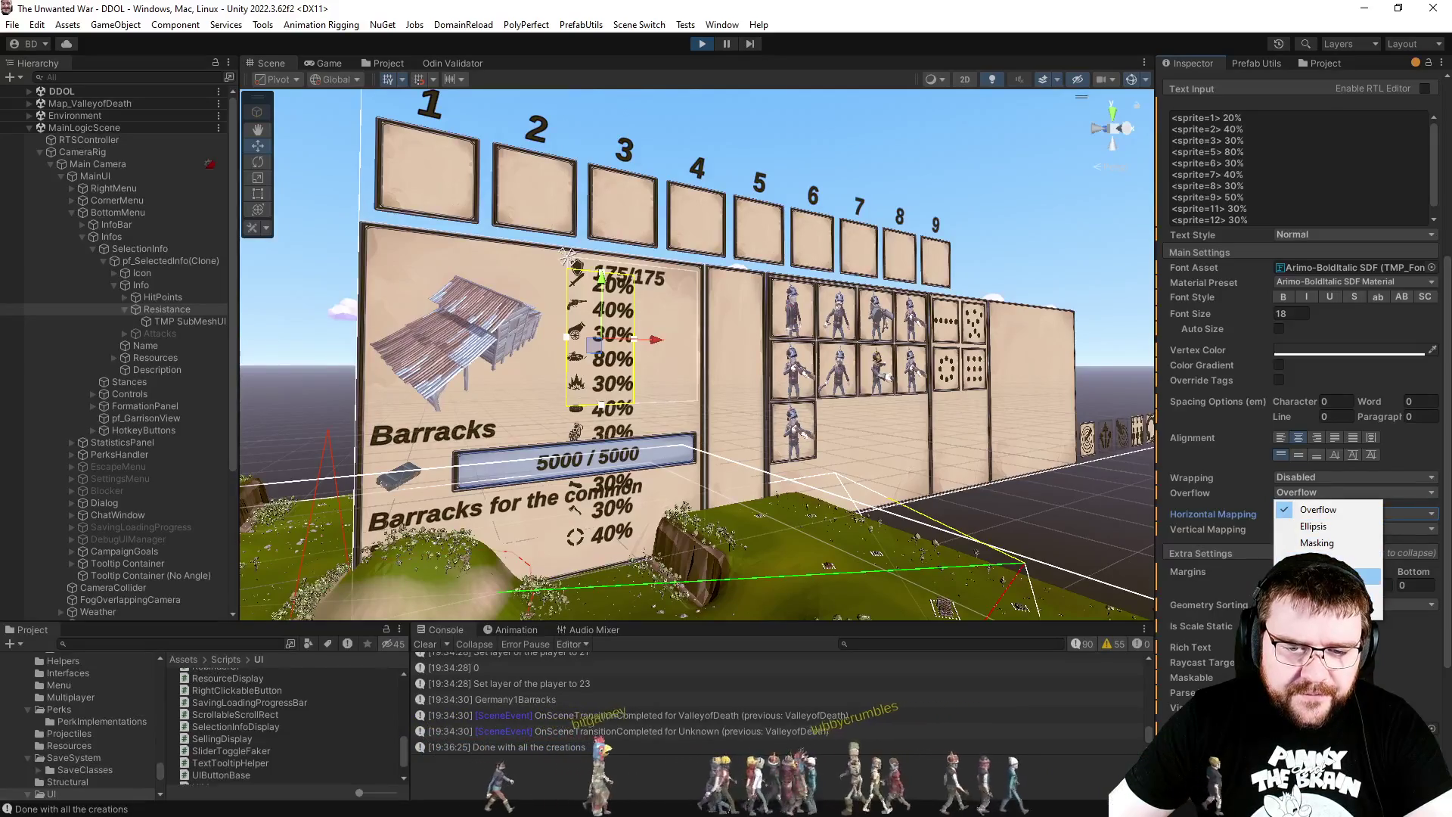
click(1331, 576)
click(1340, 493)
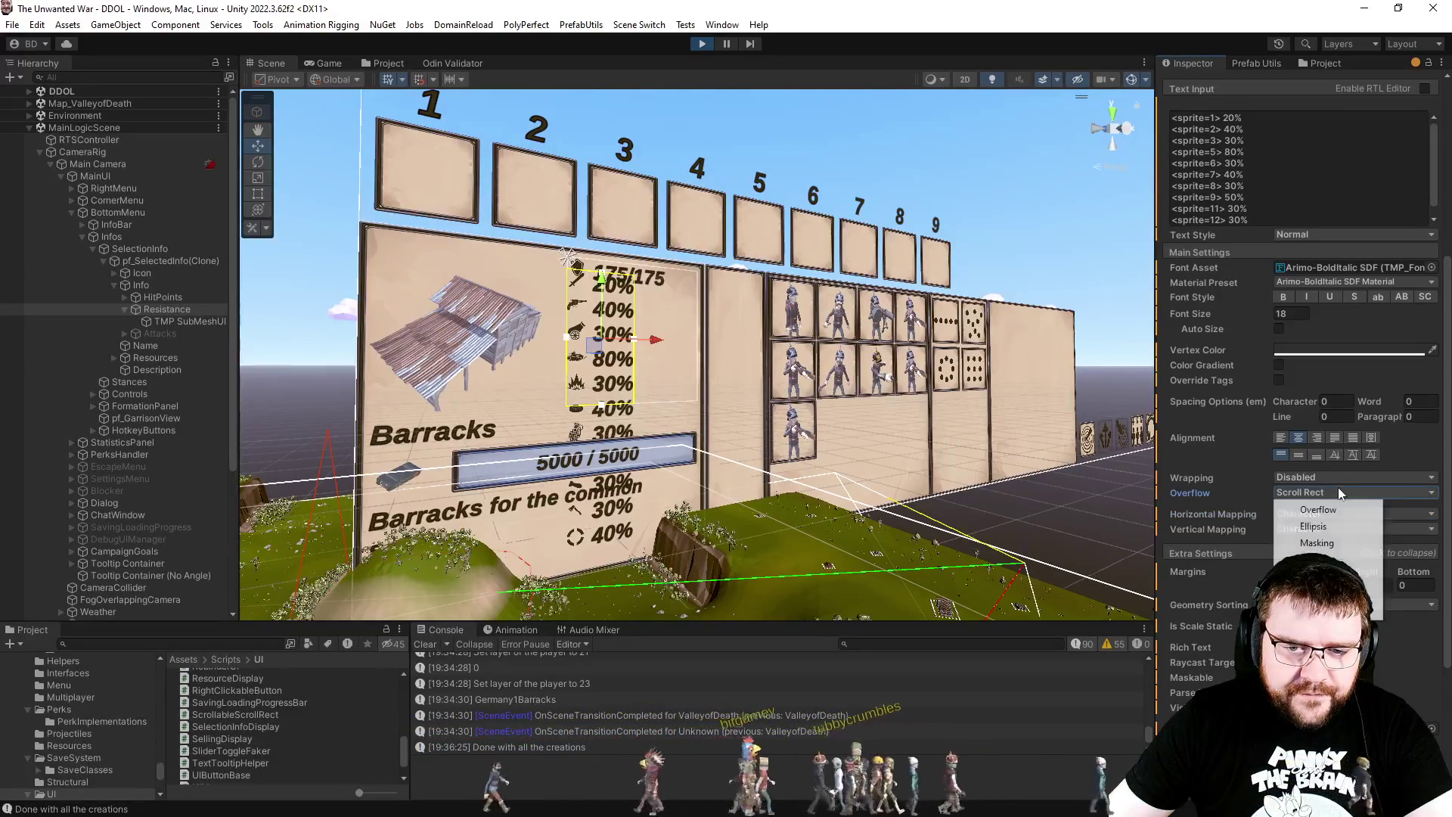
click(1335, 560)
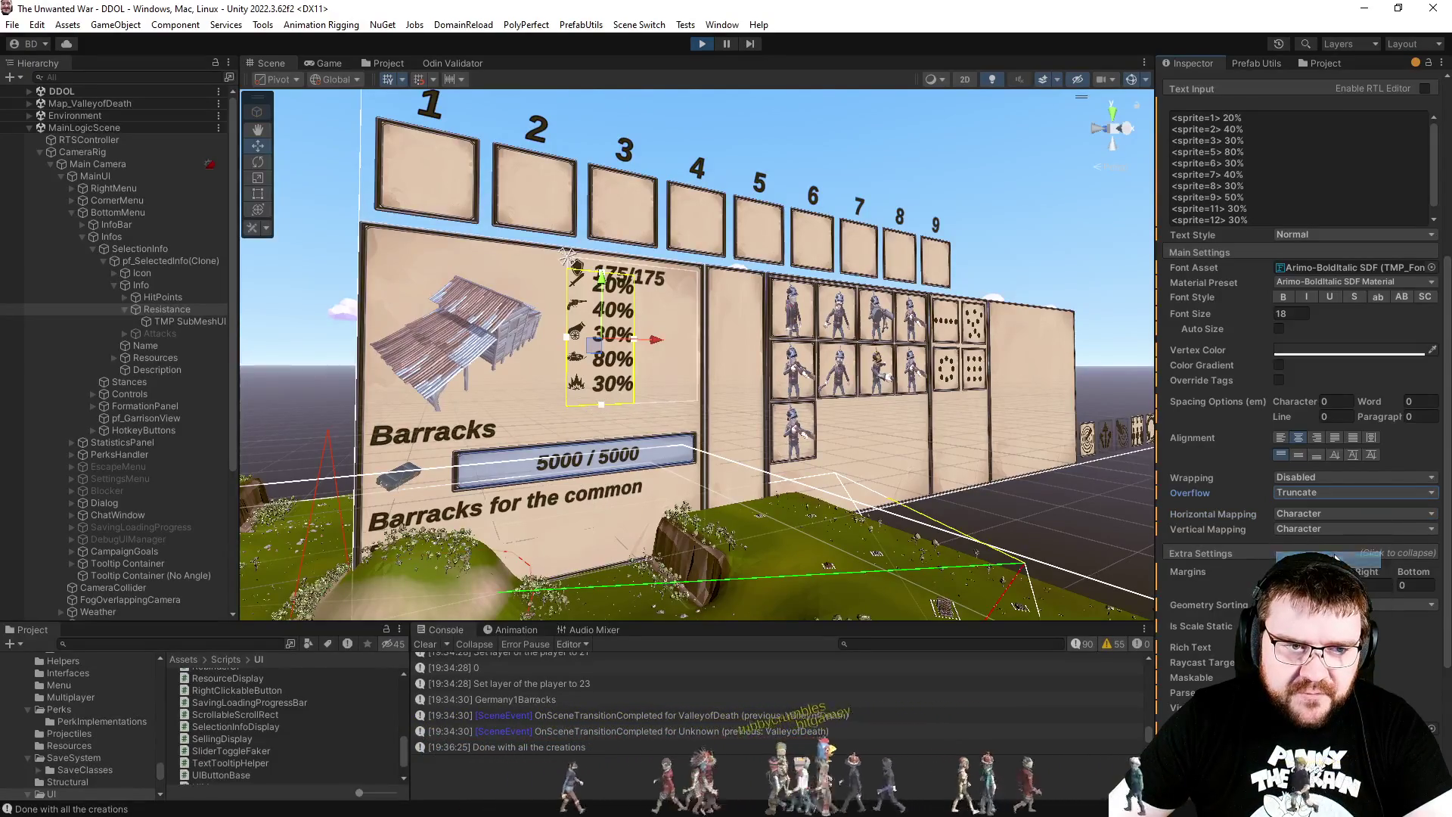
click(1325, 476)
click(1325, 513)
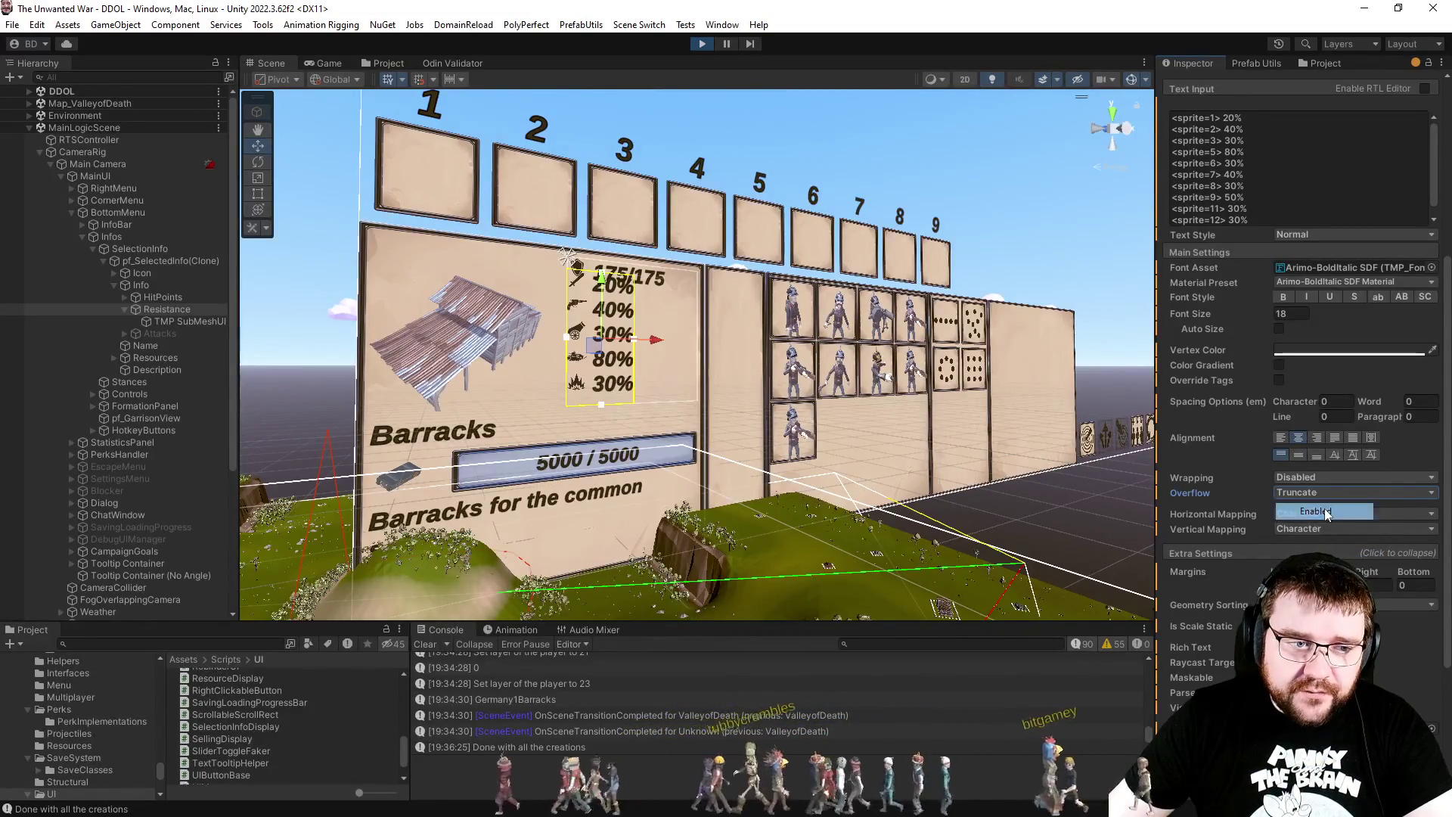
click(1324, 478)
click(1320, 494)
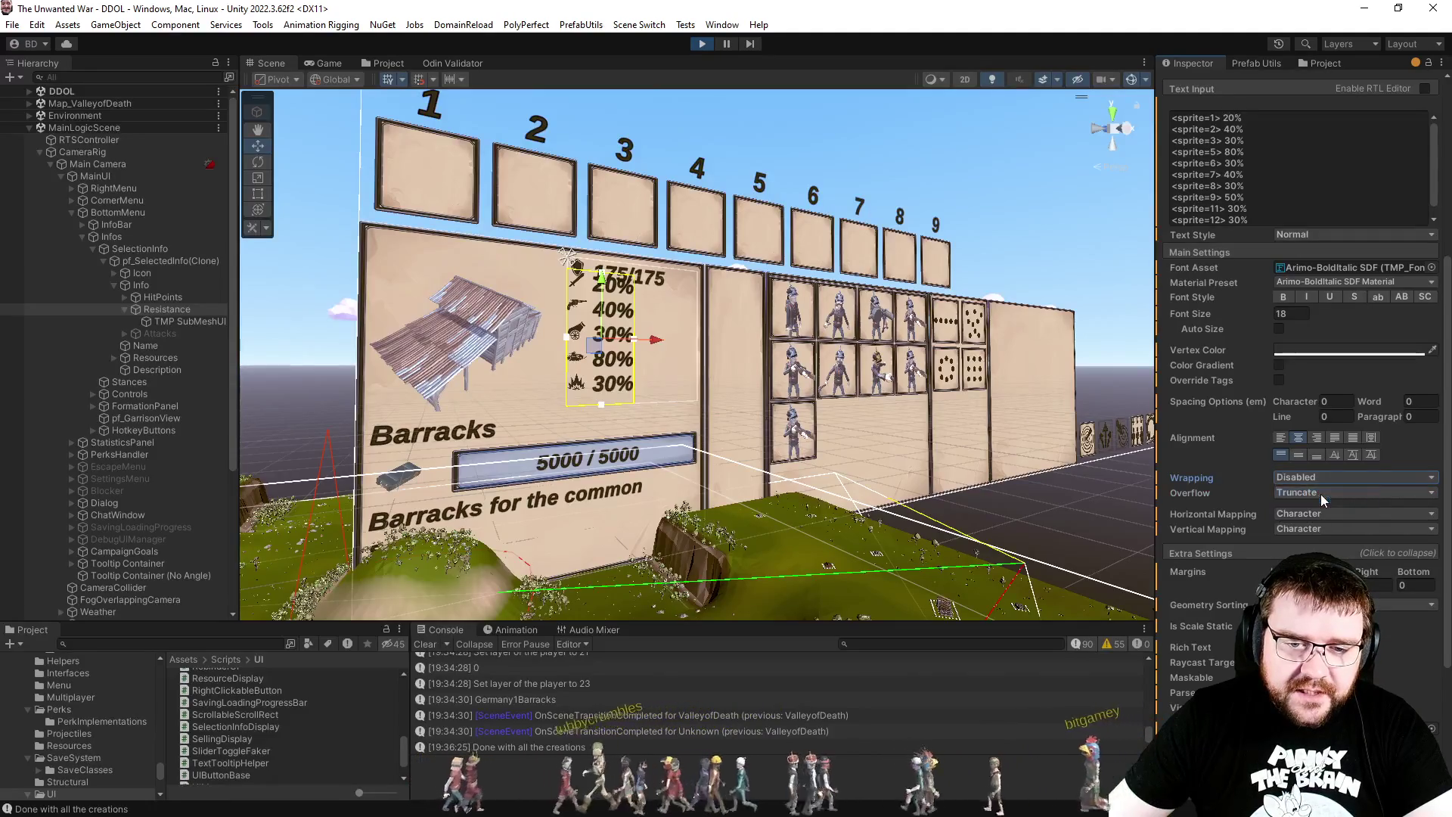
scroll(1219, 469, down, 3)
scroll(1218, 469, down, 3)
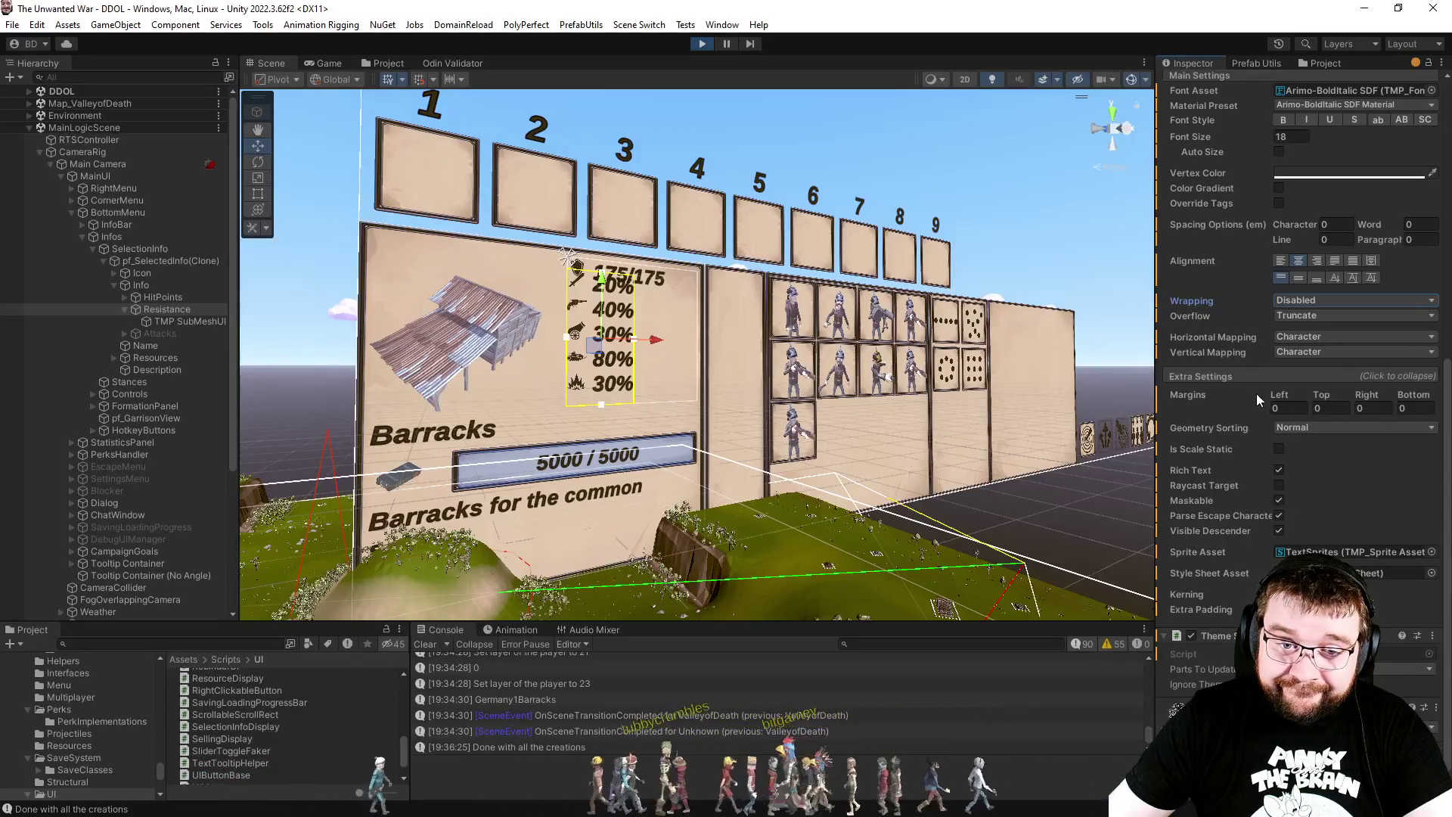
Step: Re-enable wrapping and set overflow back to Overflow on the Resistance text
click(1288, 303)
click(1298, 333)
click(1298, 316)
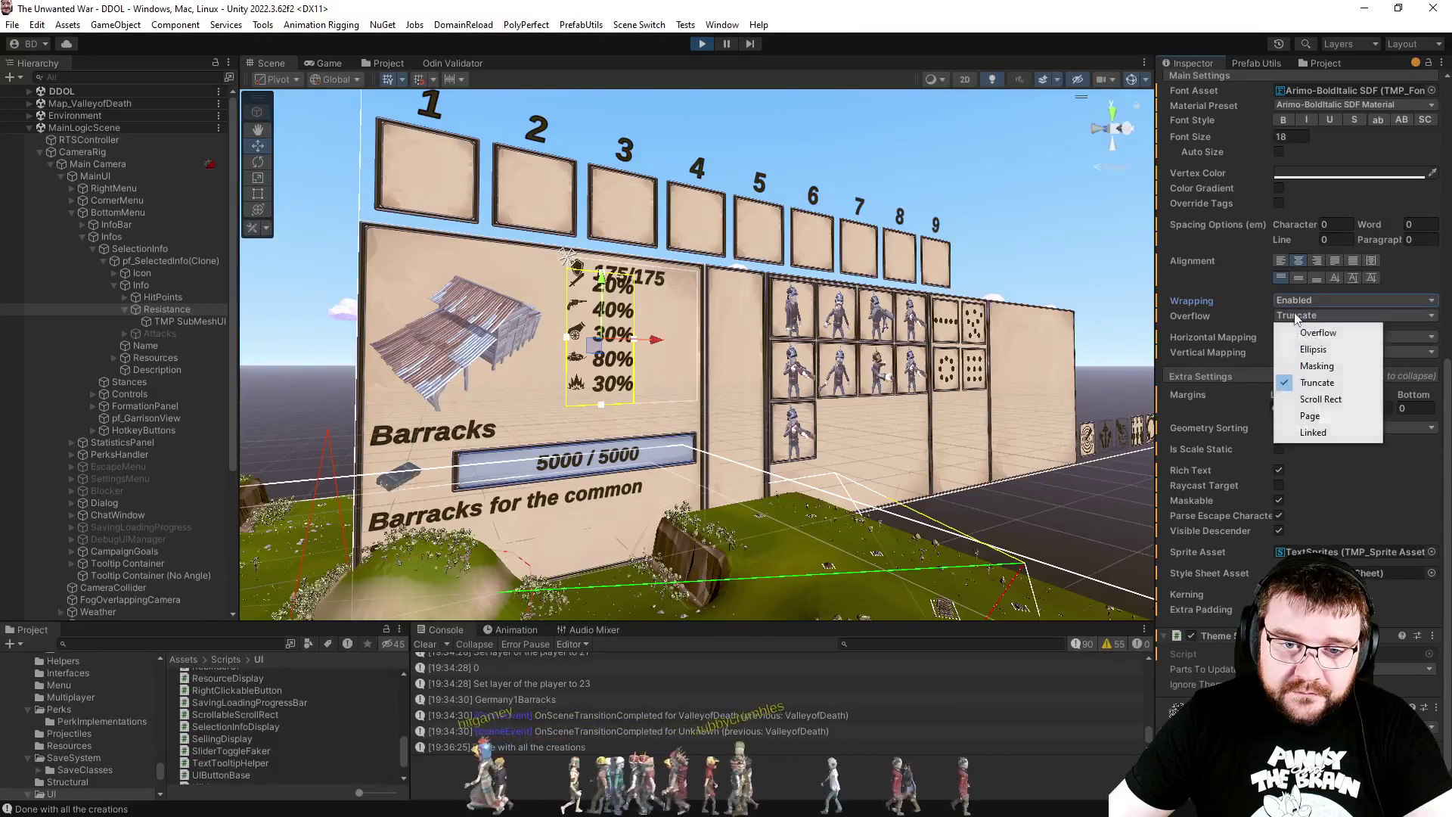
click(1298, 349)
click(1294, 301)
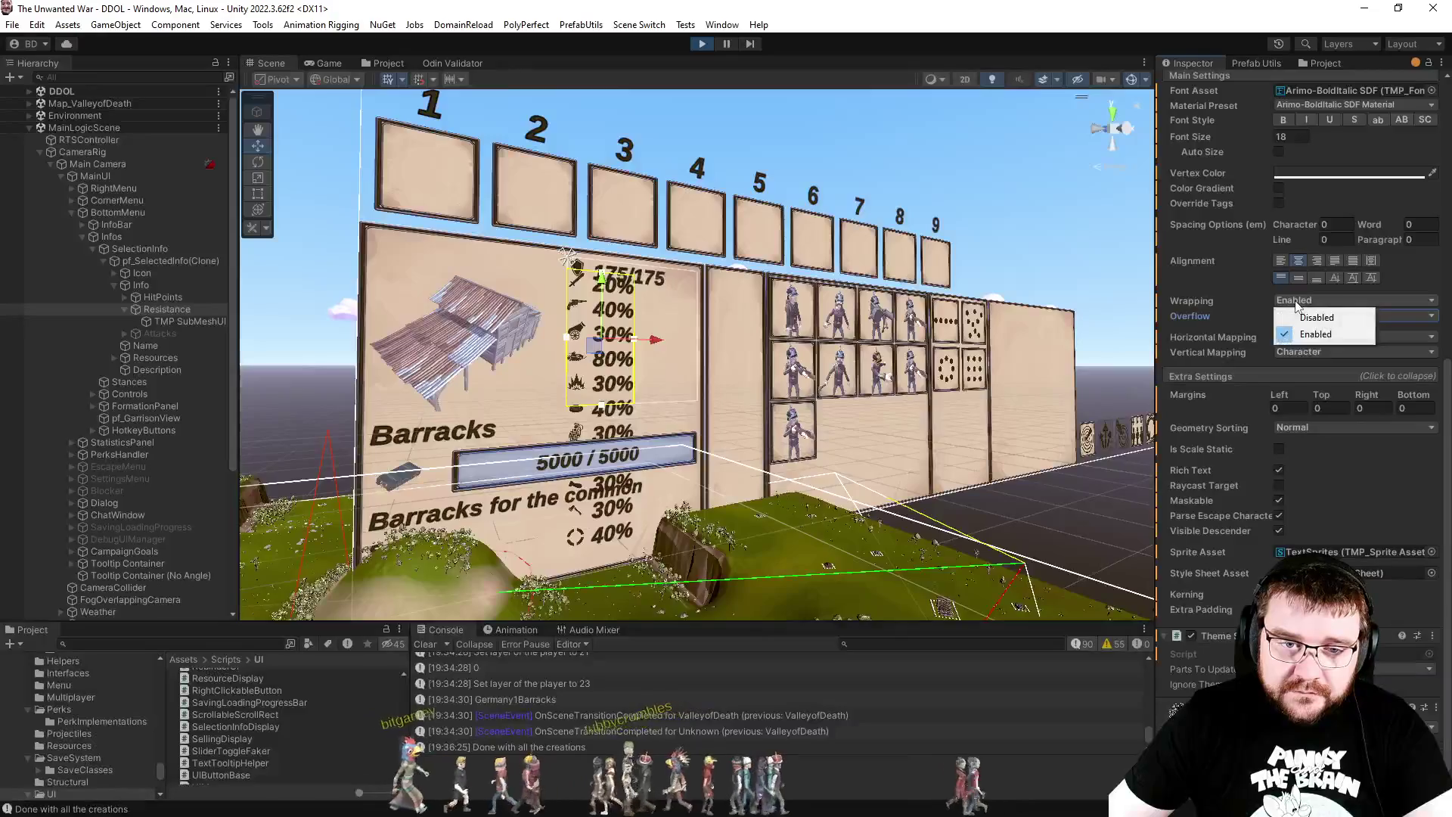
click(1295, 318)
click(1294, 301)
click(1298, 334)
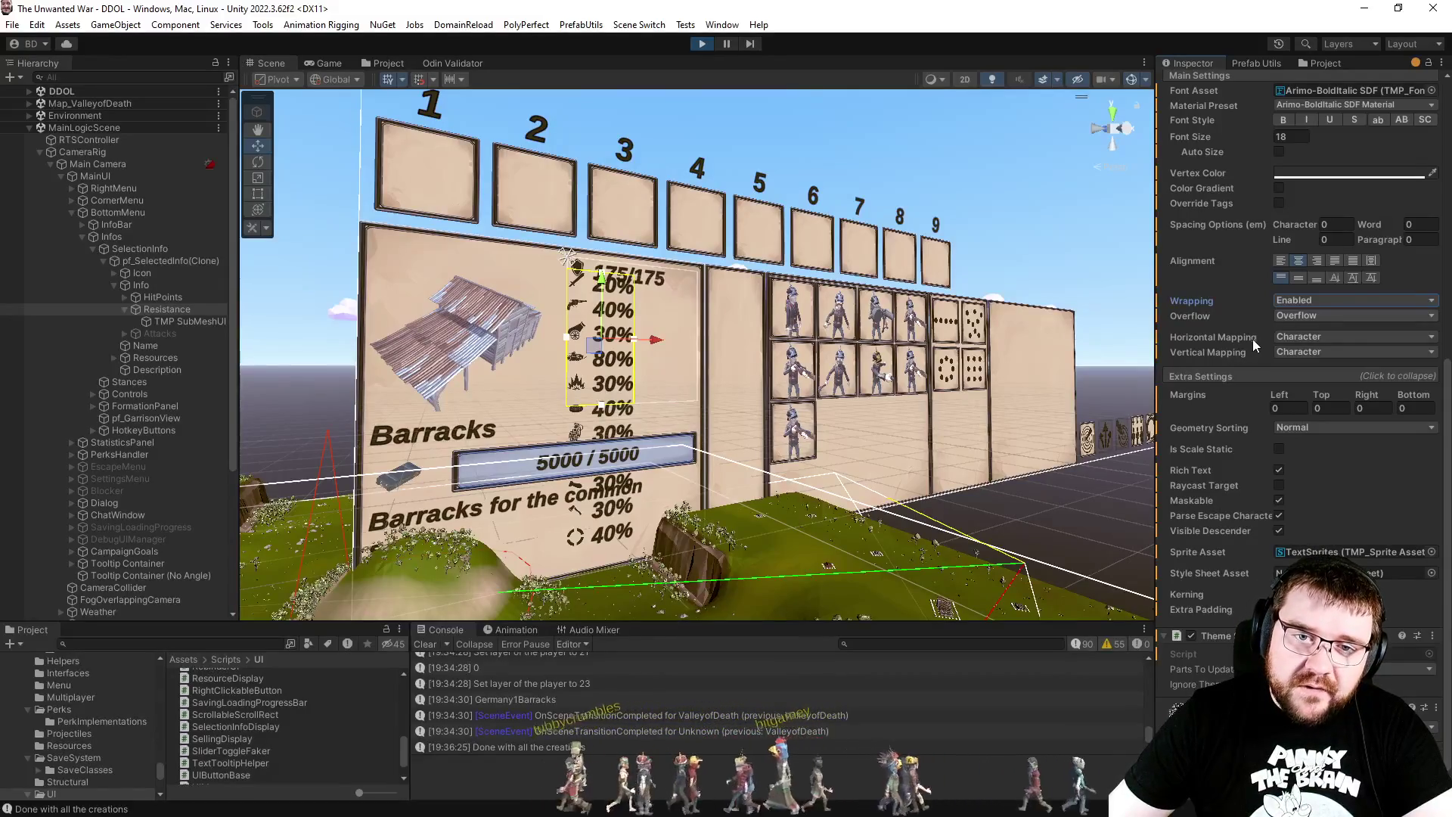
Step: Select the Info container to show its Vertical Layout Group settings
scroll(1250, 345, up, 5)
scroll(1248, 348, up, 4)
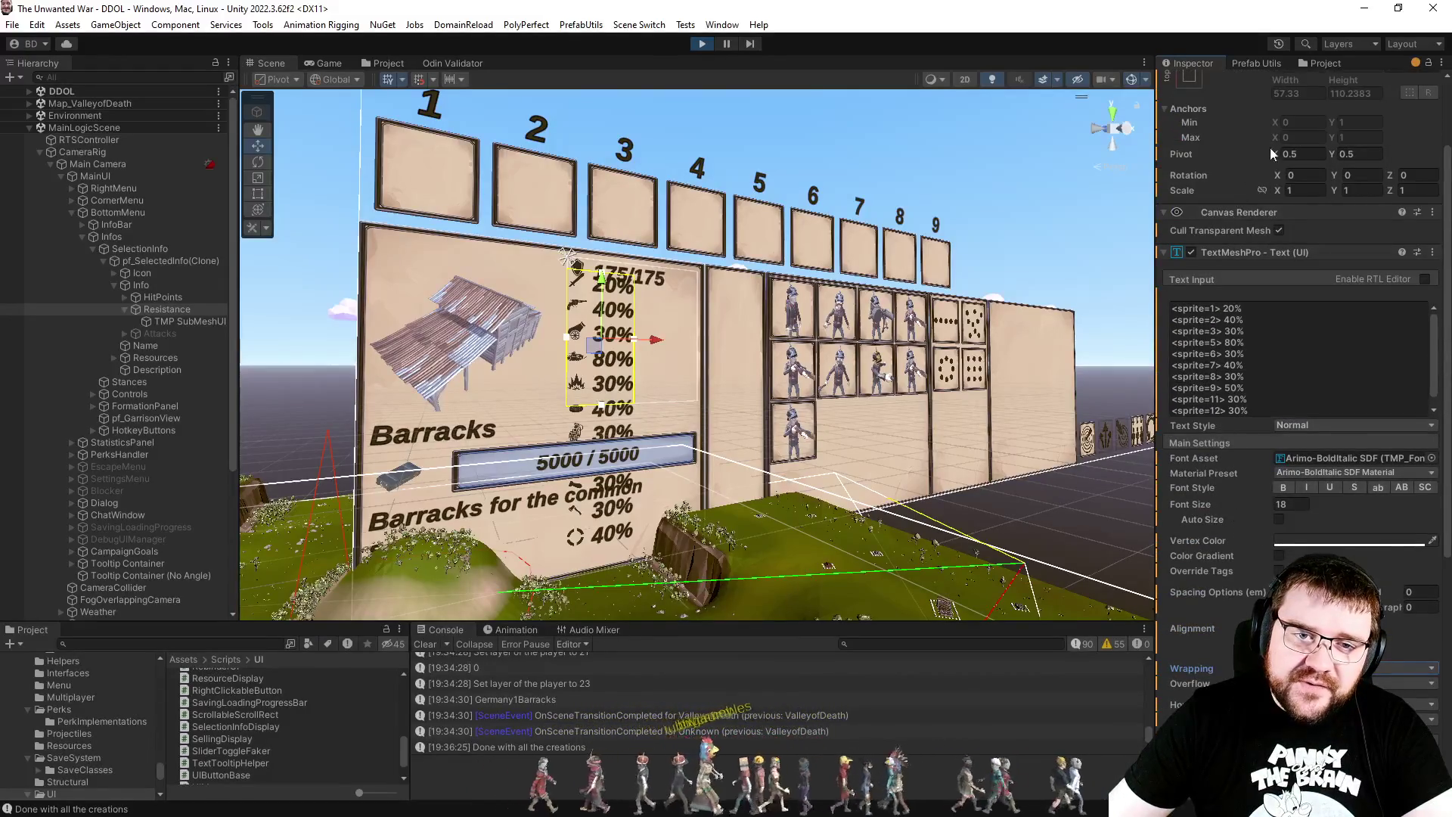
scroll(1326, 135, up, 3)
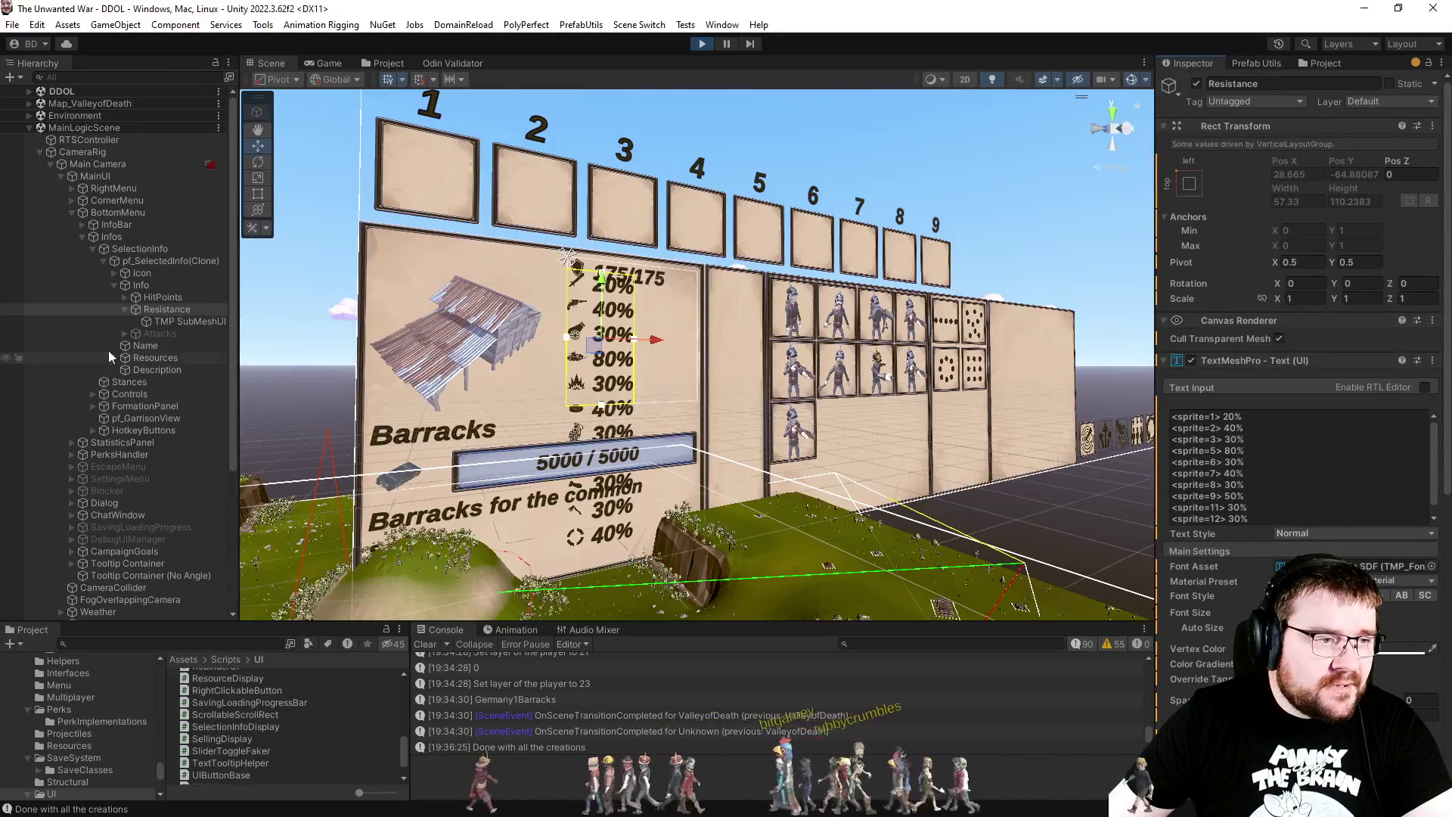
click(142, 285)
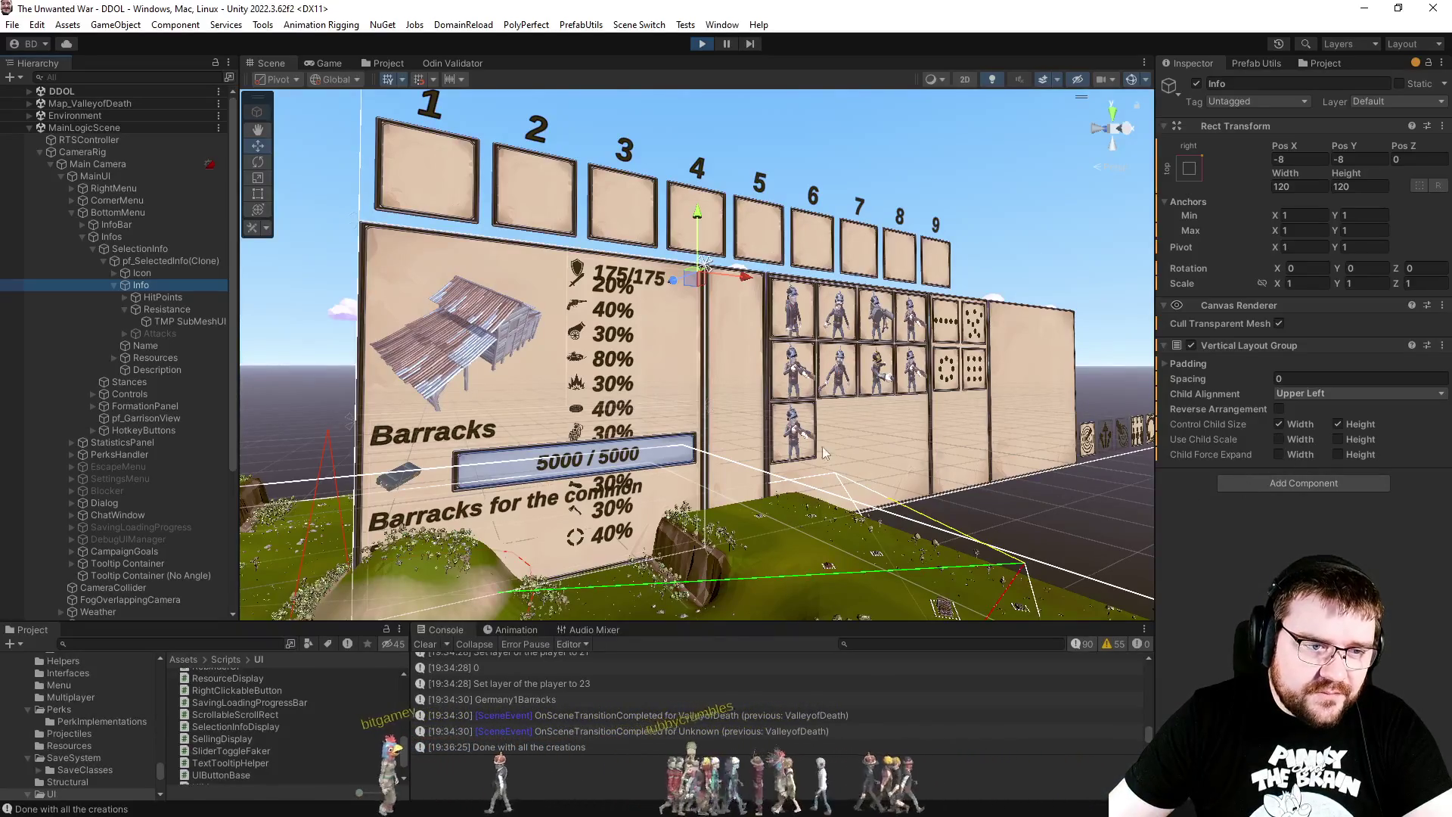
Step: Orbit to the Barracks panel and scrub the Info layout's width and height, then revert
mouse_move(636, 474)
mouse_down()
mouse_move(629, 345)
mouse_move(843, 319)
mouse_up()
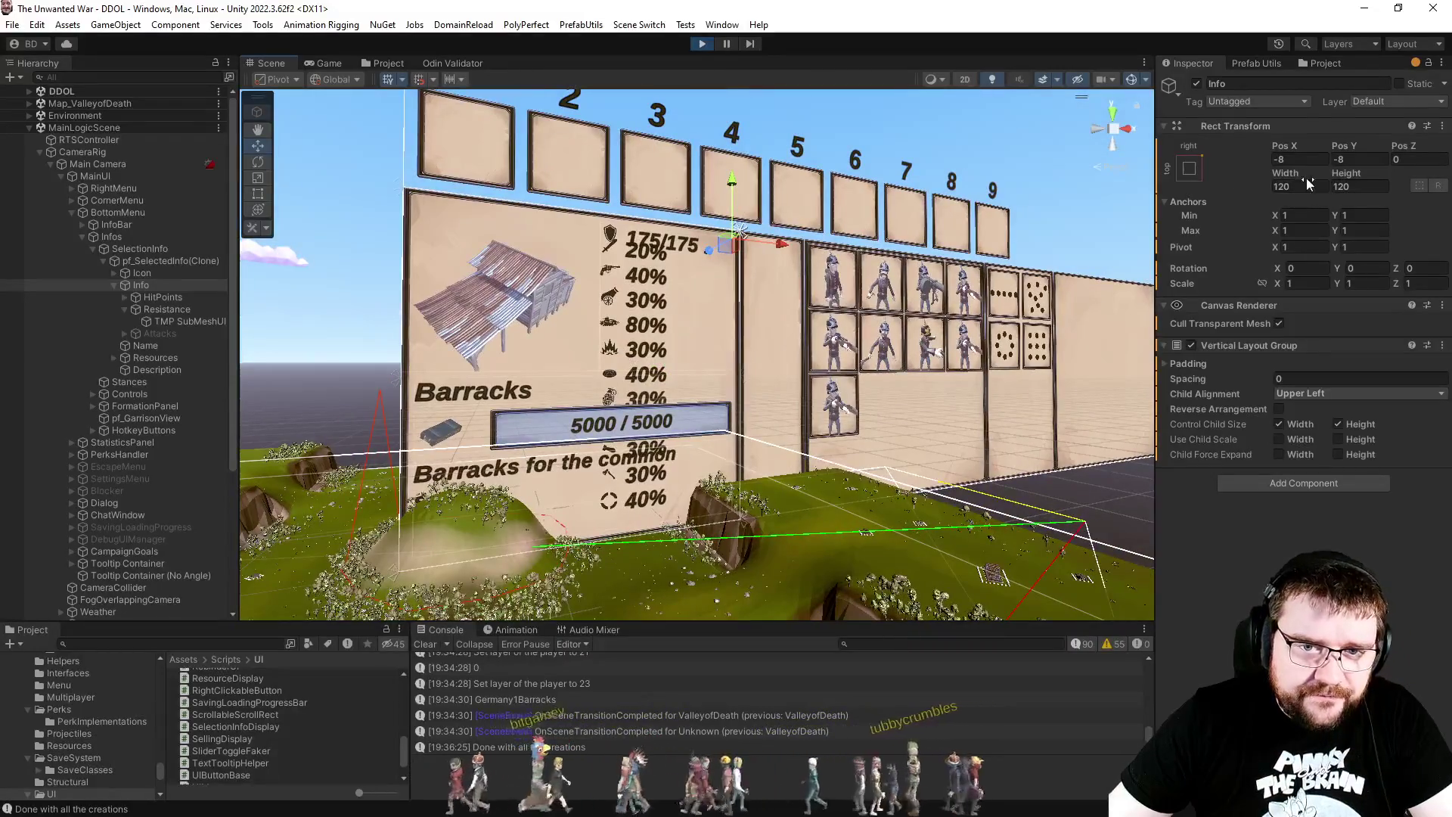
mouse_move(1300, 174)
mouse_down()
mouse_move(1399, 175)
mouse_move(43, 184)
mouse_move(1350, 197)
mouse_move(1266, 202)
mouse_up()
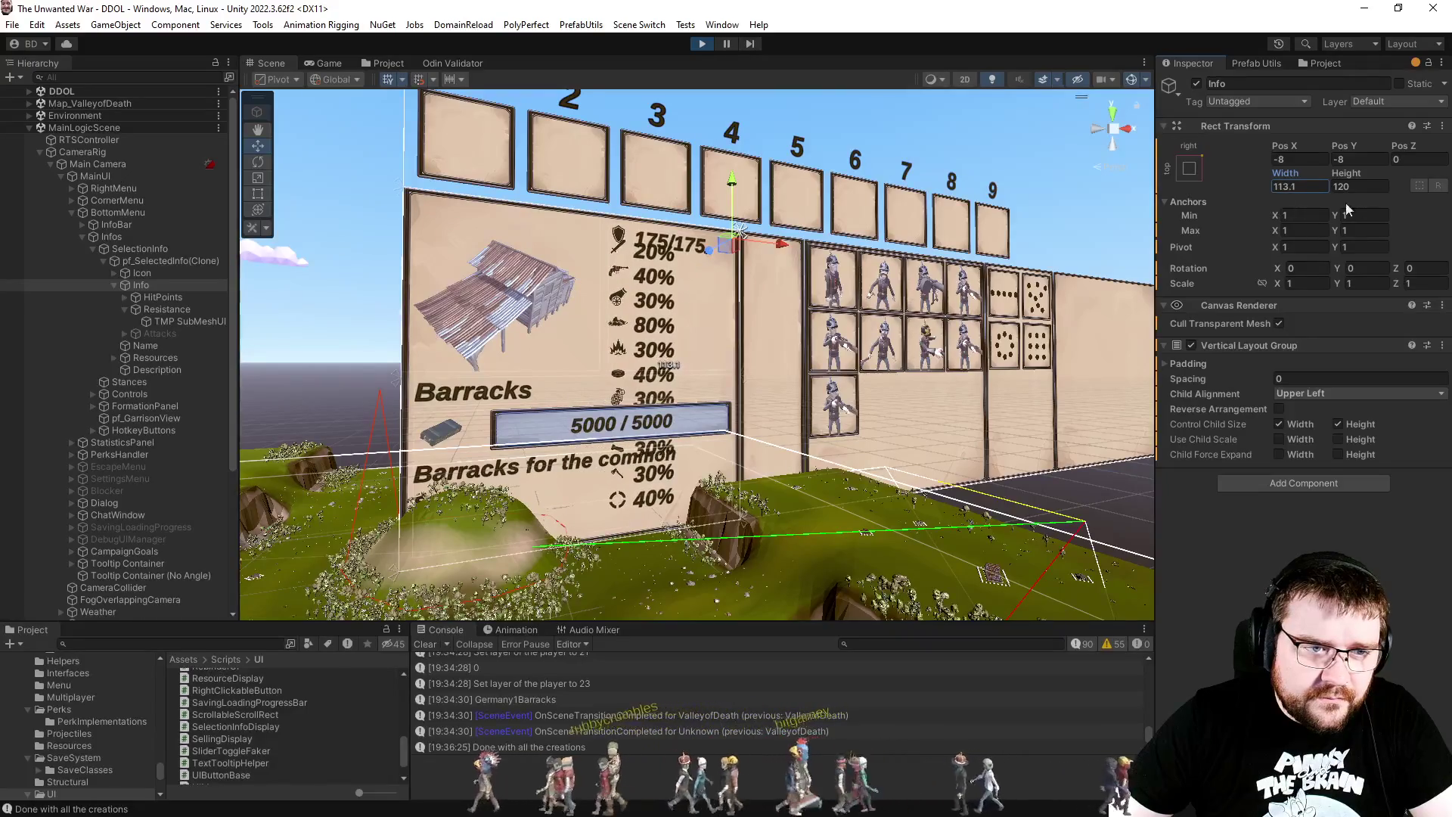
mouse_move(1351, 178)
mouse_down()
mouse_move(1445, 212)
mouse_move(484, 252)
mouse_up()
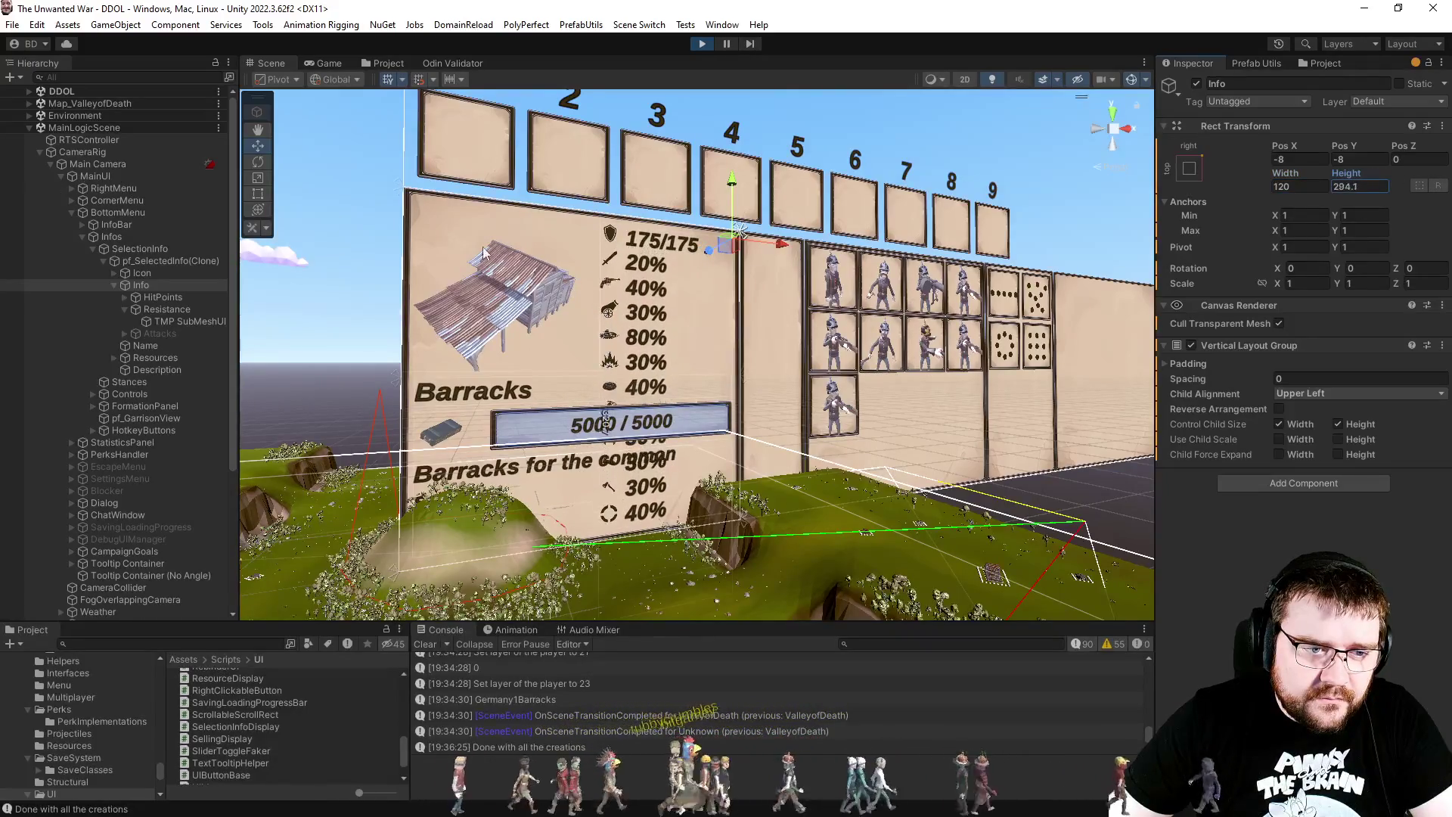
mouse_move(173, 216)
mouse_down()
mouse_move(1225, 200)
mouse_move(826, 188)
mouse_up()
mouse_move(478, 190)
mouse_down()
mouse_move(1286, 196)
mouse_move(95, 225)
mouse_up()
key(Escape)
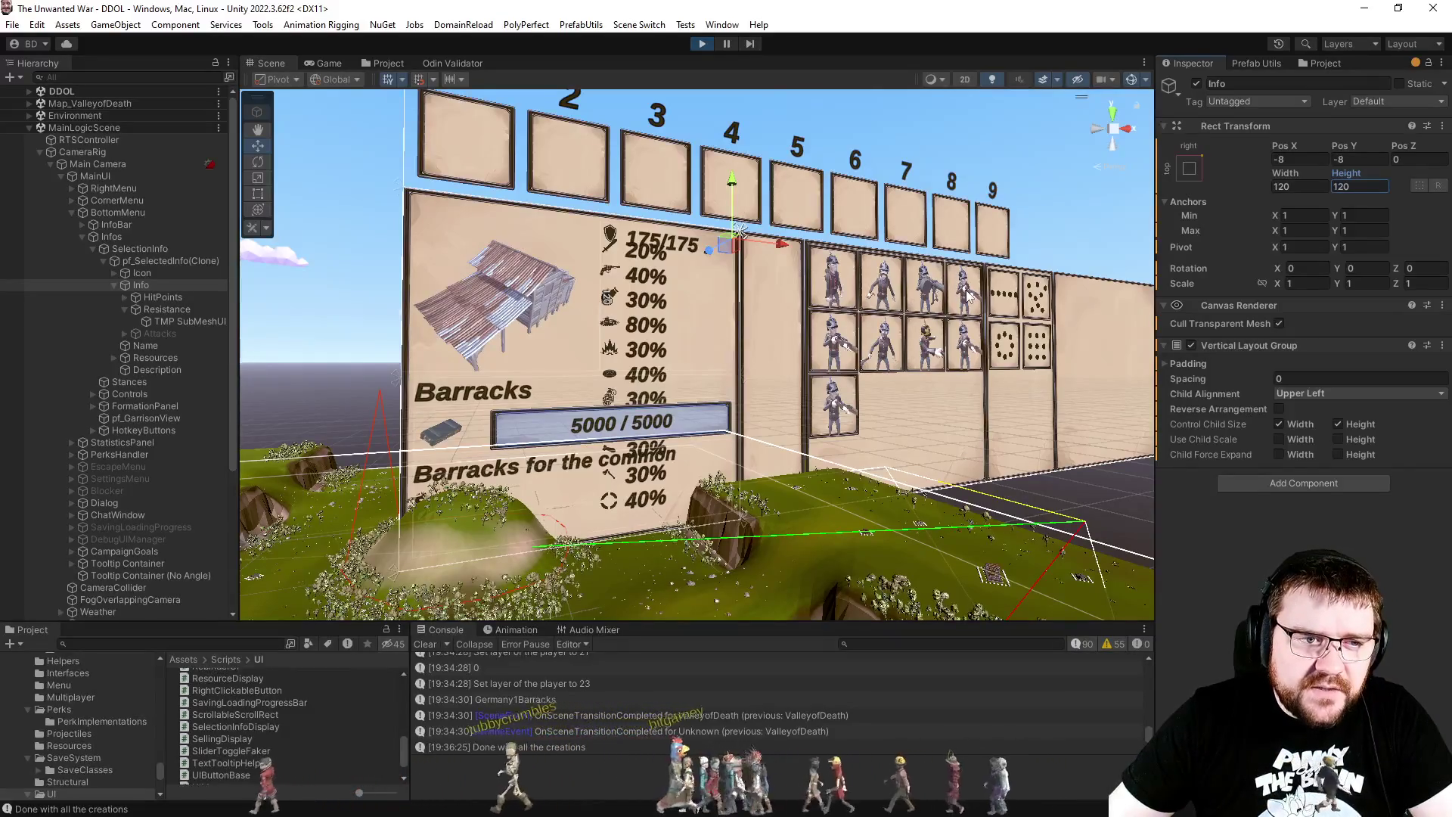
Step: Set the Info container's height to 64, keeping width 120
click(1363, 196)
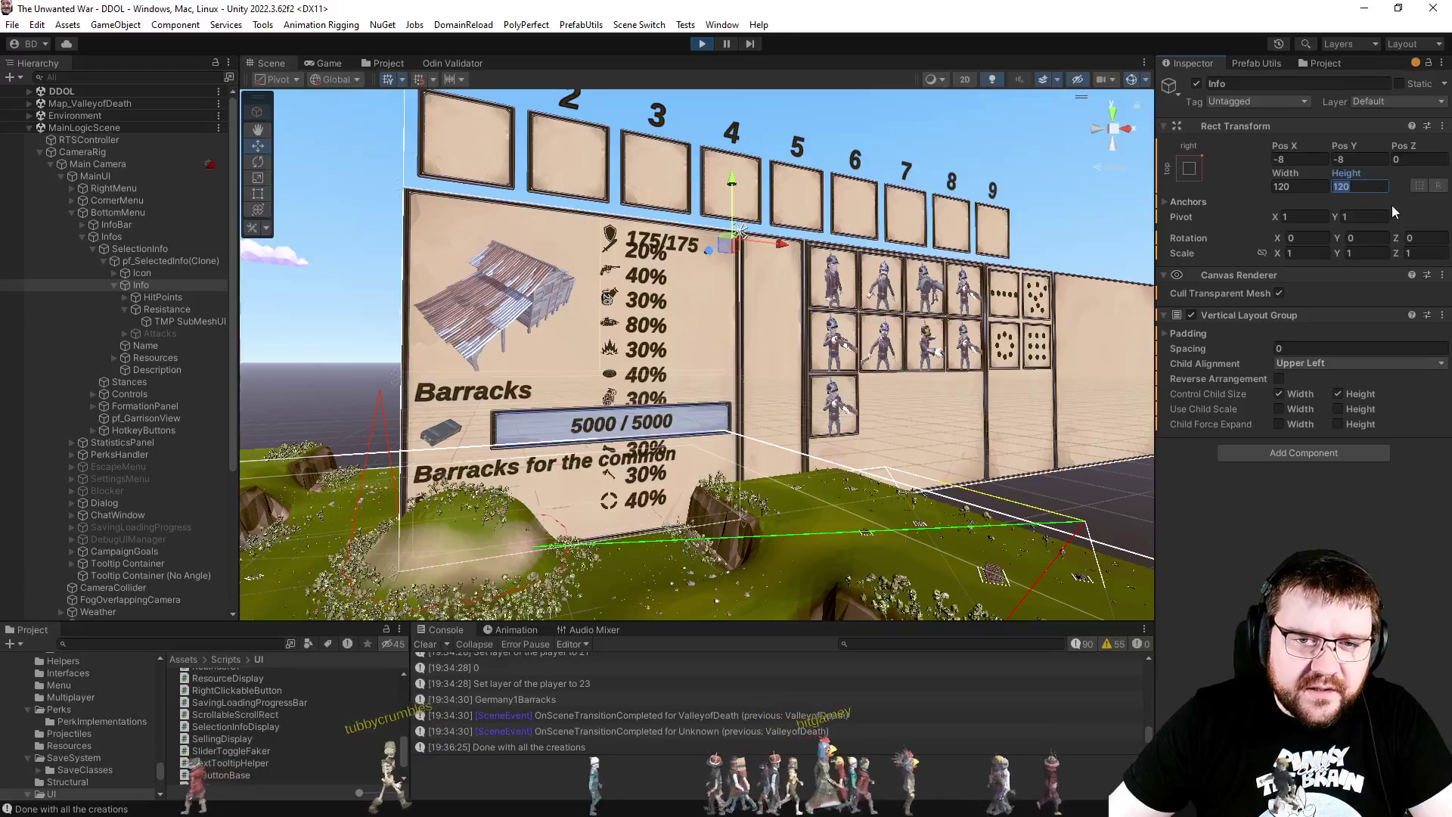
text(64)
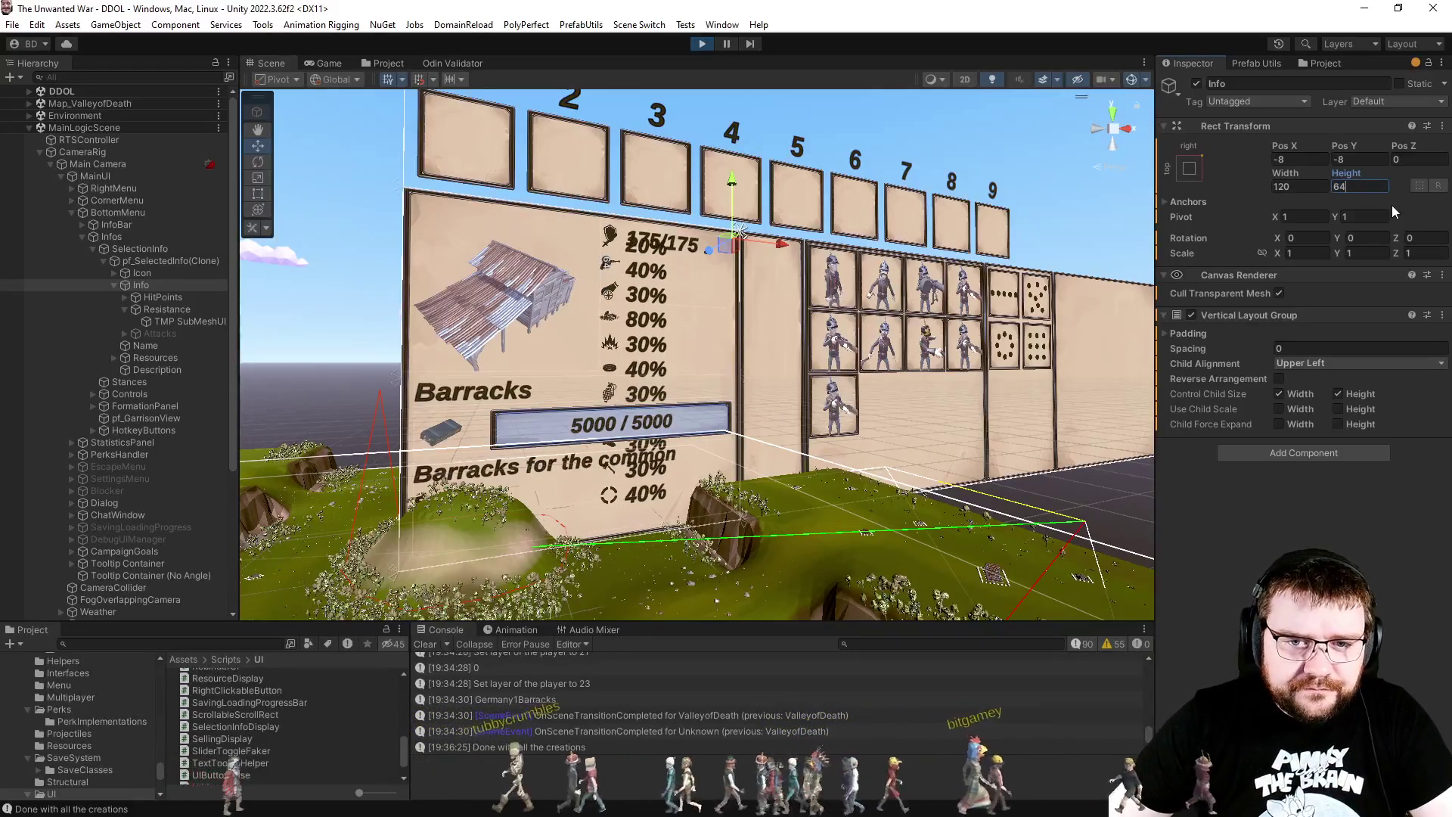
click(178, 310)
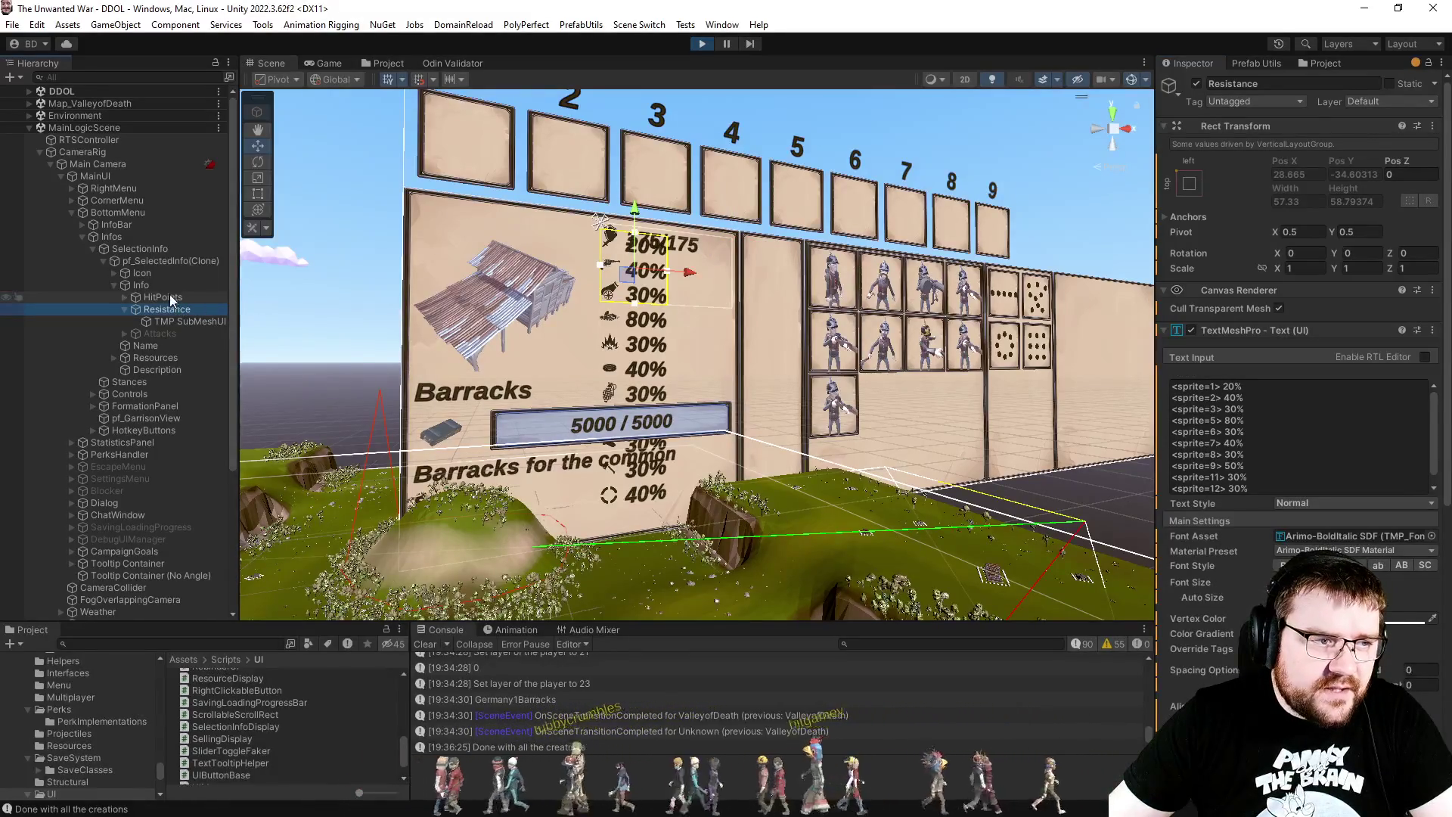
Step: Set the Info container's height back to 120
click(144, 285)
double_click(1354, 186)
text(120)
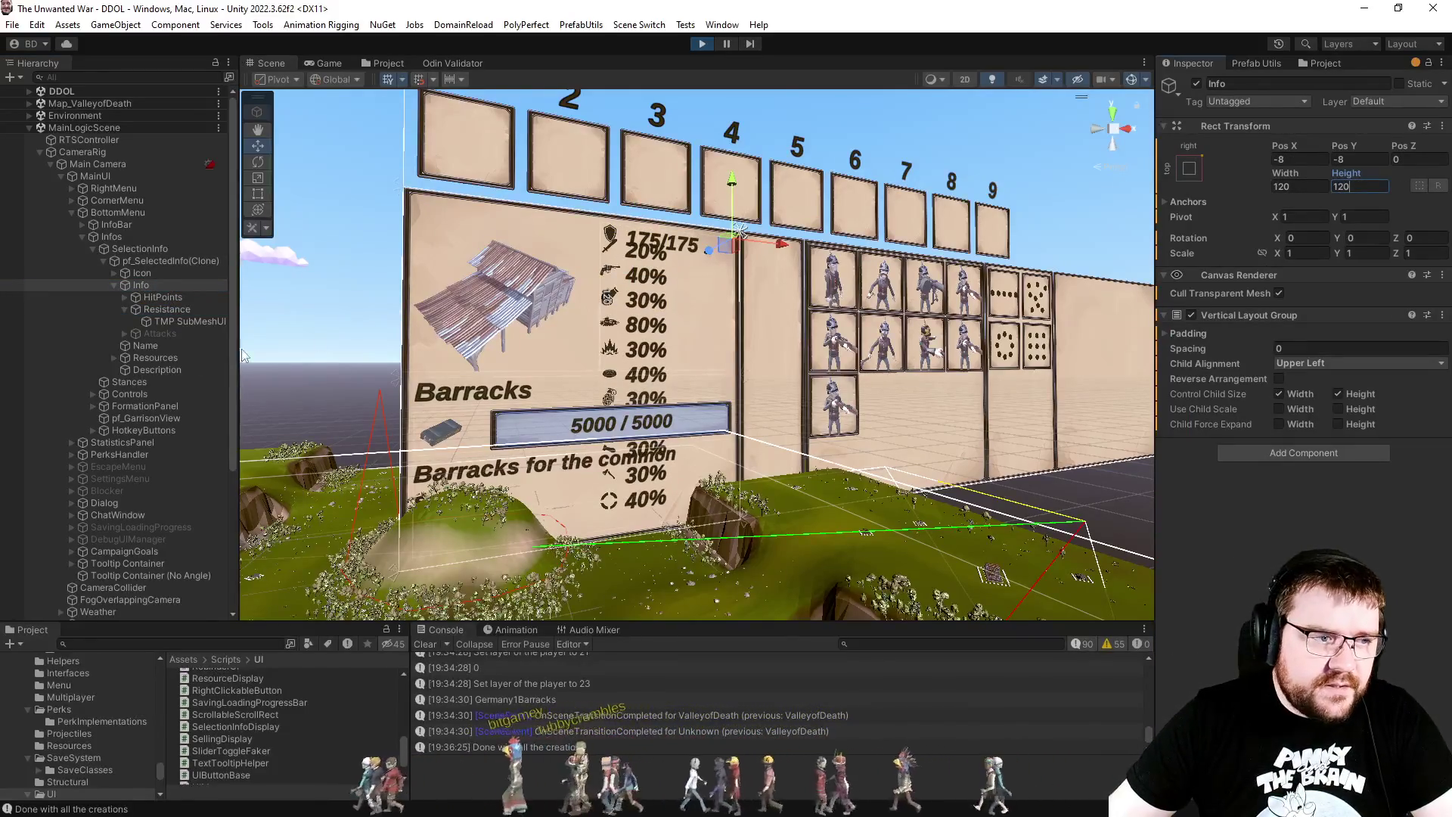
Step: Select the Resistance stat text to show its settings, with font size 18
click(161, 307)
click(148, 251)
click(152, 264)
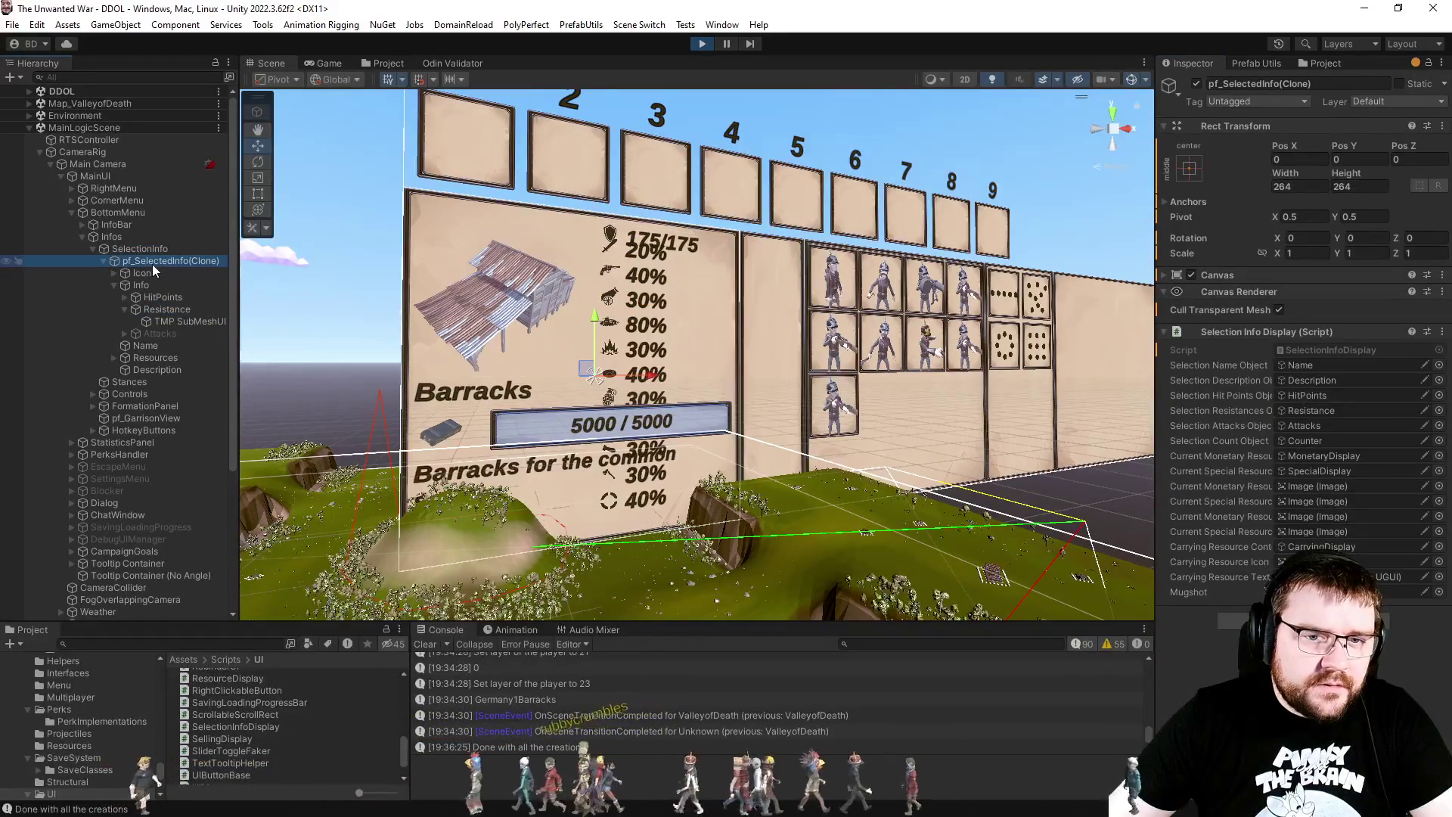
click(152, 284)
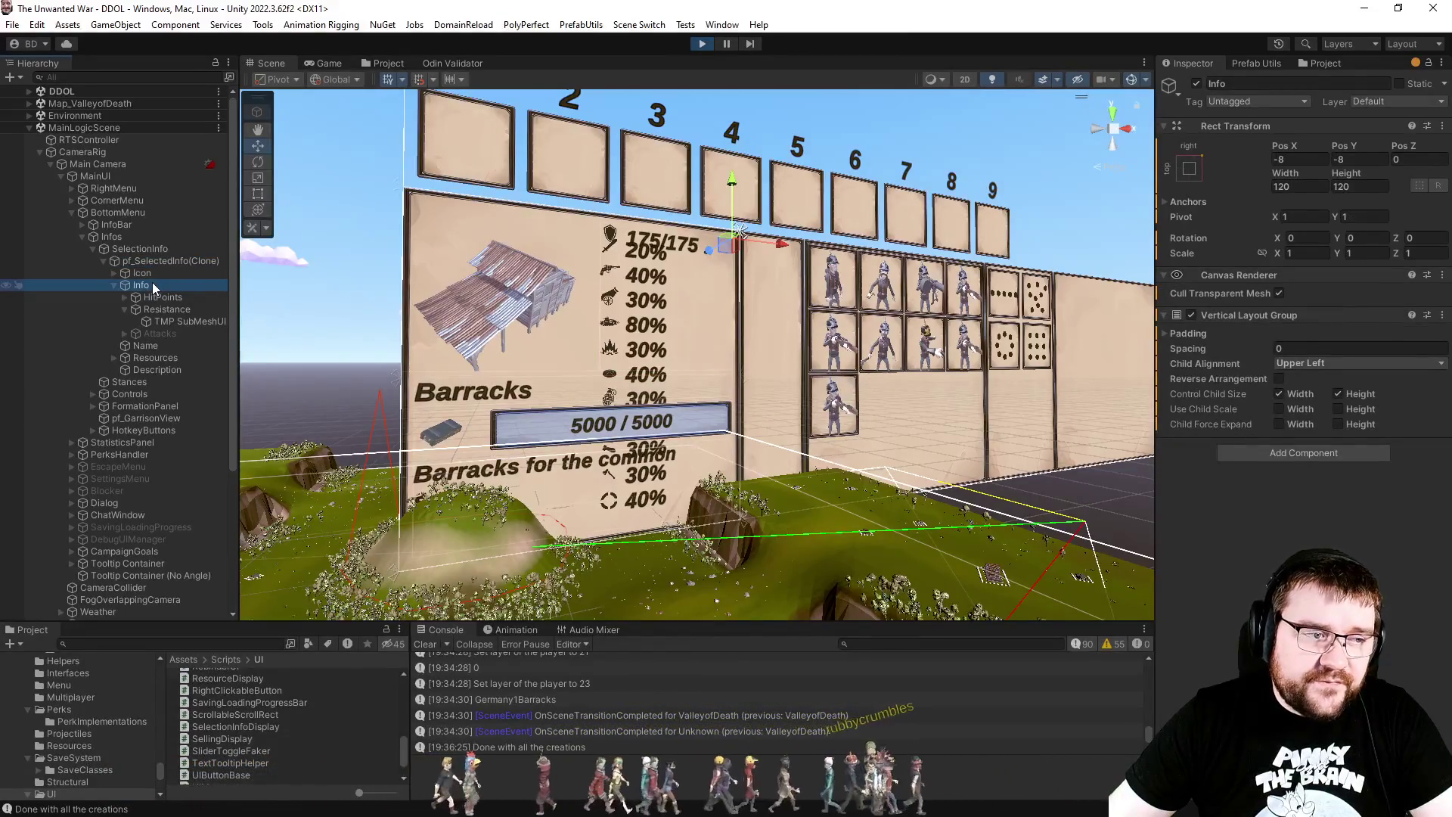
click(160, 310)
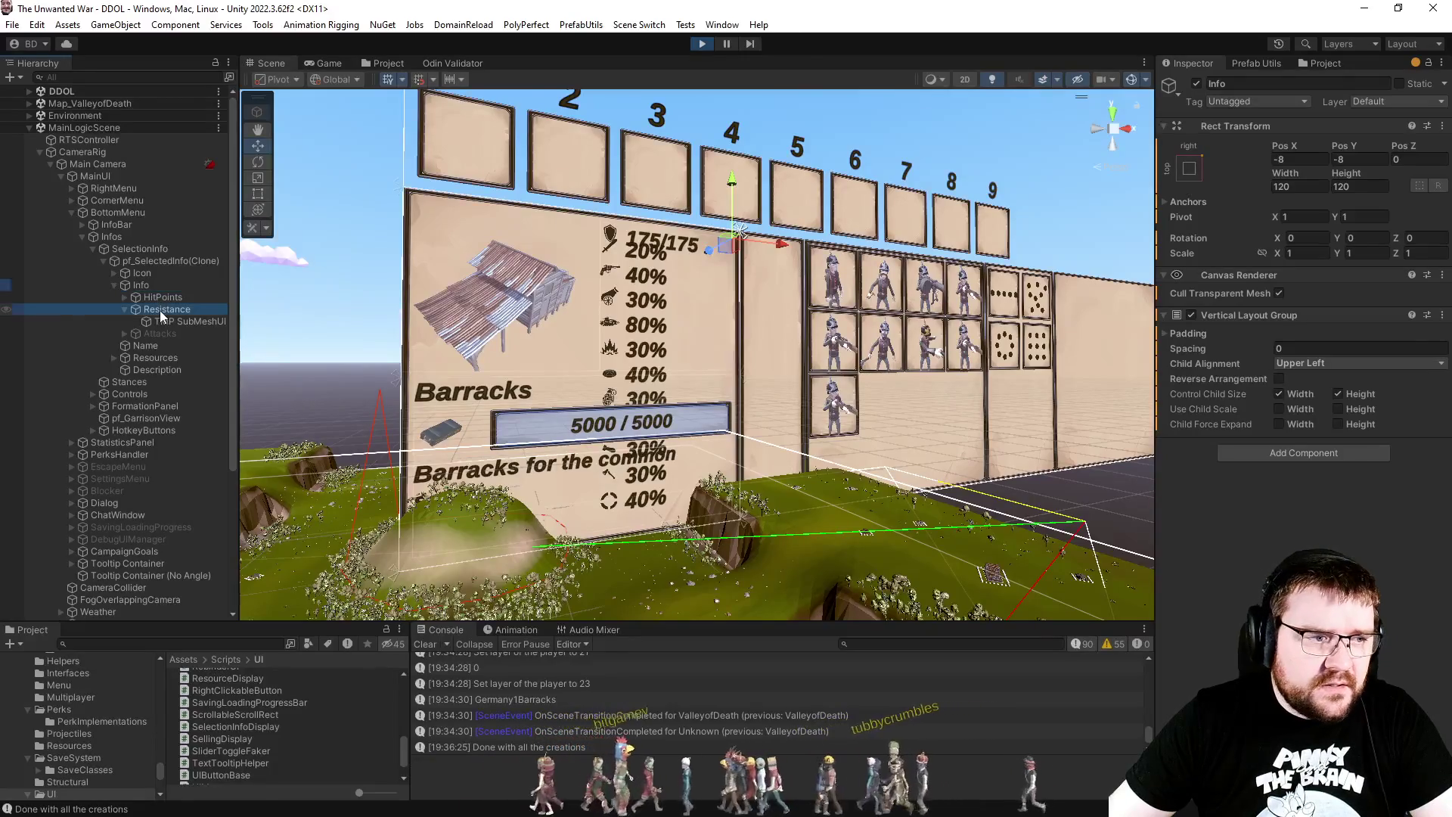
scroll(1221, 561, down, 1)
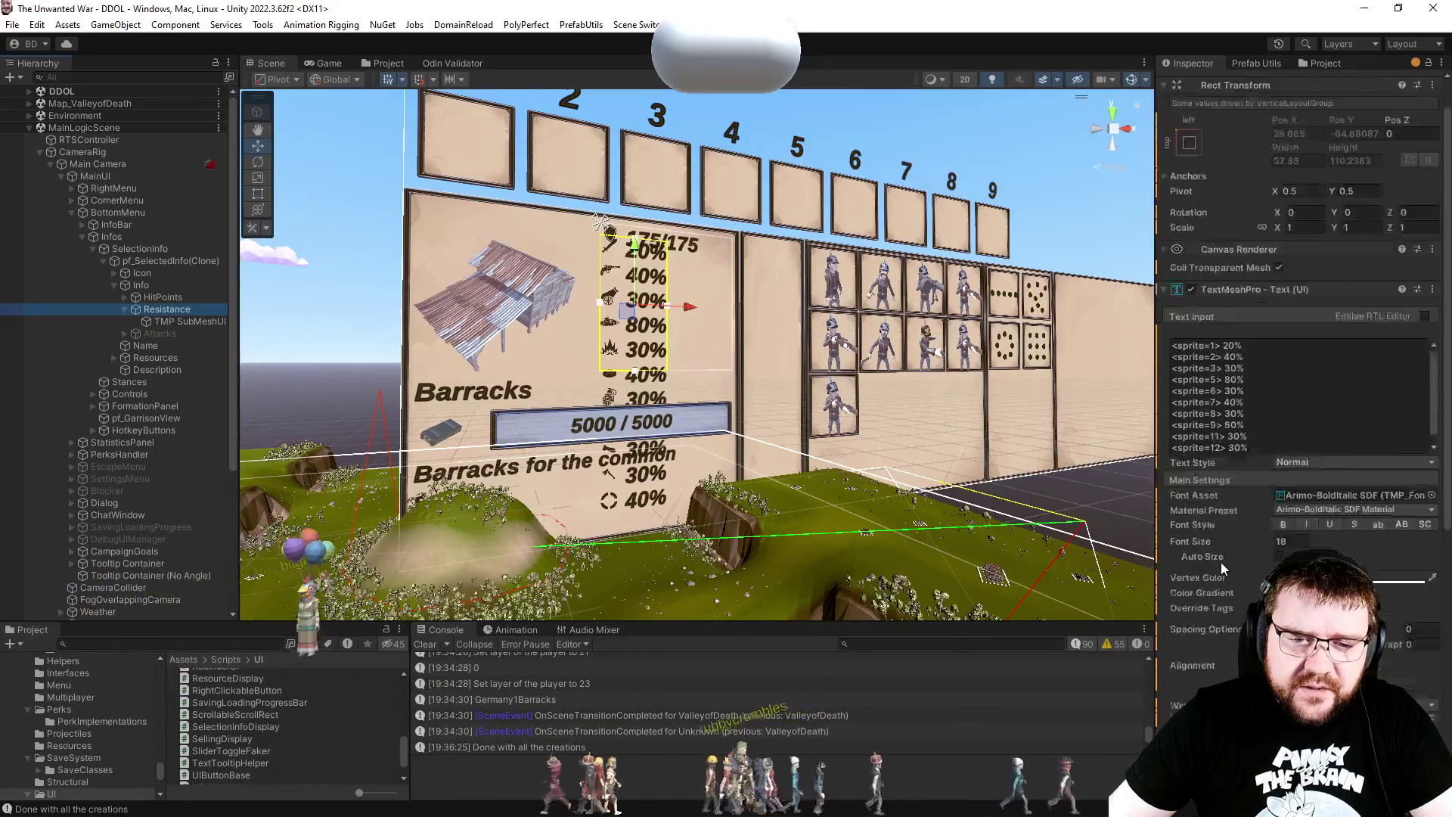
scroll(1220, 561, down, 5)
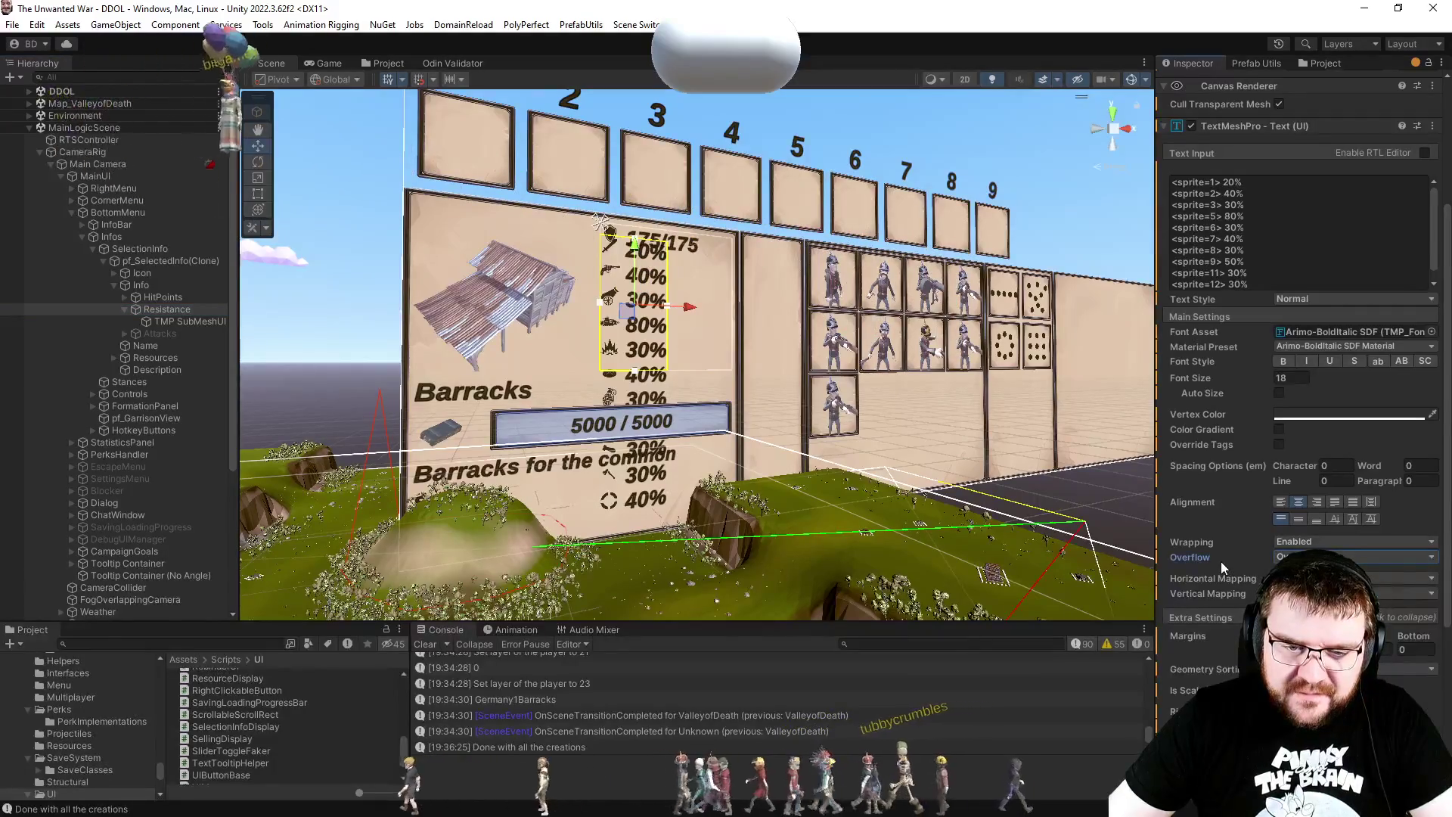
scroll(1221, 562, down, 5)
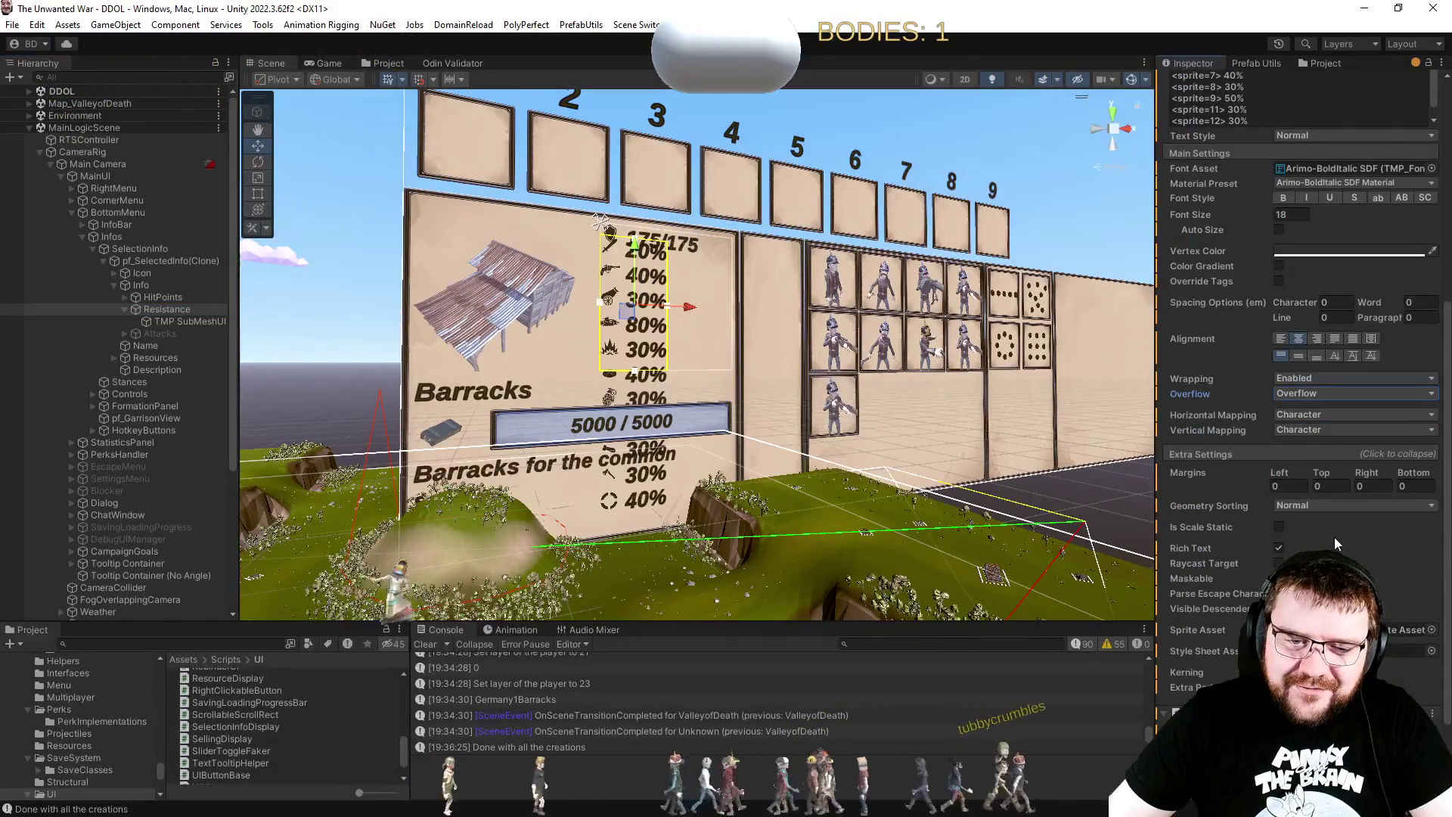
scroll(1334, 537, down, 2)
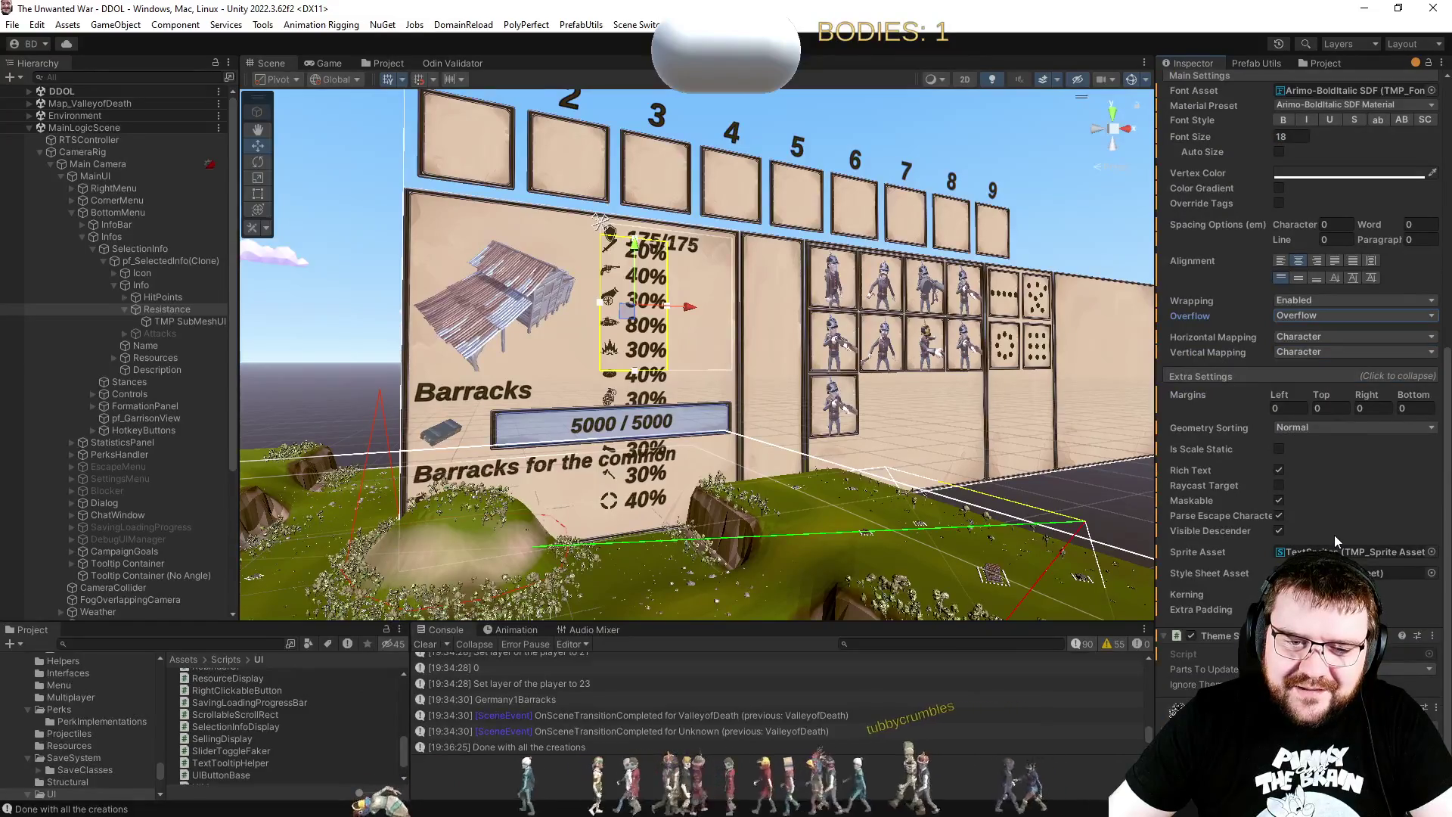
scroll(1341, 533, up, 7)
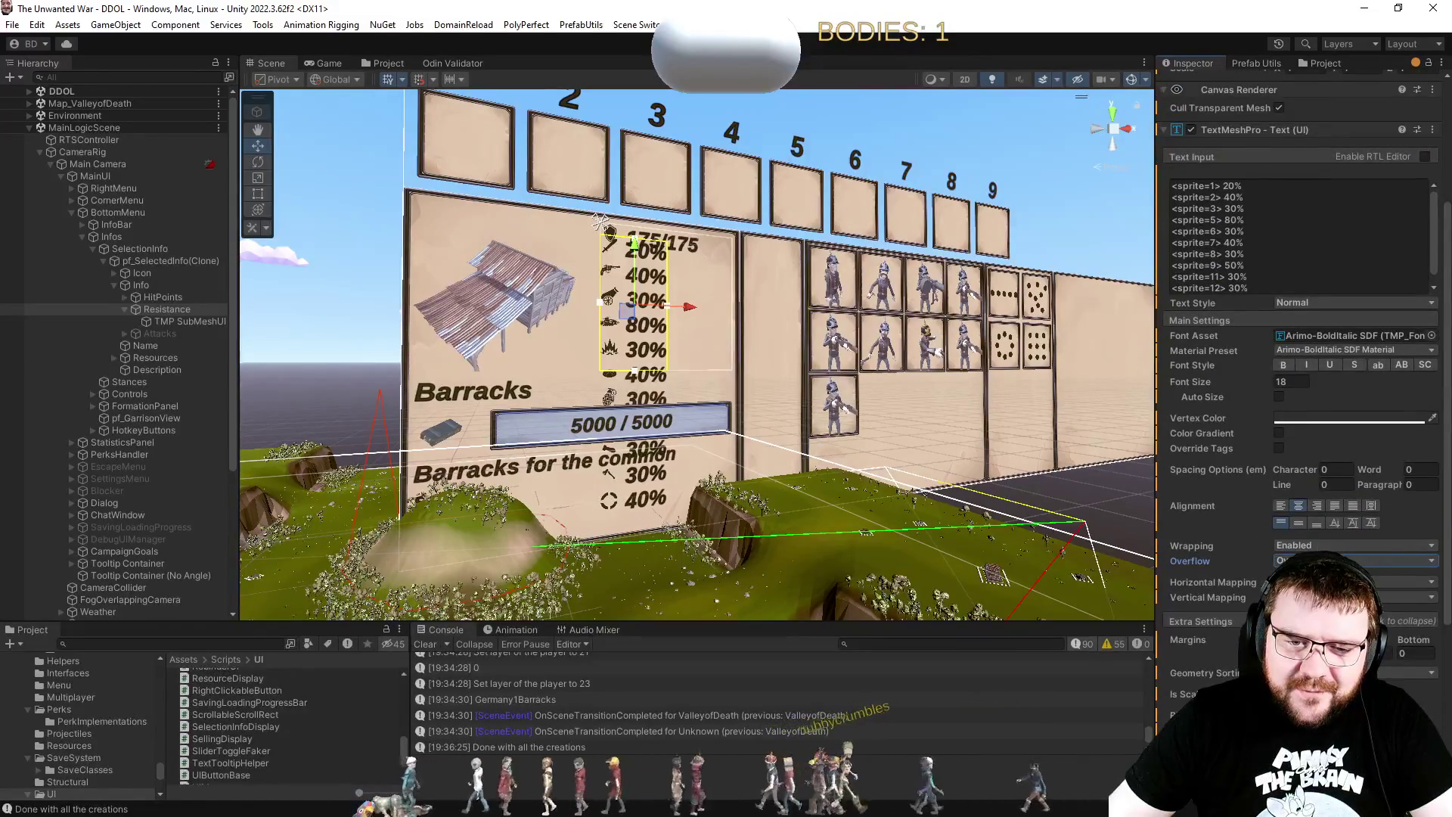
click(1296, 520)
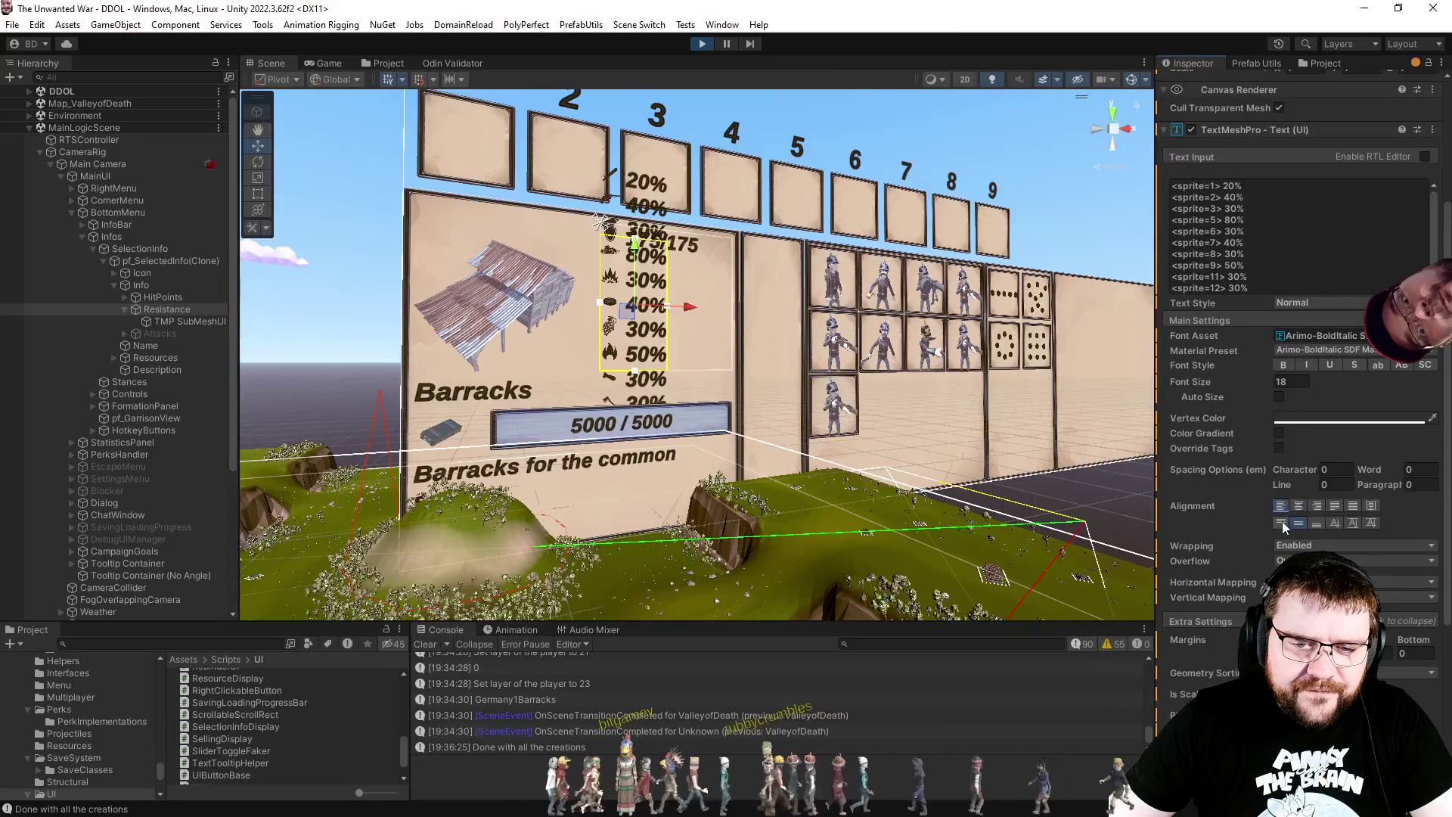
click(1282, 520)
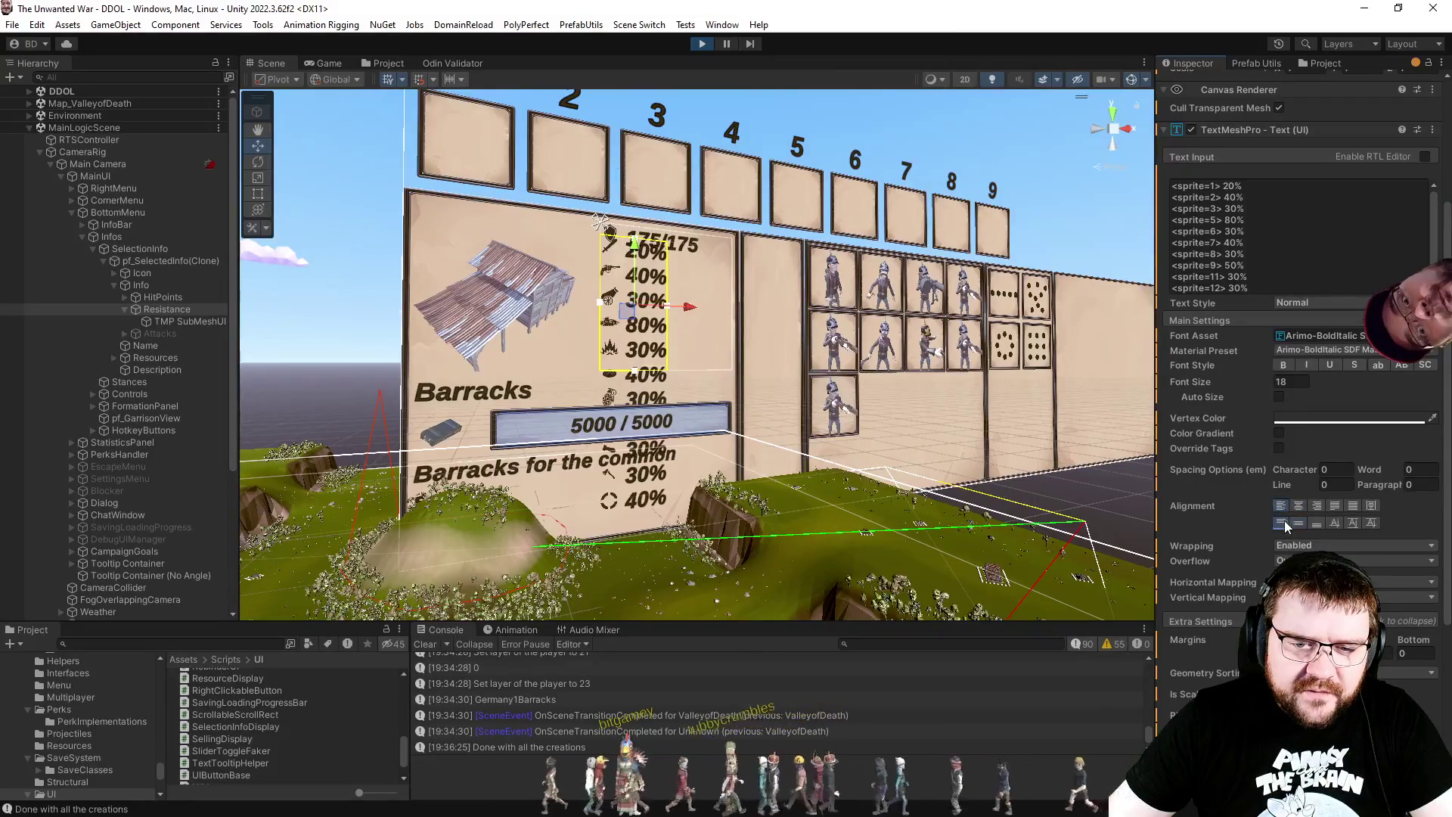
click(1341, 506)
click(1350, 507)
click(1335, 506)
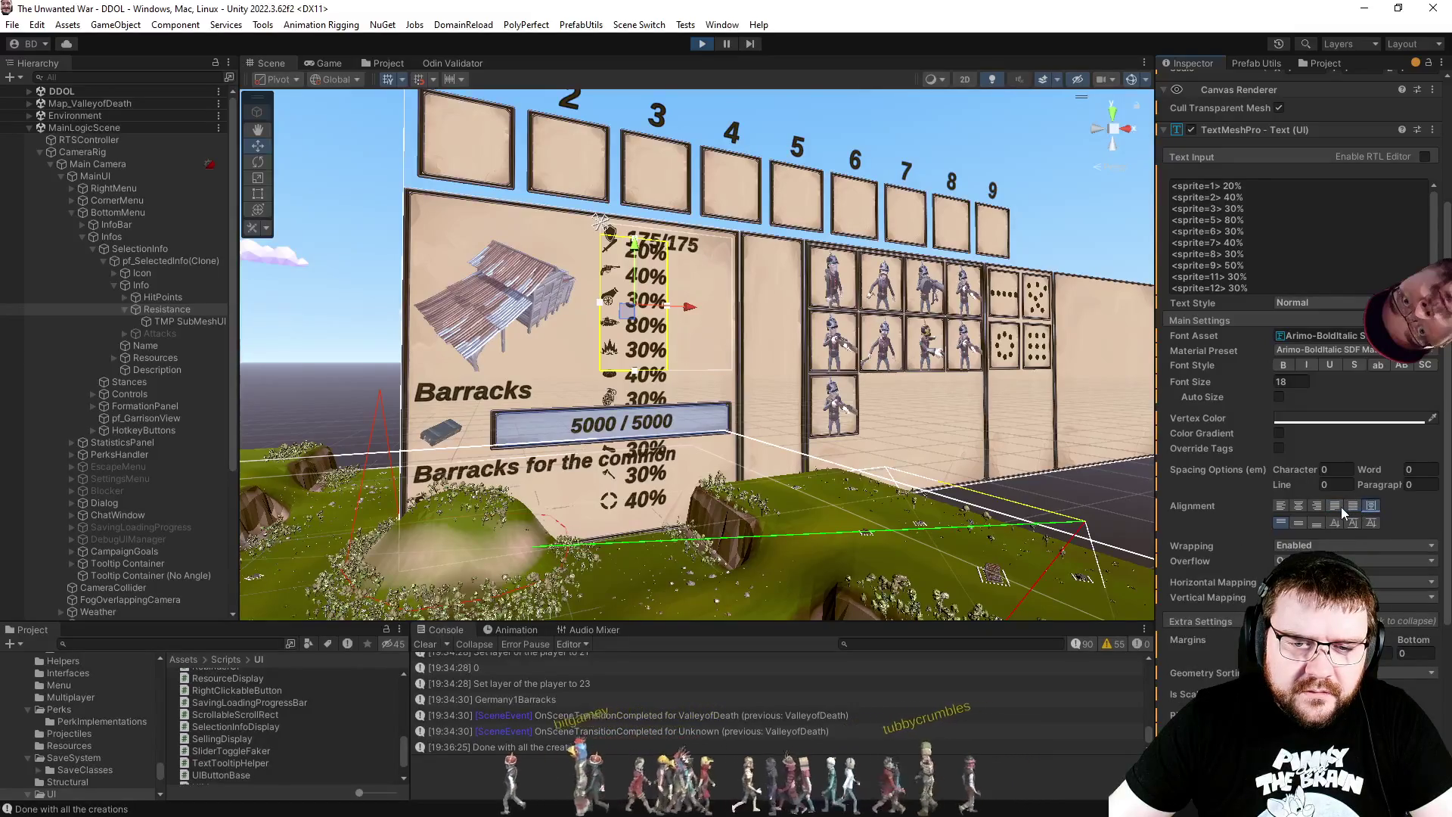
drag(1324, 539, 1380, 541)
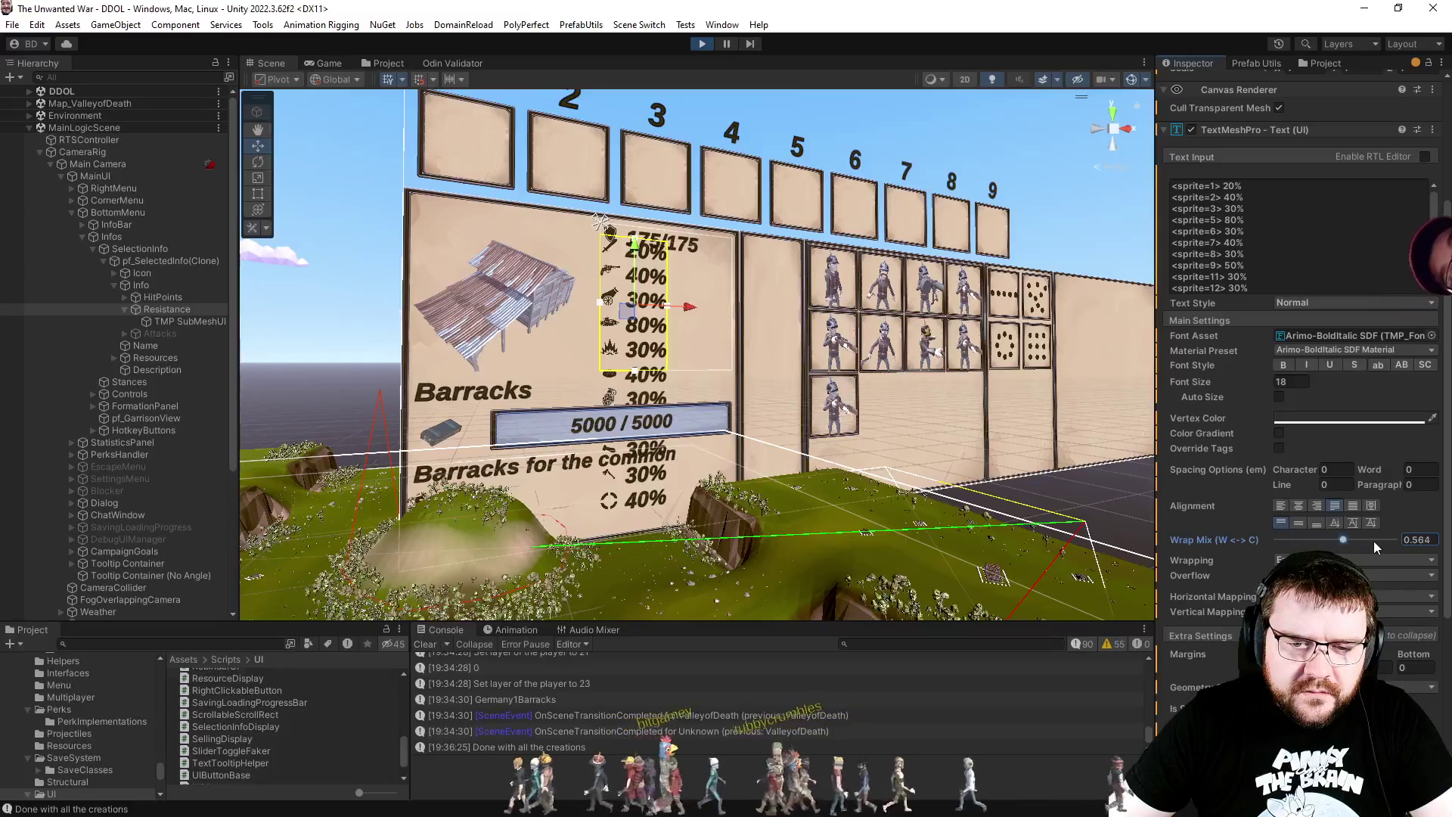
click(1282, 507)
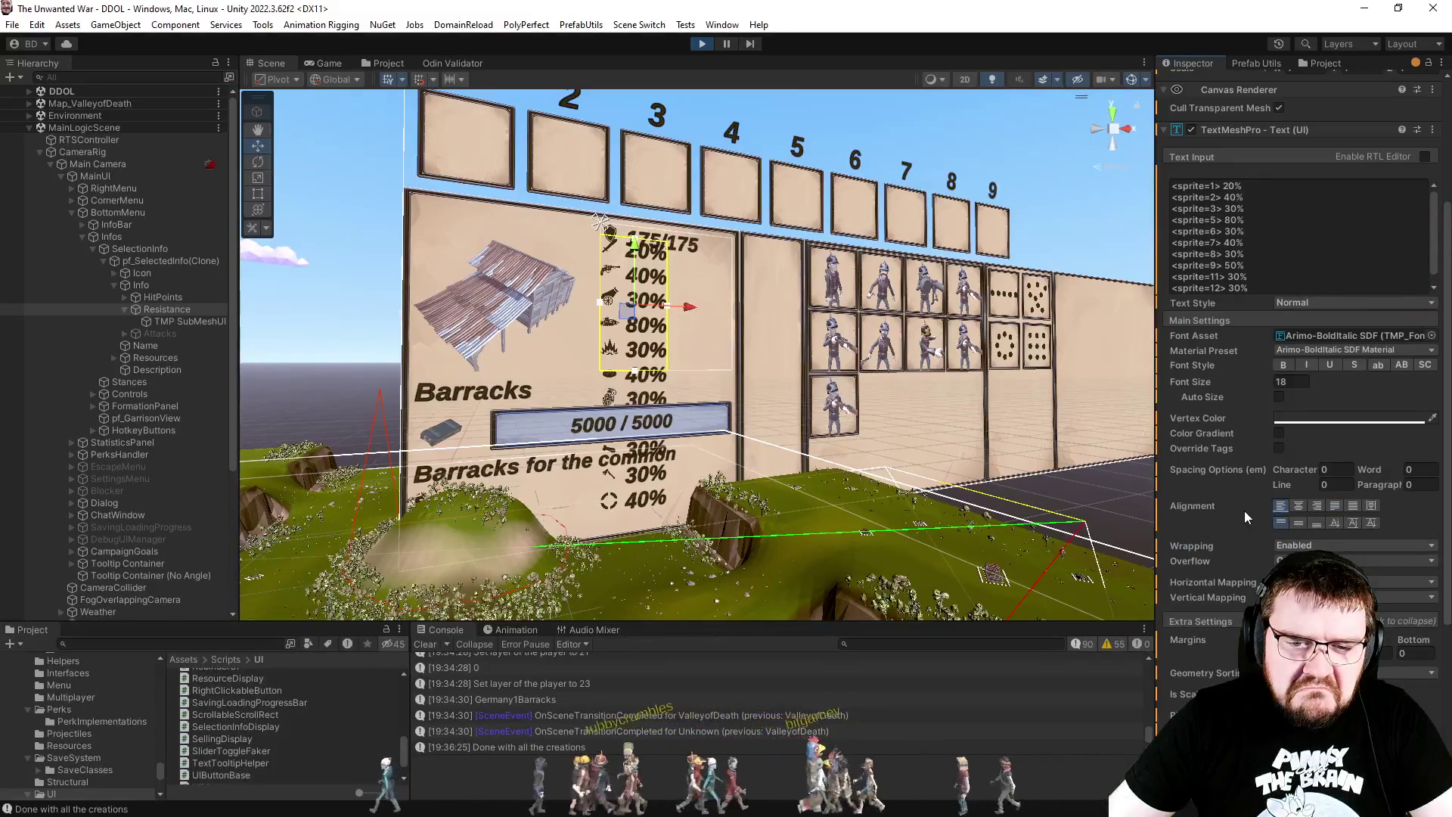
click(1353, 522)
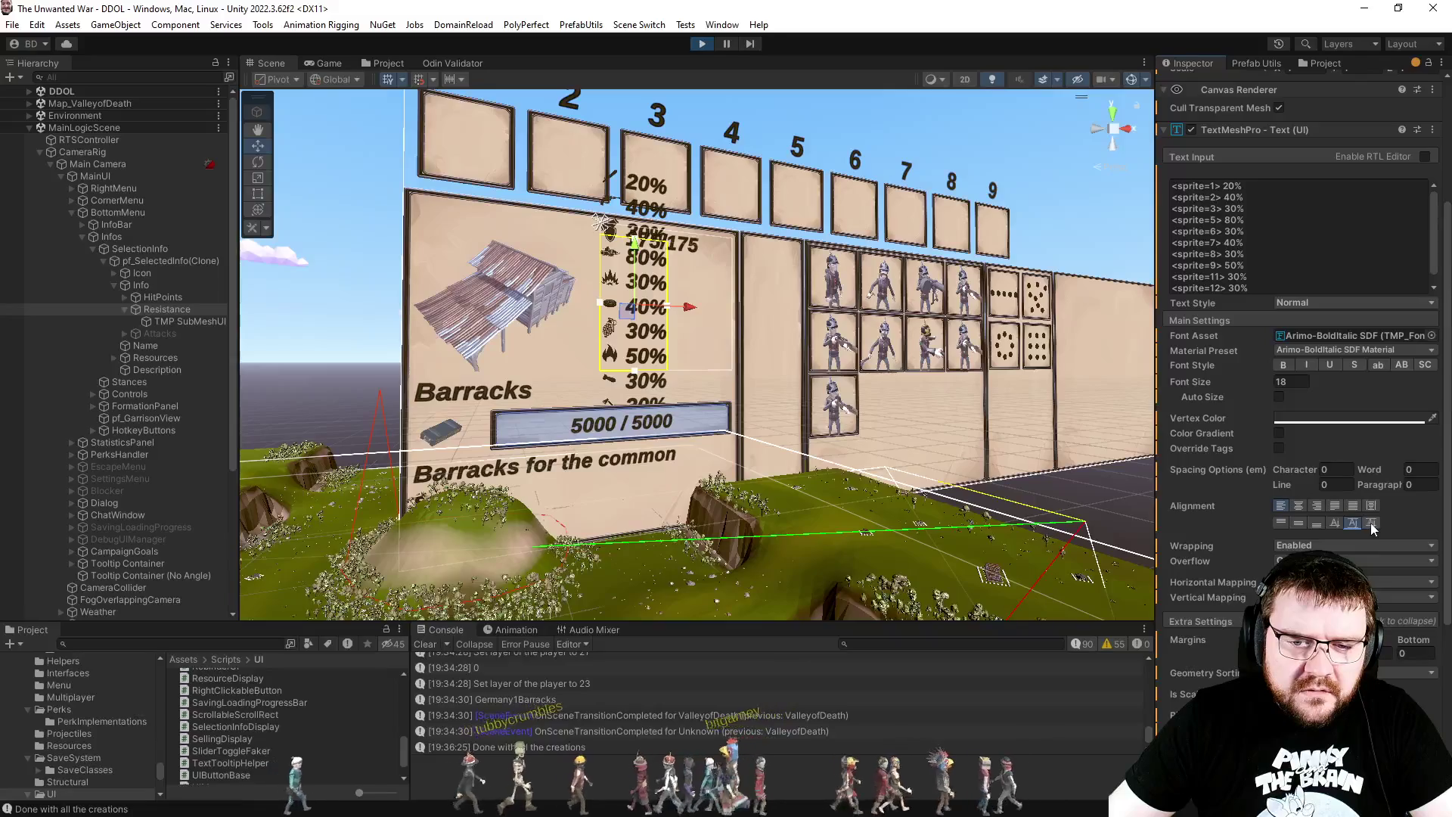
click(1336, 523)
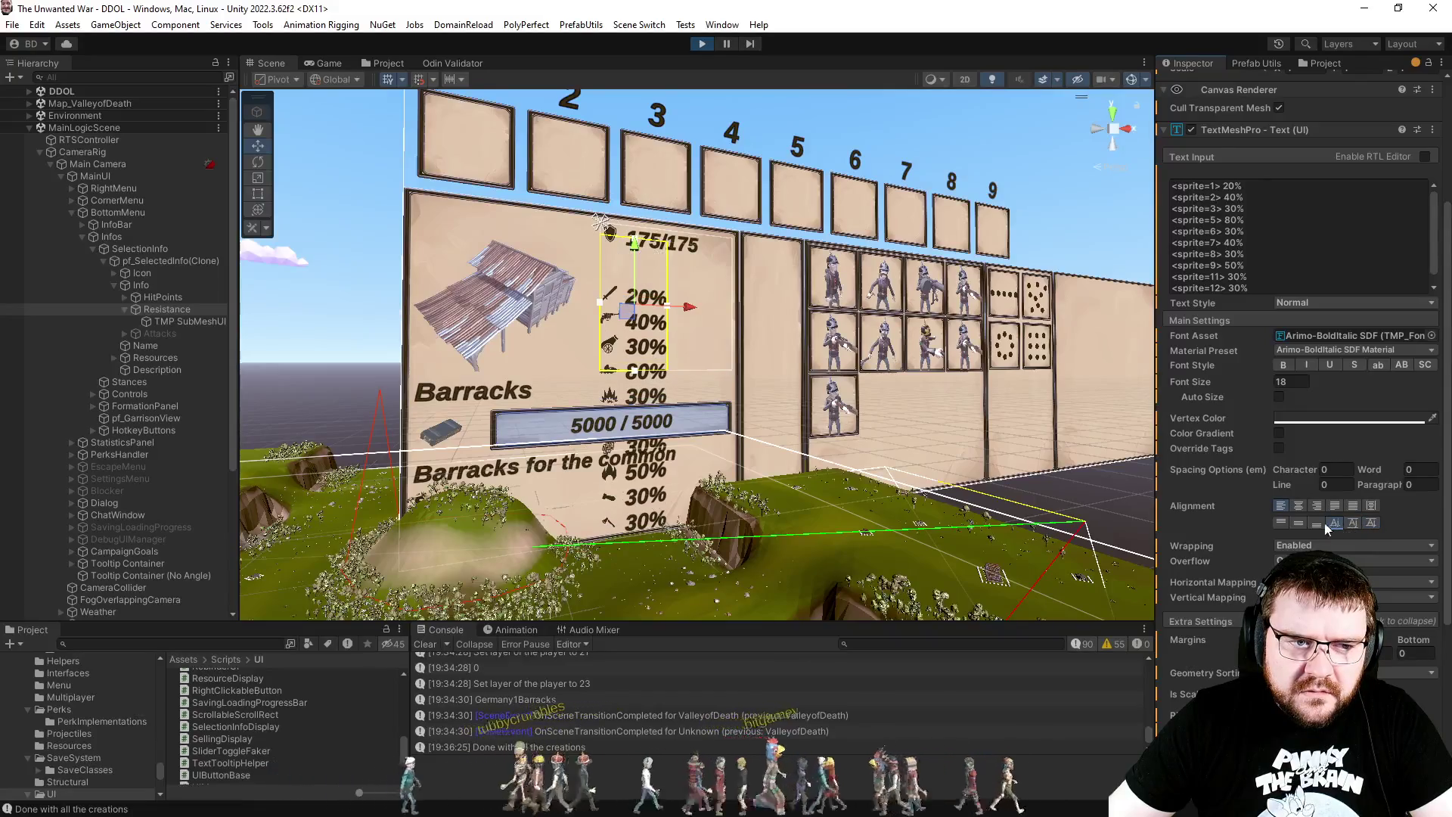
click(1280, 523)
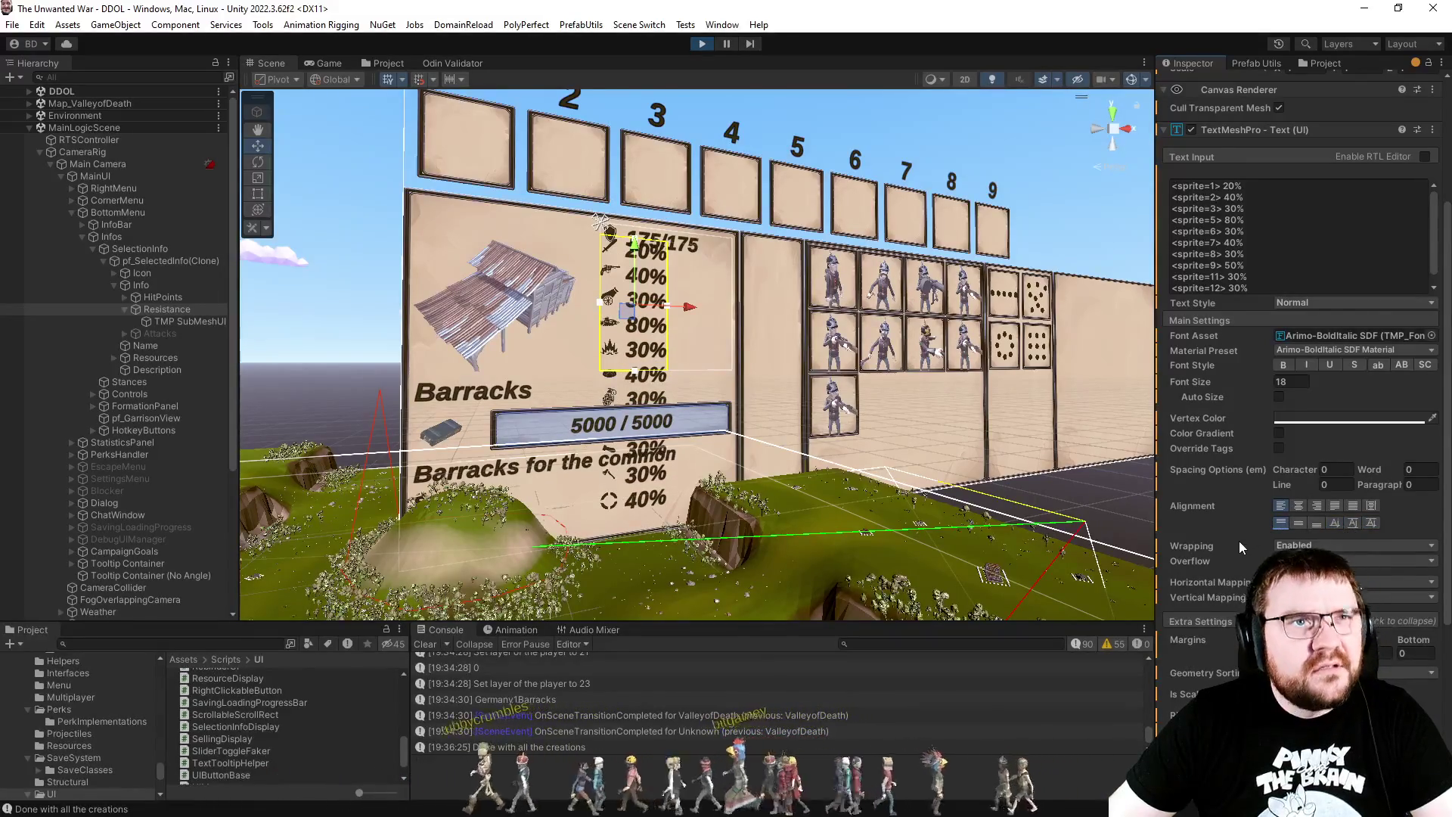
Step: Collapse the TextMeshPro component and search Add Component for 'layout' to add Layout Element
scroll(1239, 542, down, 3)
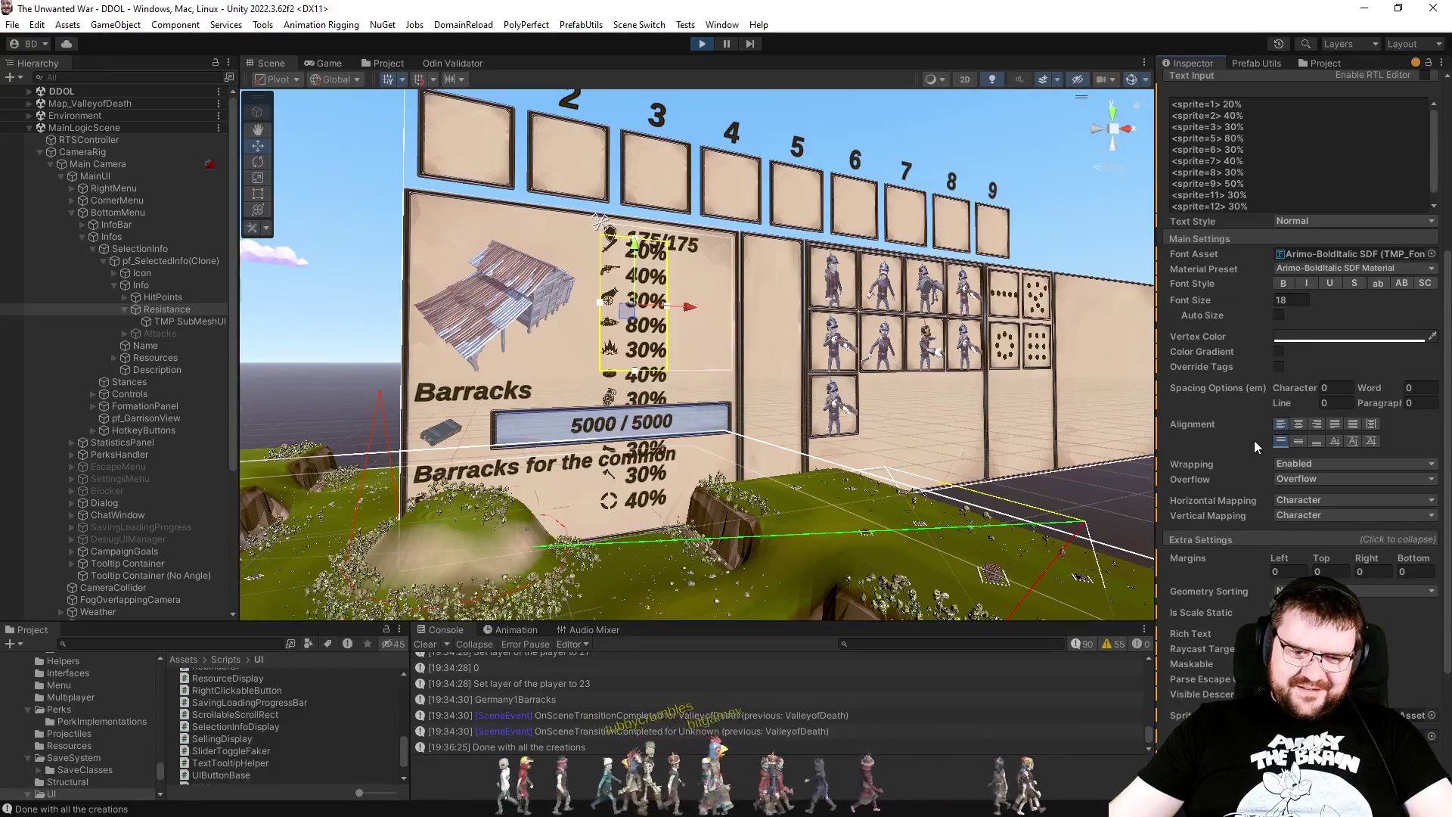
scroll(1255, 444, down, 2)
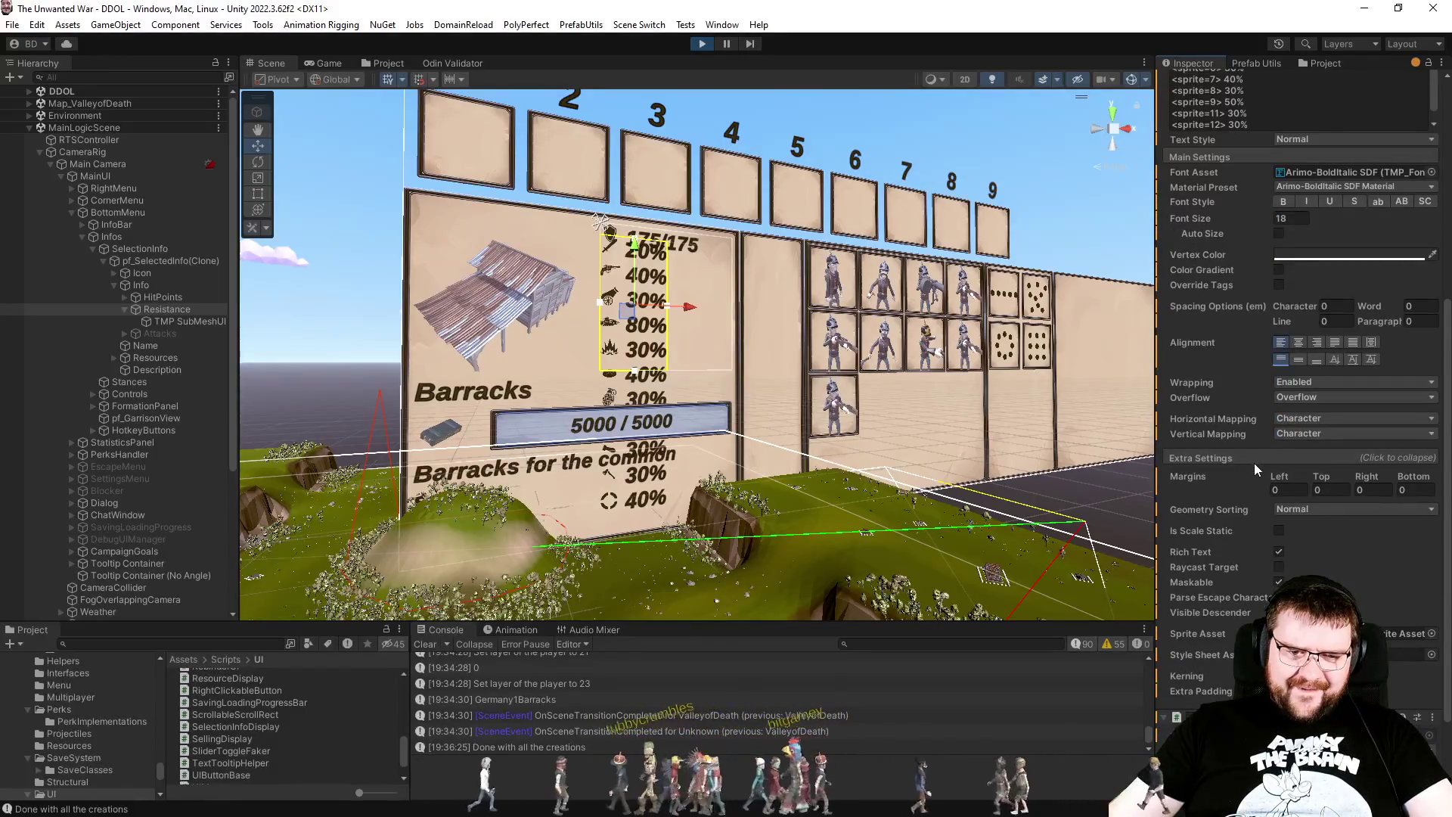
scroll(1255, 461, up, 8)
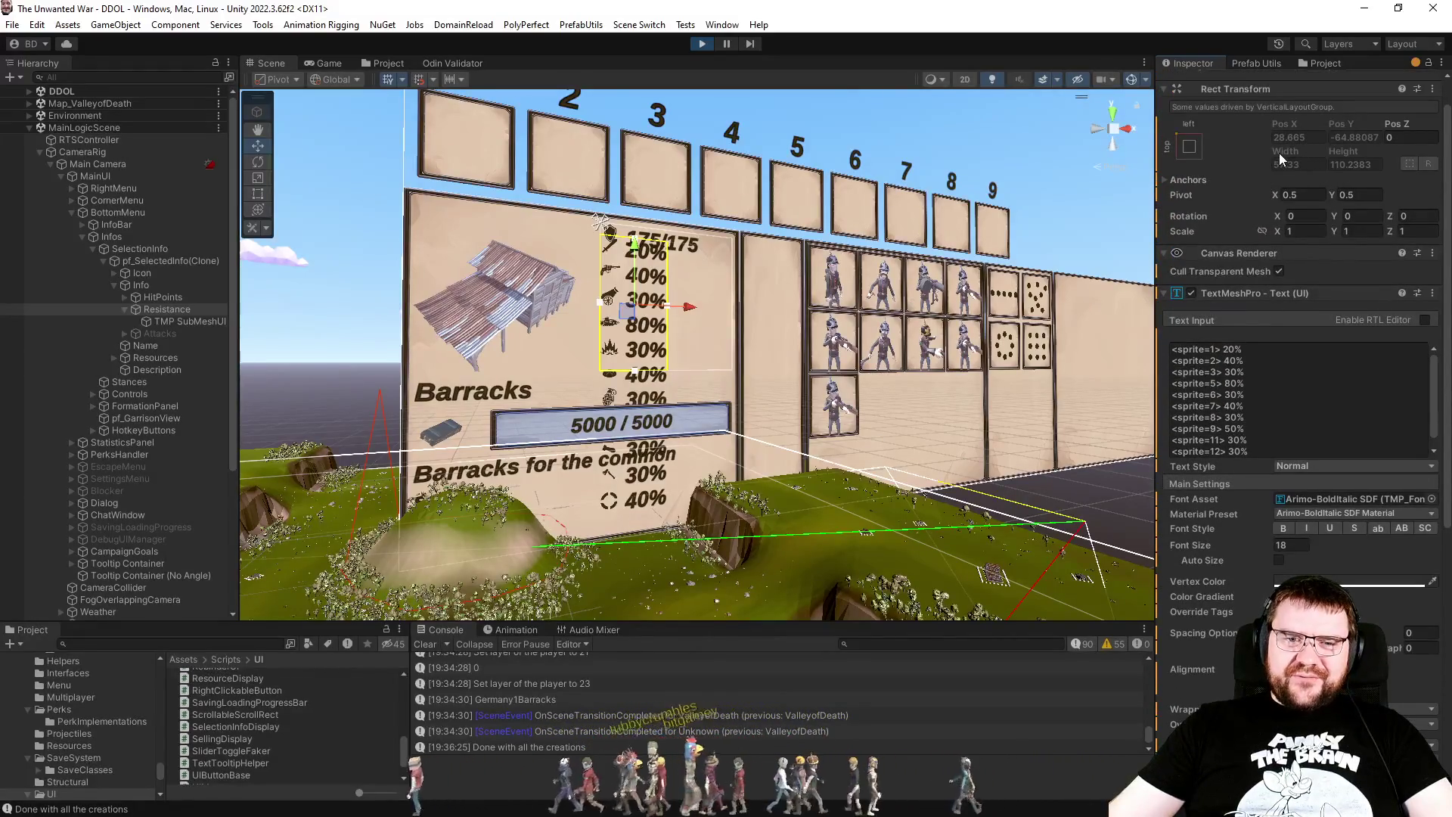
click(1246, 291)
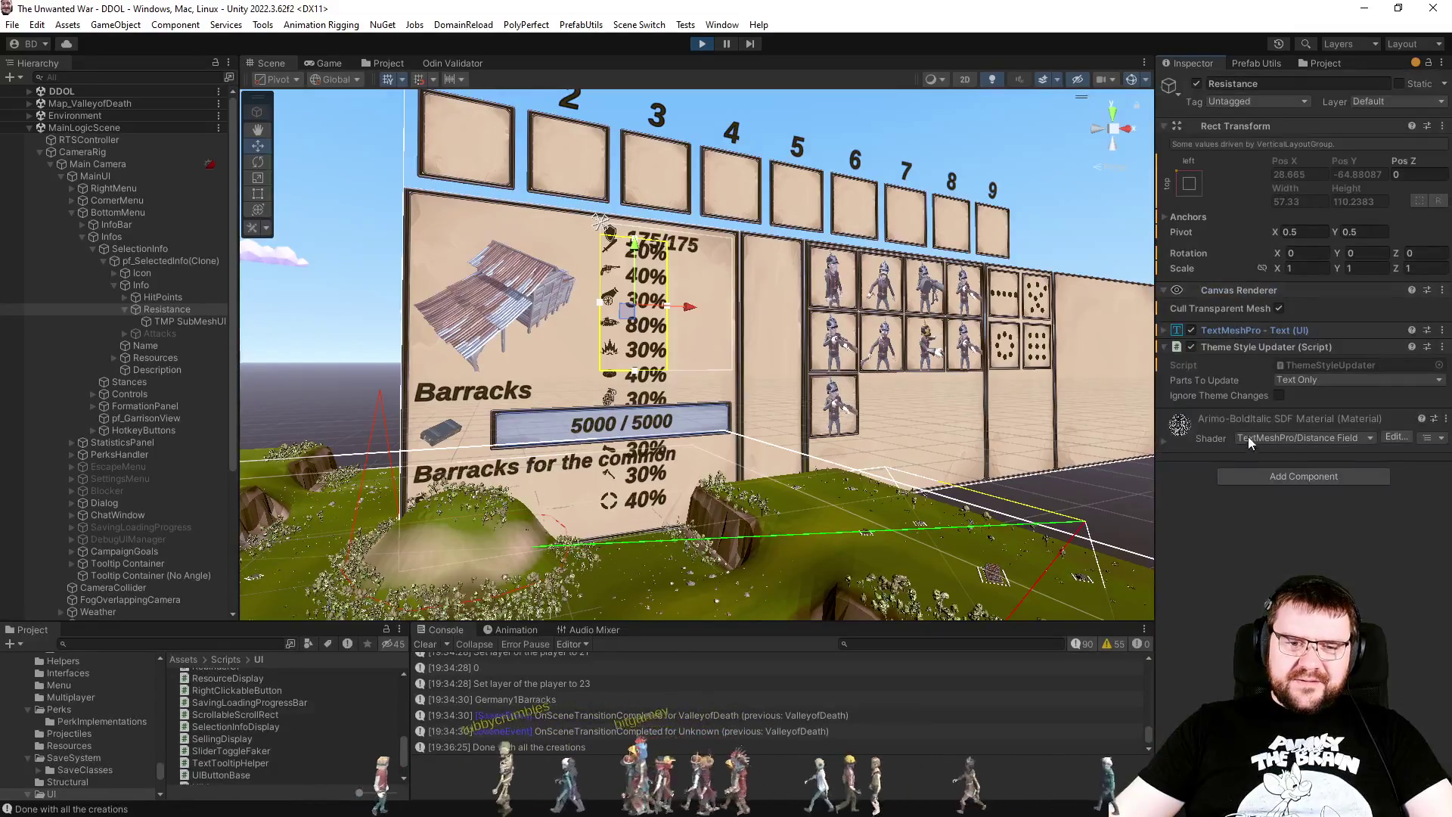
click(1255, 473)
text(laoy)
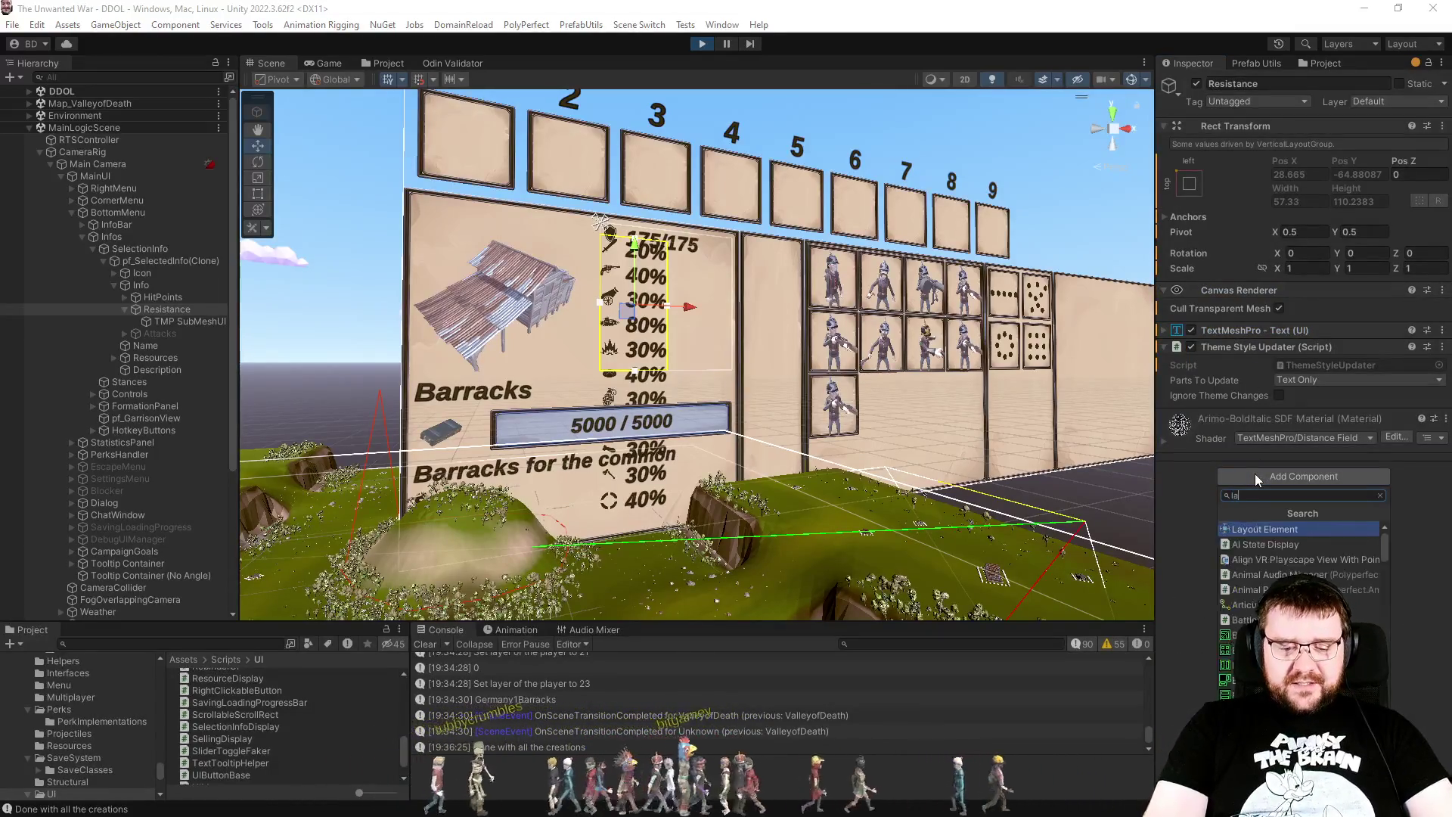
key(BackSpace)
key(BackSpace)
text(yo)
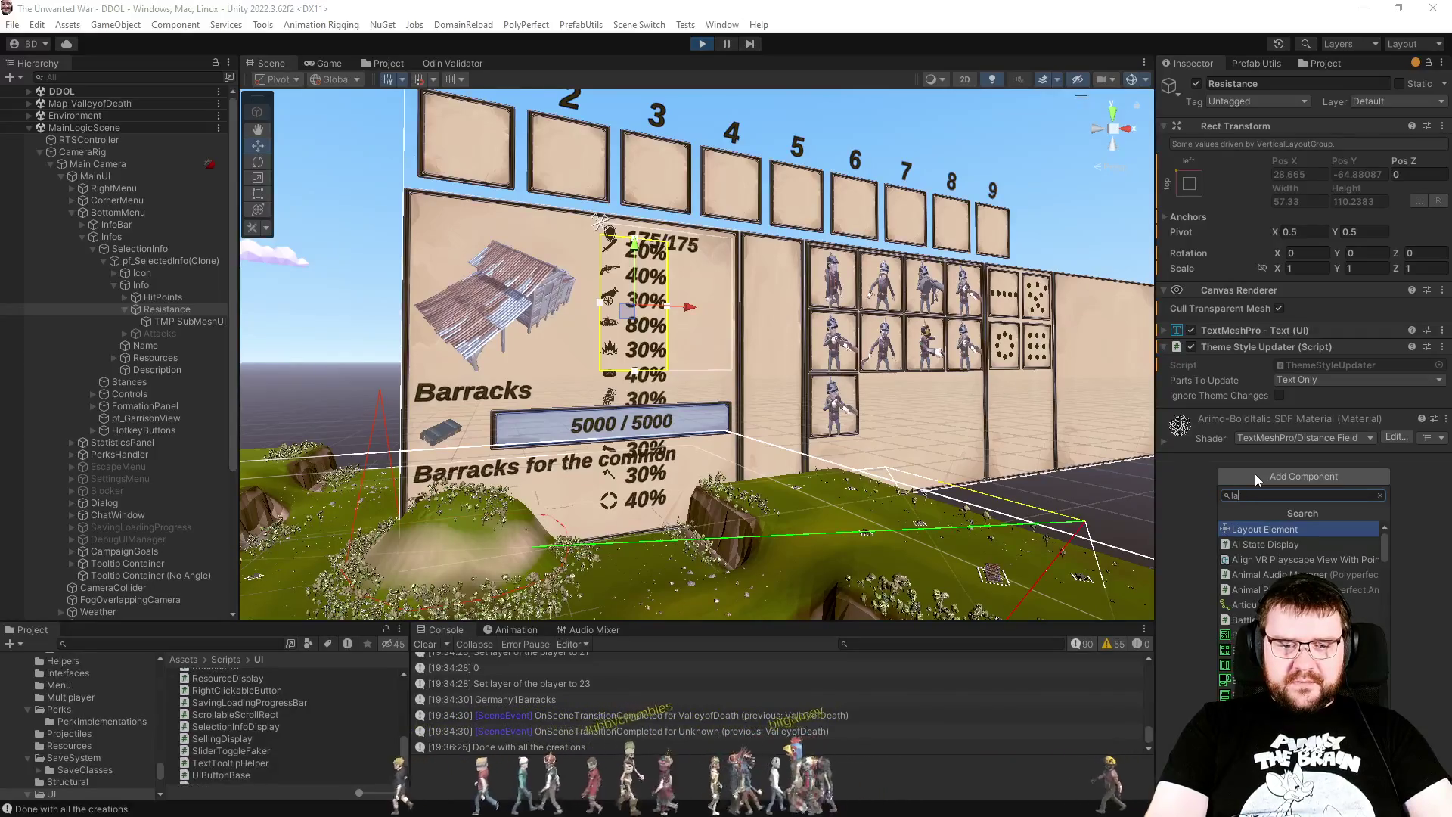
key(Escape)
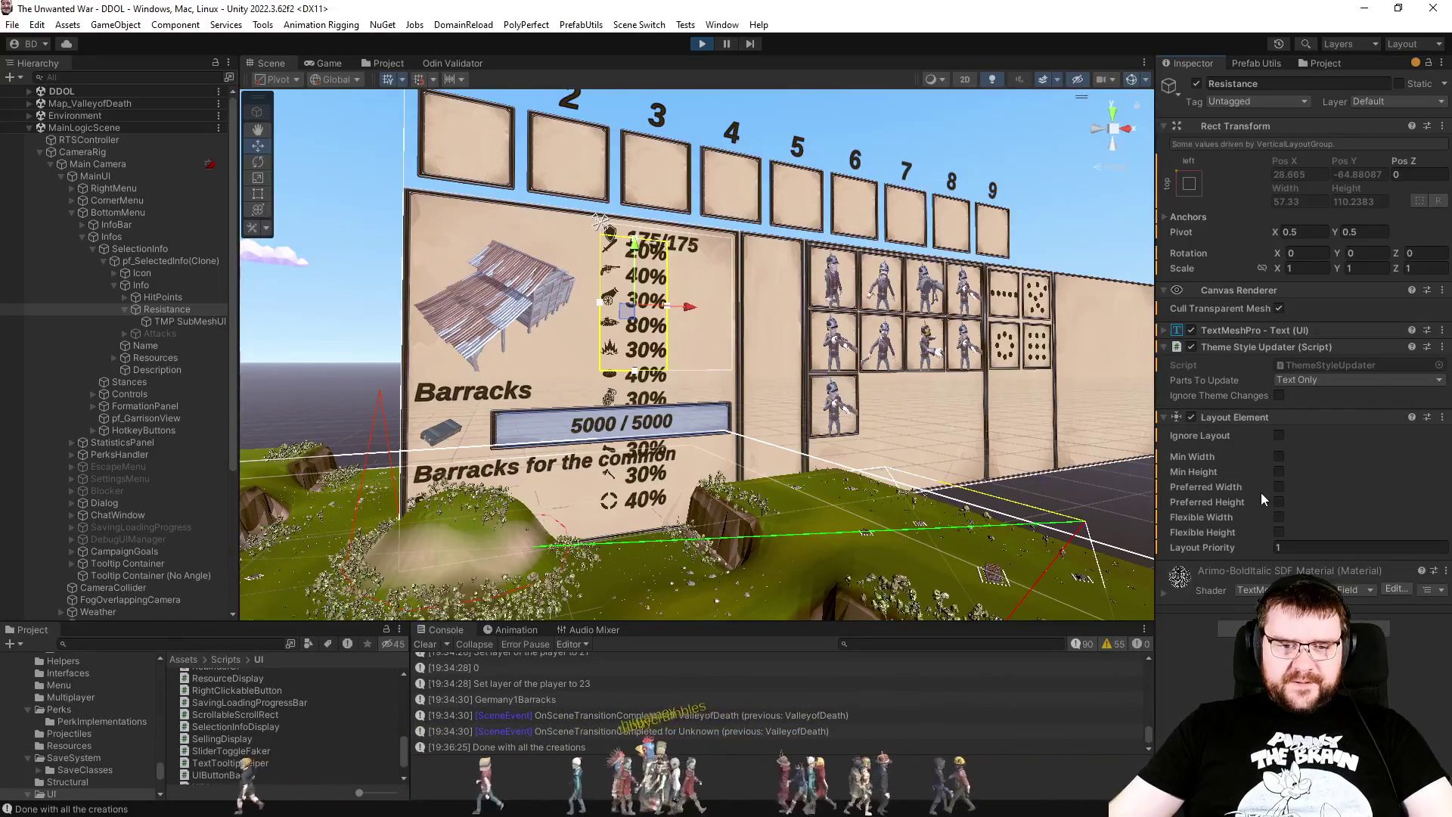
Step: Set the Layout Element to Ignore Layout and size the Resistance text 120 by 50
click(1278, 435)
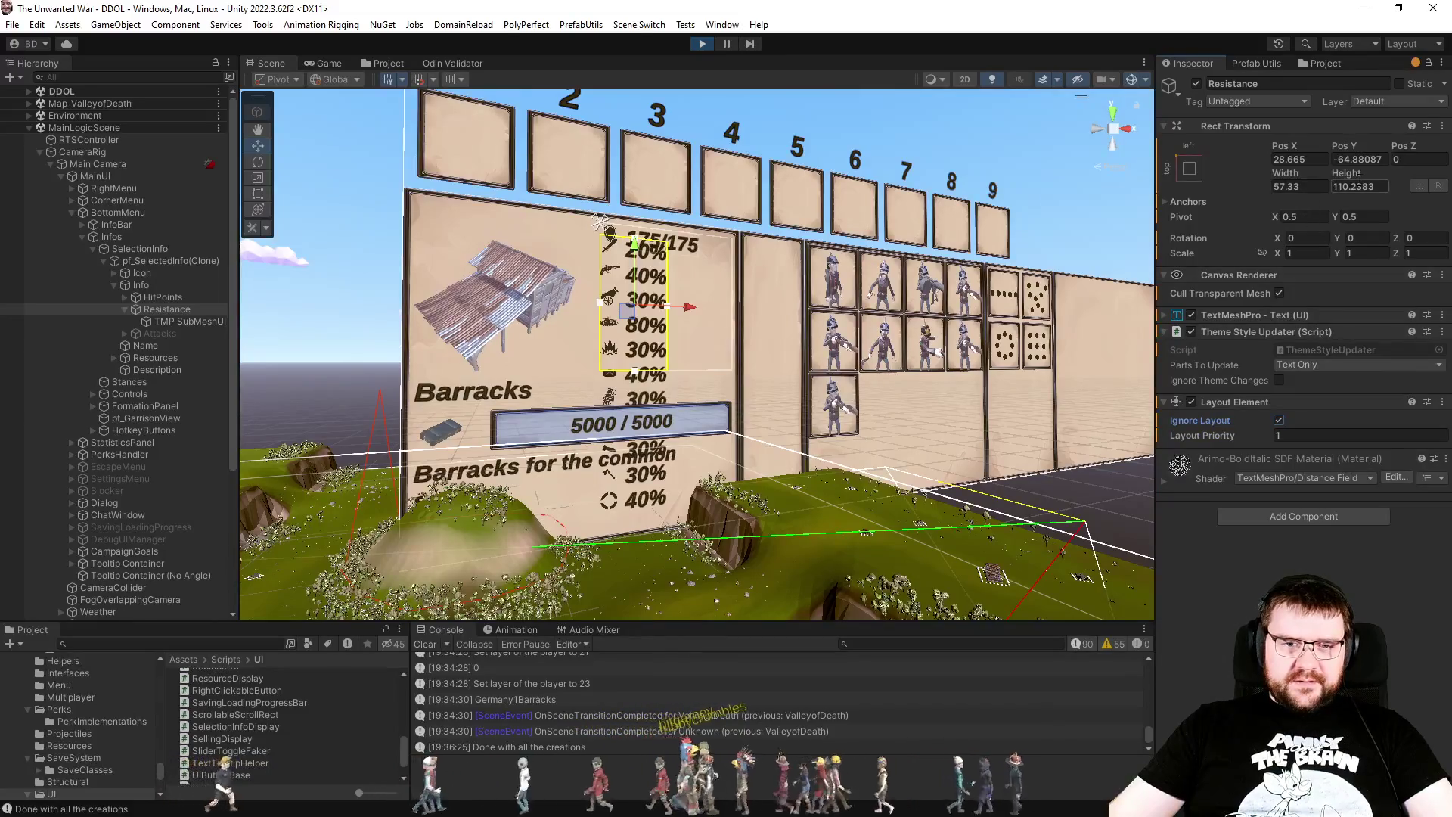
text(50)
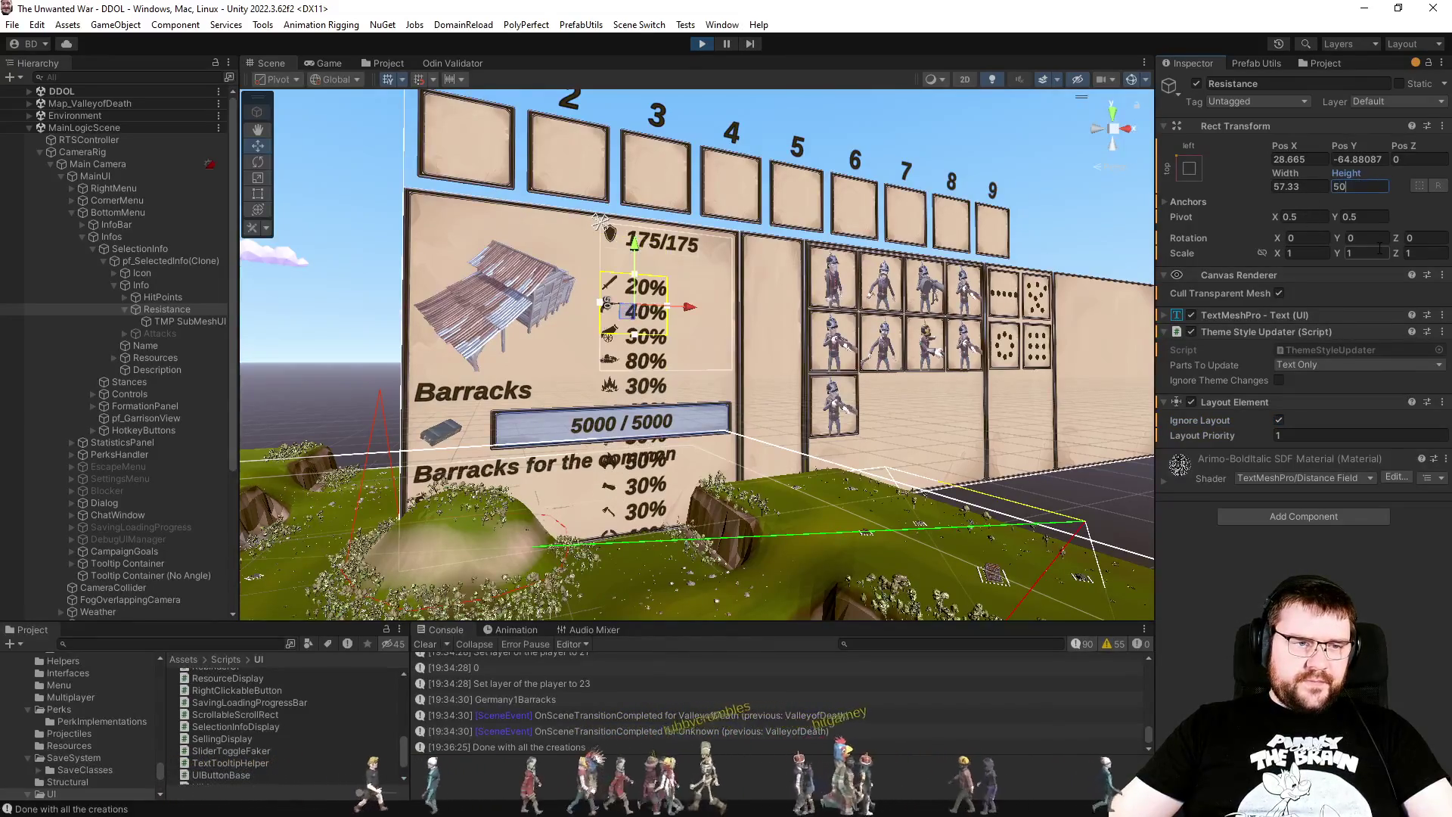
key(shift+Tab)
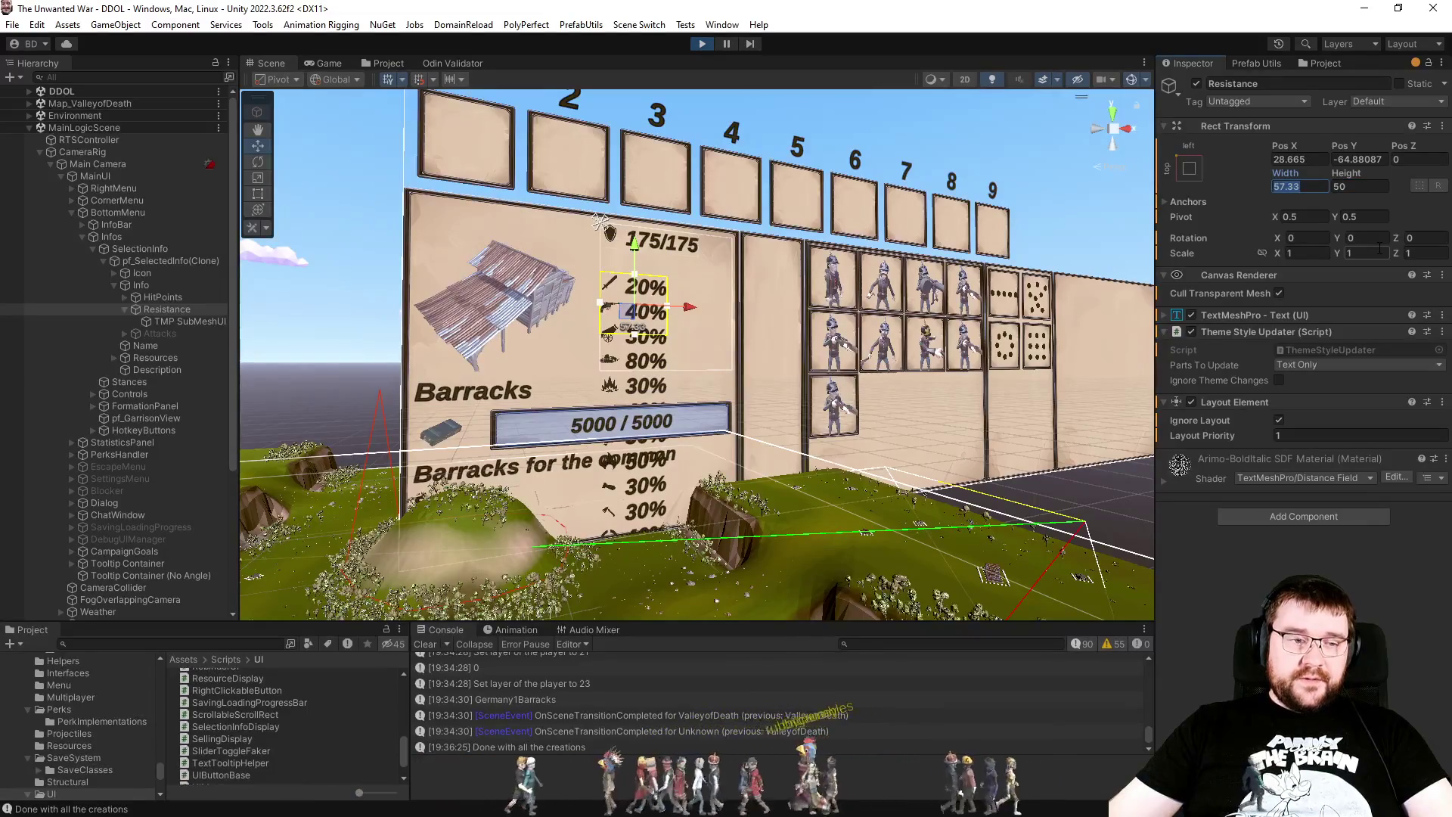
text(120)
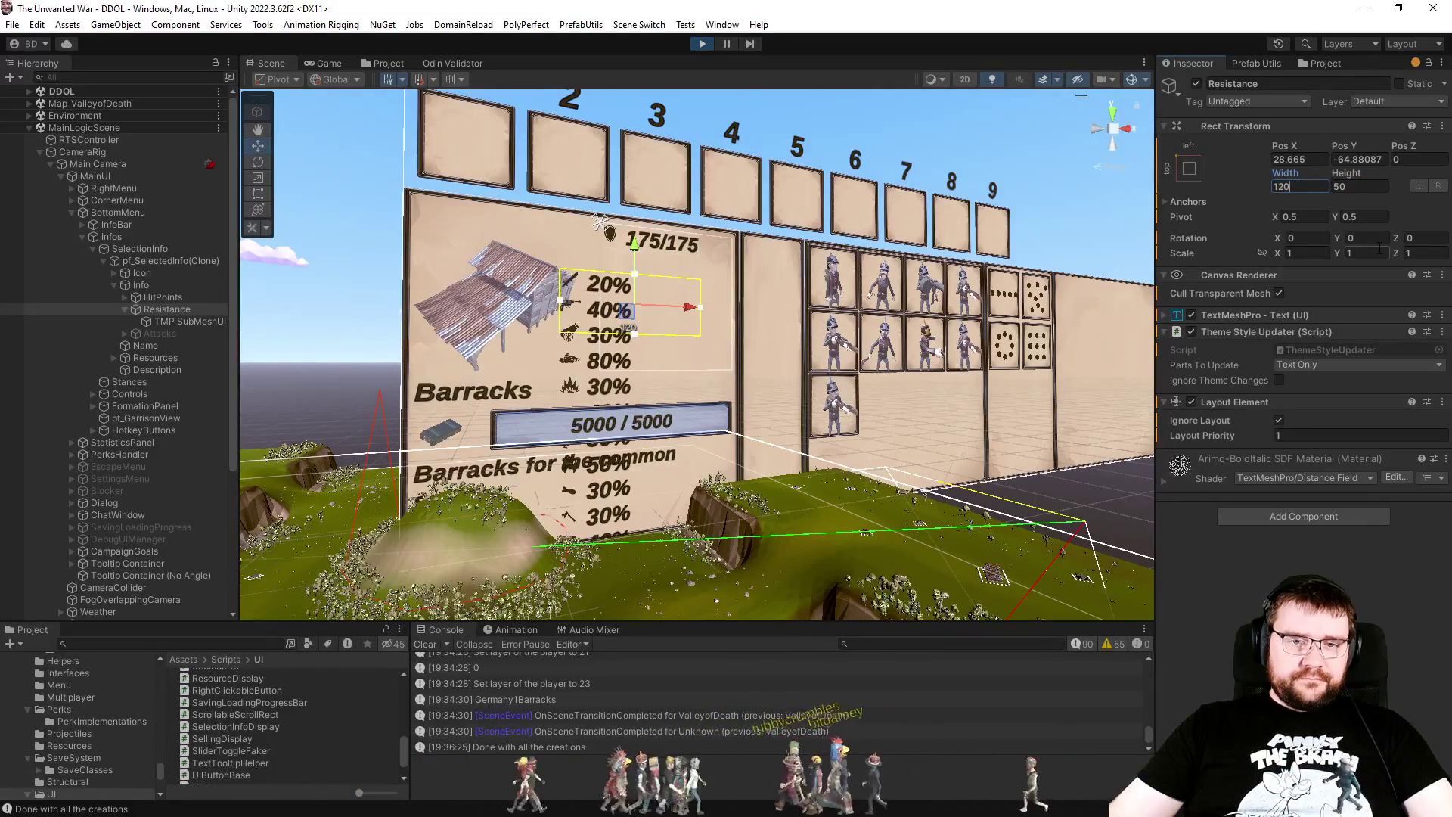
click(1238, 315)
Step: Set the Resistance text's overflow to Truncate and font size to 12
scroll(1221, 670, down, 5)
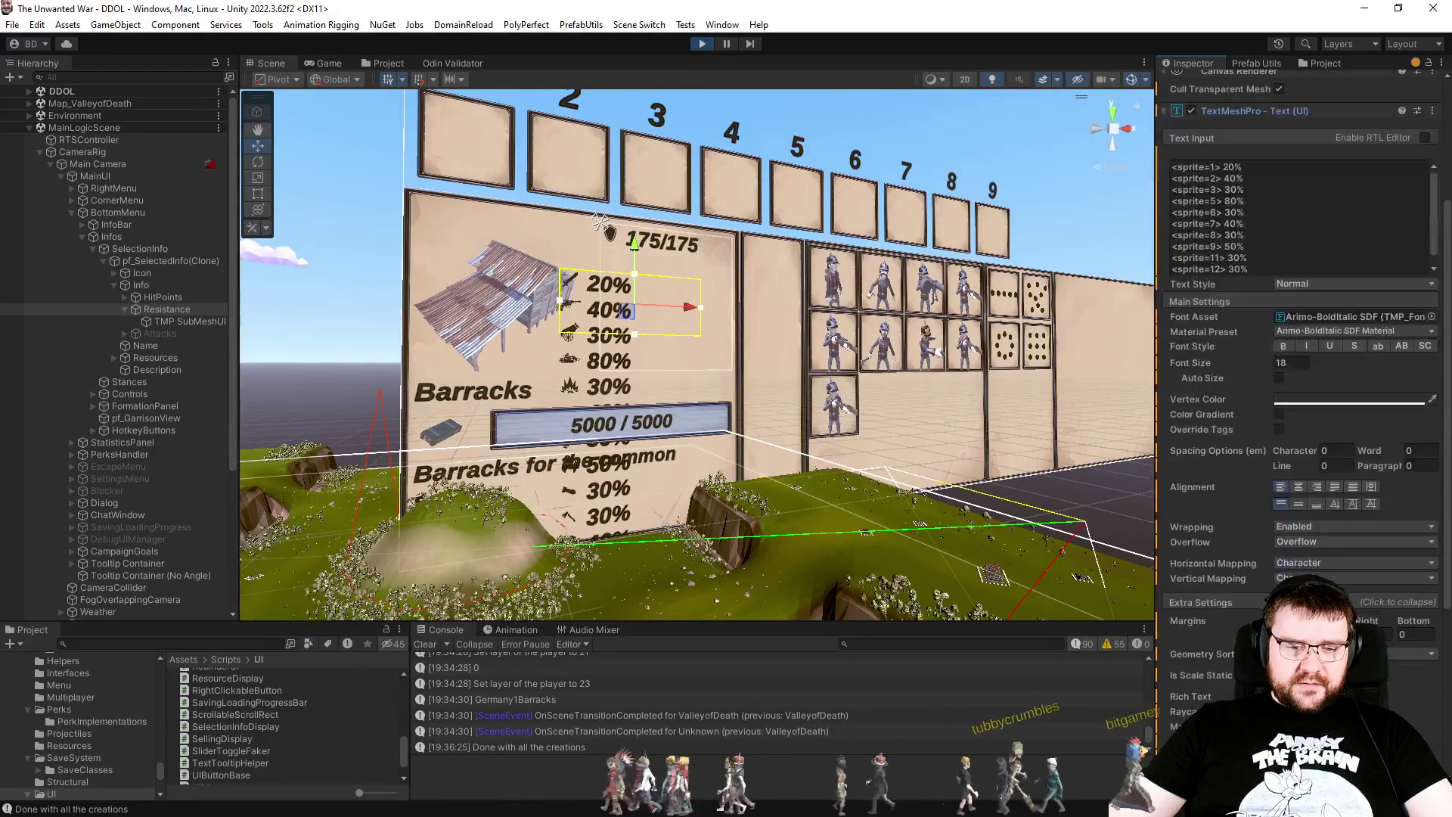
click(1293, 543)
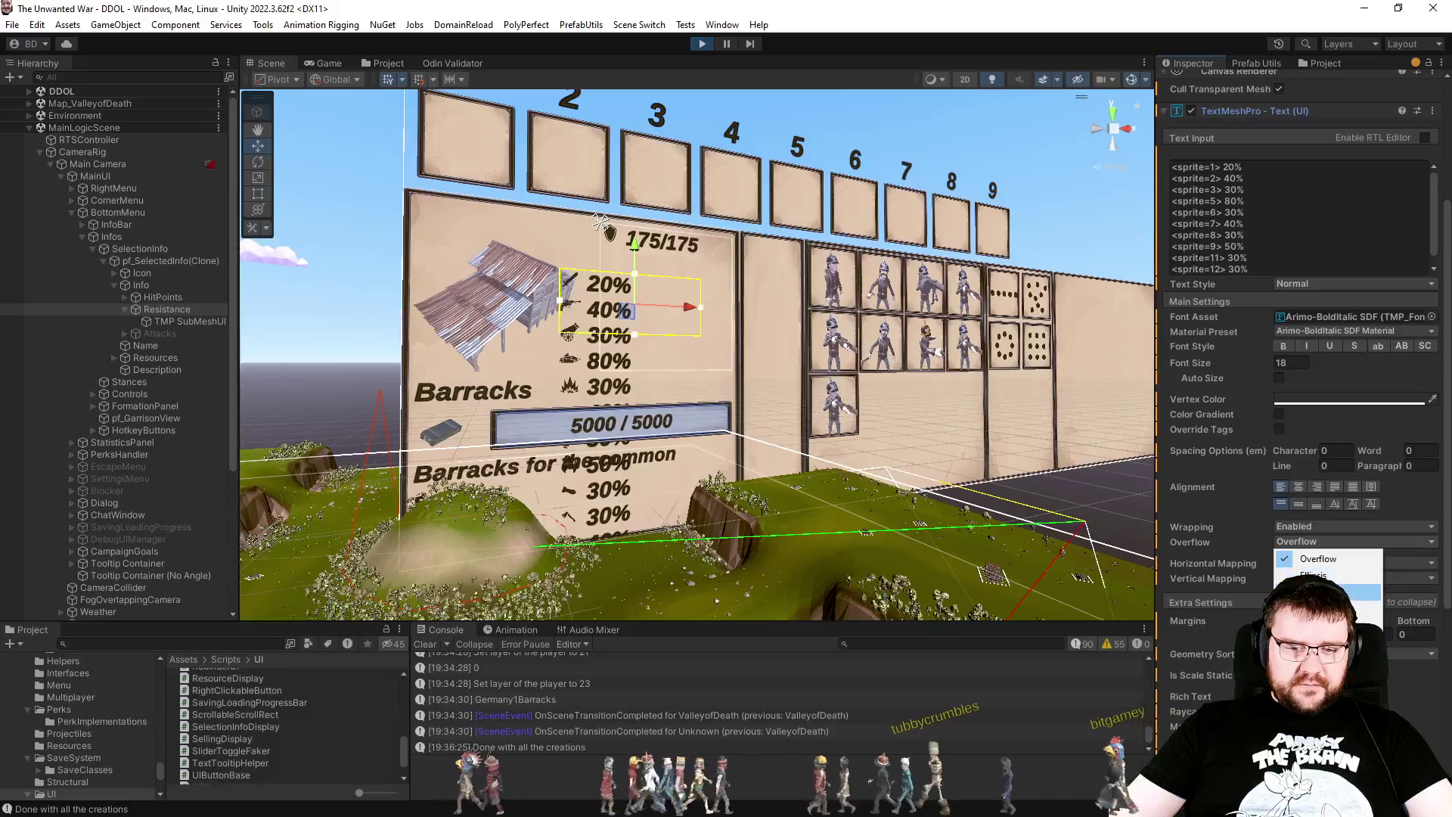
click(1323, 592)
click(1307, 542)
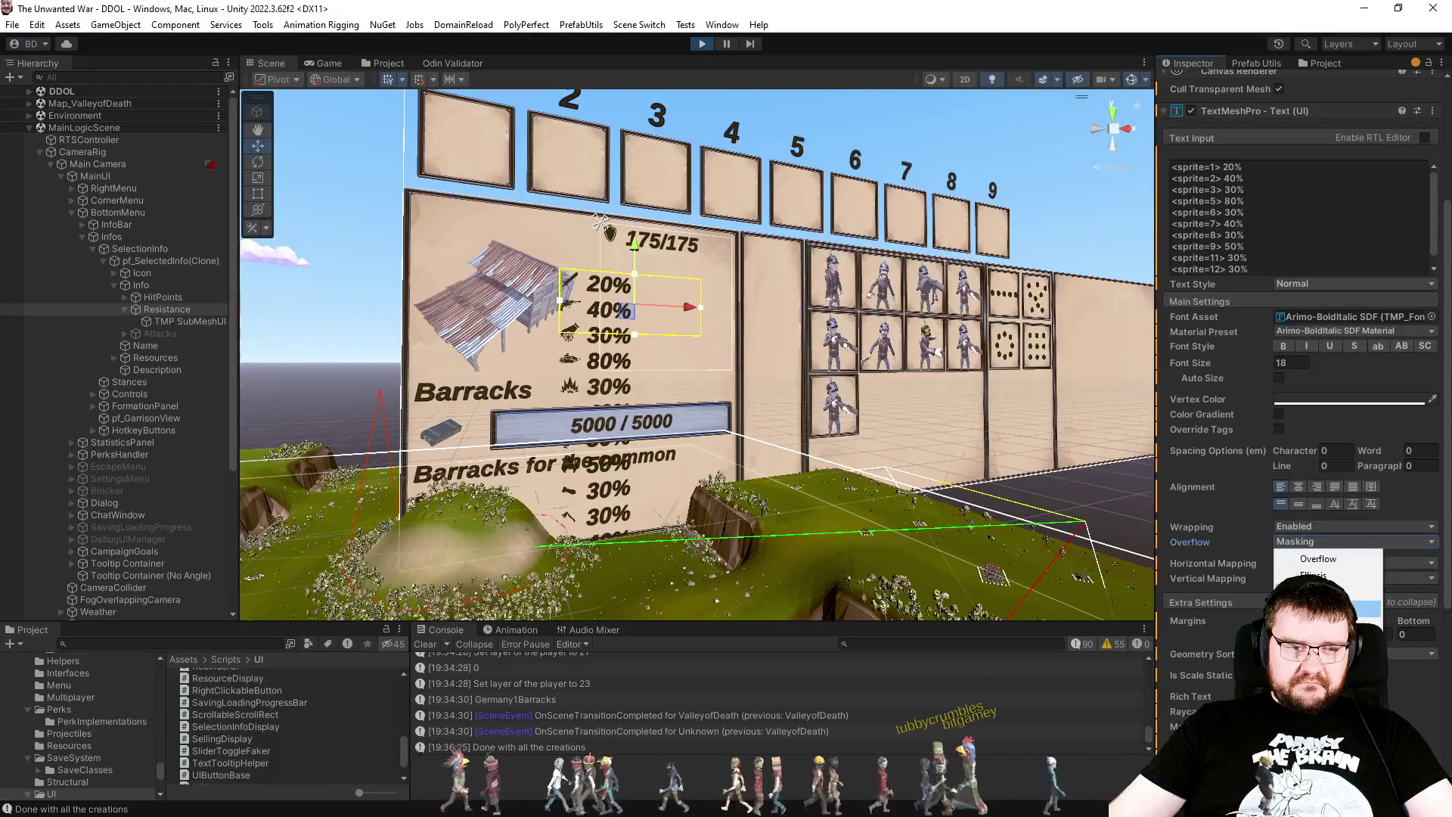
click(1320, 605)
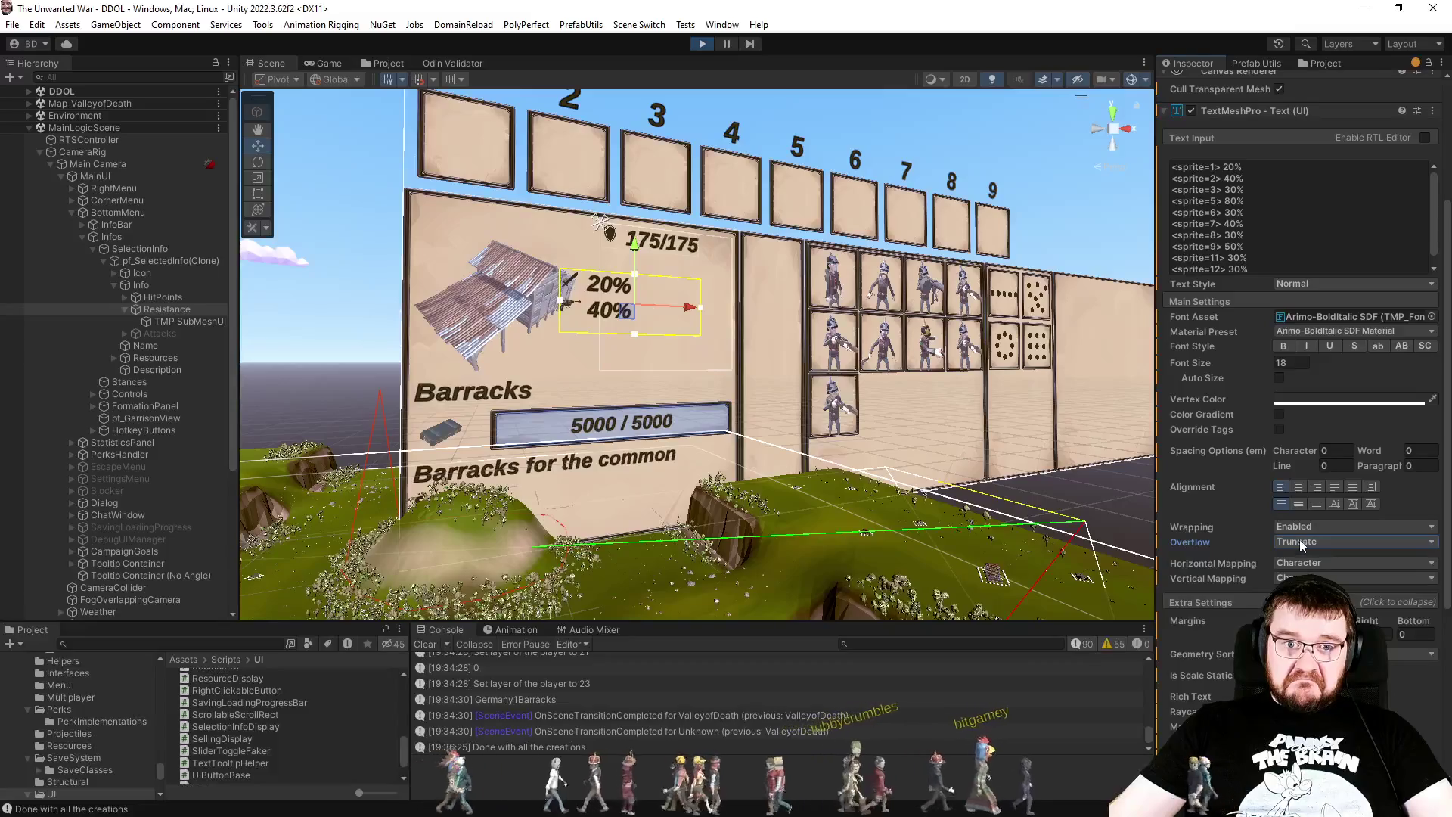
click(1291, 364)
text(12)
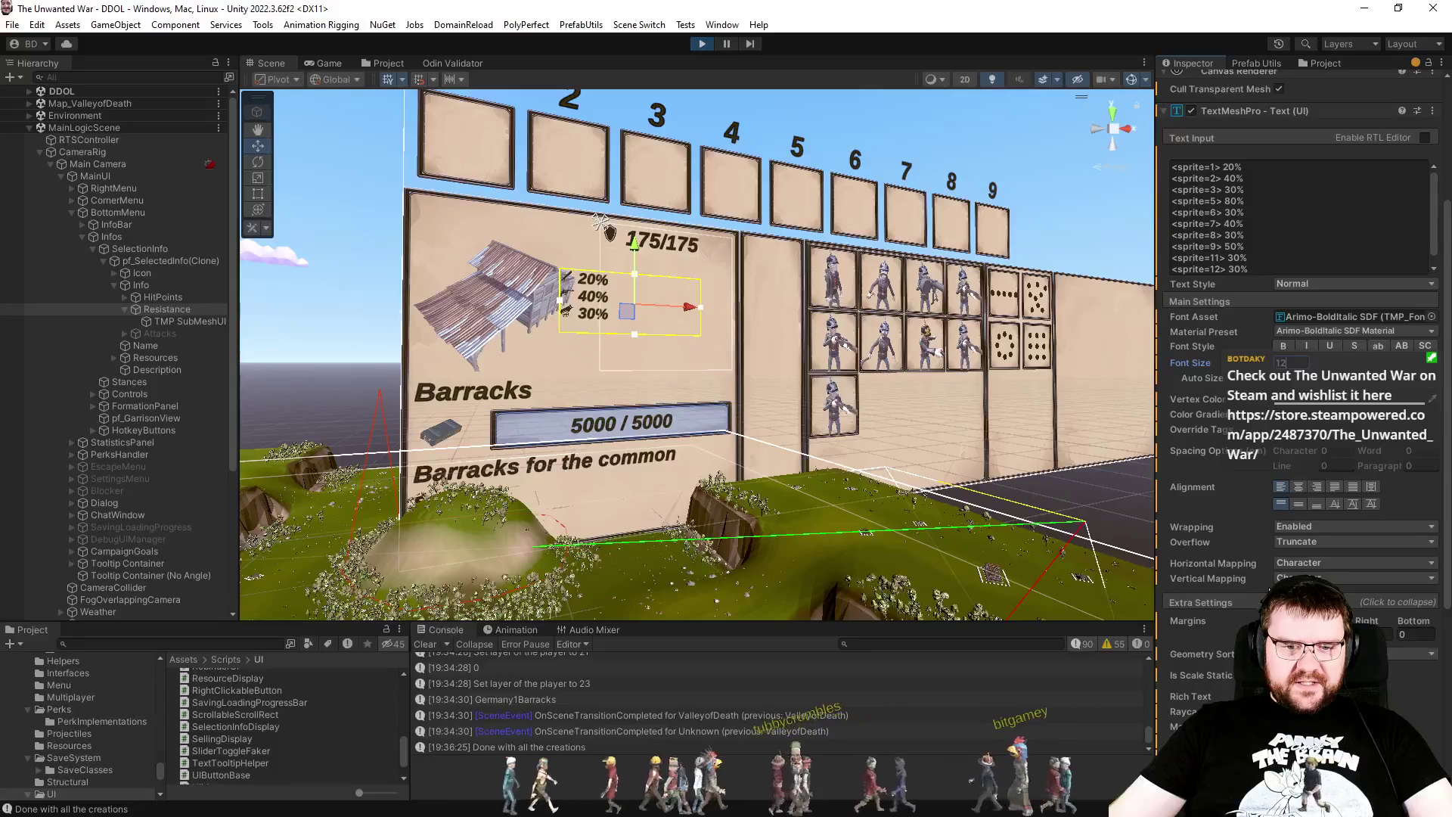
Step: Switch overflow to Page showing page 1 and join the 40% stat onto the first line
click(1305, 540)
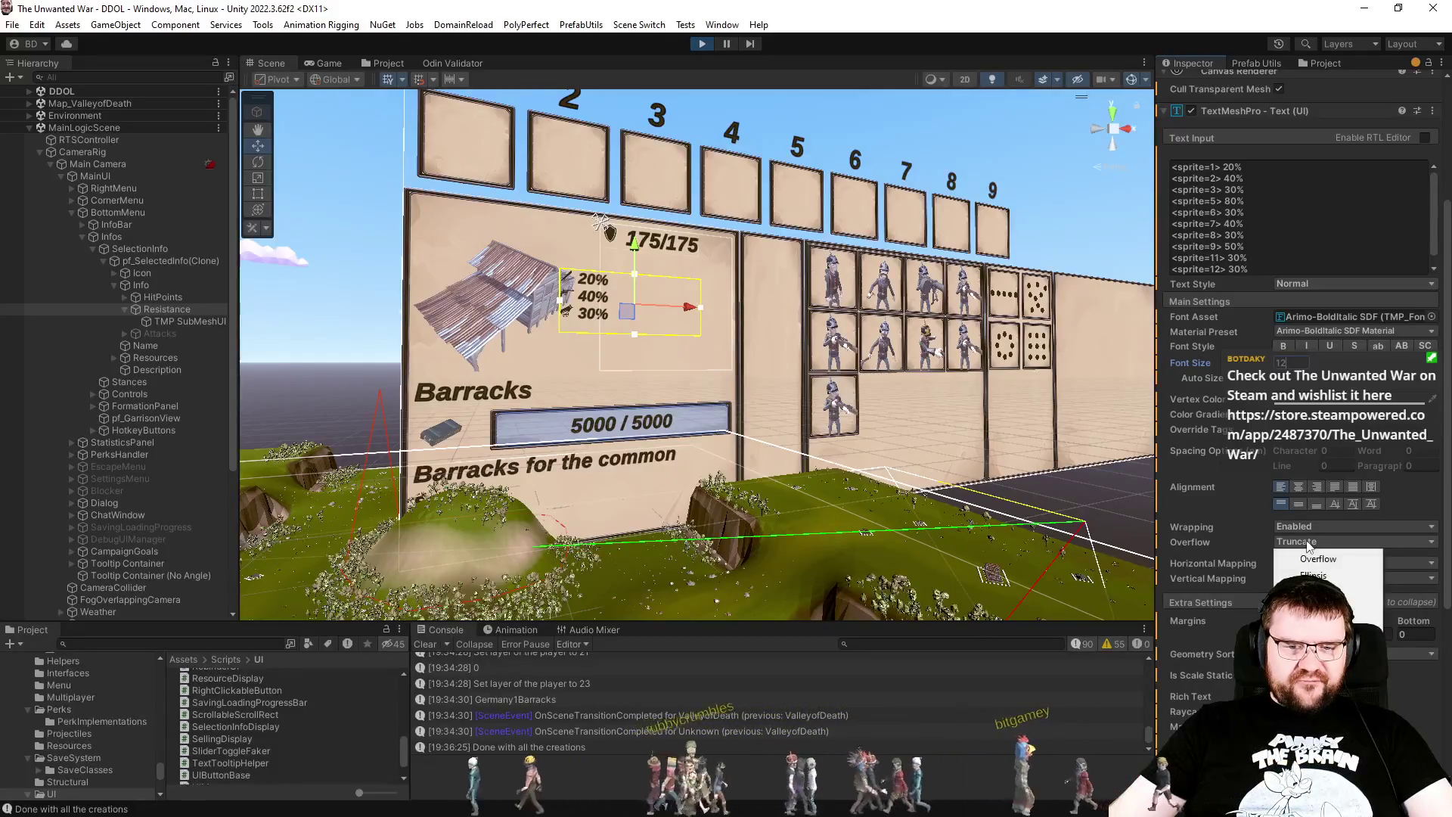
click(1307, 559)
click(1314, 541)
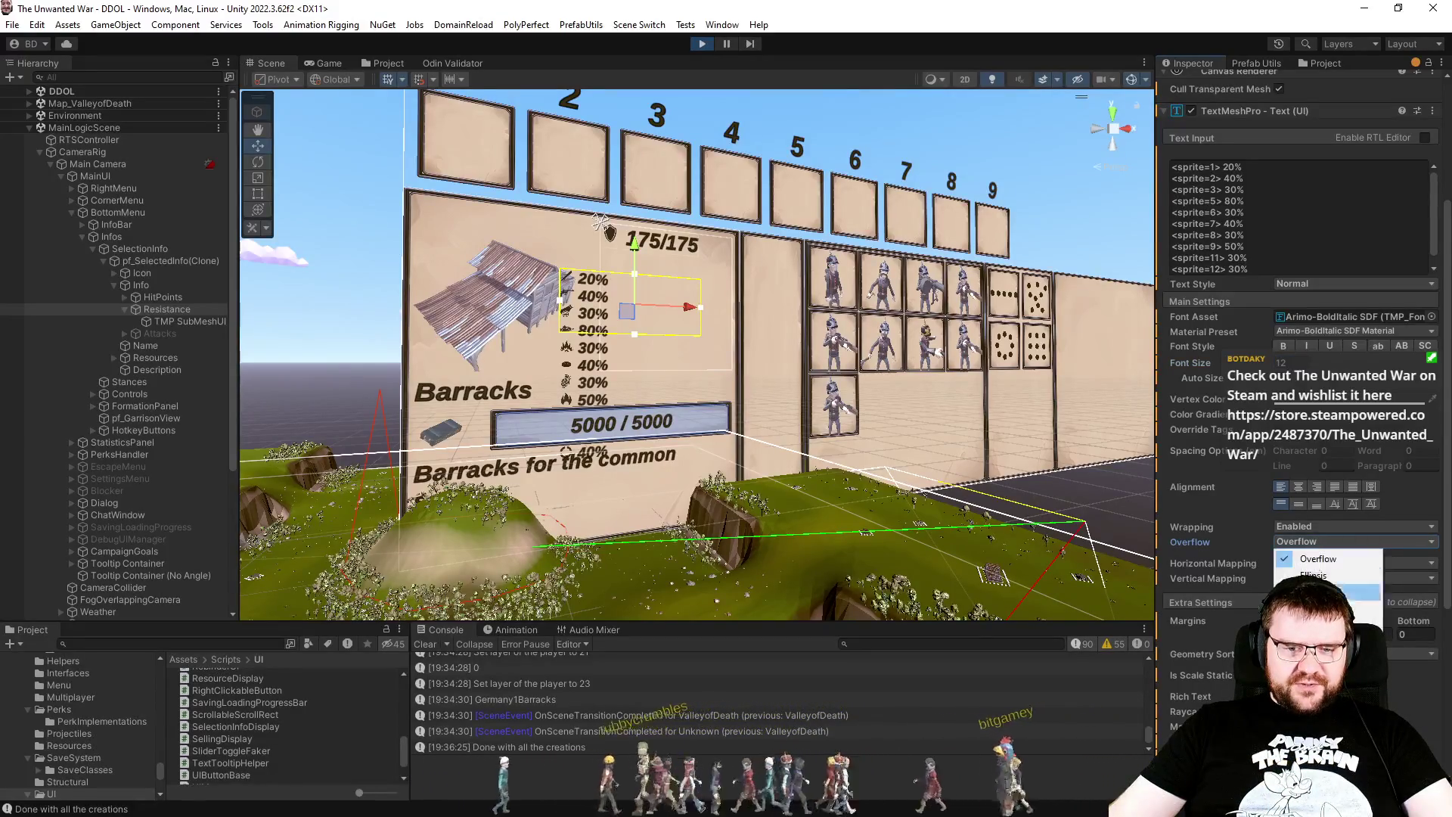
click(1308, 642)
click(1279, 190)
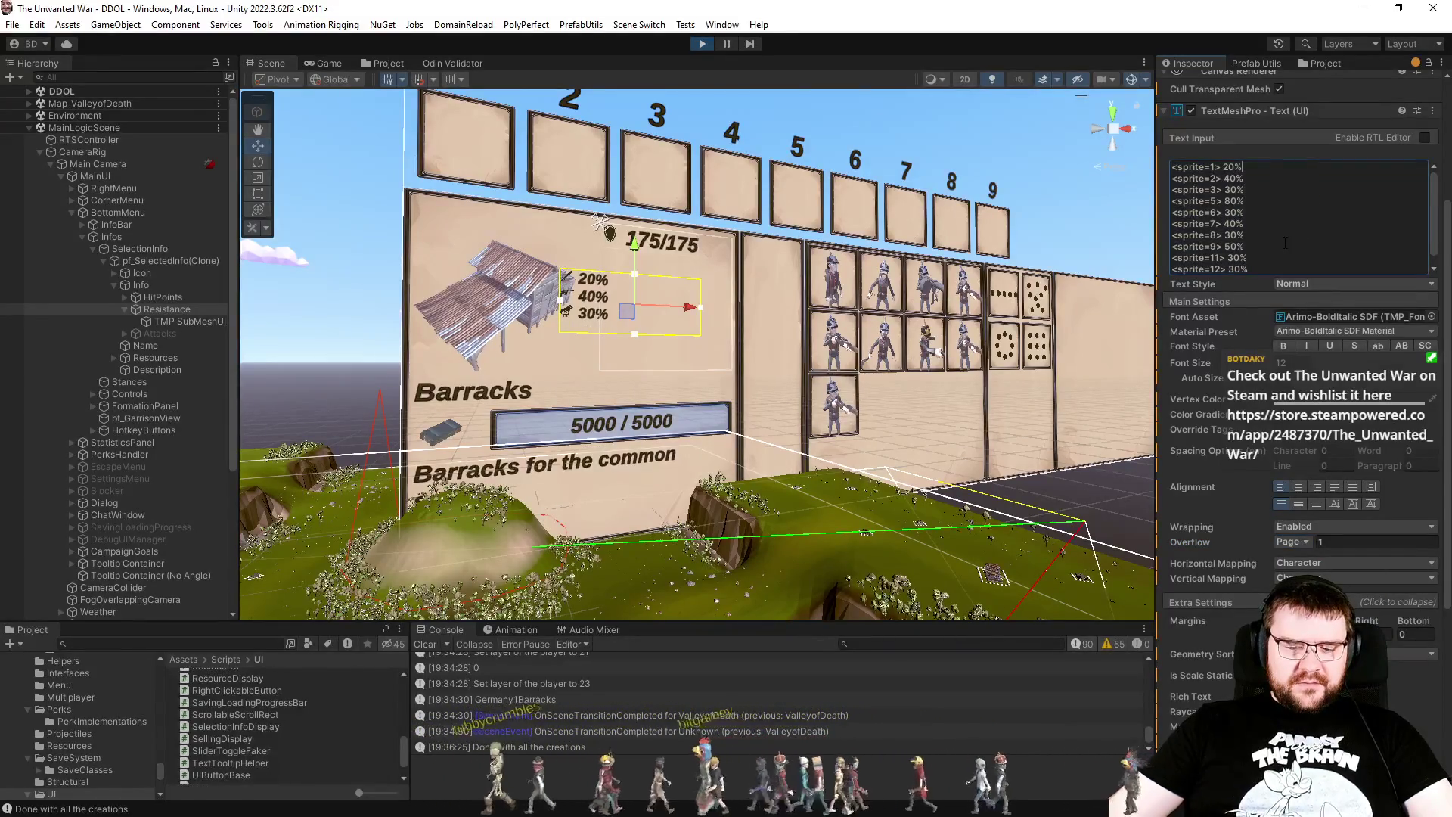
key(Delete)
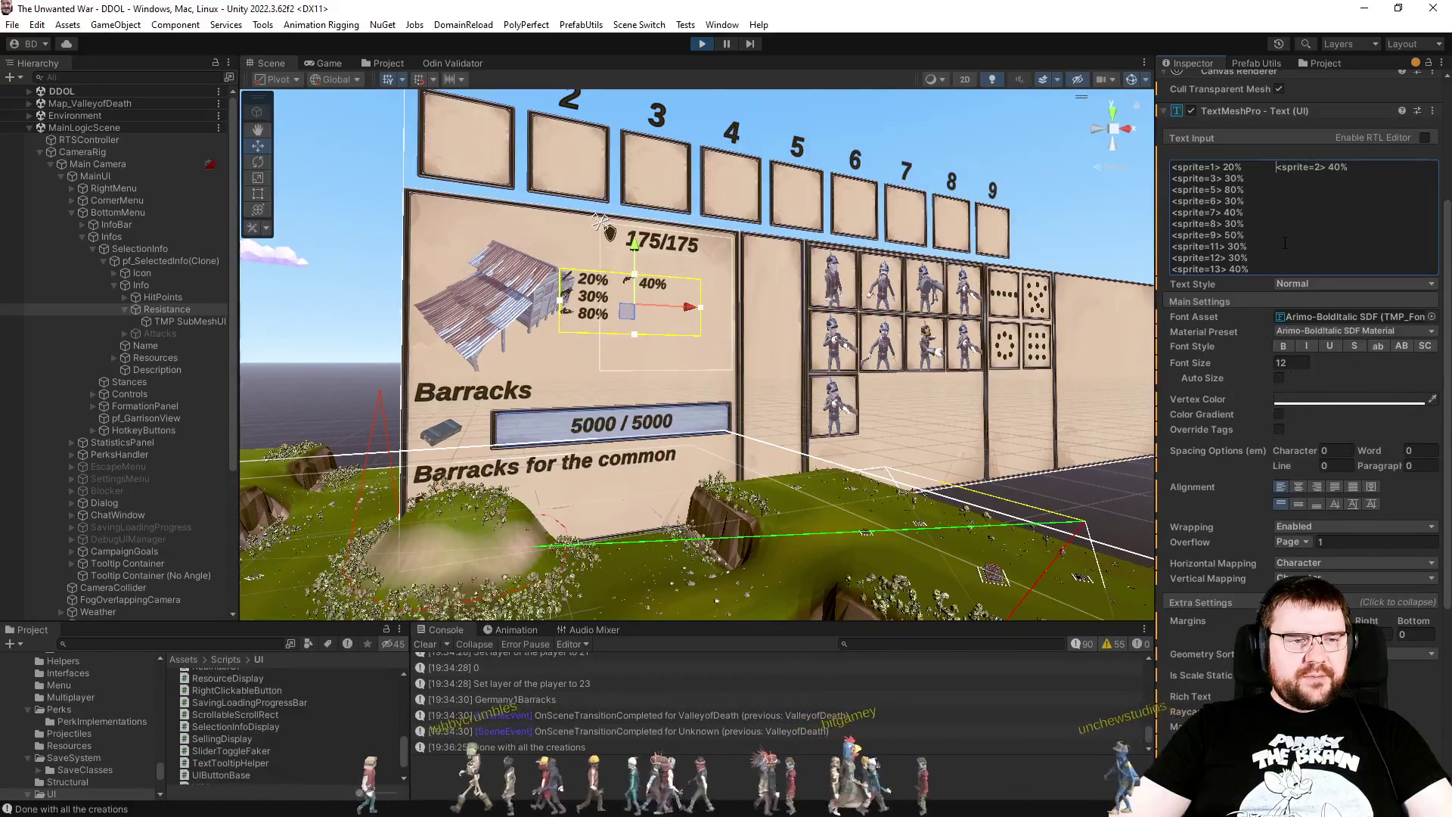
Step: Remove the extra space before the 40% stat and set overflow back to Overflow
key(BackSpace)
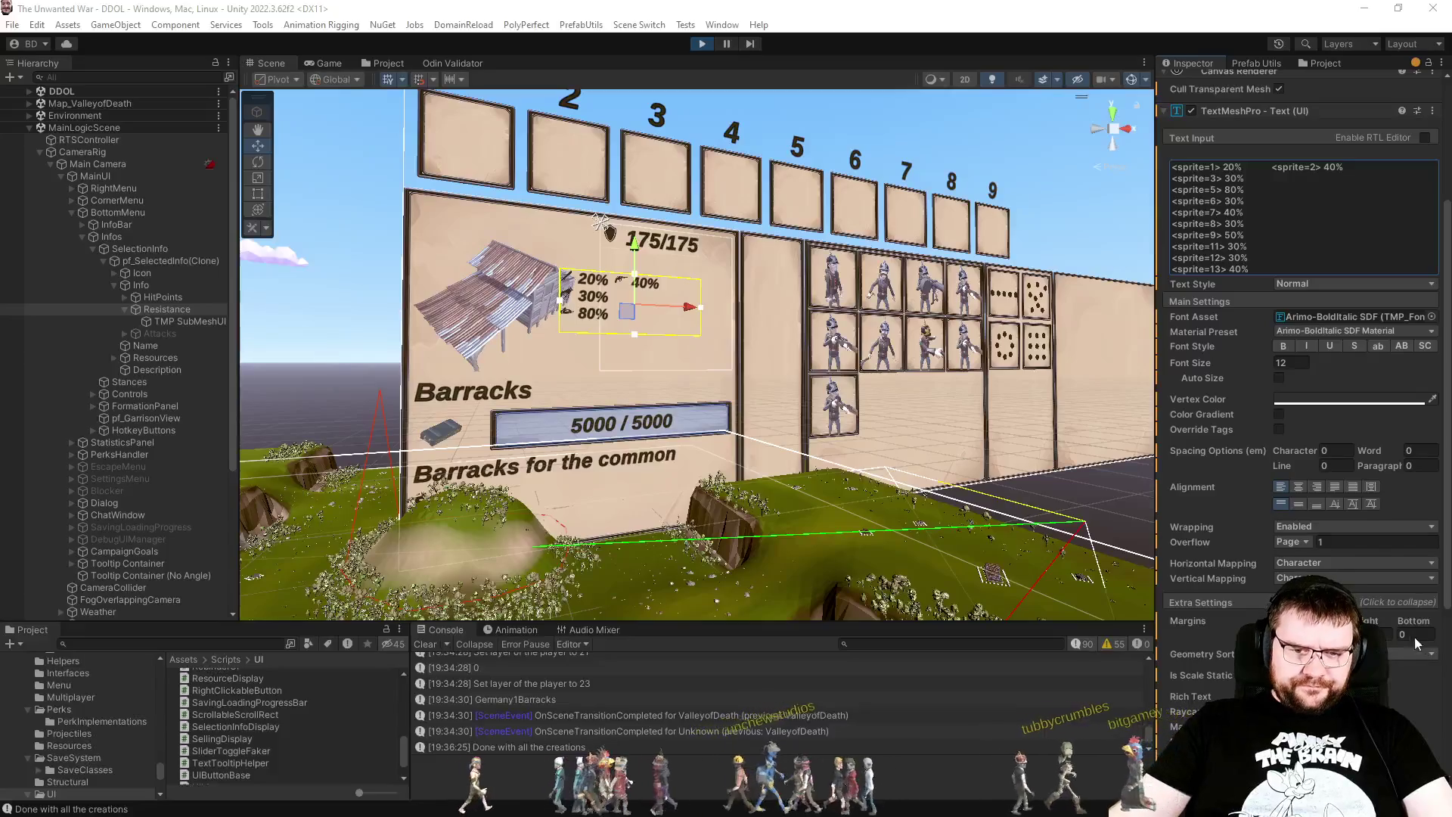
click(1296, 543)
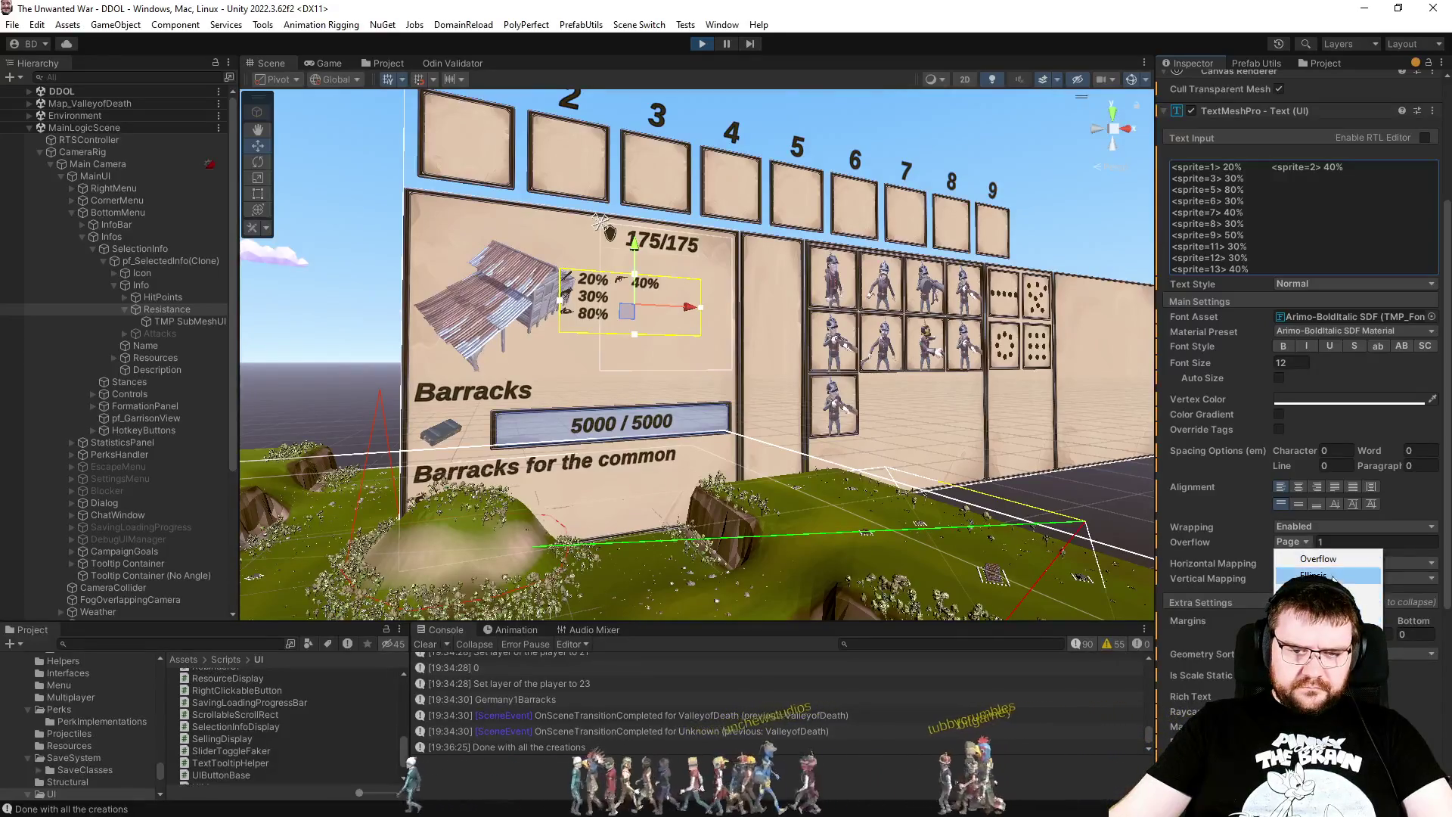
click(1317, 558)
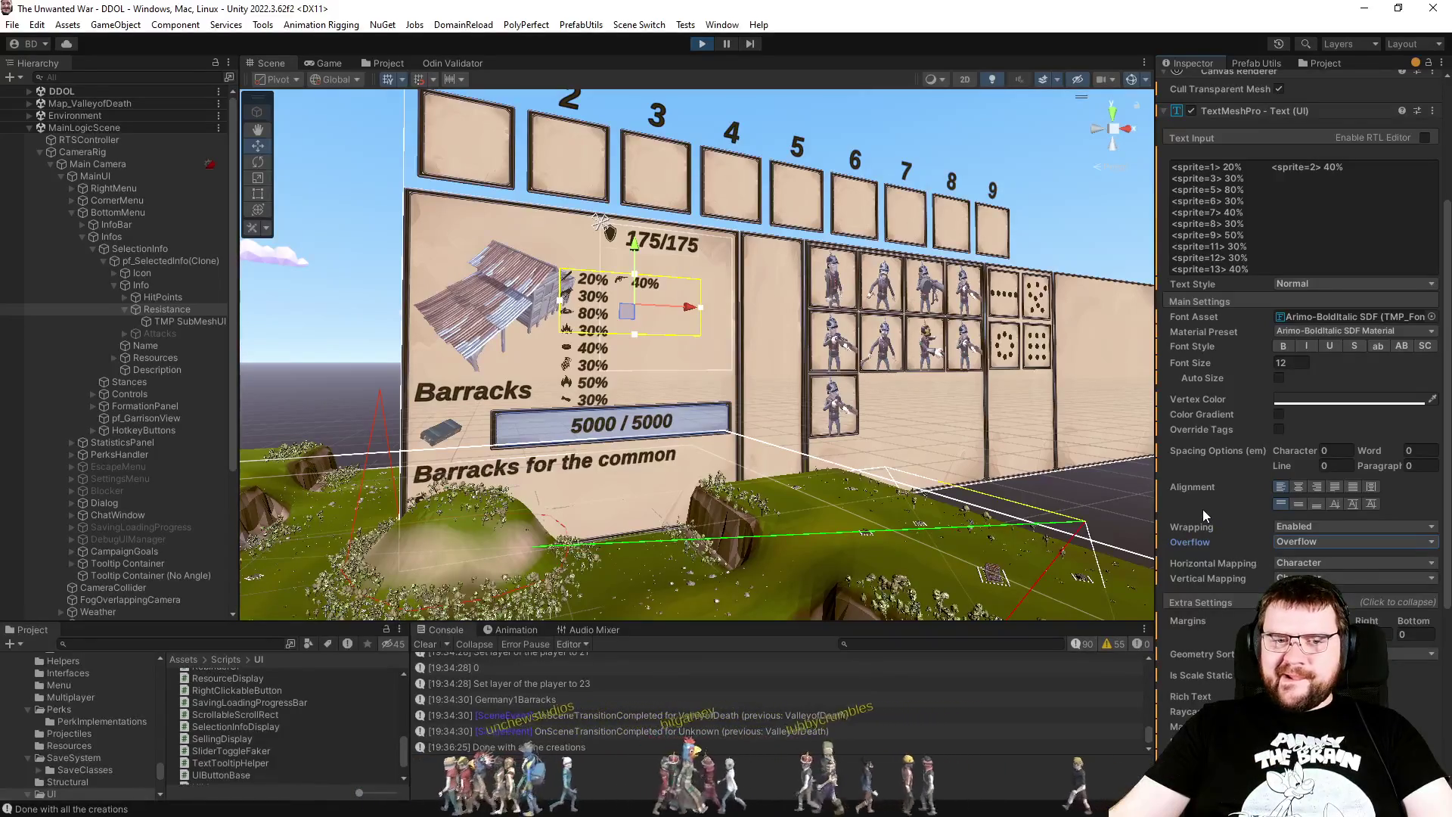
click(1282, 529)
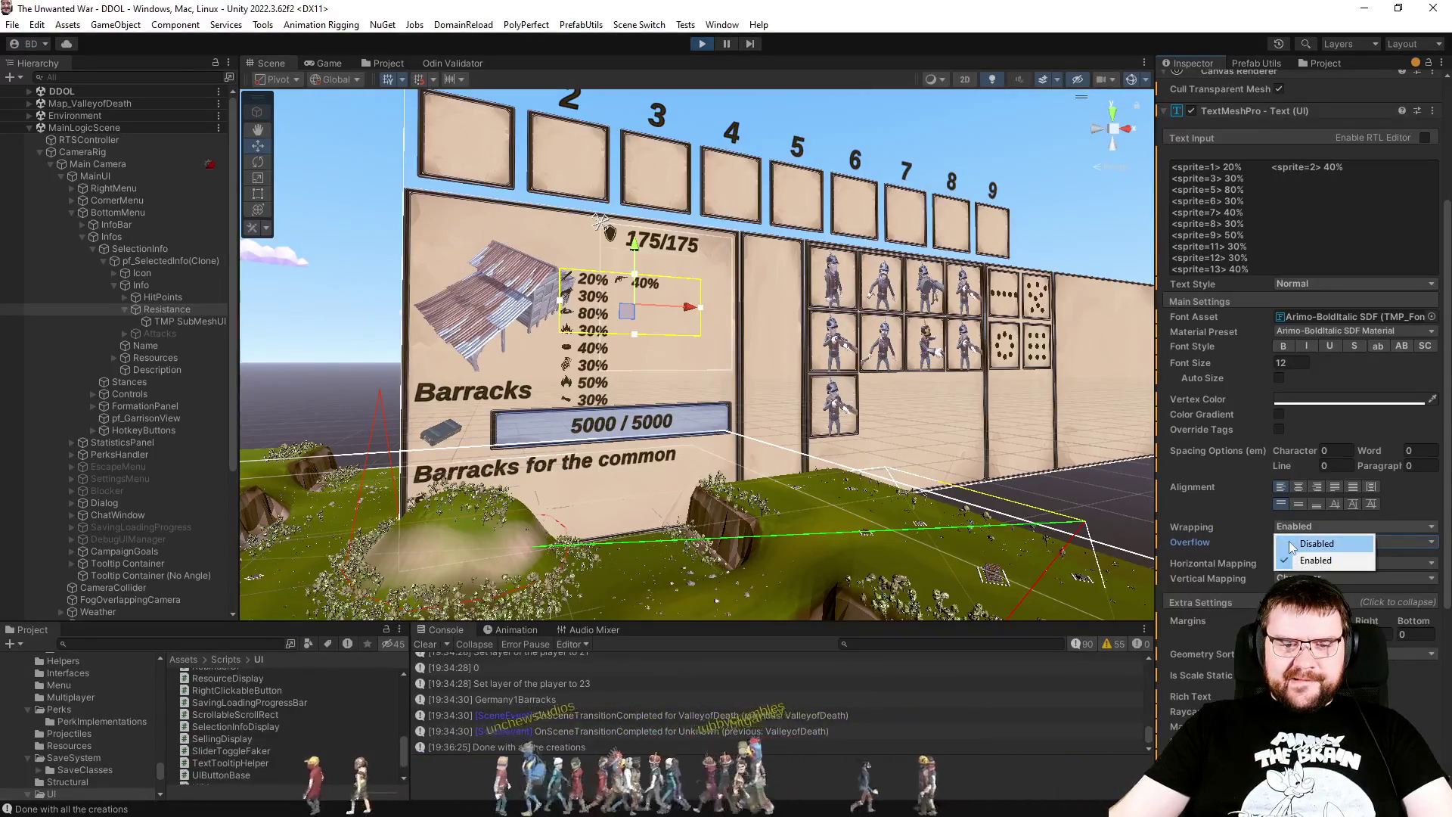
click(1299, 560)
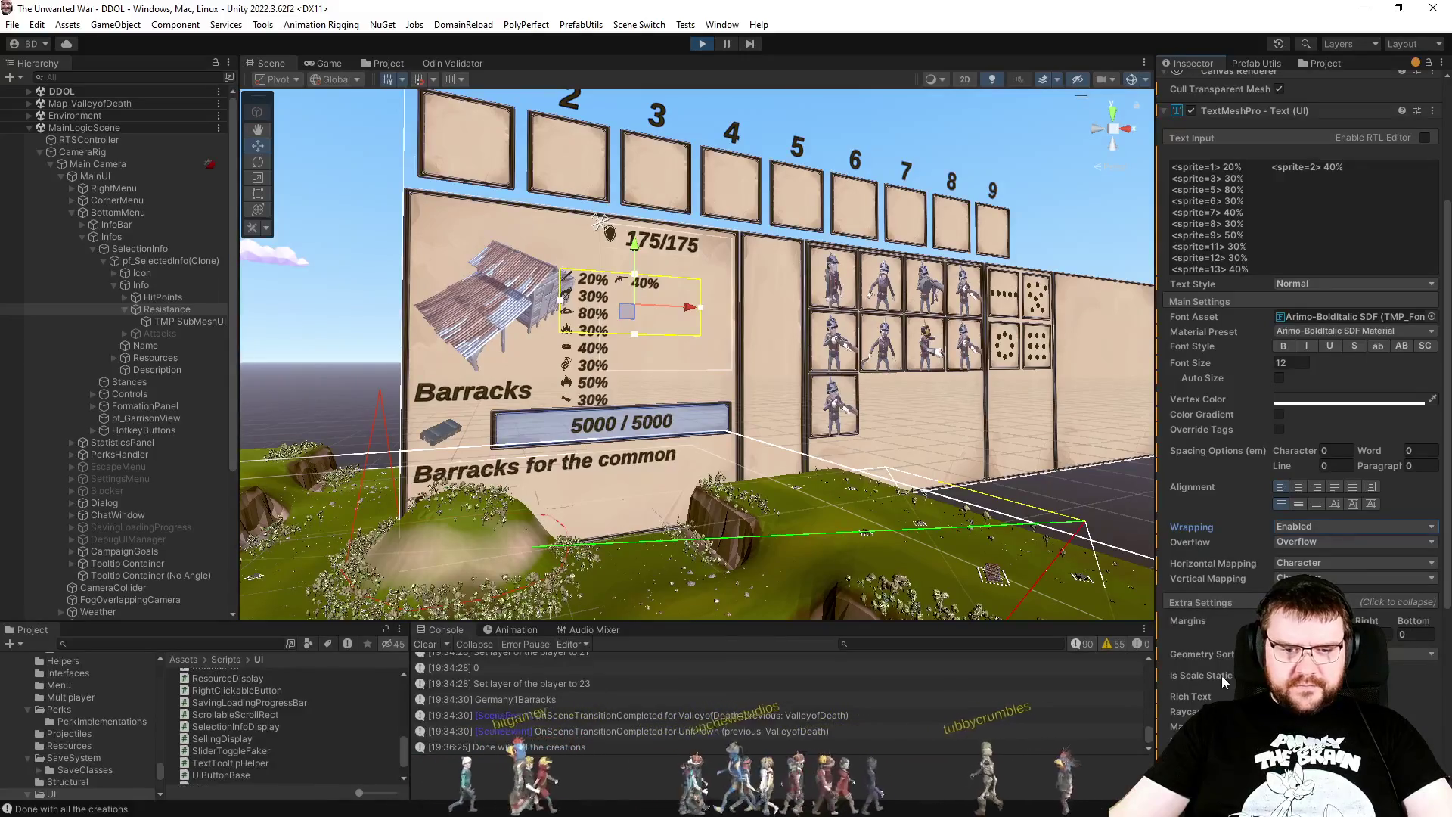
click(1280, 378)
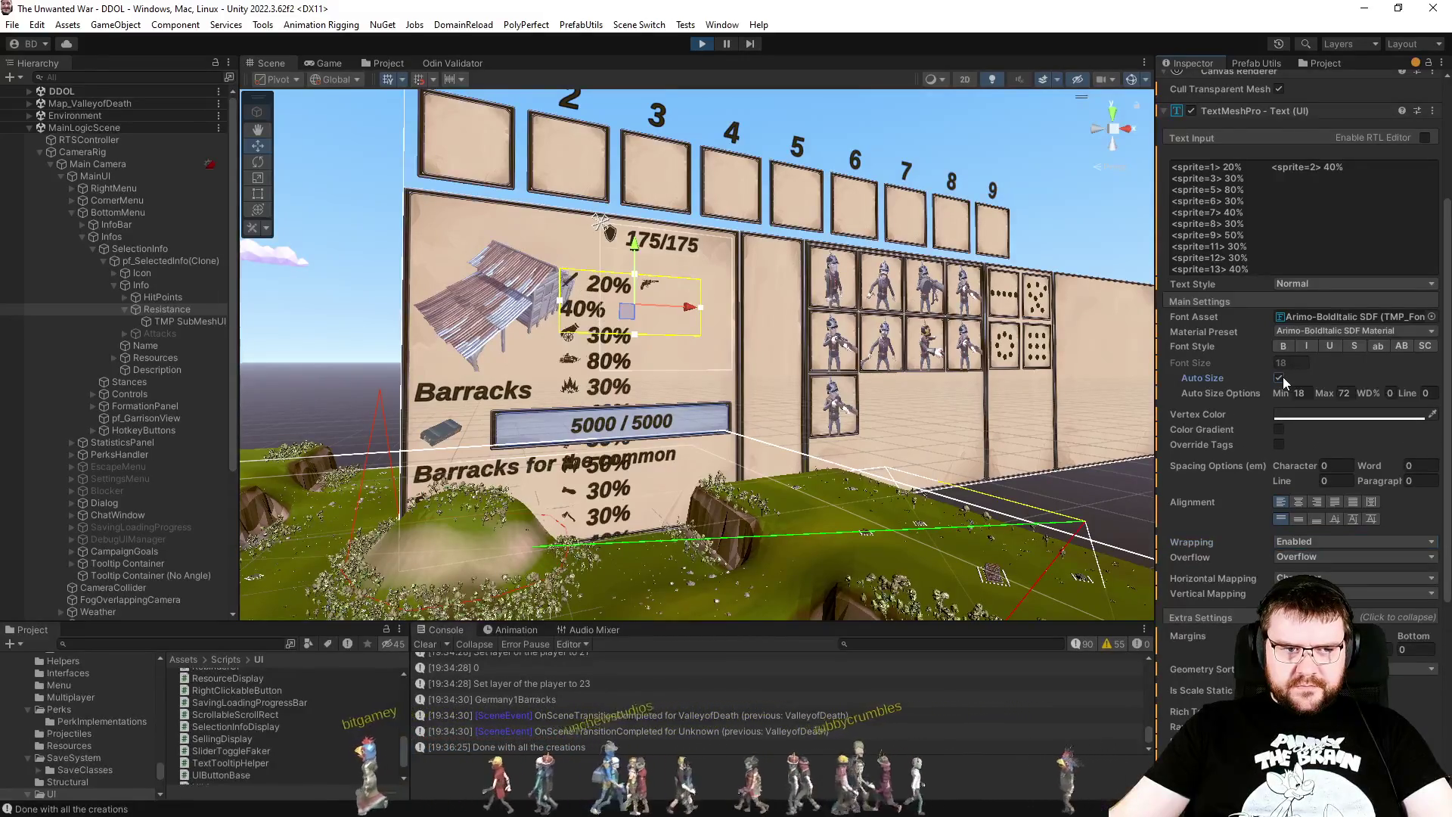
click(1279, 378)
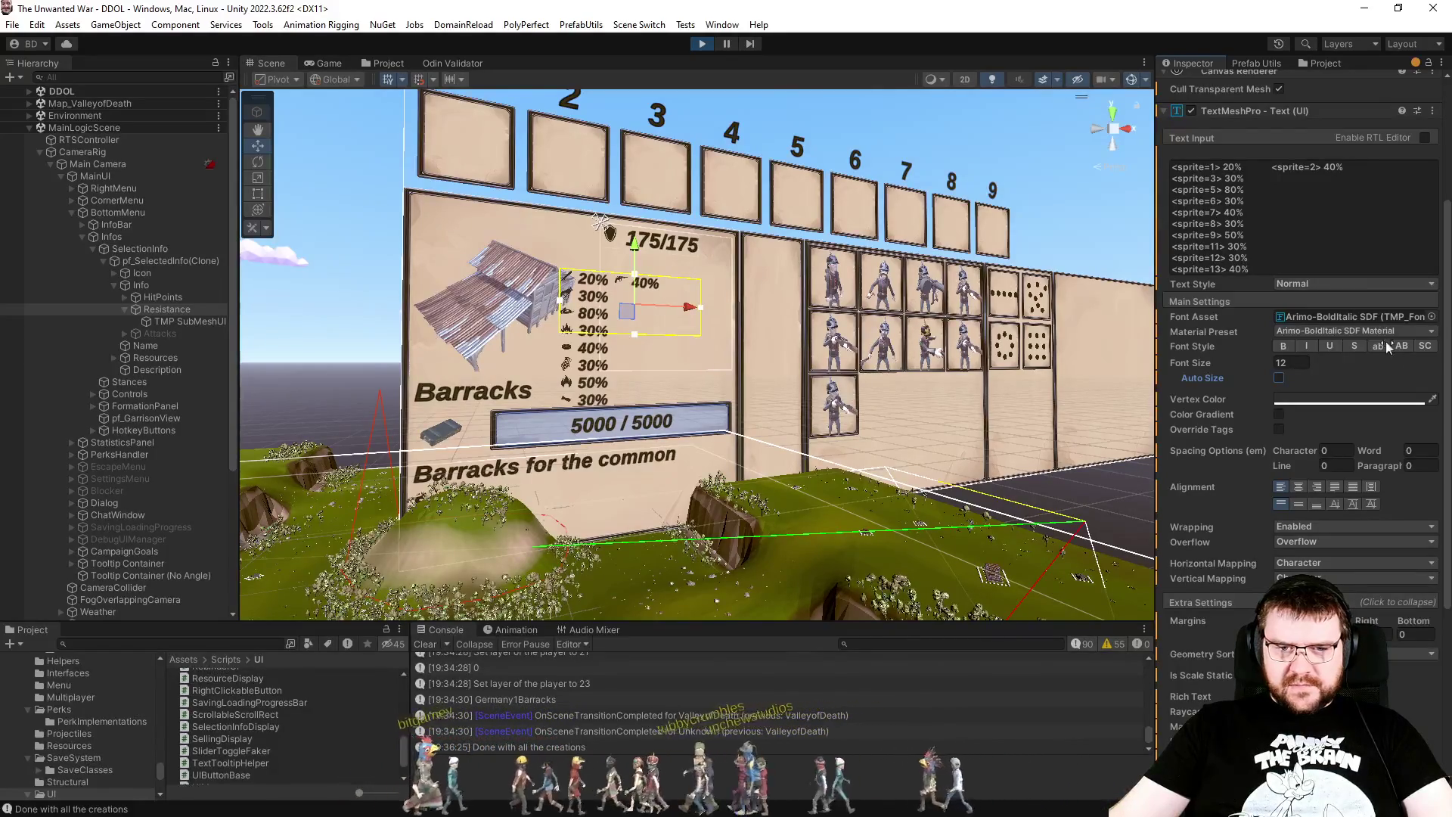
Step: Join the 40%, 50% and 30% sprite stats onto shared lines in the Resistance Text Input
double_click(1246, 162)
key(Return)
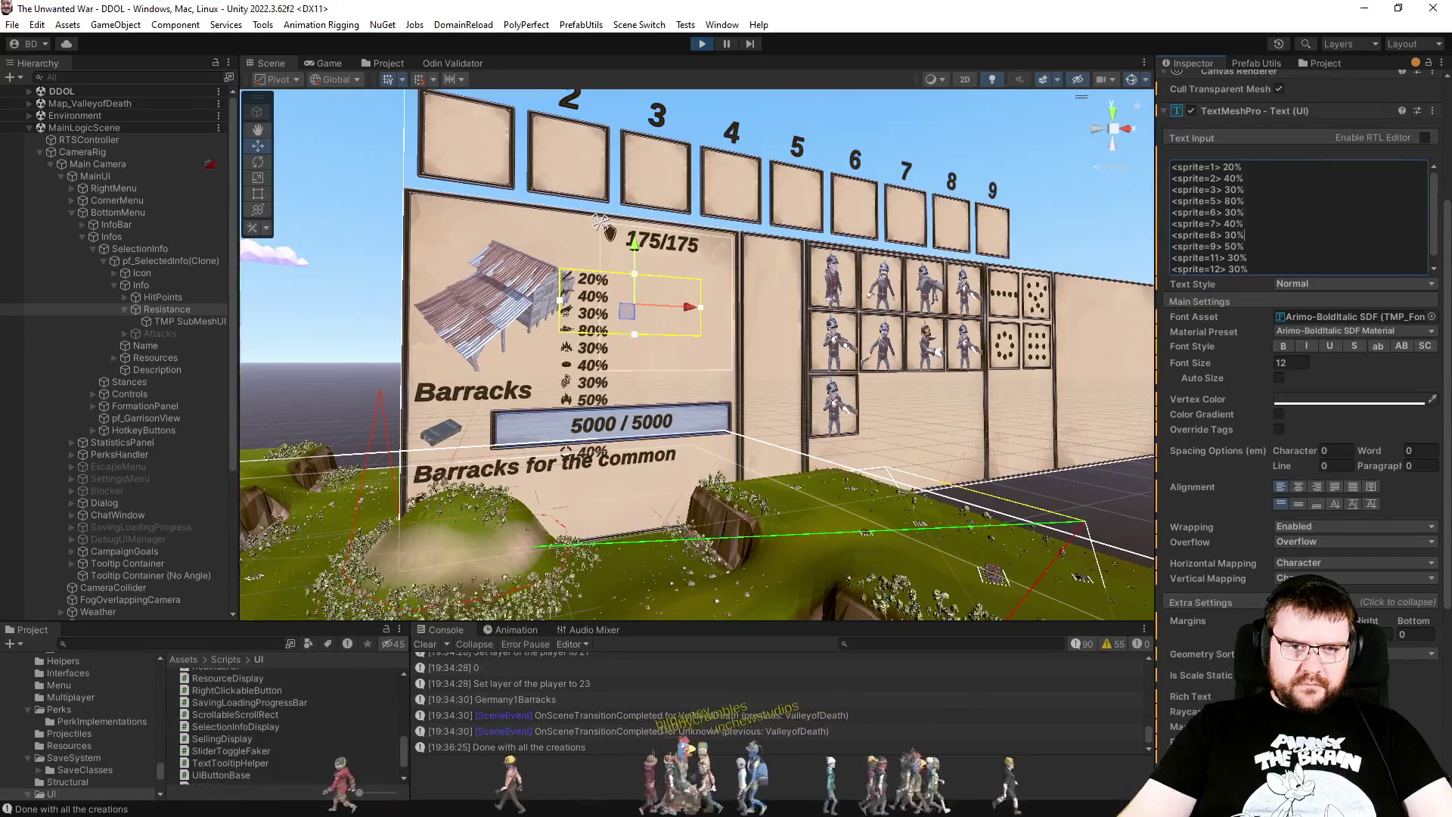
key(Down)
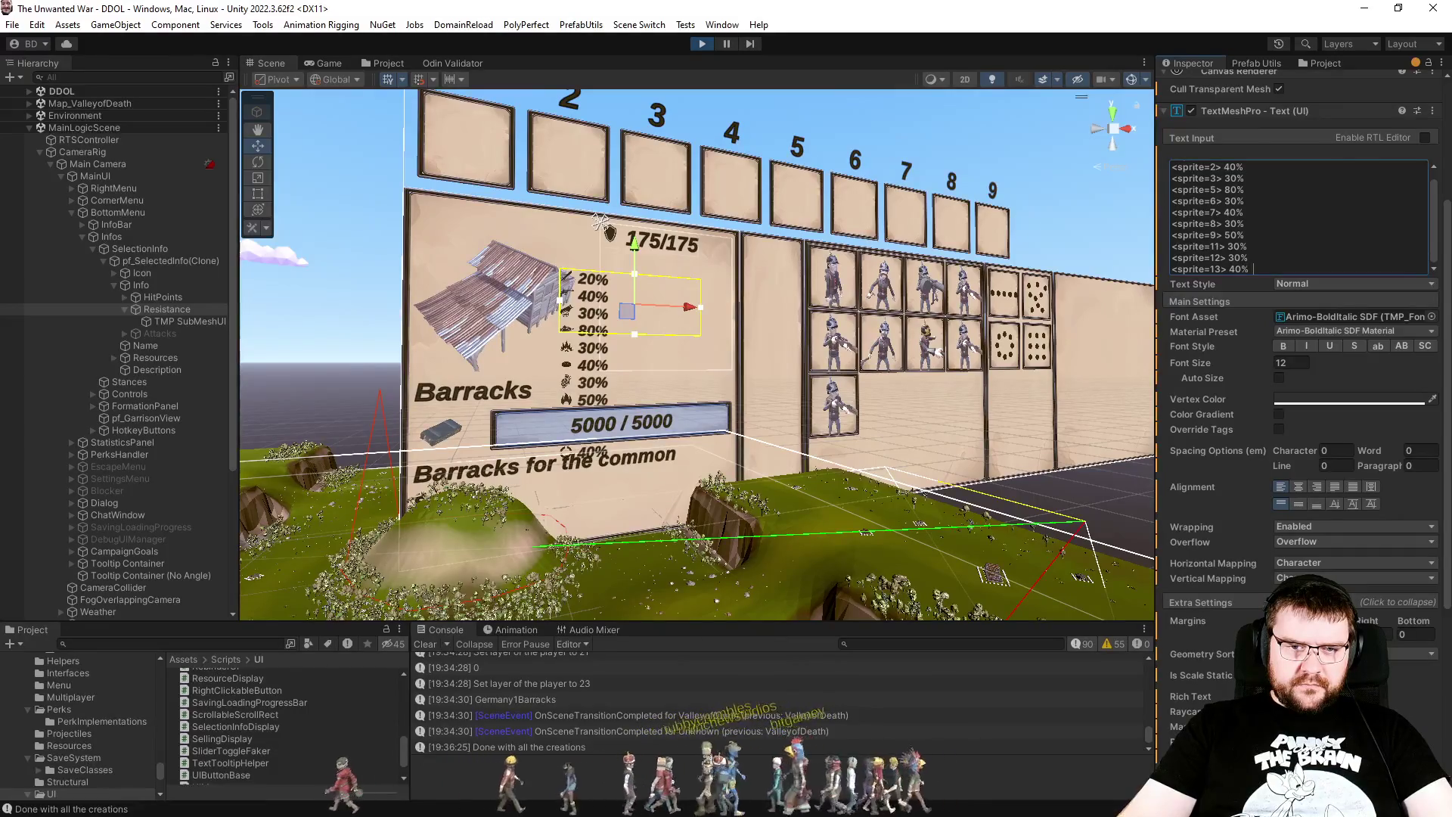
key(ctrl+Home)
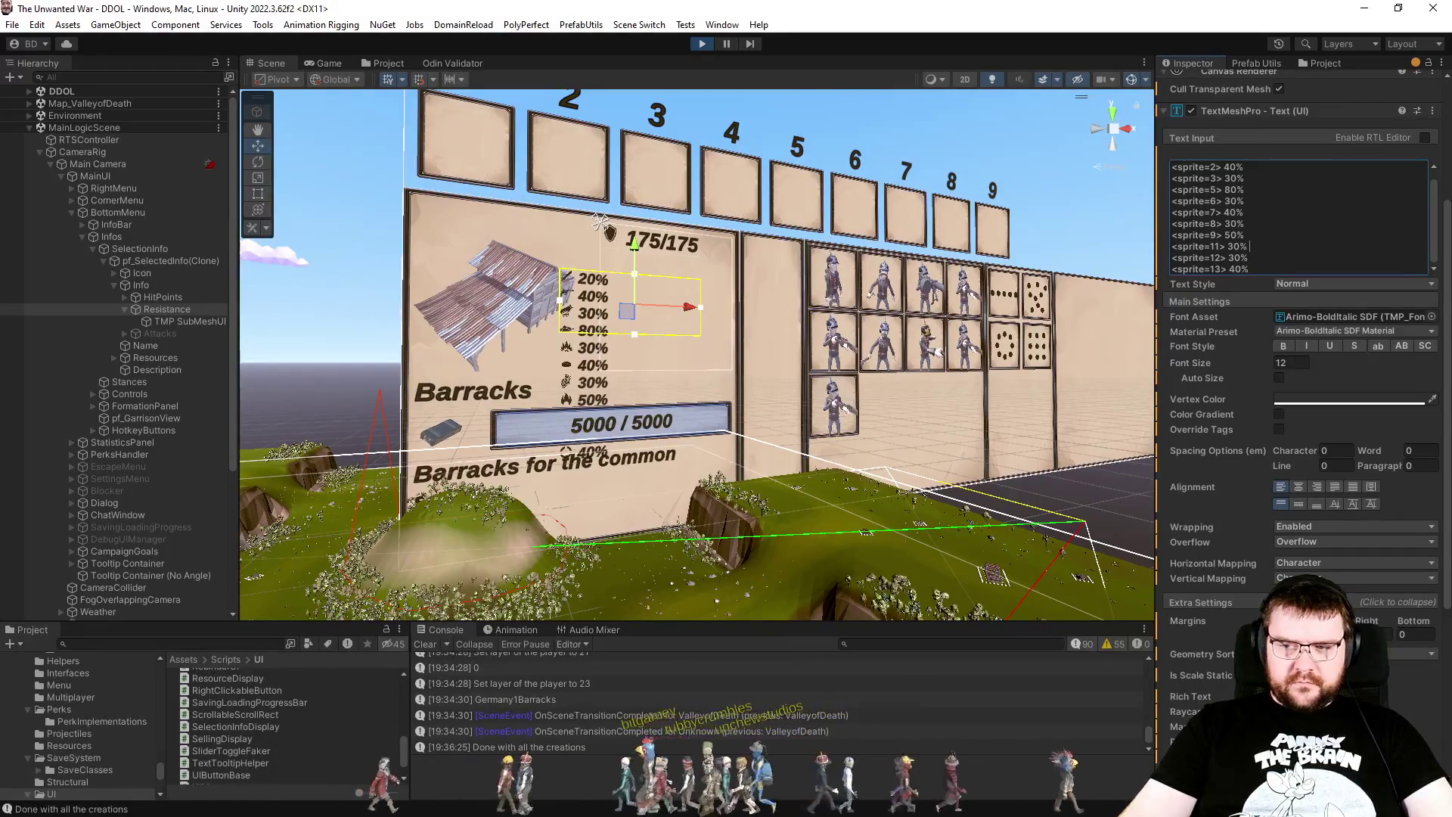
key(Delete)
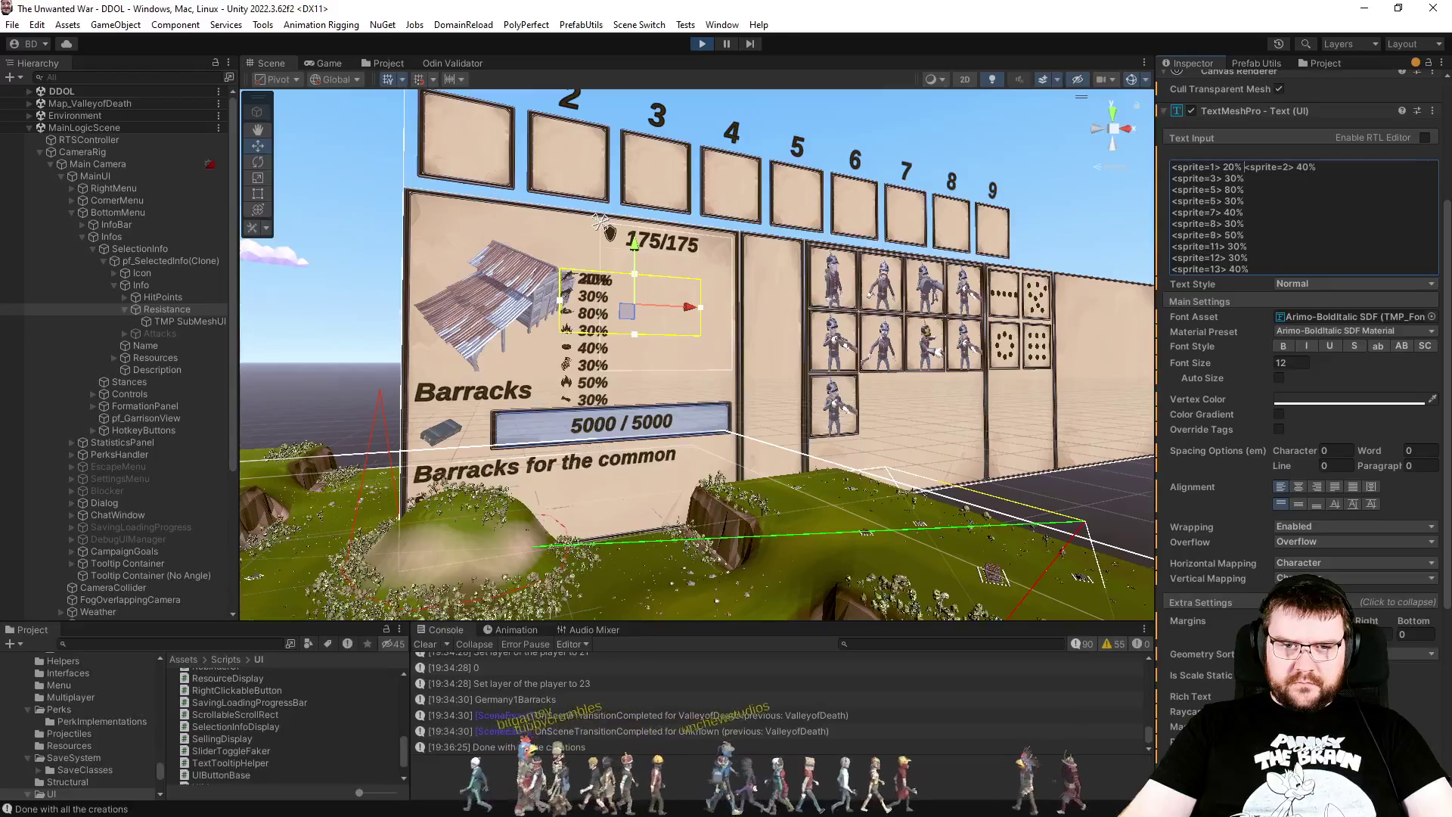
key(Delete)
key(Down)
key(Delete)
key(End)
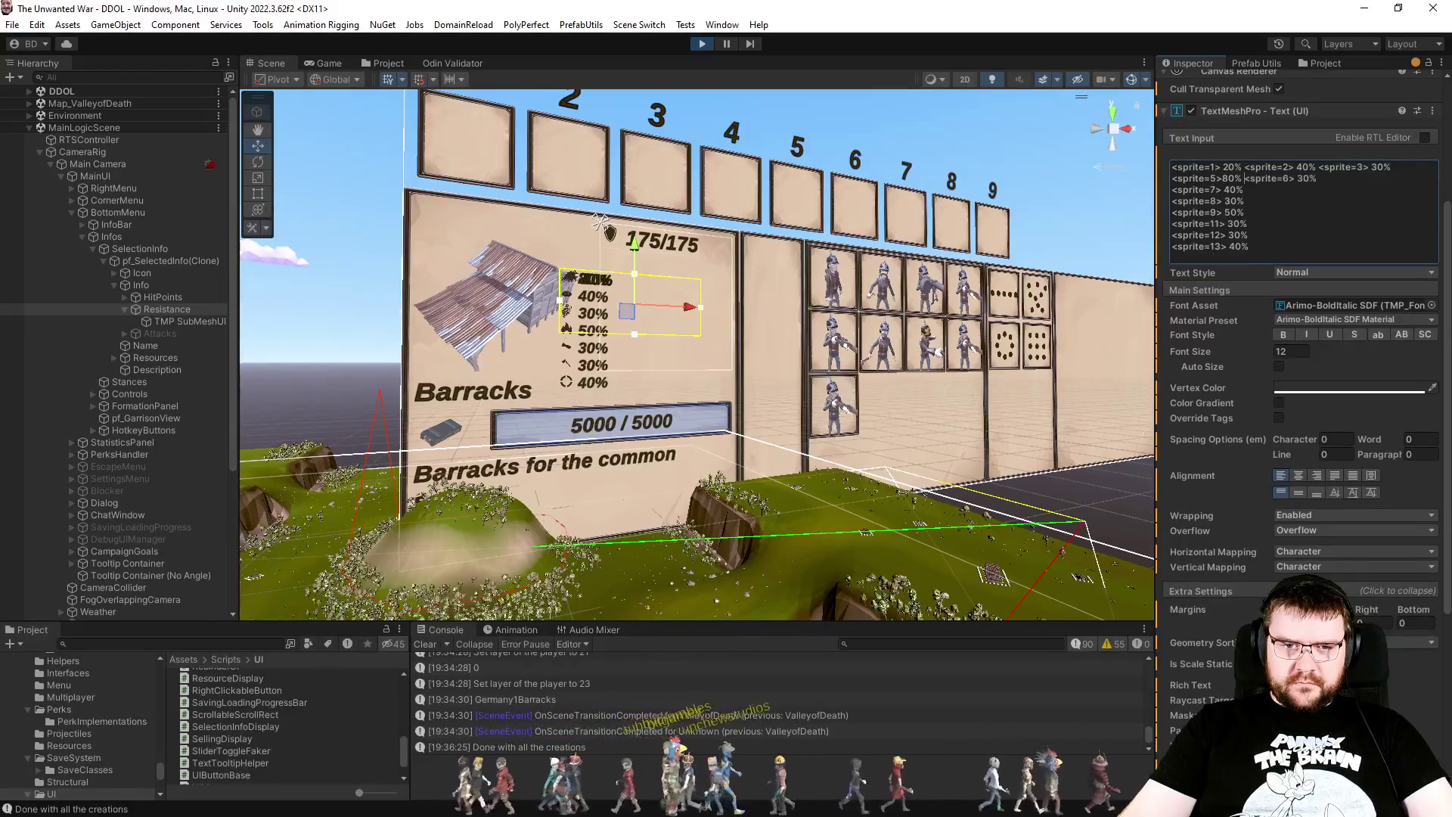
key(Delete)
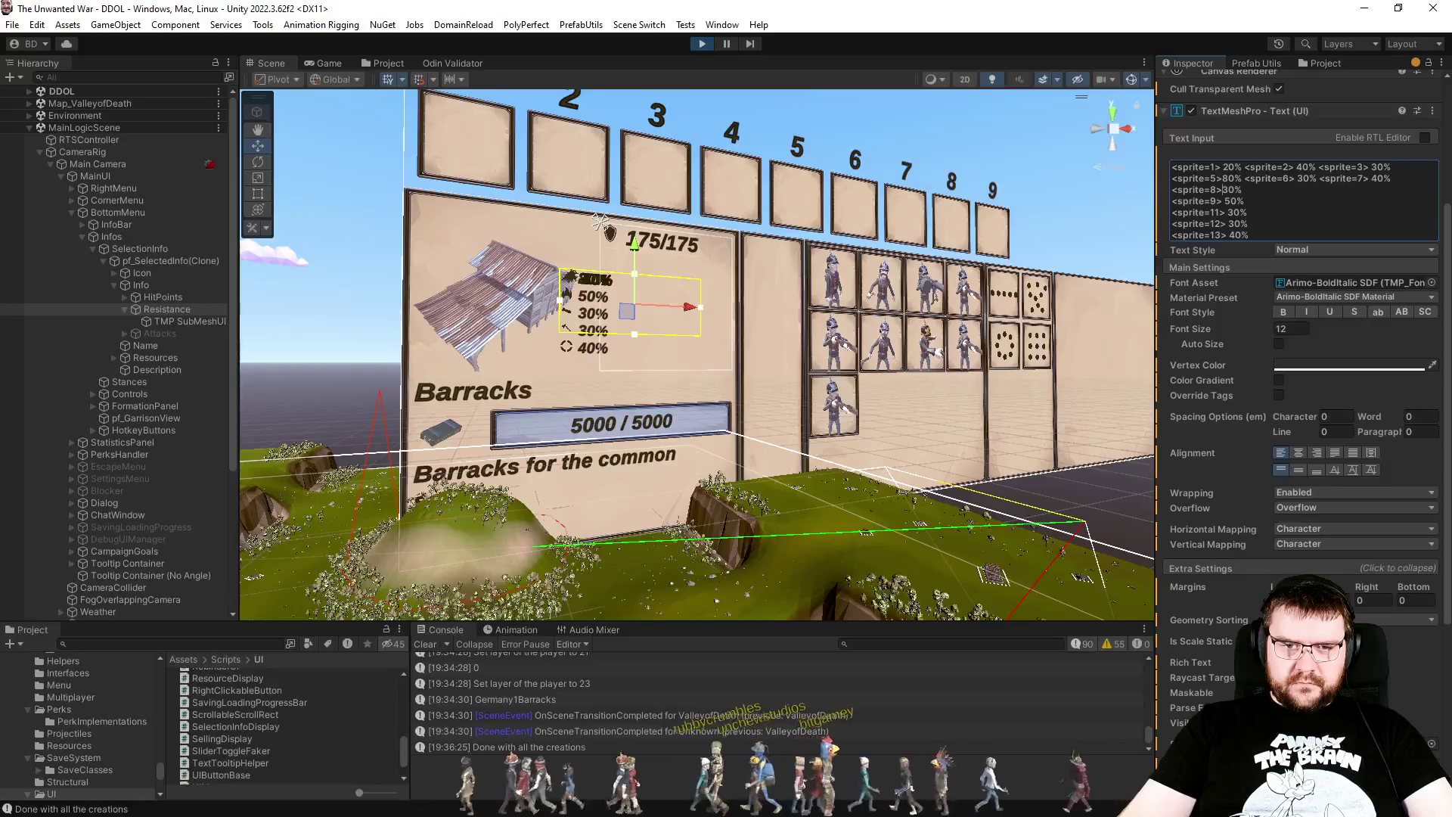
key(End)
key(Delete)
key(End)
key(Delete)
key(Down)
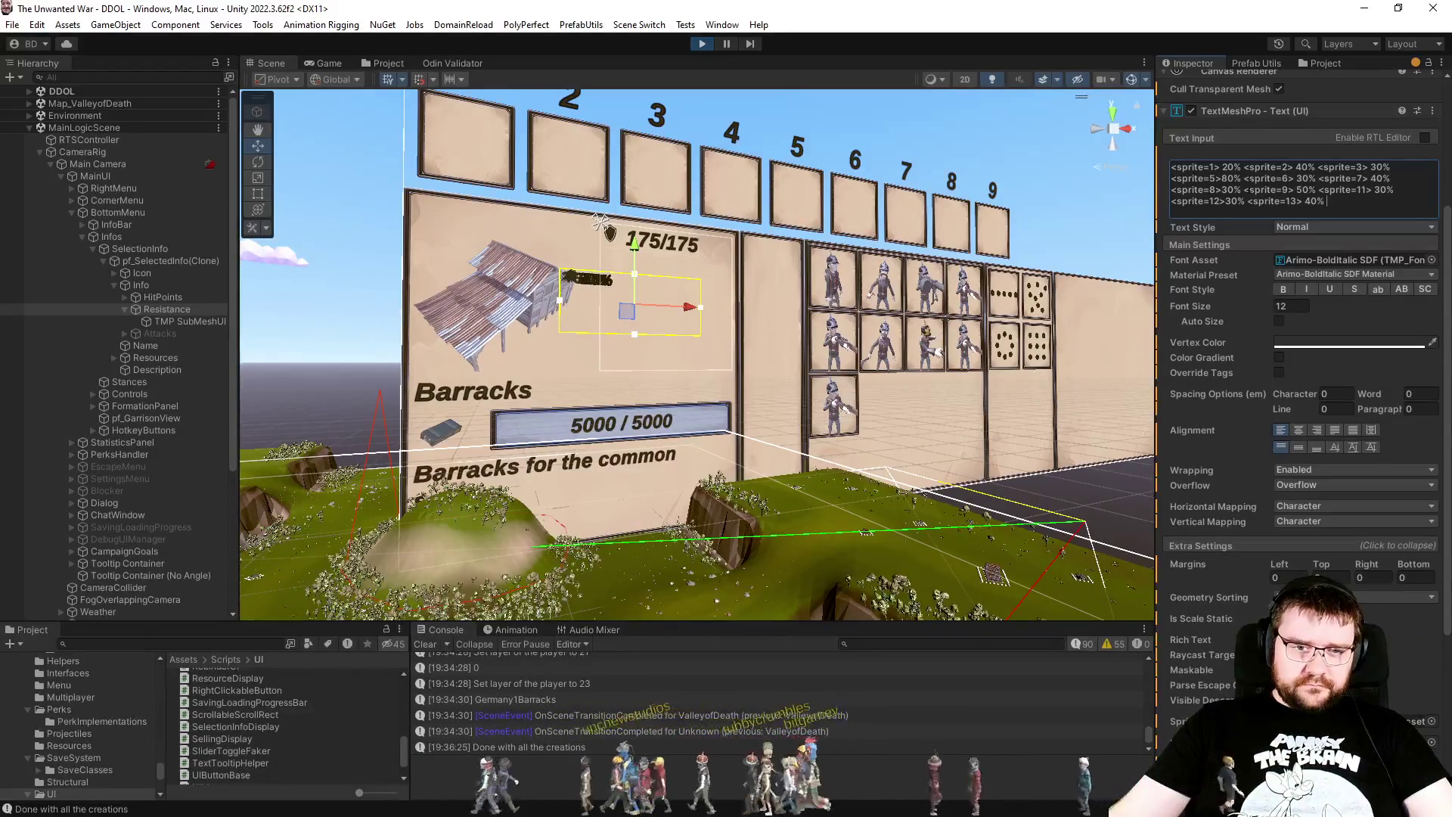
Step: Restore one stat per line, truncated to the 20%, 40% and 30% rows
key(ctrl+a)
key(alt+Tab)
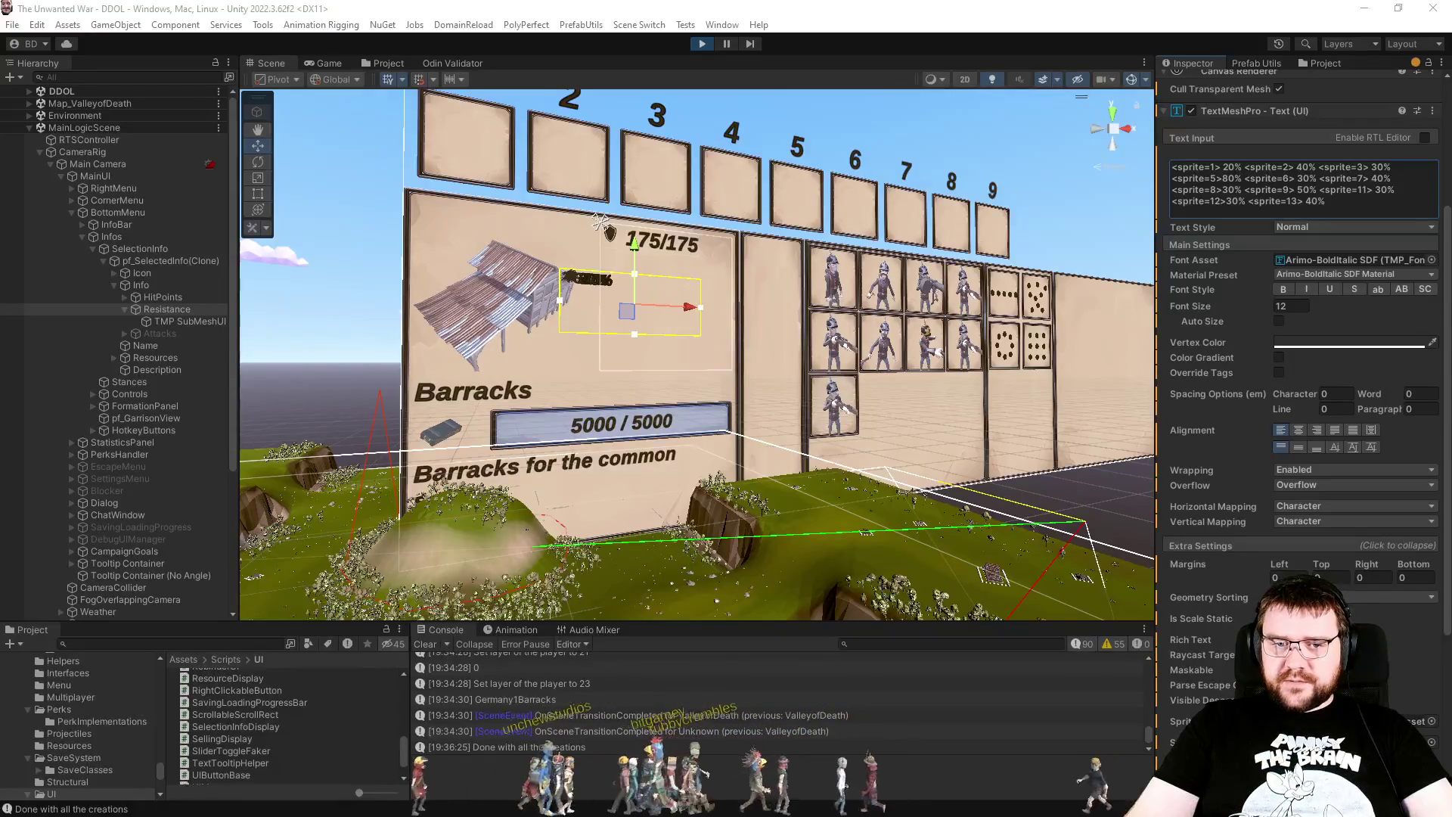
key(ctrl+a)
text(<sprite=1> 20%	<sprite=2> 40% <sprite=3> 30% <sprite=5> 80% <sprite=6> 30% <sprite=7> 40% <sprite=8> 30% <sprite=9> 50% <sprite=11> 30% <sprite=12> 30% <sprite=13> 40%)
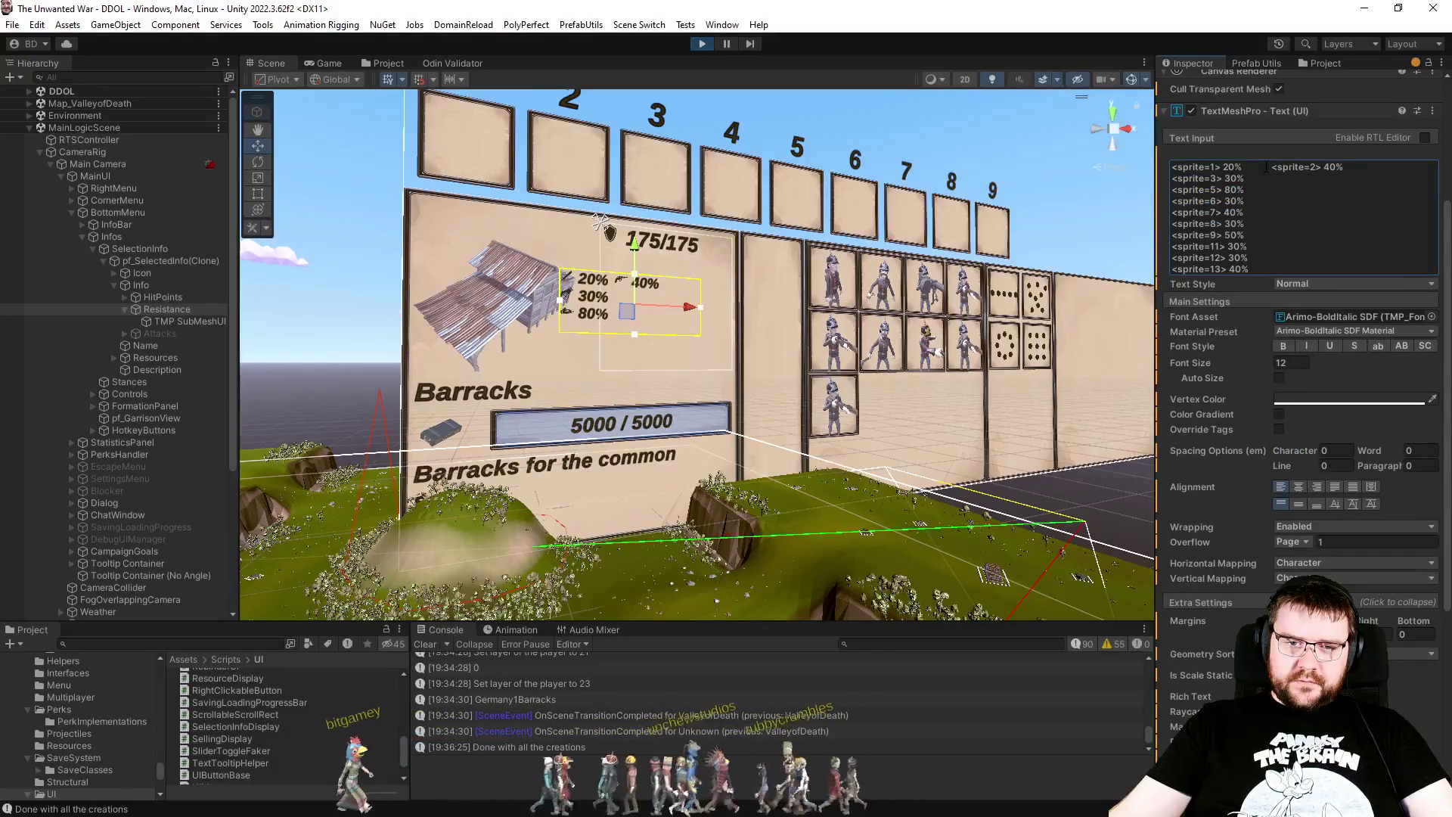
key(Return)
key(ctrl+a)
click(1269, 202)
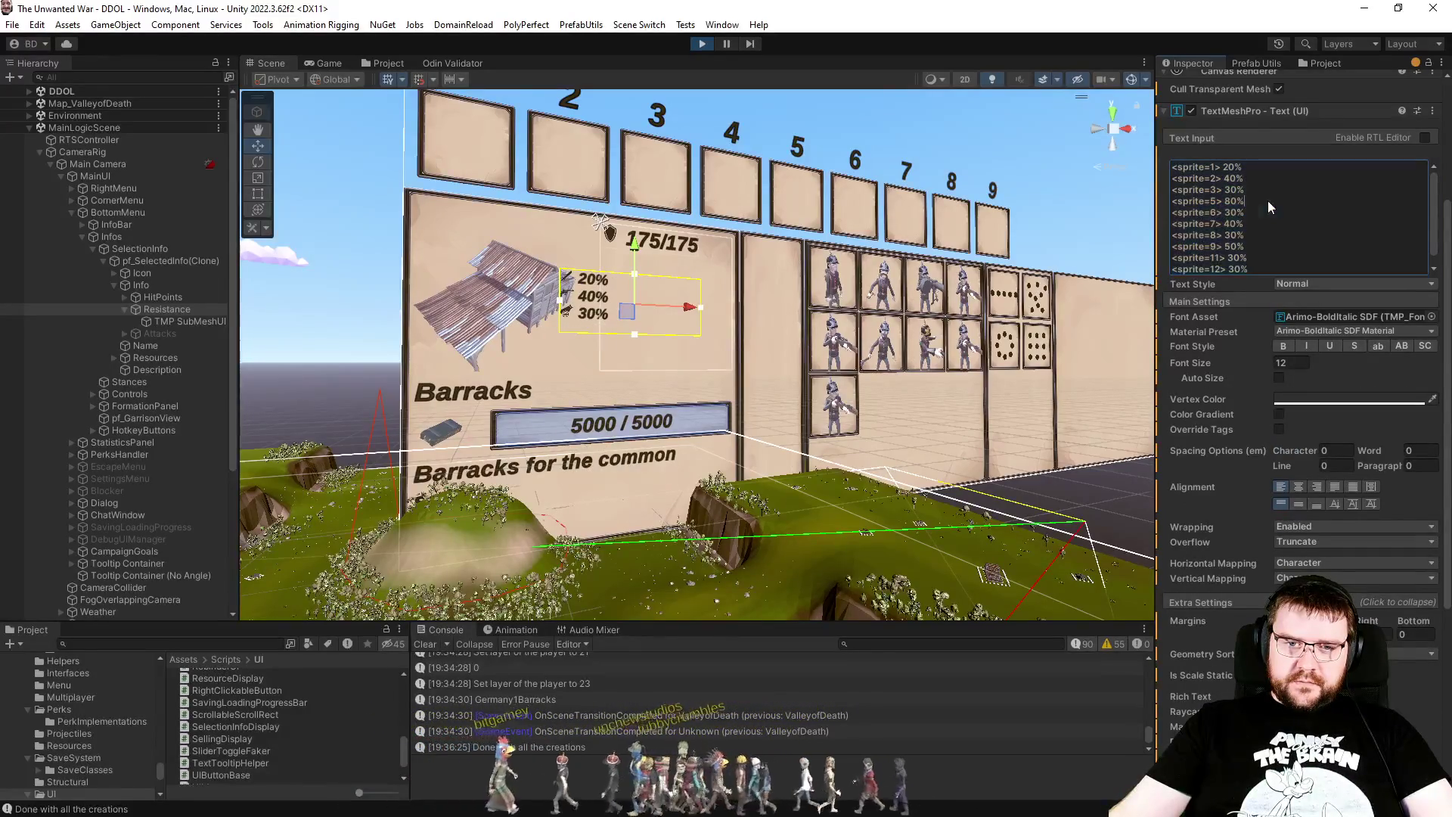
key(ctrl+a)
key(ctrl+c)
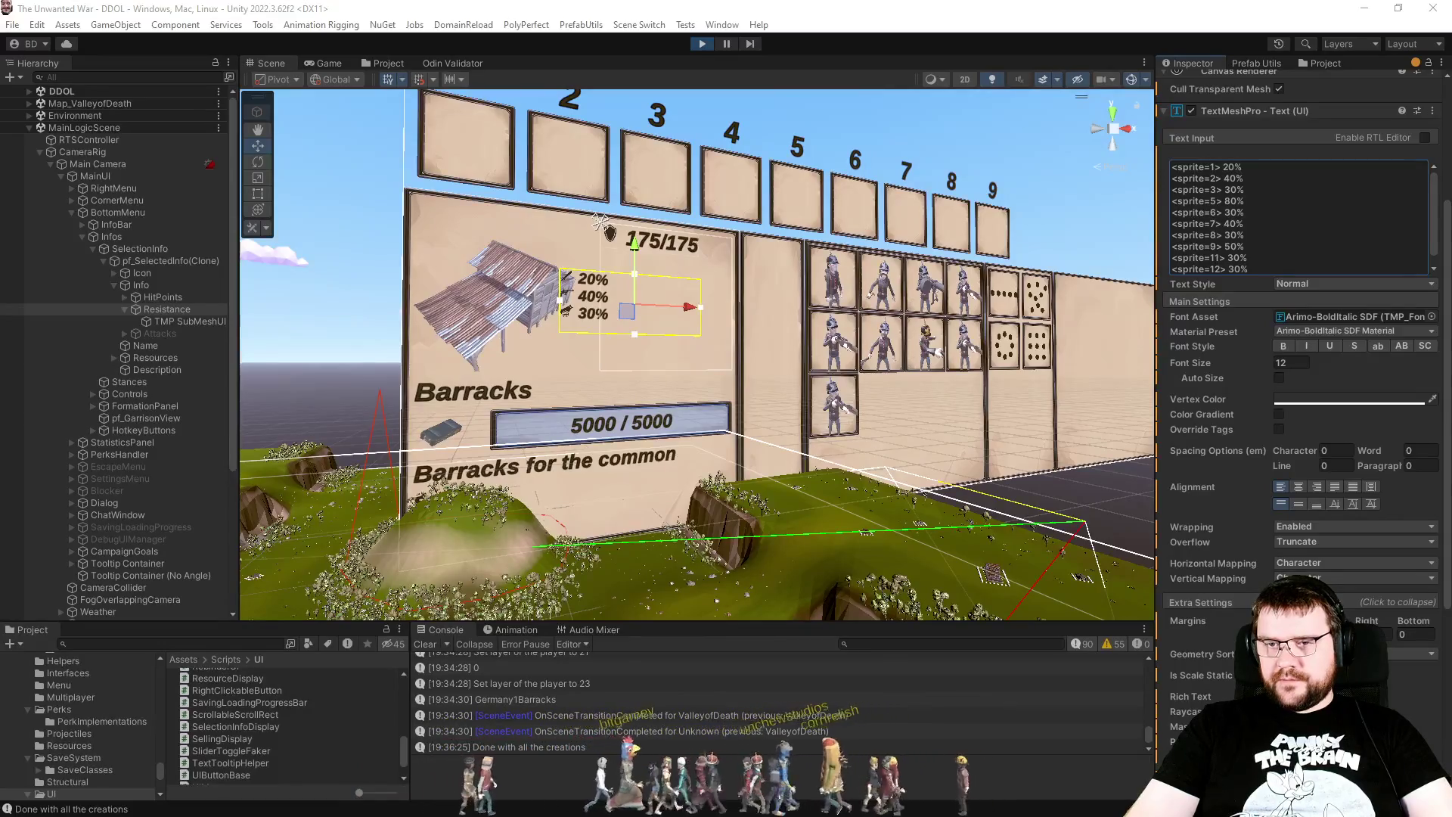
Step: Paste space-separated sprite stats, including <sprite=13> 40%, over the old Resistance text
key(ctrl+a)
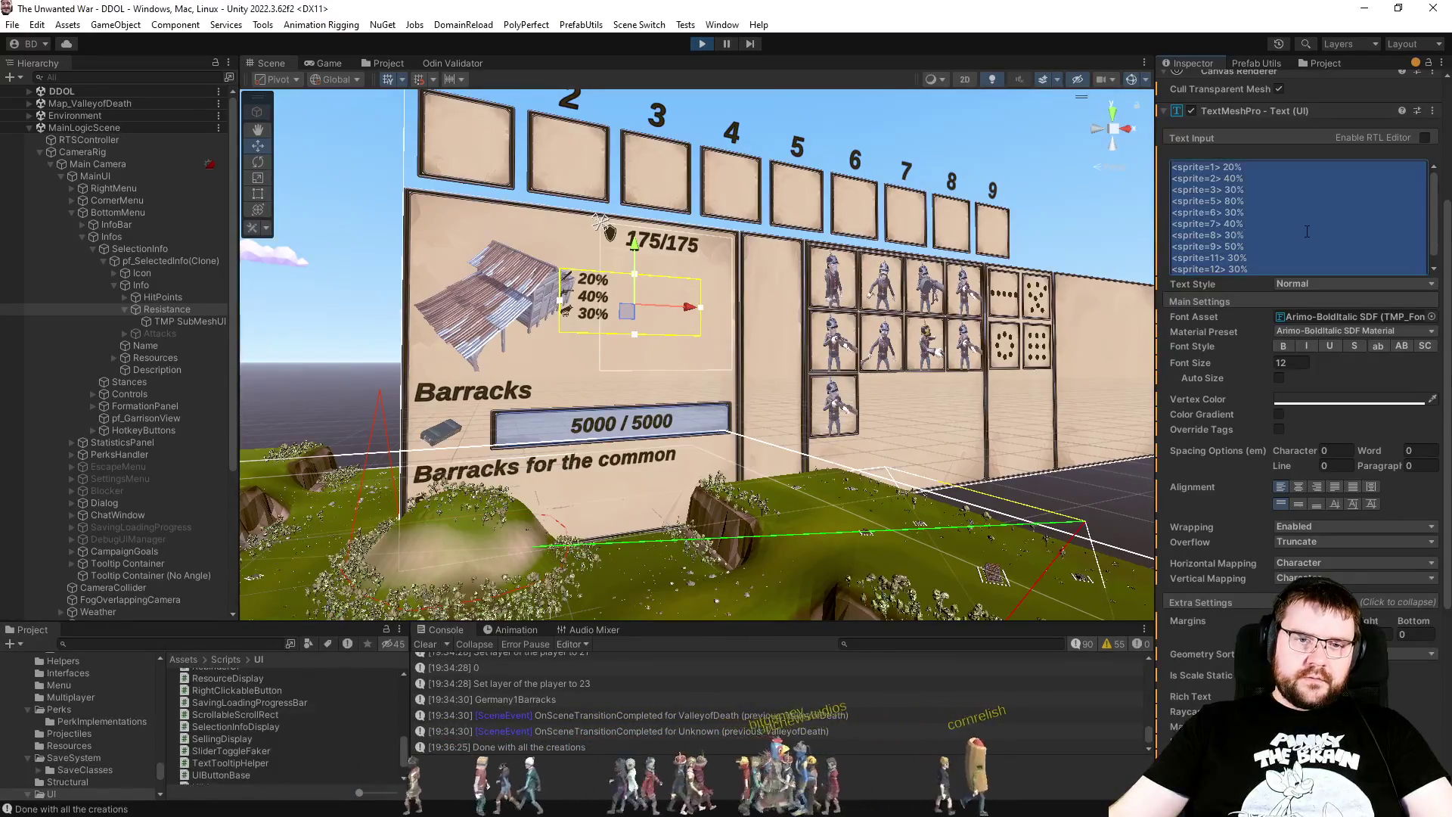
key(ctrl+v)
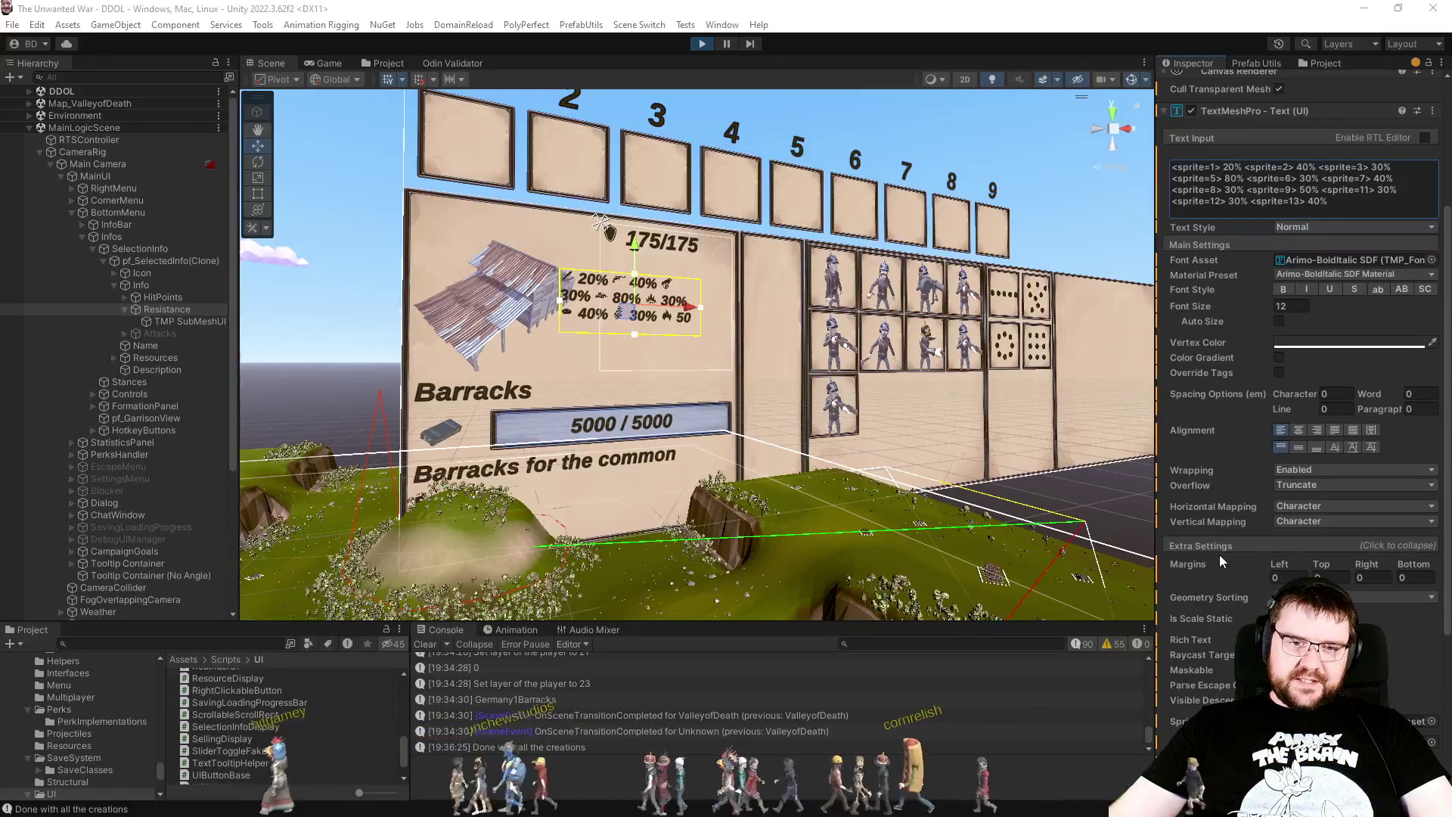
scroll(1220, 555, down, 3)
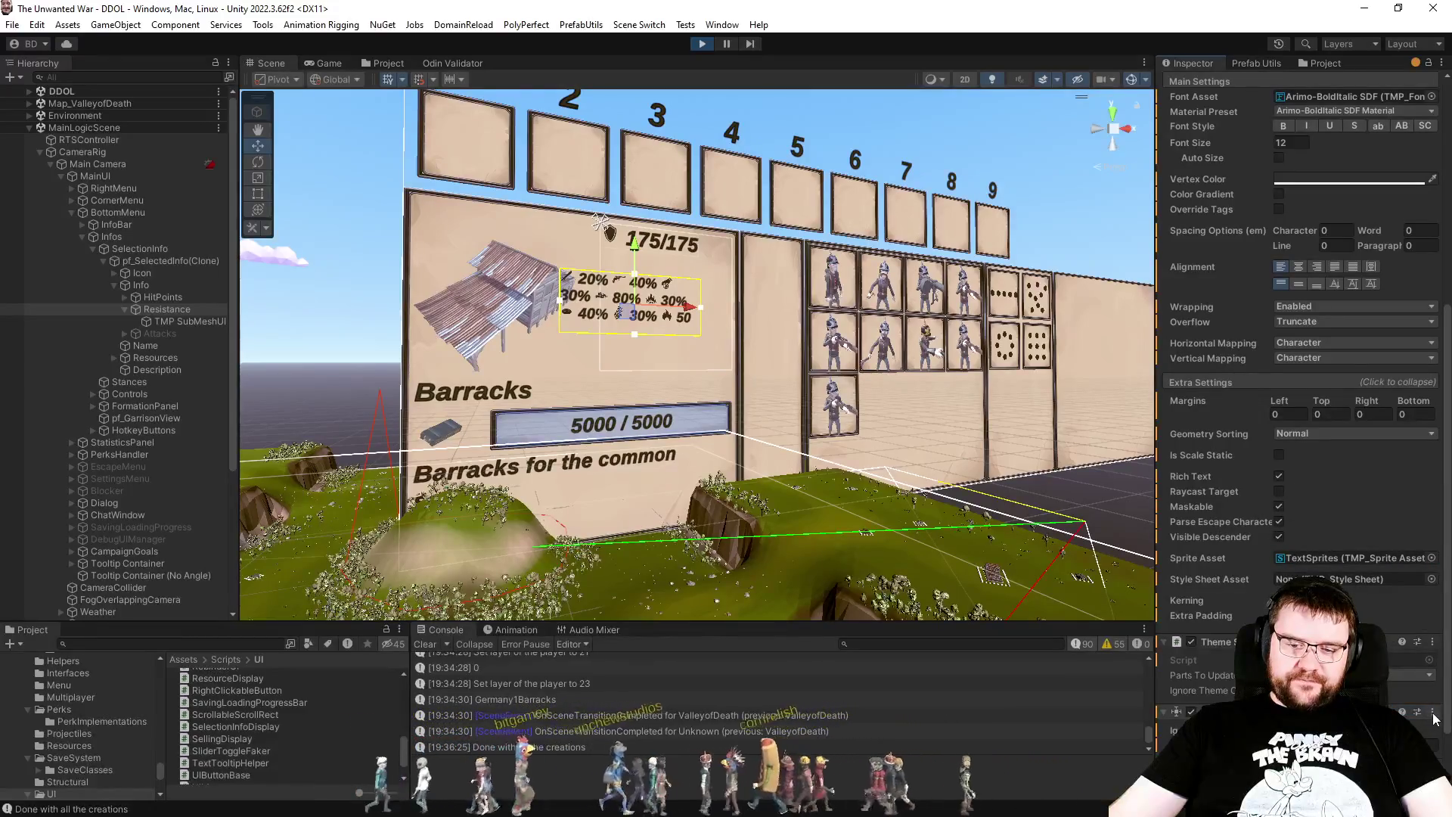
Step: Decline the prompt to downgrade the Better Layout Element
click(1409, 711)
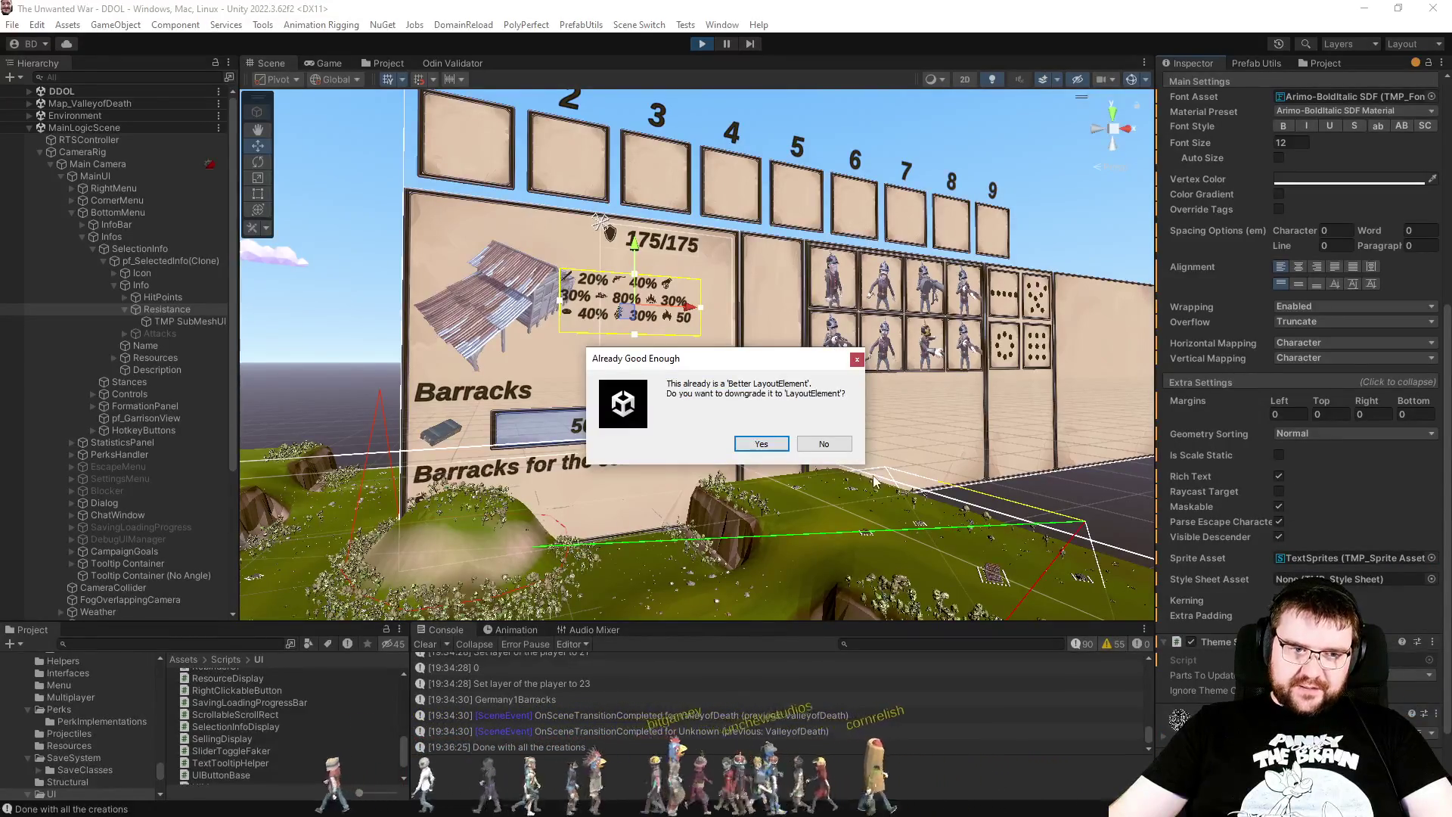
click(826, 444)
click(1435, 712)
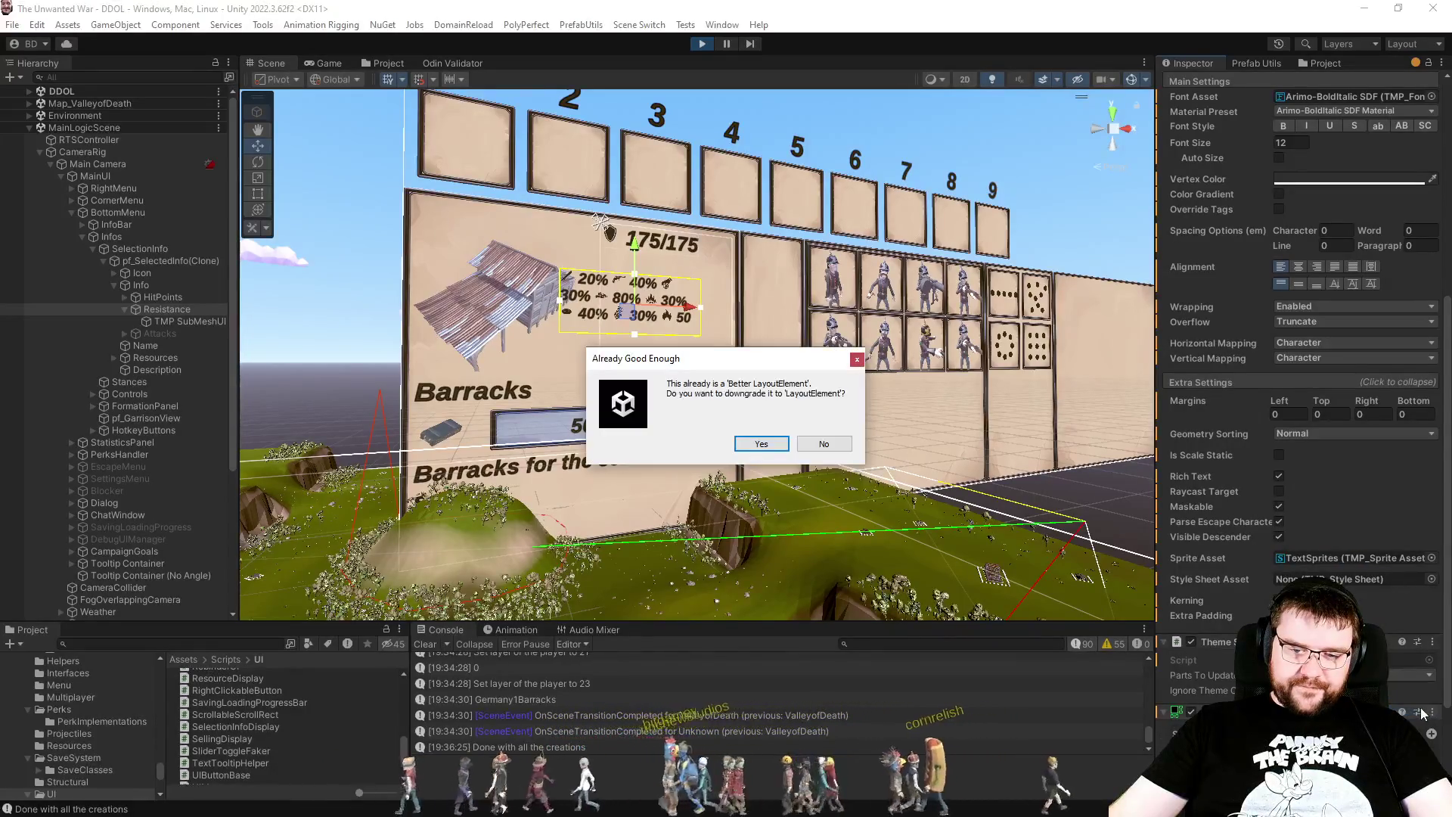
key(Escape)
scroll(1301, 379, down, 3)
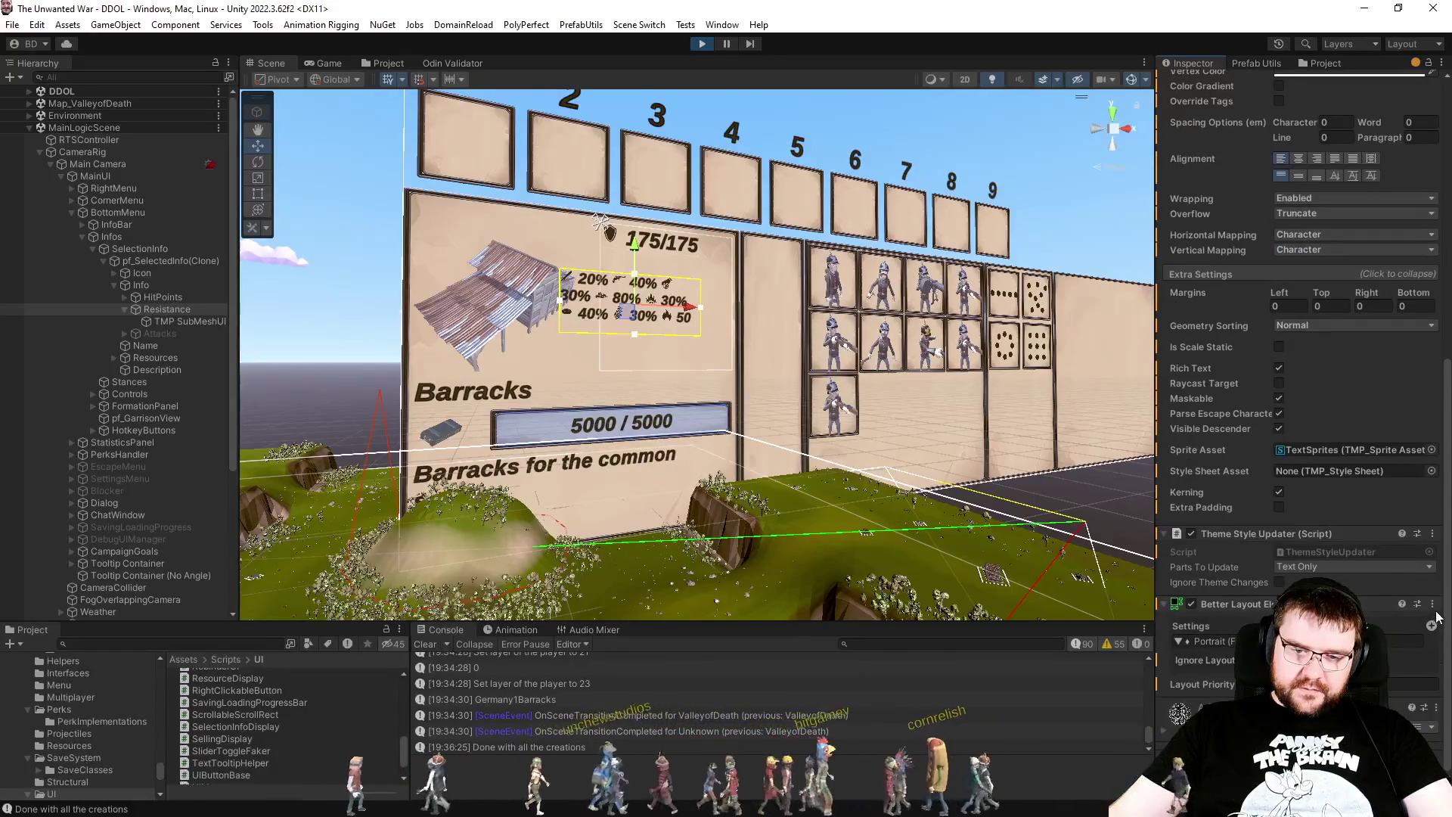
Step: Remove the Better Layout Element and switch Overflow off Truncate so all five rows show
right_click(1280, 605)
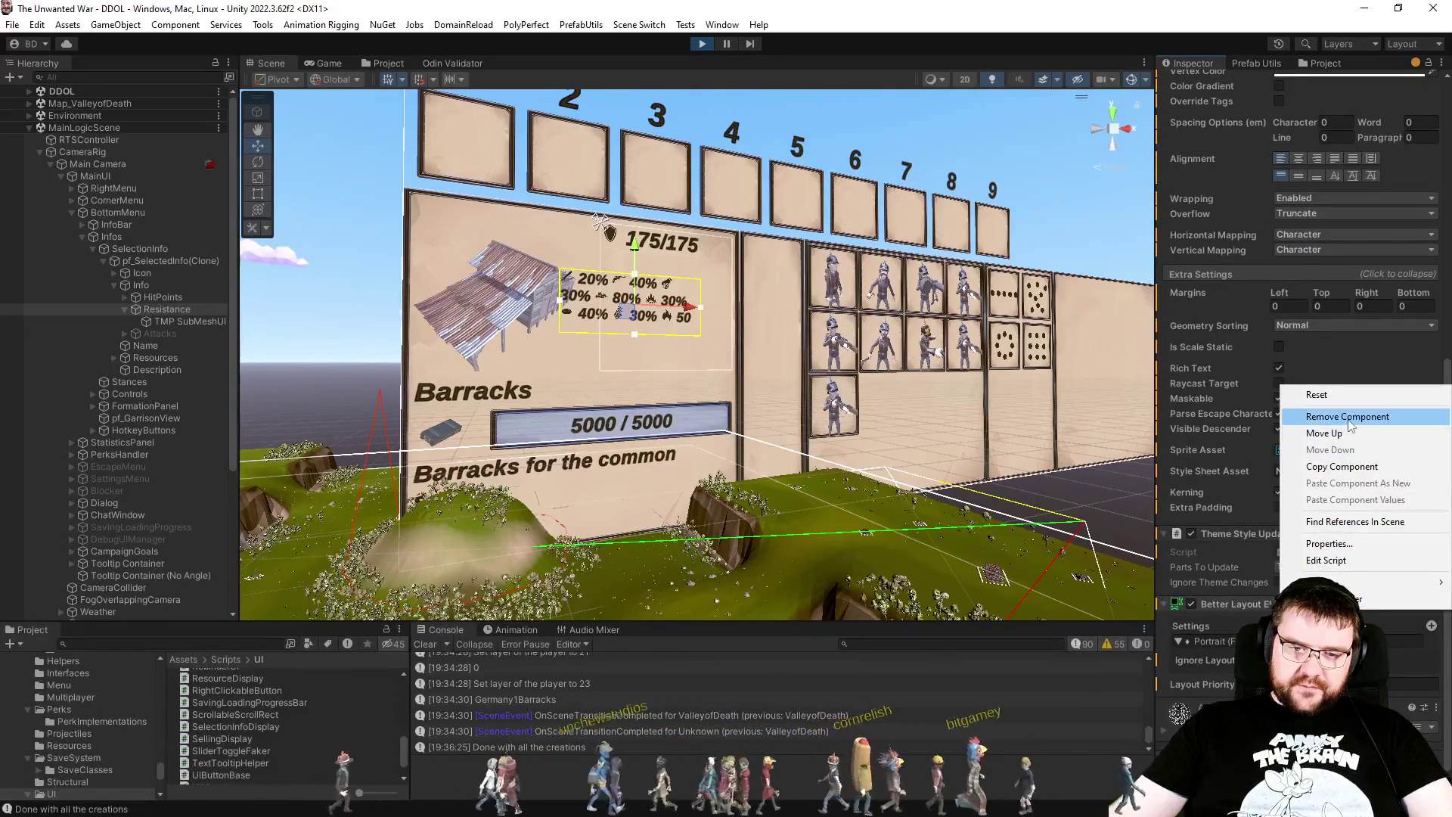
click(1348, 416)
scroll(1213, 541, up, 3)
scroll(1214, 542, up, 3)
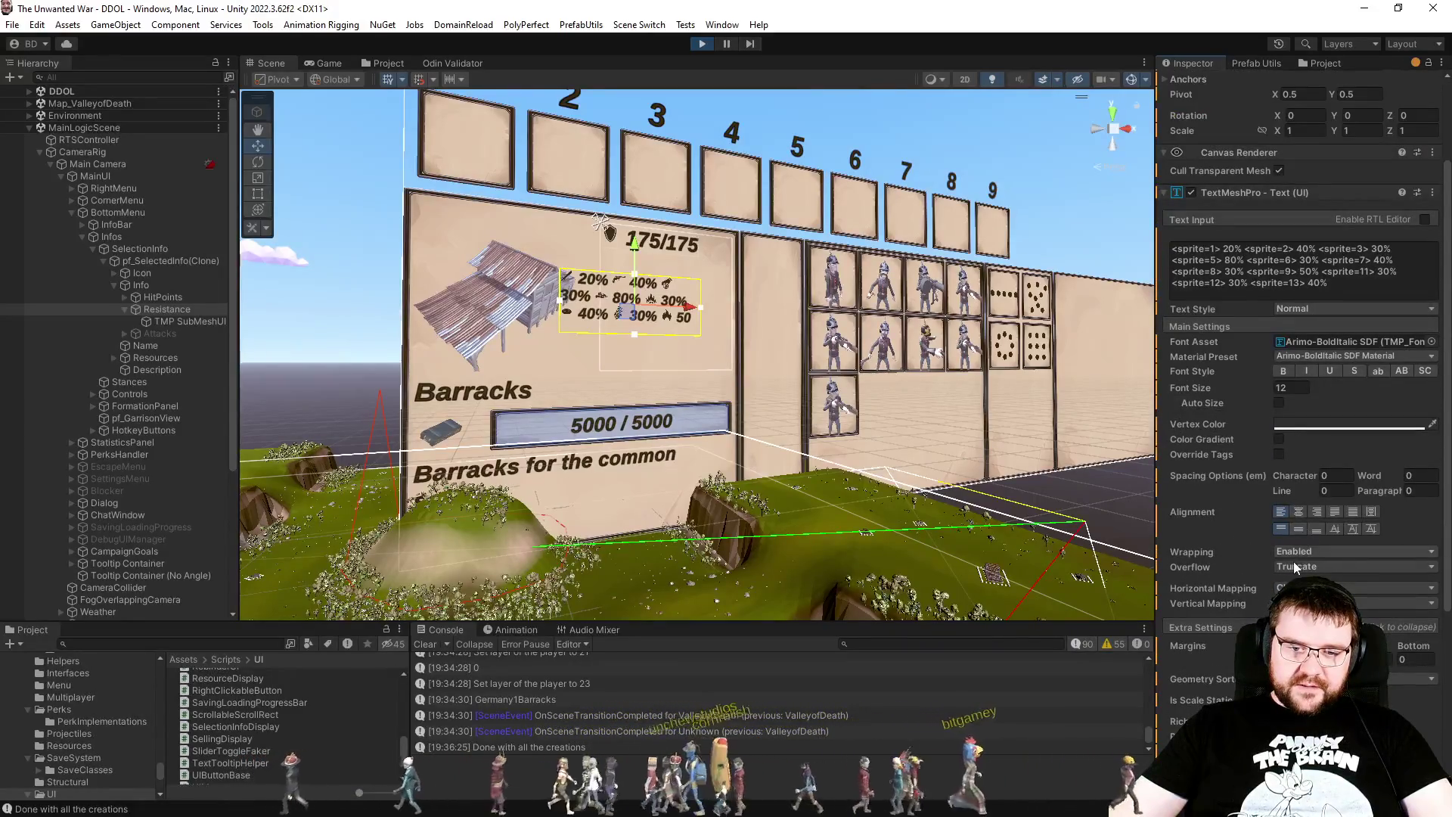
click(1291, 566)
click(1293, 583)
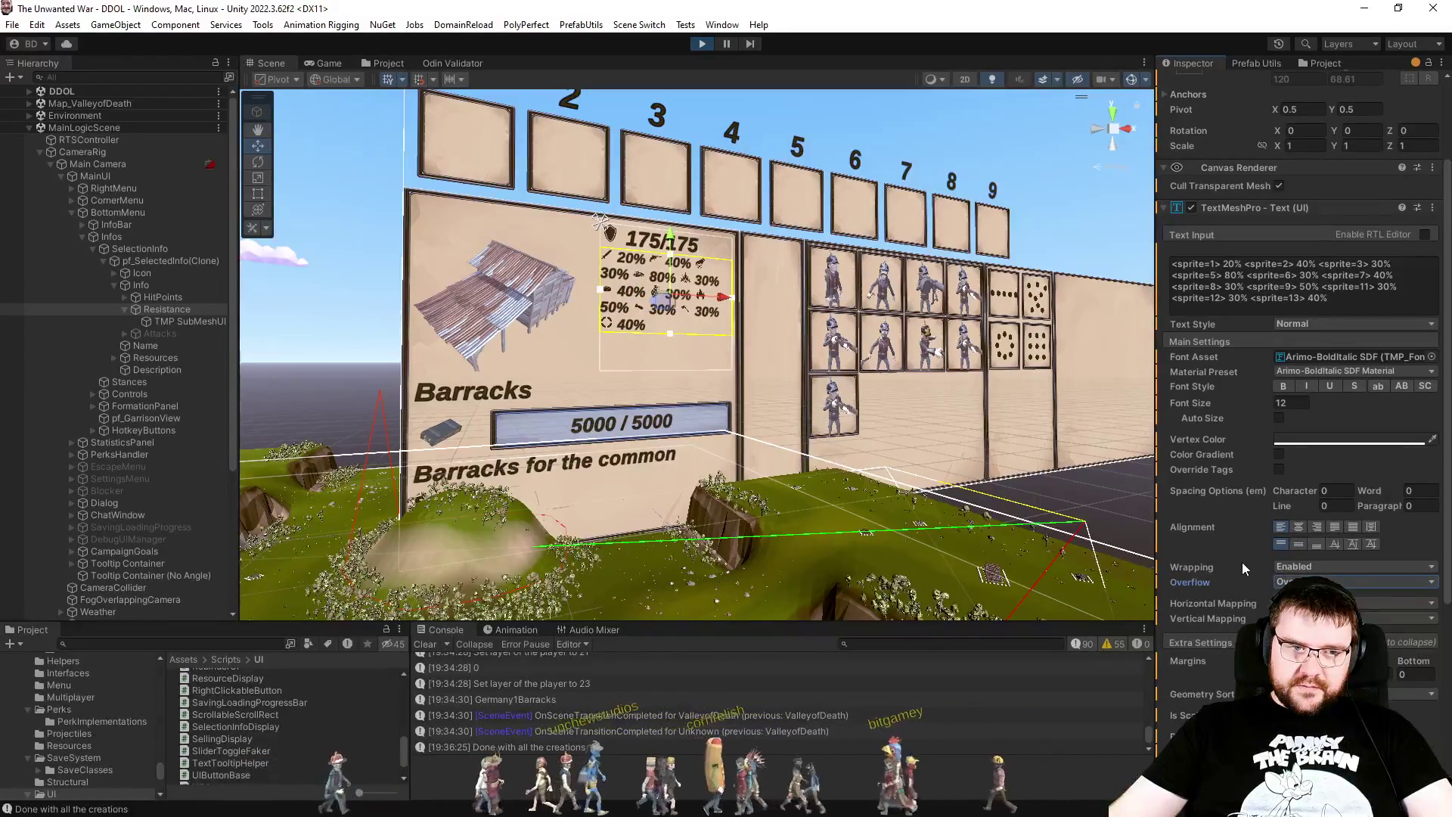
scroll(1250, 522, up, 3)
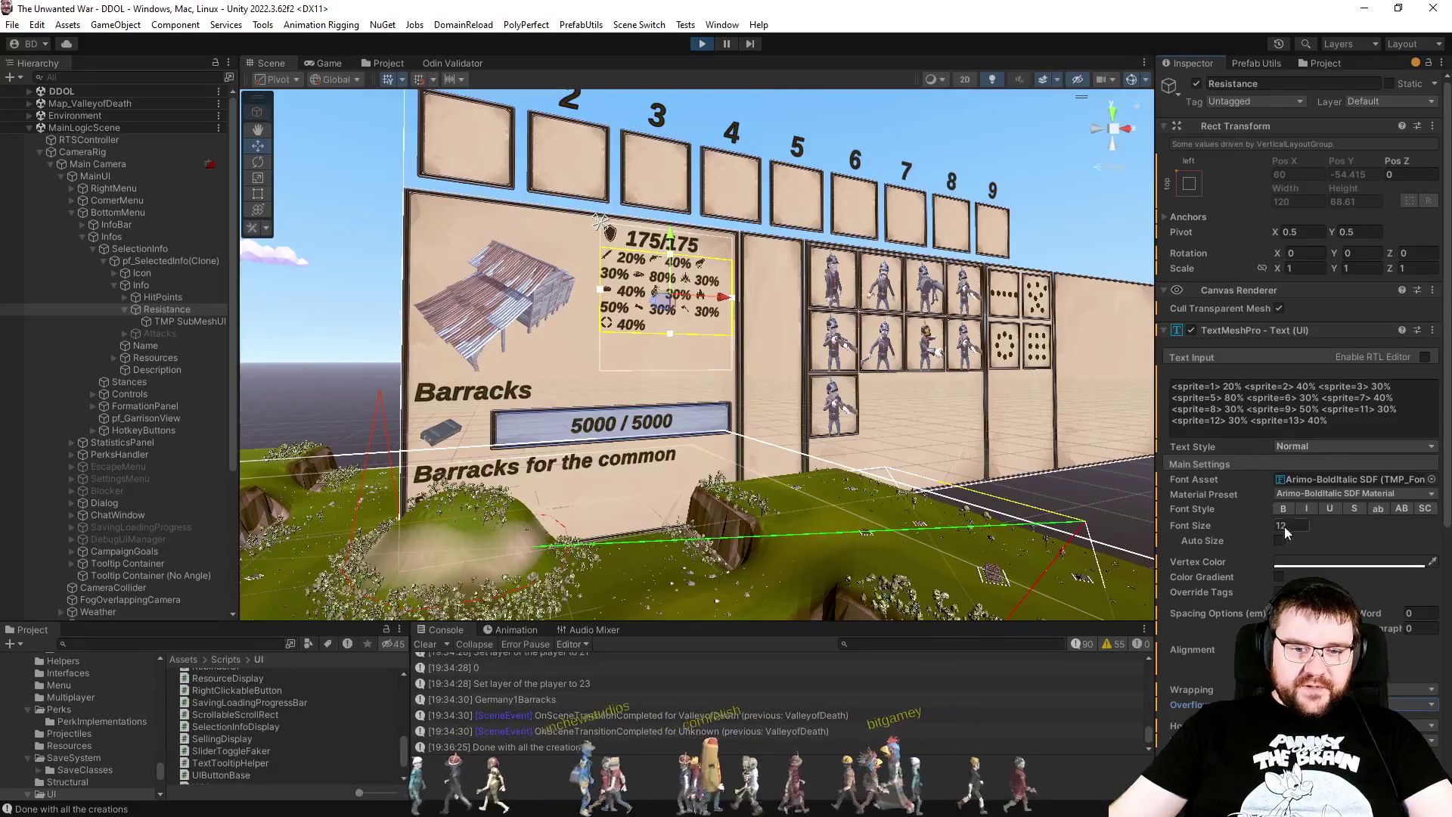
Step: Set the Resistance font size to 18 and select the Barracks panel's Resistance text in Game view
text(18)
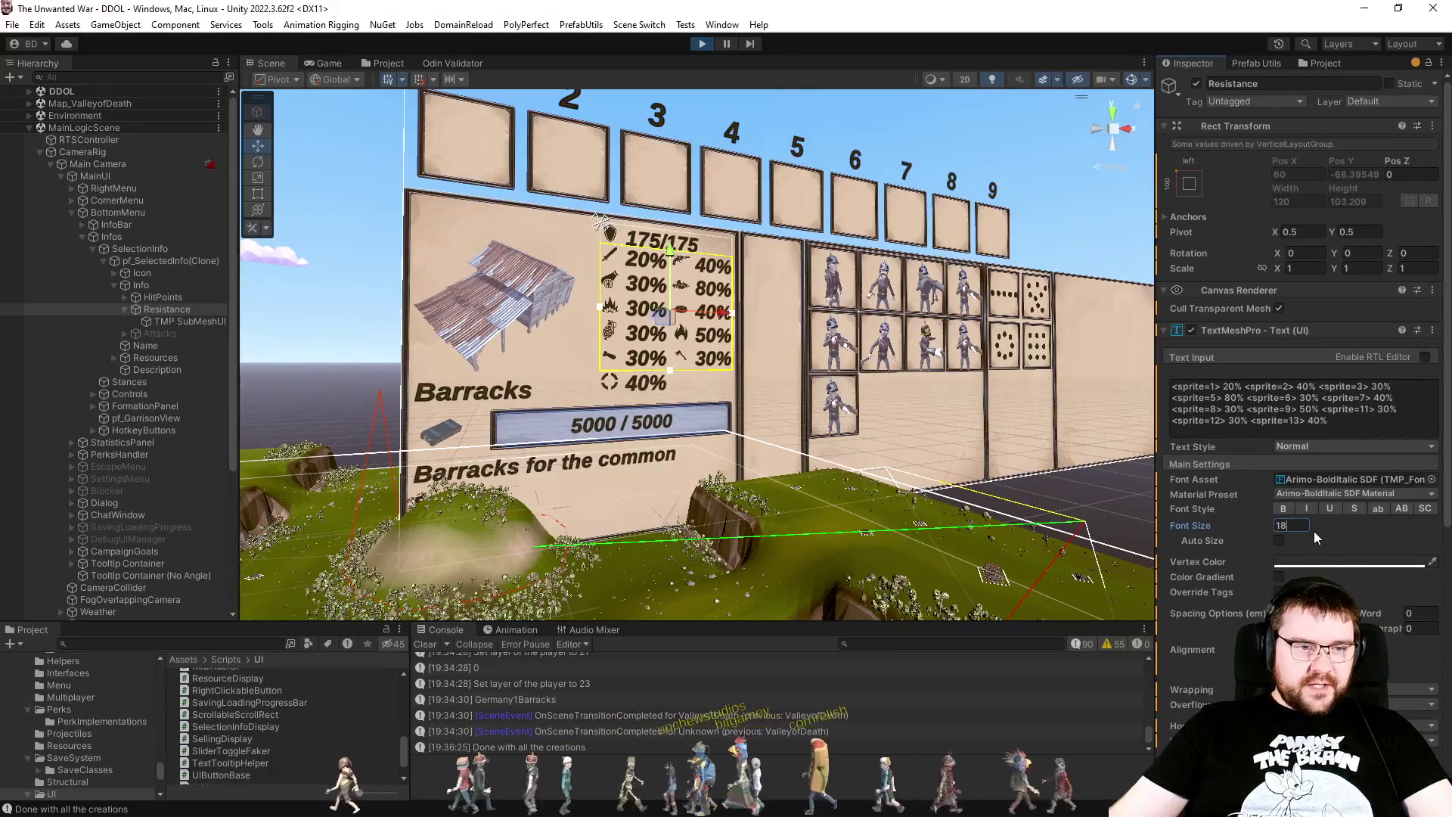
click(324, 62)
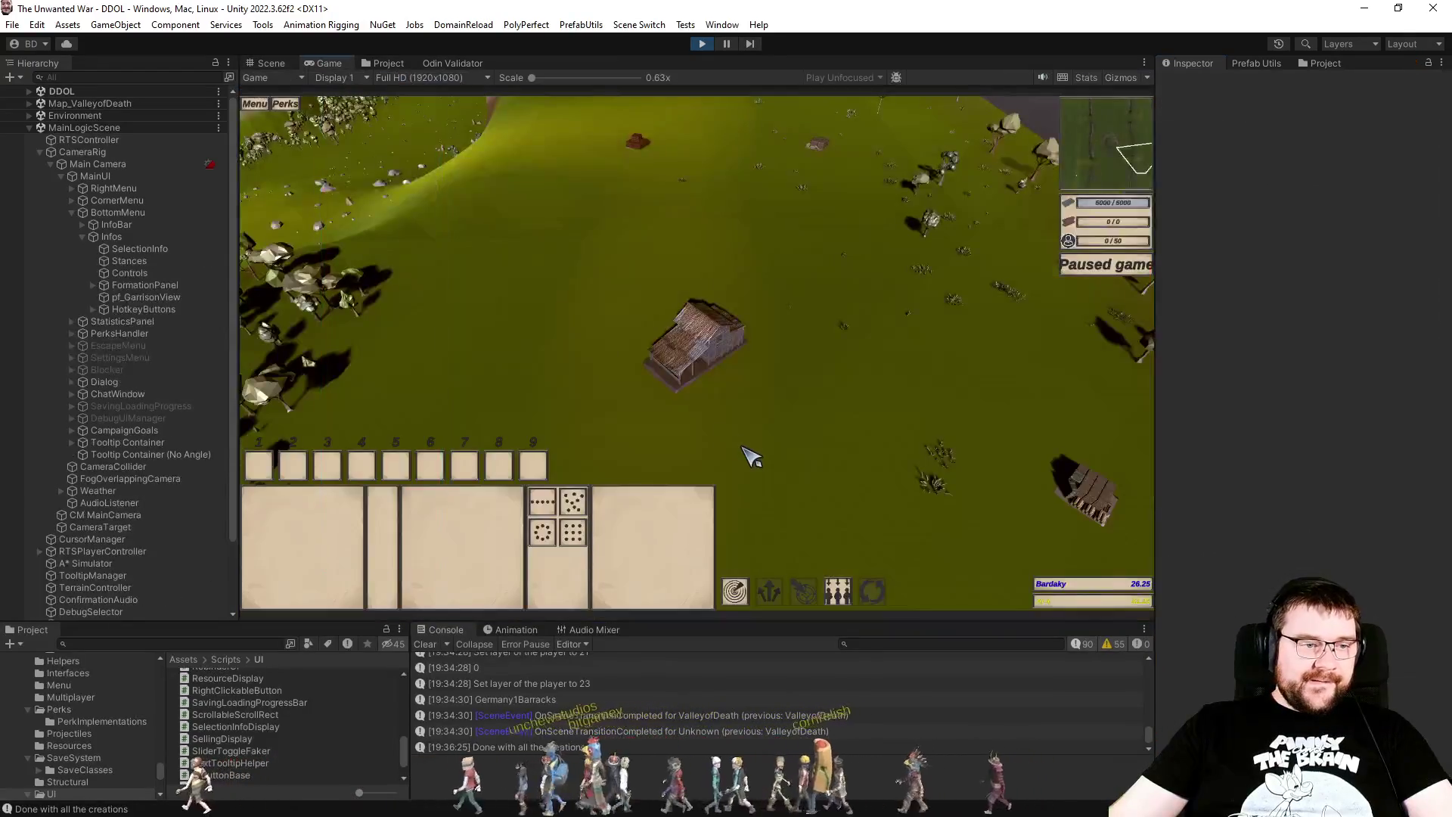
click(651, 359)
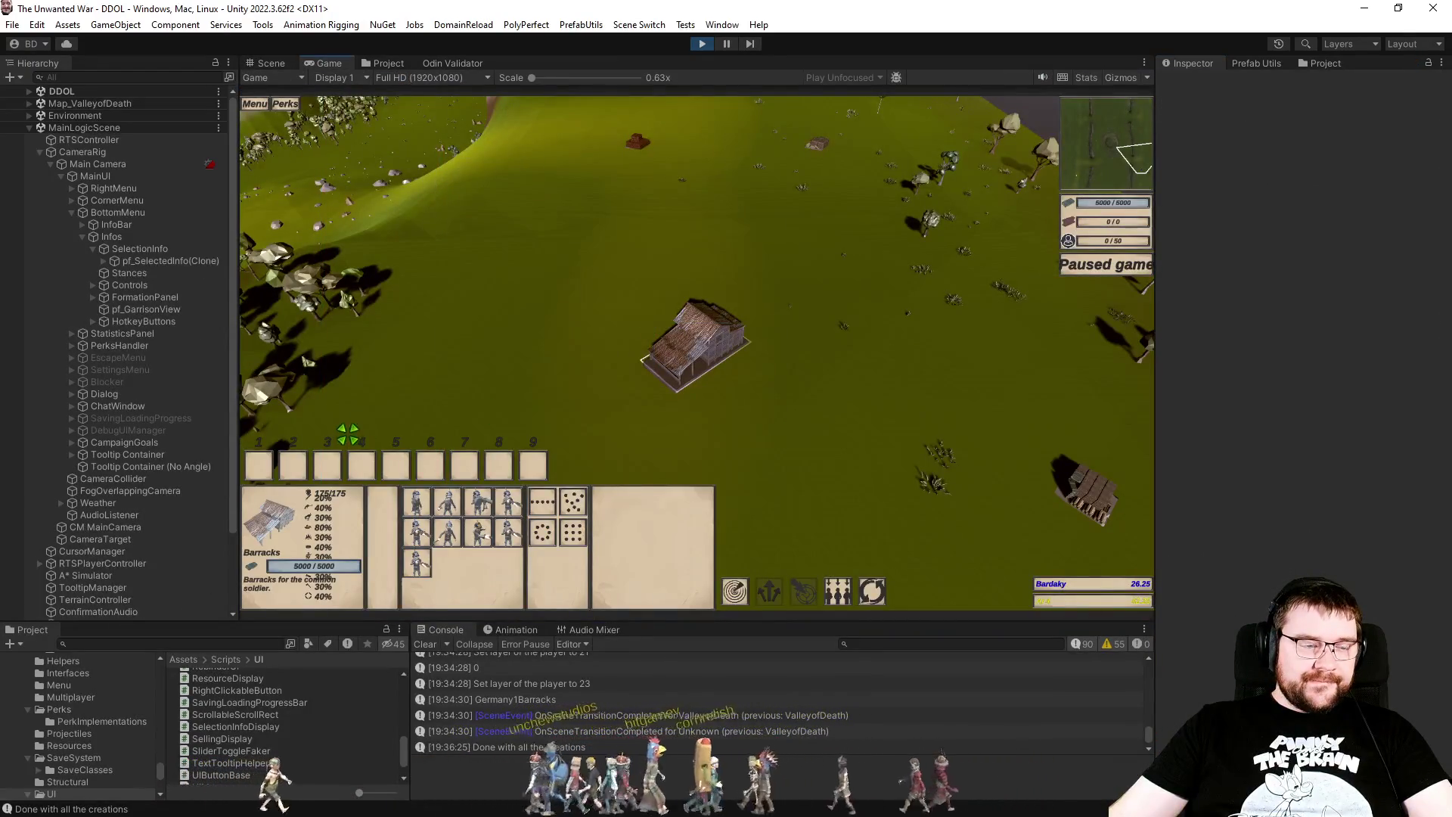
click(102, 260)
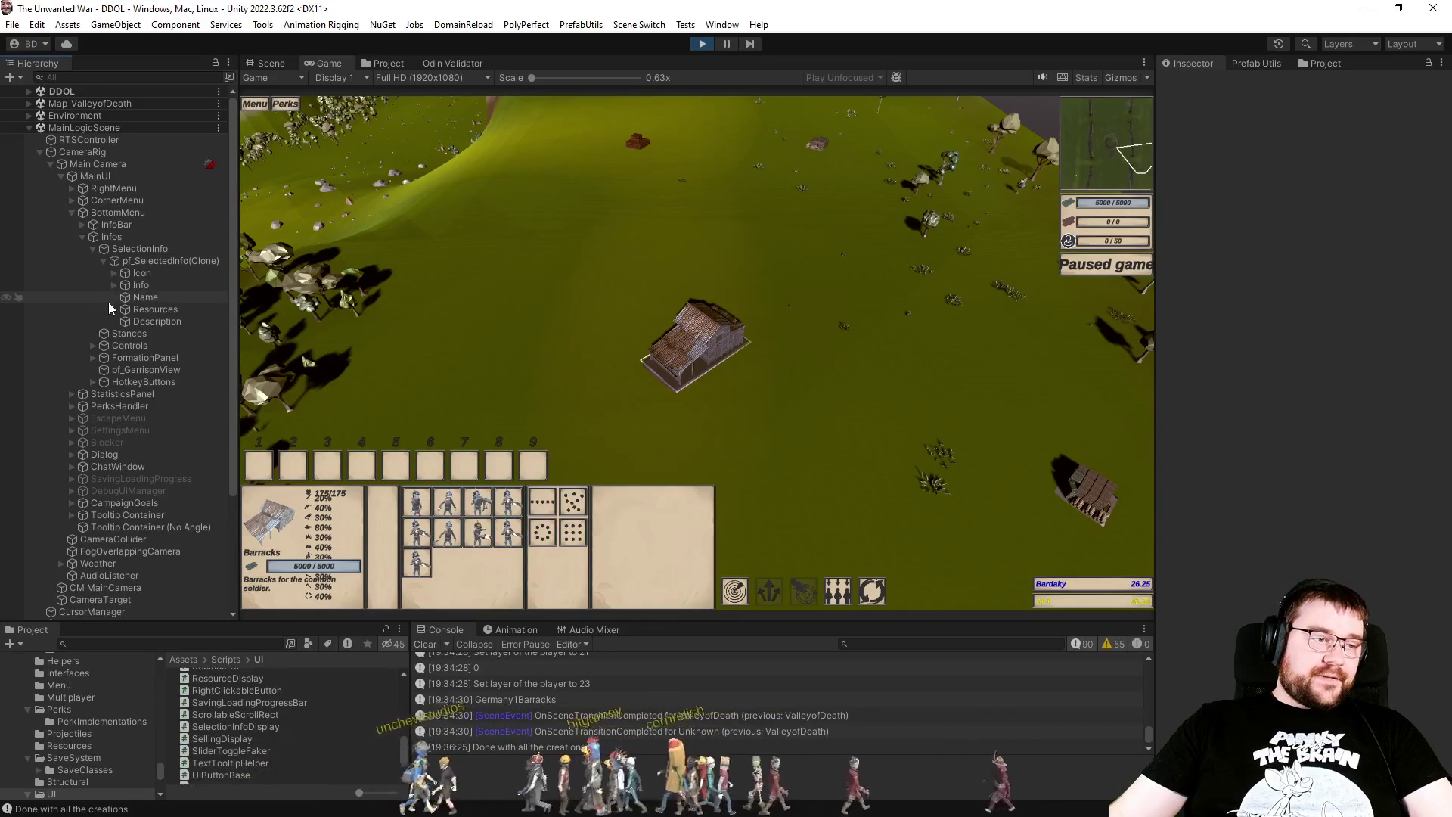
click(113, 286)
click(124, 309)
click(140, 310)
Step: Paste the two-column resistance sprite text into the in-game Resistance Text Input
click(1314, 386)
key(ctrl+a)
text(<sprite=1> 20% <sprite=2> 40% <sprite=3> 30% <sprite=5> 80% <sprite=6> 30% <sprite=7> 40% <sprite=8> 30% <sprite=9> 50% <sprite=11> 30% <sprite=12> 30% <sprite=13> 40%)
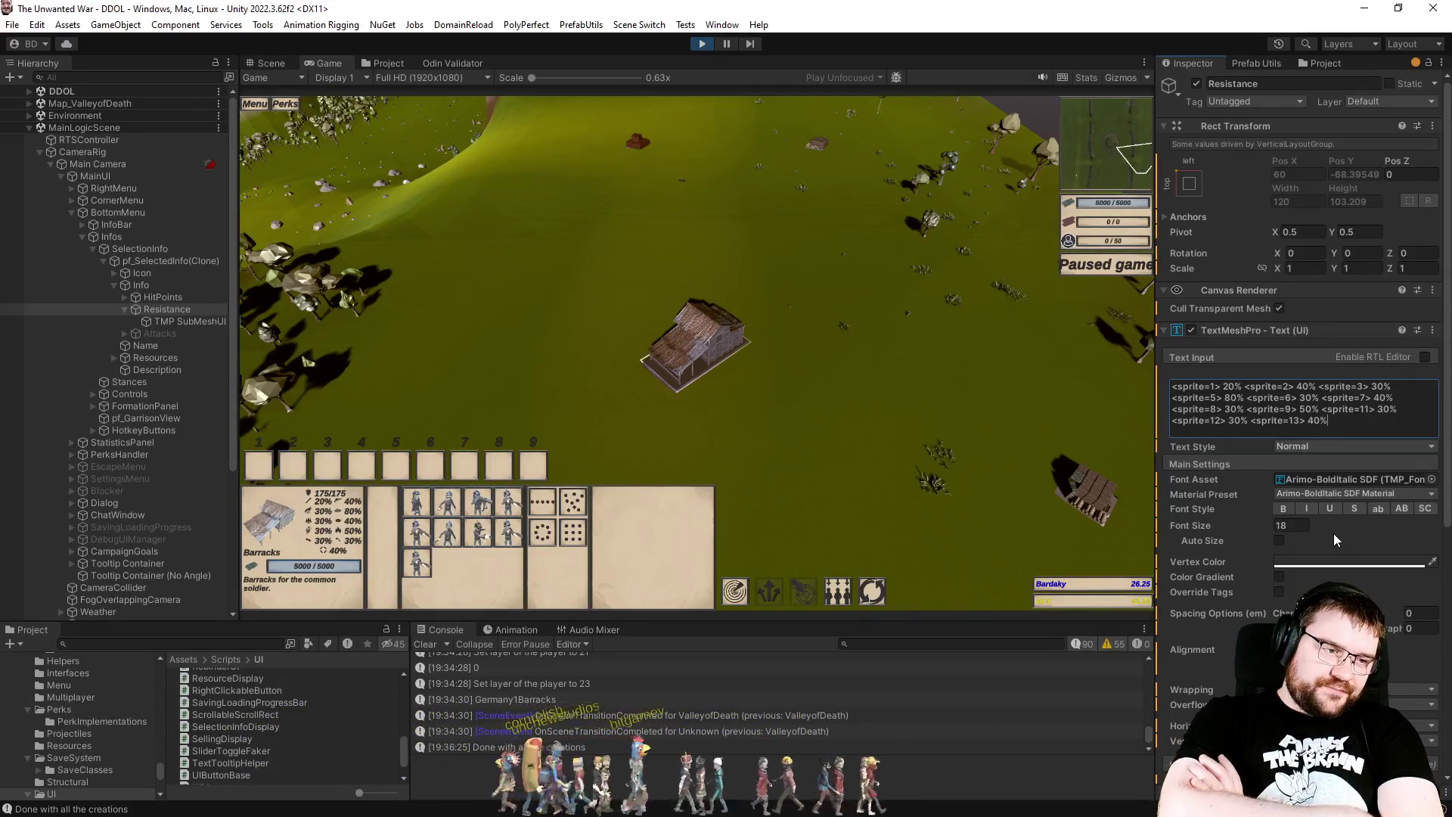
key(Escape)
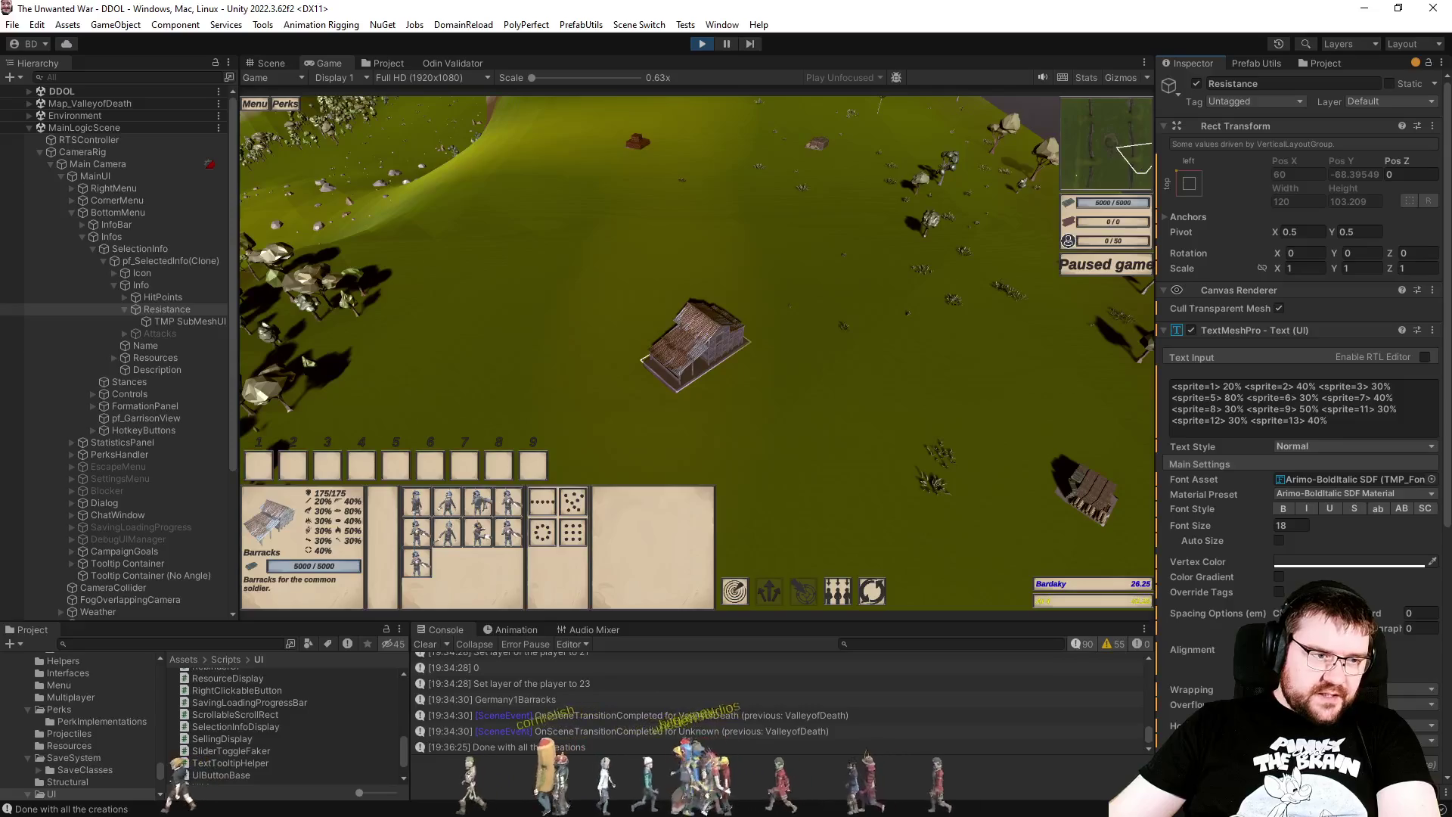
click(271, 65)
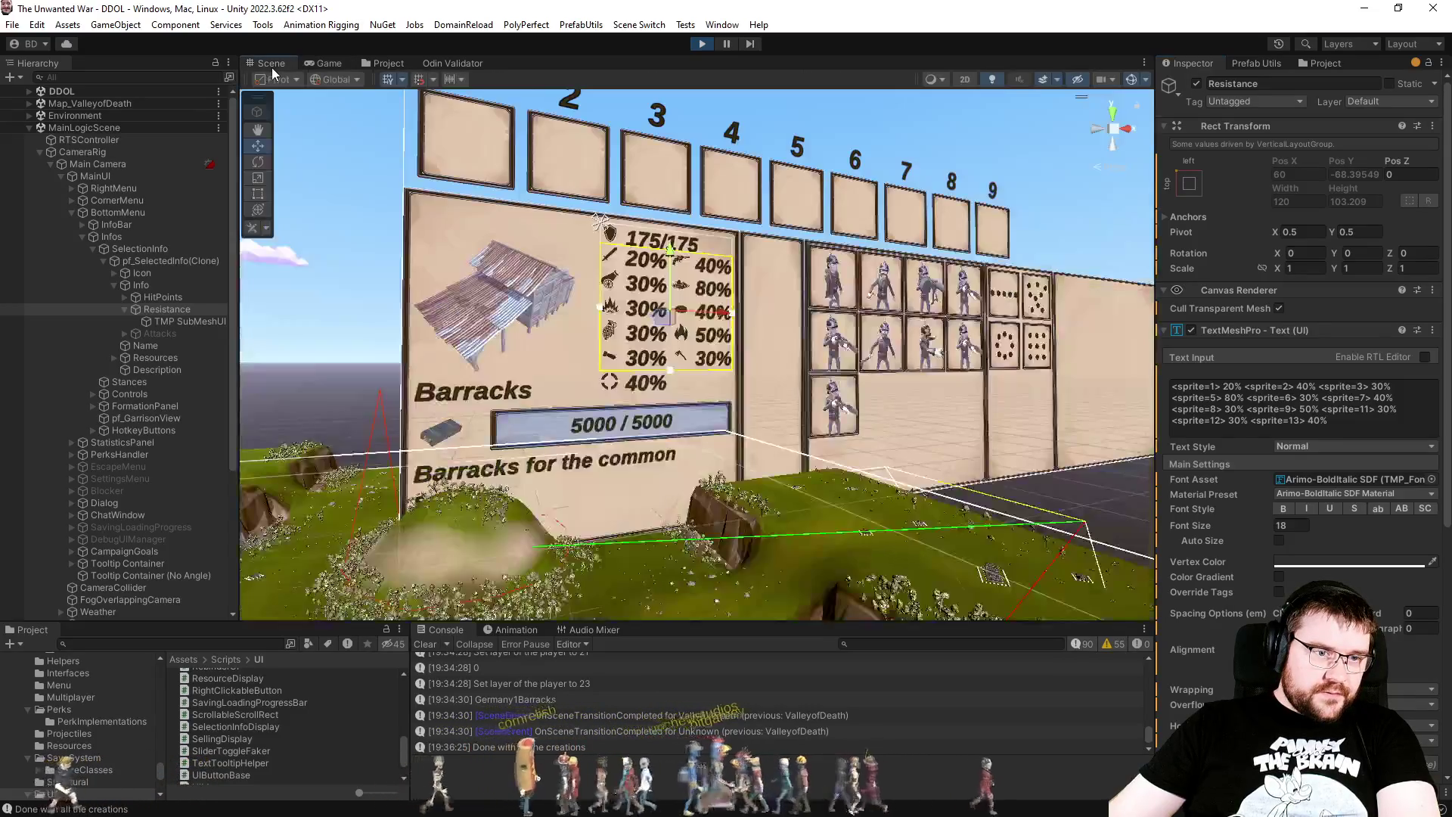
Step: Set the Info group's Vertical Layout Group spacing to 4
click(359, 304)
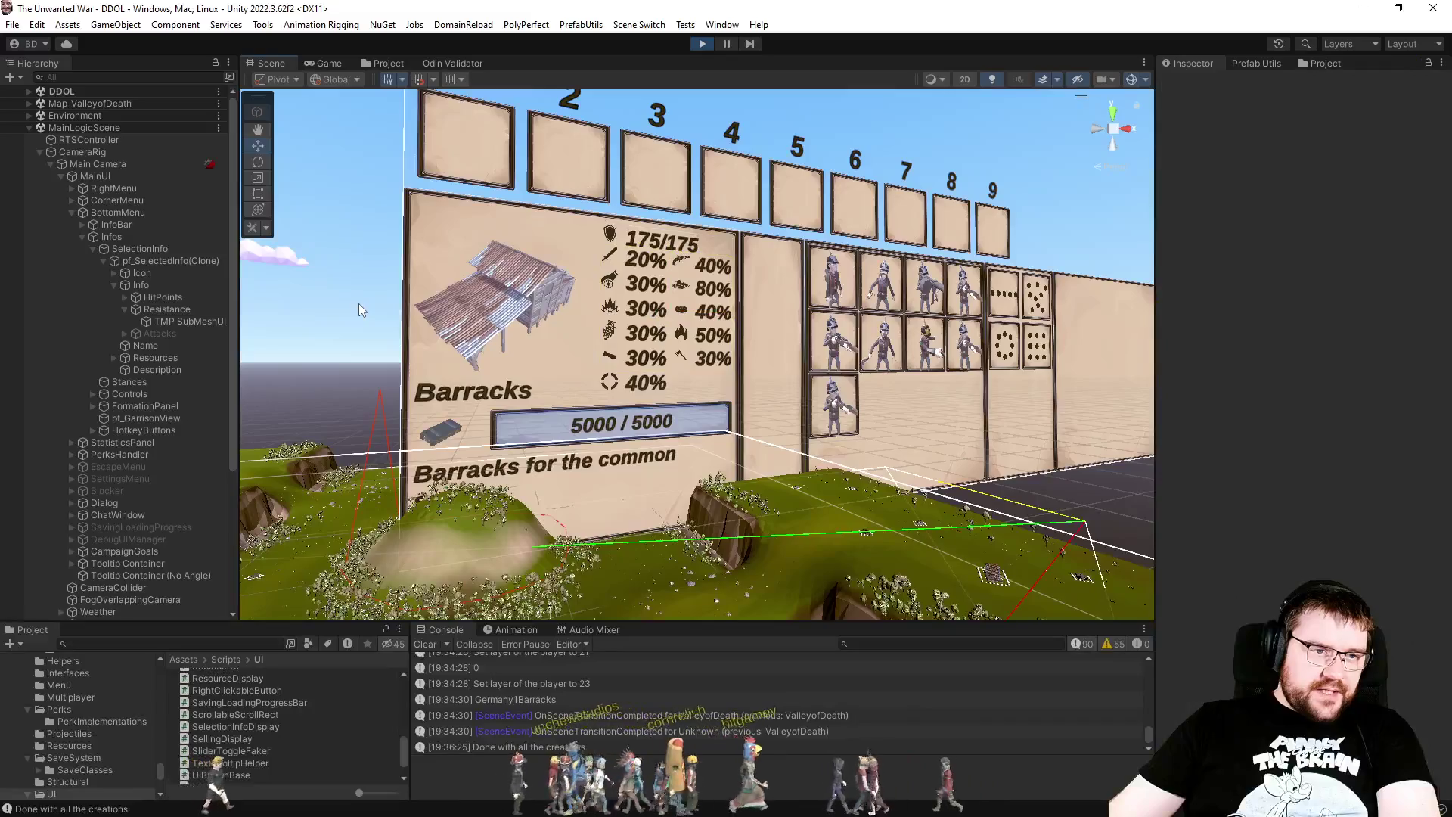
click(180, 297)
click(181, 310)
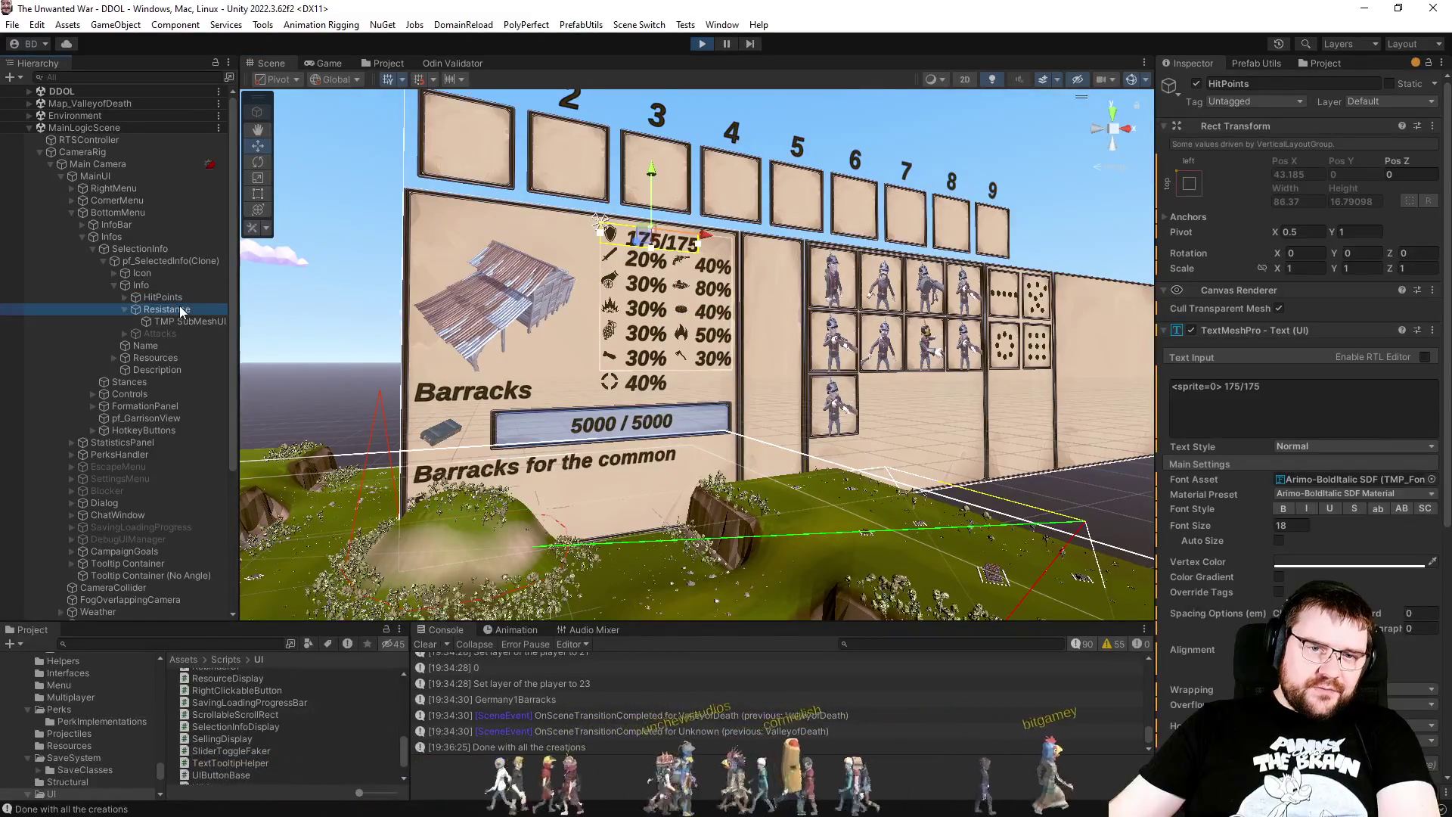
click(150, 286)
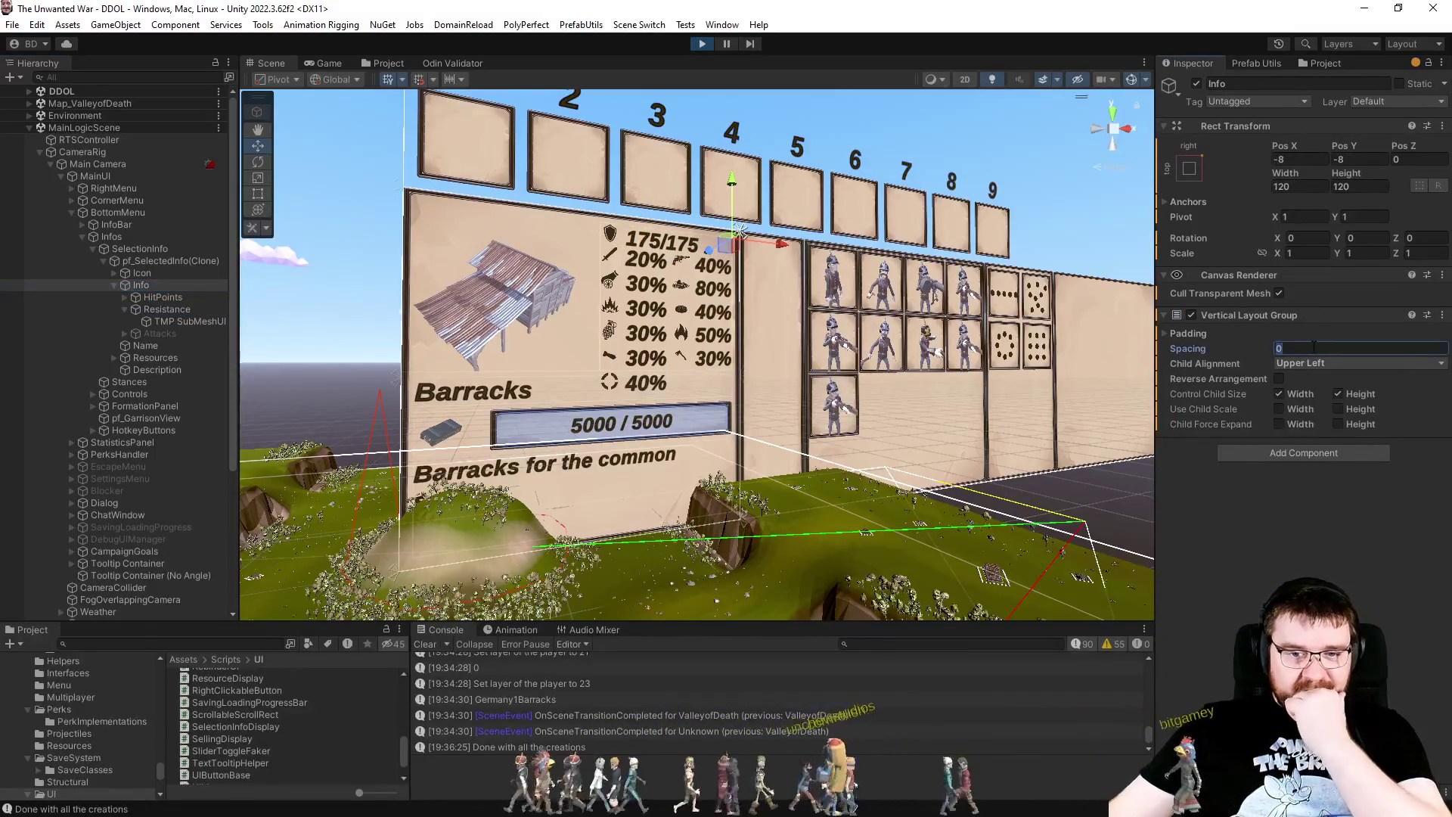
text(4)
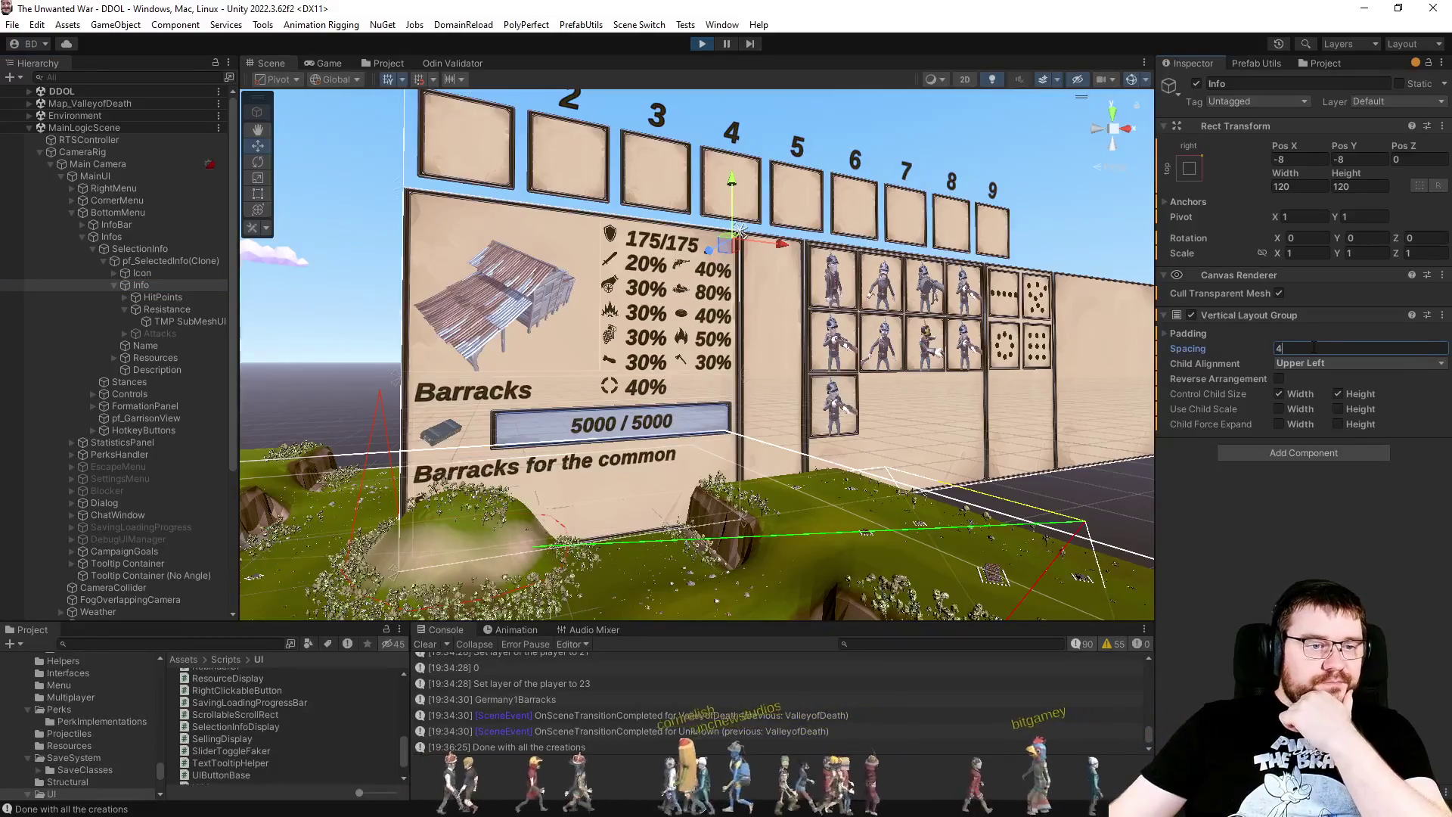
text(8)
key(BackSpace)
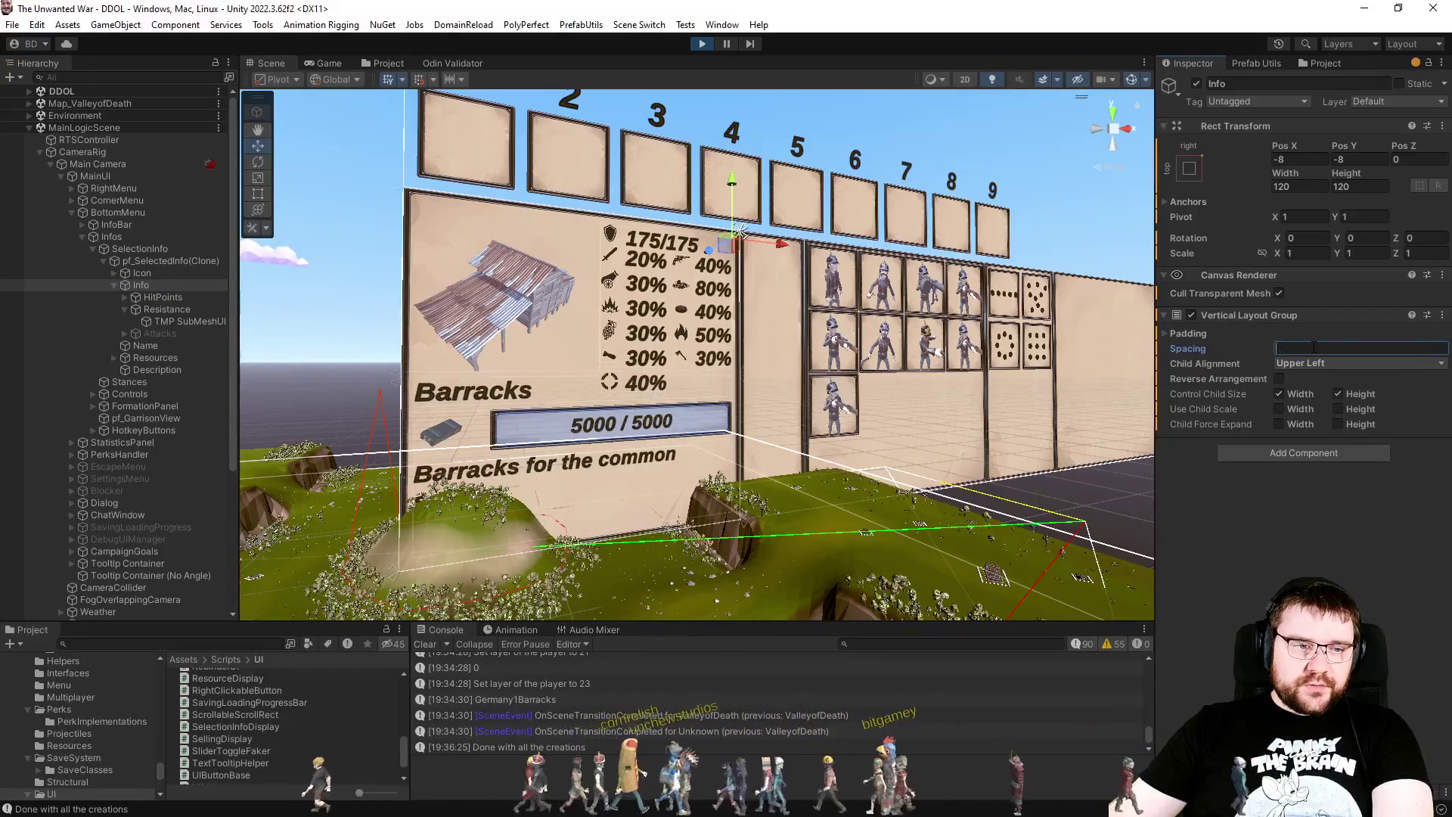
text(4)
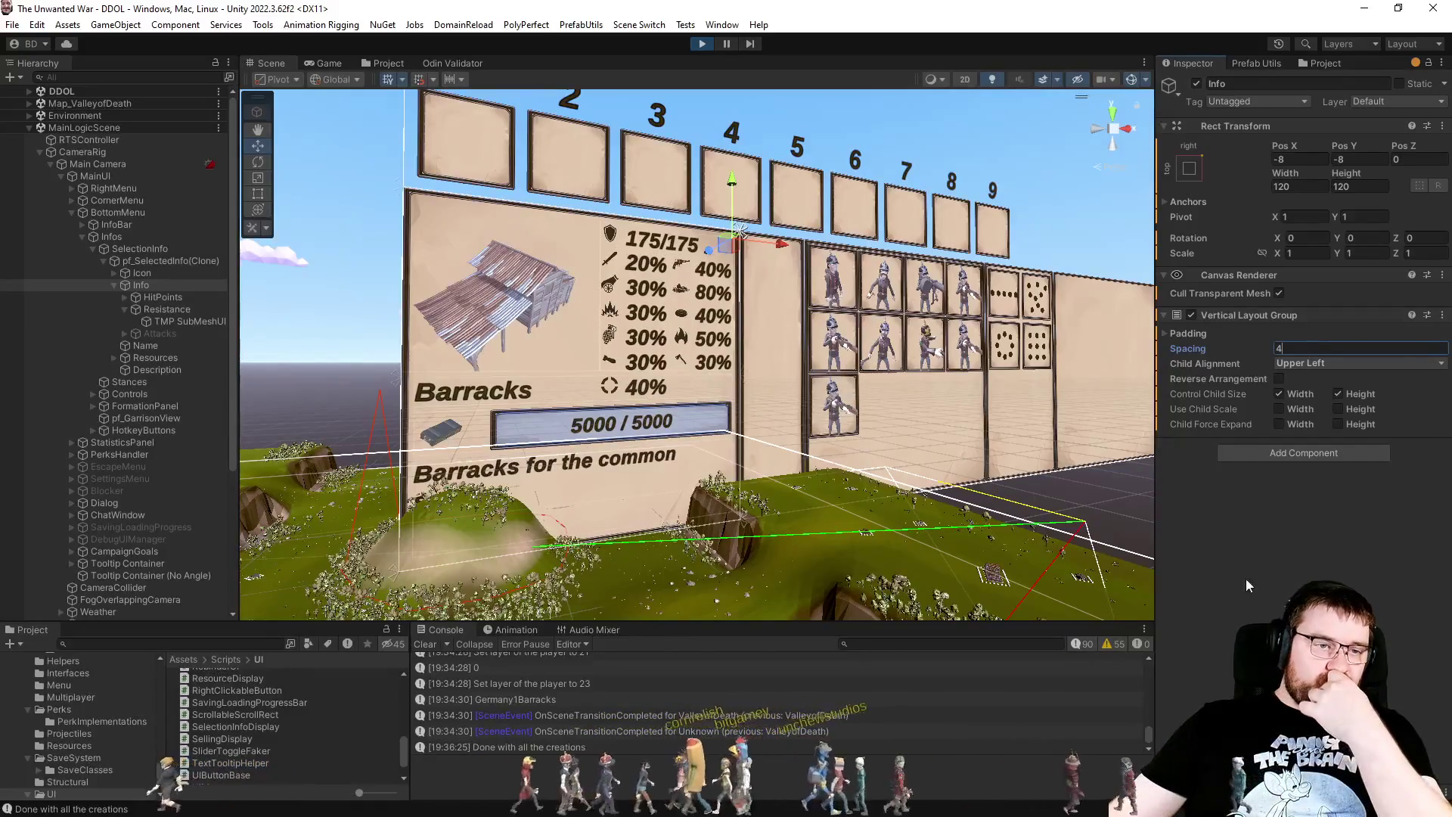
key(Return)
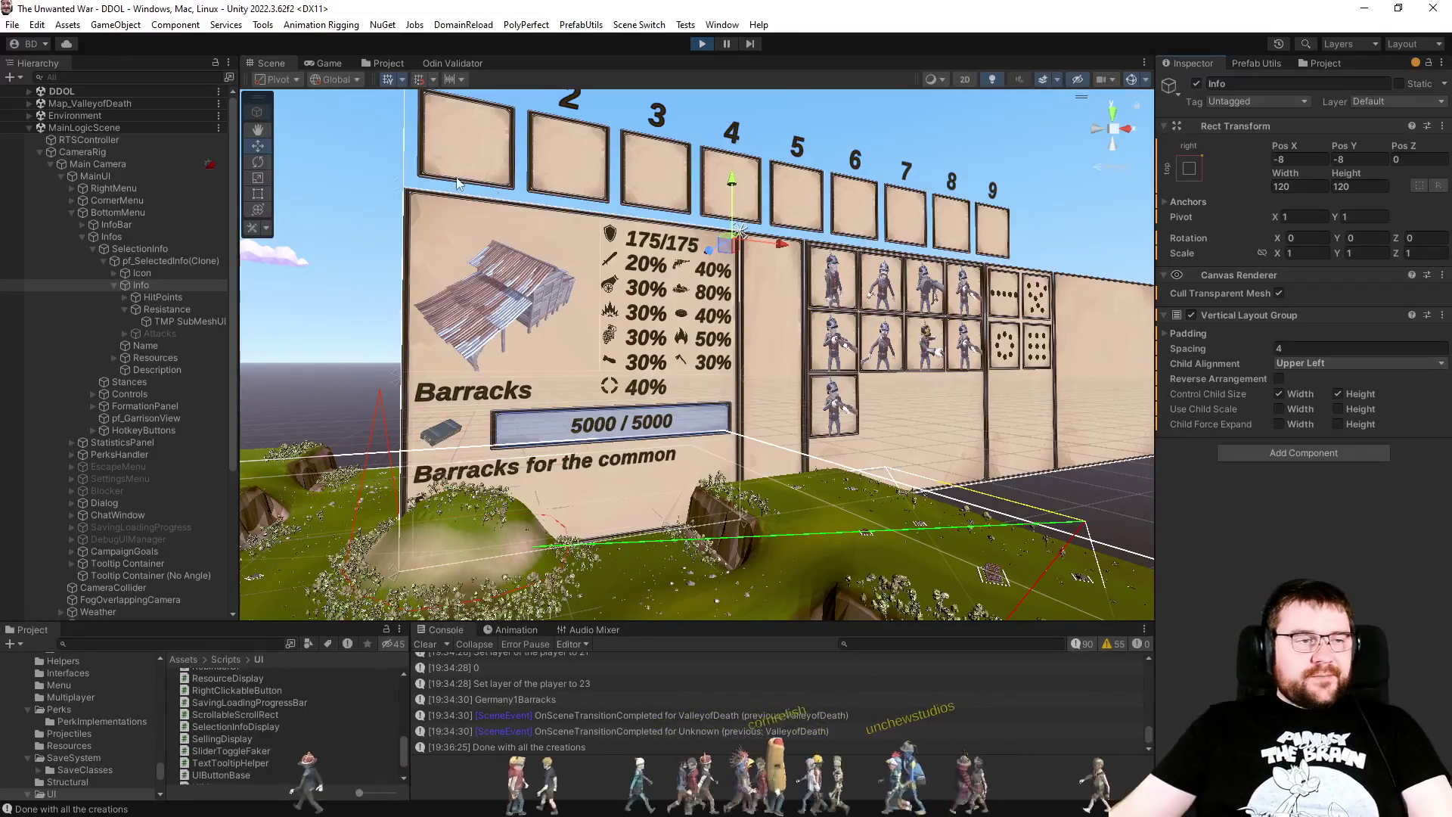
click(330, 66)
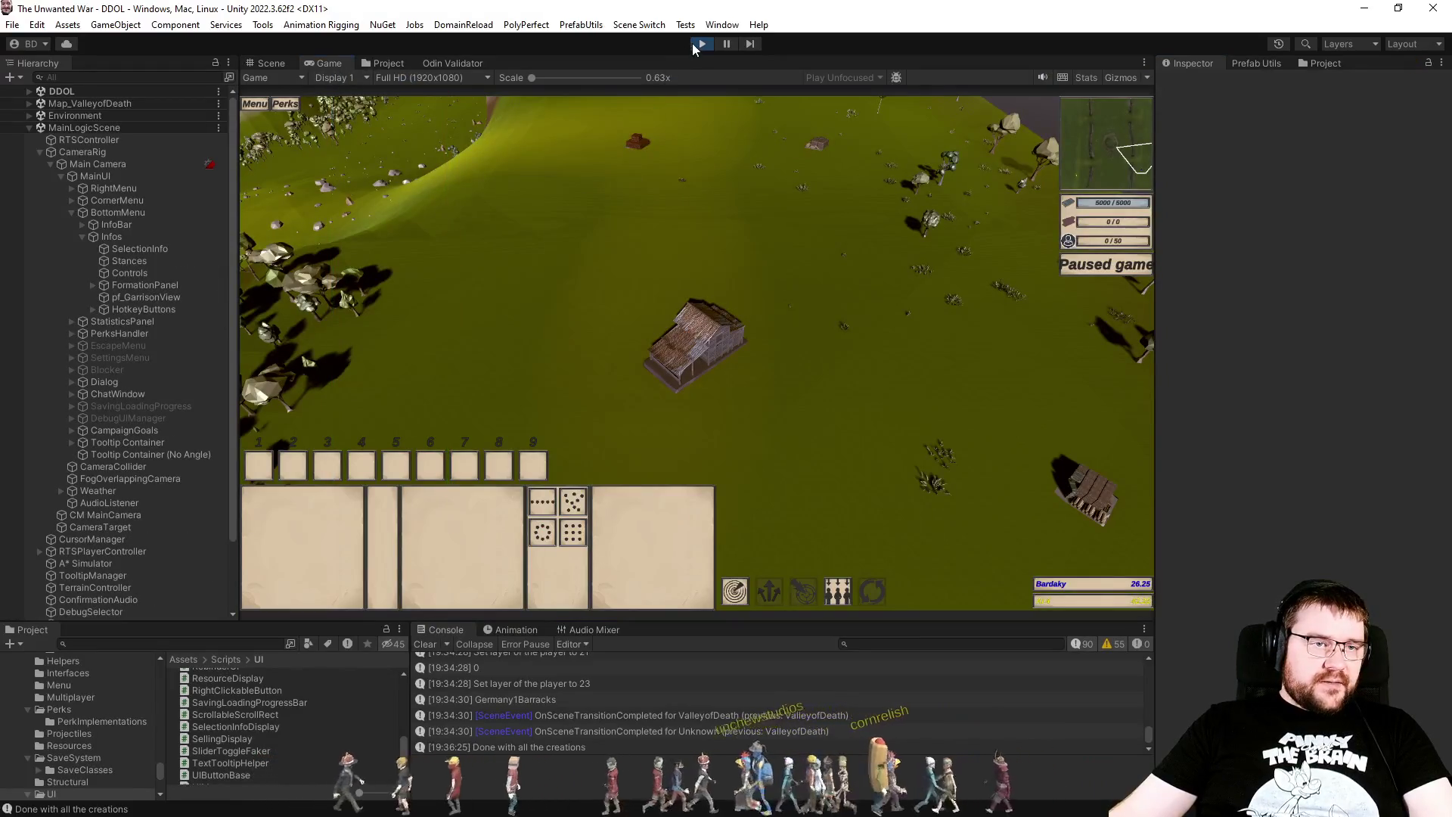
Step: Stop play mode, open the pf_SelectedInfo prefab and set its Info row spacing to 4
click(697, 44)
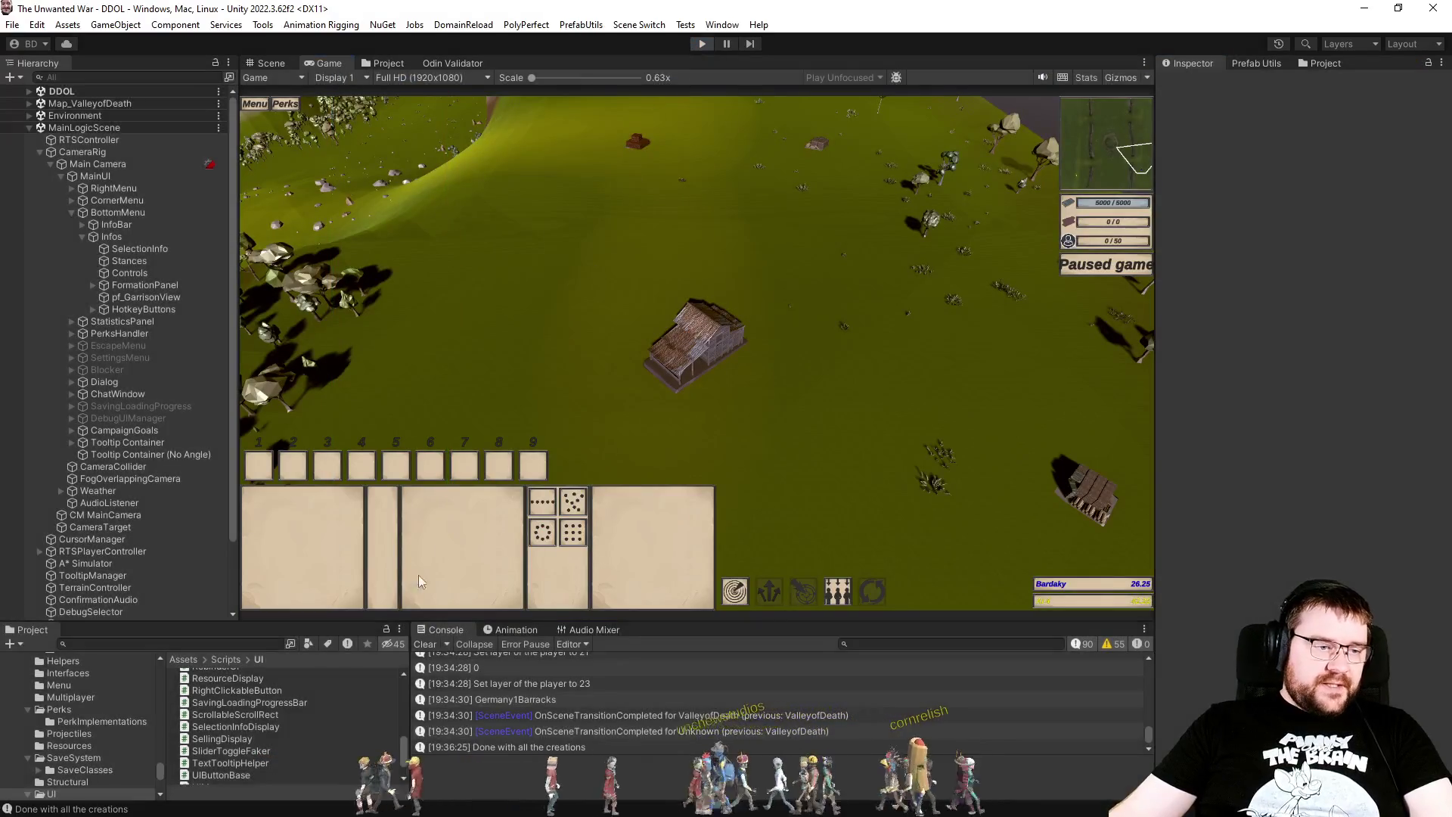
click(380, 63)
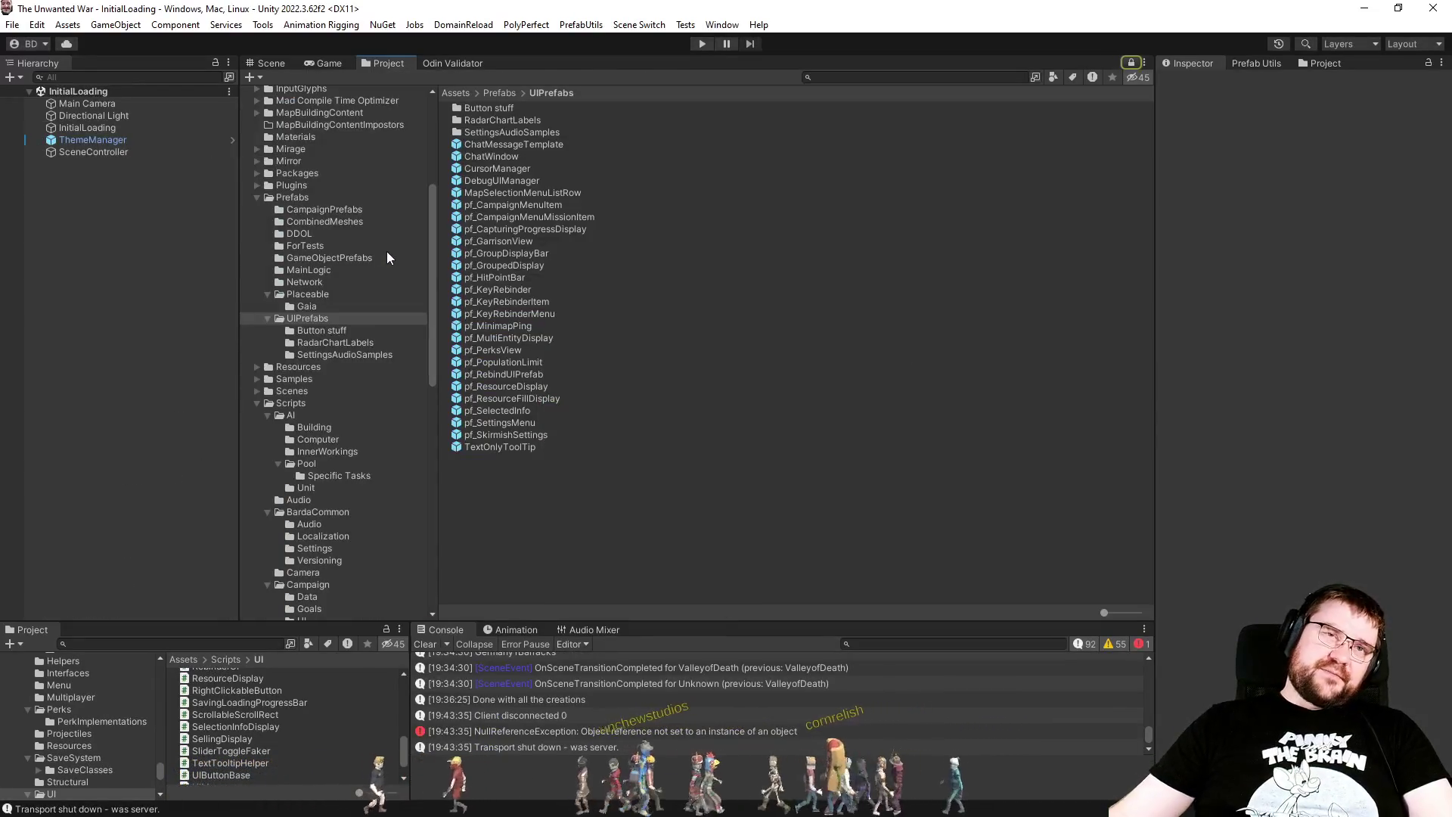
double_click(501, 411)
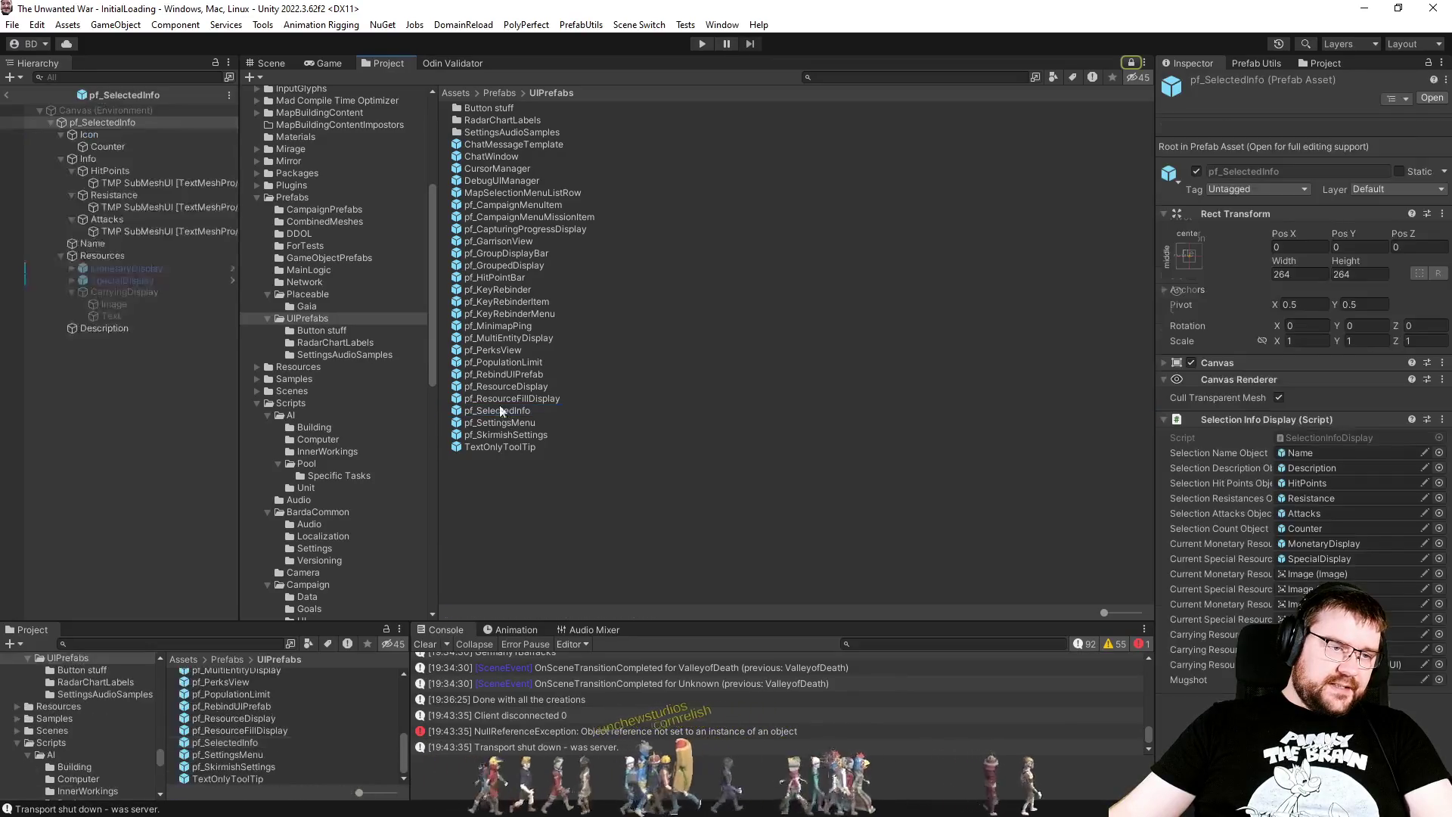
click(110, 195)
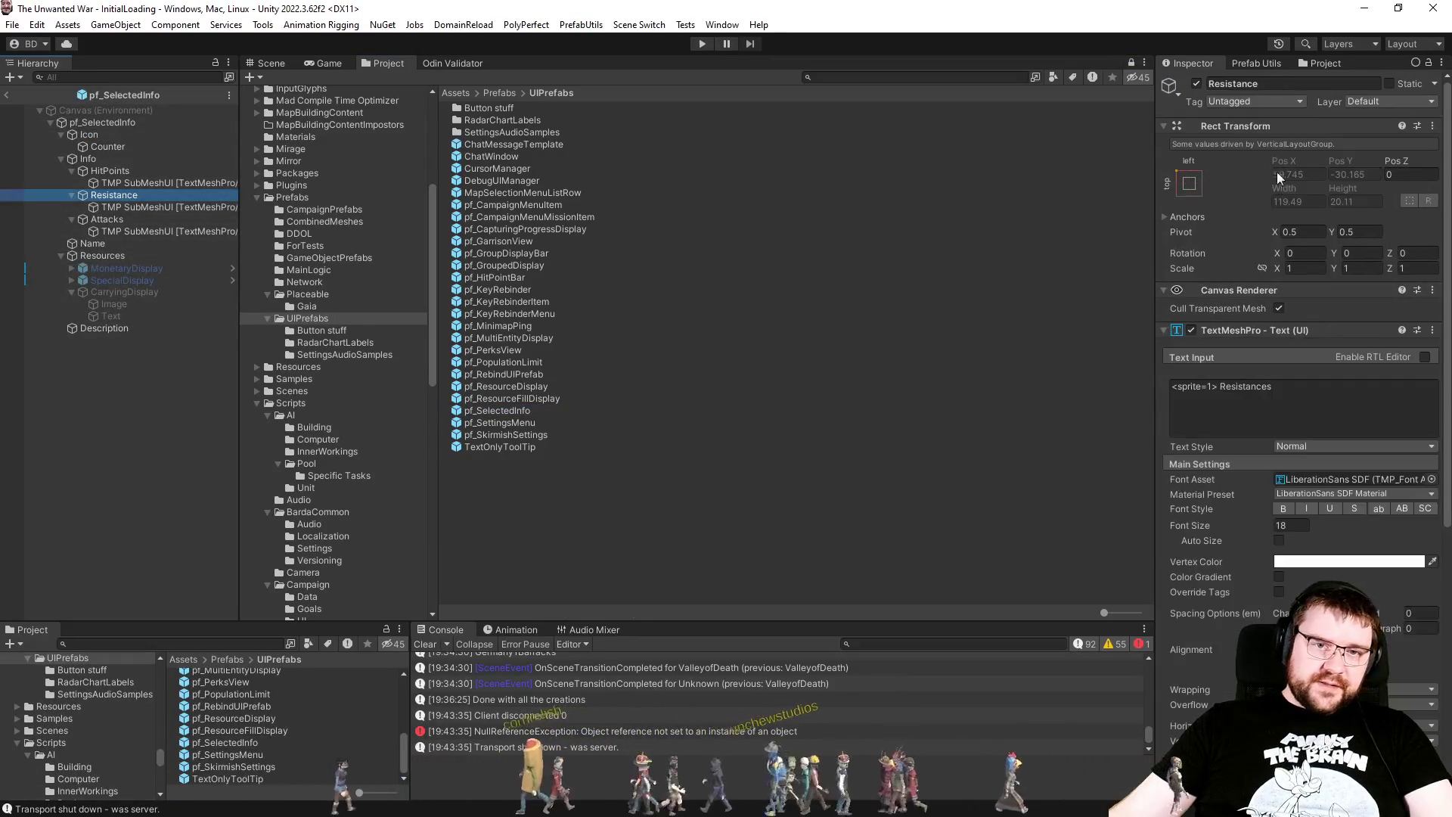
click(89, 159)
click(1317, 348)
text(4)
Step: Rearrange the prefab's Resistance entry, change an Attacks label display setting, and exit Prefab Mode
click(149, 198)
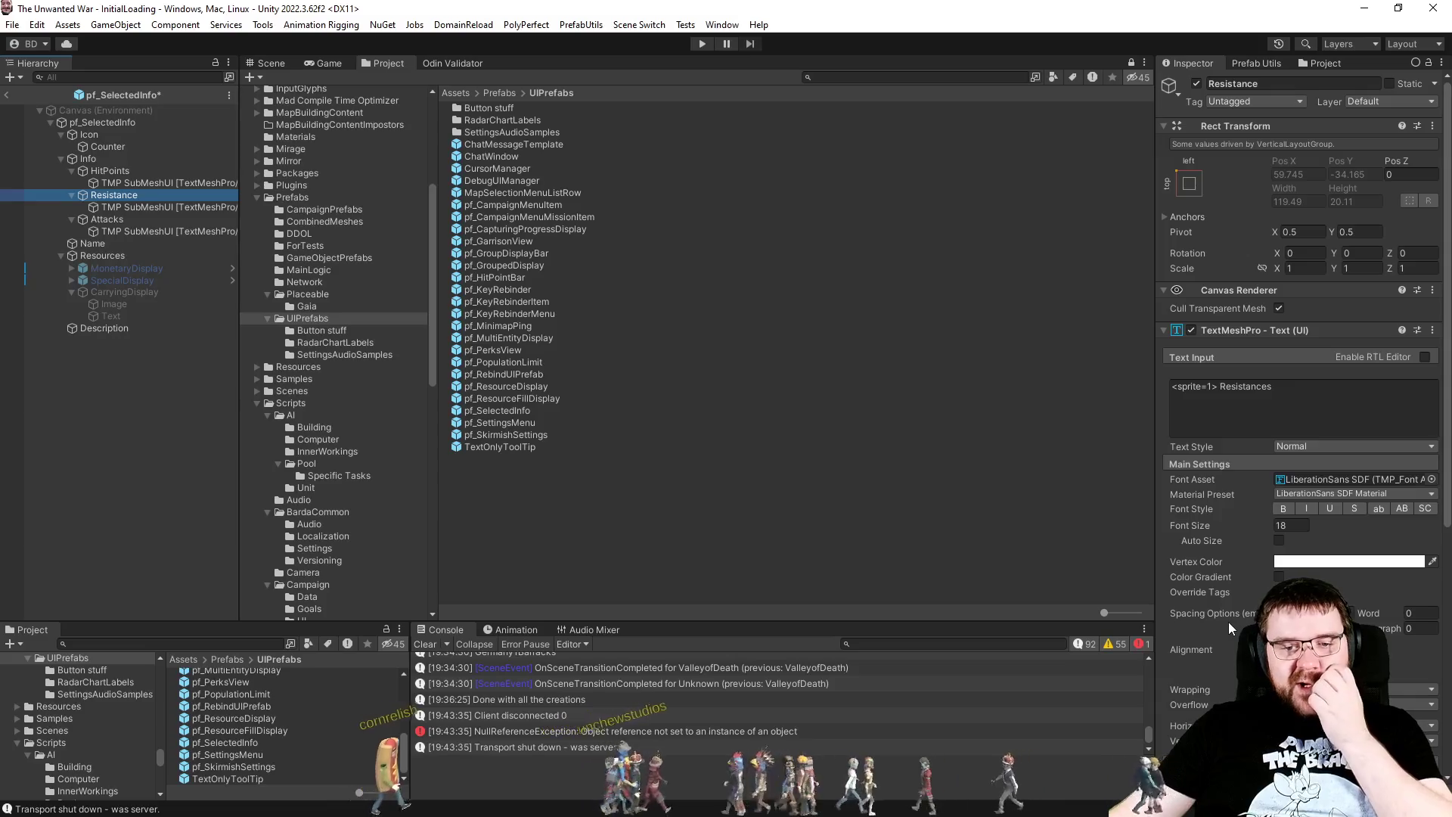
mouse_move(114, 195)
mouse_down()
mouse_move(127, 199)
mouse_move(111, 171)
mouse_up()
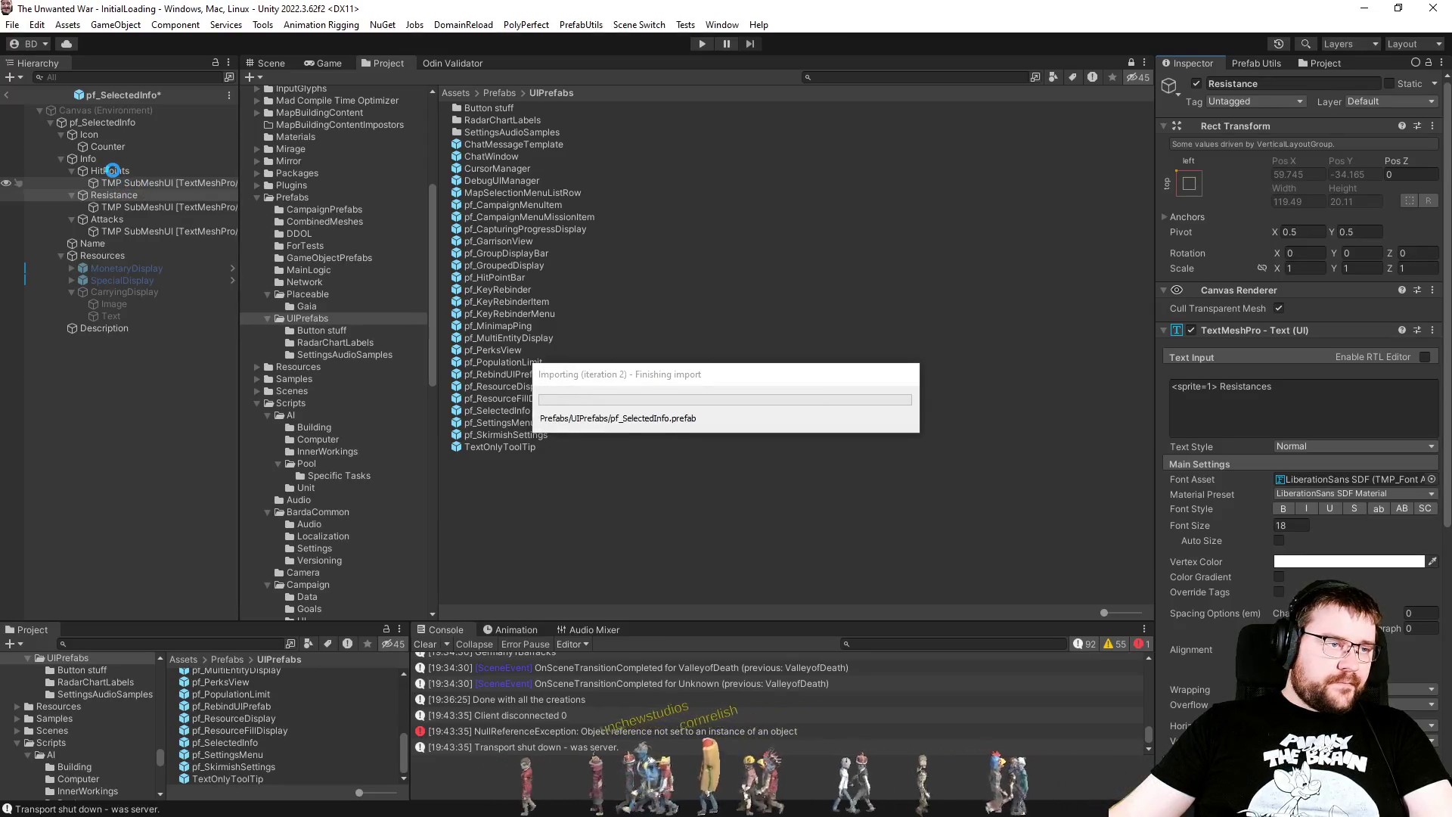
click(98, 220)
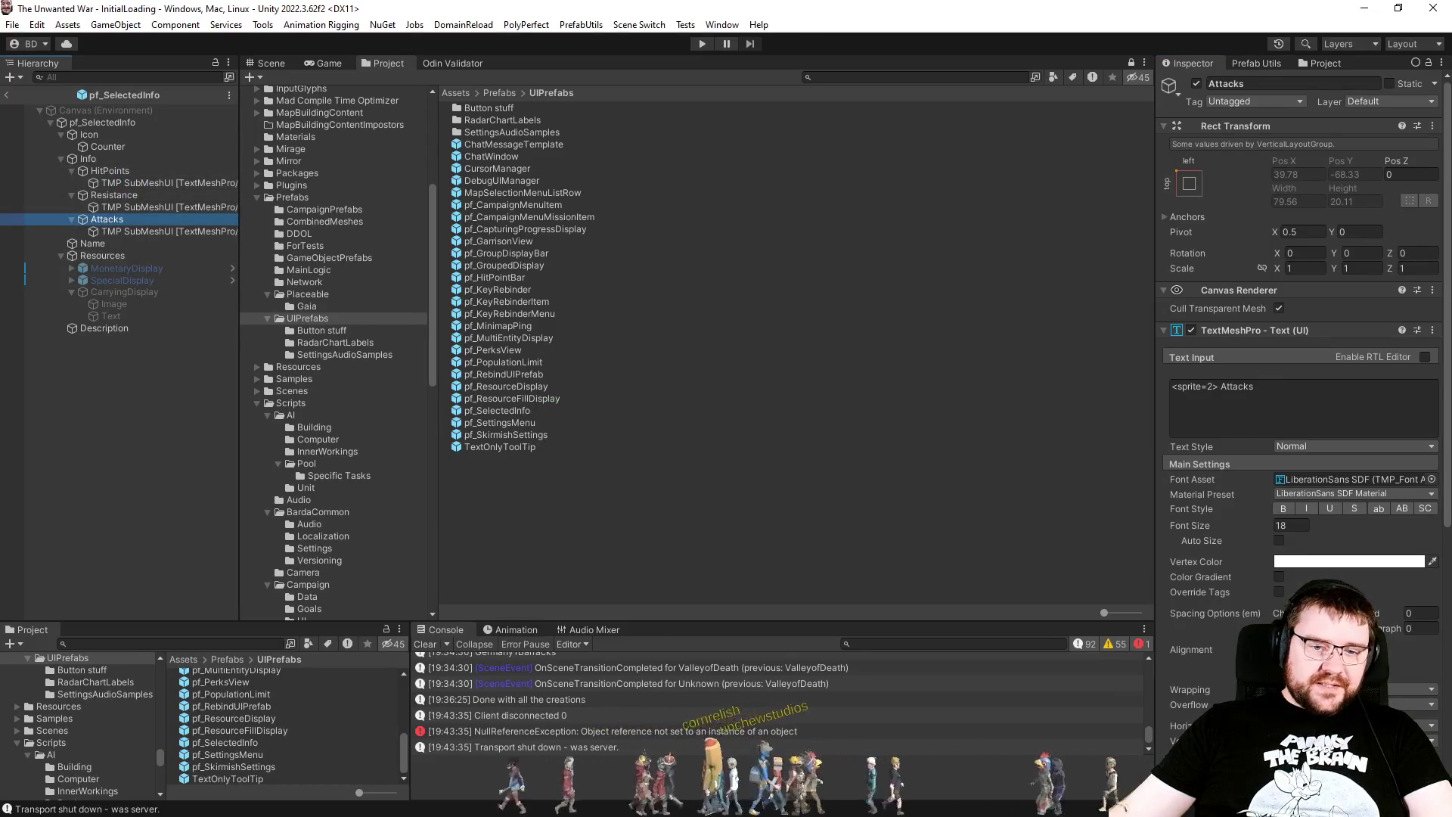
click(1291, 563)
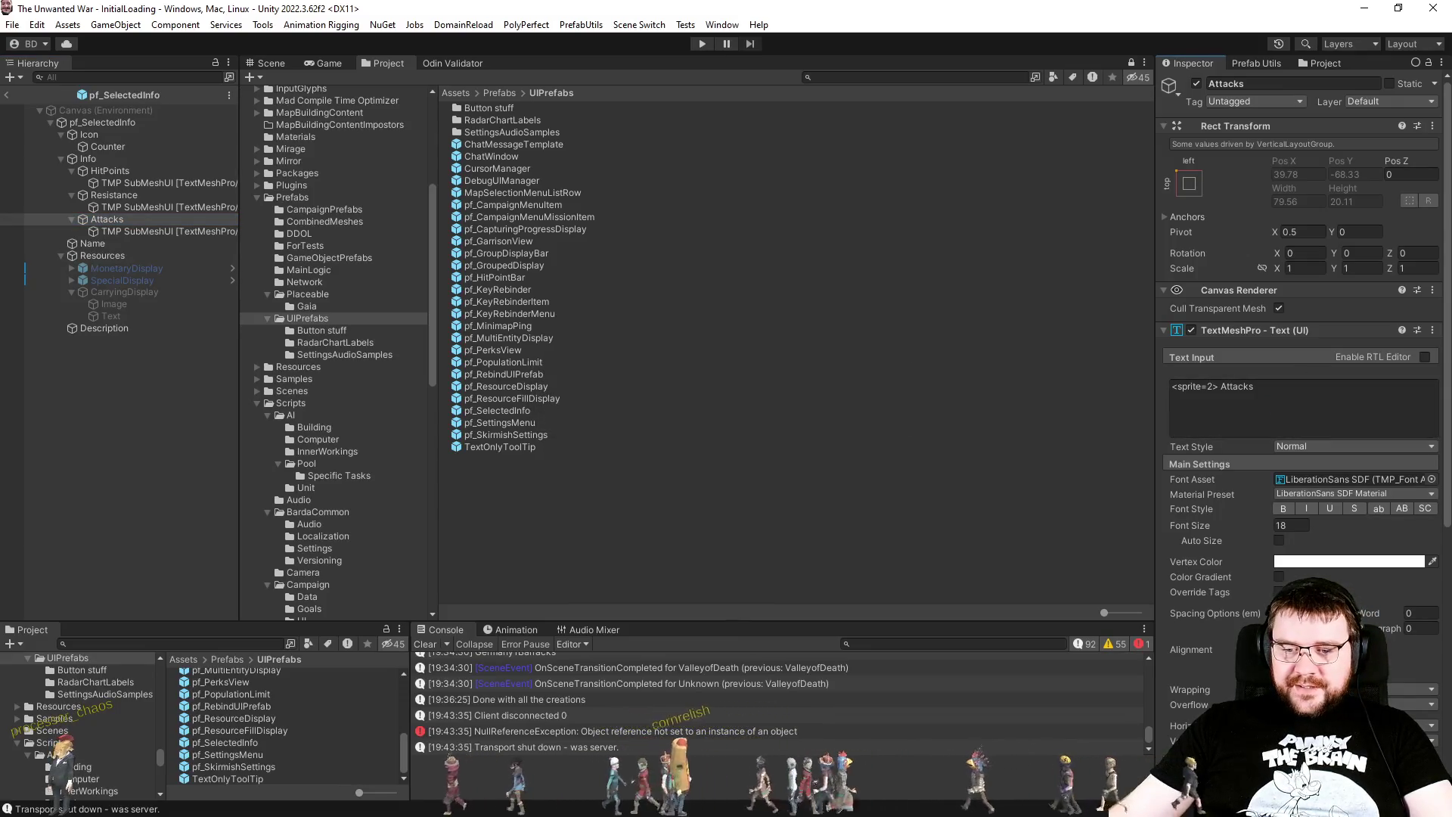
click(705, 310)
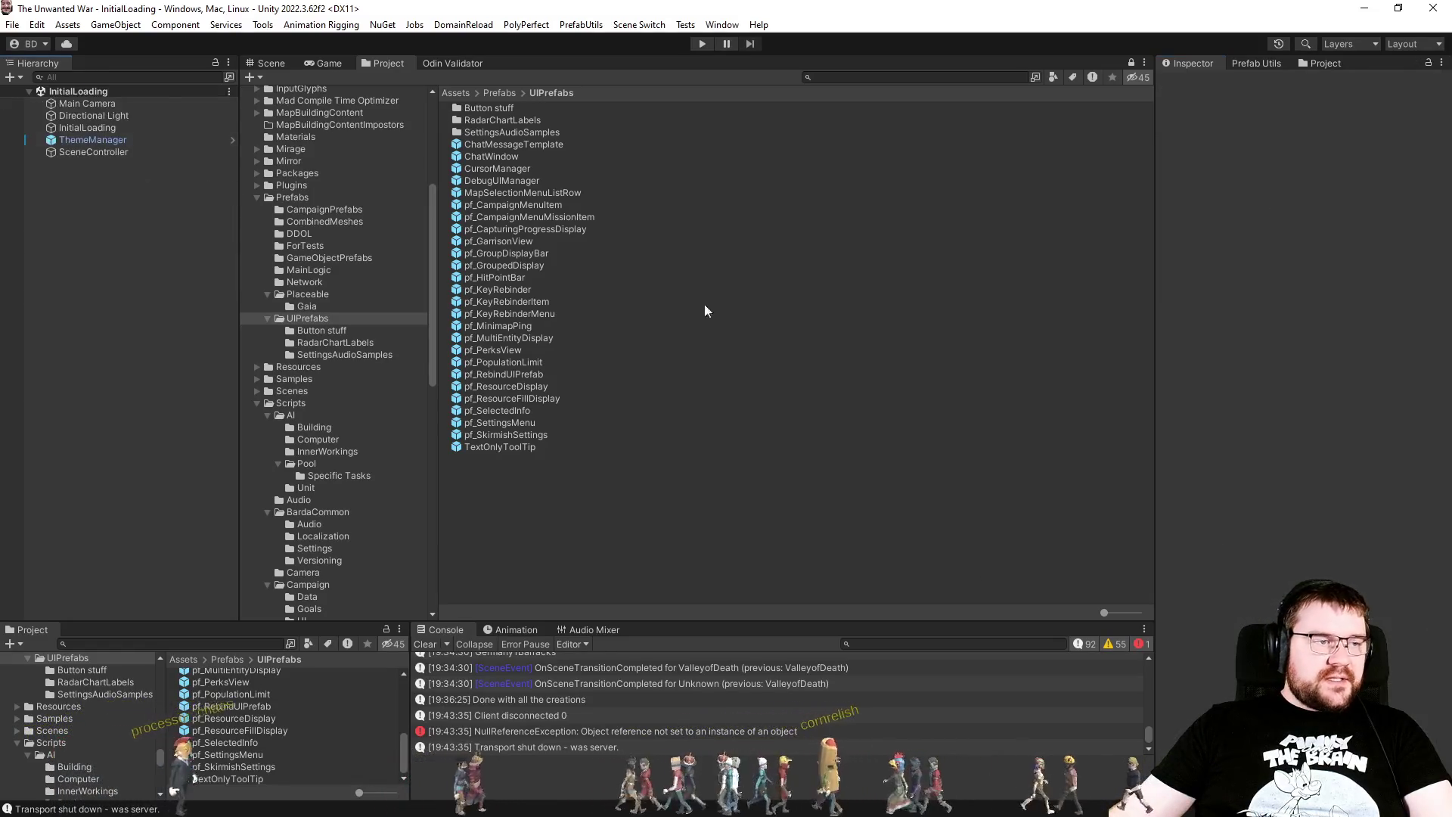
Step: Remove the Environment.NewLine separator between entries in SetResistances
key(alt+Tab)
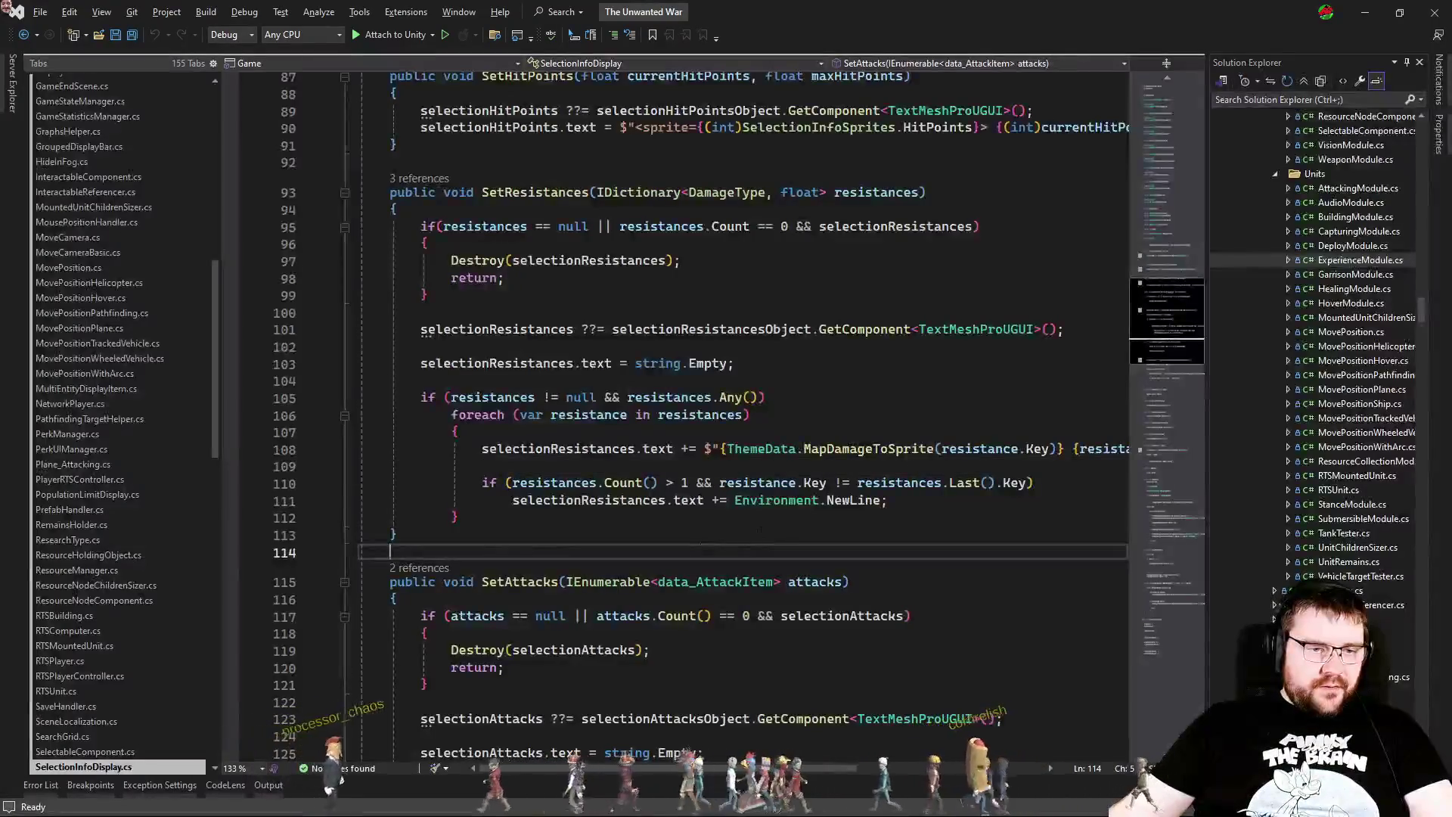
mouse_move(882, 500)
mouse_down()
mouse_move(753, 484)
mouse_move(741, 503)
mouse_up()
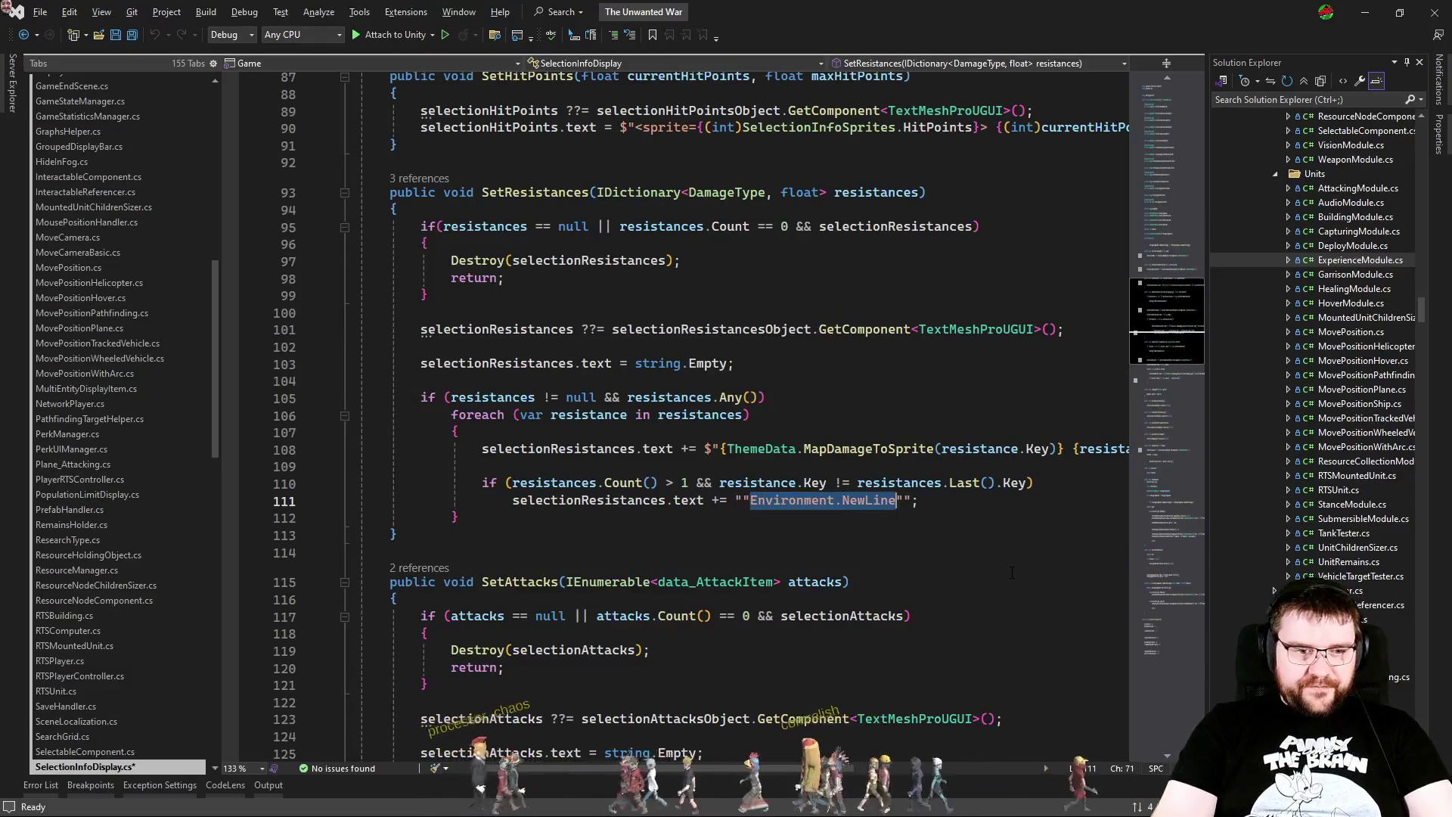
key(BackSpace)
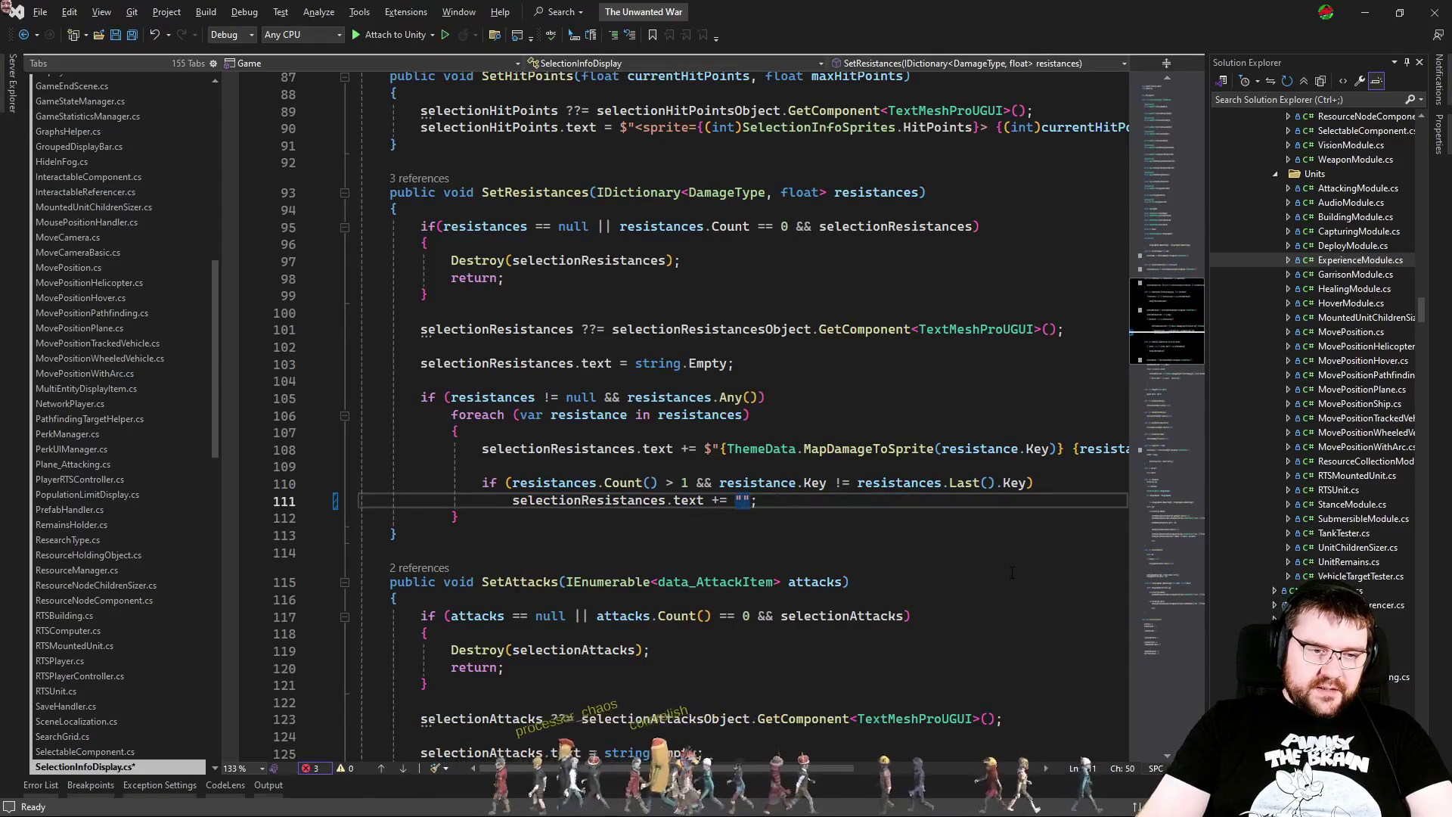
key(Up)
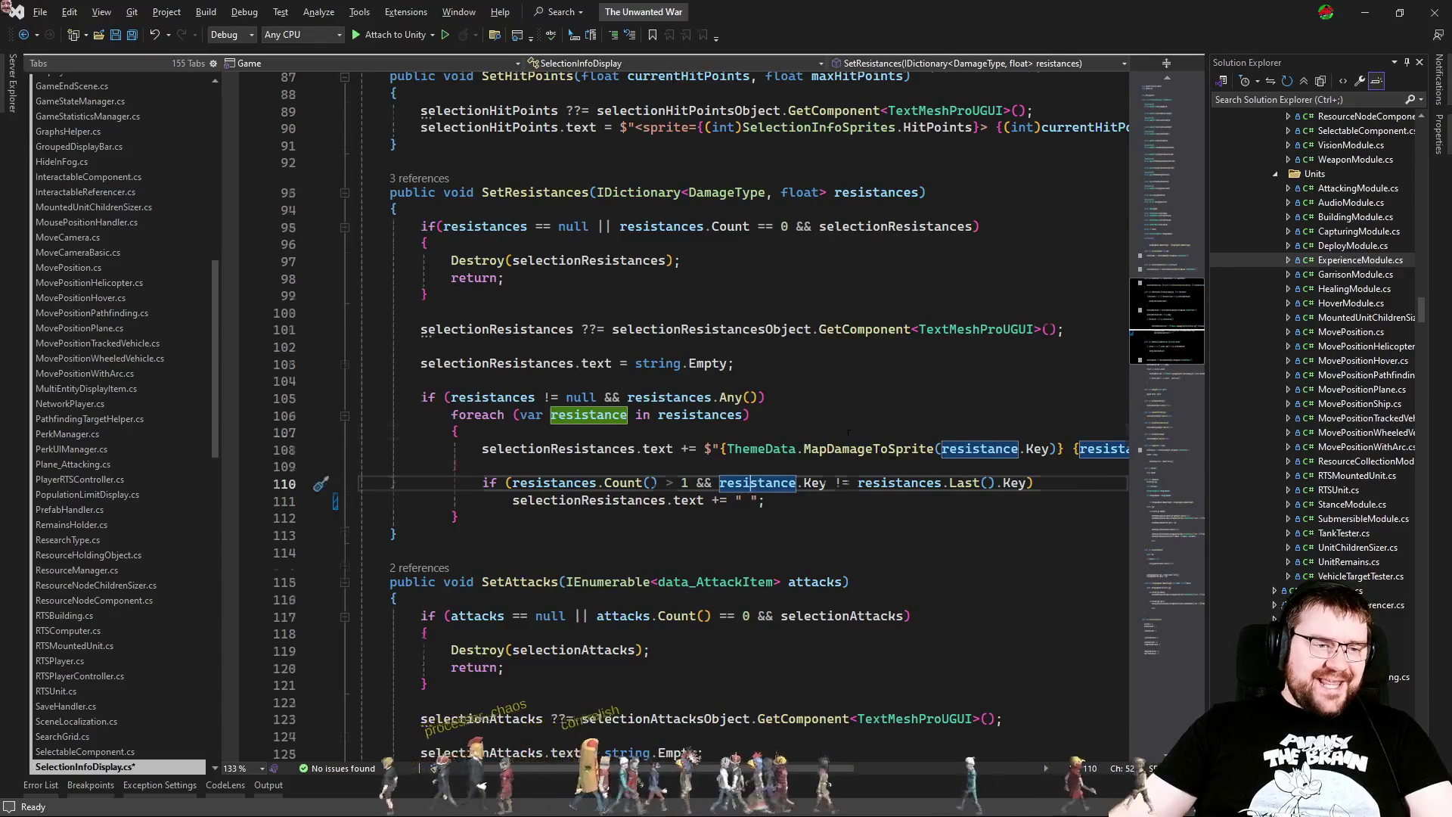
scroll(848, 432, down, 2)
Step: Replace the Environment.NewLine separator in SetAttacks with a space string, then return to Unity
click(848, 475)
scroll(757, 469, down, 7)
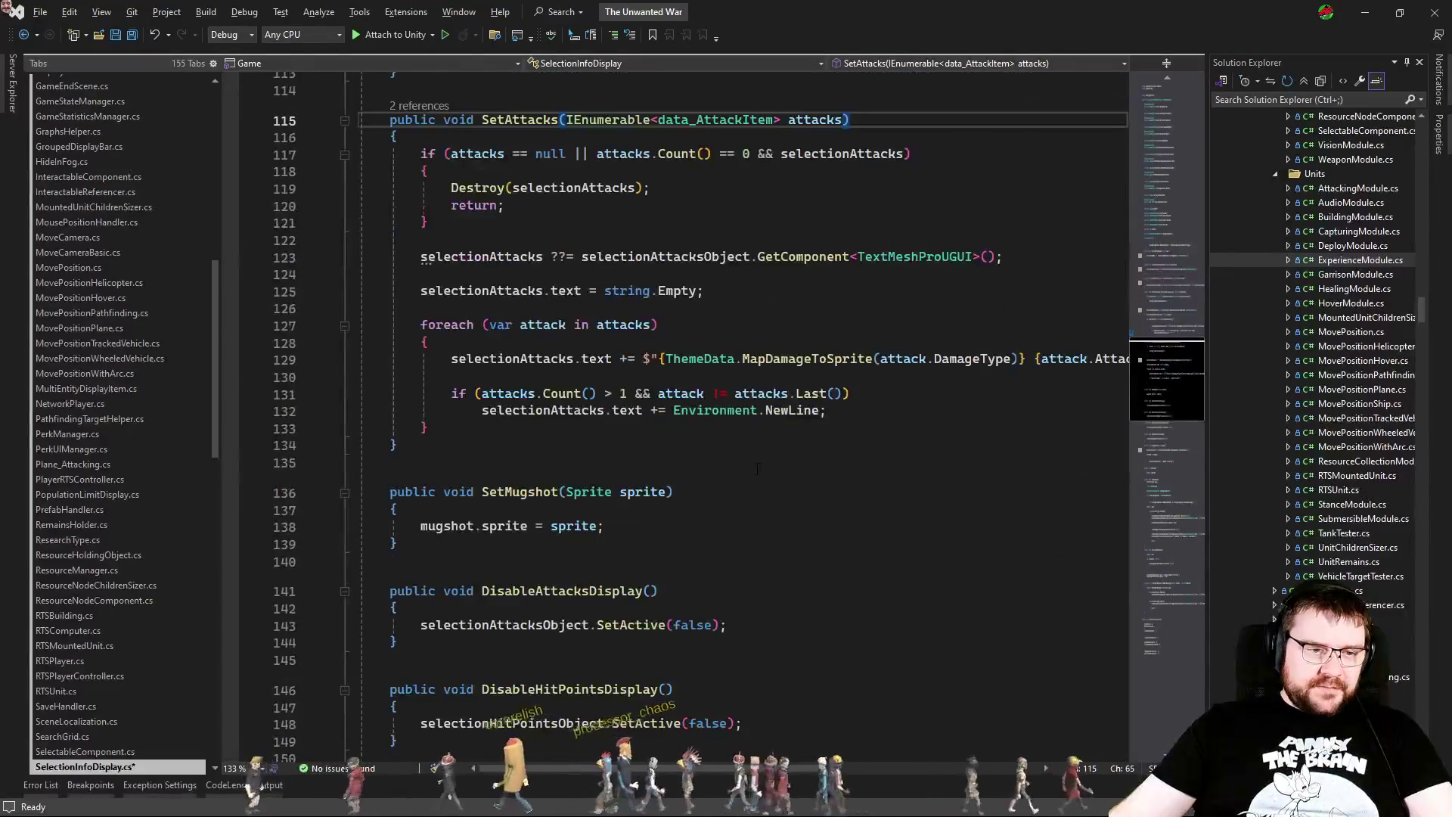
drag(679, 410, 827, 410)
text(")
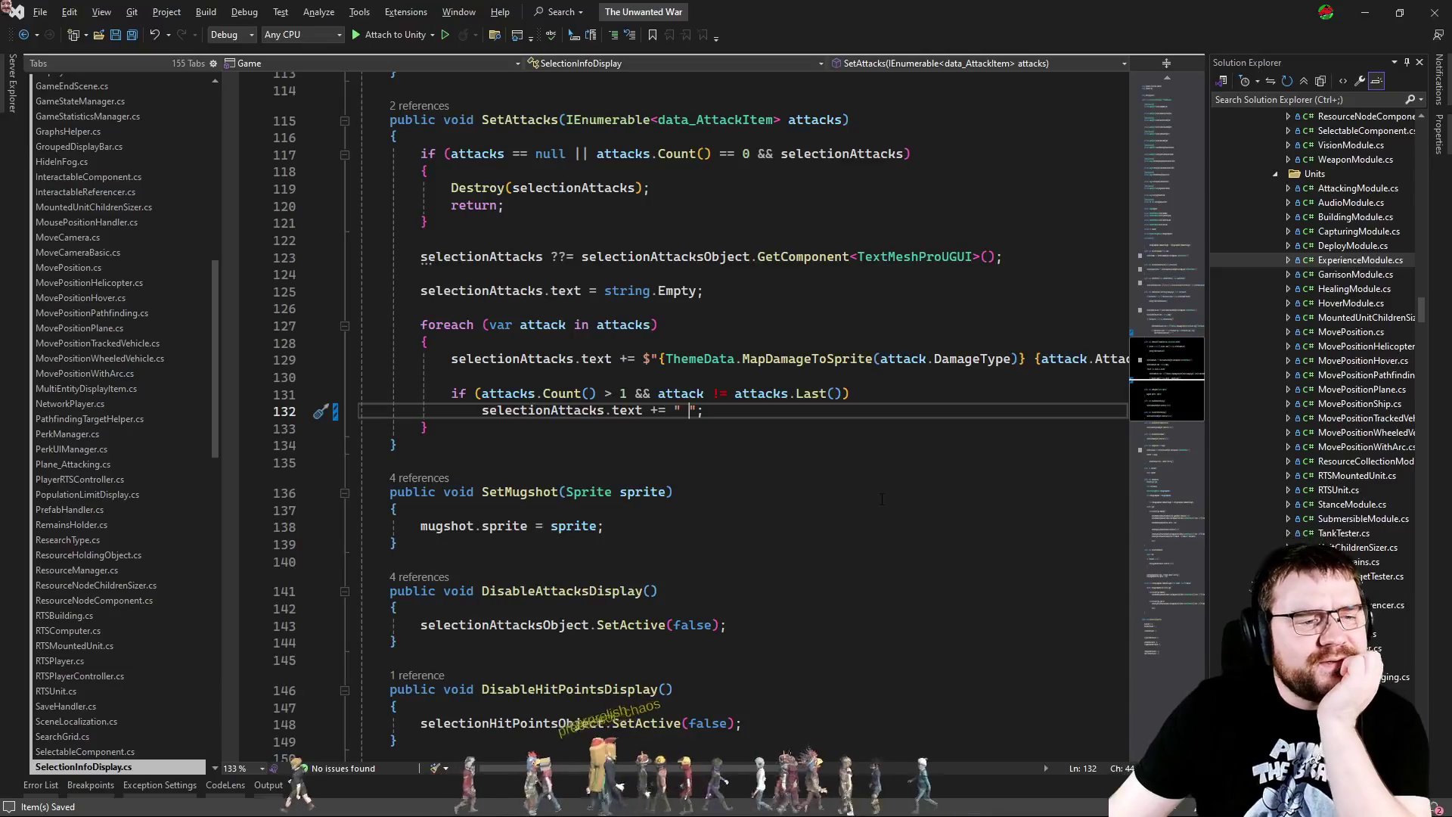
key(alt+shift+equal)
key(alt+shift+equal)
key(alt+shift+equal)
click(543, 305)
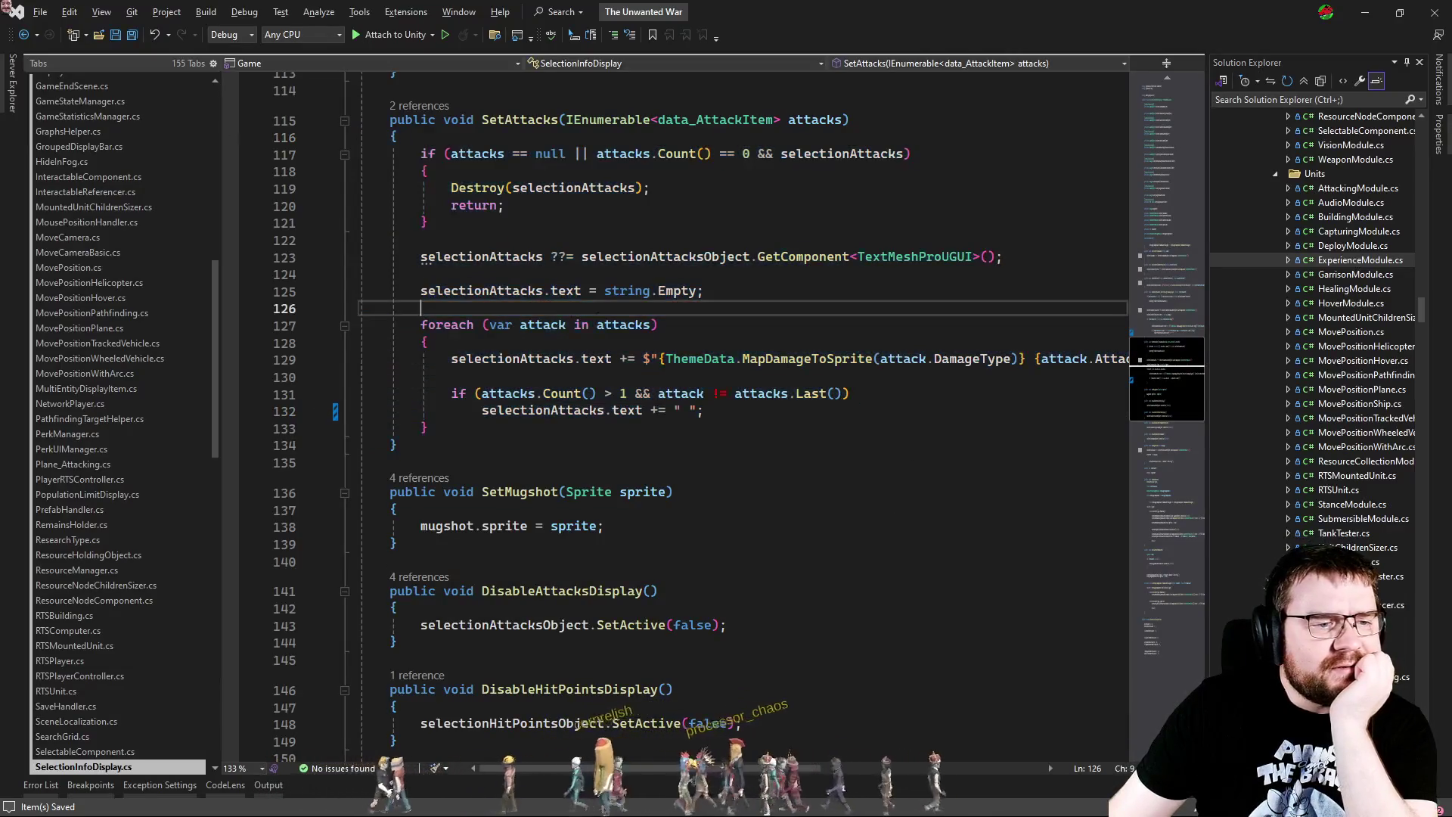
key(alt+Tab)
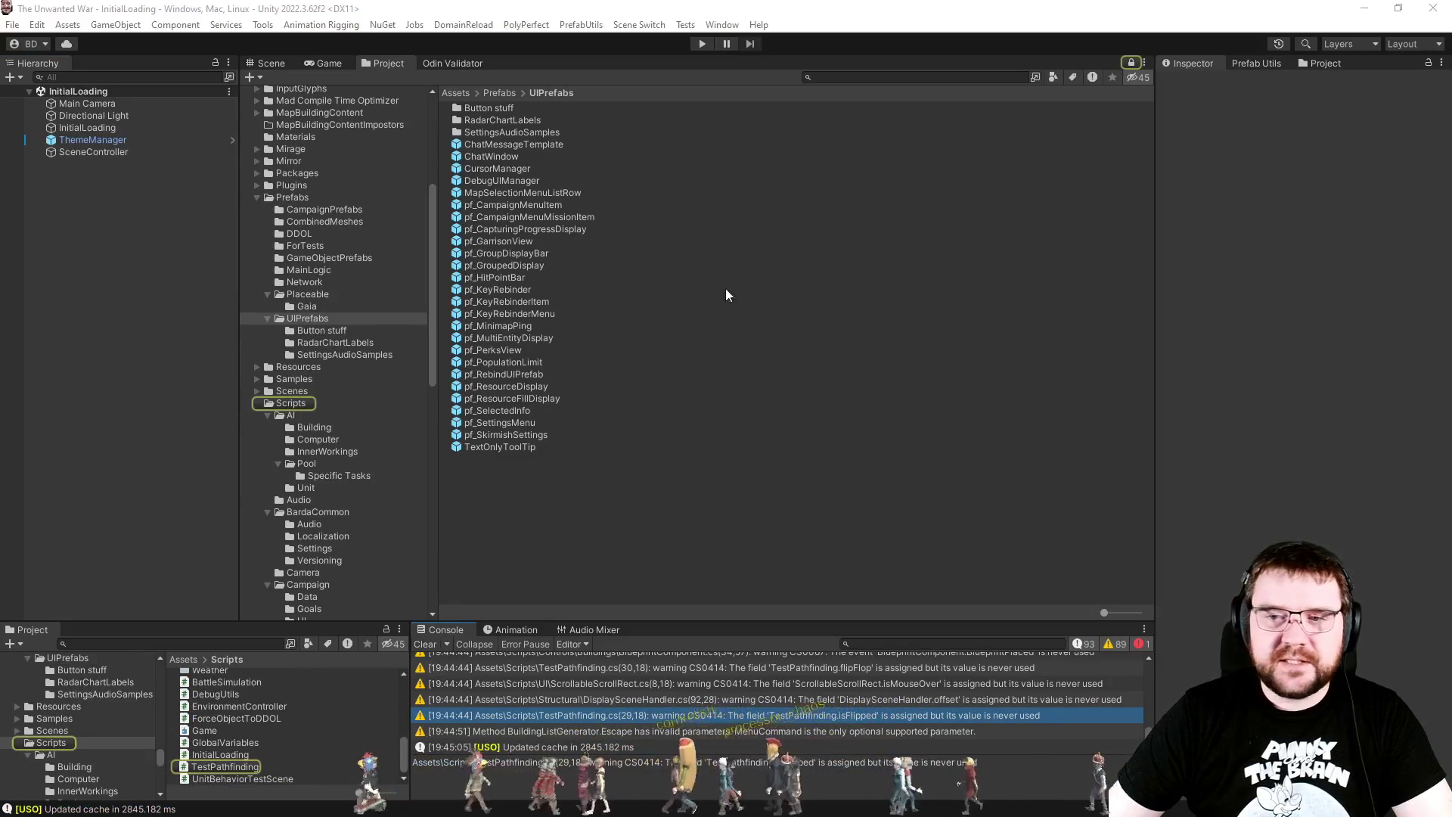
Step: Enter play mode, view the Game tab, and open Skirmish from the main menu
click(699, 43)
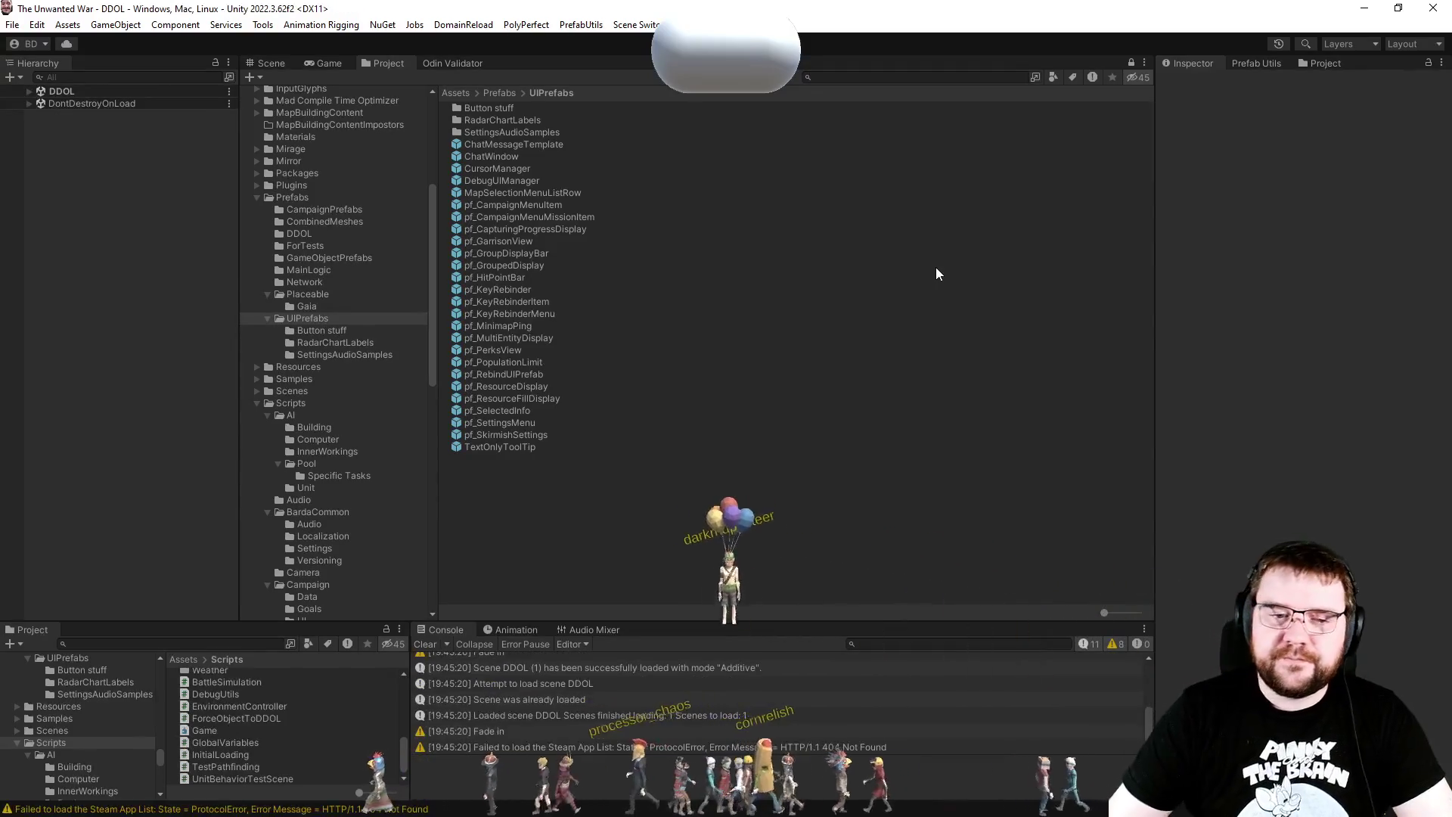
click(322, 62)
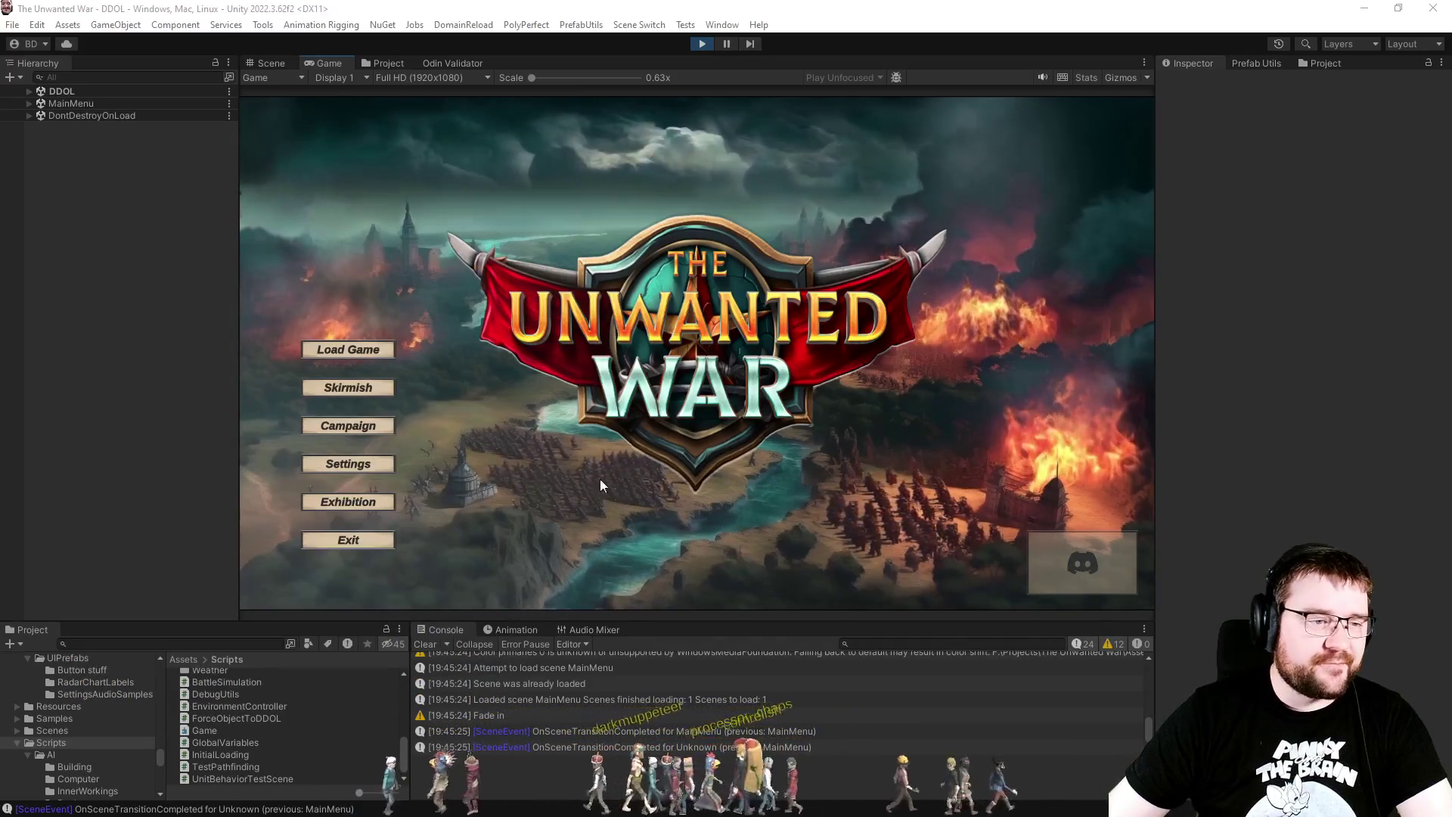
click(353, 393)
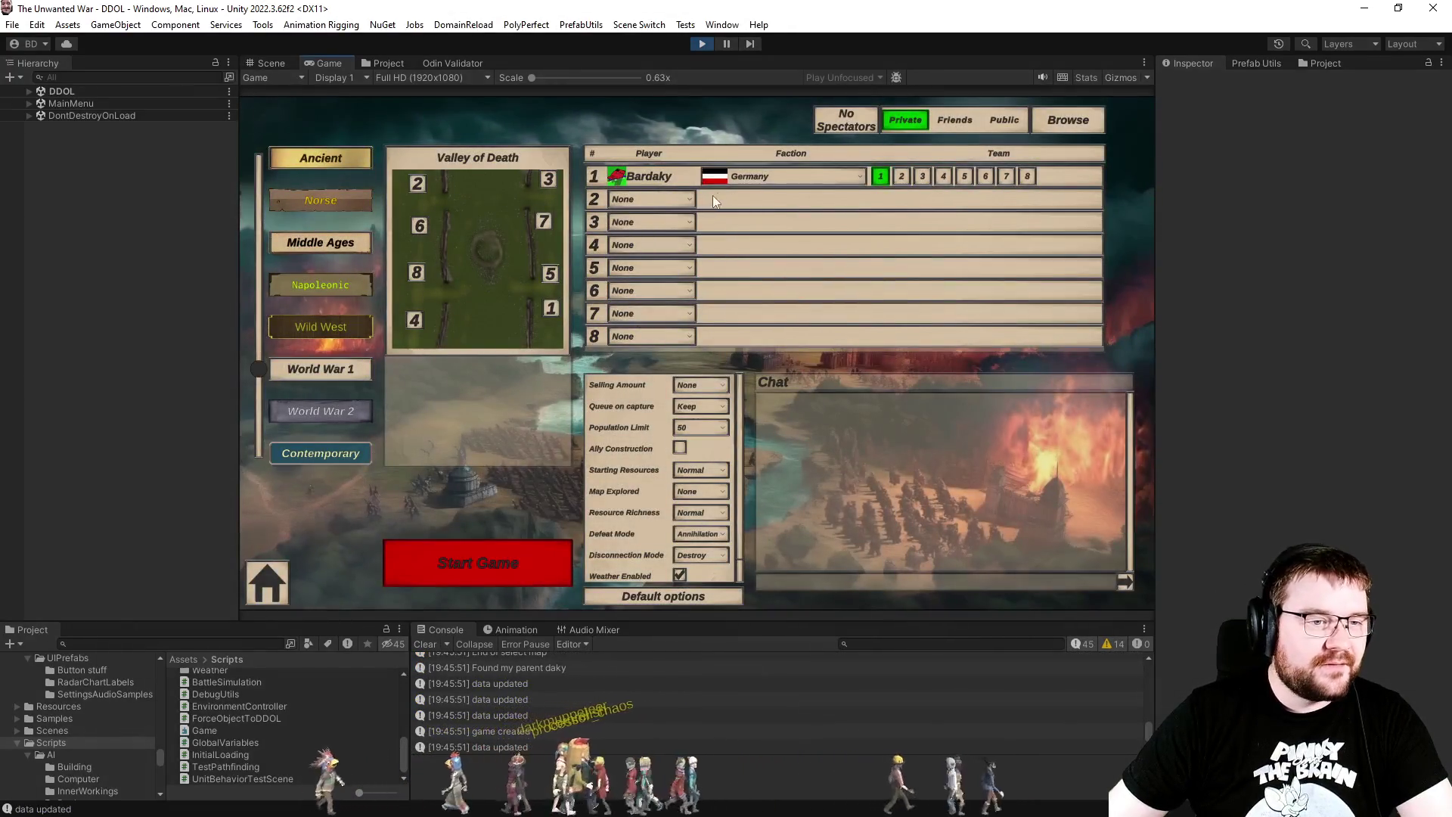
Step: Add a PC - Effortless opponent in slot 4, set Map Explored to Full, and start
click(652, 245)
click(653, 308)
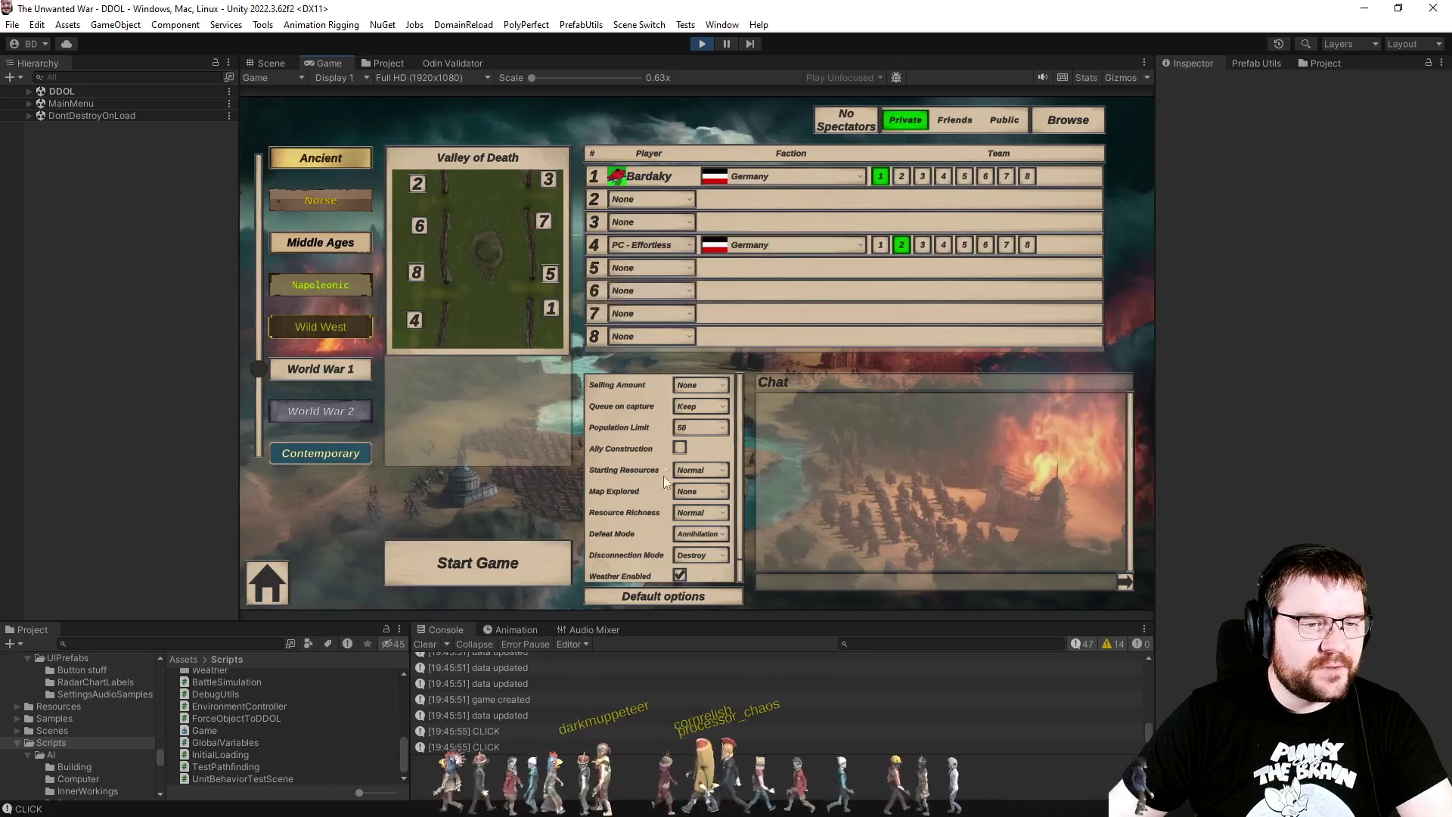
click(700, 492)
click(686, 577)
click(511, 575)
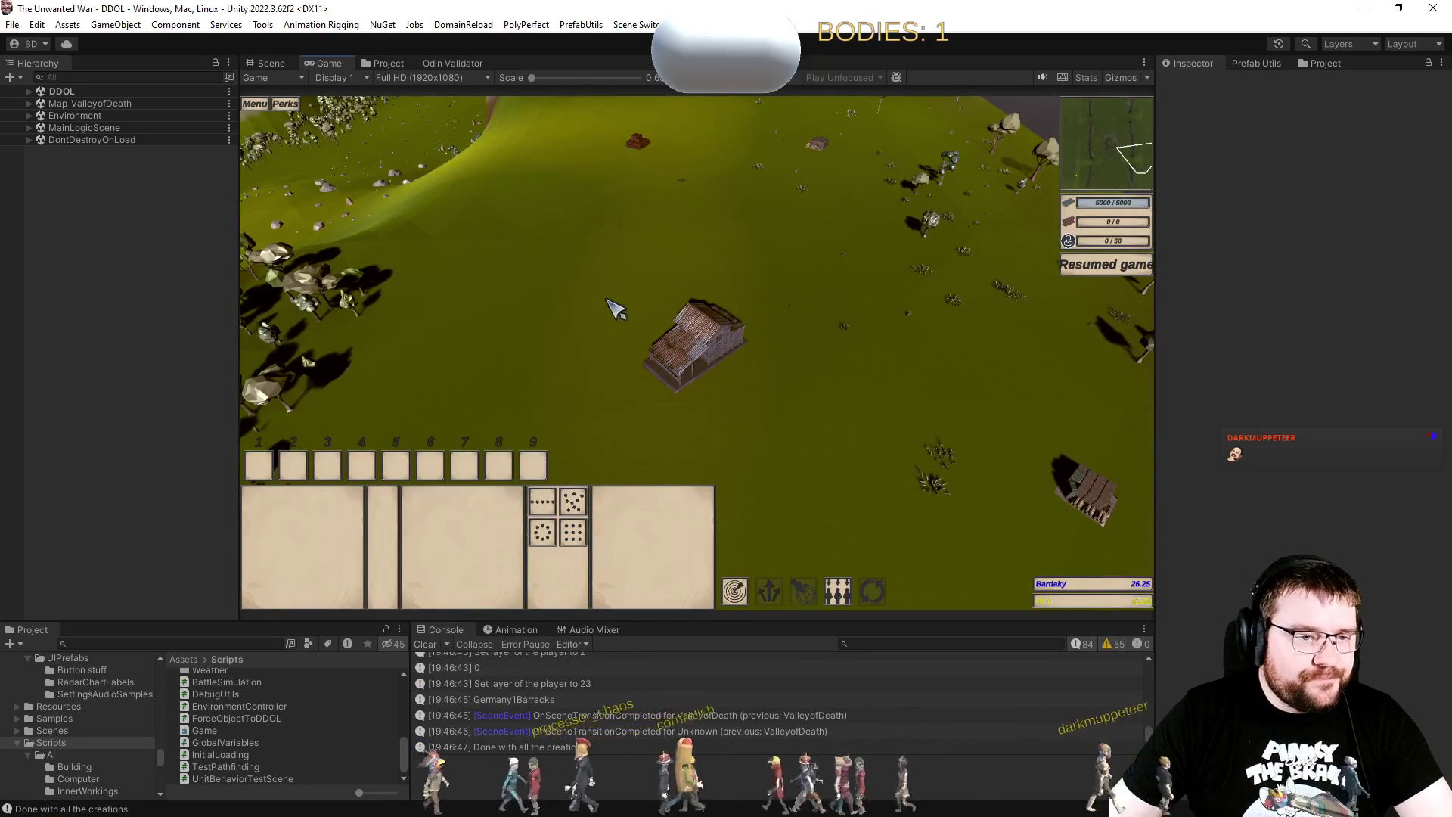
Step: Pause, set the barracks rally point, queue an MG-Schütze and select the new unit
click(685, 342)
key(p)
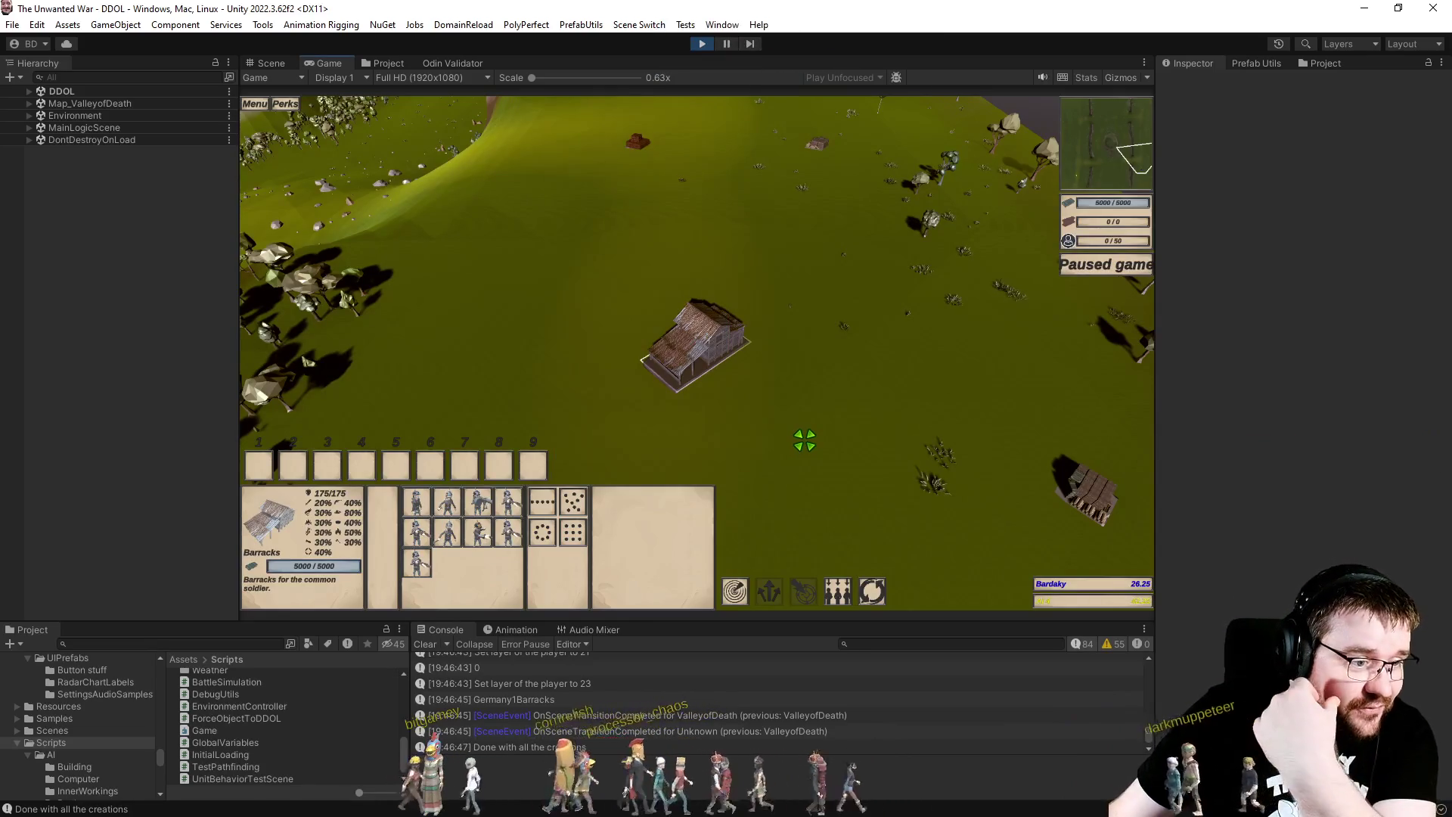
mouse_move(493, 508)
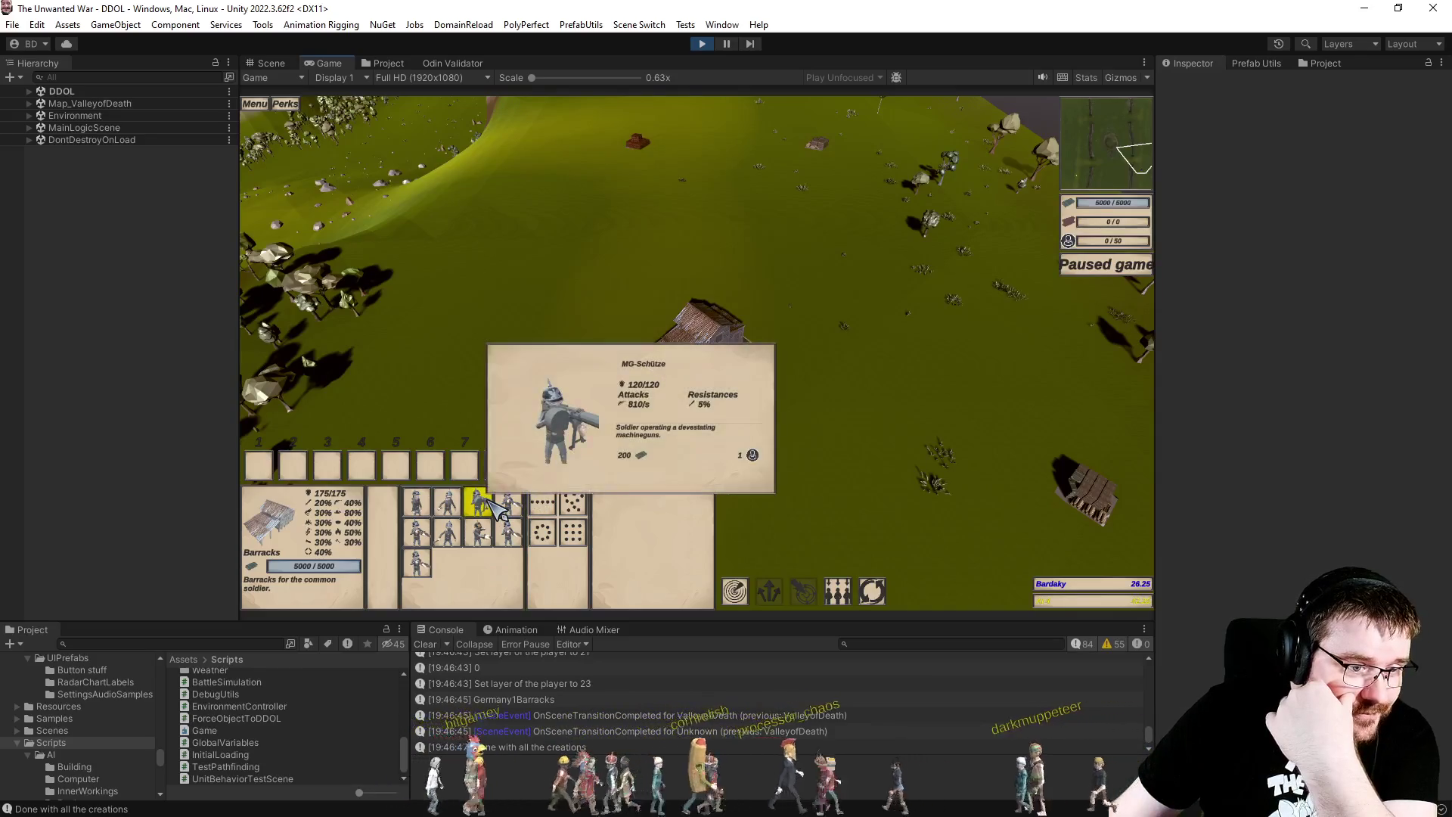
right_click(593, 340)
click(479, 503)
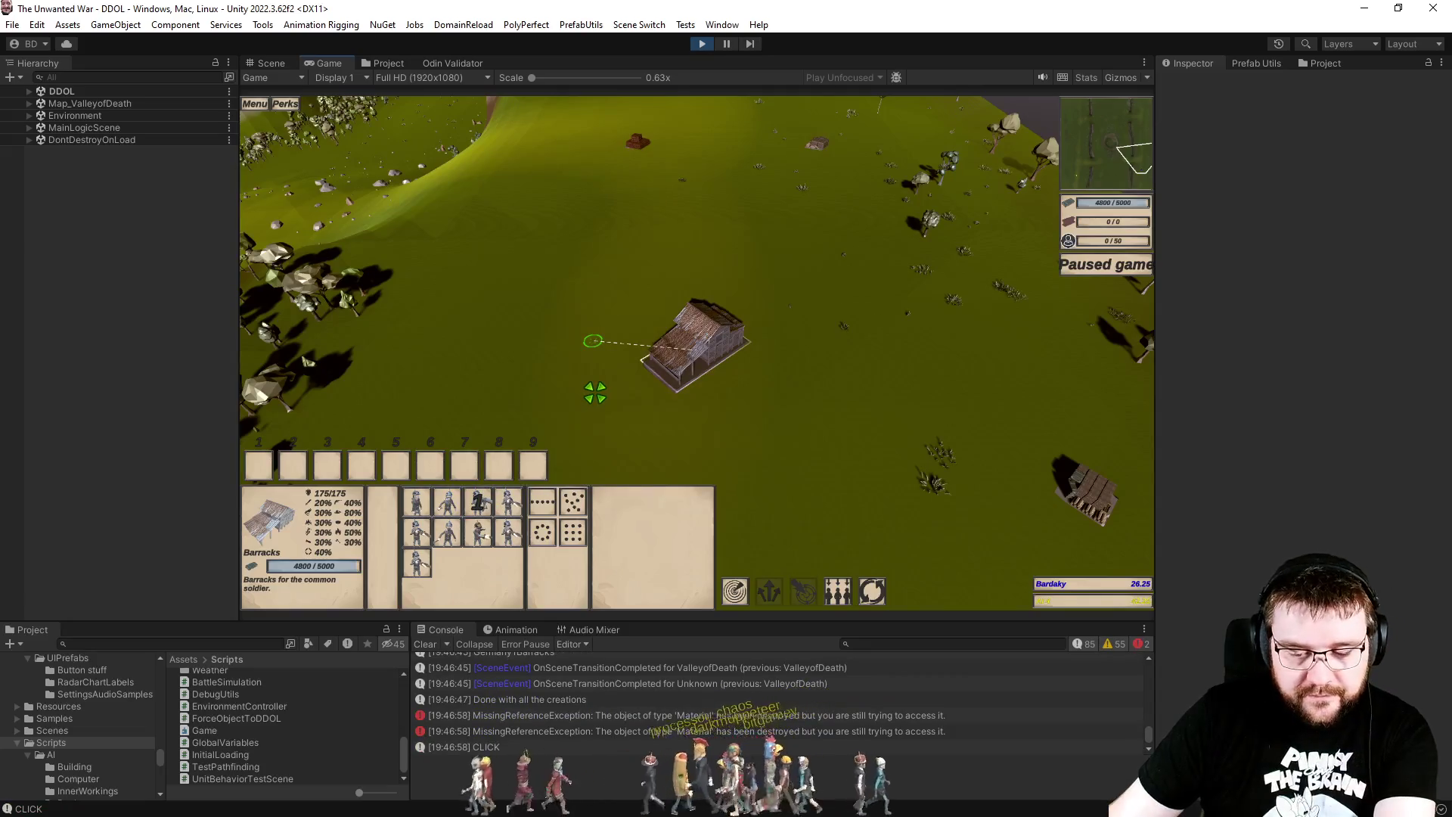
click(539, 330)
drag(587, 370, 778, 510)
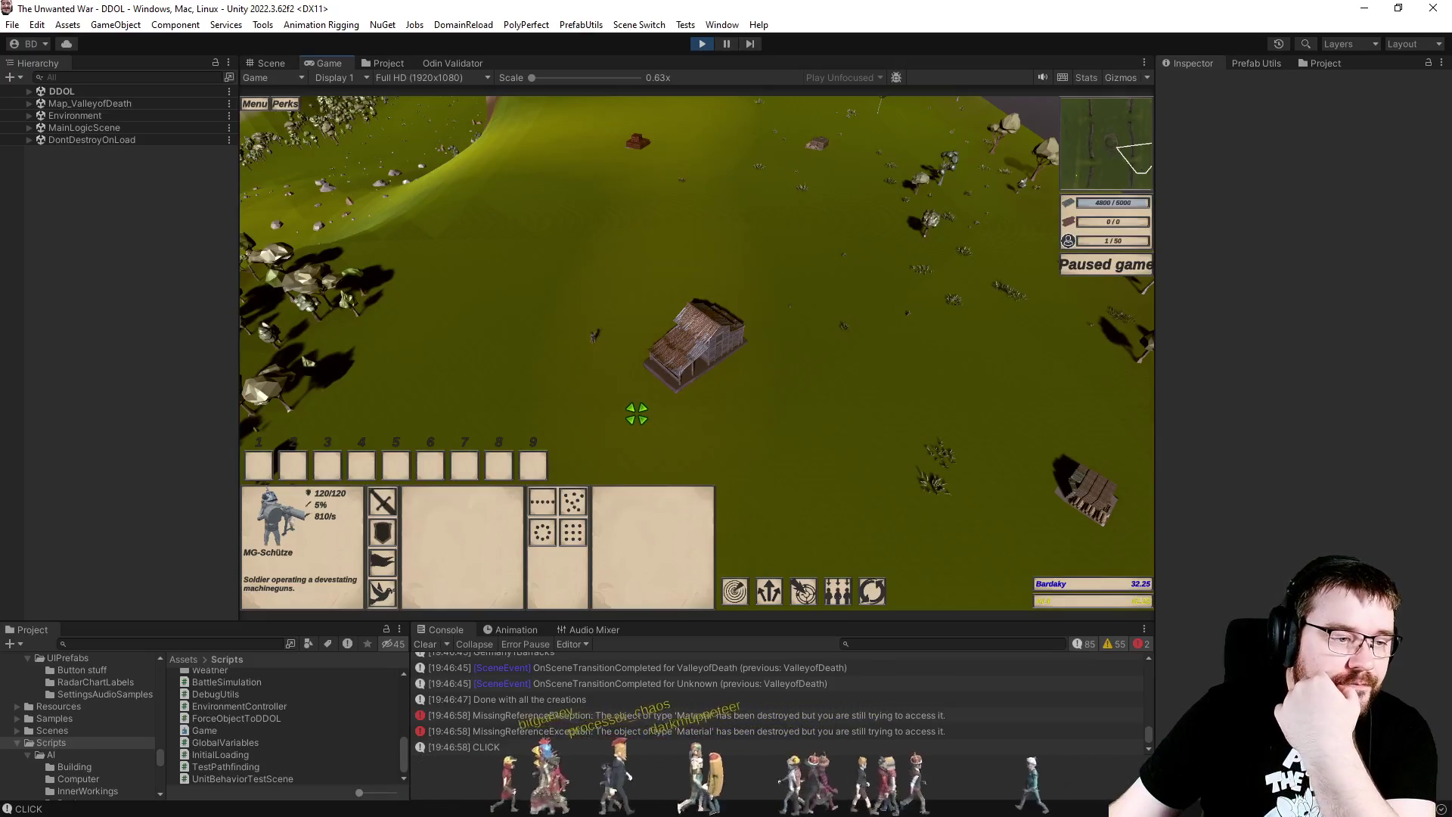
Step: Move the rally point below the barracks, train a Grenadier and a Pionier, and resume
scroll(637, 414, up, 3)
click(636, 395)
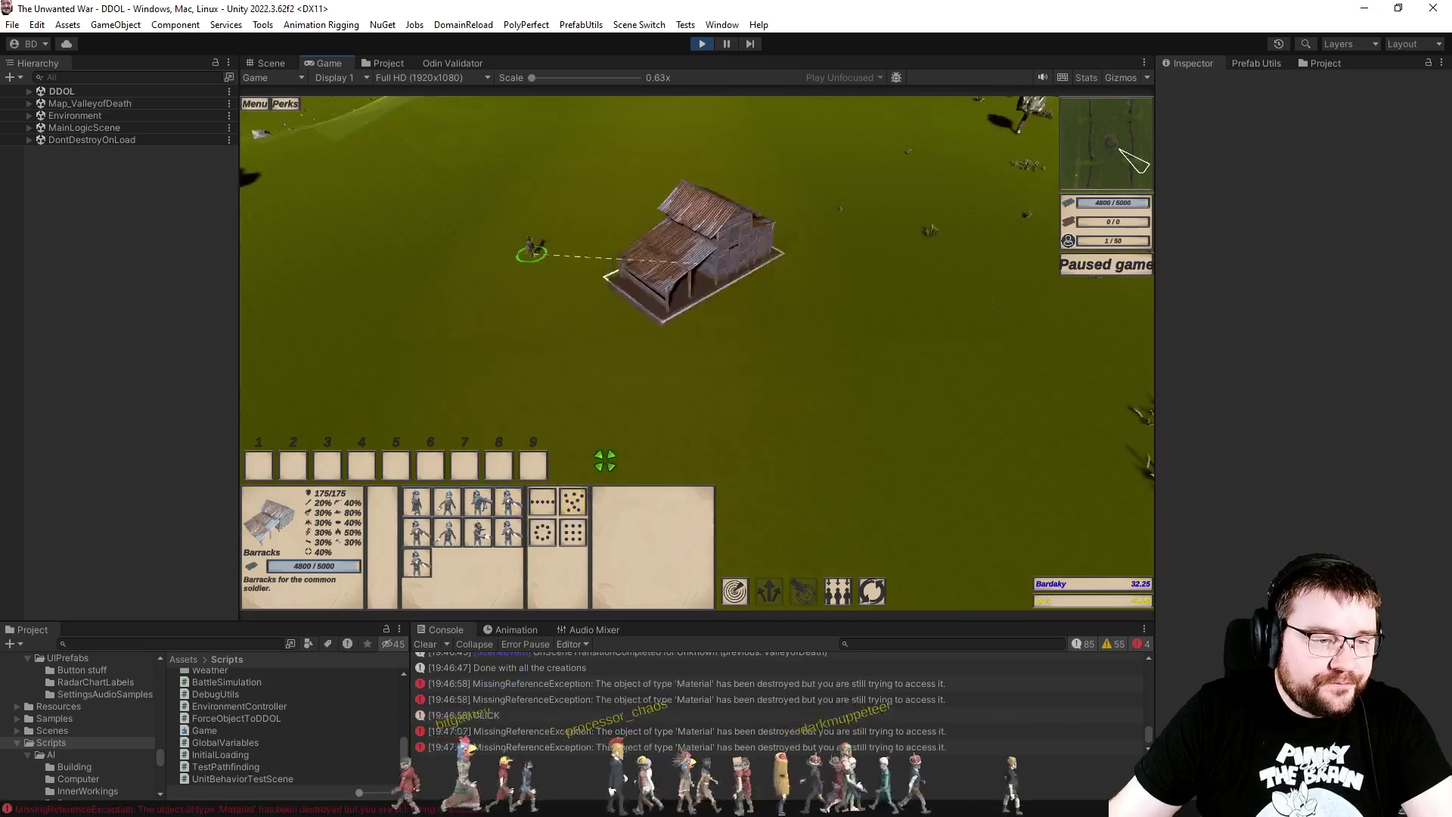
right_click(618, 438)
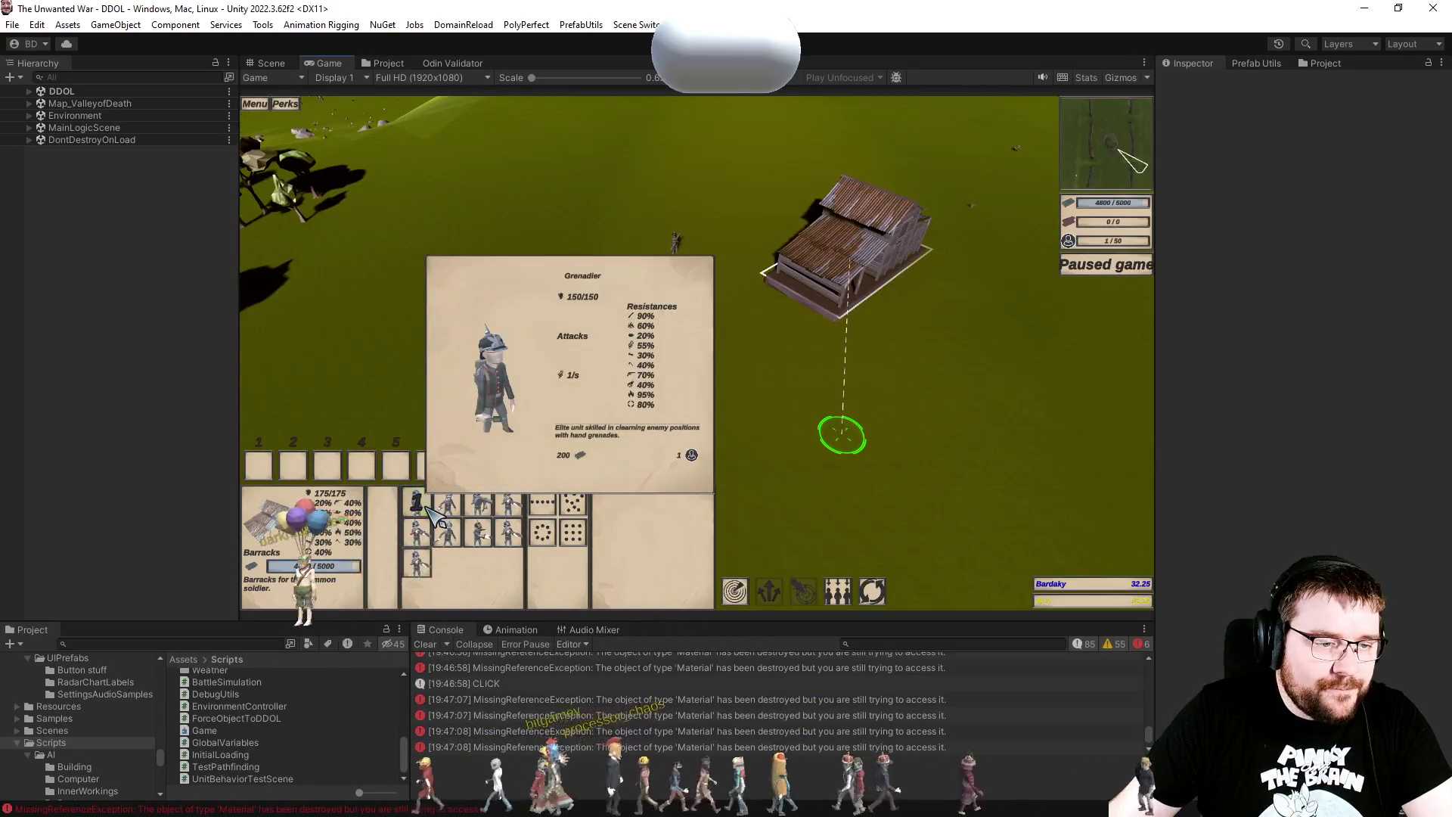
click(435, 514)
click(452, 515)
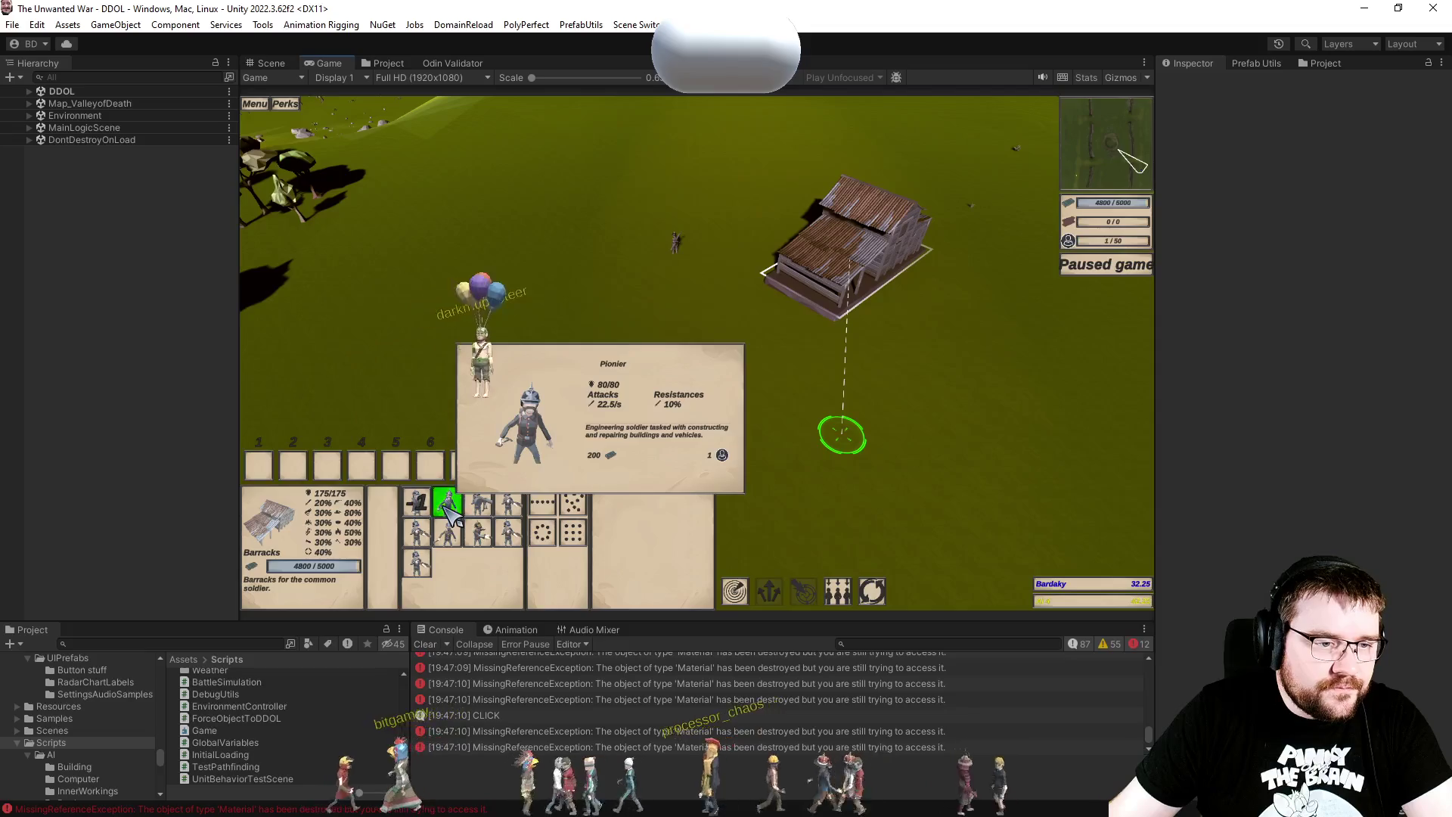
click(638, 364)
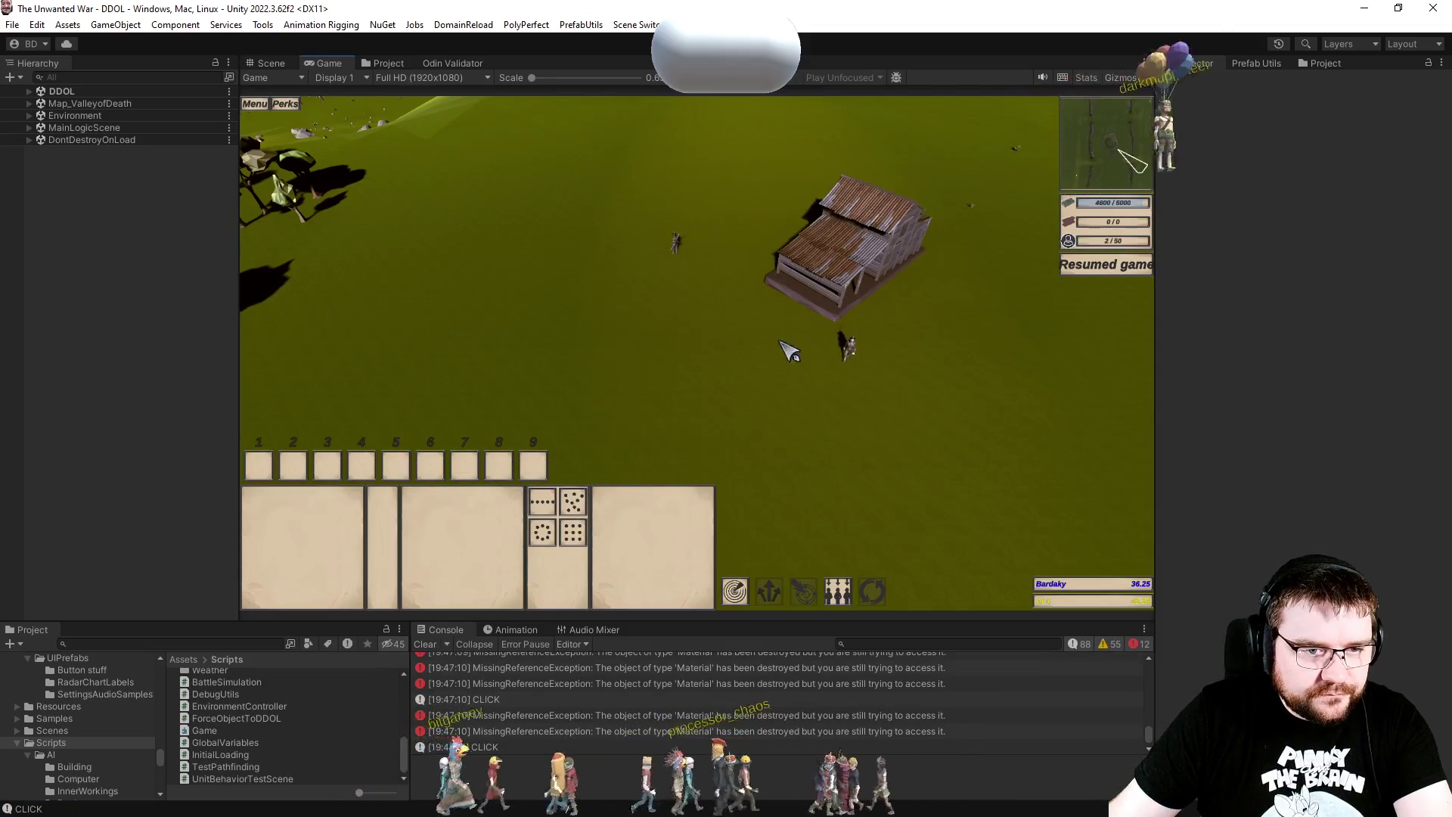
Step: Place a hangar foundation with the Pionier and inspect the MissingReferenceException in the console
click(843, 352)
click(552, 401)
click(560, 684)
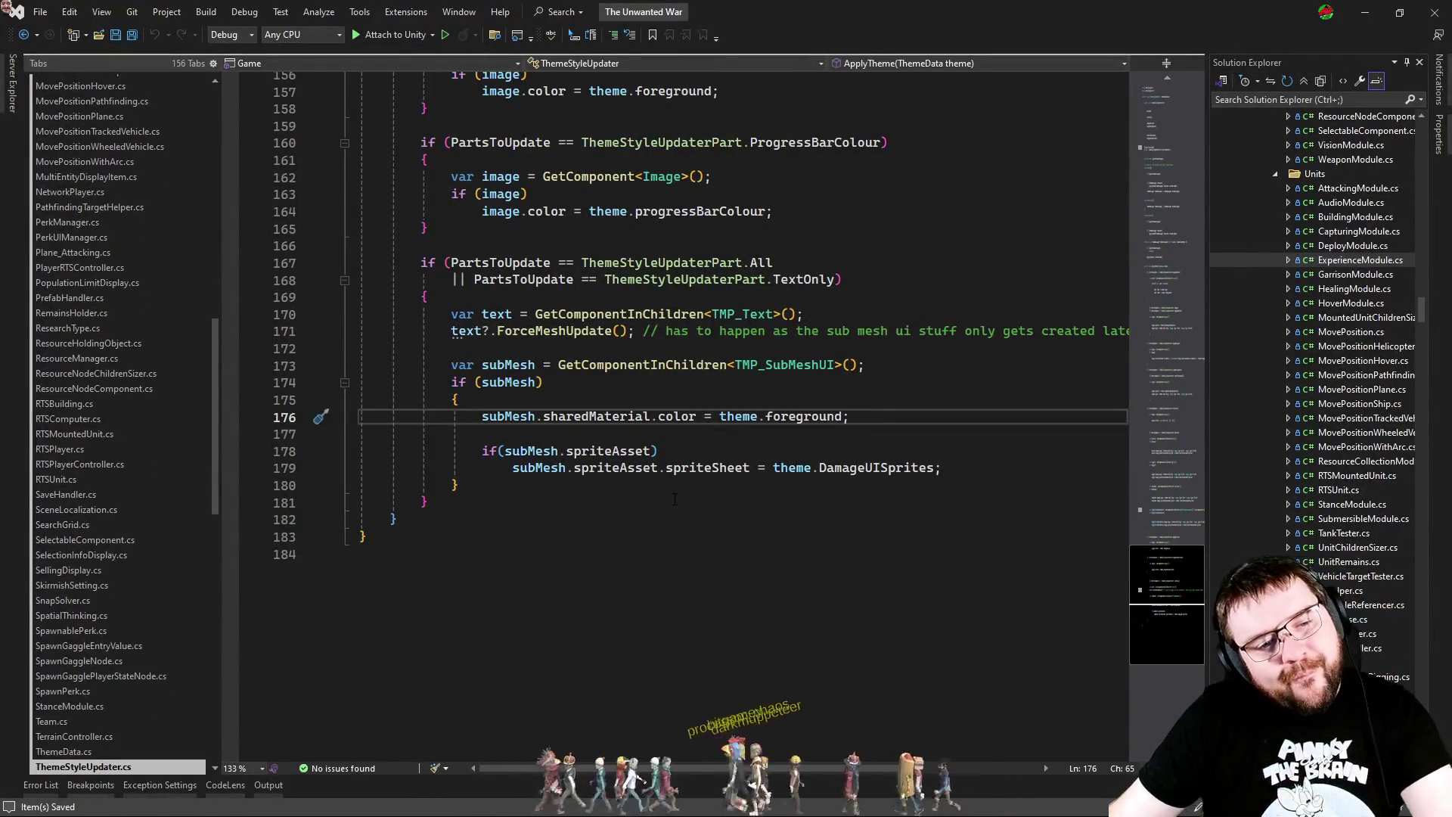
Step: Switch from Visual Studio back to the Unity editor
key(alt+Tab)
Step: Resume the match, build an A7V at Germany1Hangar, select it, and view it in the Scene tab
click(765, 409)
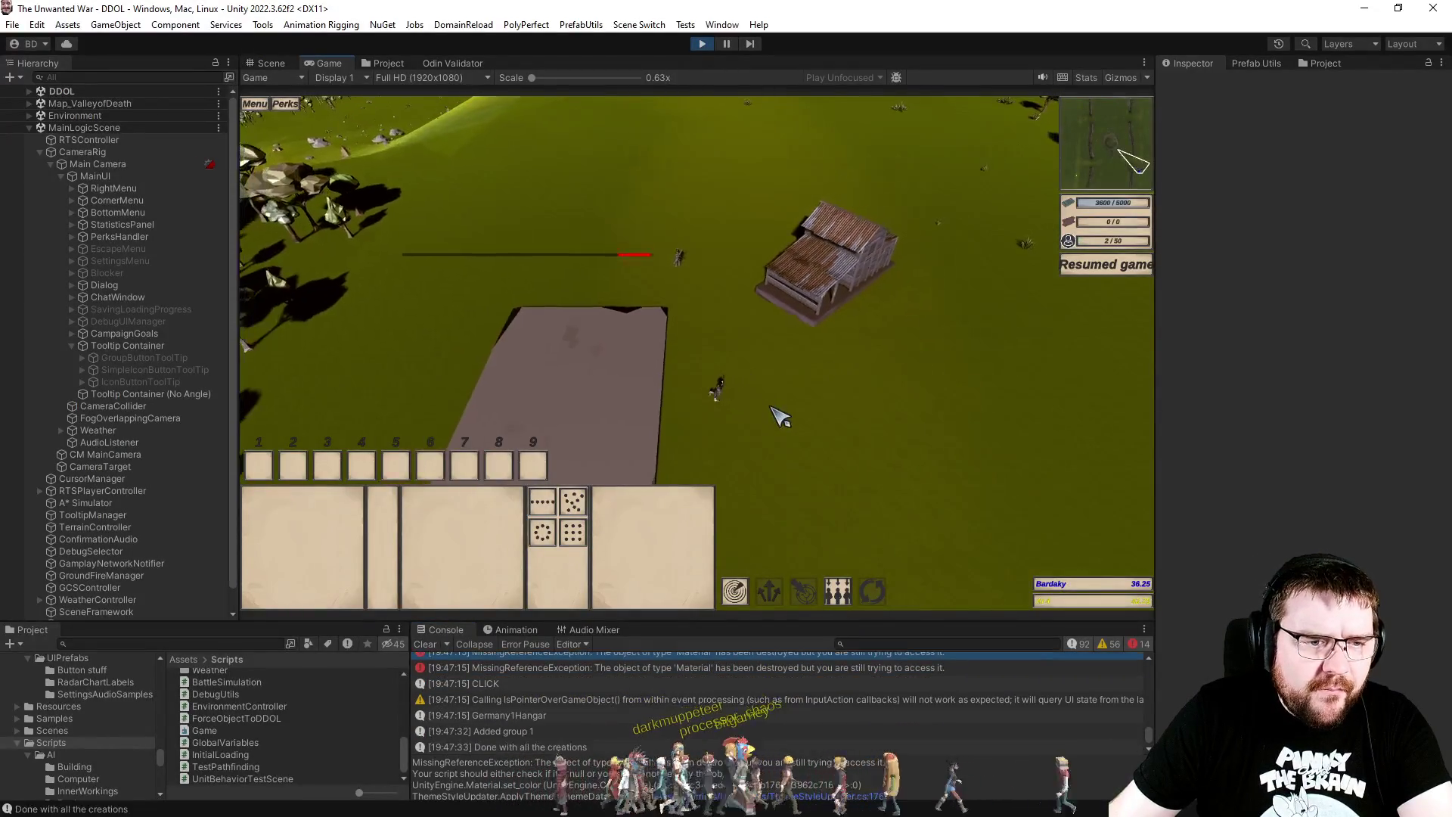
click(704, 416)
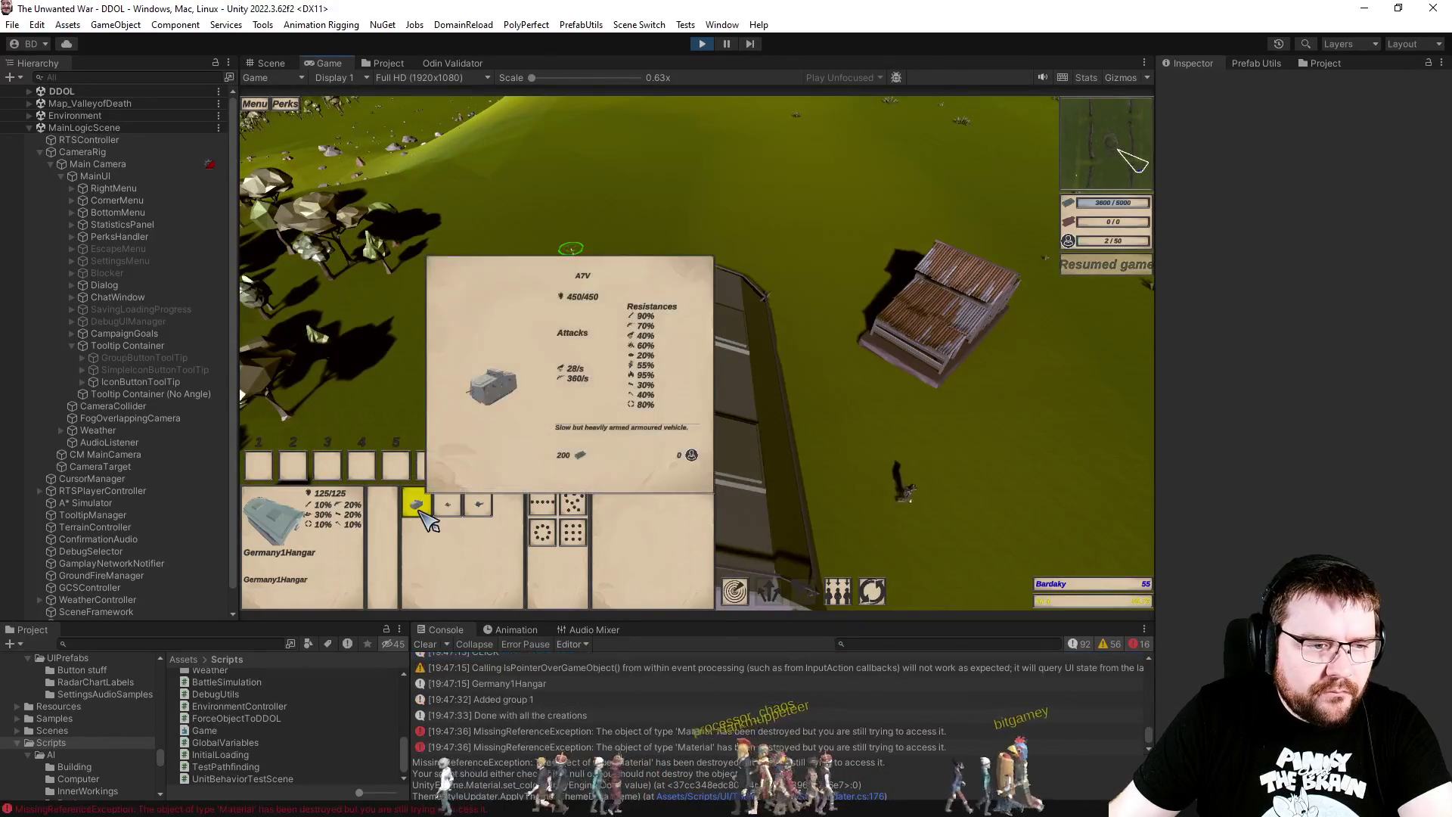
click(422, 510)
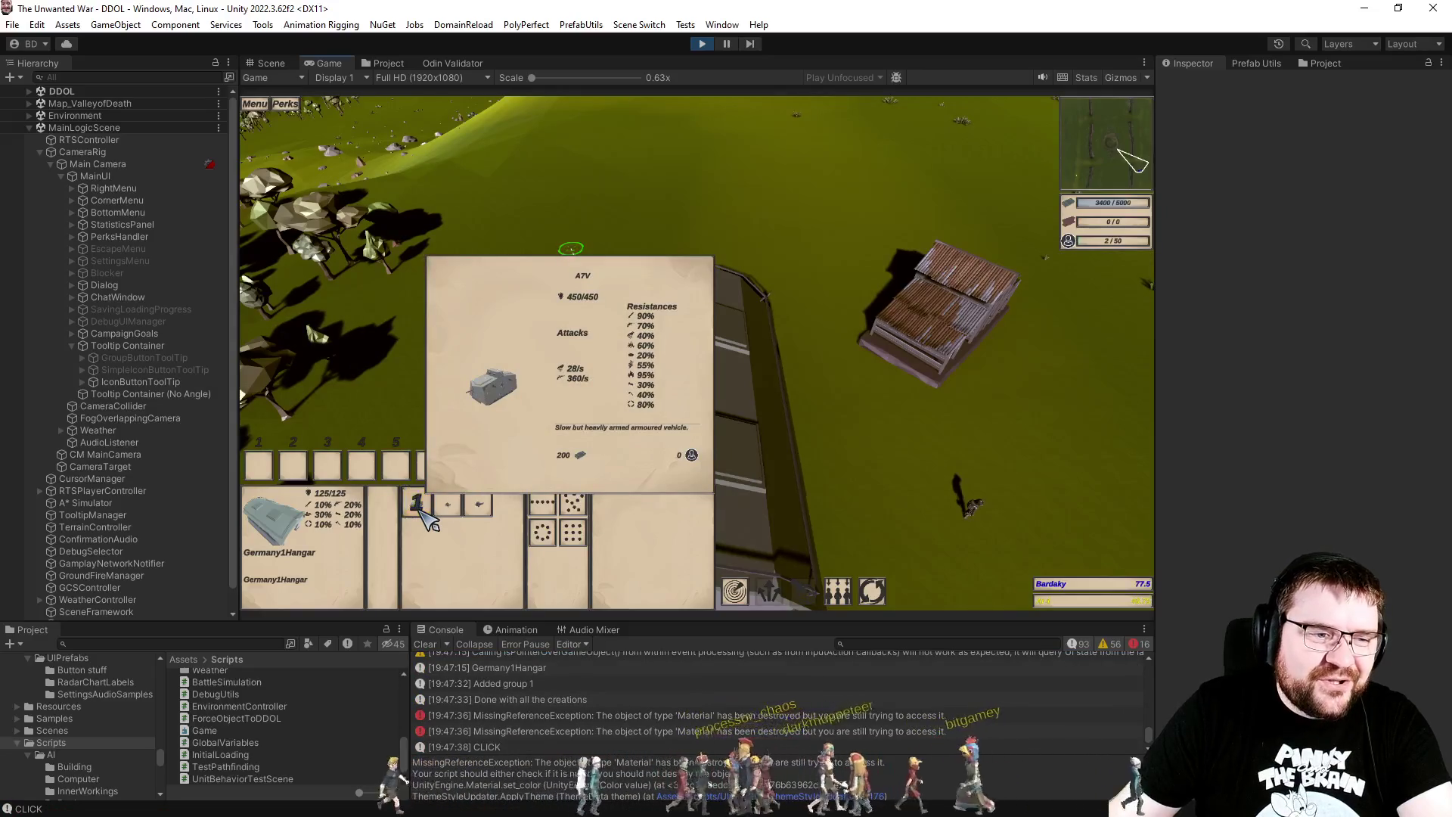
drag(464, 233, 571, 352)
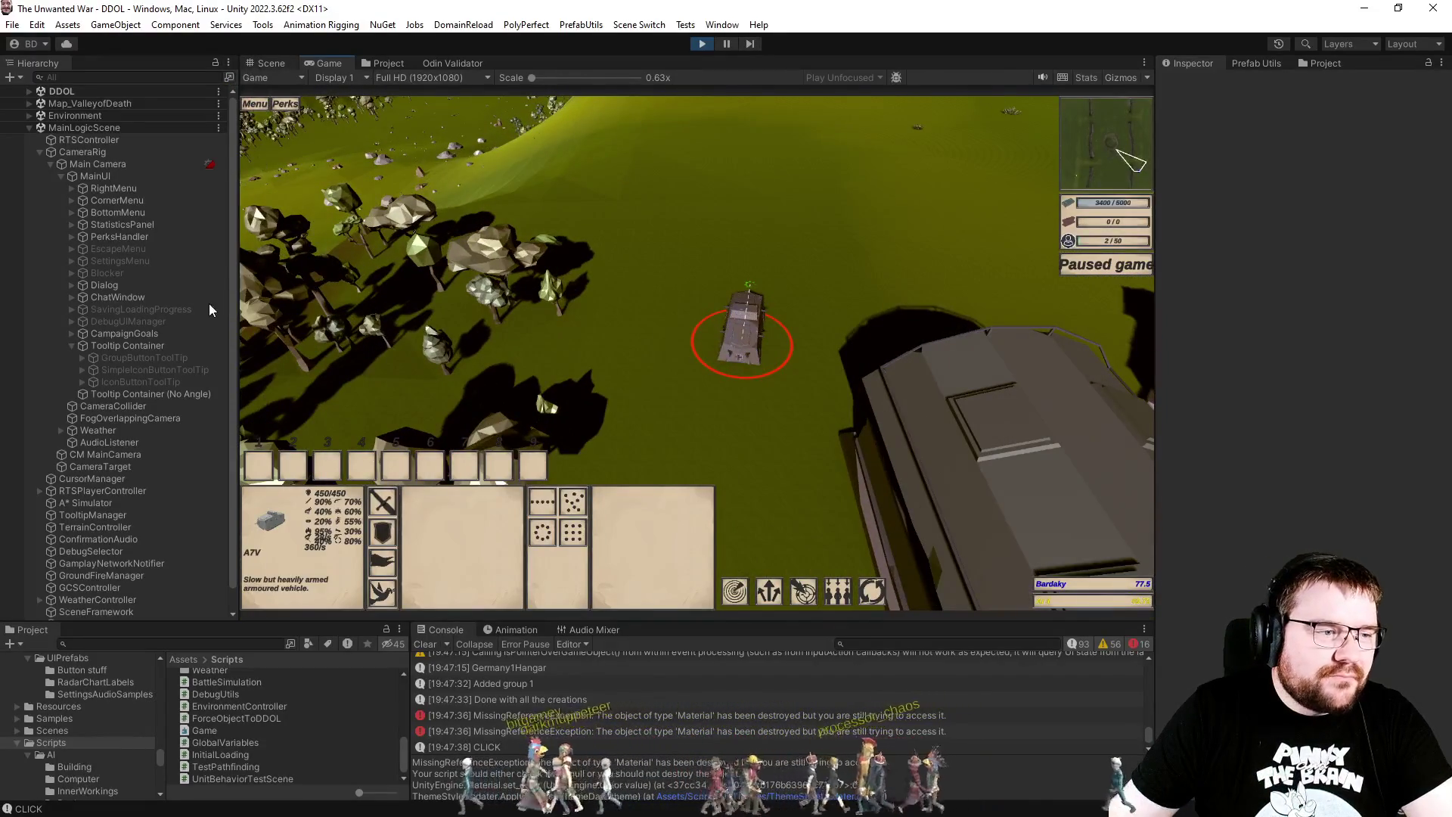
key(ctrl+1)
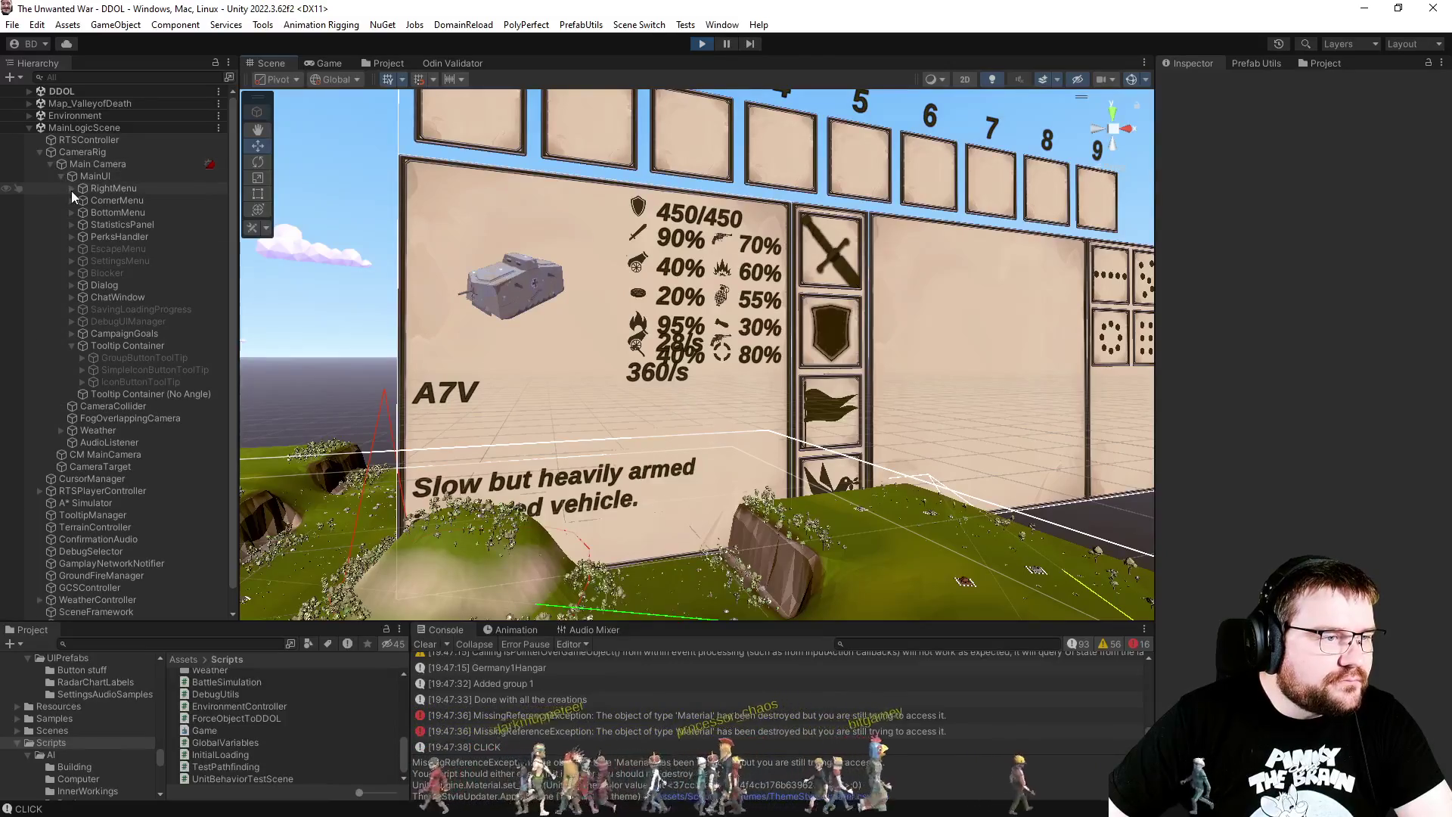
Step: Expand BottomMenu > Infos > SelectionInfo > pf_SelectedInfo(Clone) > Info in the Hierarchy to reveal the stat rows
click(72, 212)
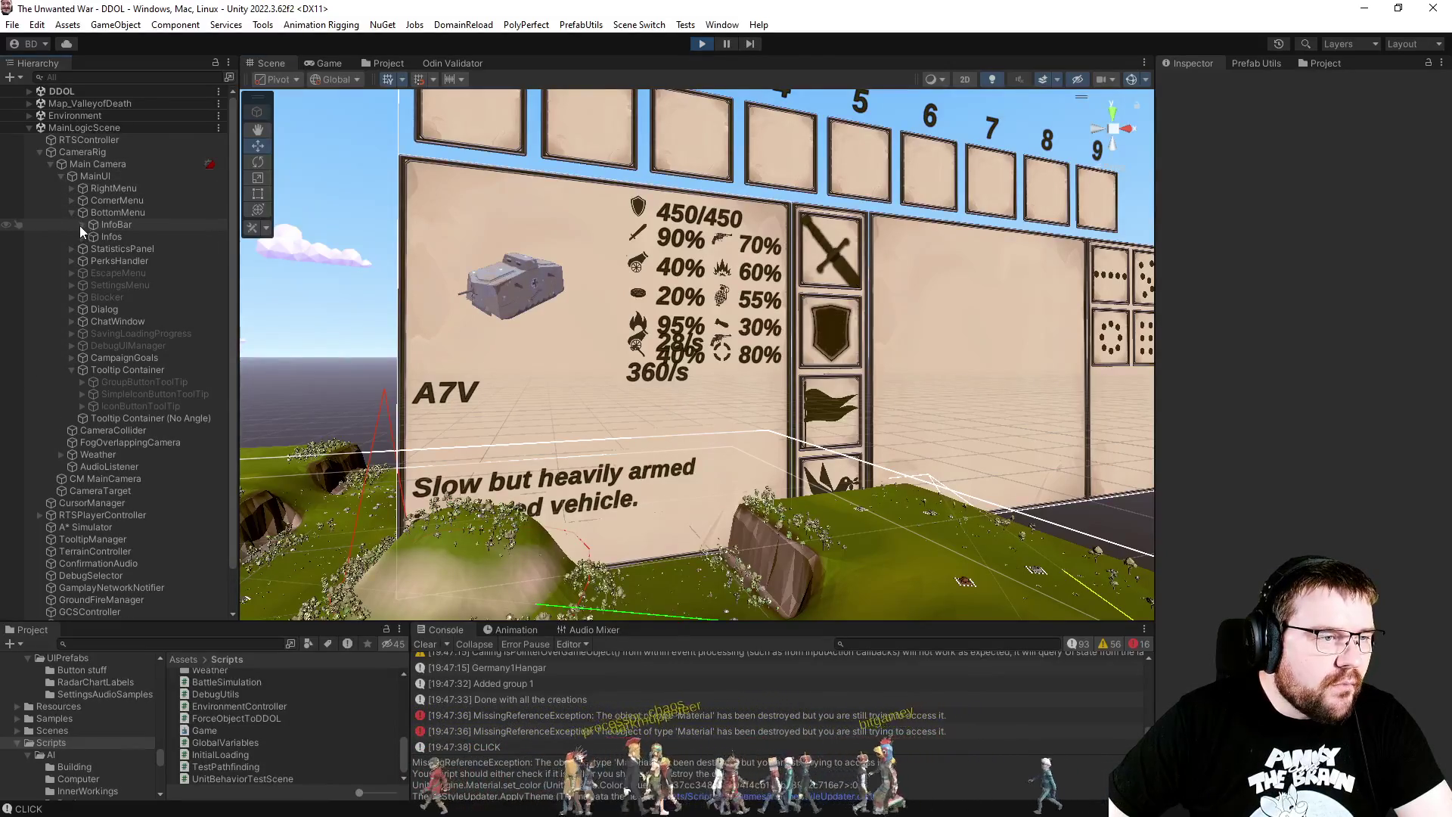
click(82, 225)
click(80, 226)
click(79, 238)
click(87, 250)
click(92, 249)
click(104, 261)
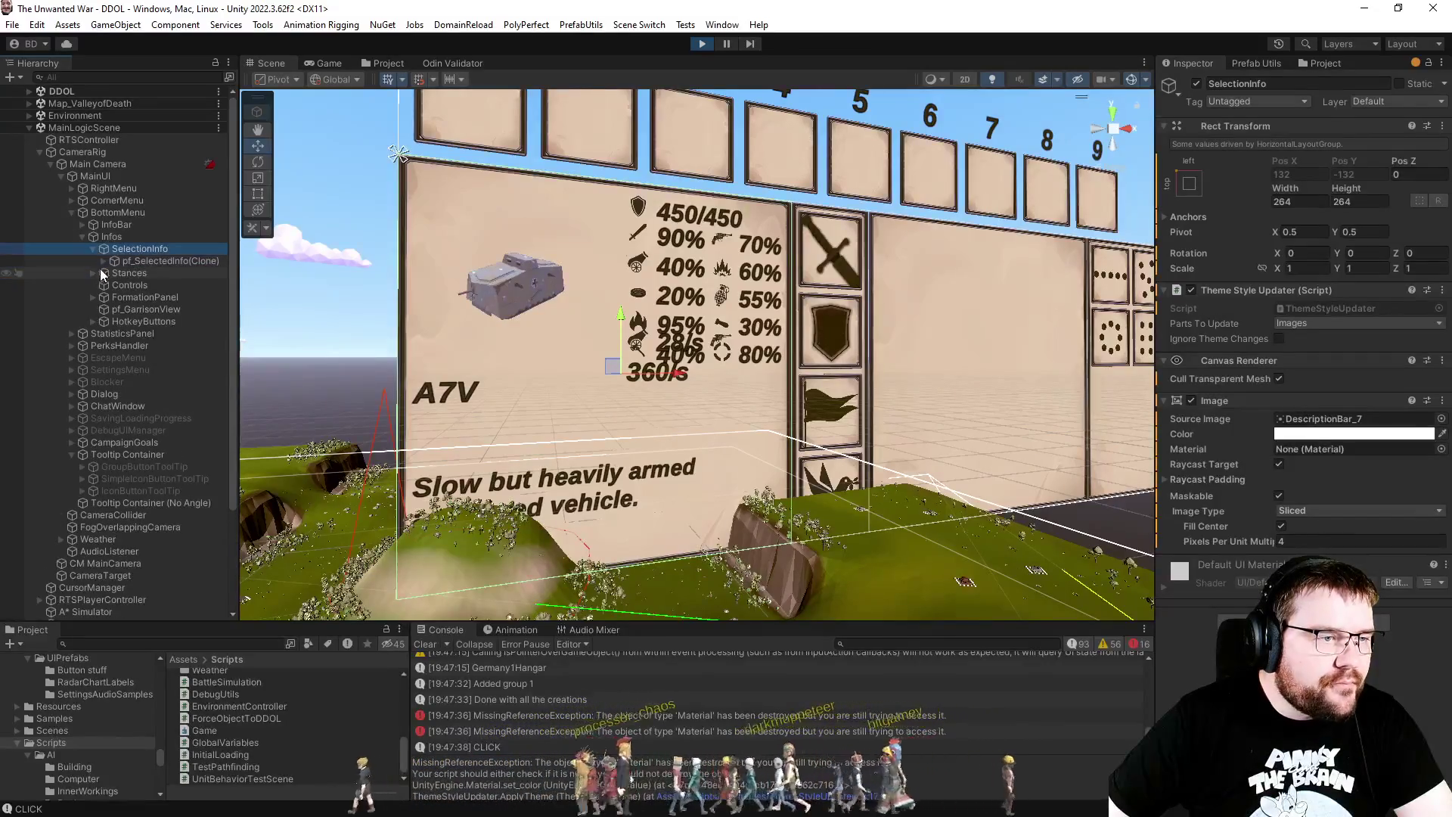
click(113, 286)
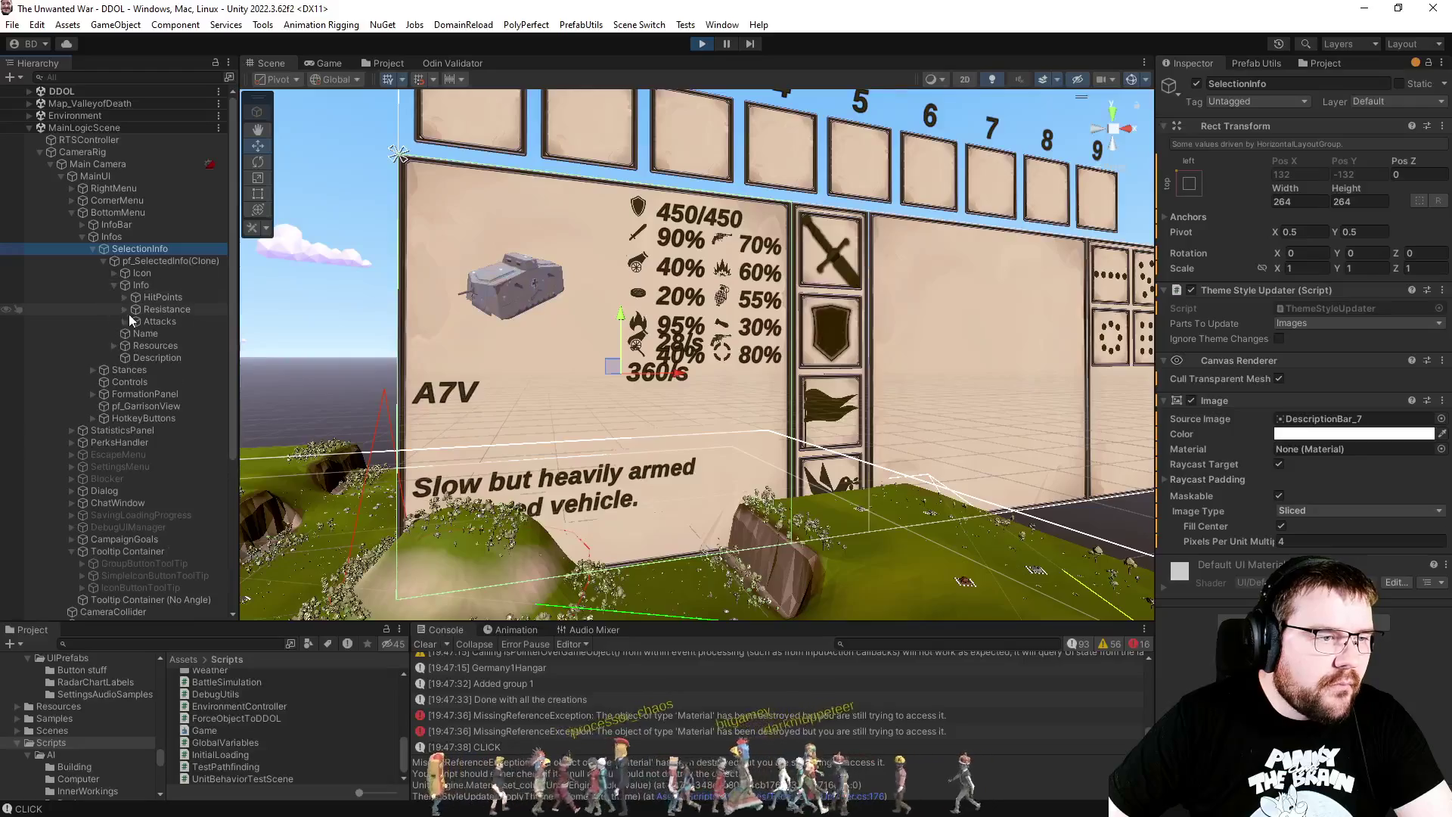
click(134, 319)
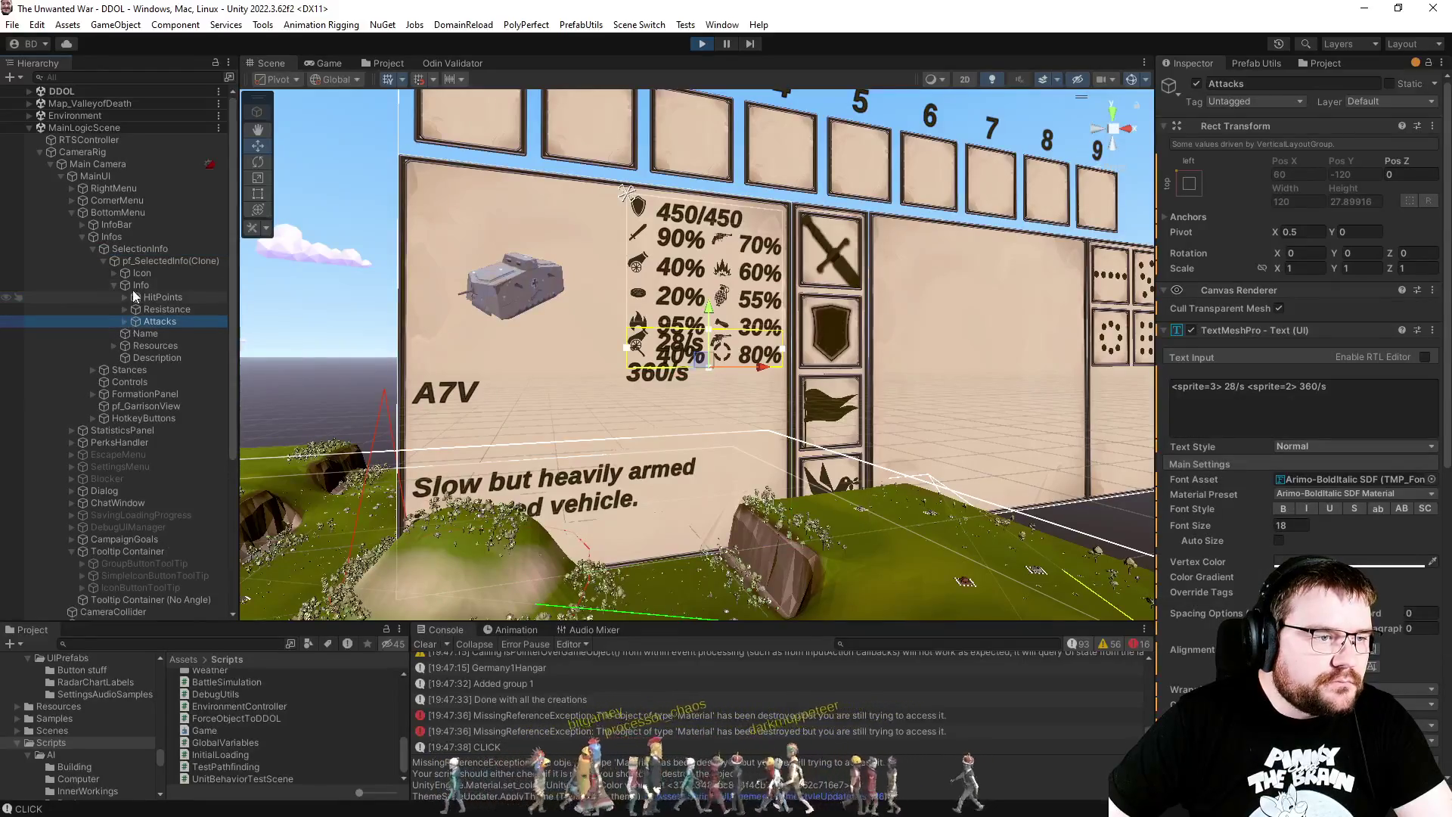
Step: Resize the Info container to Width 140 and Height 160
click(136, 288)
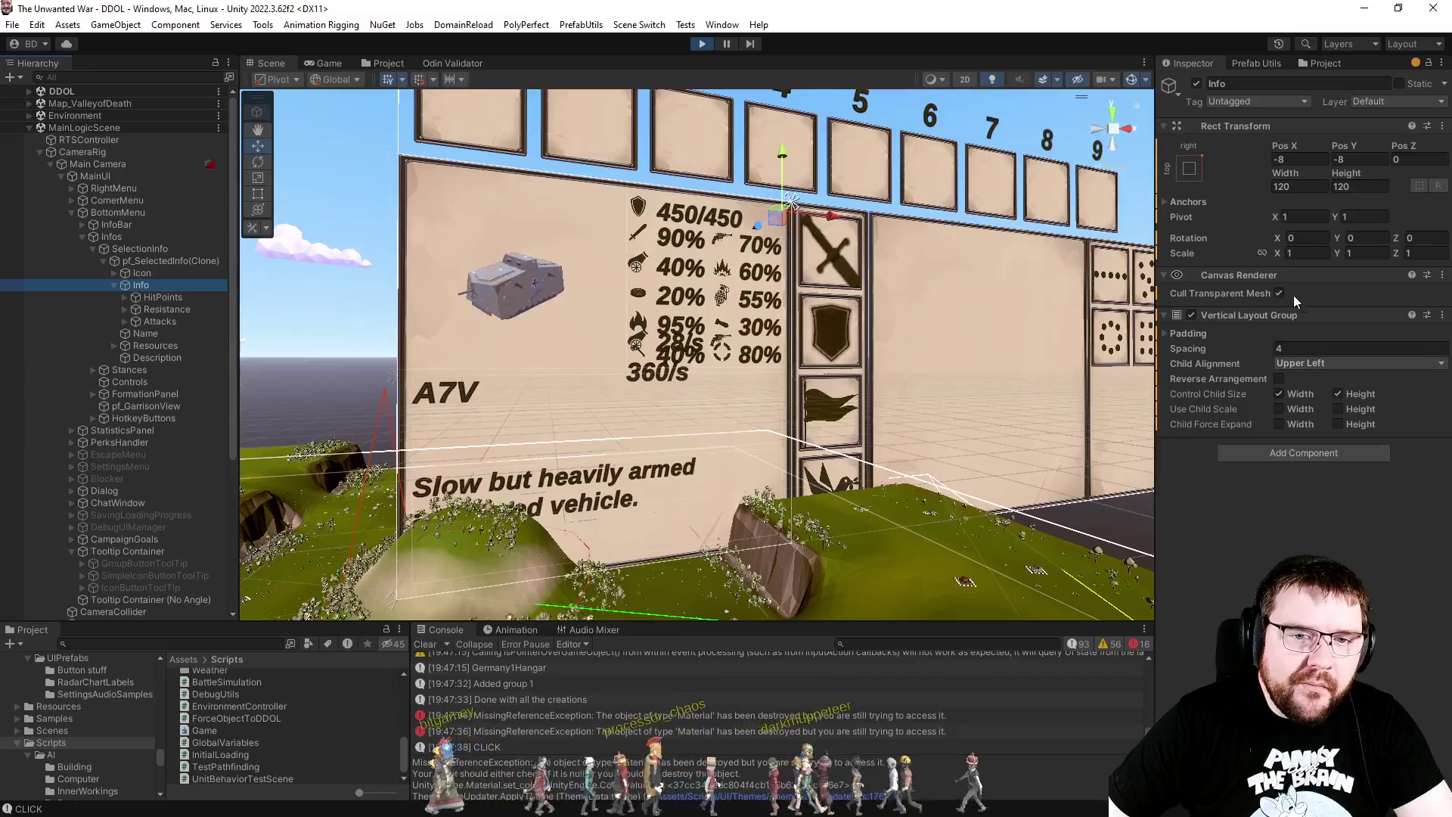
text(160)
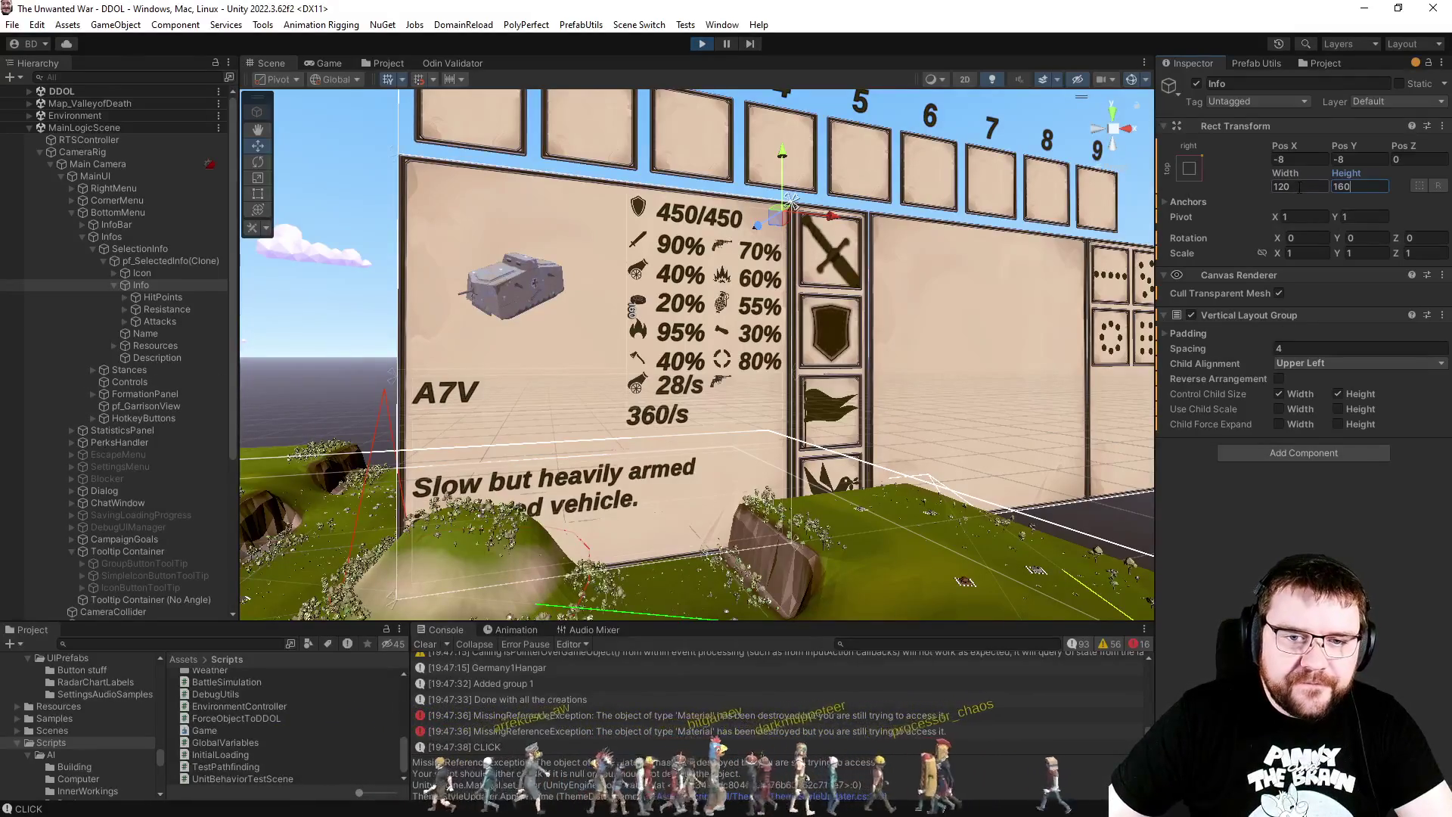
text(140)
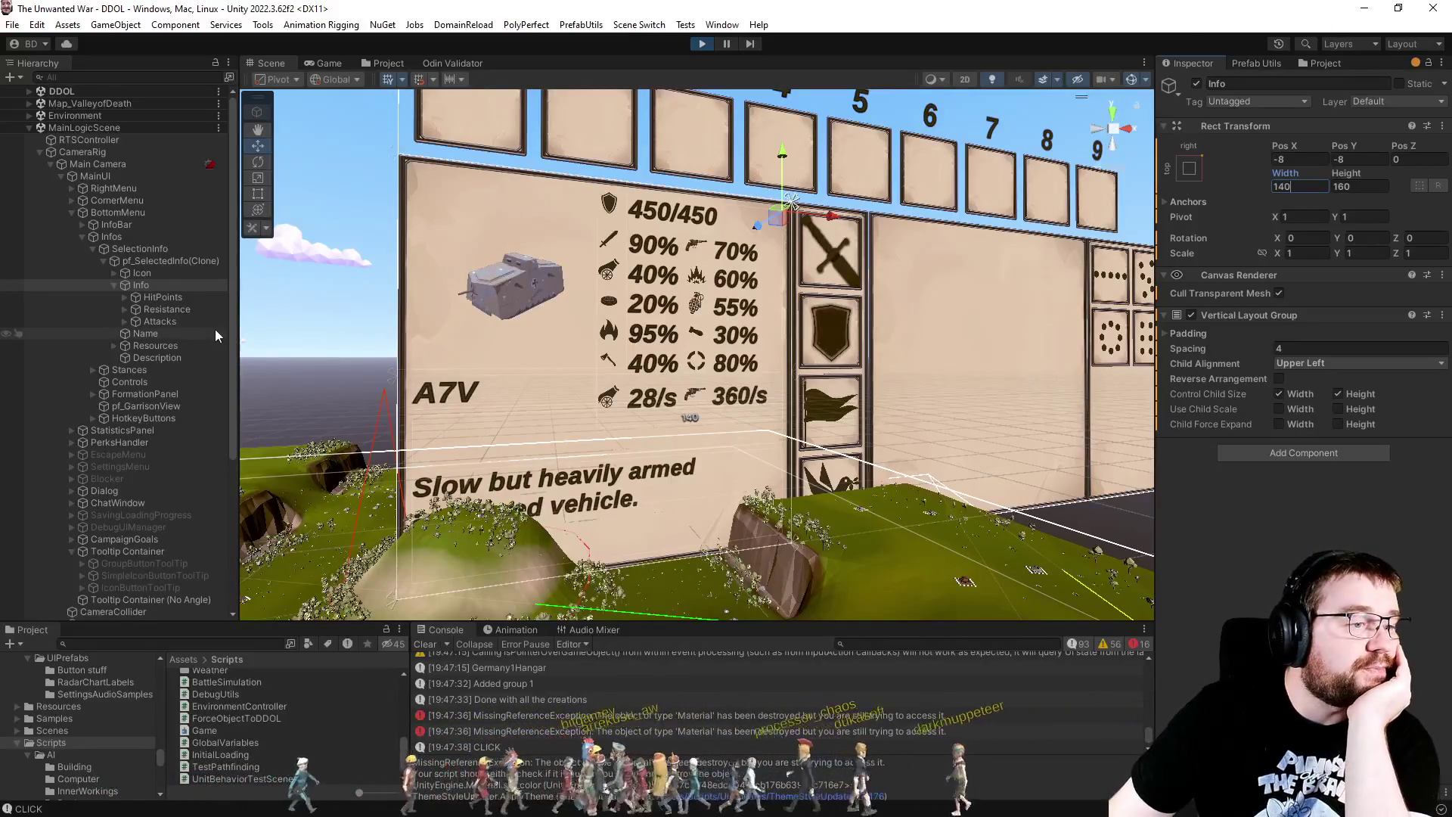
click(113, 273)
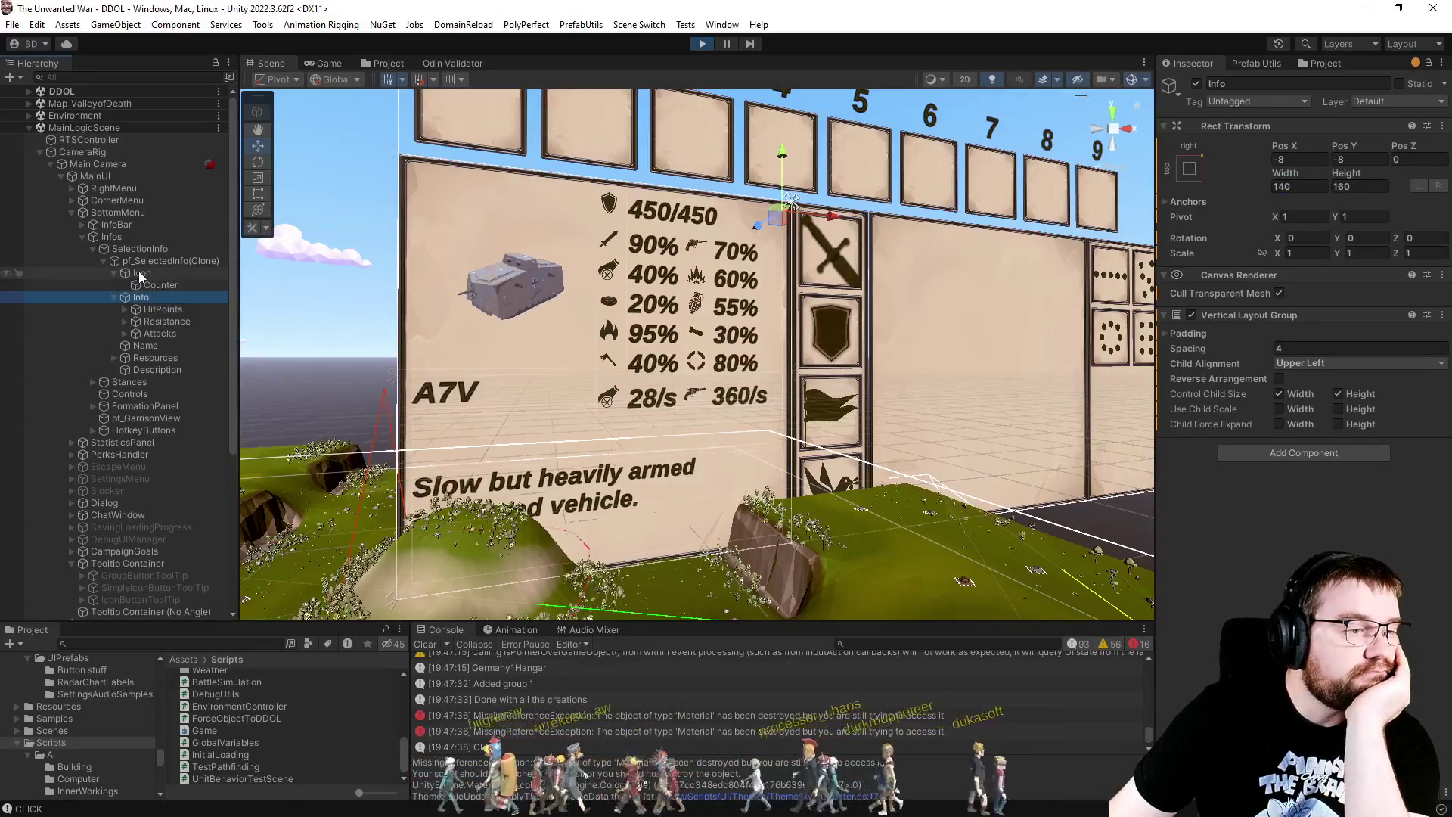
Step: Test a wider Icon by dragging its Right offset, then stop Play Mode
click(140, 273)
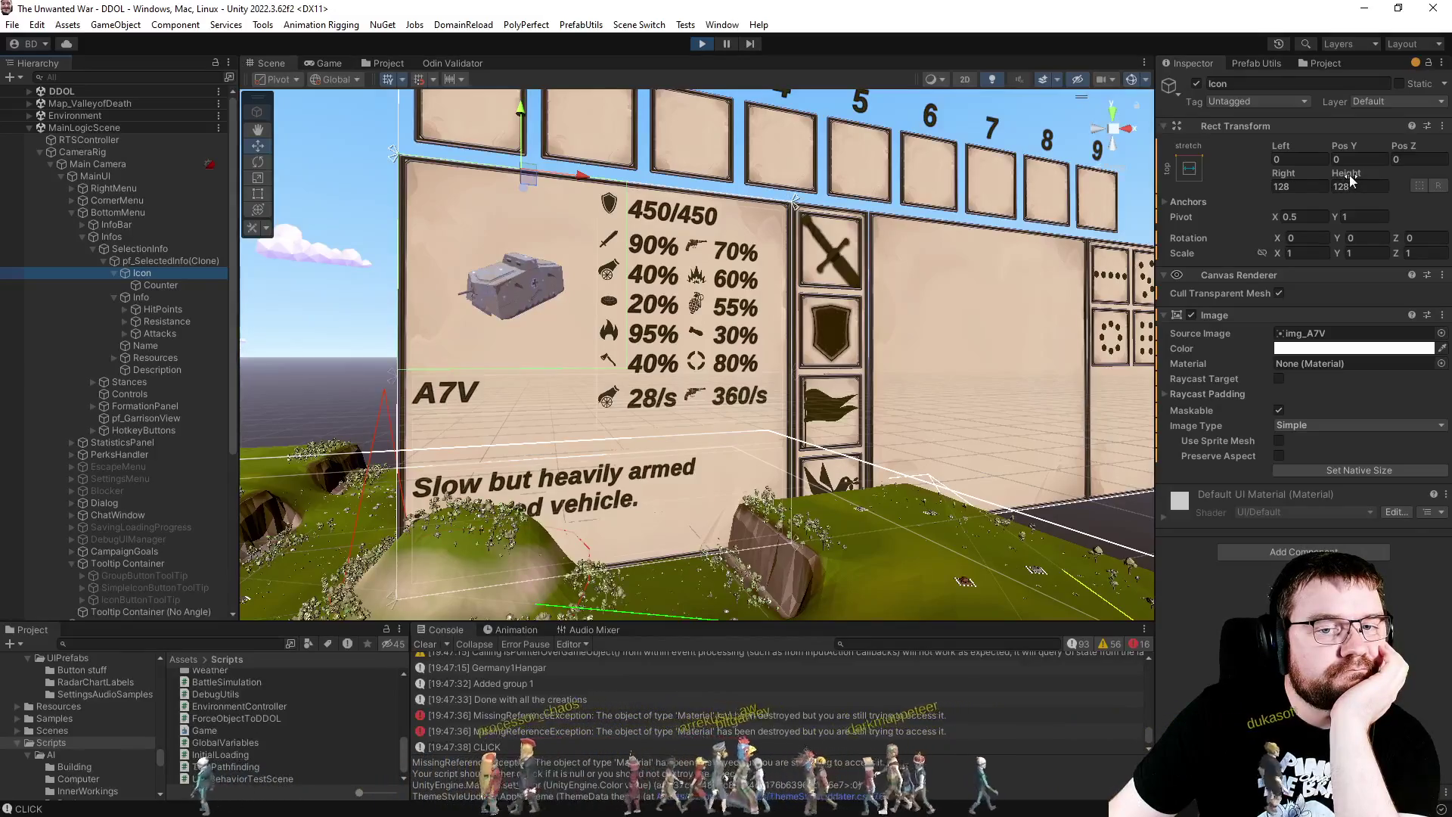
mouse_move(1284, 173)
mouse_down()
mouse_move(1437, 182)
mouse_move(326, 201)
mouse_up()
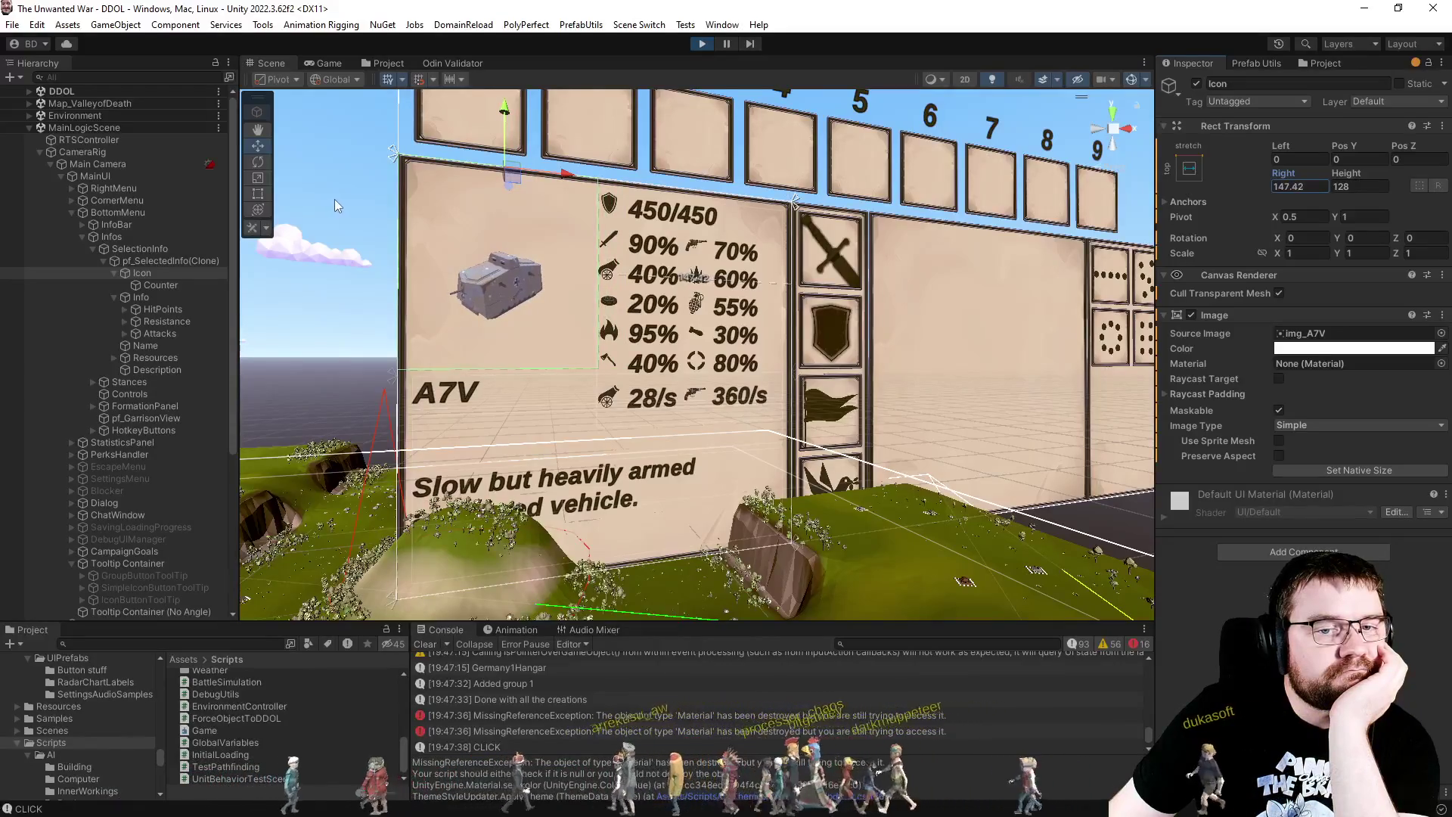
click(702, 44)
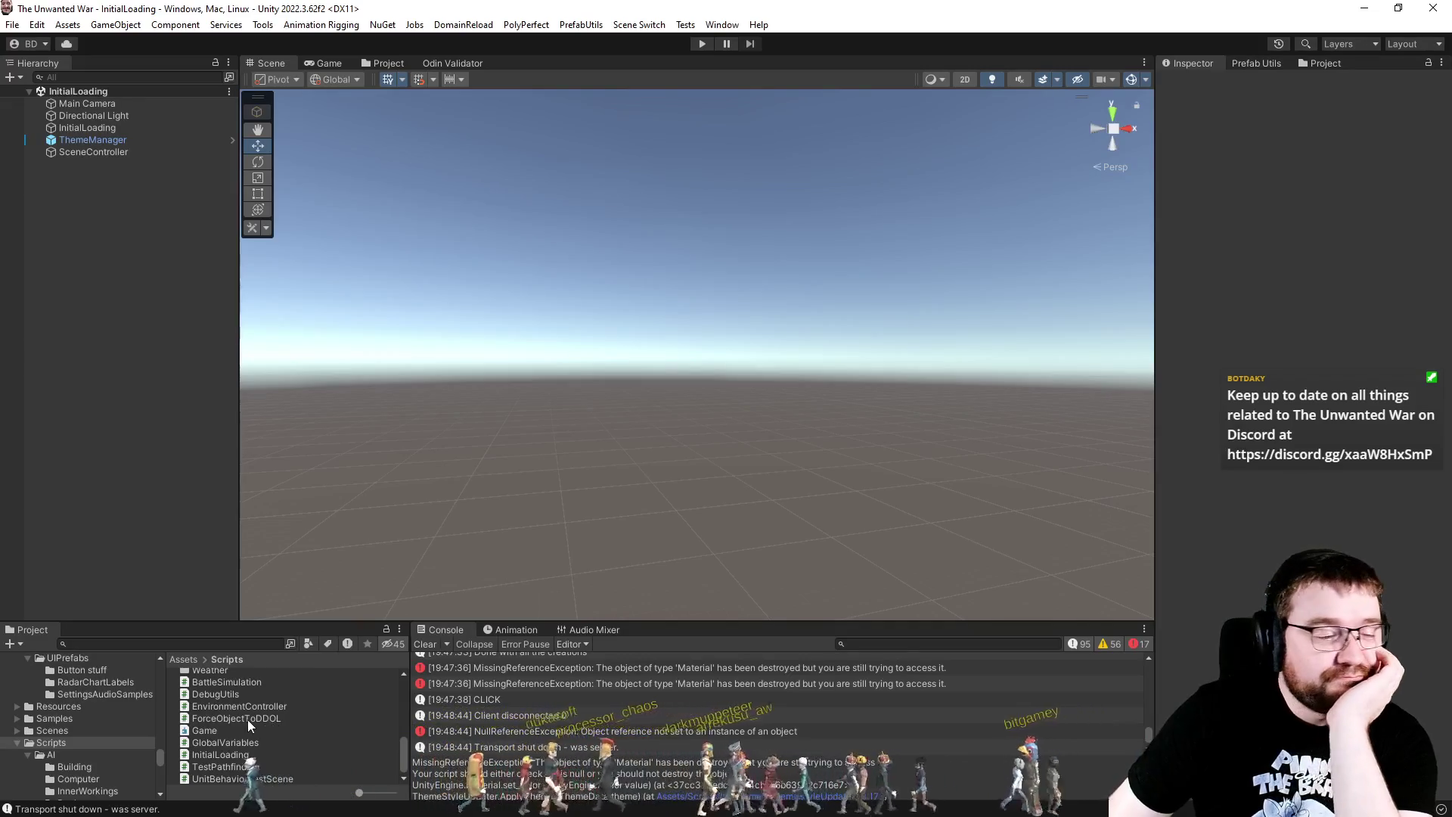
Step: Open the pf_SelectedInfo prefab from the Project tab and show it in the Scene view
scroll(261, 720, up, 5)
click(370, 65)
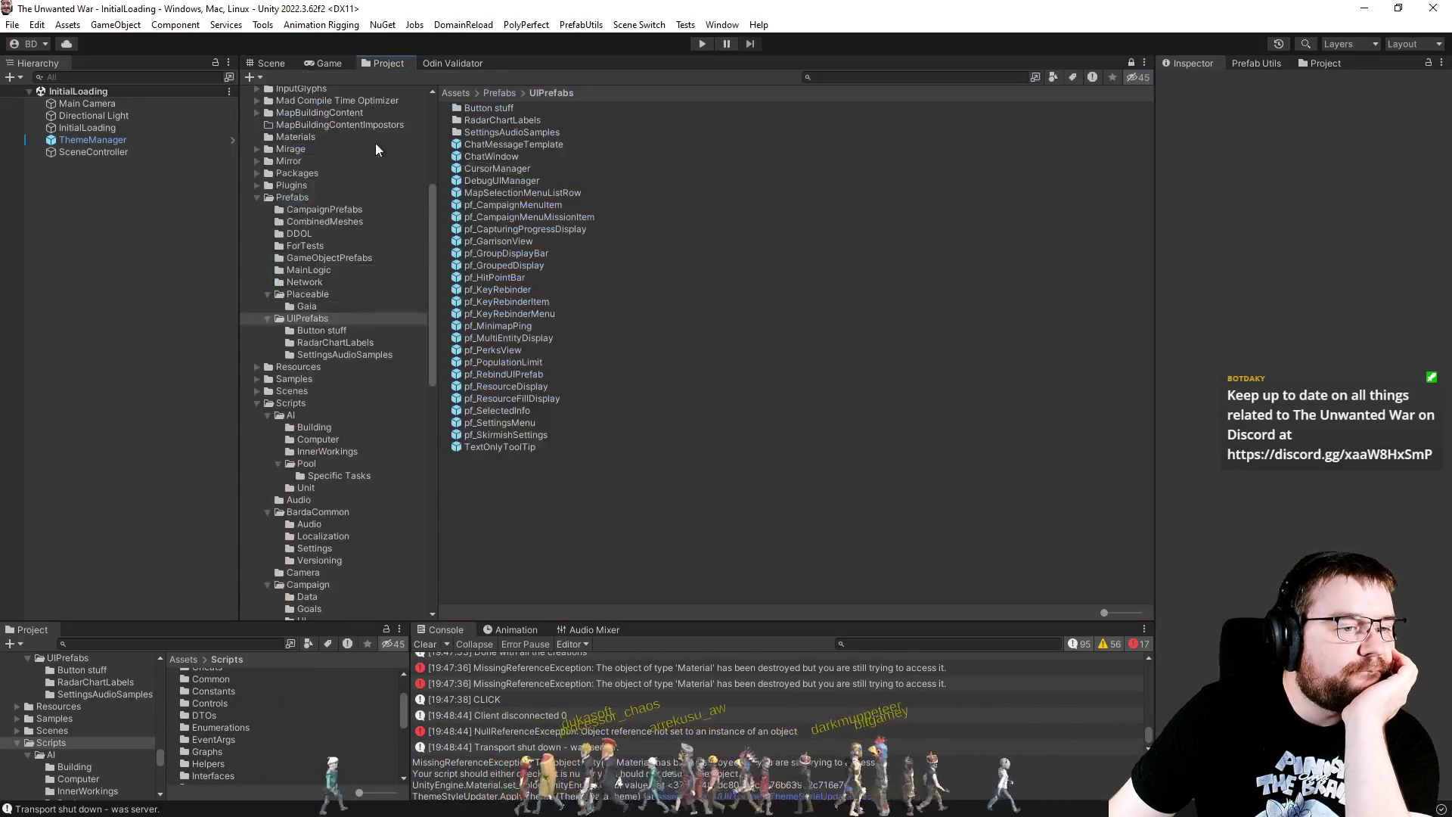
double_click(484, 410)
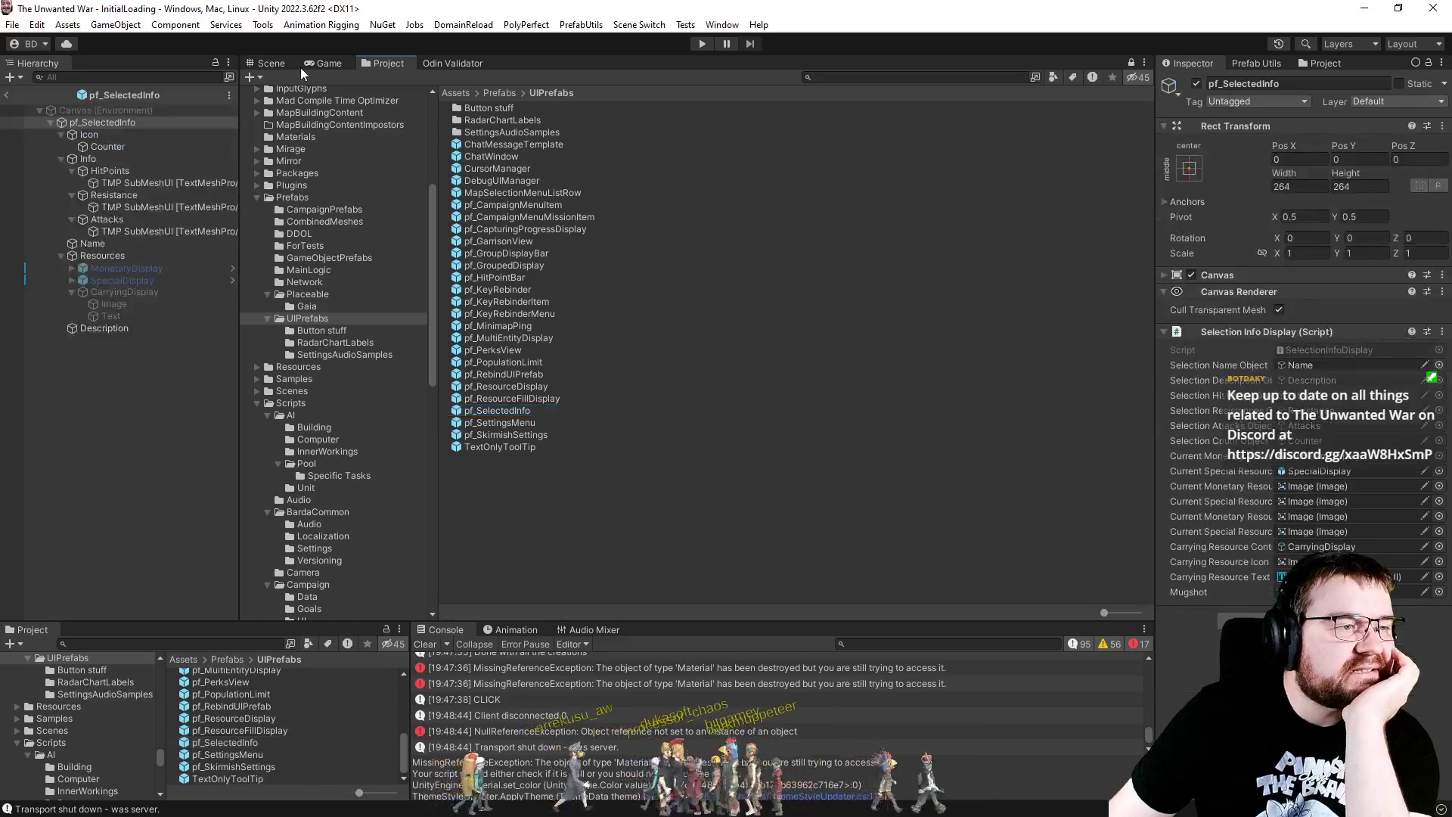
click(267, 65)
click(98, 170)
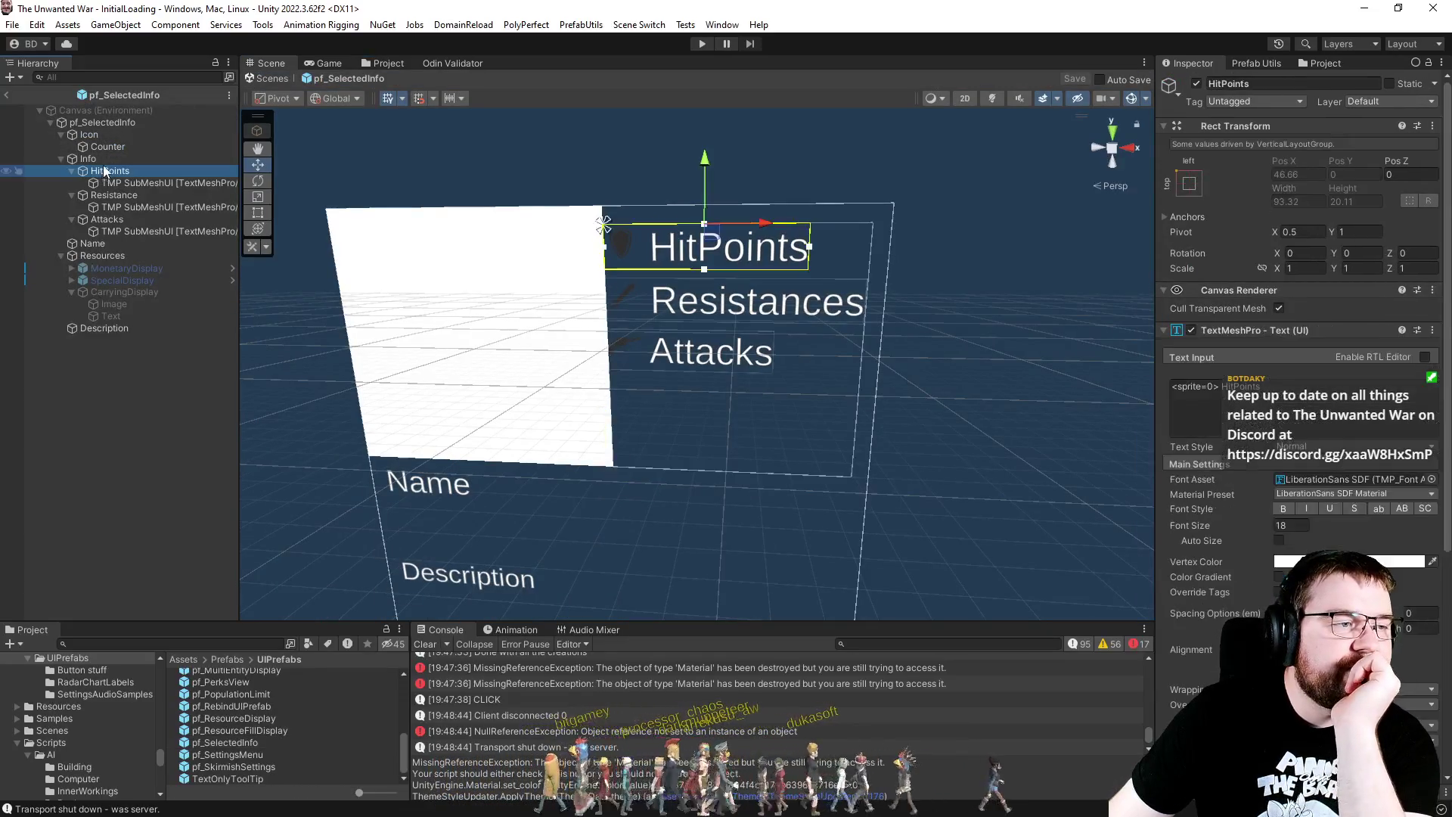
Step: Set the prefab's Info container to Width 140 and Height 160
click(99, 148)
click(102, 158)
click(1317, 186)
text(140)
key(Tab)
text(160)
mouse_move(527, 468)
mouse_down()
mouse_move(701, 487)
mouse_move(714, 438)
mouse_move(761, 425)
mouse_up()
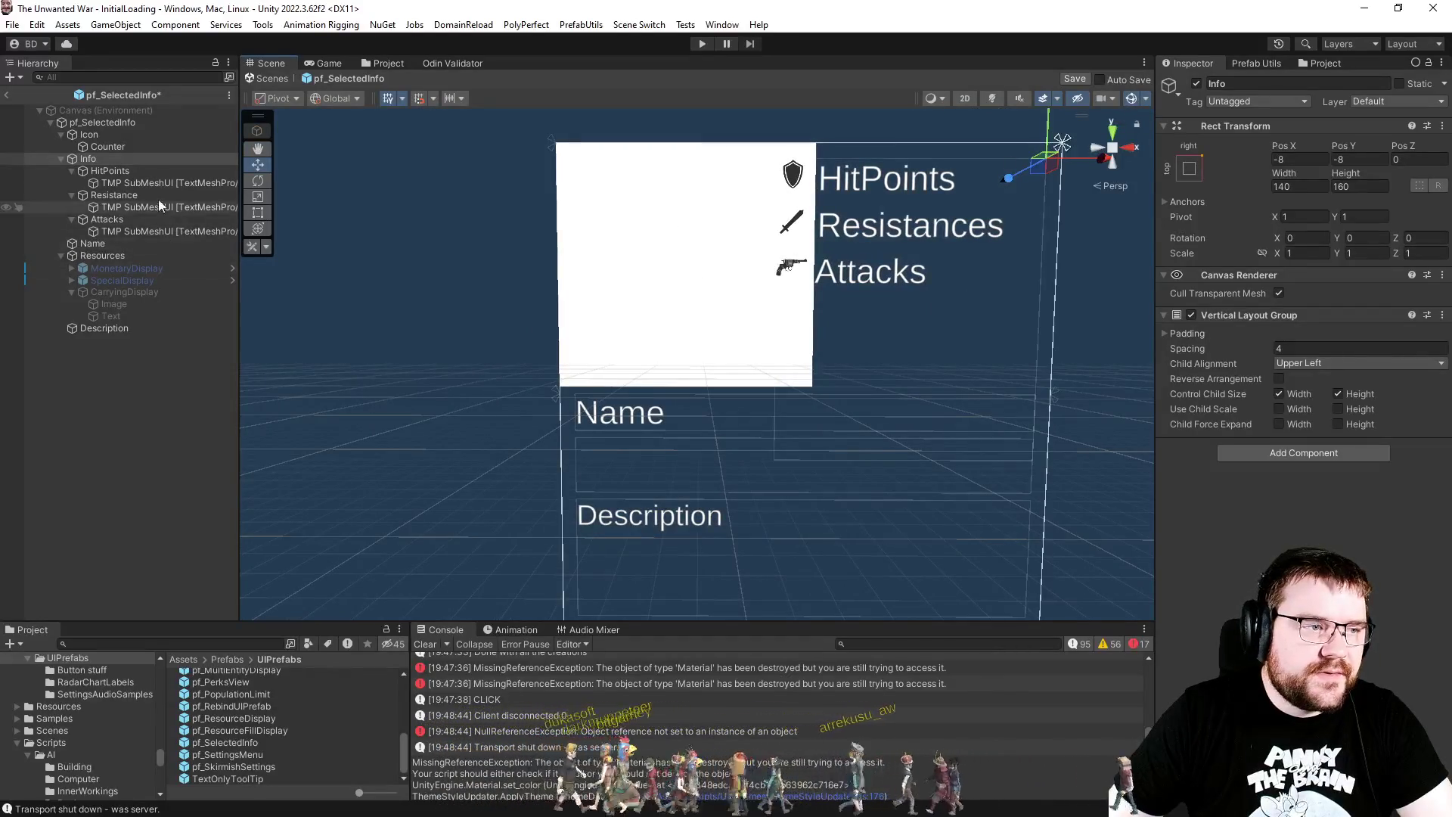
click(101, 137)
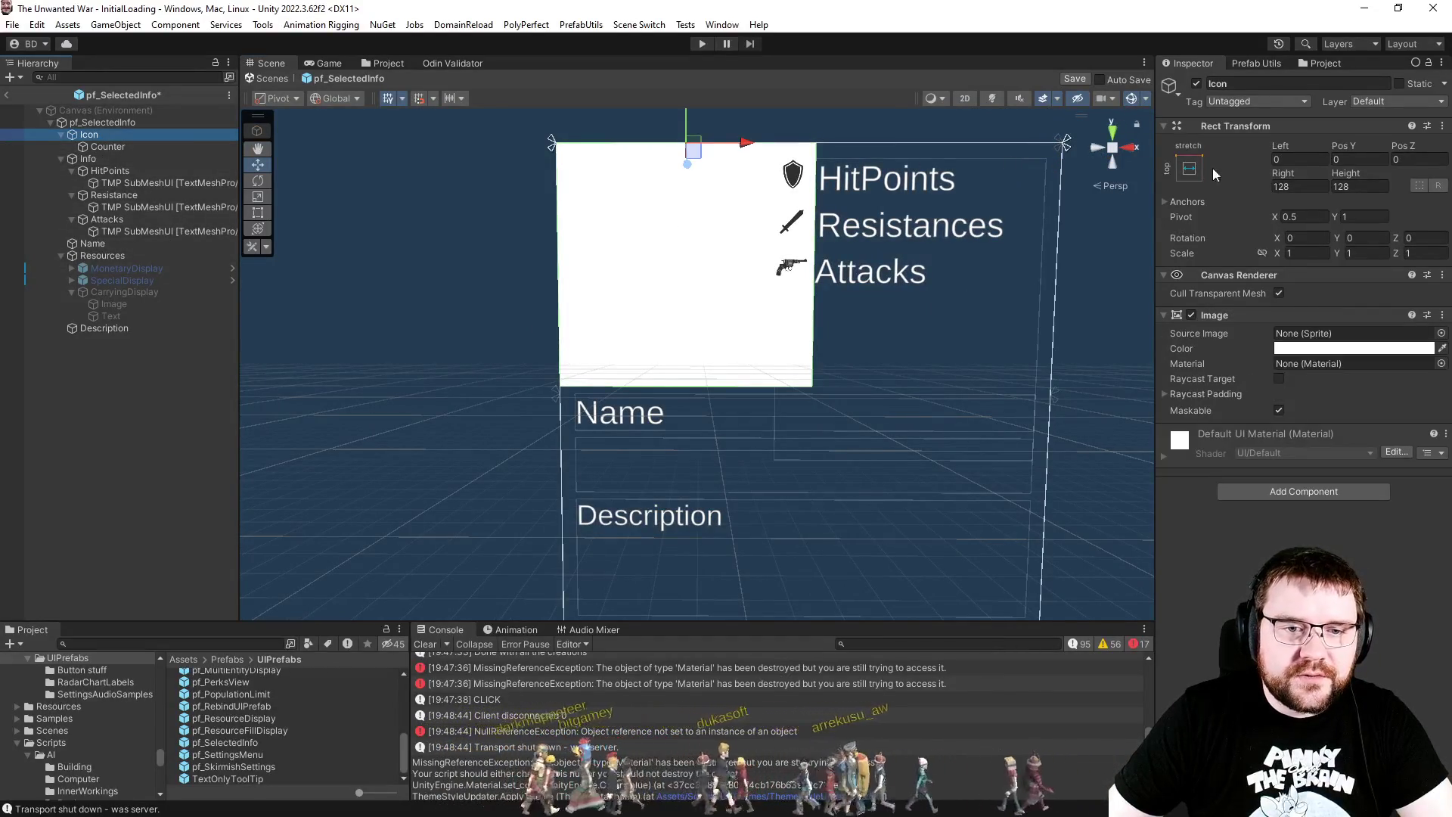
Step: Apply the top-left anchor preset to the Icon and move its pivot to the left edge
click(1191, 168)
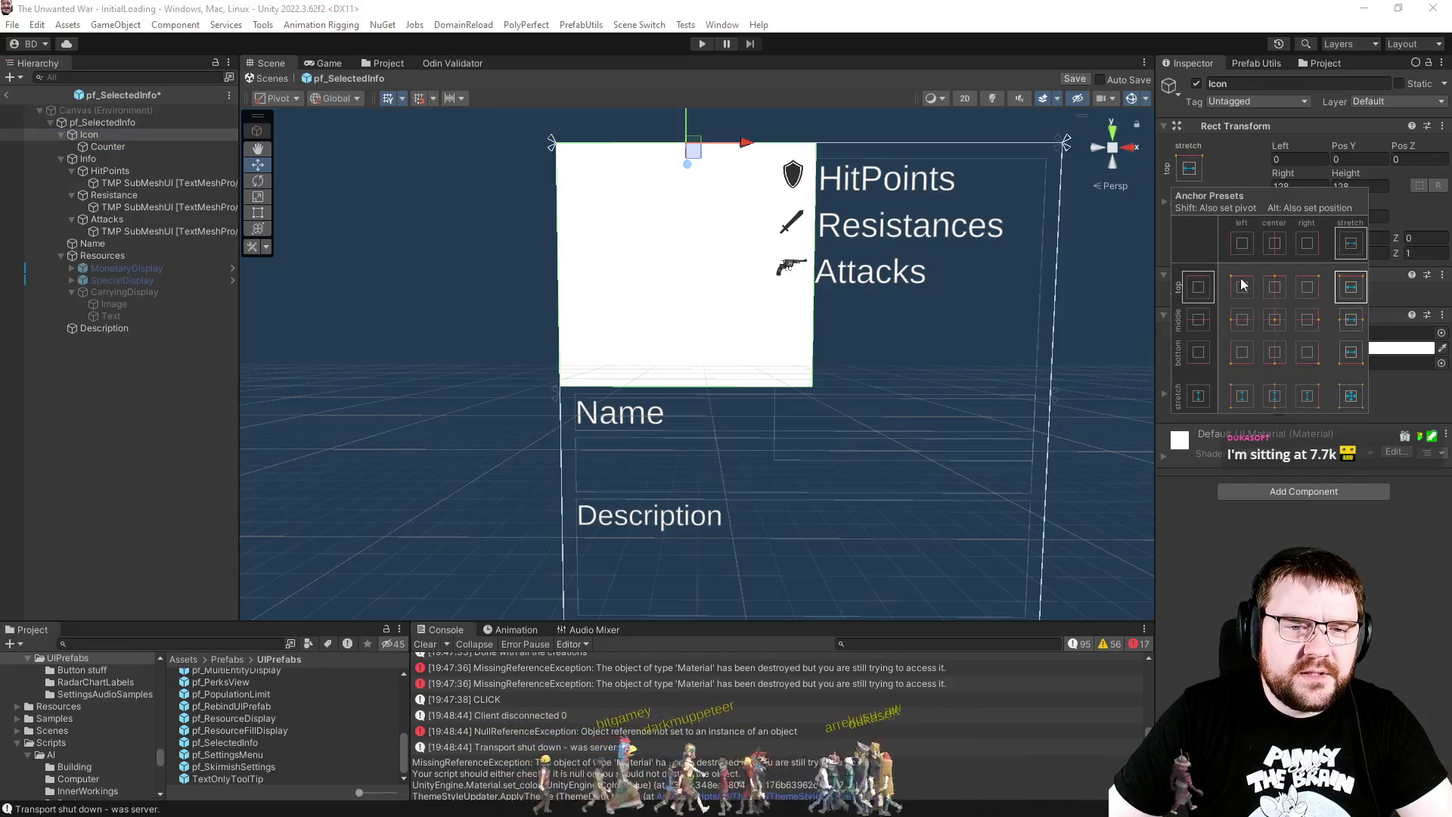
click(1242, 244)
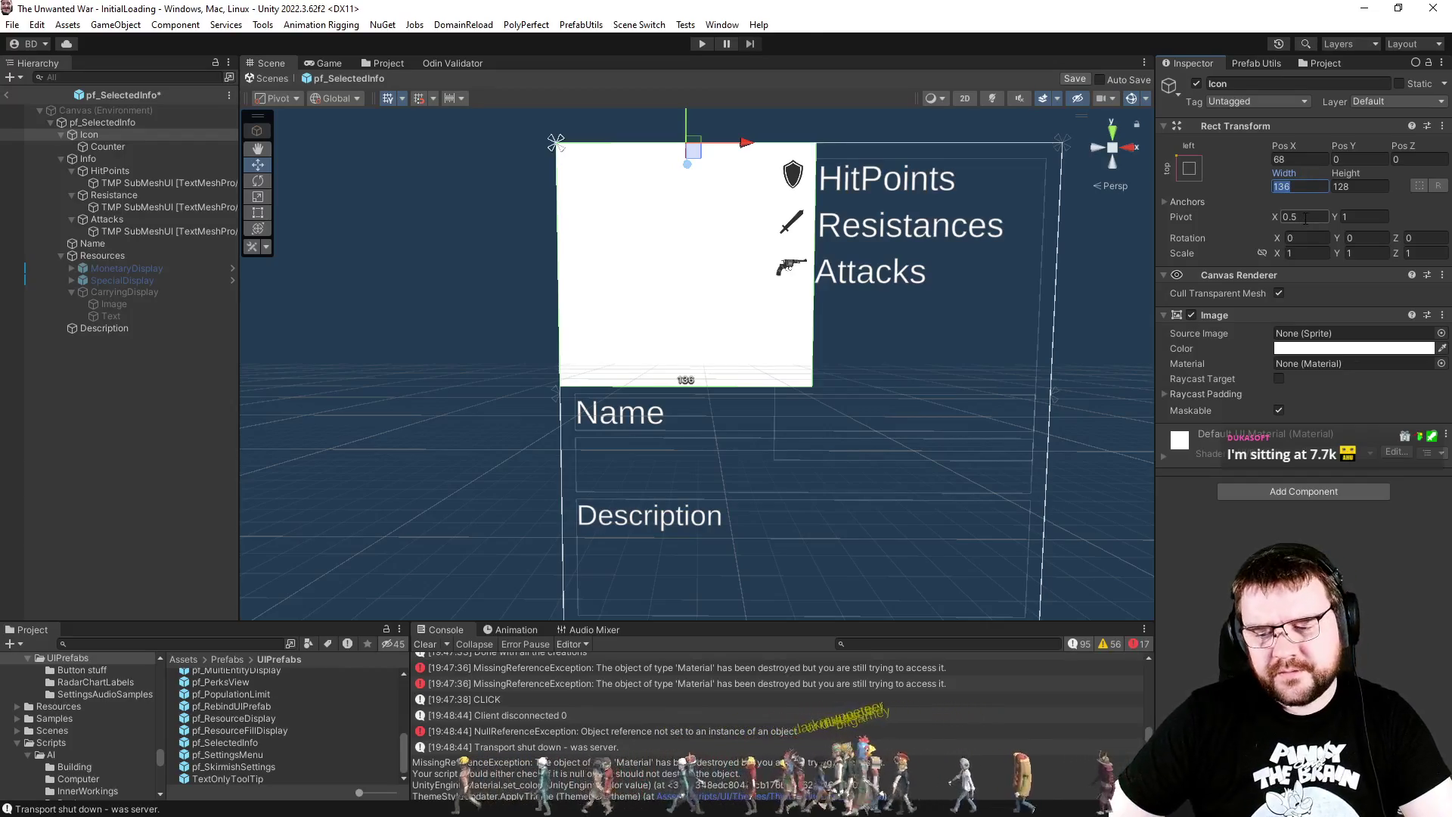
text(128)
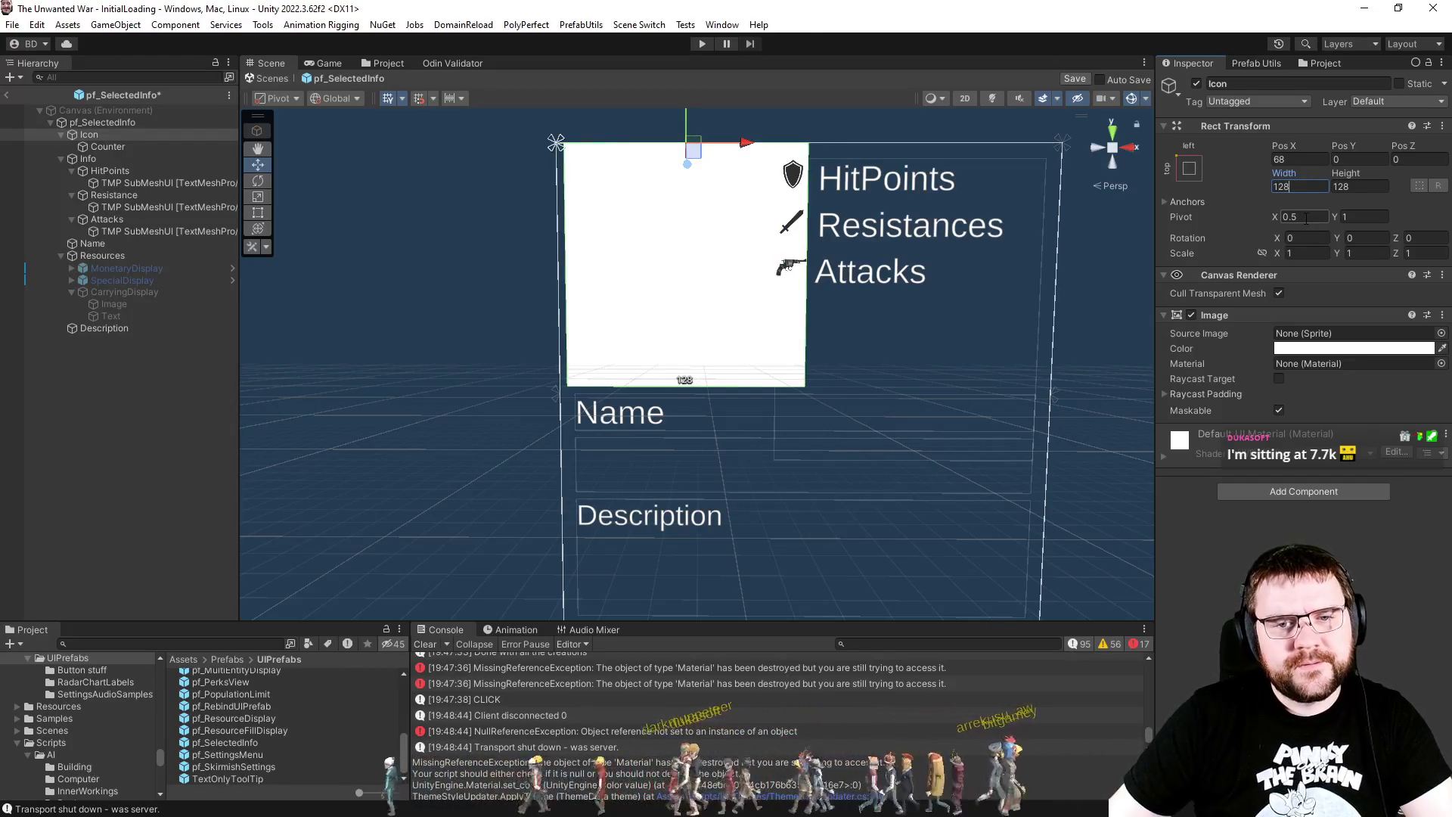
click(1310, 216)
text(1)
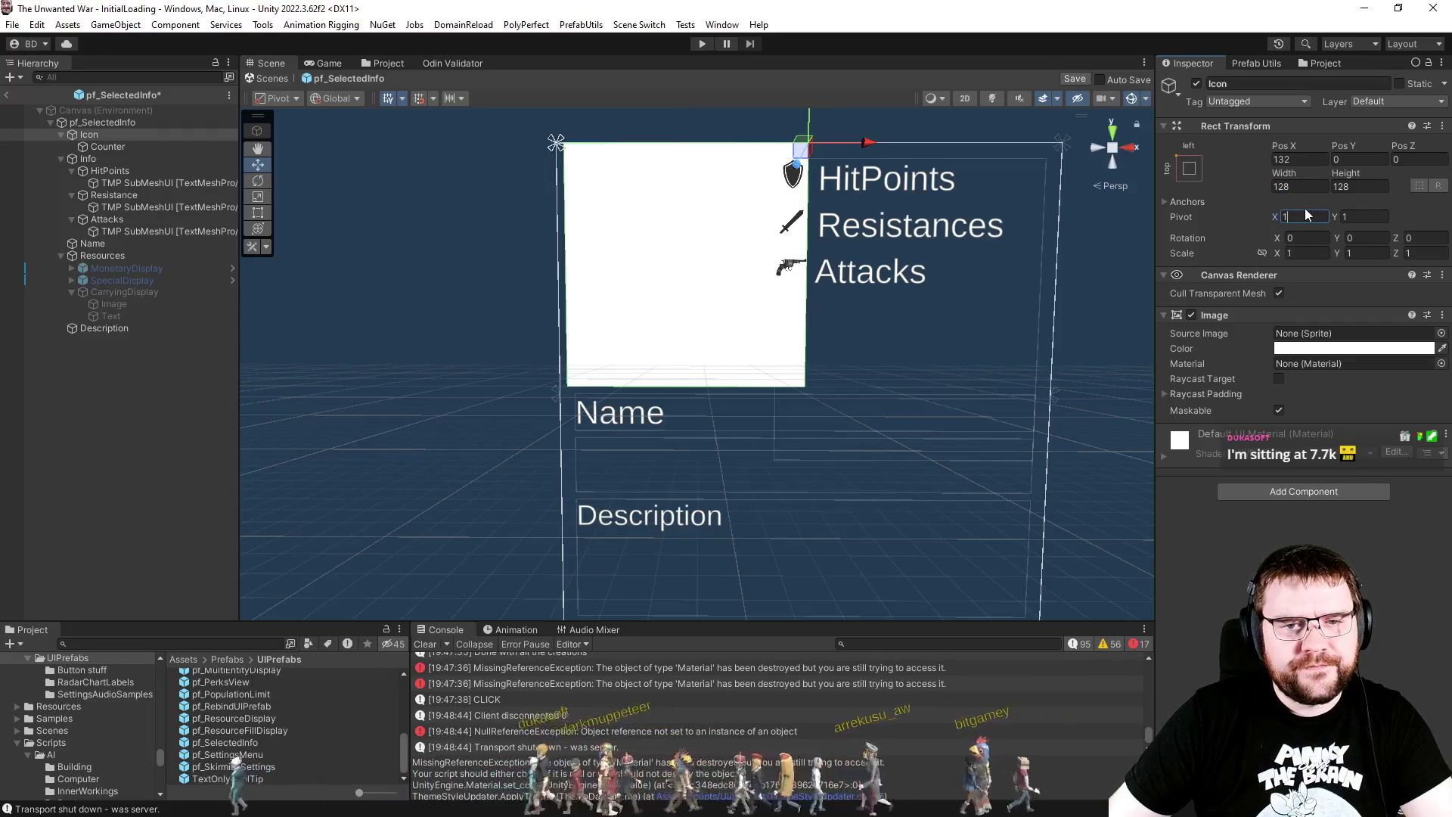
key(BackSpace)
text(0)
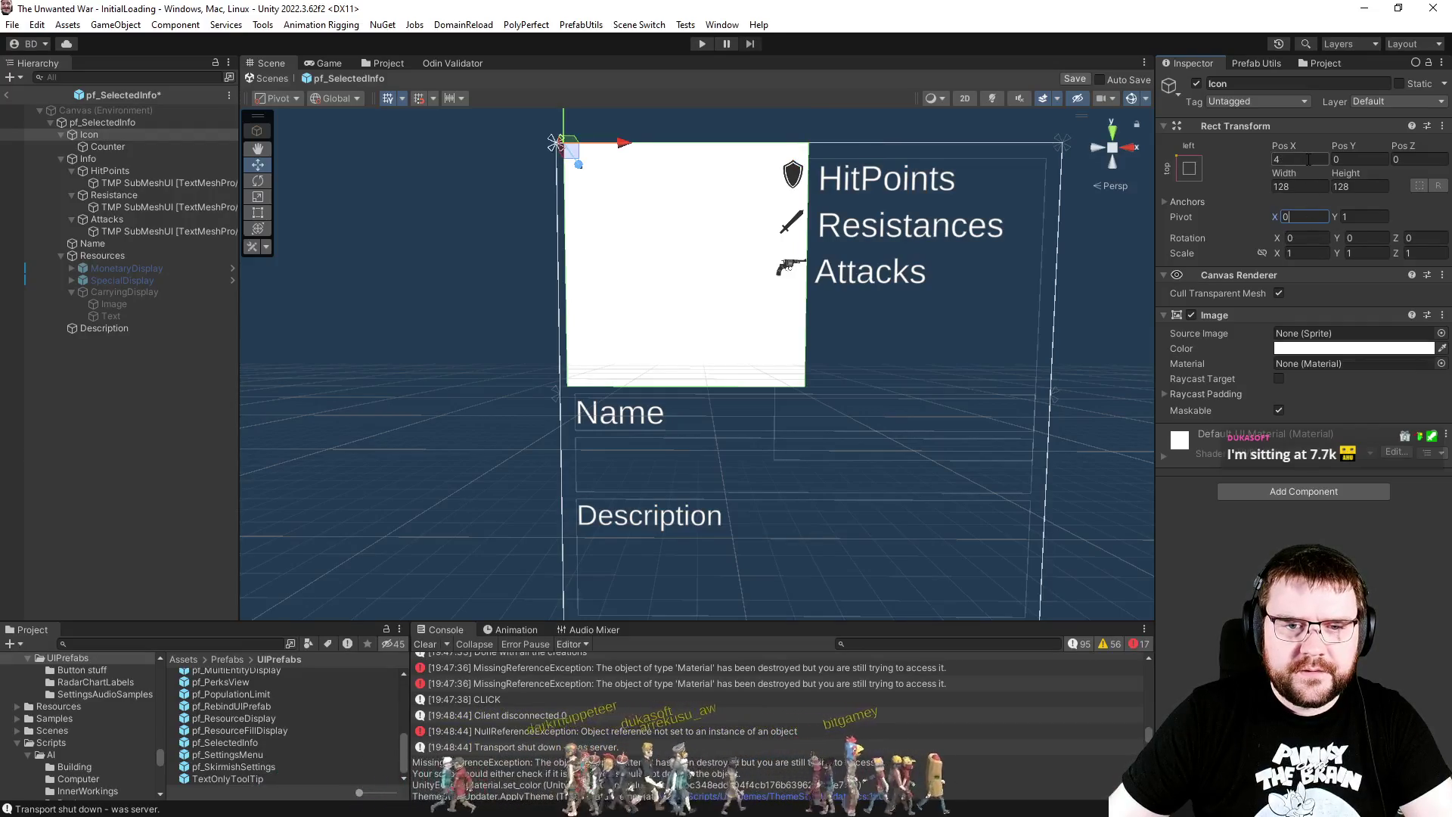
text(4)
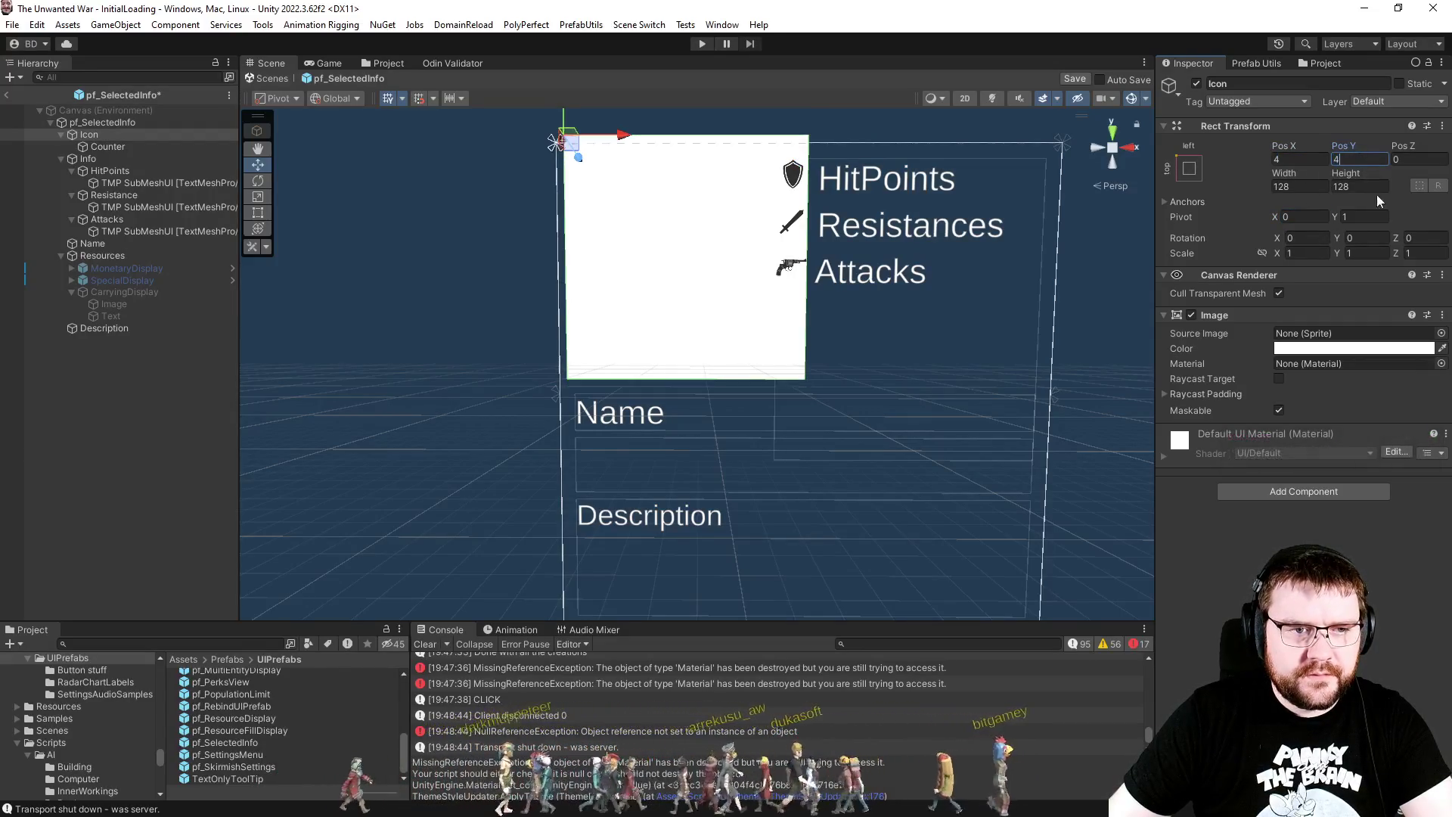
key(BackSpace)
text(-4)
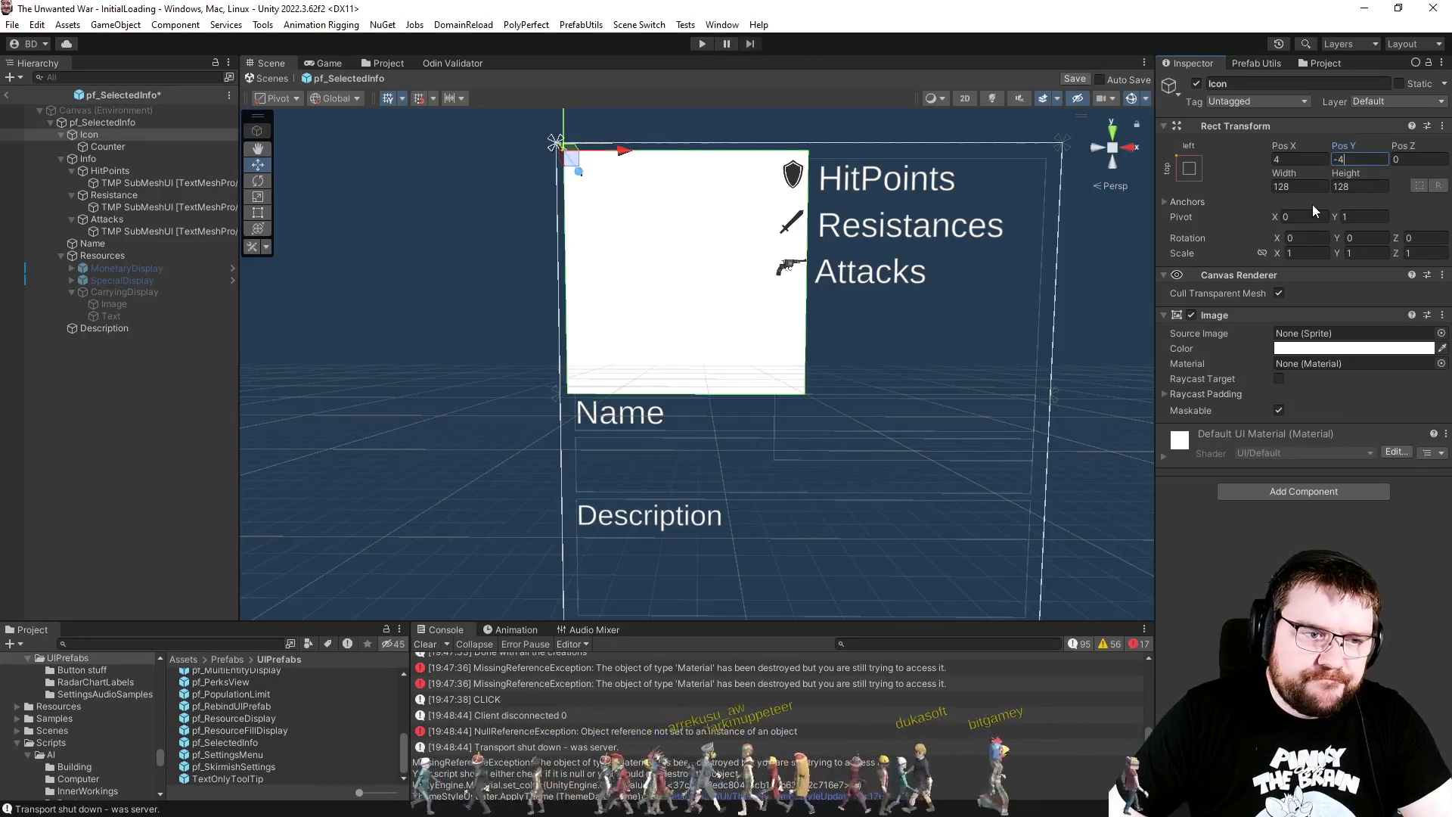
Step: Position the Icon at X 8, Y -8 and resize it to 100 by 100
click(110, 160)
click(111, 137)
click(1298, 159)
text(8)
key(Tab)
text(-8)
click(1295, 183)
text(100)
click(1340, 187)
text(100)
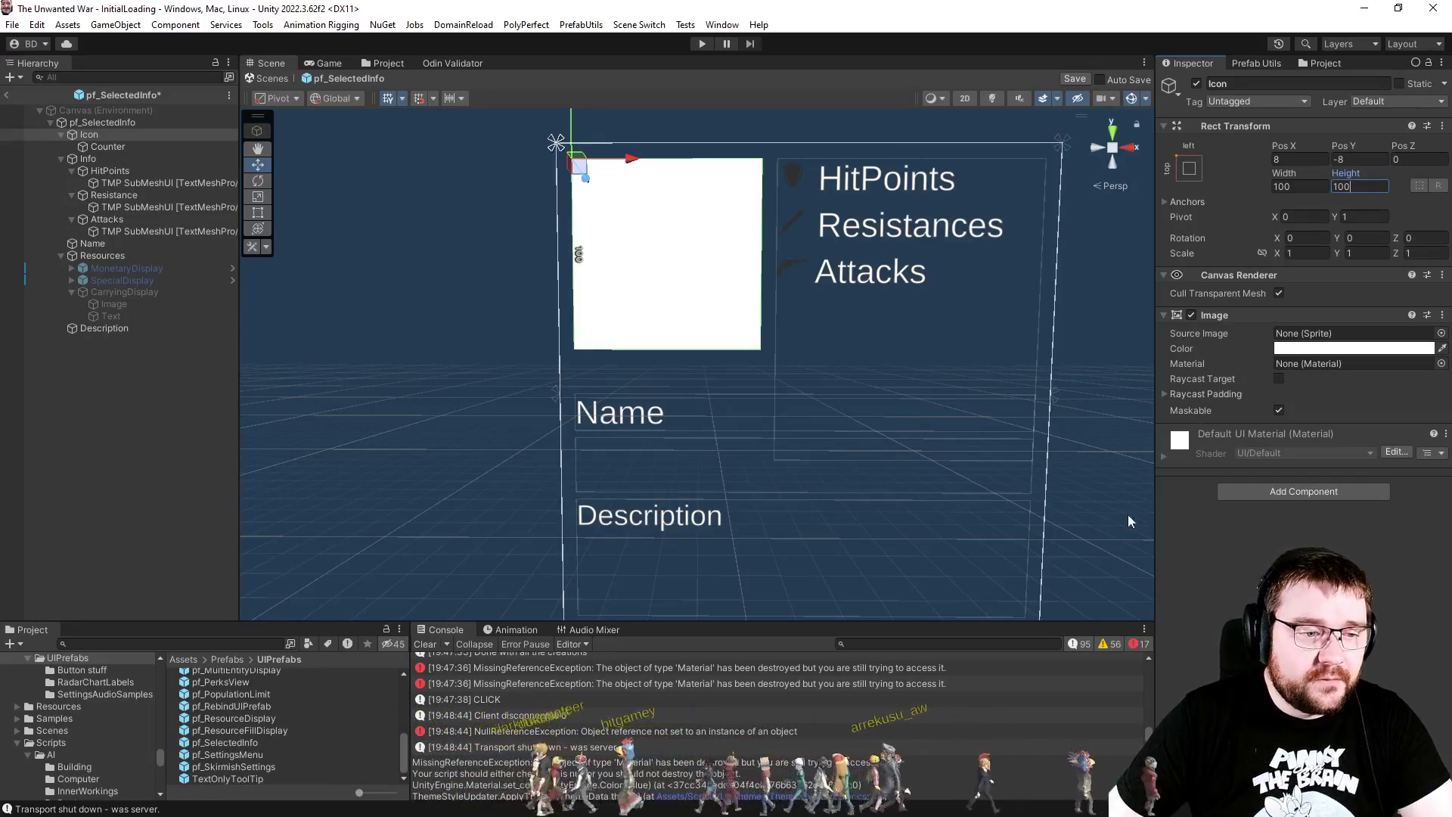
Step: Bring the Name area into view and inspect the Name and Resources objects
drag(796, 429, 762, 337)
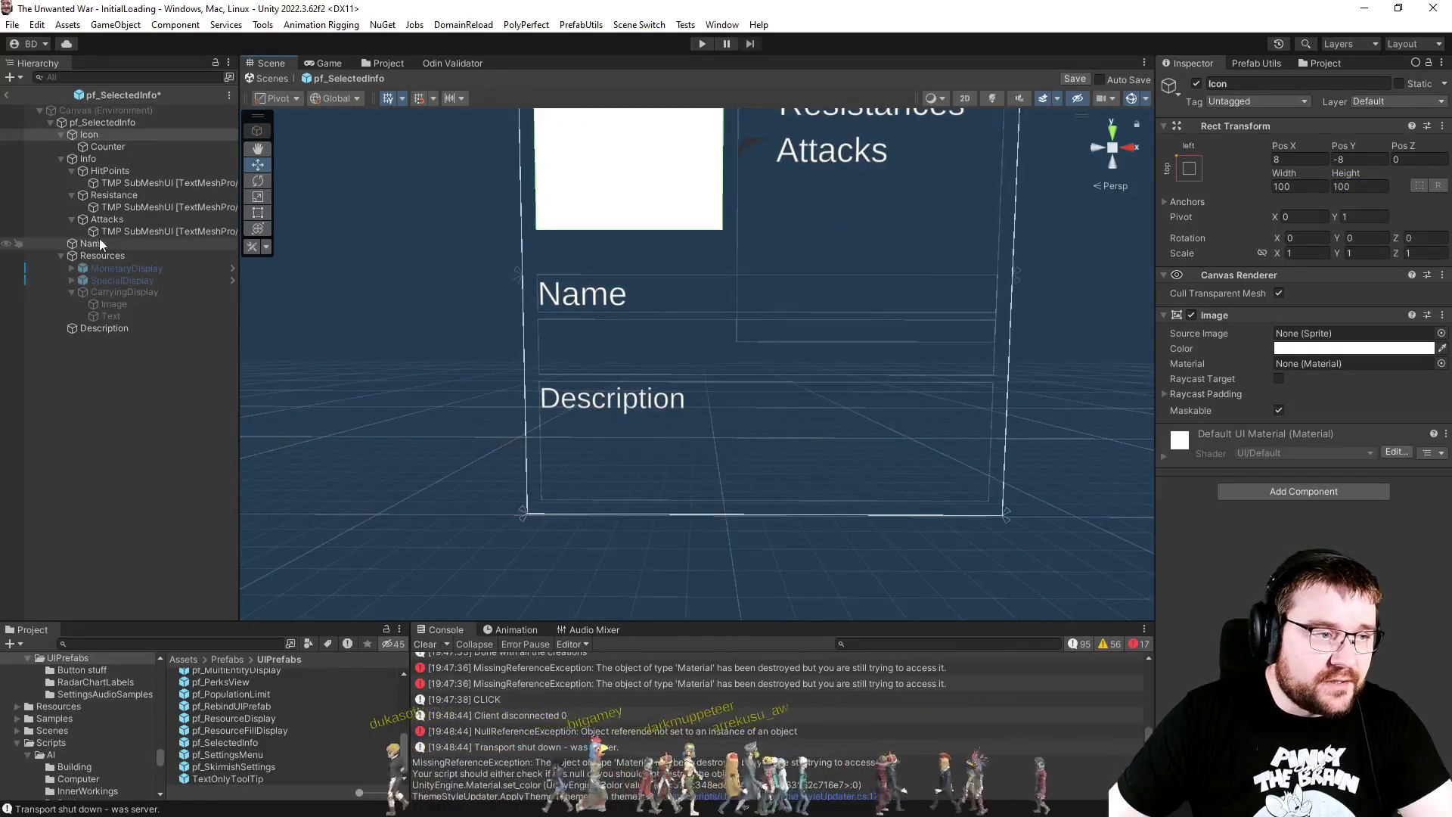
click(93, 244)
click(96, 257)
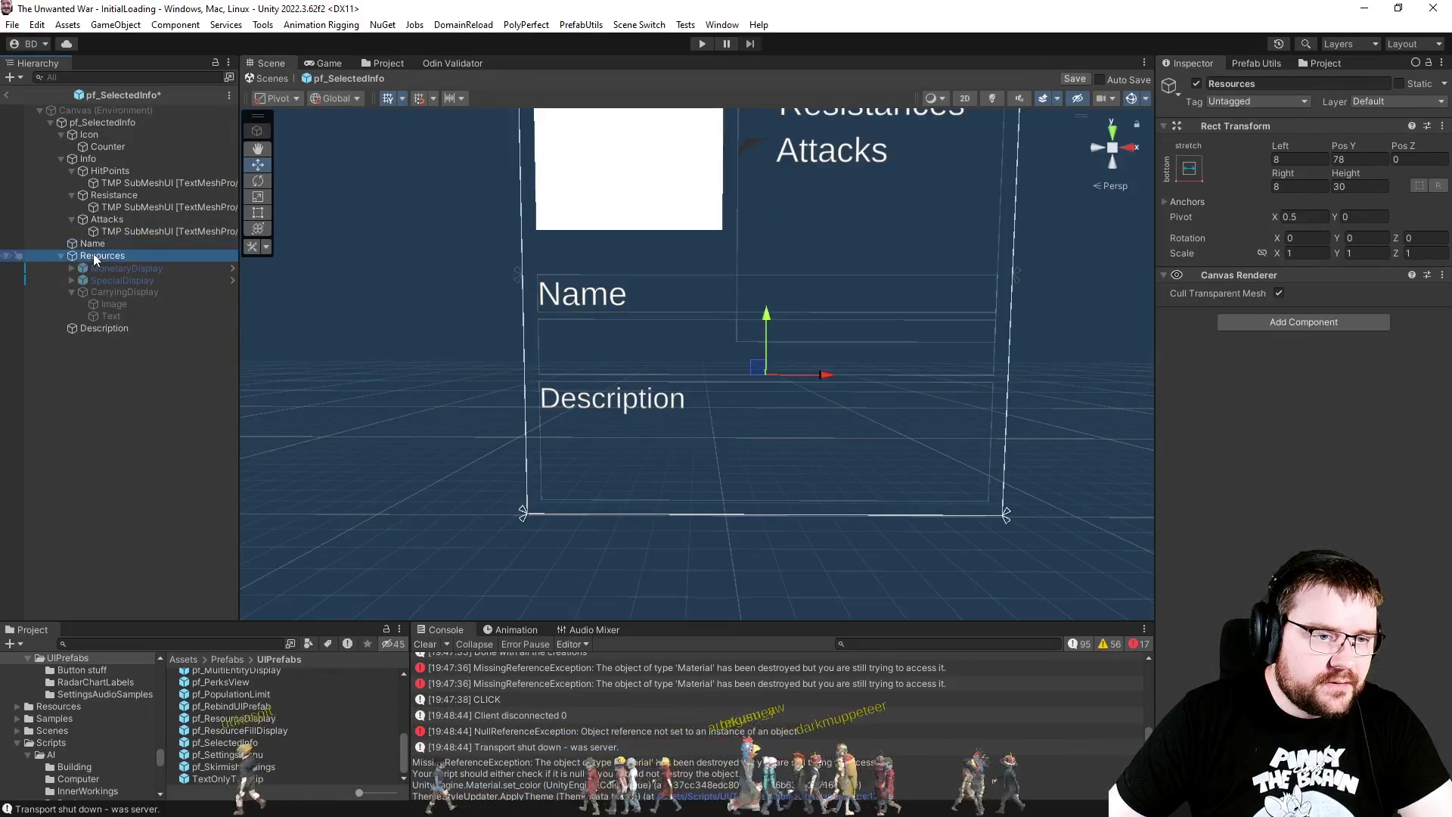
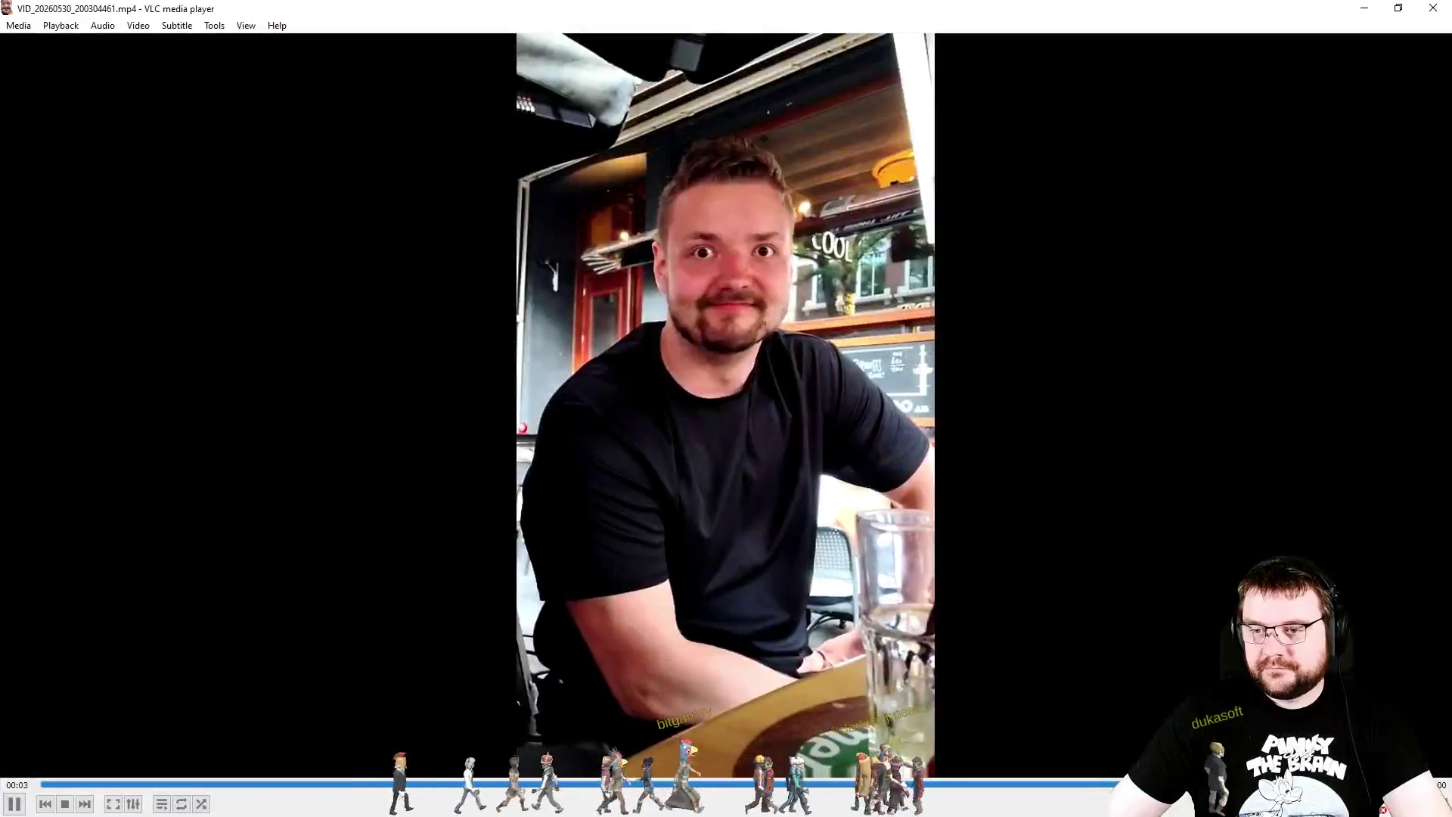
Step: Play the recorded clip from the VLC playlist, then close VLC to return to Unity
click(169, 806)
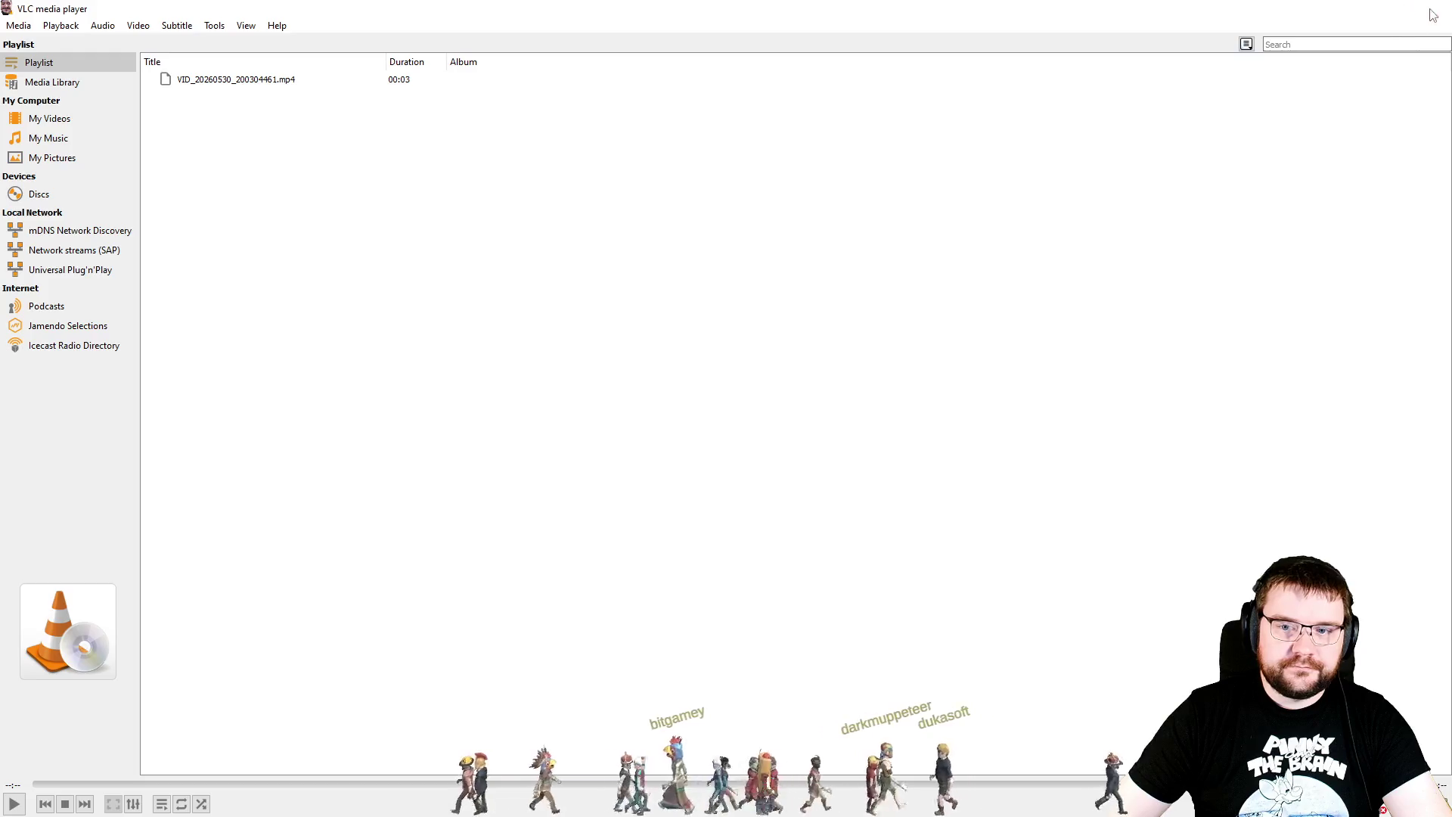
click(1432, 14)
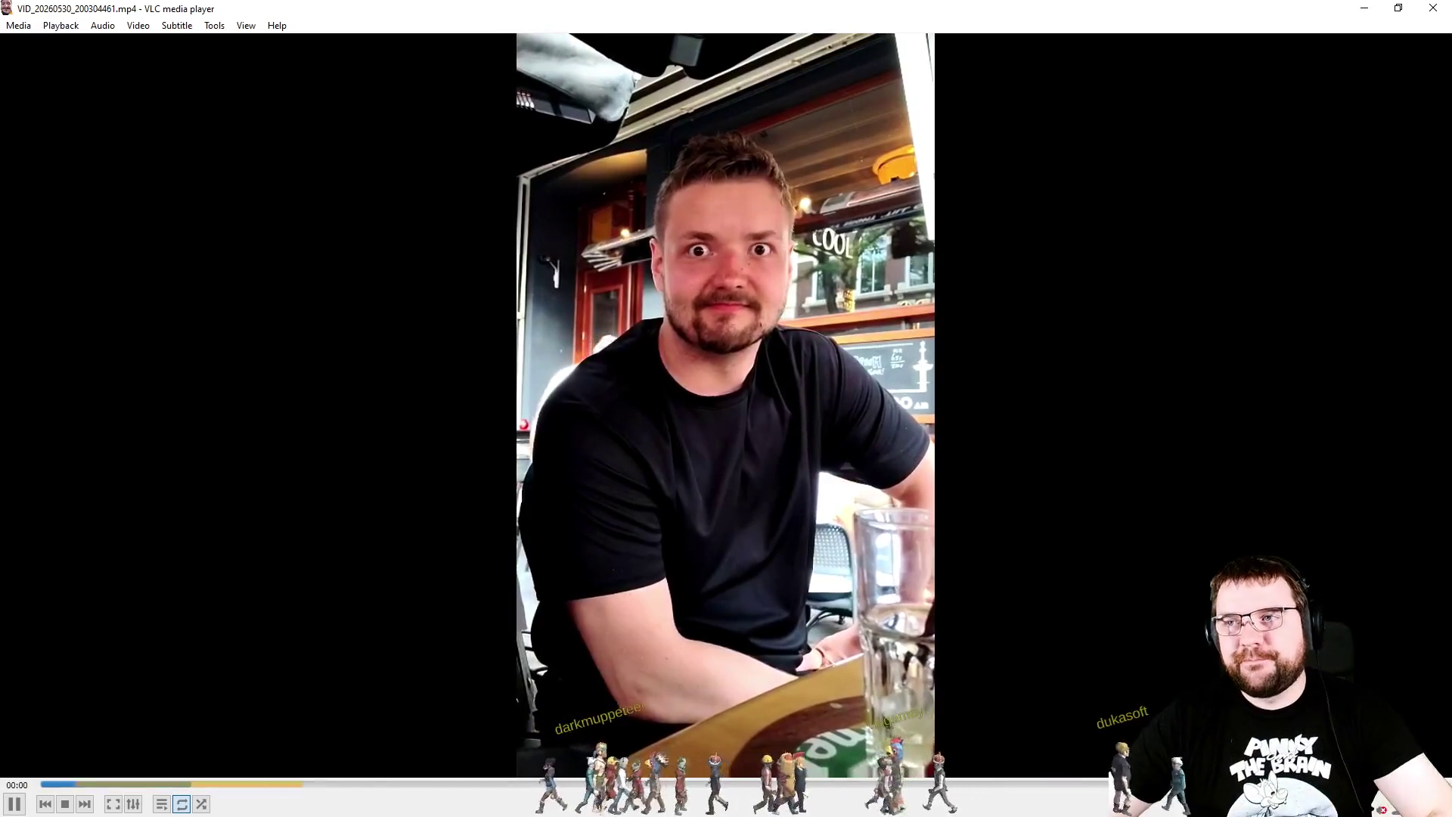
click(1432, 7)
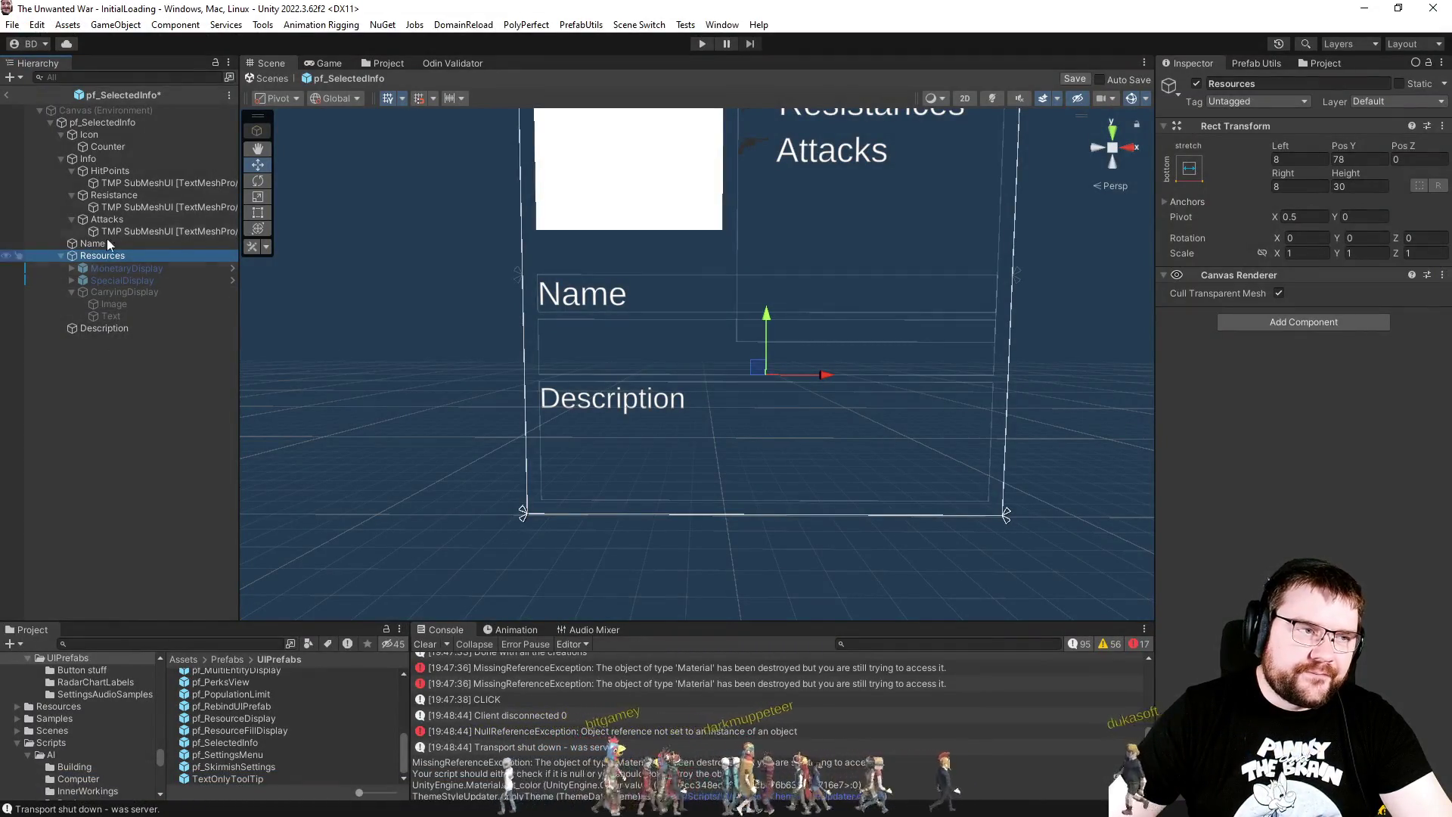
Step: Inspect Icon and the pf_SelectedInfo root, enlarging the panel view and collapsing Info
click(111, 133)
click(121, 124)
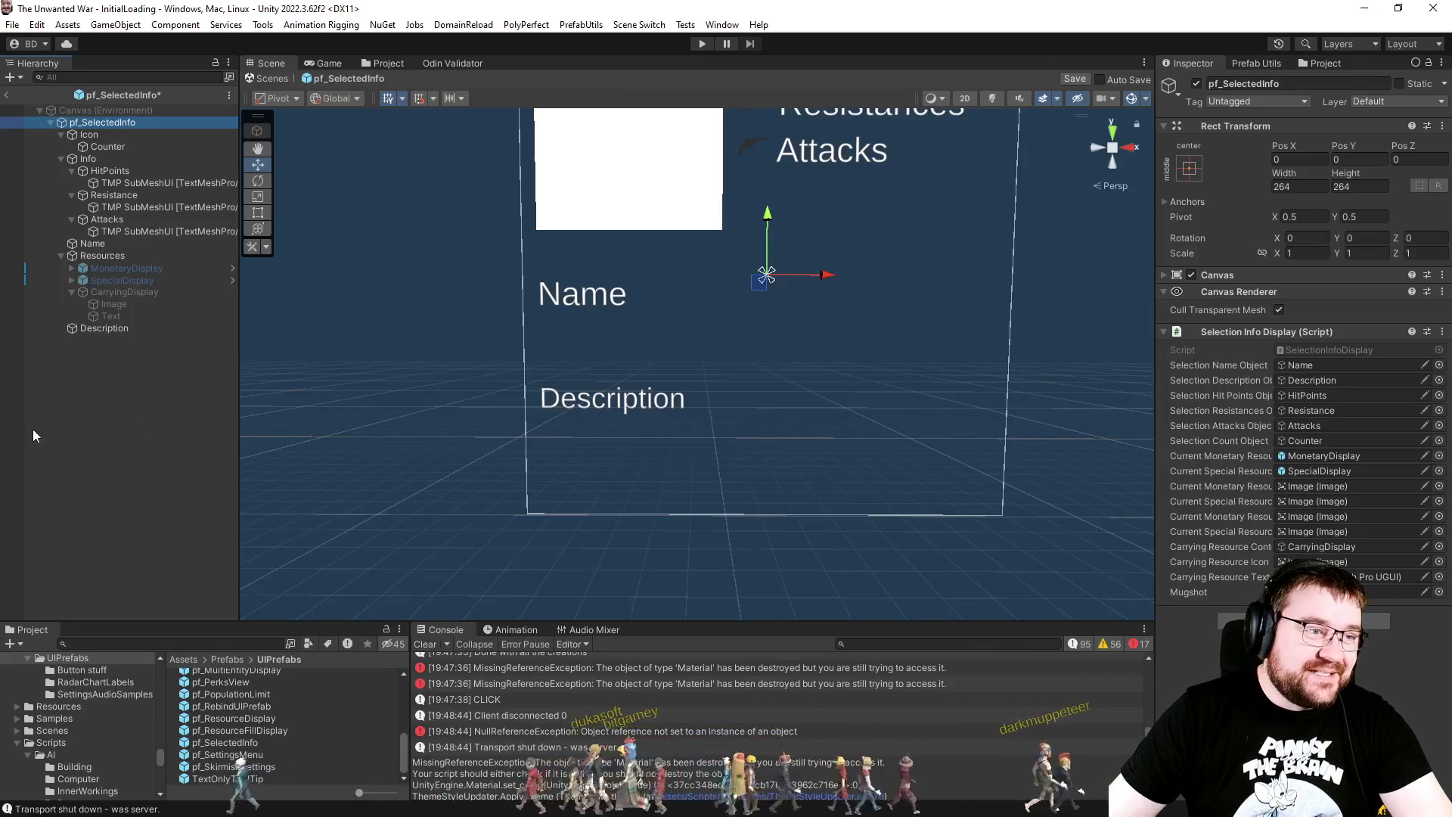
click(89, 136)
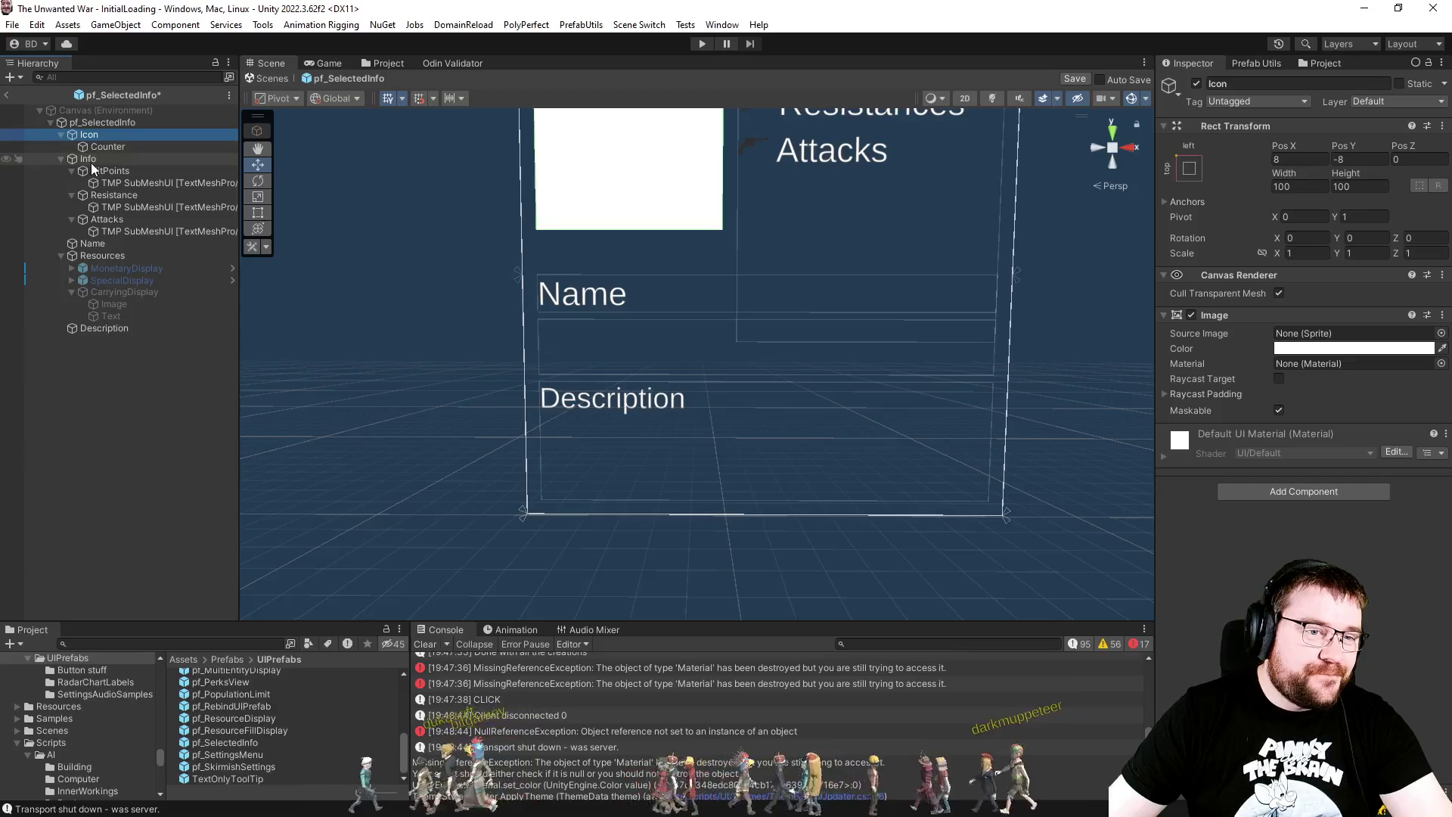
mouse_move(340, 225)
mouse_down()
mouse_move(499, 307)
mouse_move(522, 369)
mouse_move(447, 359)
mouse_up()
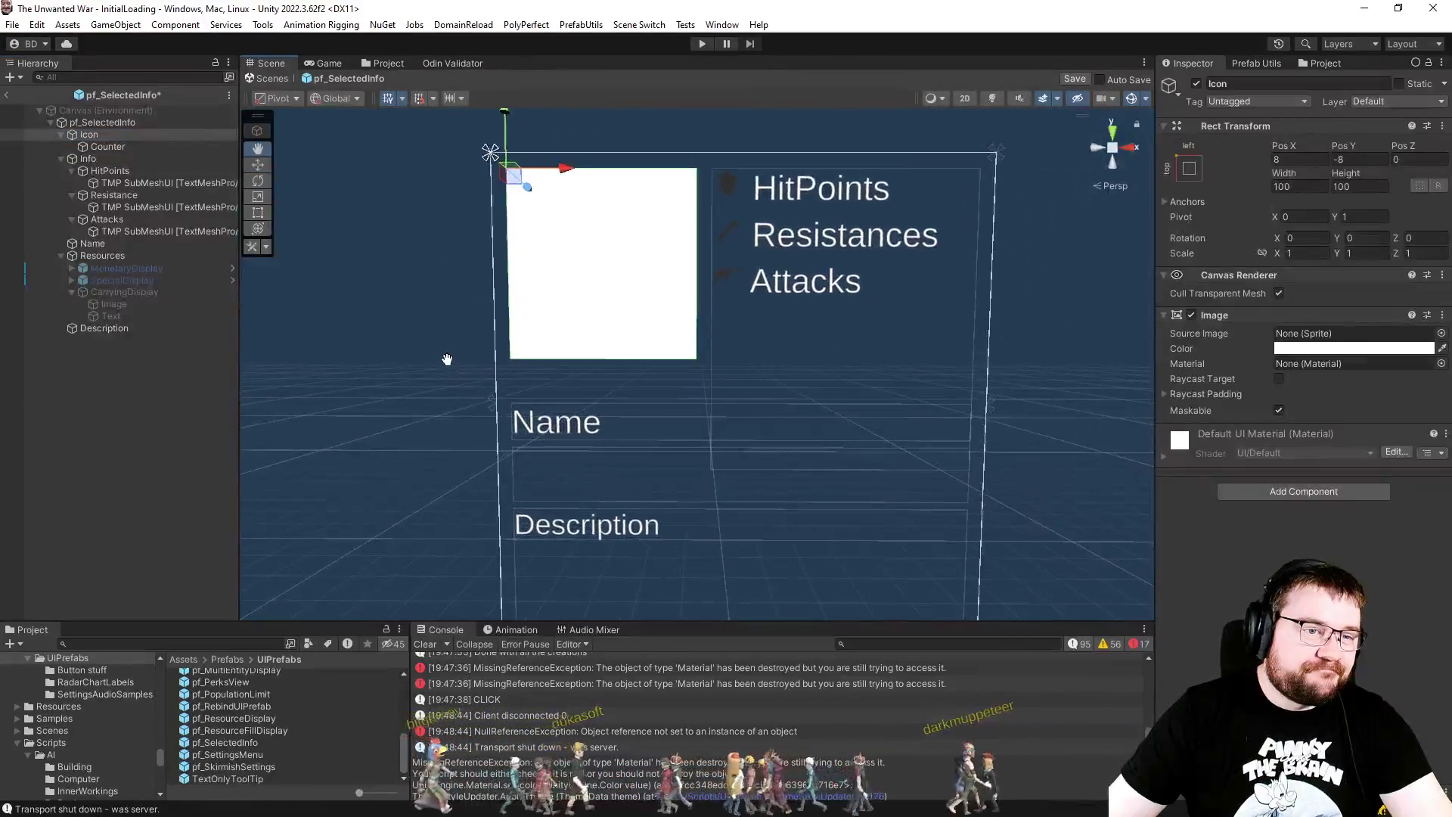
click(62, 158)
Step: Wrap Icon in a new empty parent named 'Top' and move Info under it
right_click(89, 136)
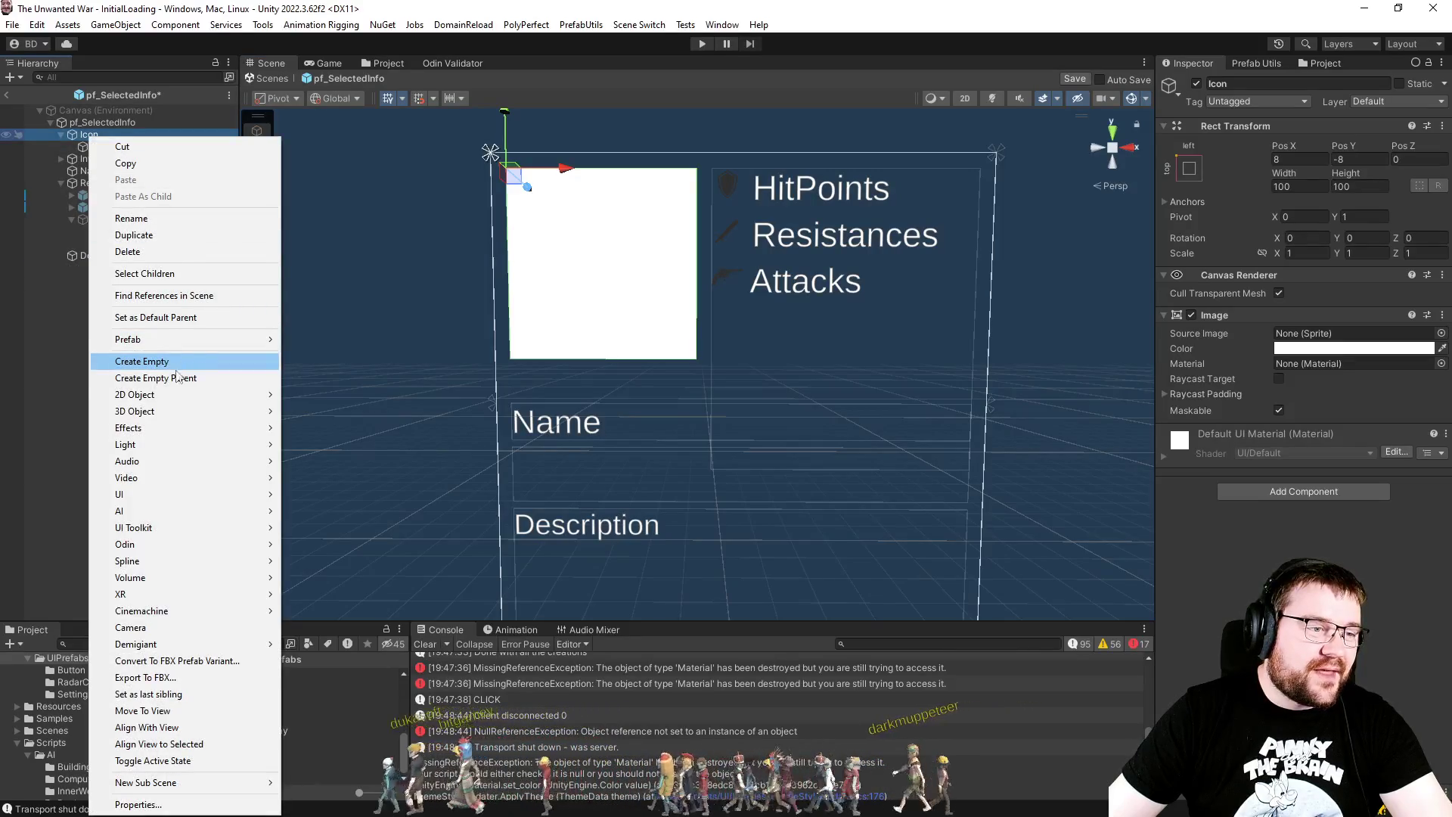
click(176, 376)
text(T)
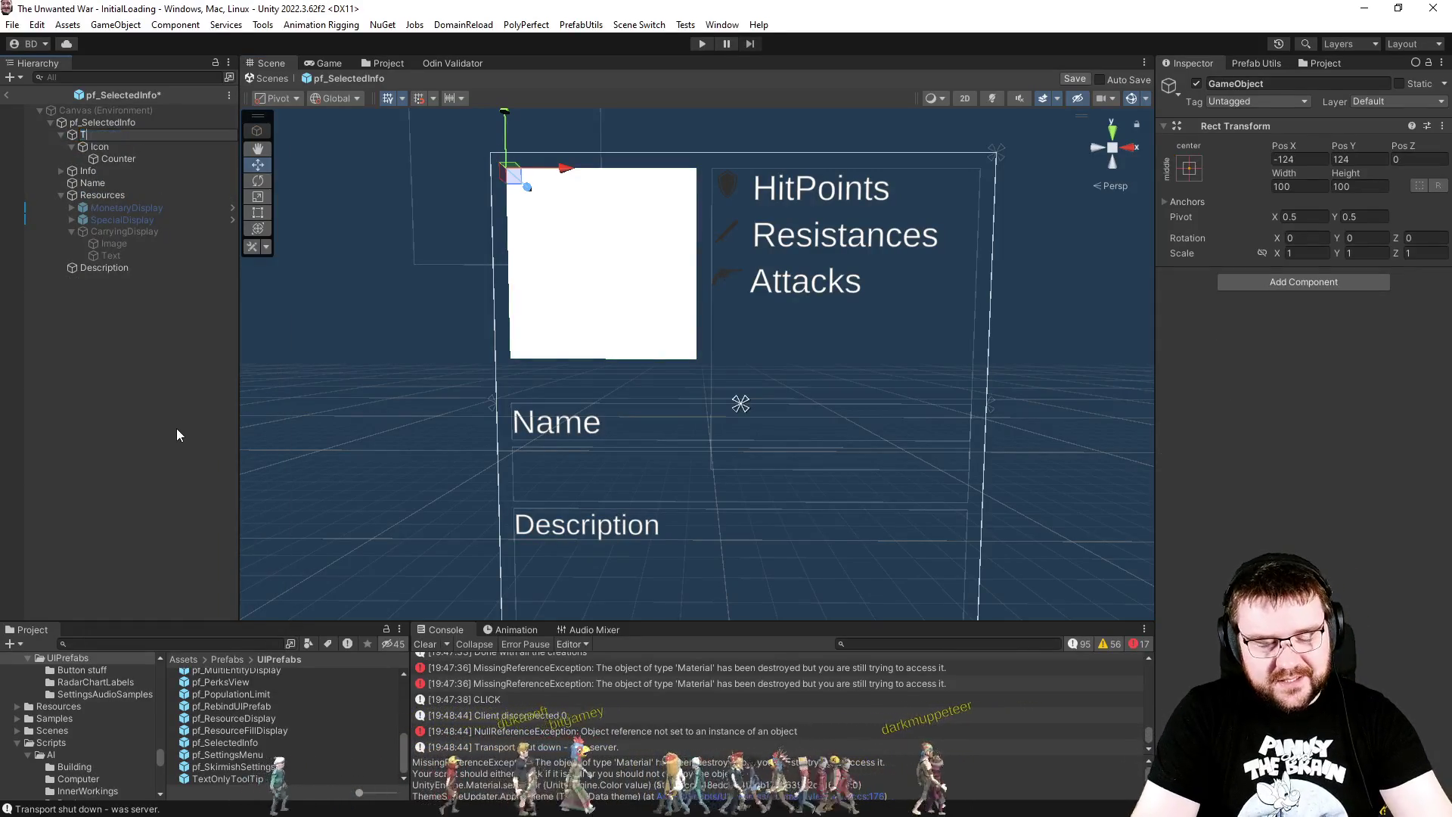
text(op)
key(Return)
drag(101, 170, 91, 140)
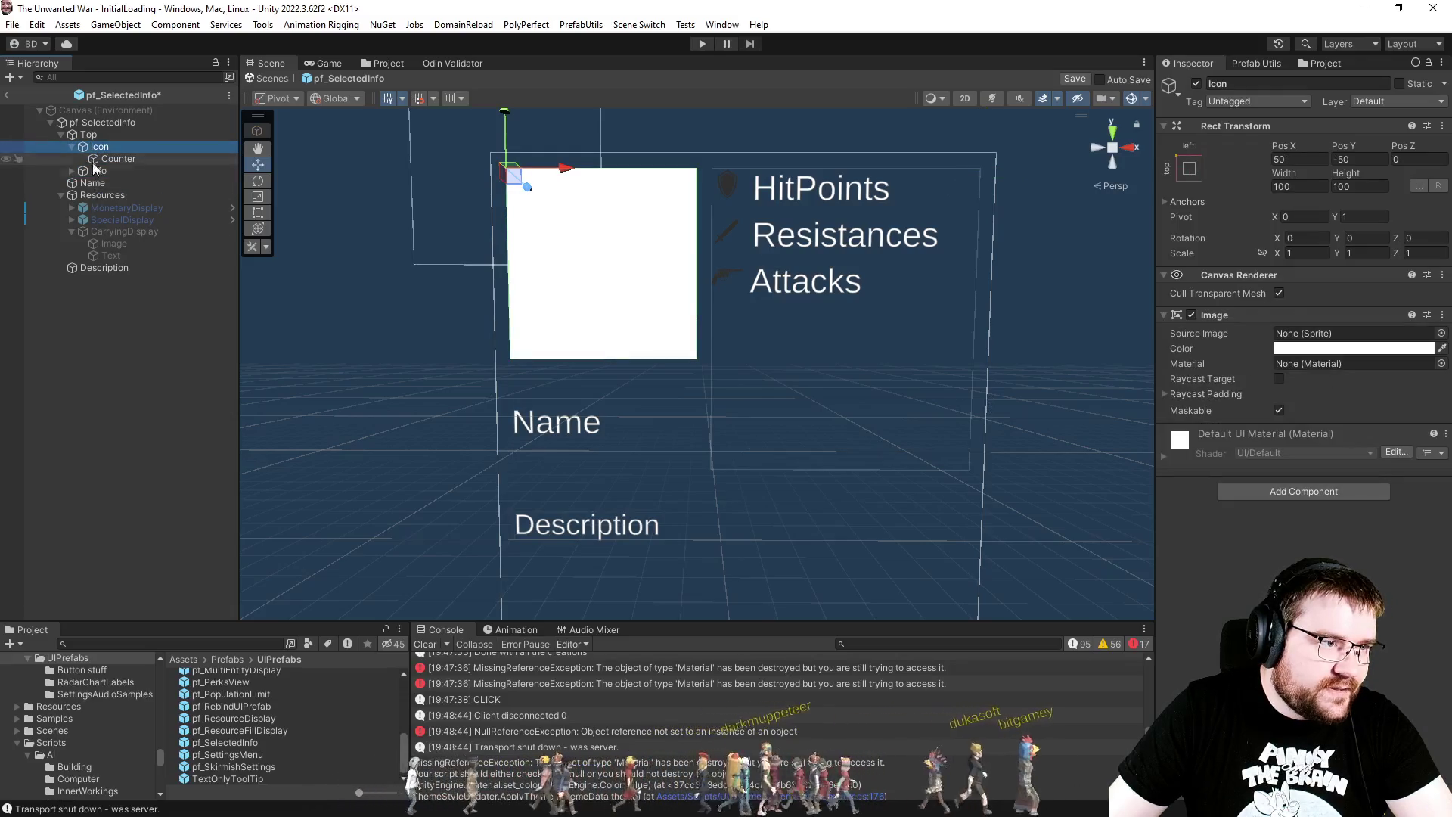
Step: Select Top and search for a layout component to add
click(85, 133)
click(1248, 302)
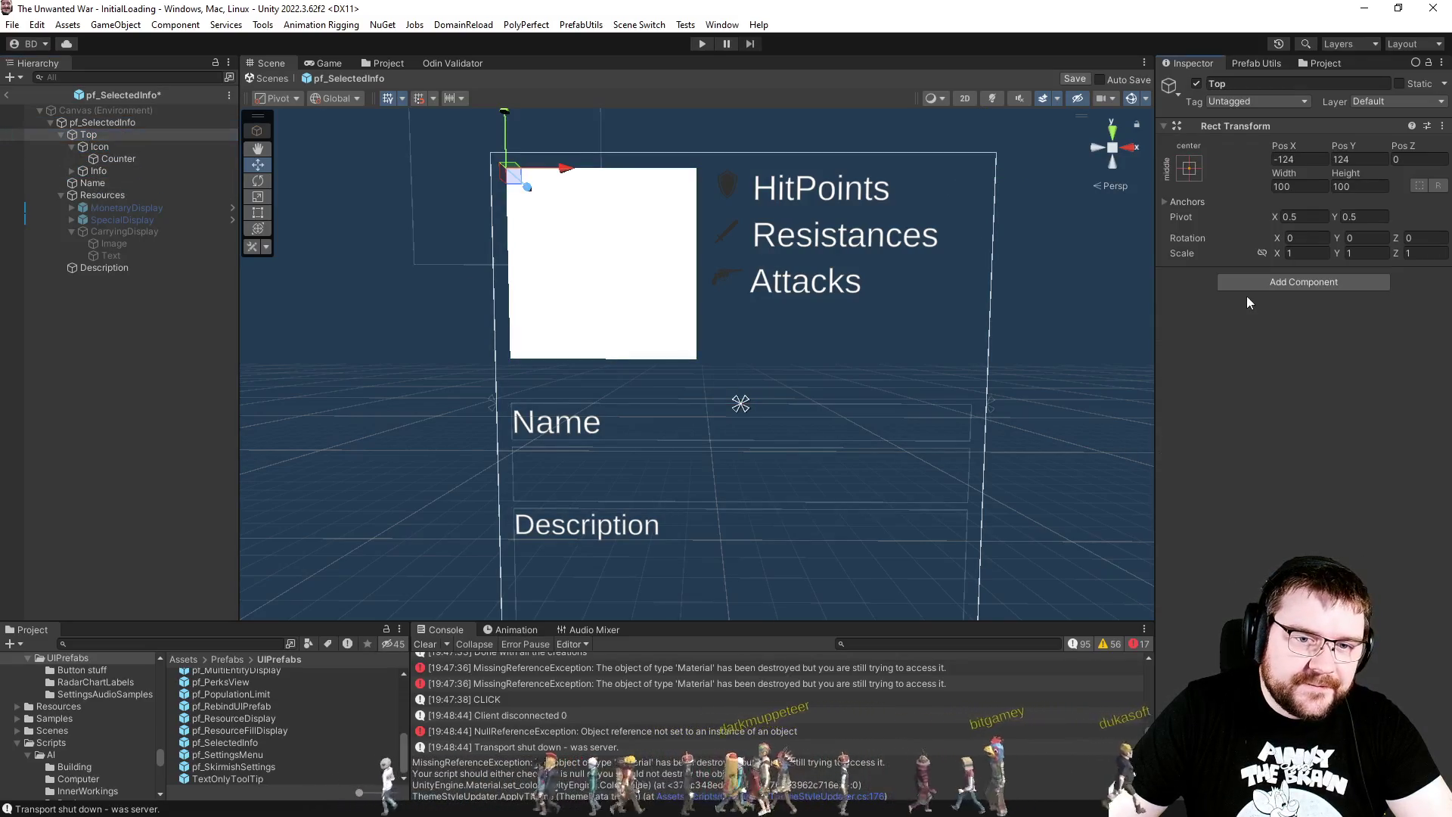
click(1242, 281)
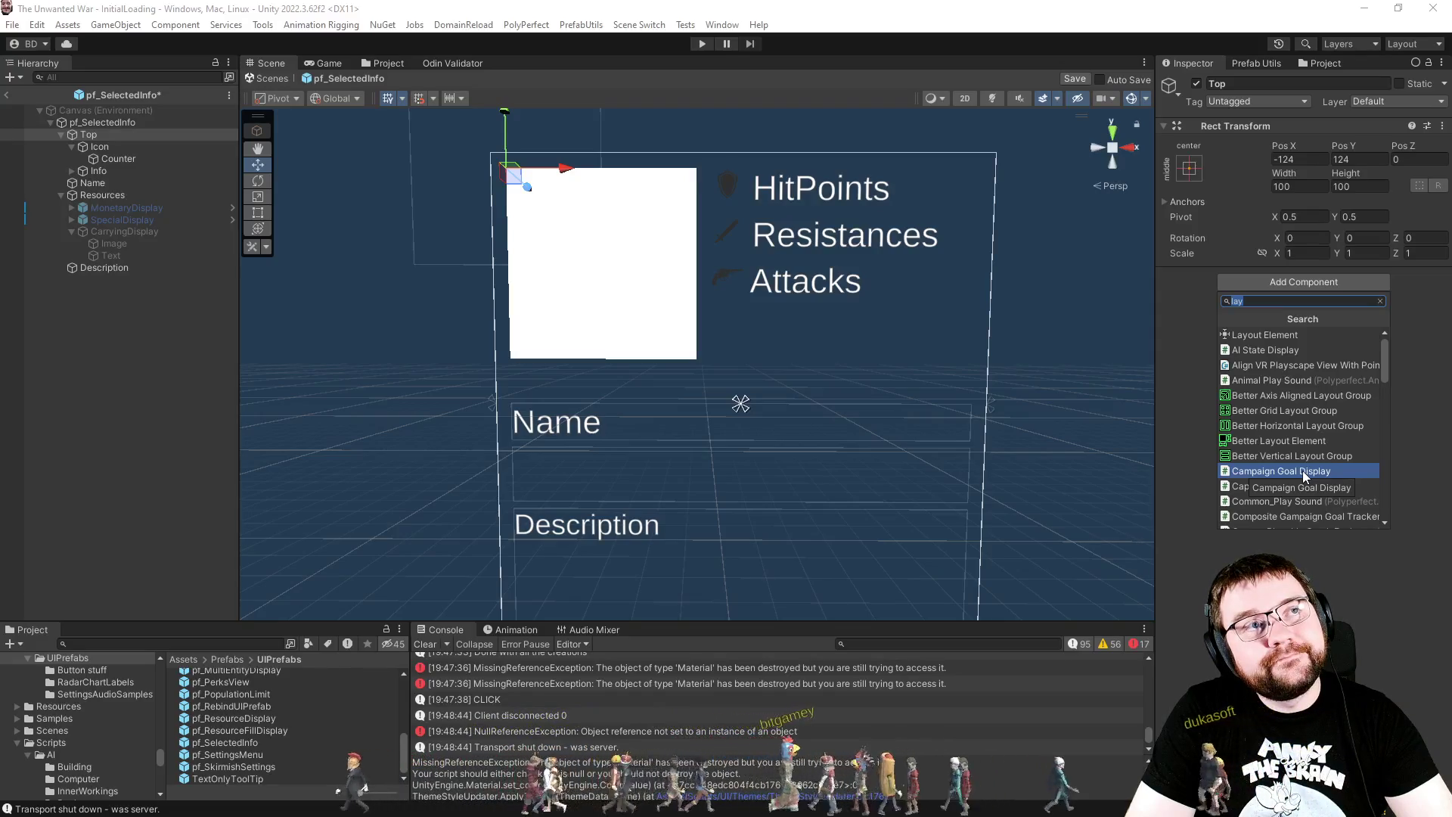
Step: Cancel the component search and check Icon's position from an angled view
key(BackSpace)
key(Escape)
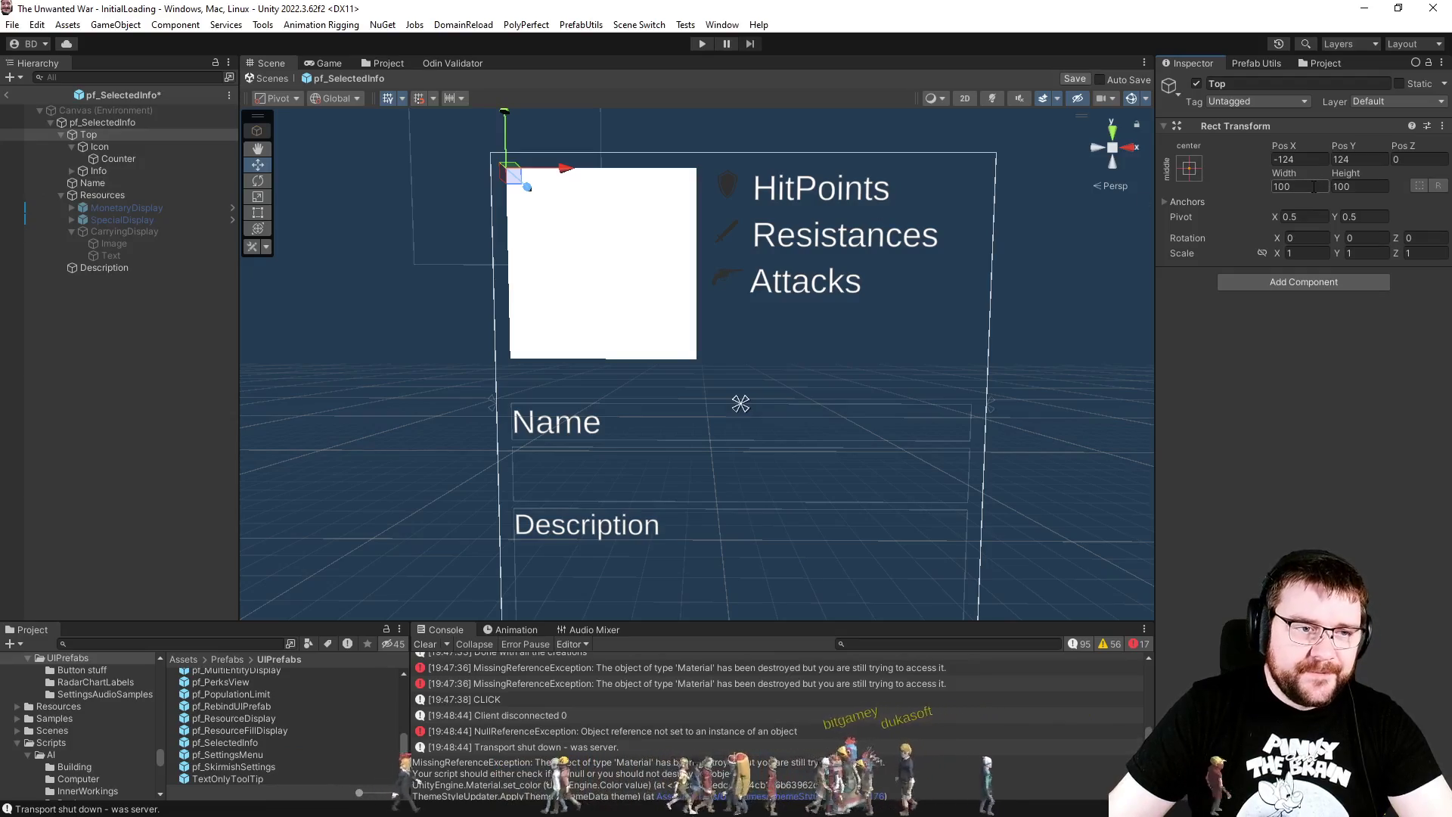
click(133, 145)
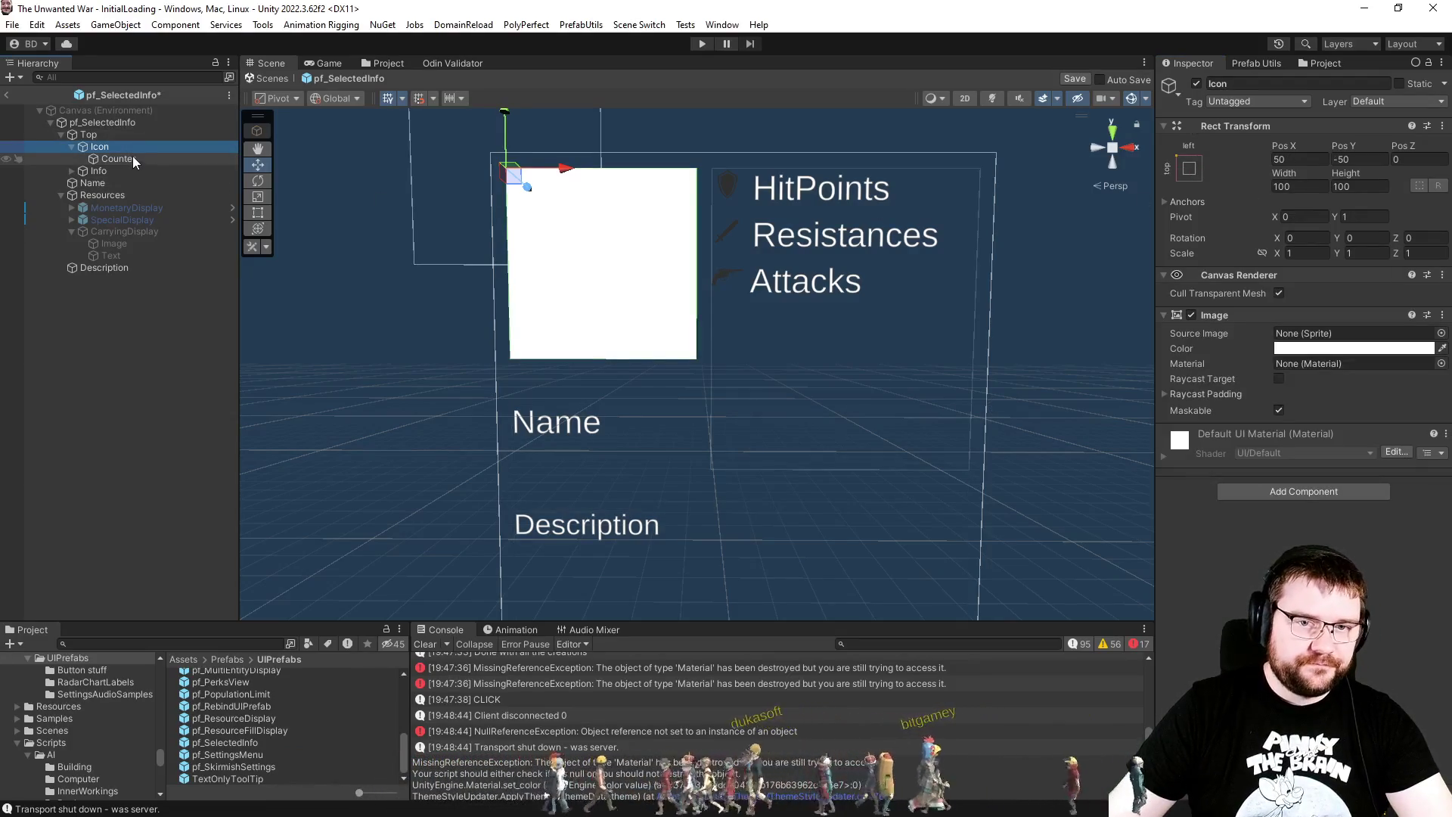
drag(749, 227, 784, 253)
Step: Set Top's position to 0, 0 and its pivot to 0, 1
click(118, 127)
click(120, 136)
click(1300, 160)
text(0)
key(Tab)
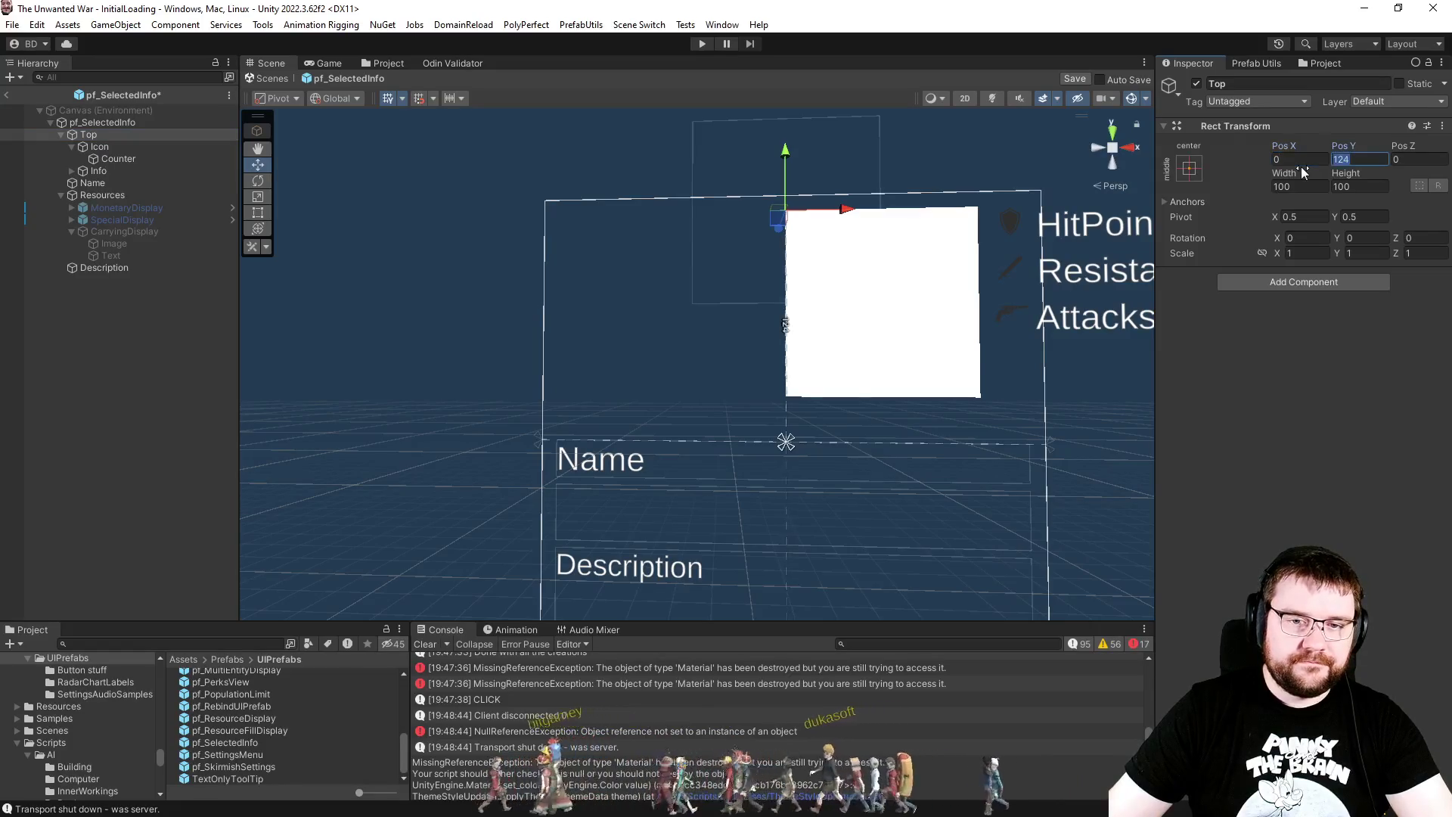
text(0)
click(1303, 217)
text(0)
key(Tab)
text(0)
key(BackSpace)
text(1)
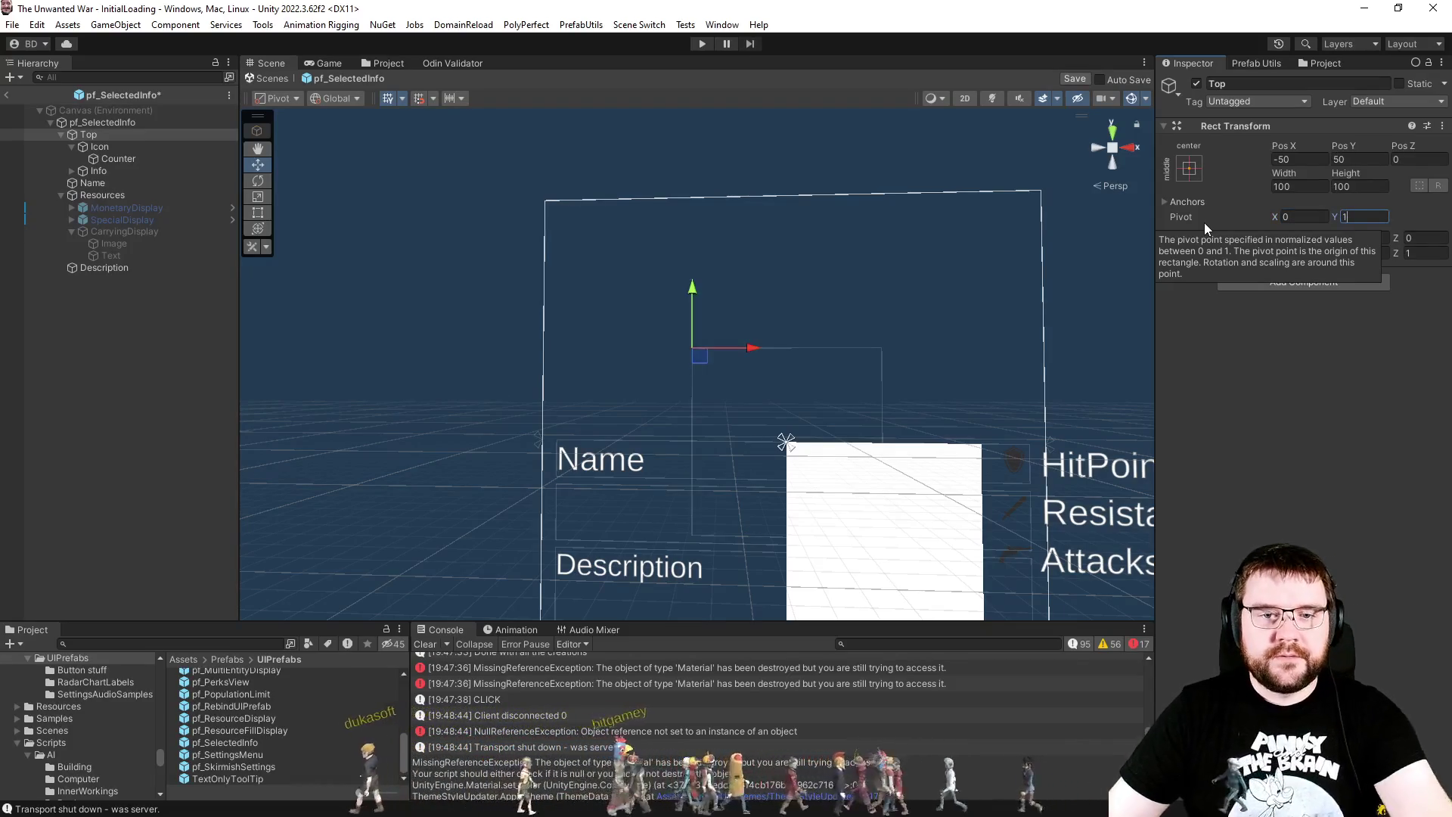
click(1286, 159)
text(0)
key(Tab)
text(0)
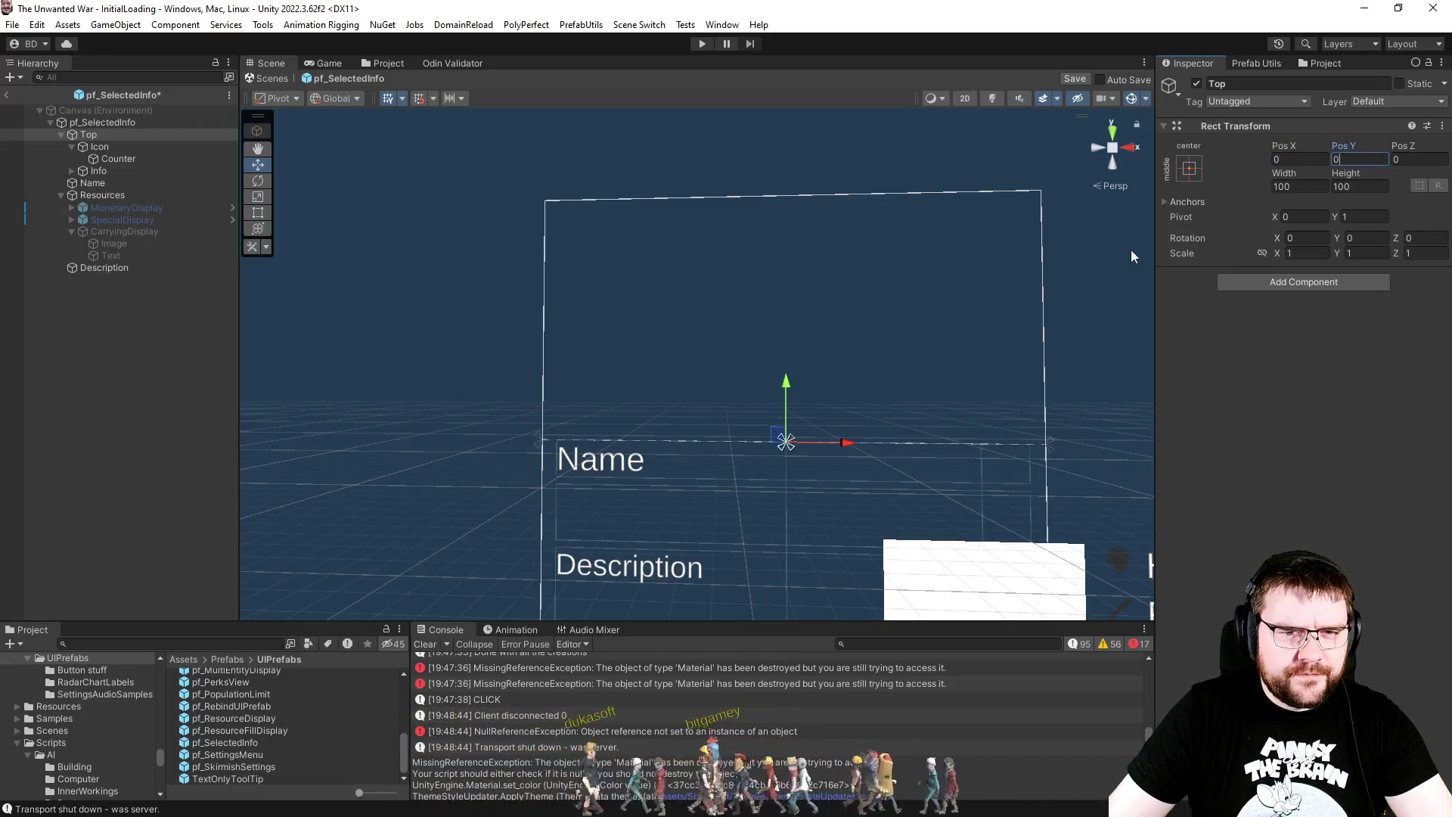
Step: Anchor Top to the panel's top-left corner
click(1189, 168)
alt+shift+click(1242, 287)
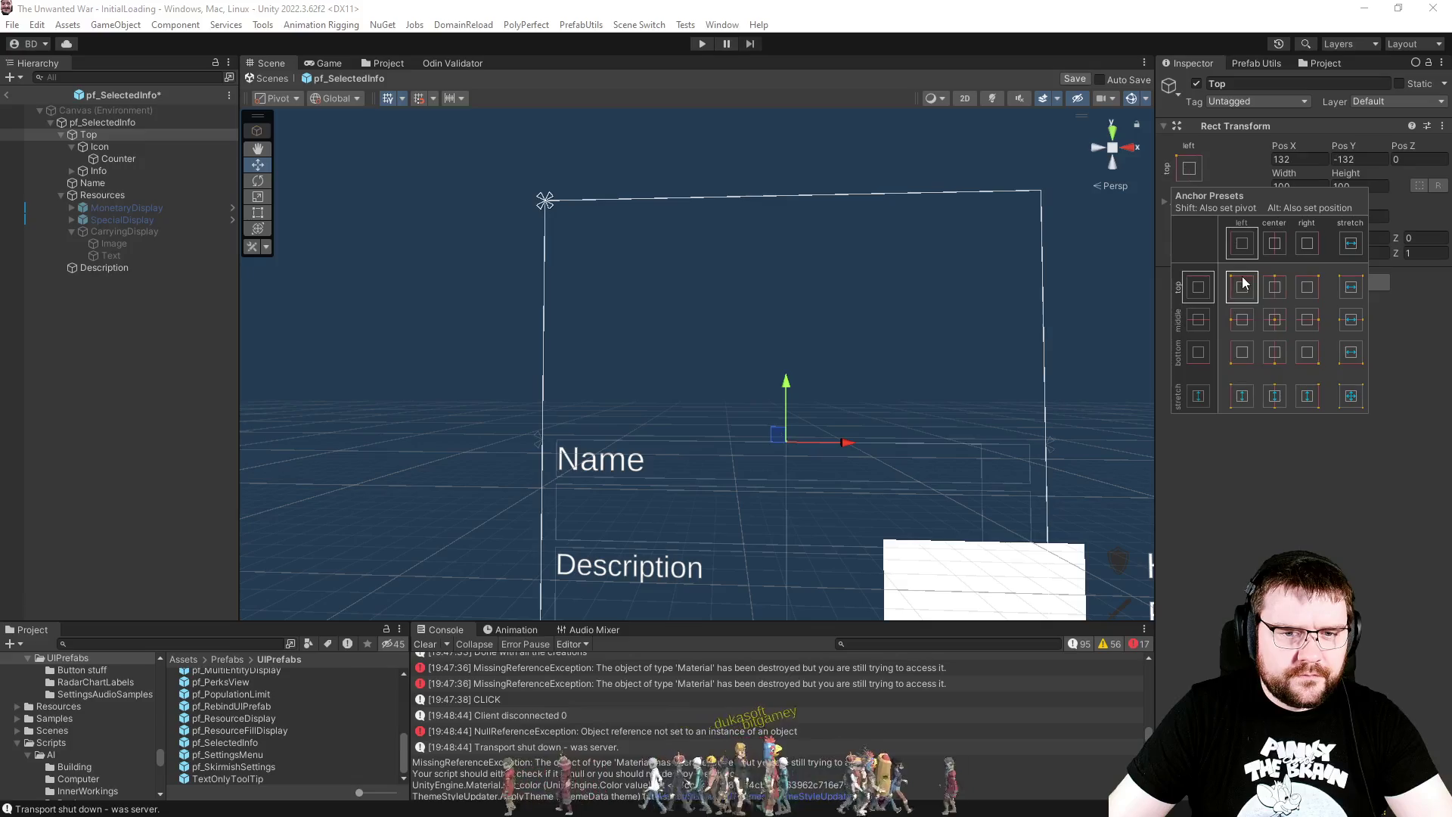
click(1261, 457)
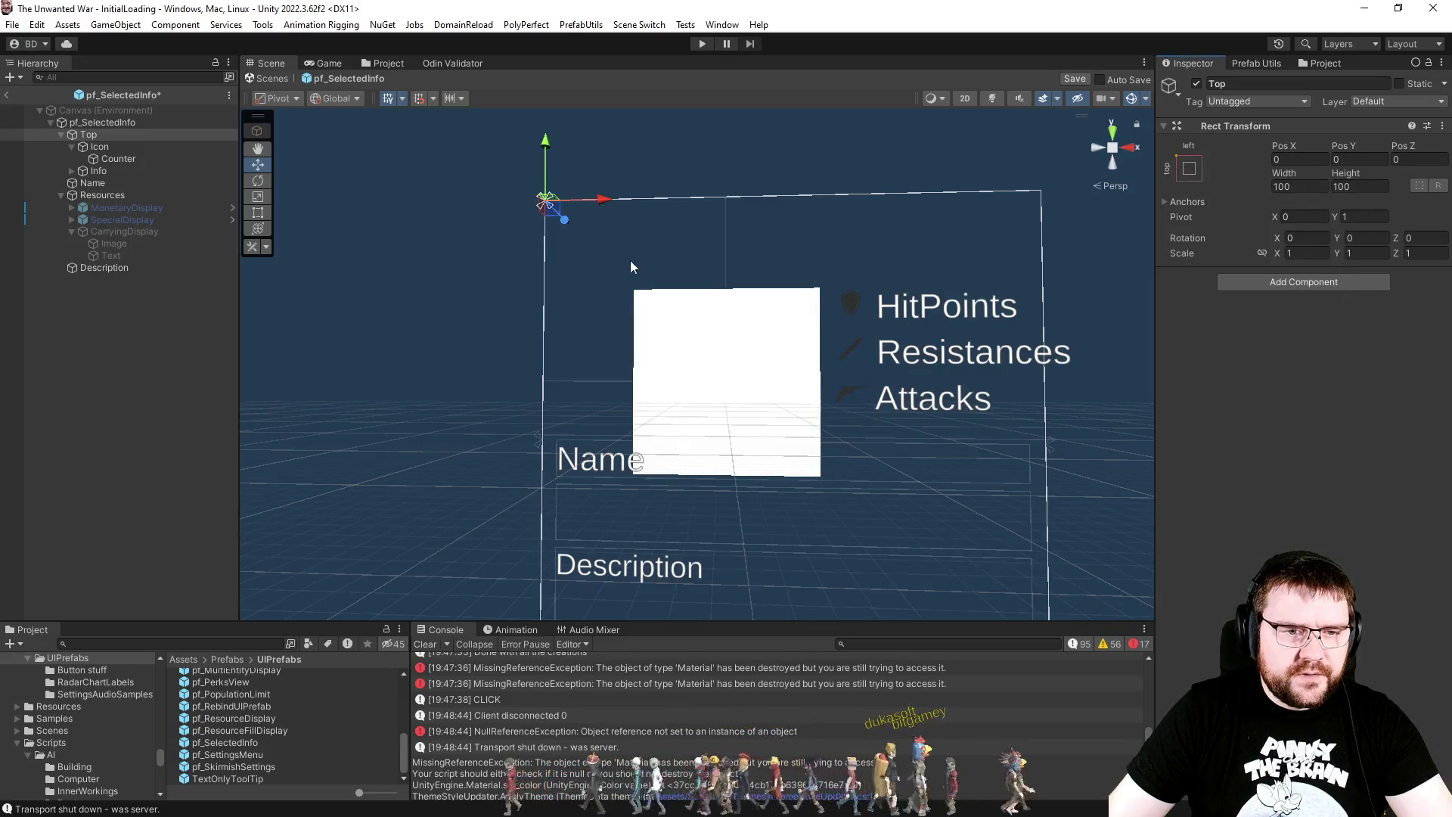
Step: Place Icon at Pos X 8, Pos Y -8 inside Top
click(99, 147)
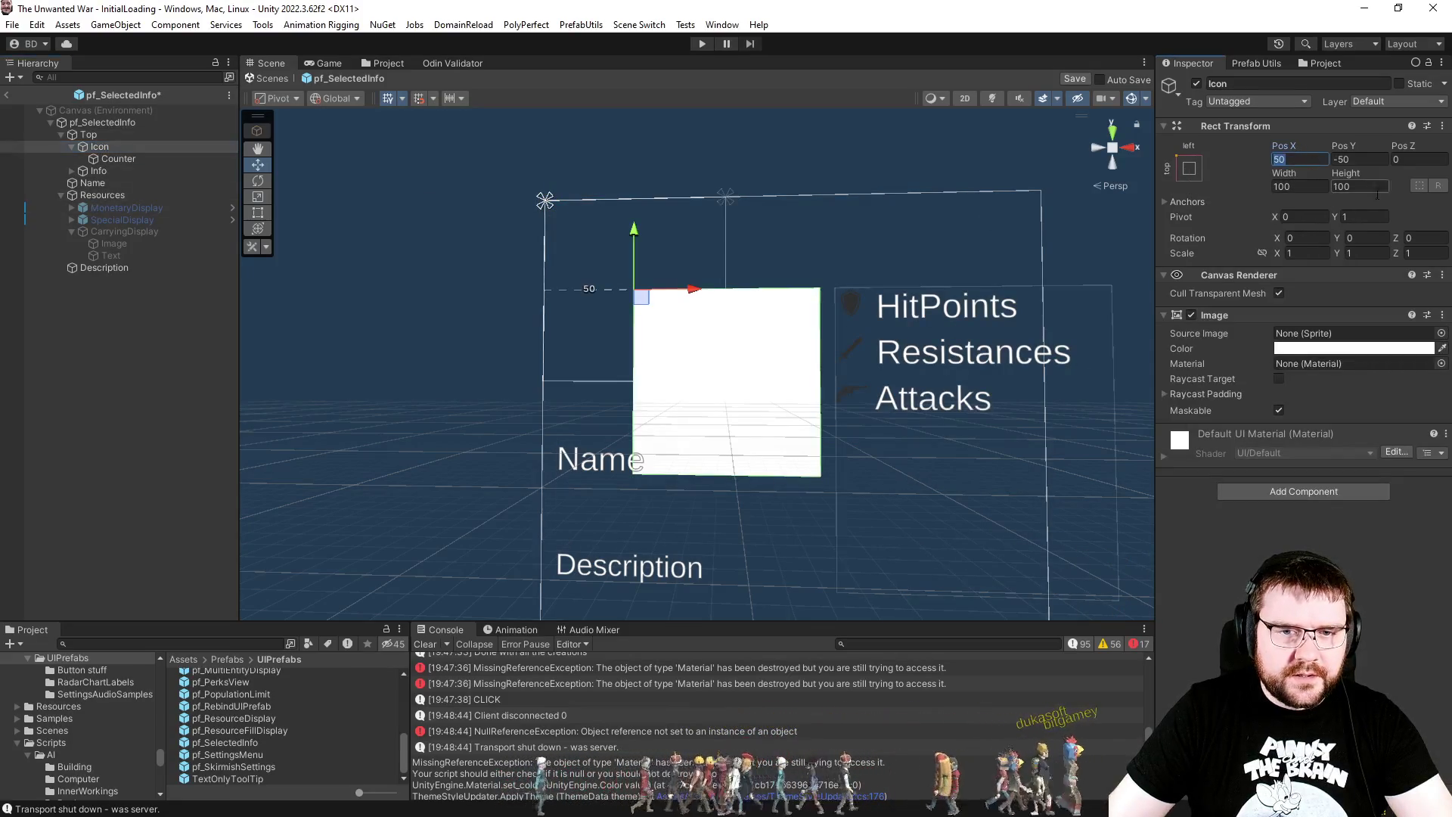
key(BackSpace)
text(8)
key(Tab)
text(-8)
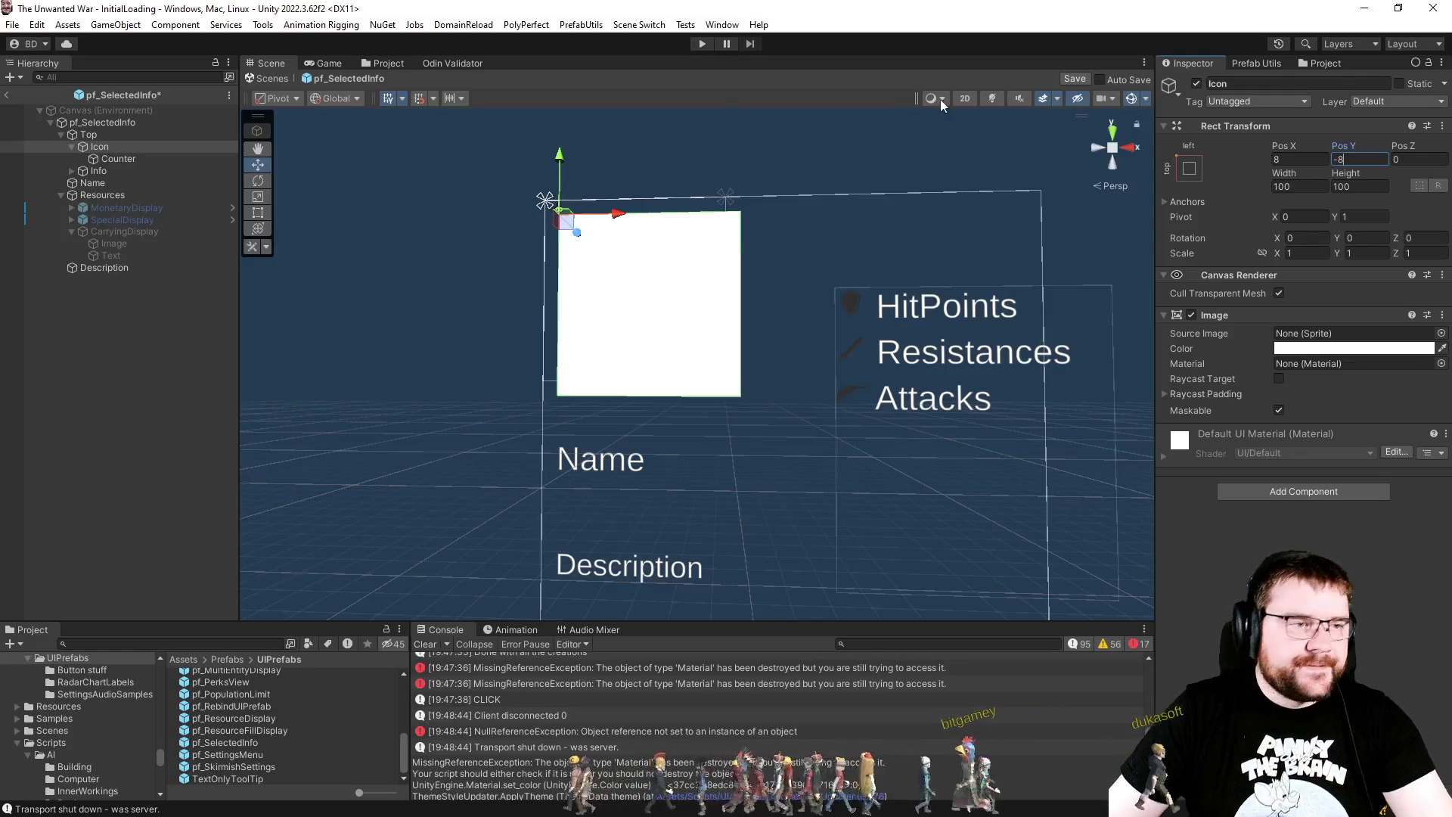
click(153, 159)
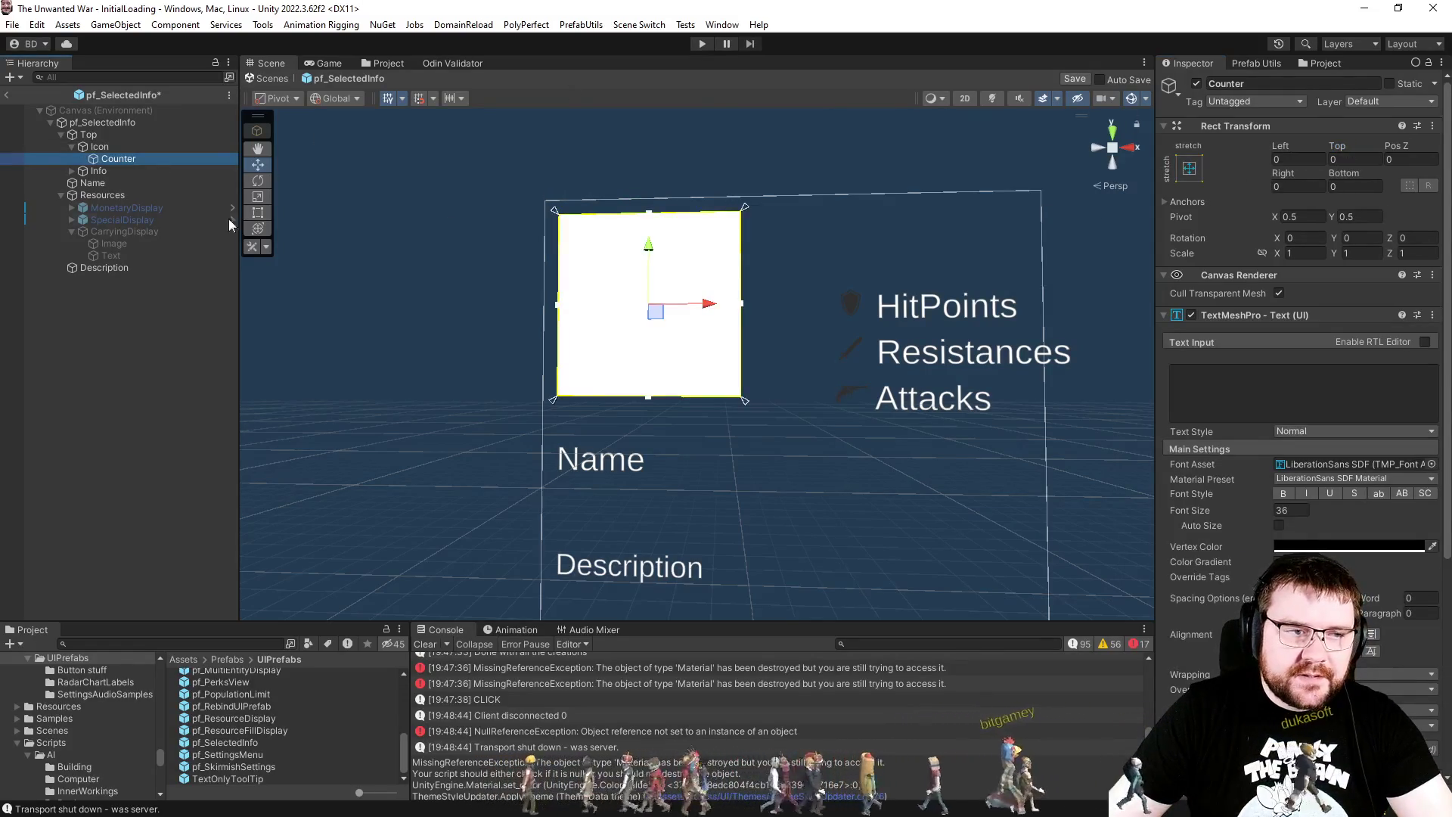
Step: Offset Info to X 8, Y -8 anchored top-left, then select the Icon image
click(98, 171)
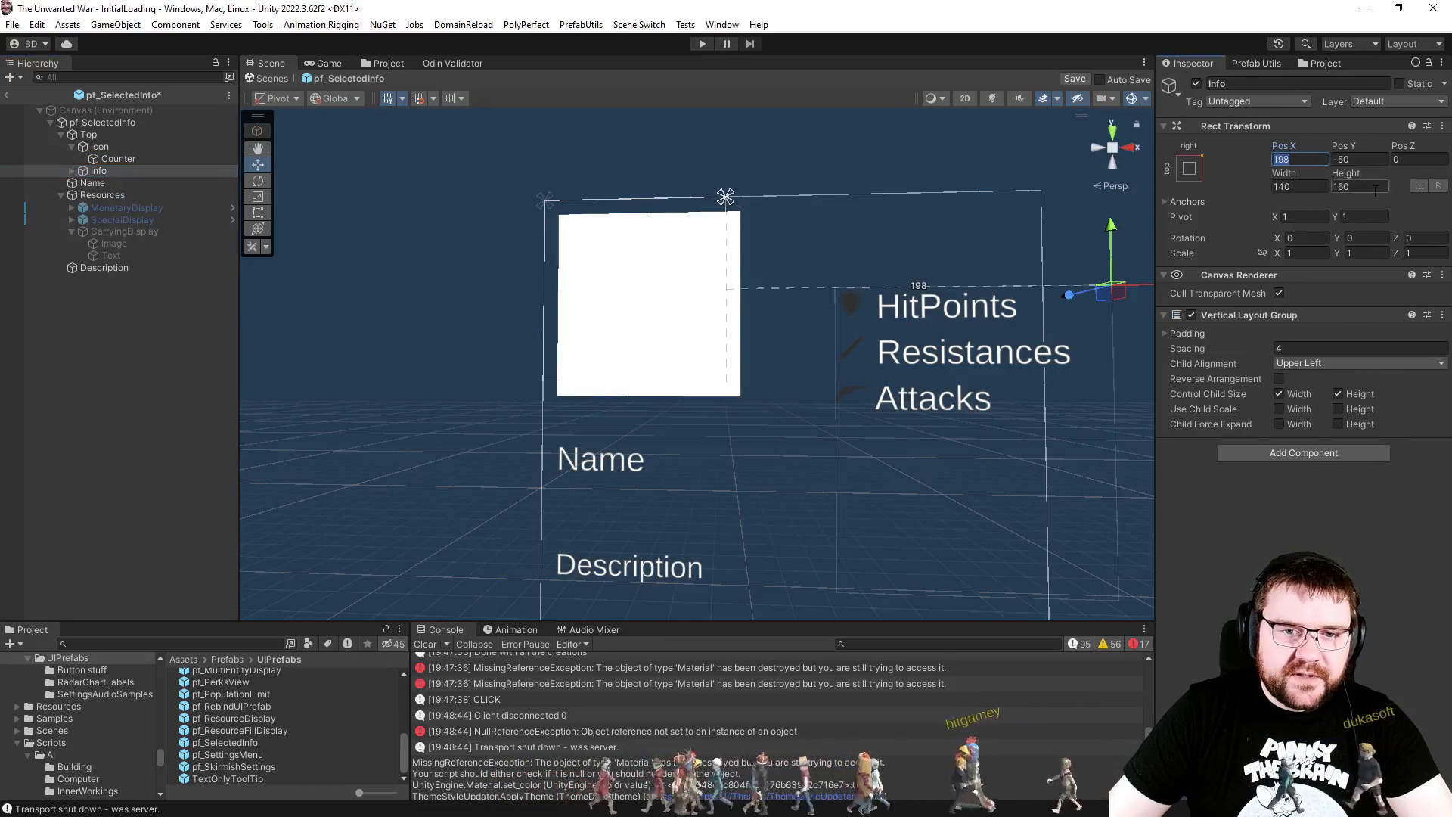
text(8)
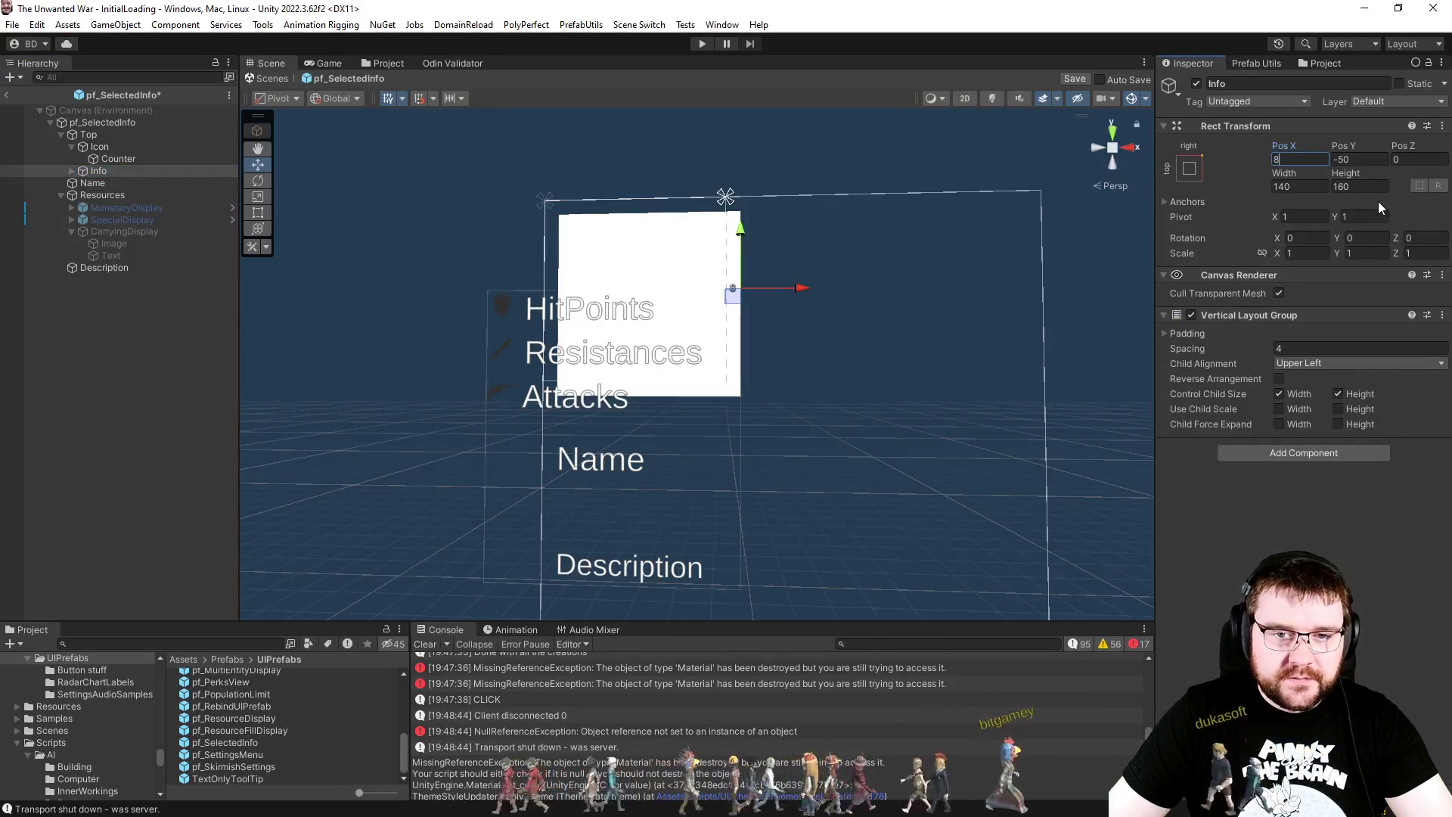
key(Tab)
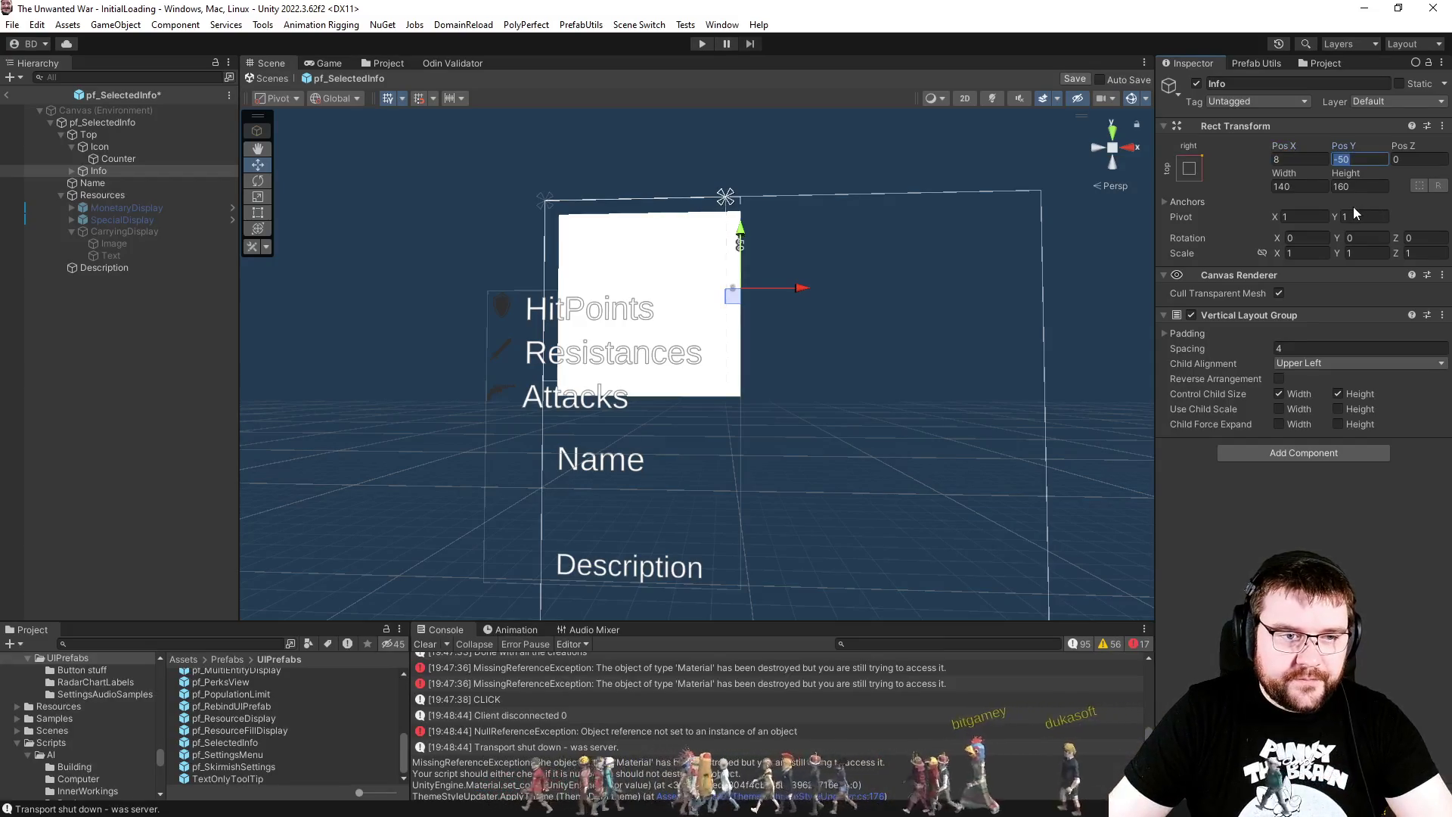
text(-8)
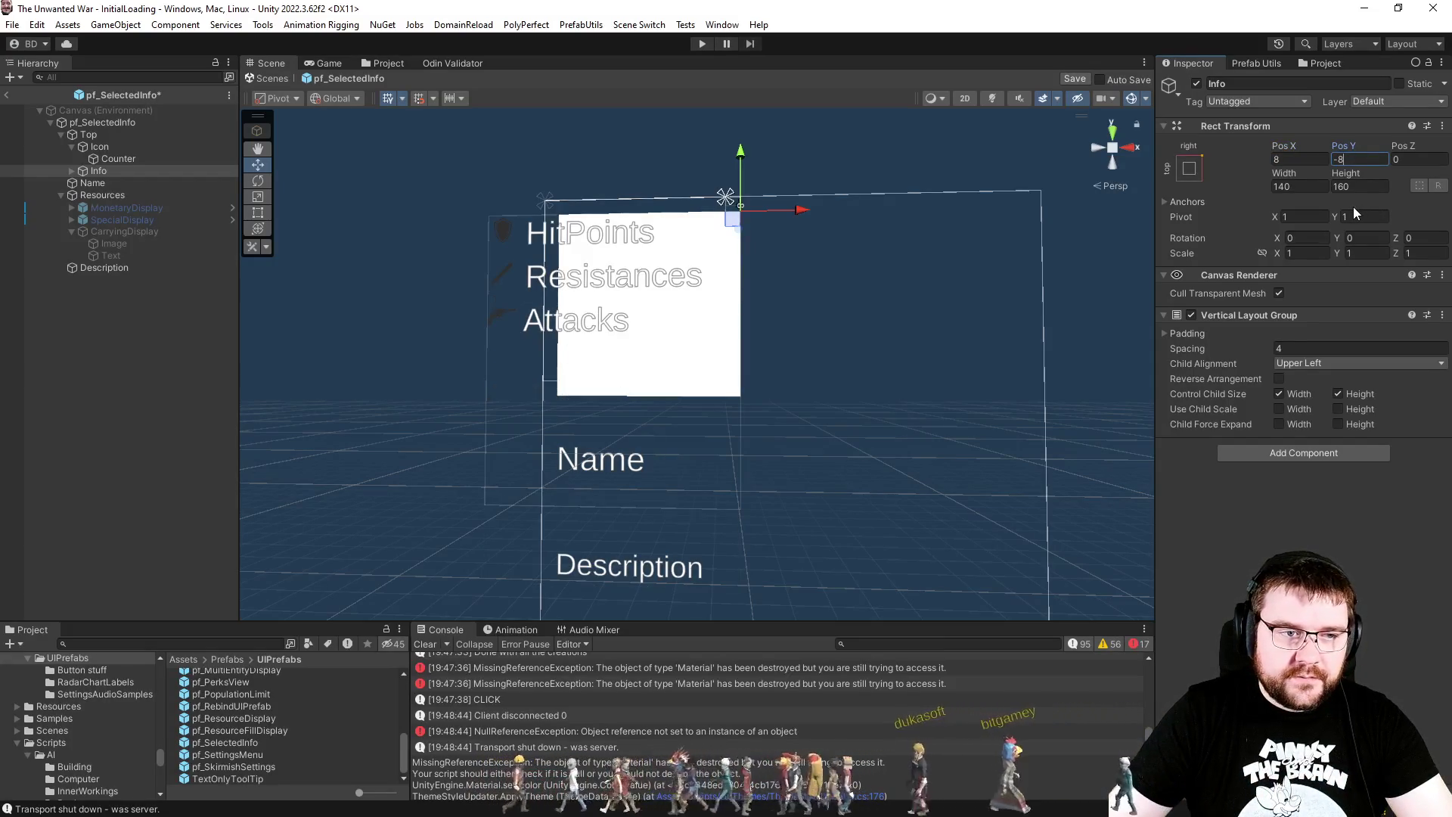
click(1188, 169)
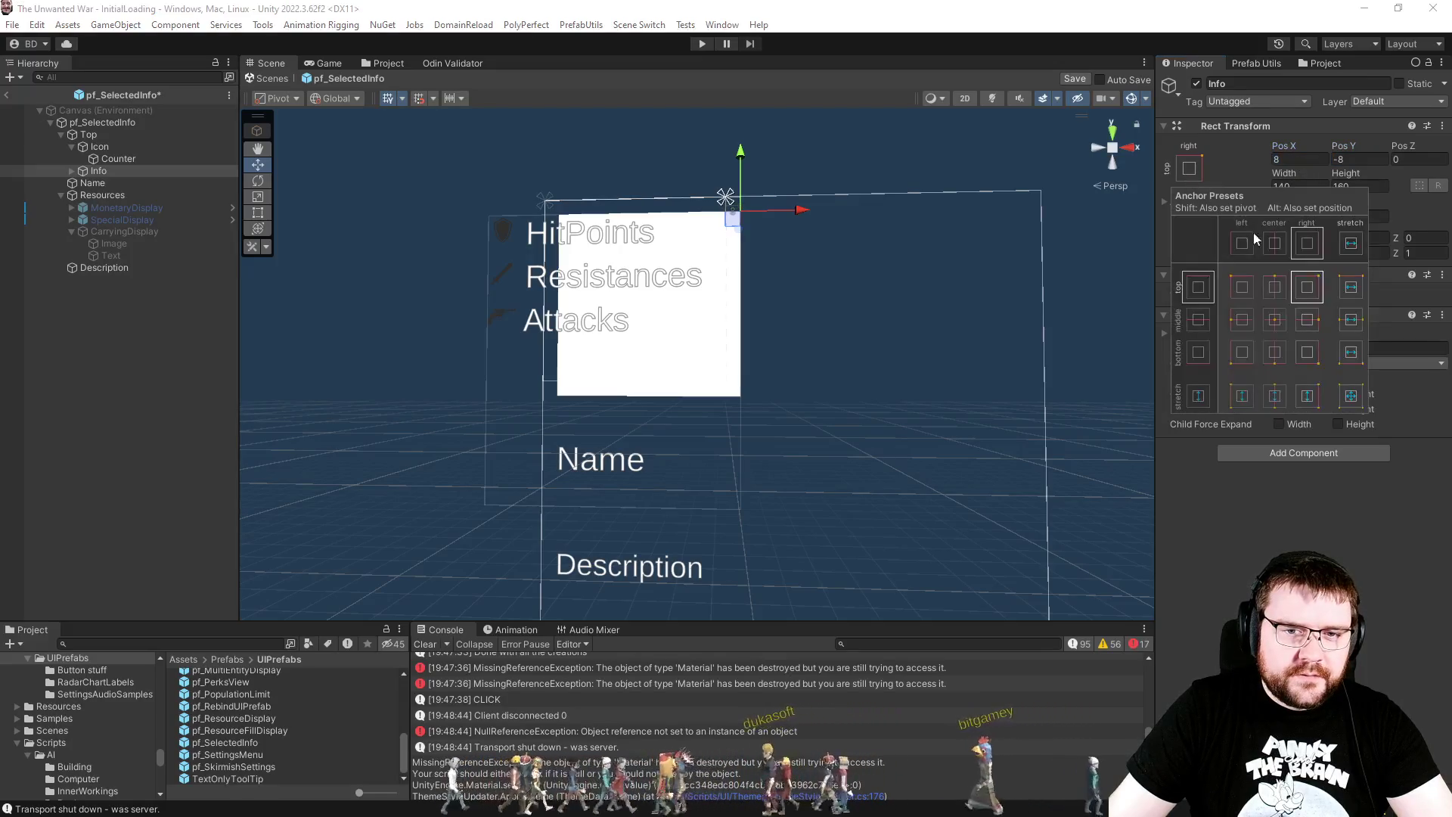
click(1273, 171)
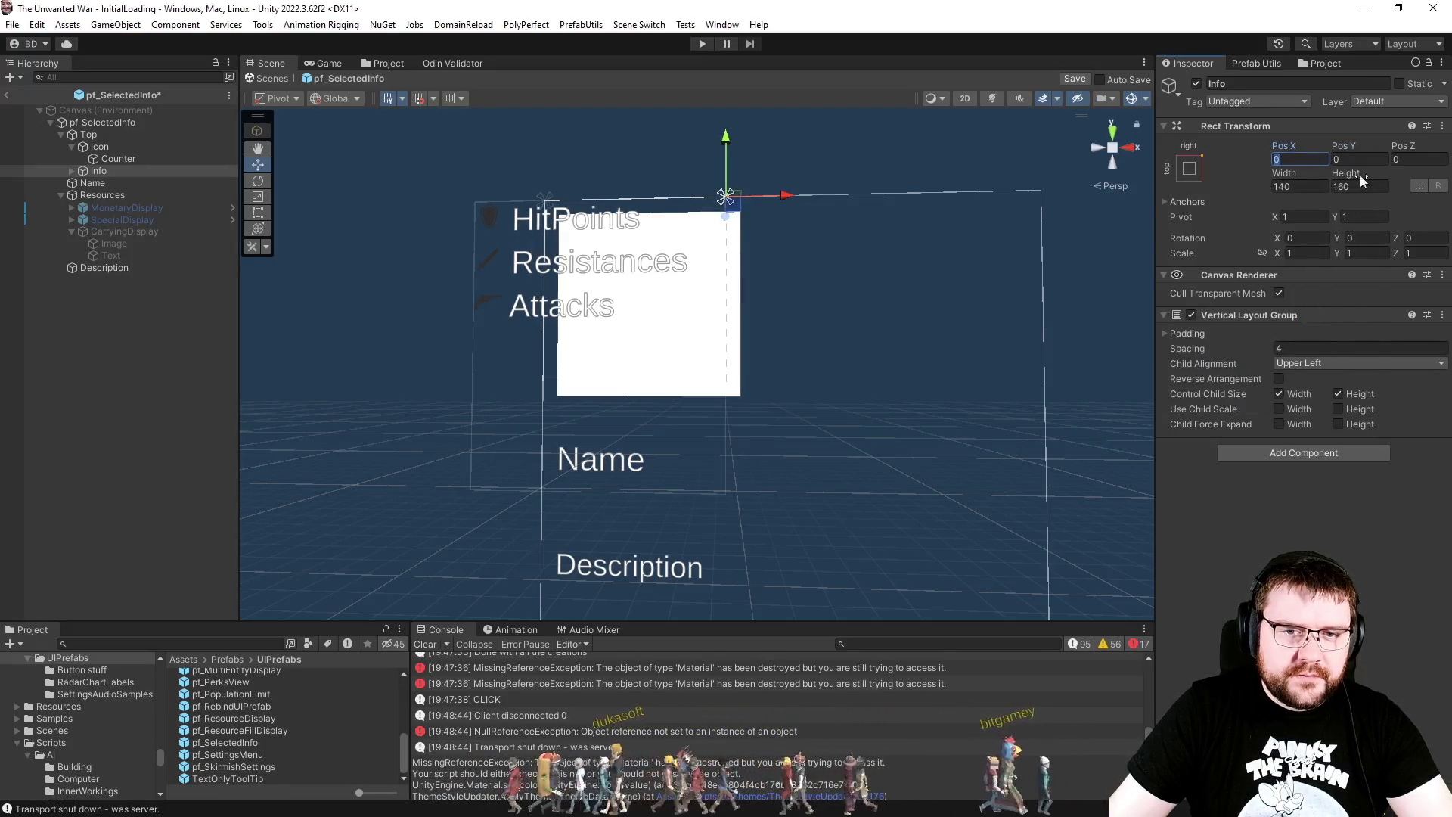
text(8)
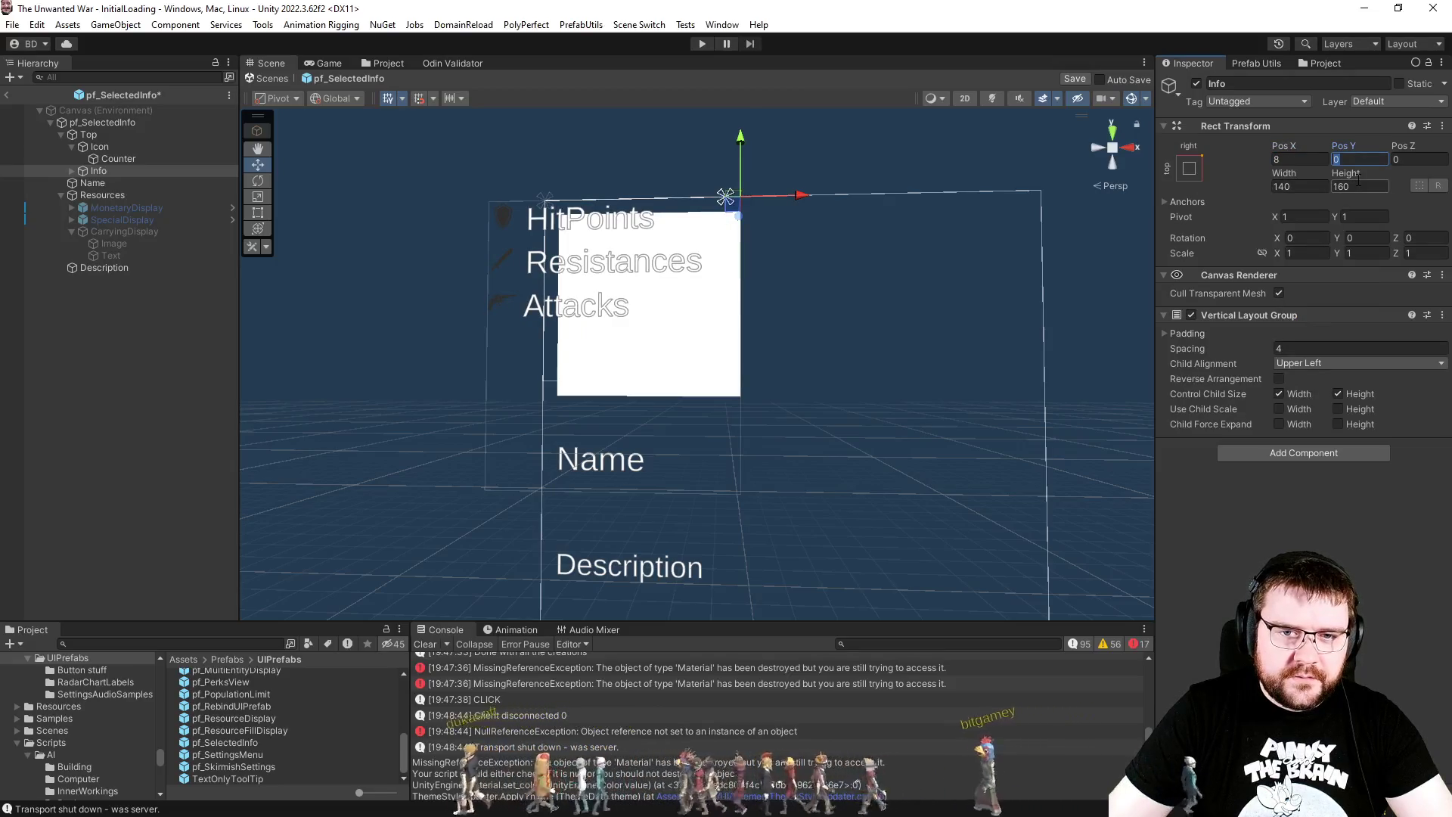
text(8)
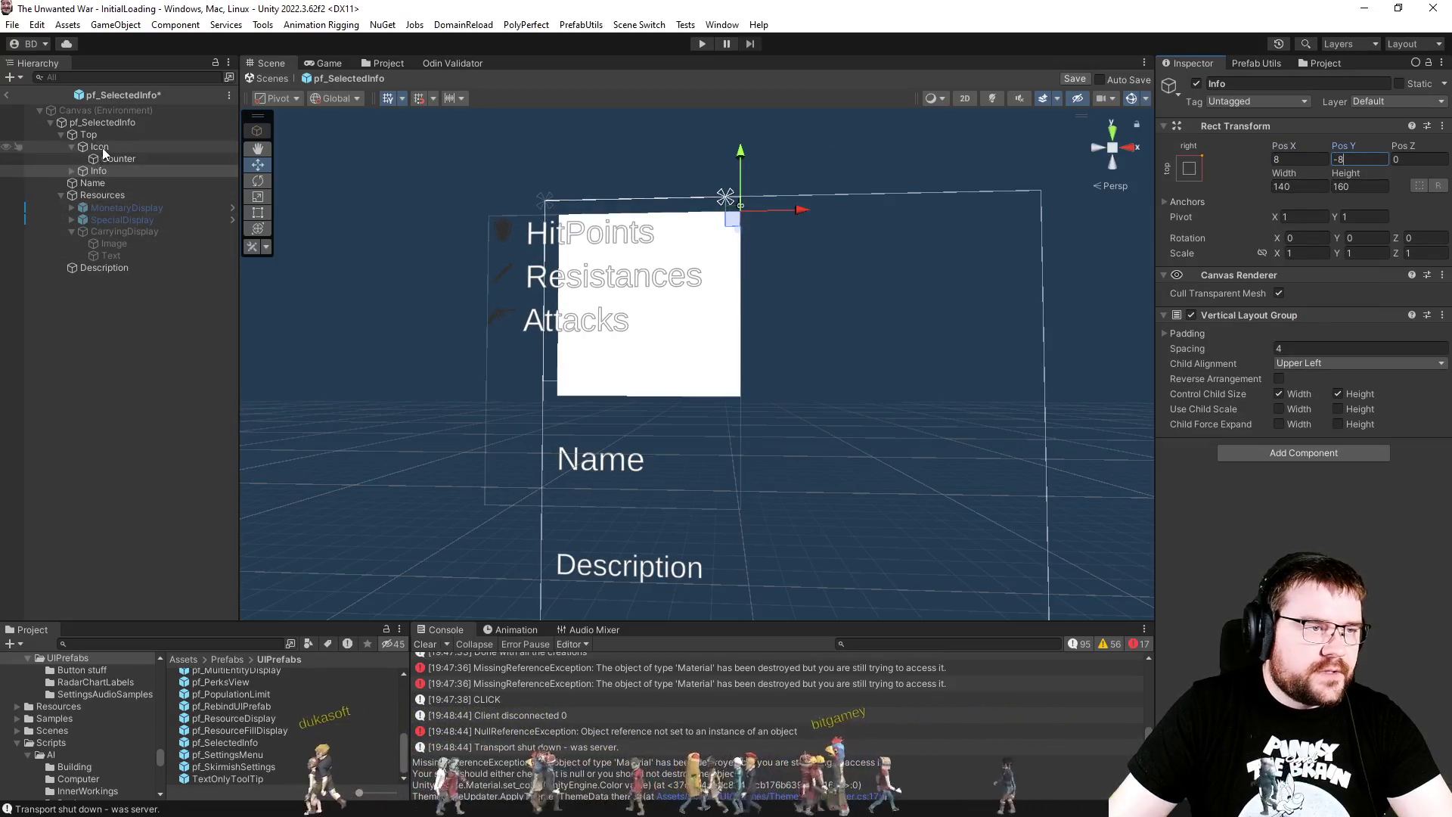
click(90, 124)
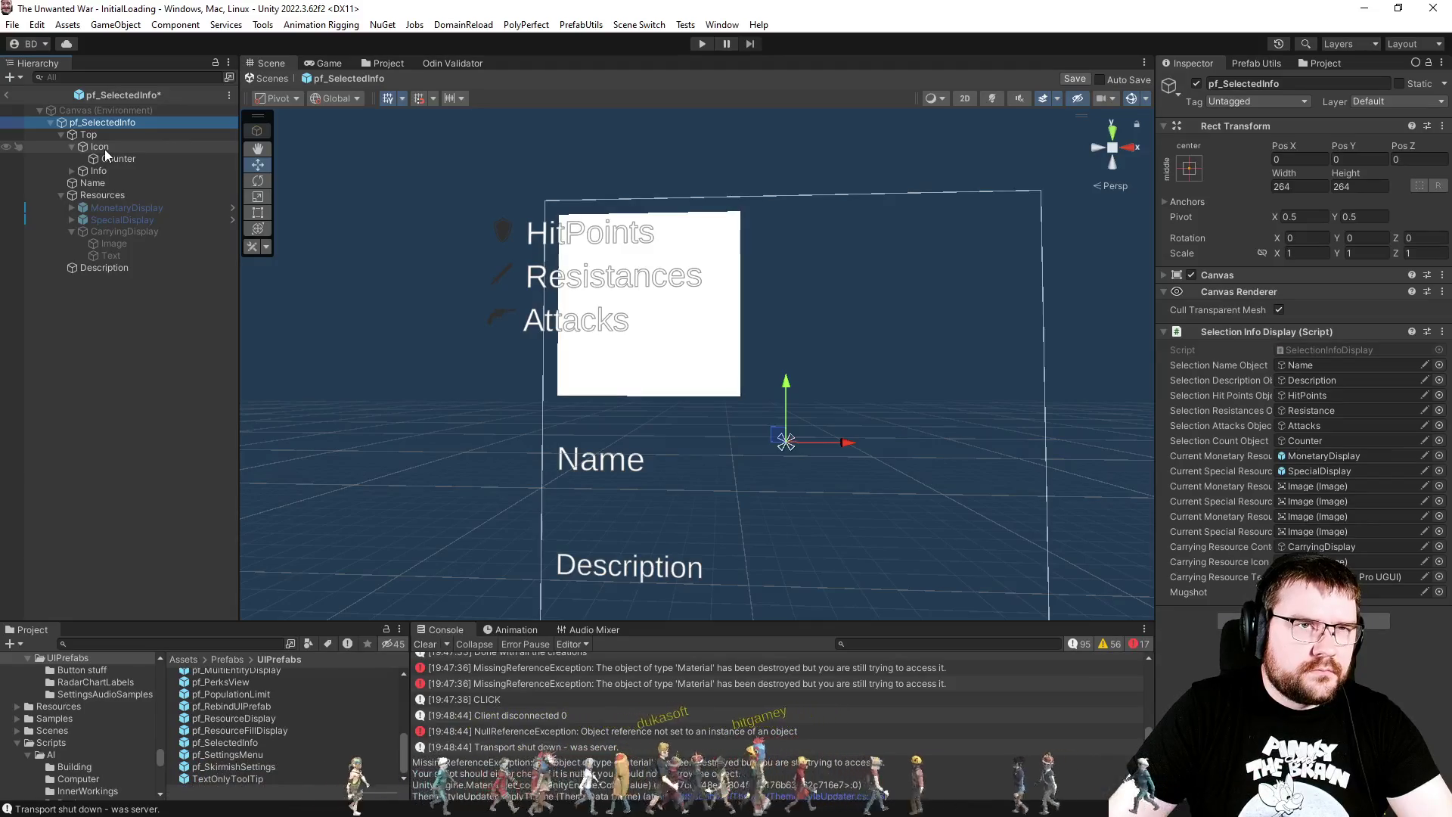
click(103, 149)
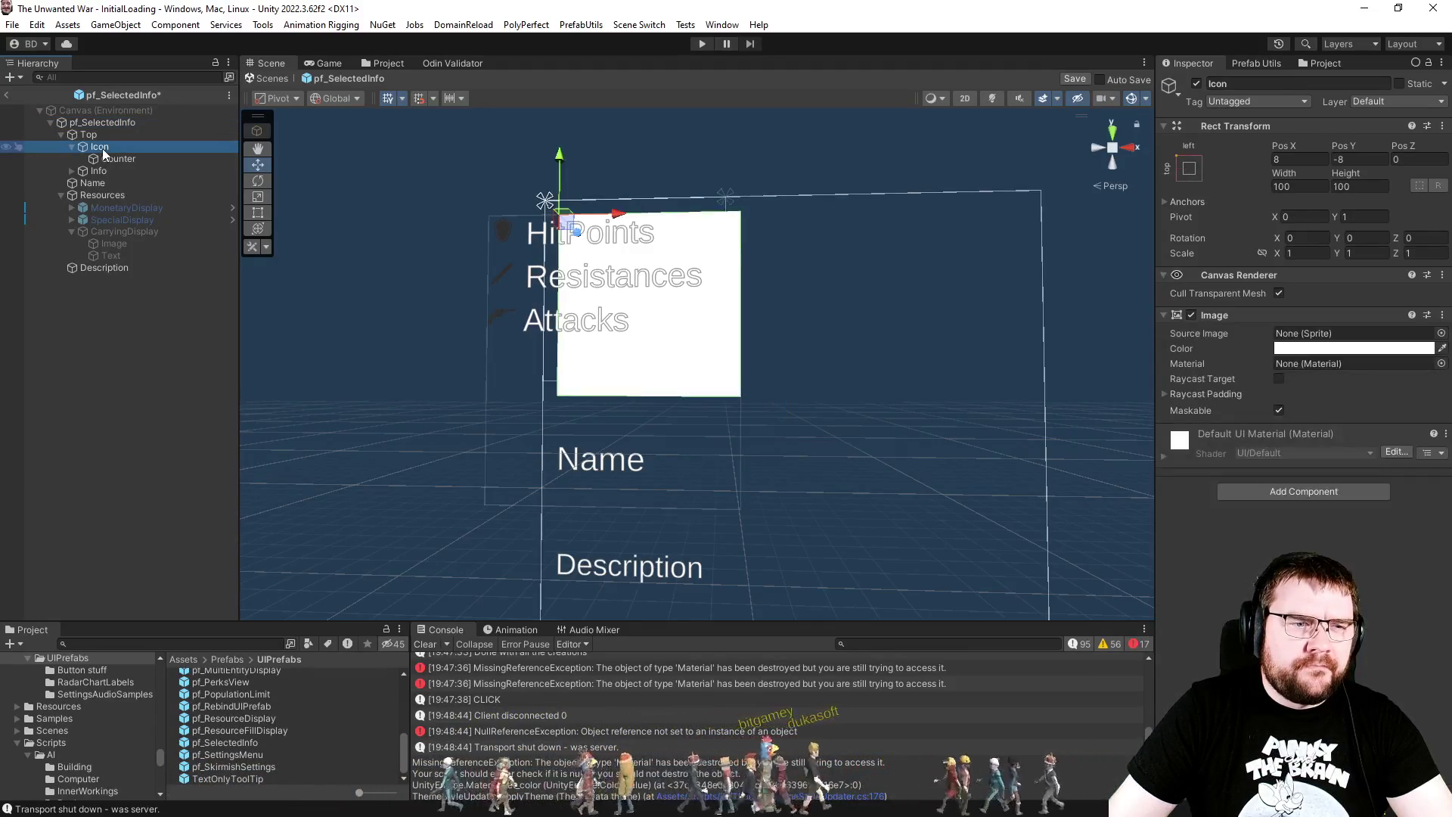
Step: Anchor Top full-width along the panel's top edge using the Shift+Alt preset
click(106, 134)
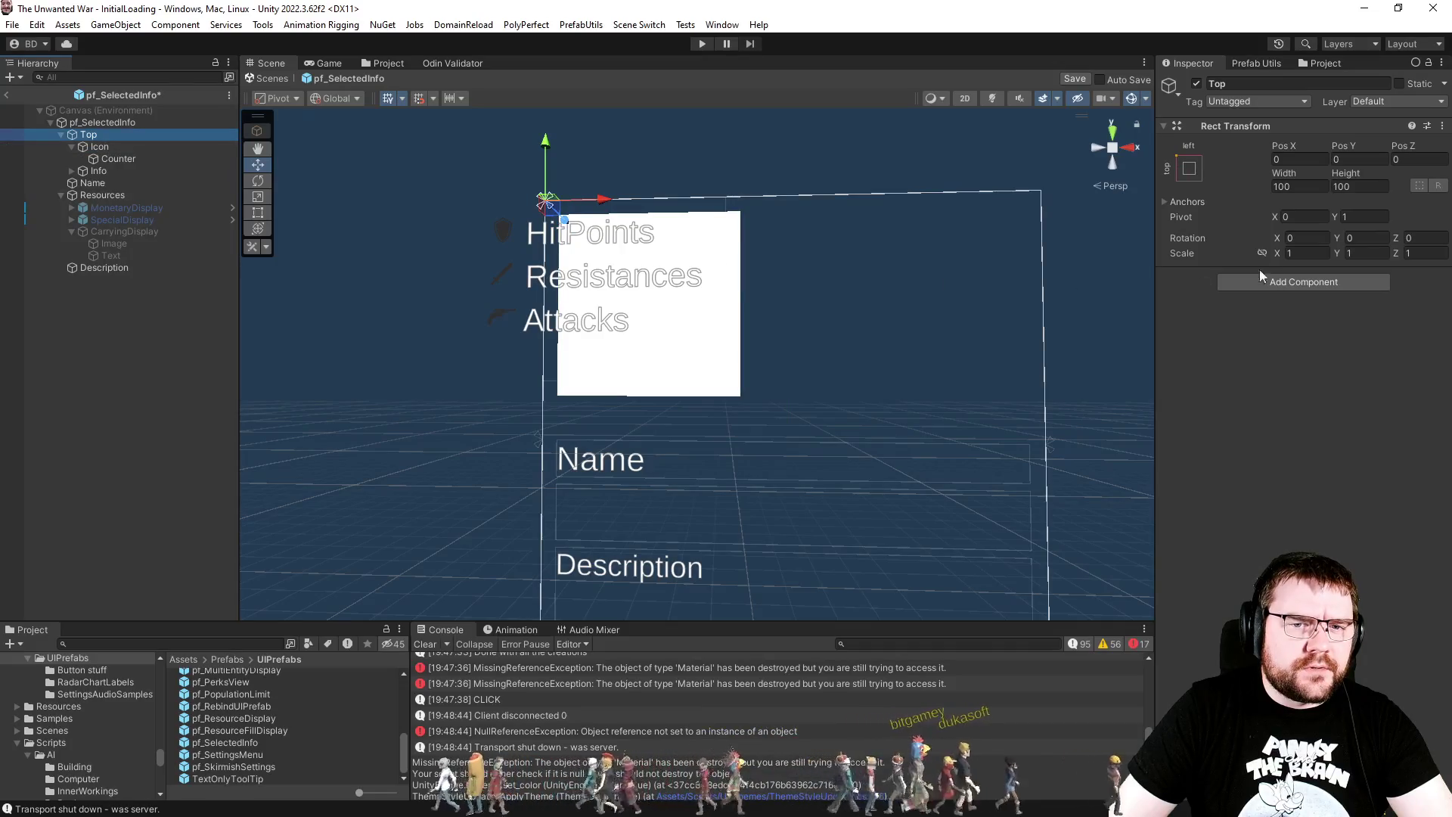
click(1200, 174)
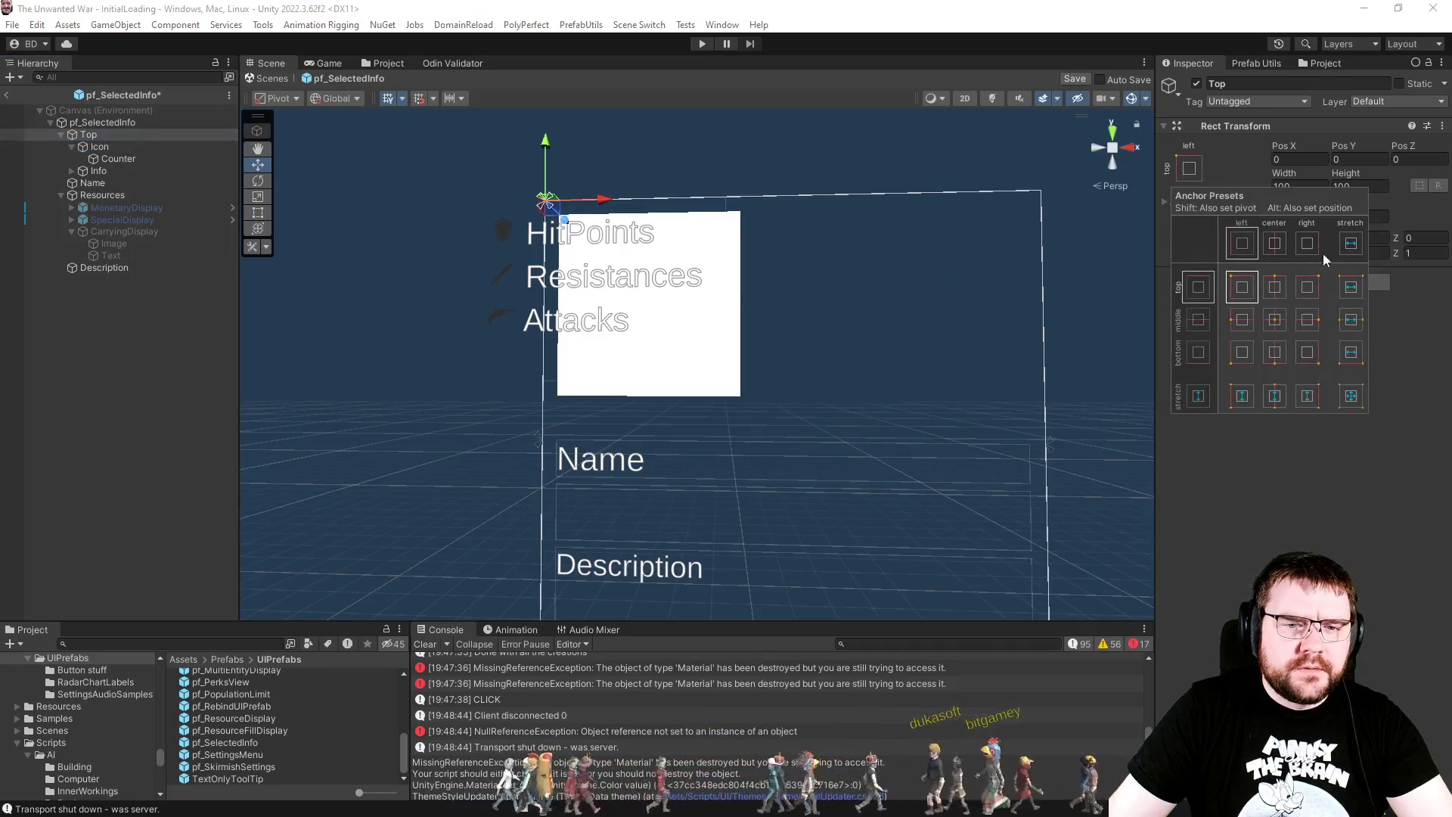
alt+click(1350, 396)
key(shift+alt)
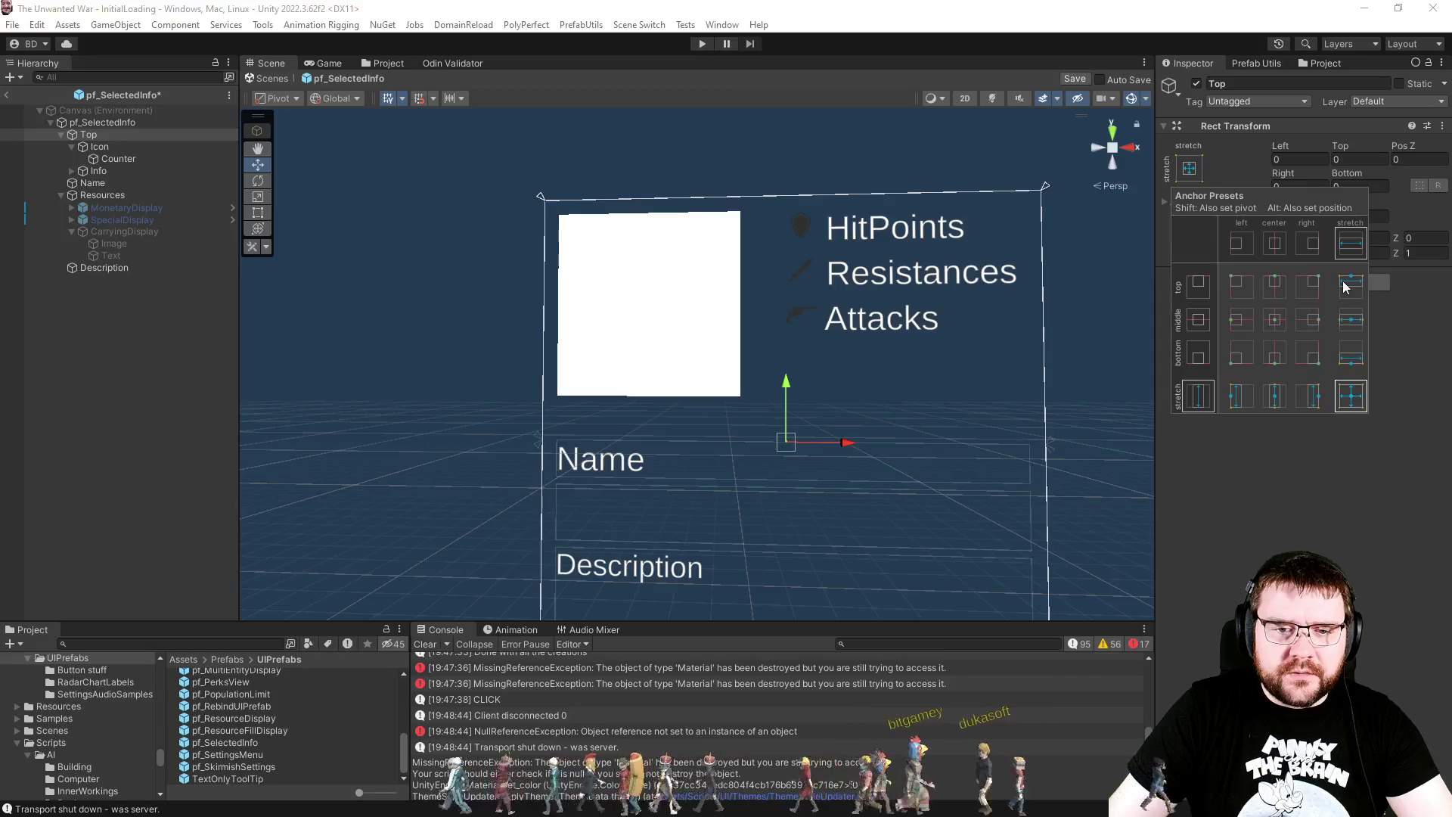
alt+shift+click(1346, 285)
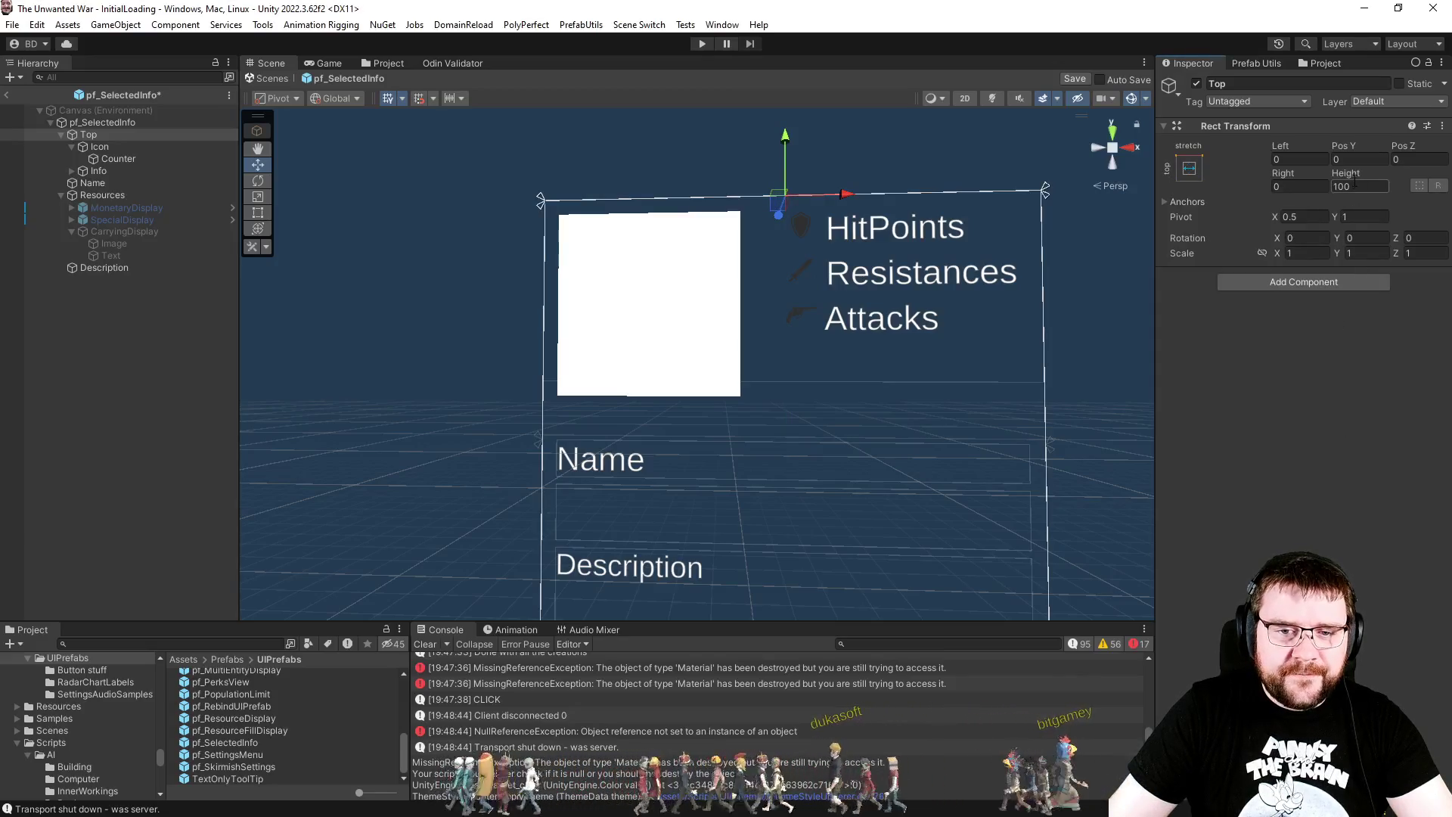
Step: Add a Content Size Fitter to Top with Vertical Fit set to Preferred Size
click(1299, 285)
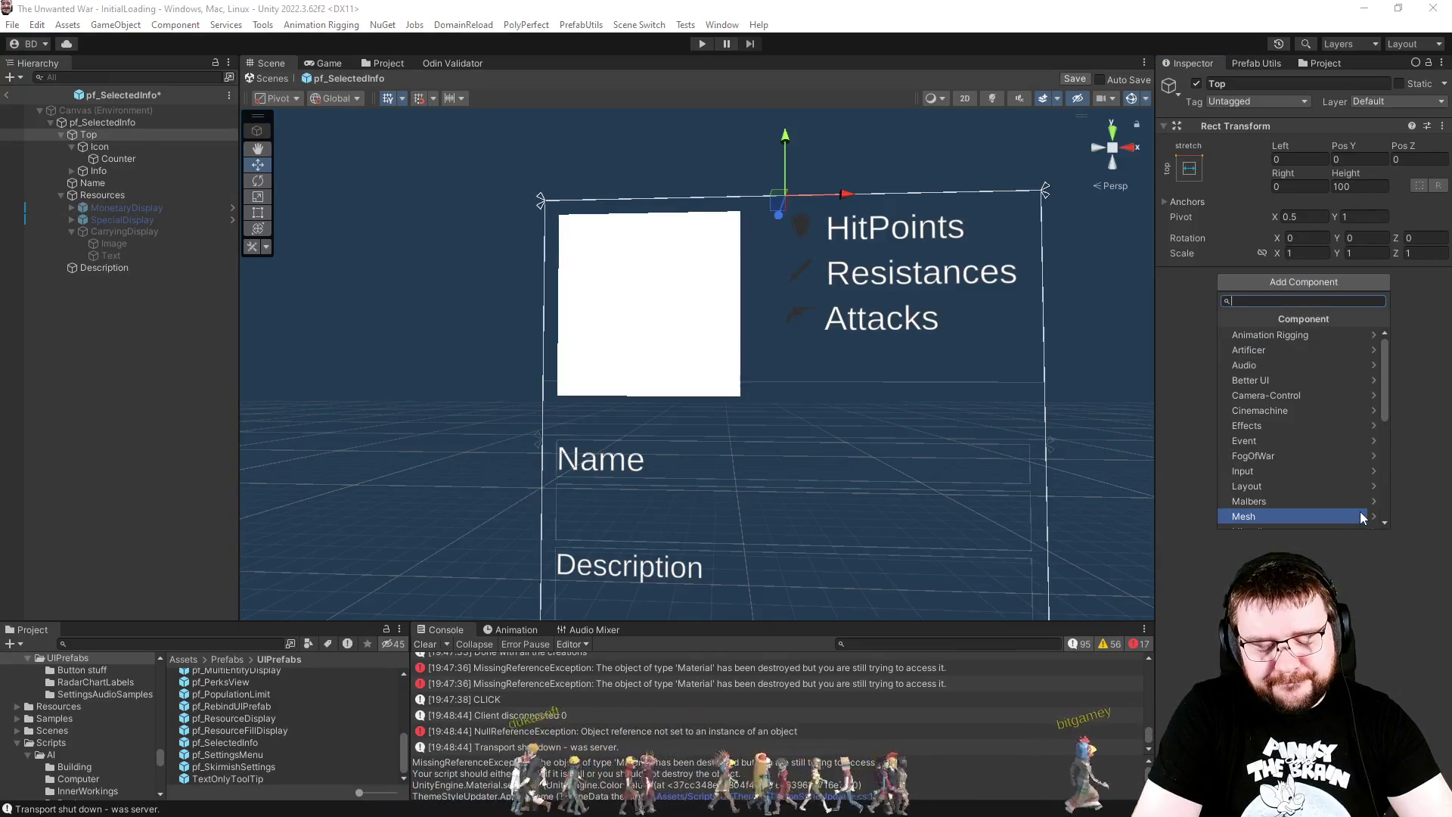
text(size)
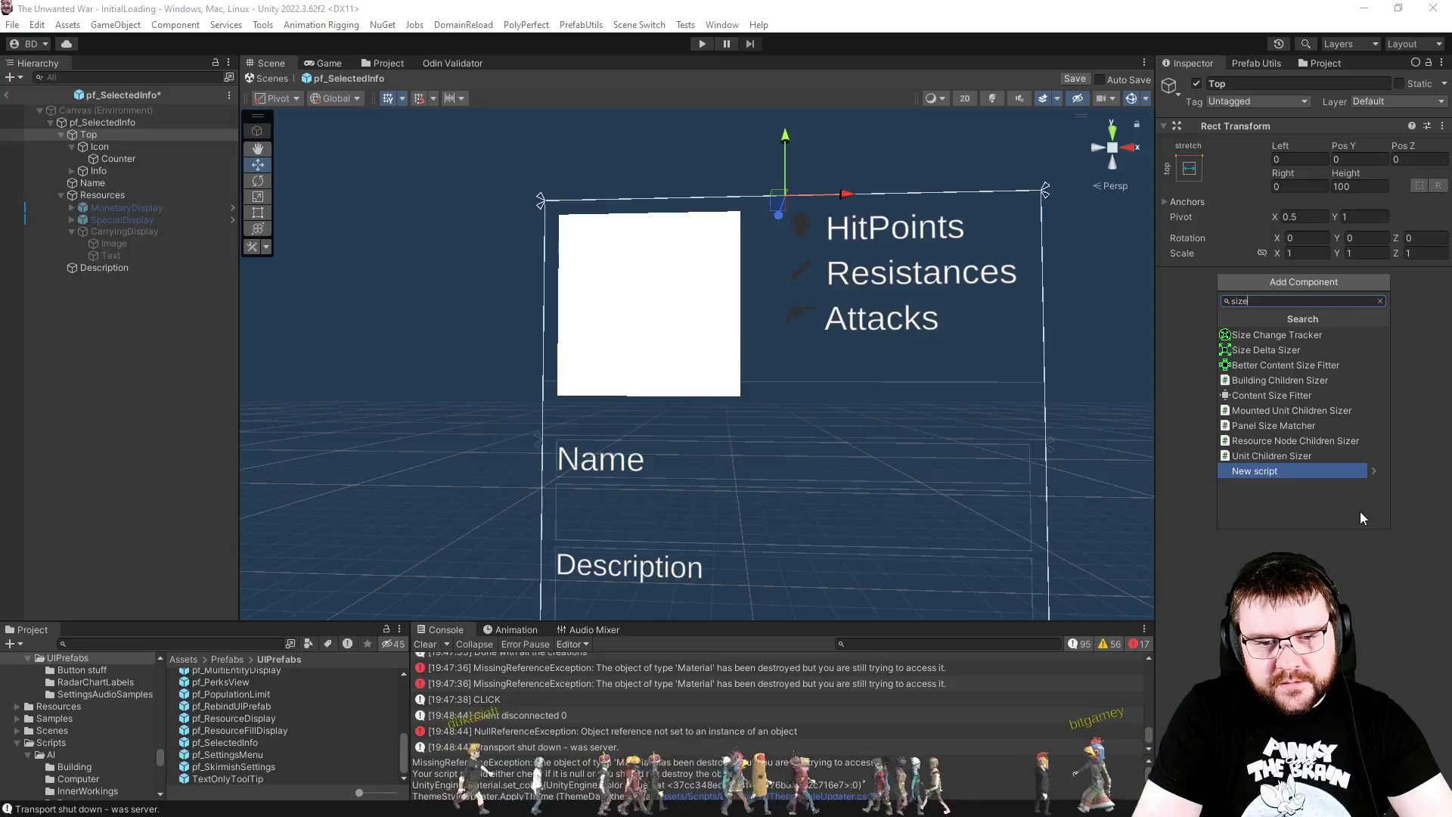
key(Up)
key(Up)
key(Up)
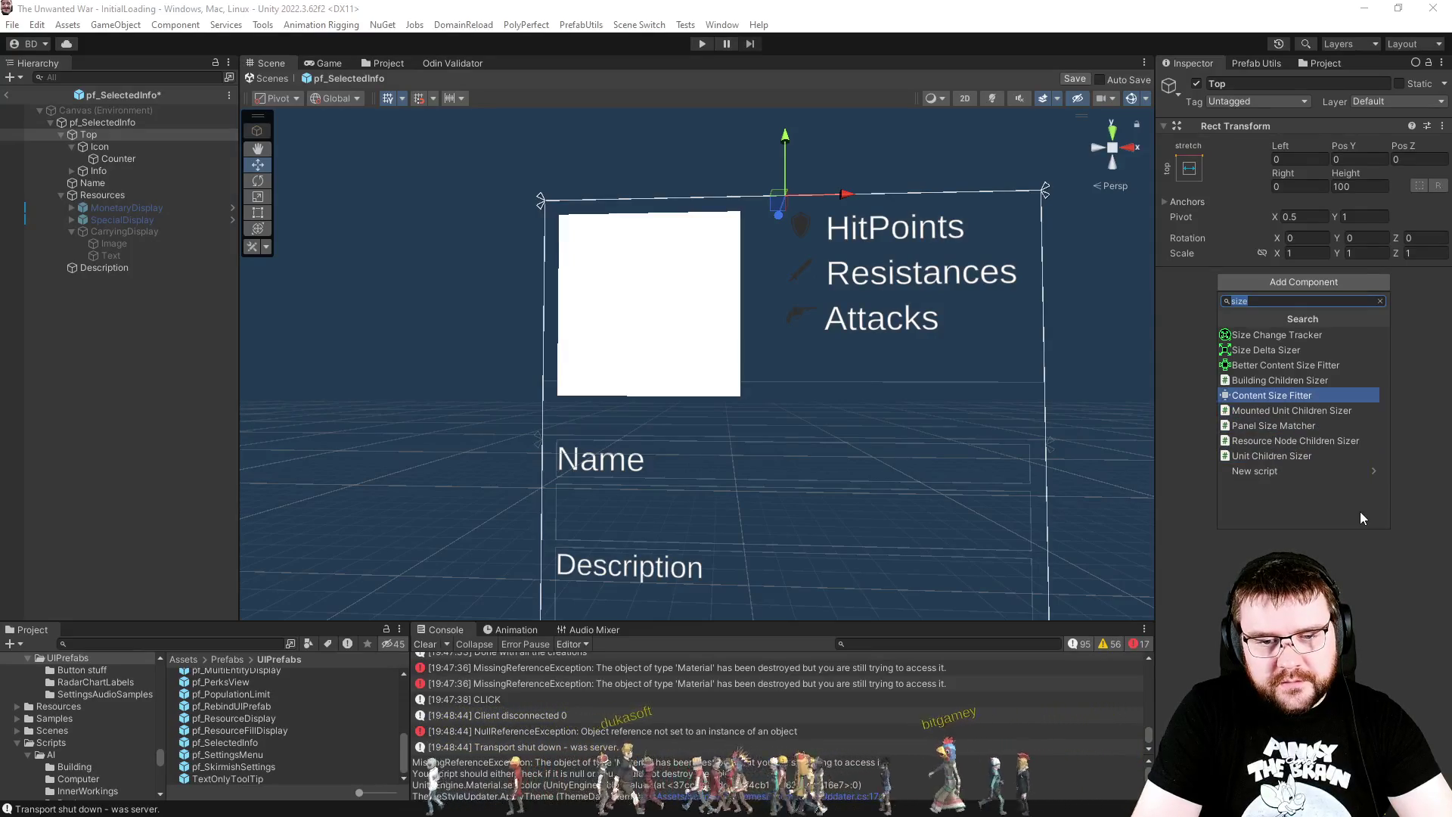
key(Return)
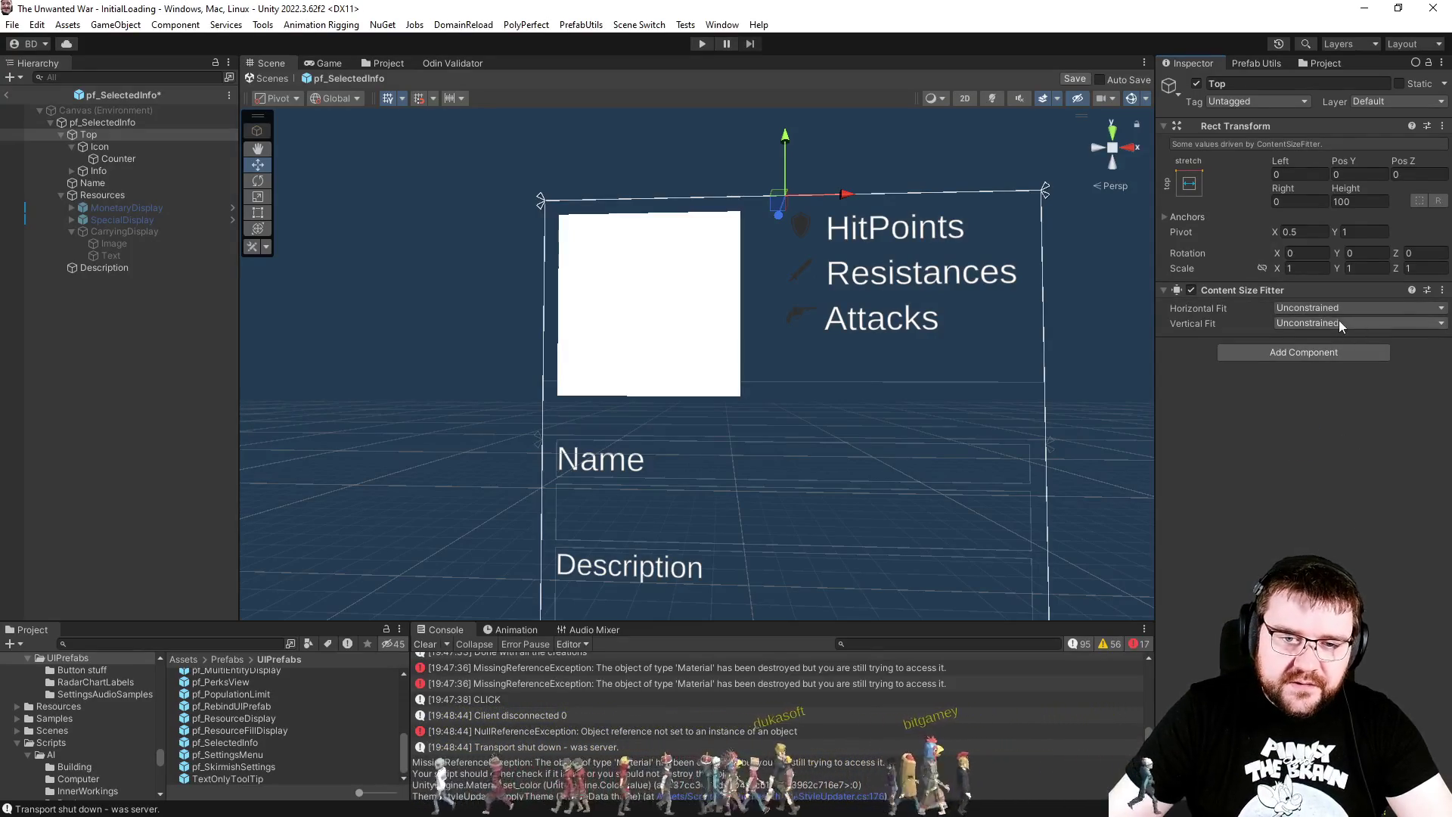
click(1353, 320)
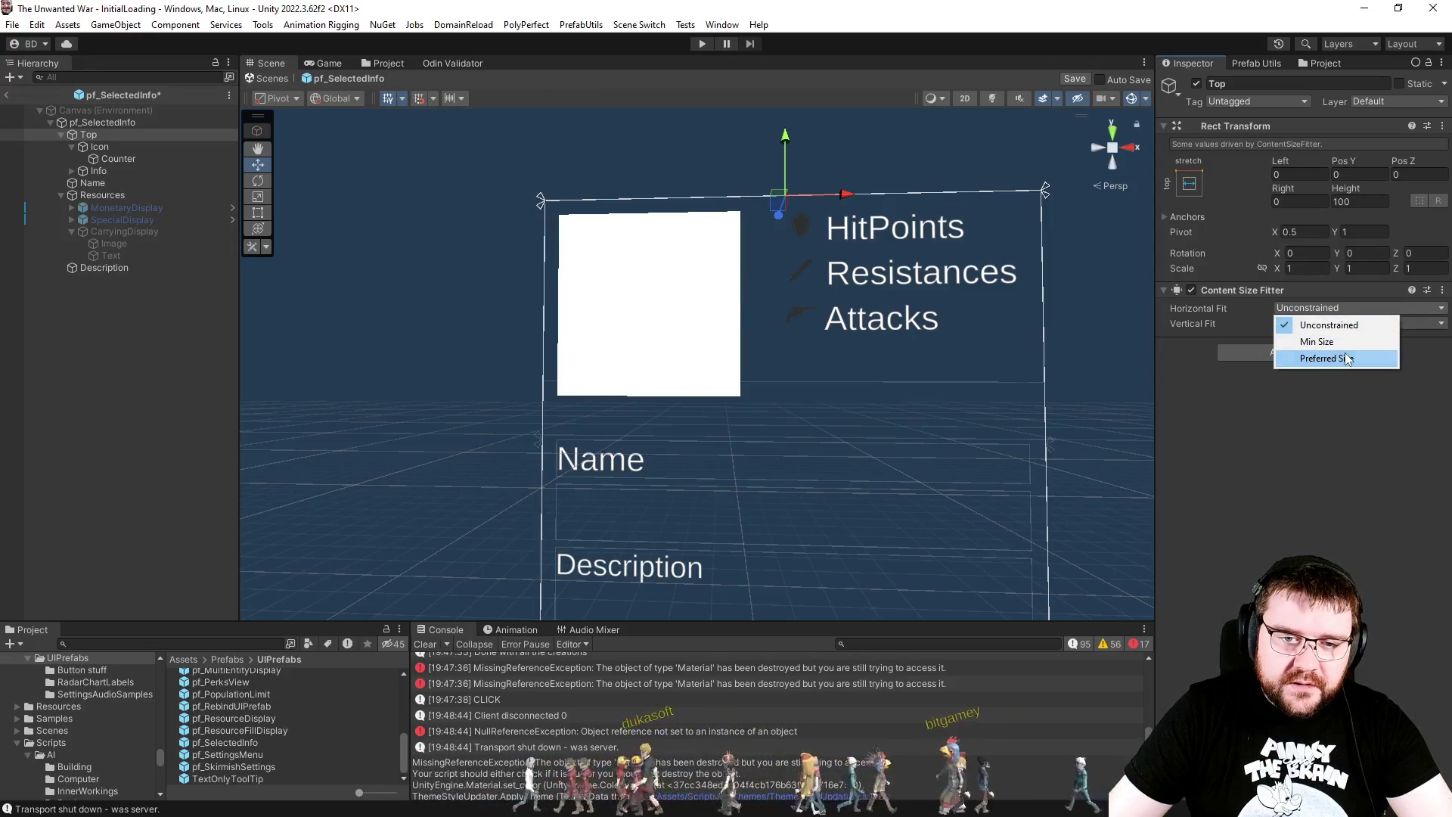
click(1347, 358)
click(1342, 312)
click(1335, 325)
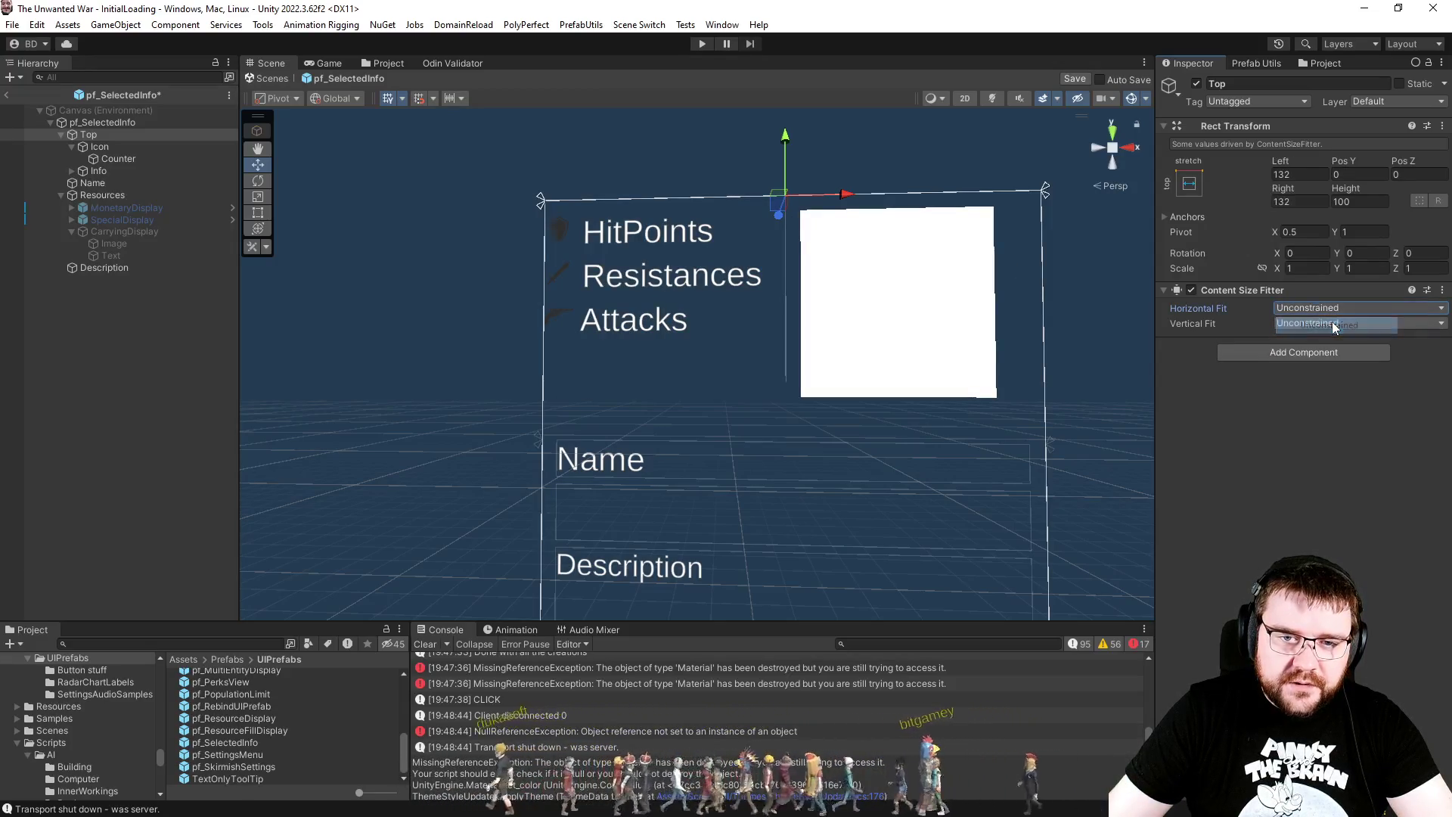
click(1325, 309)
click(1319, 356)
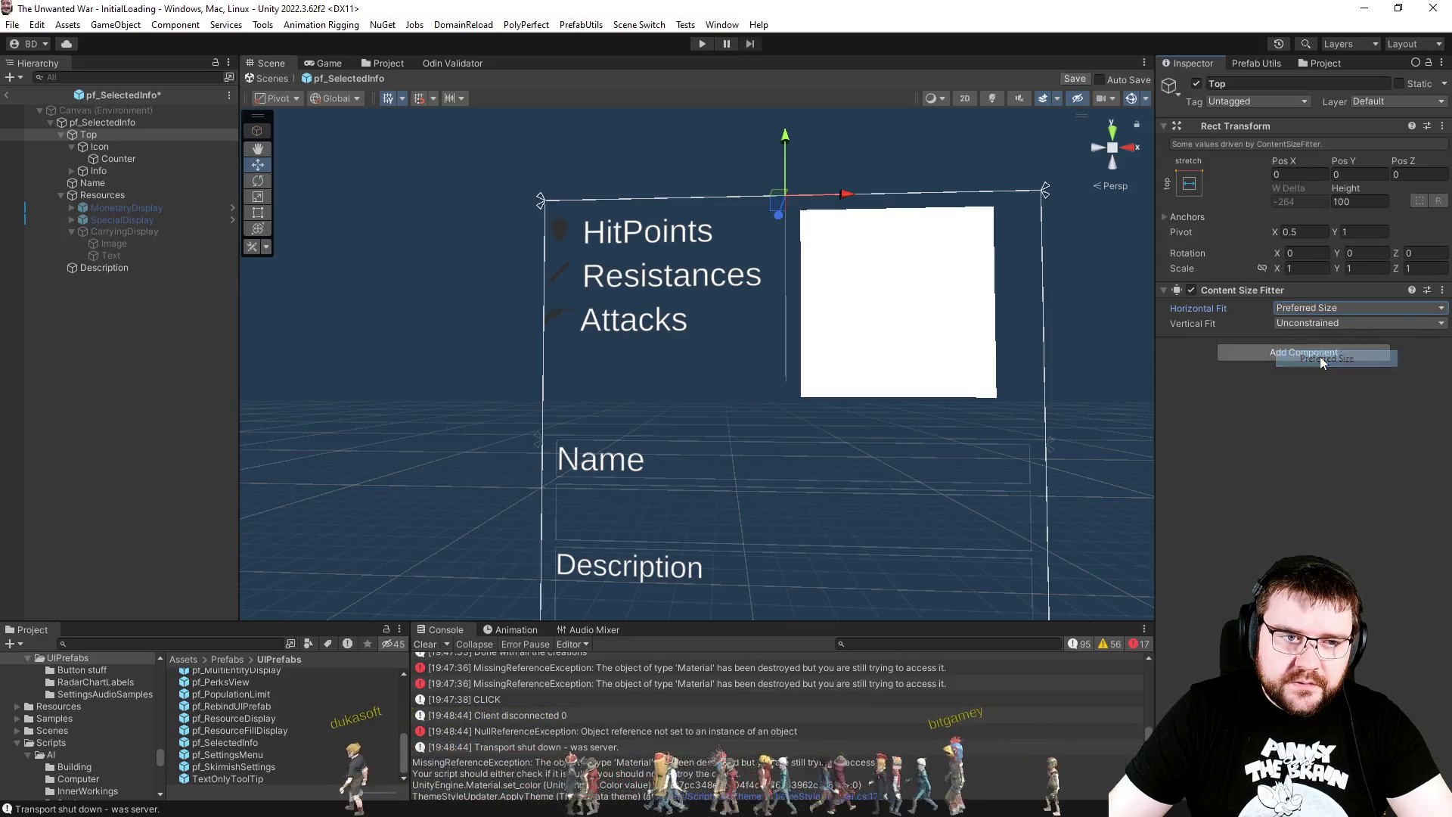
click(1326, 311)
click(1323, 318)
click(1327, 323)
click(1327, 373)
click(1191, 184)
Step: Set Top's Left and Right offsets to 0
click(1301, 175)
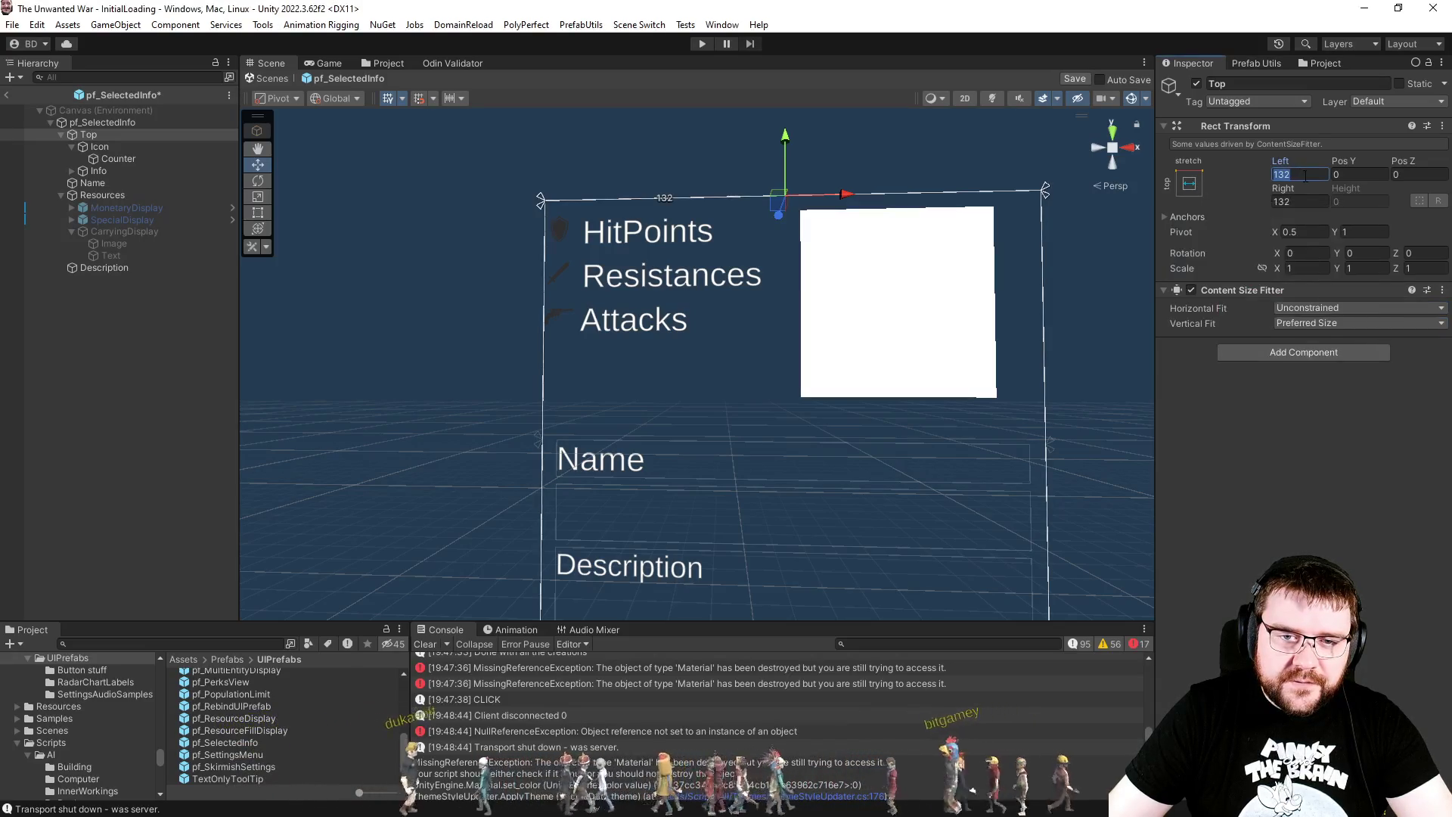
text(0)
key(Tab)
key(Tab)
text(0)
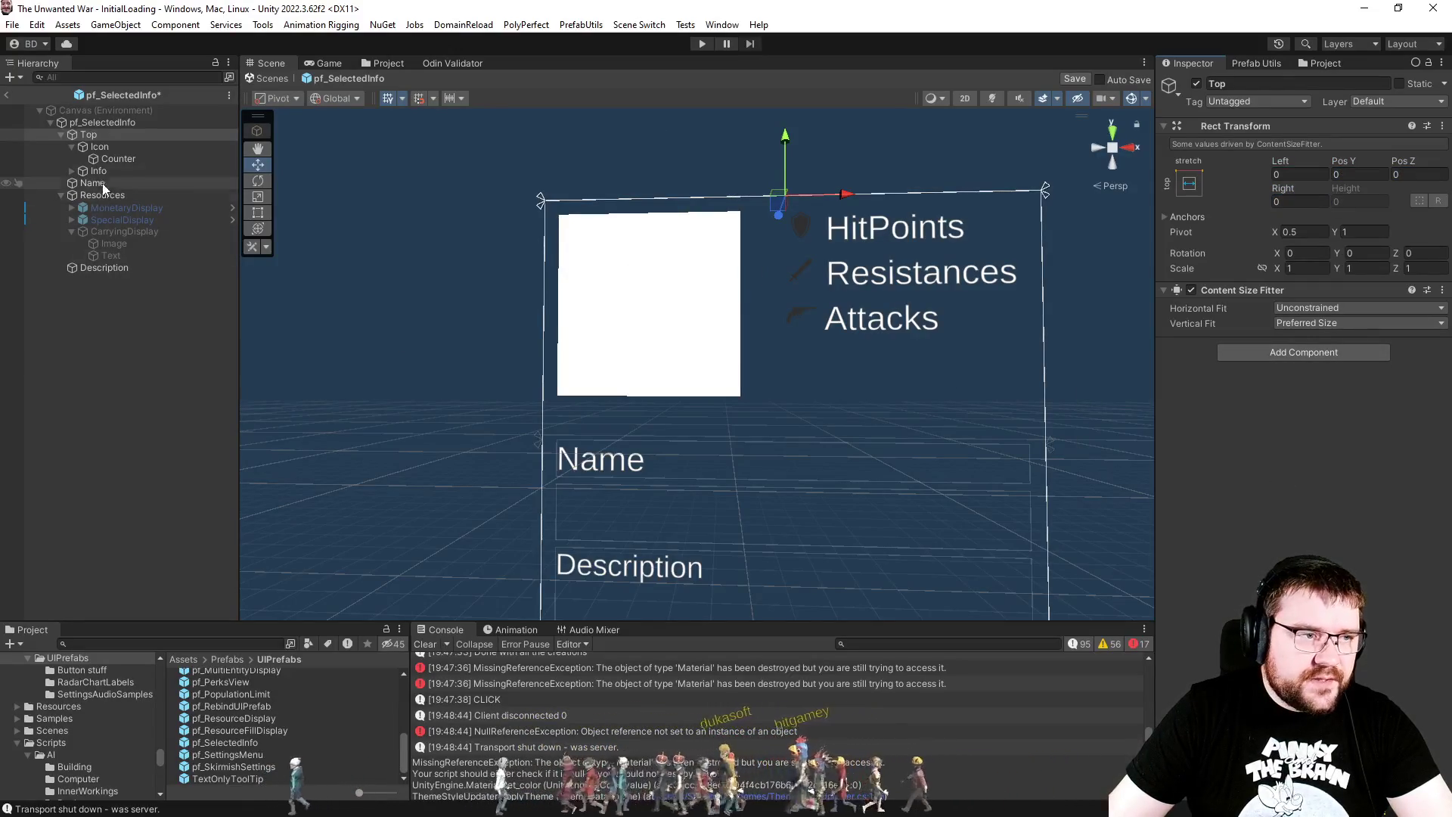
click(99, 147)
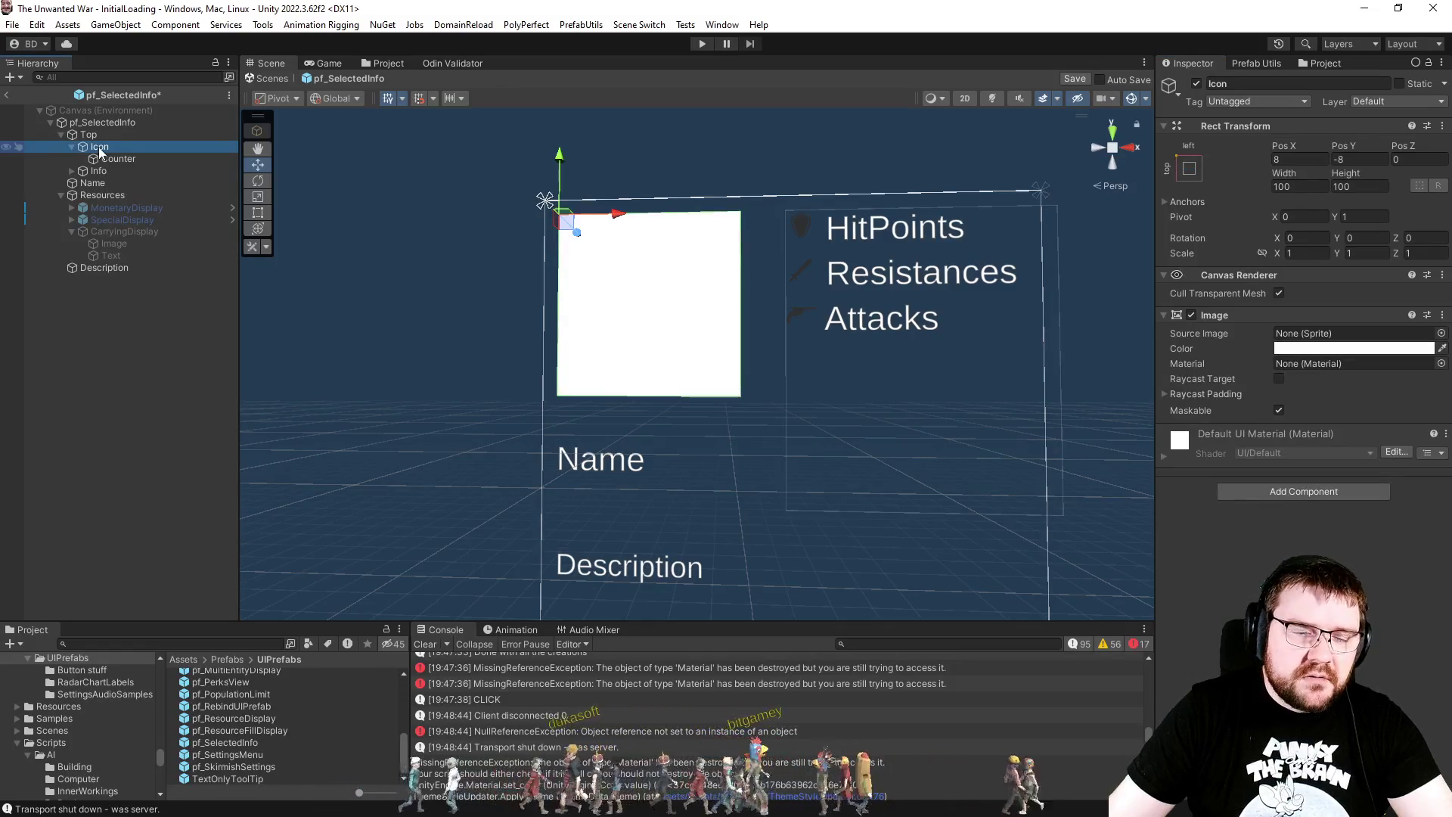
Step: Remove Top's Content Size Fitter and set its Height to 160
click(104, 136)
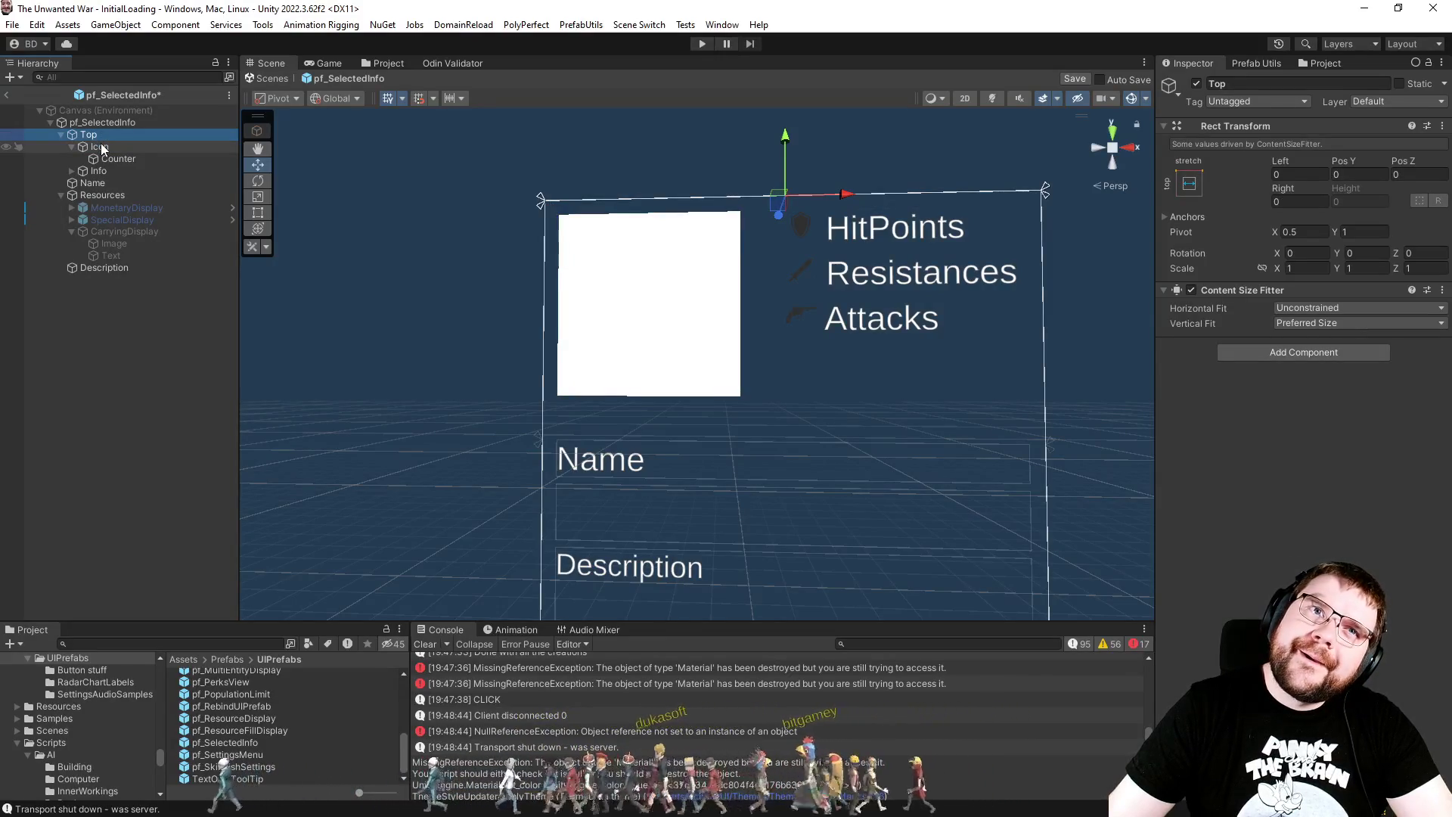
click(101, 146)
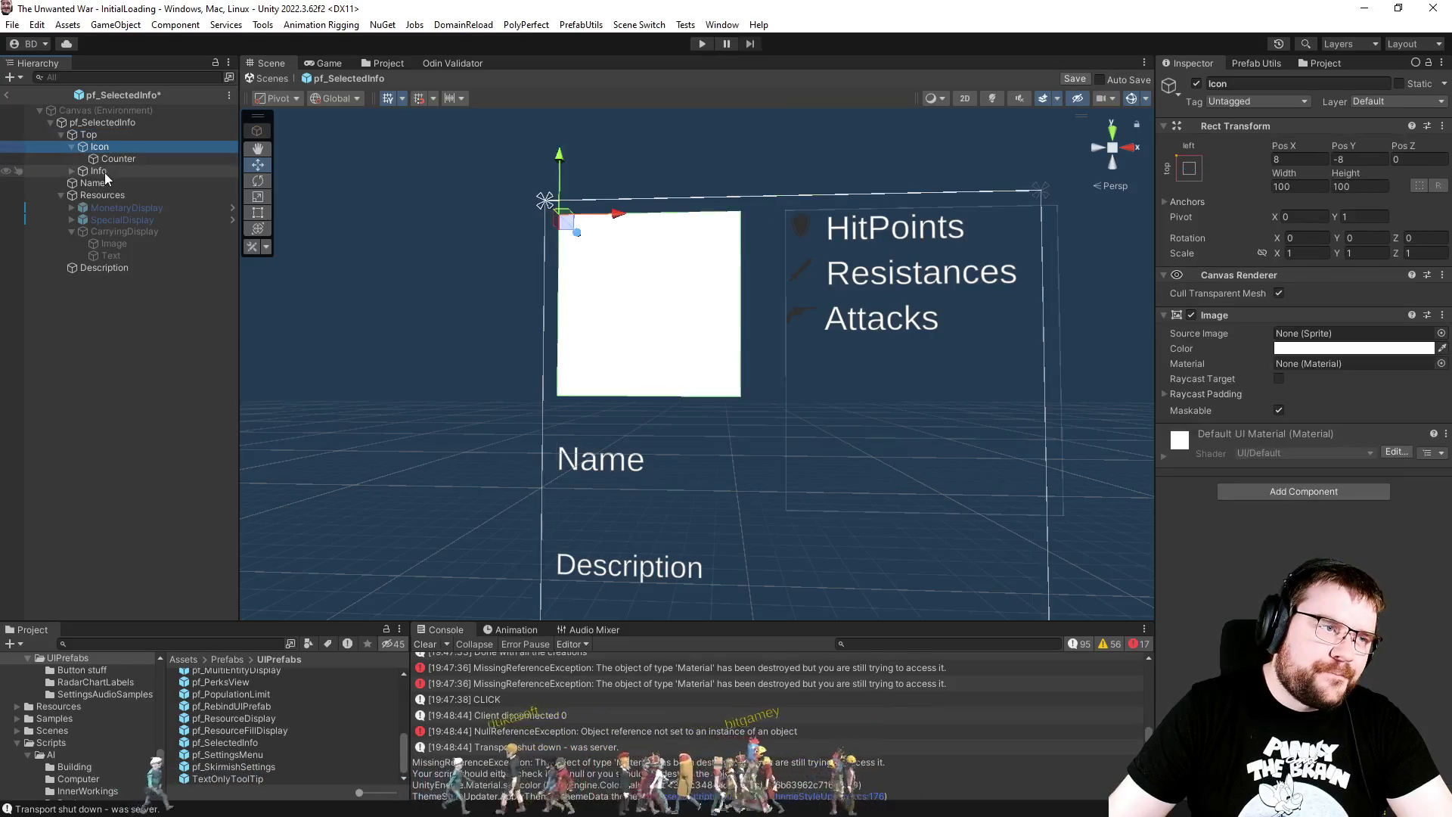
click(89, 134)
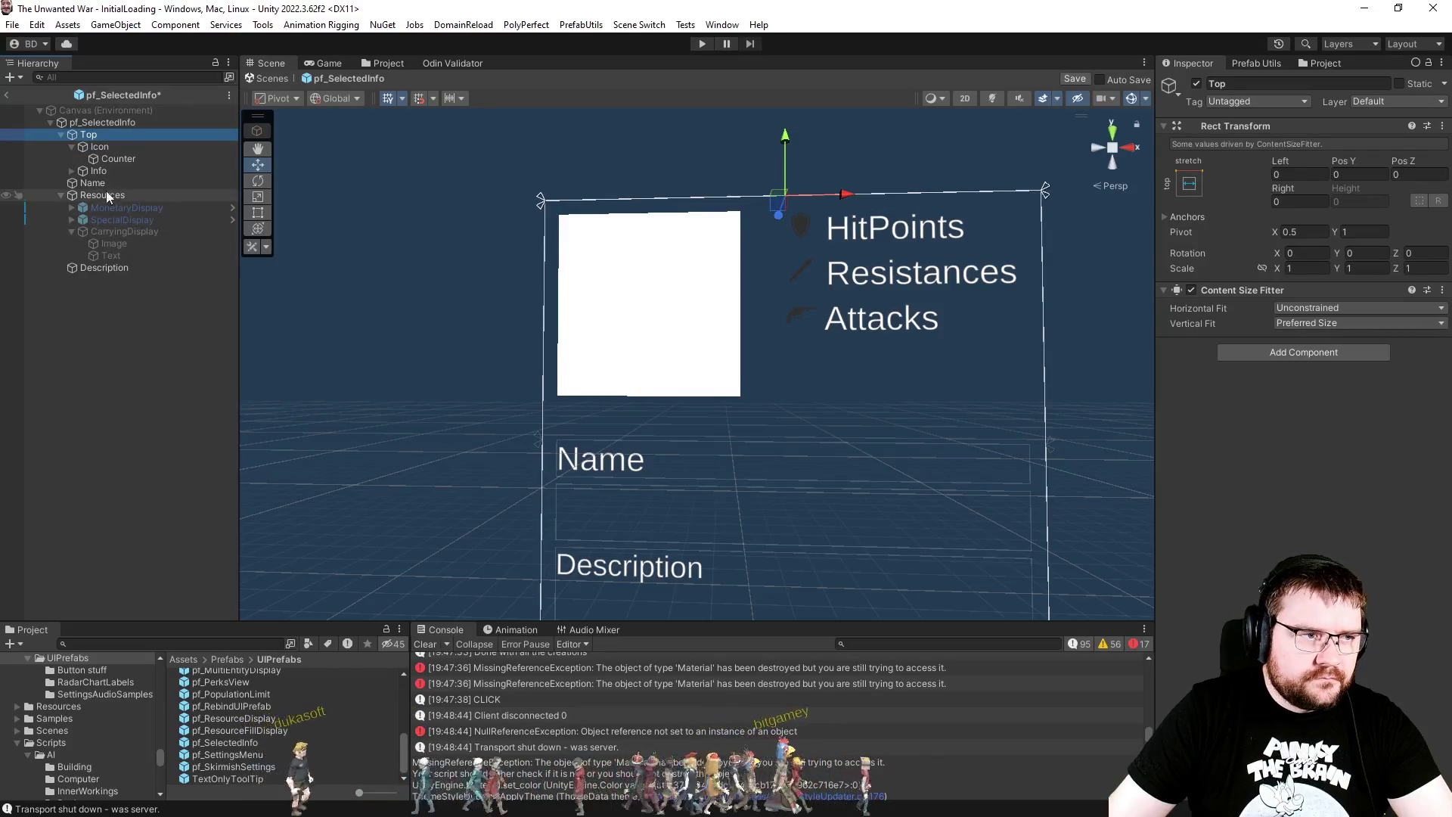
click(1443, 294)
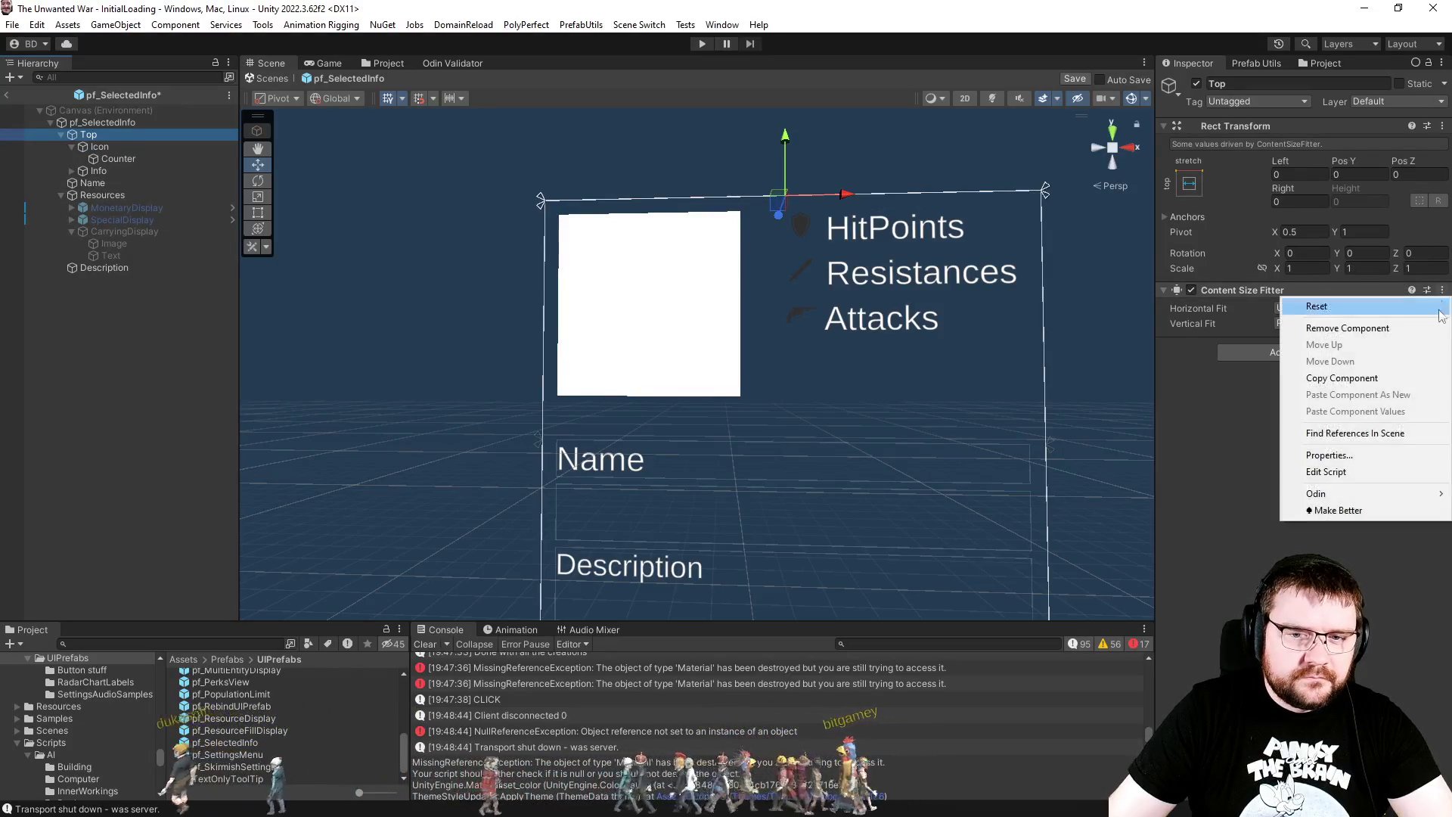
click(1320, 327)
click(1354, 187)
text(160)
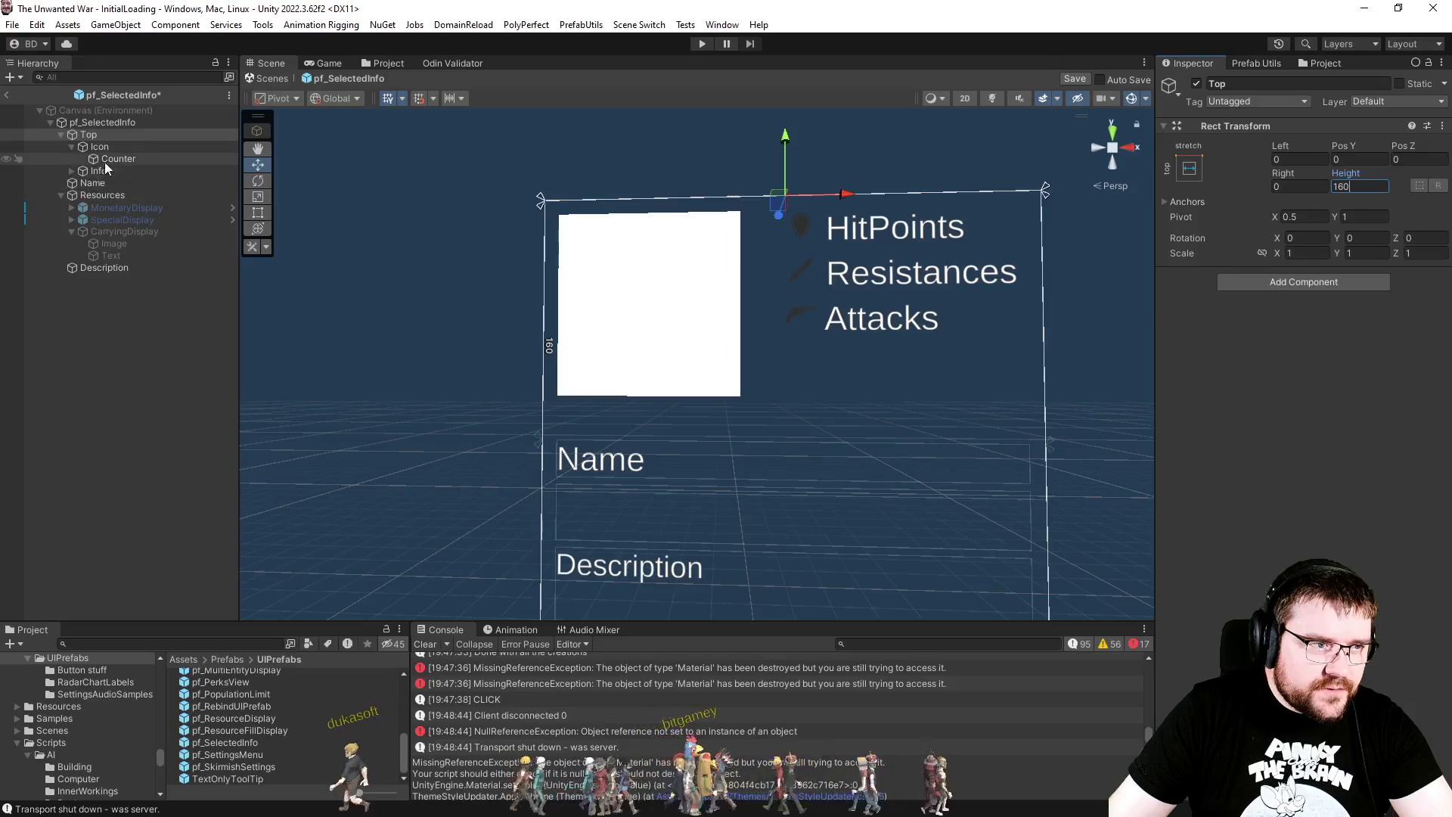
Step: Set the Info block's Pos X to -8
click(84, 173)
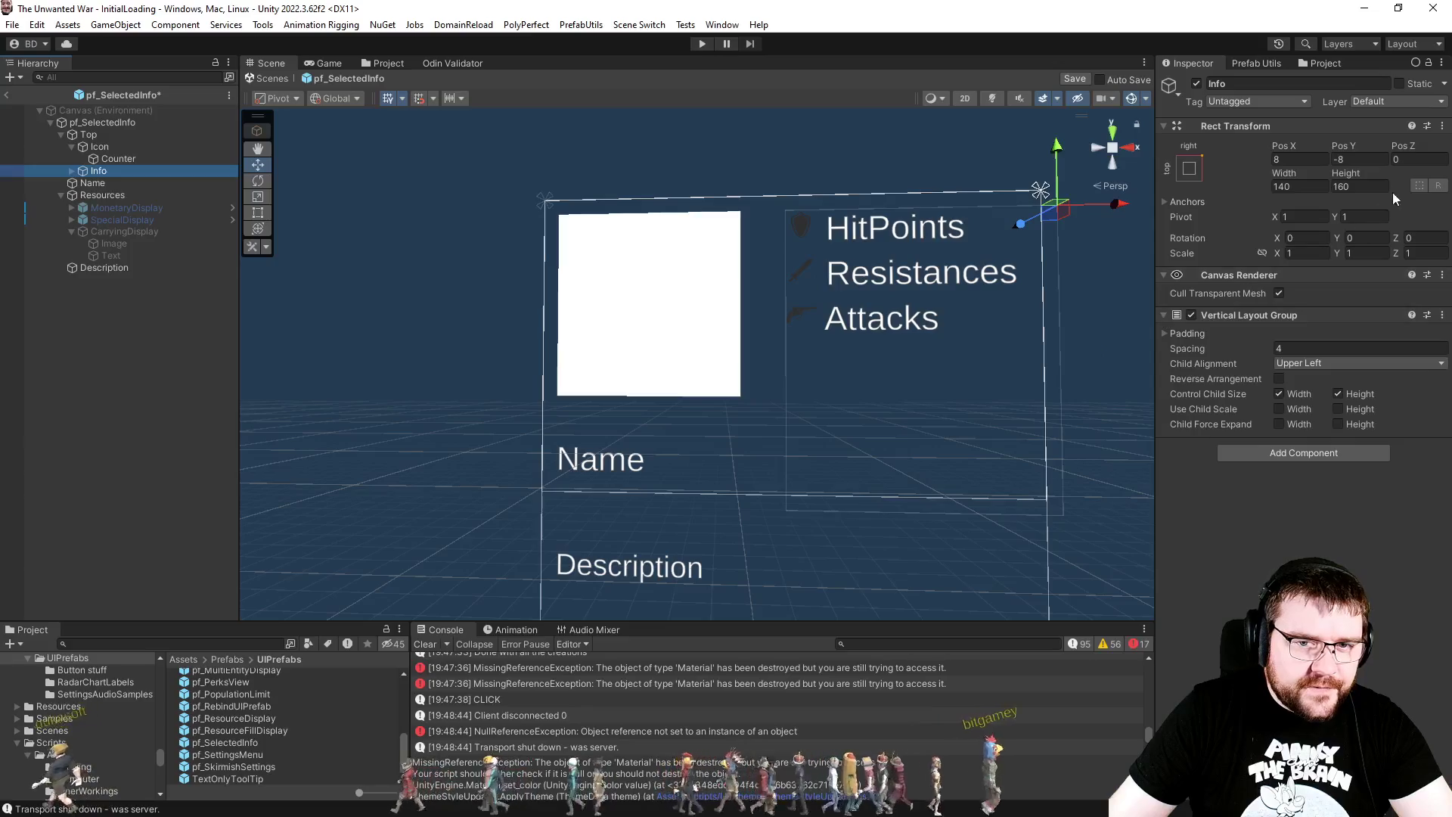
click(1300, 159)
text(-8)
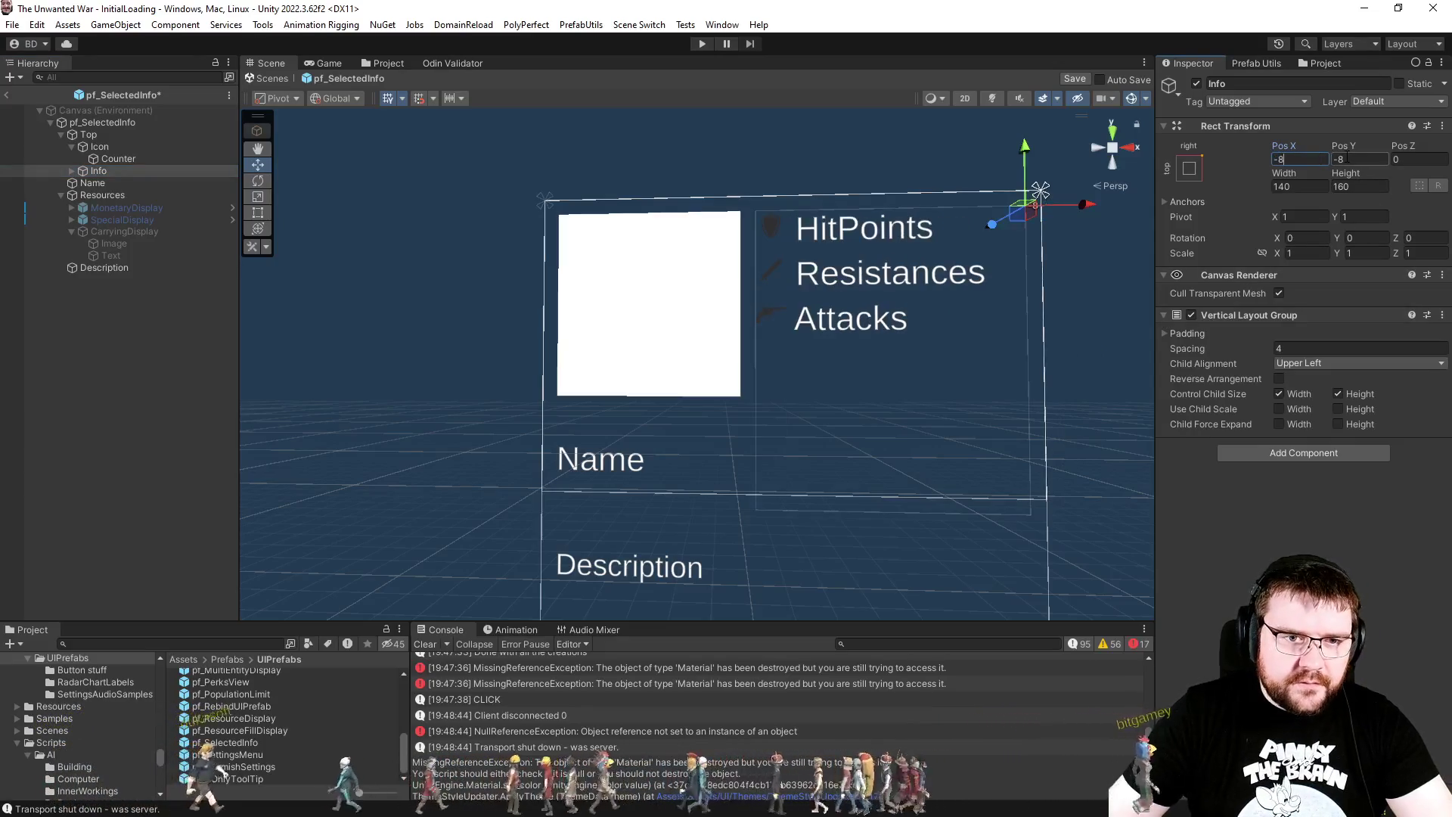
Step: Orbit and frame the panel to check the Icon, Counter and Top layout
alt+drag(1056, 416, 1039, 424)
key(f)
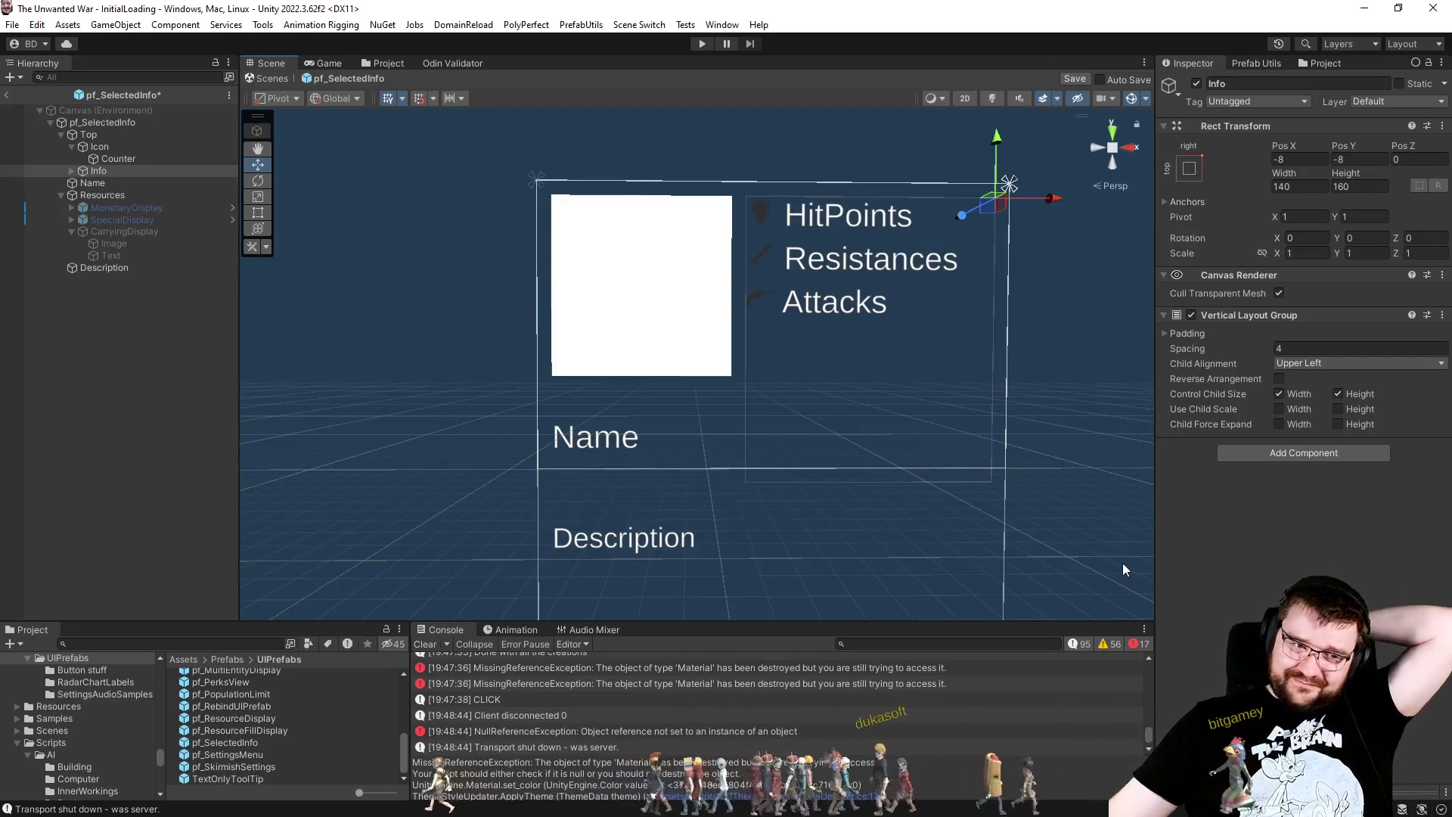
click(121, 159)
click(117, 143)
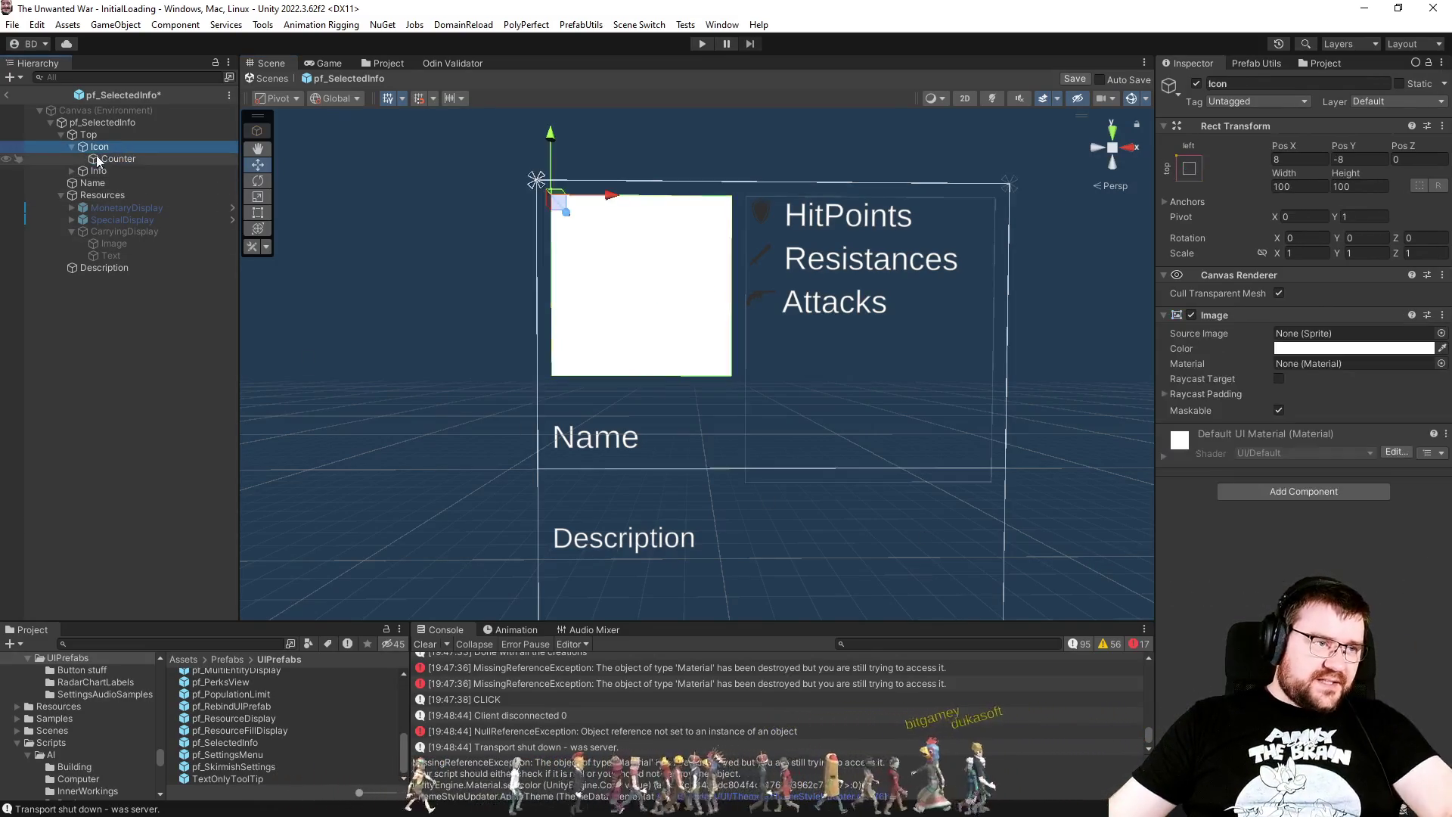
click(70, 148)
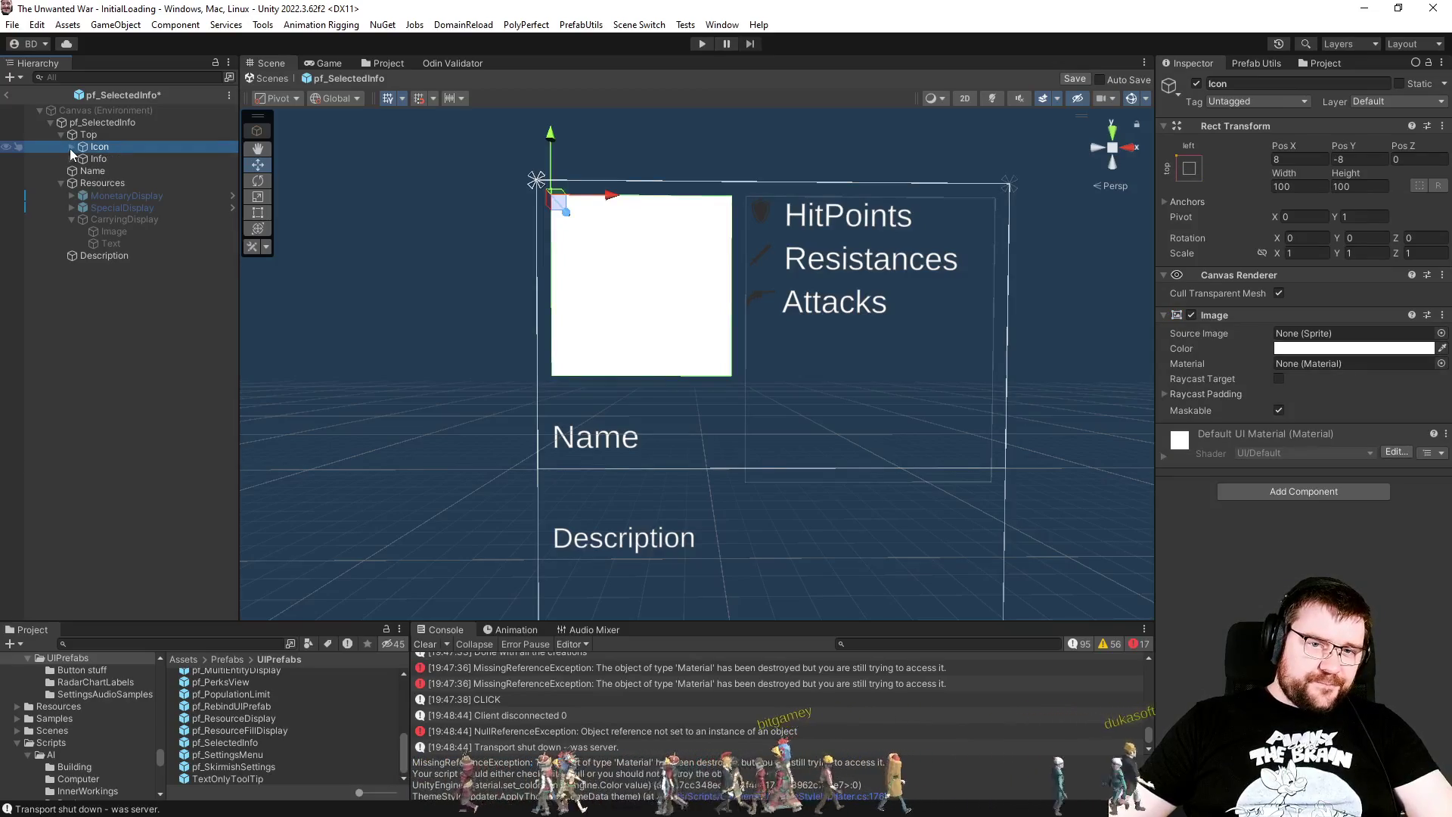
click(89, 135)
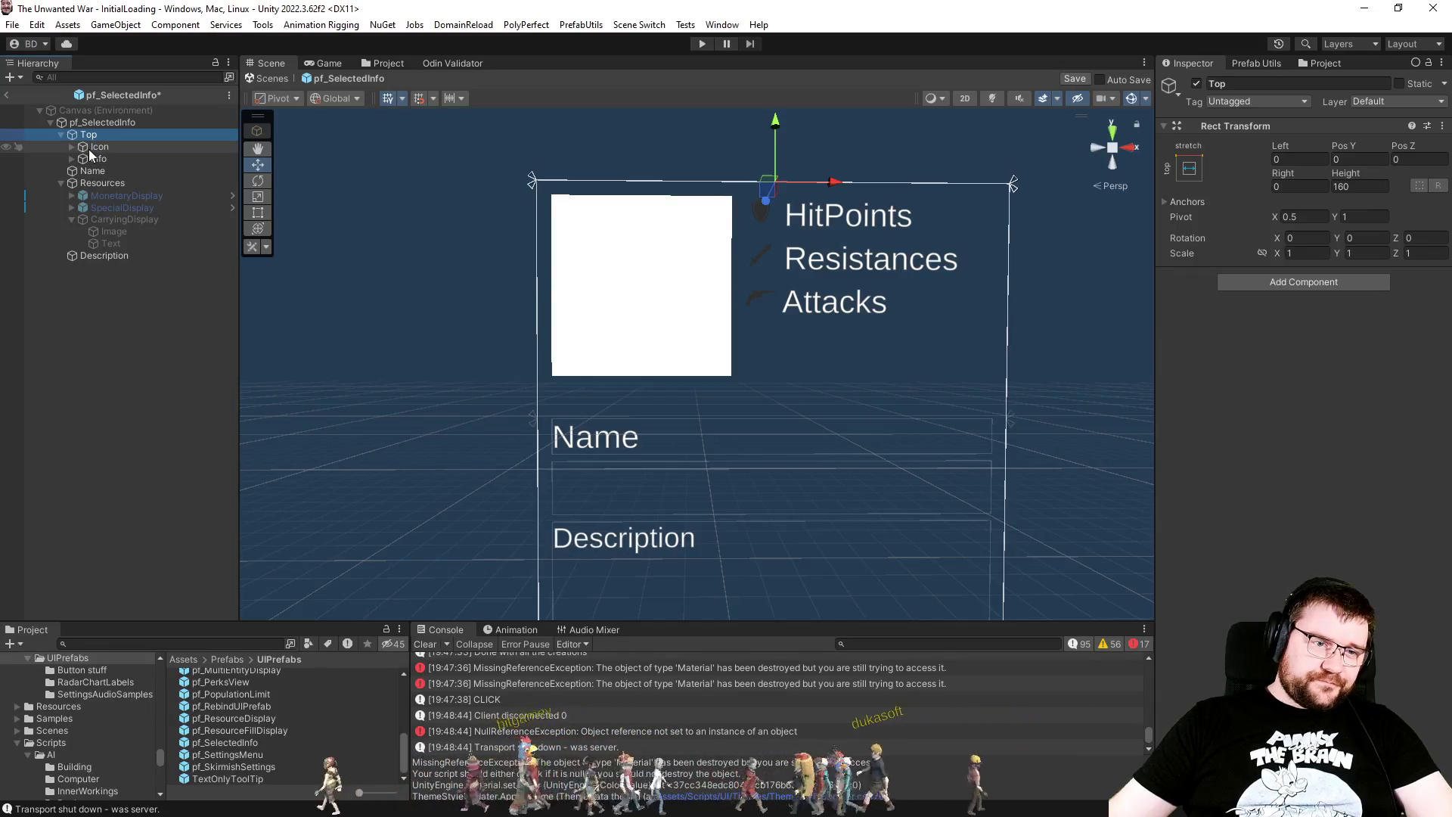
mouse_move(684, 285)
alt+mouse_down()
mouse_move(785, 364)
mouse_move(837, 337)
mouse_move(801, 319)
mouse_move(791, 279)
alt+mouse_up()
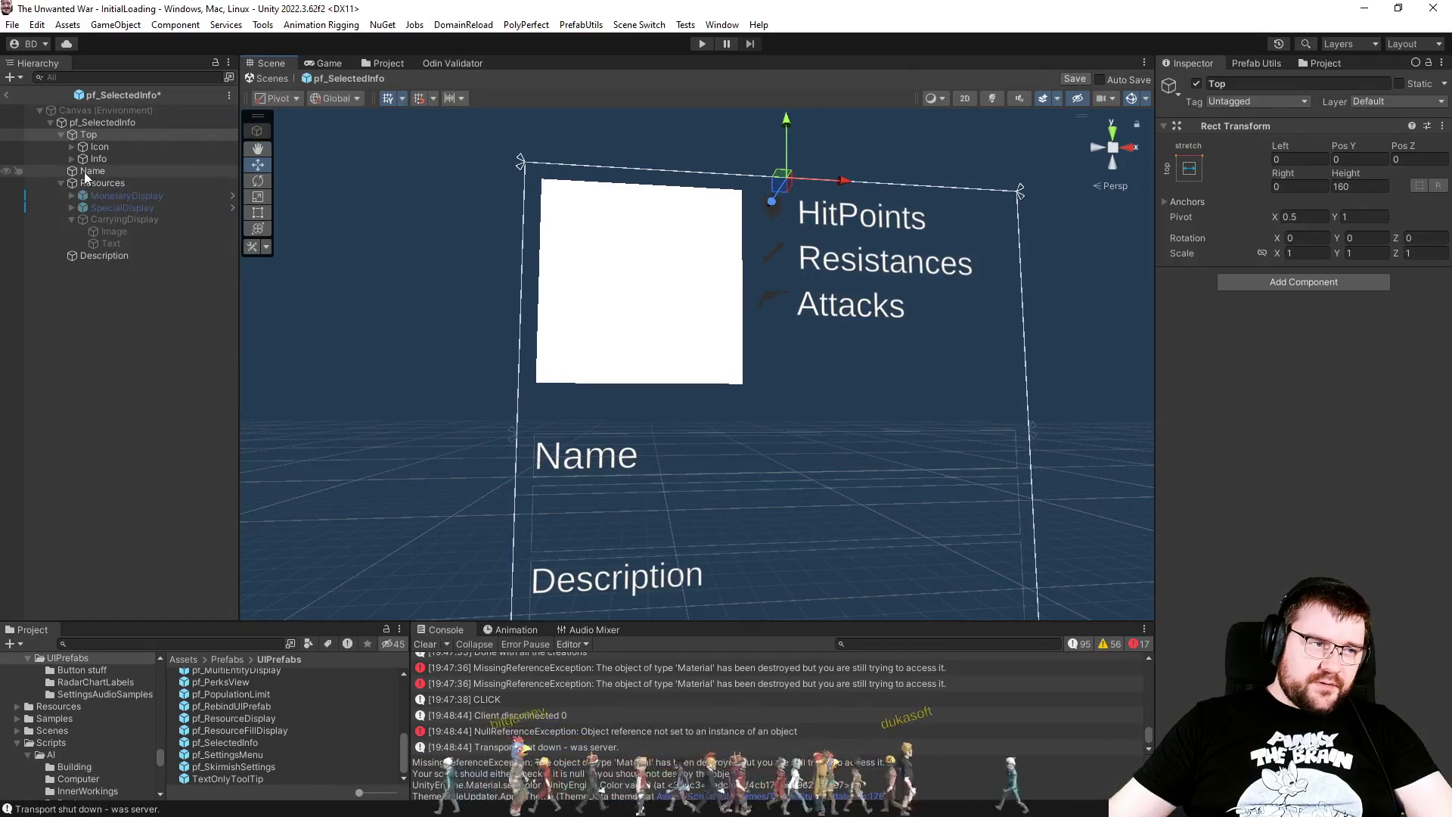
Step: Add a Vertical Layout Group to pf_SelectedInfo with Child Alignment set to Upper Center
click(91, 171)
click(103, 123)
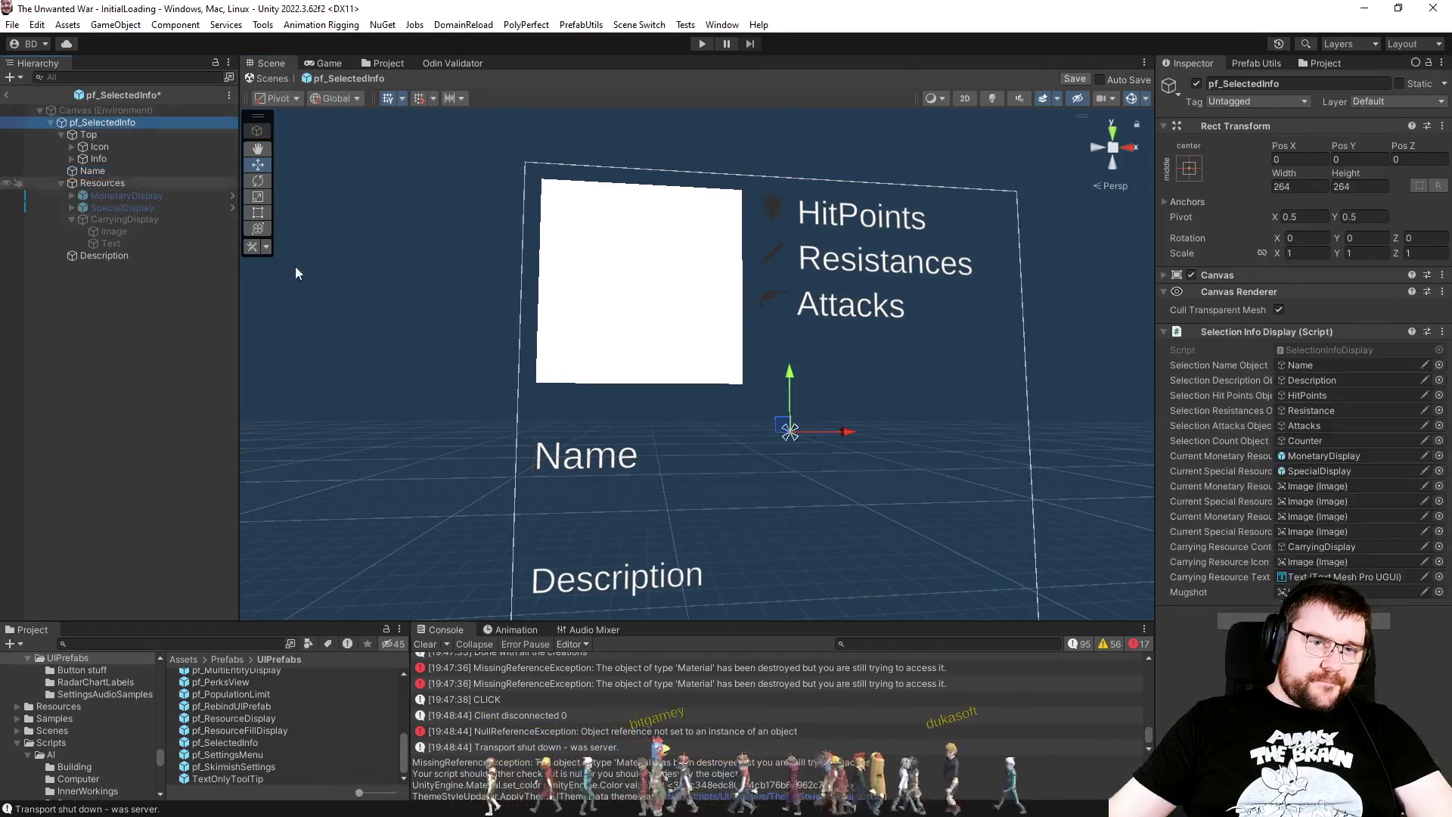
click(1440, 592)
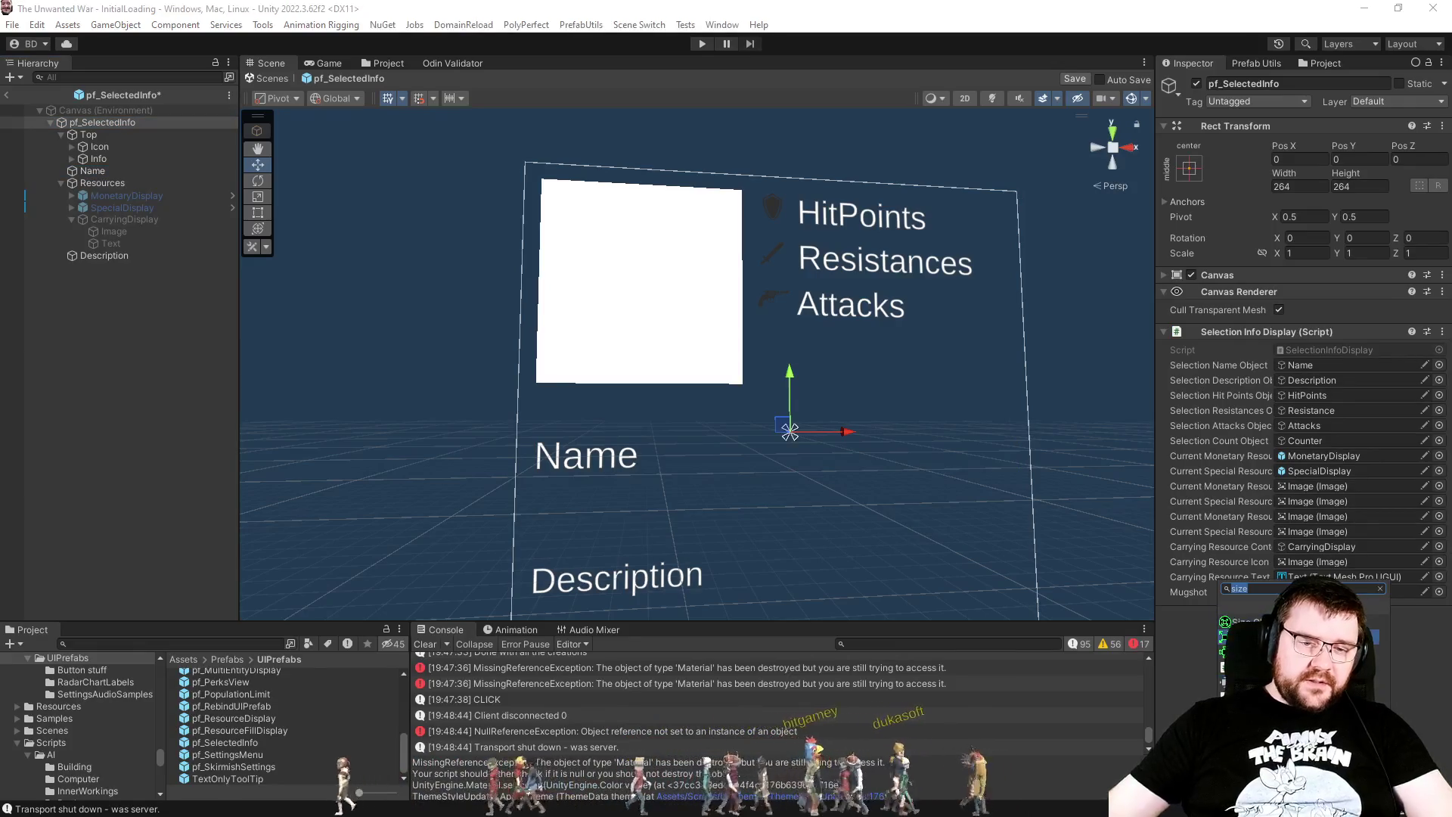
text(vertical)
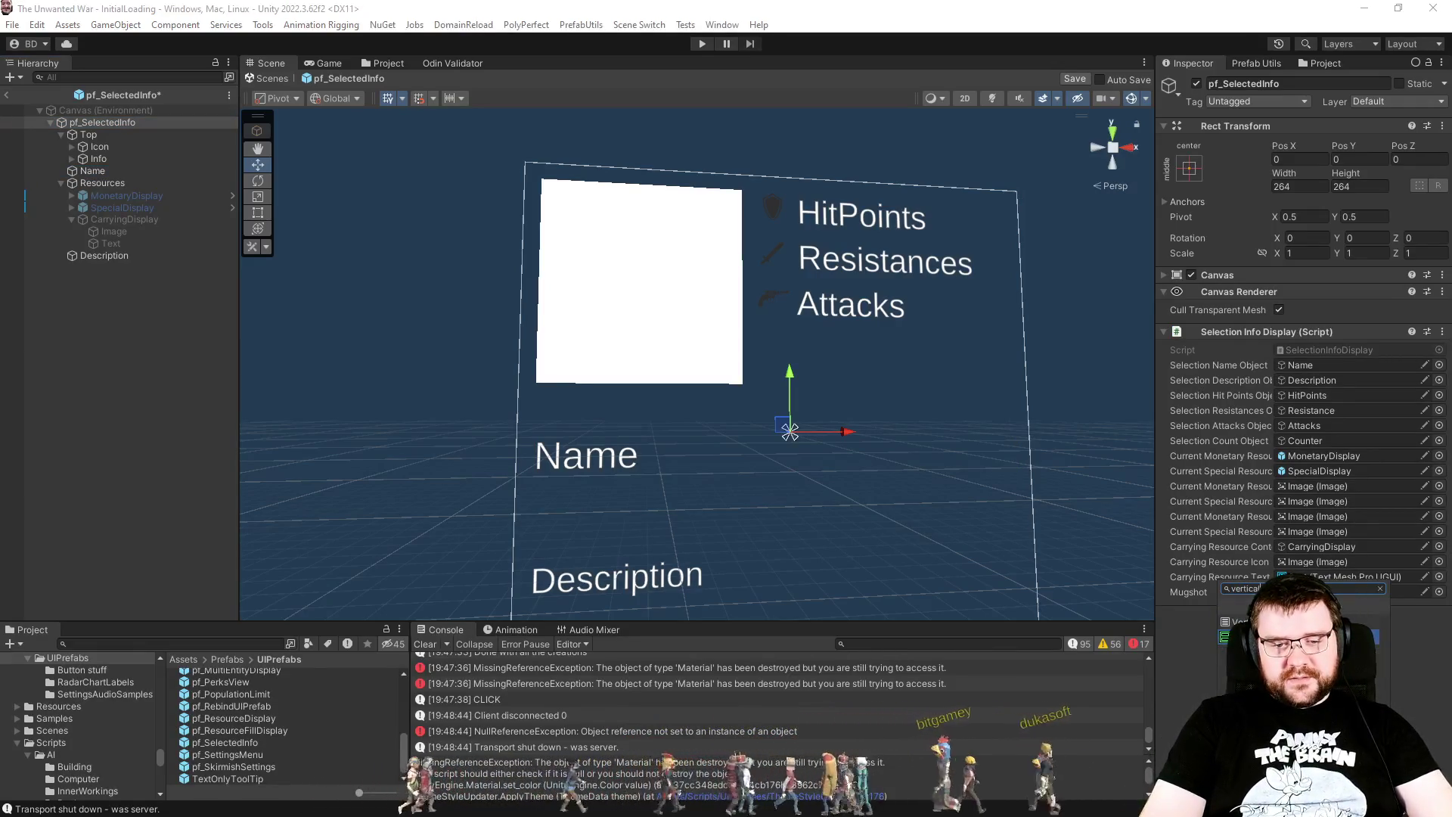
key(Return)
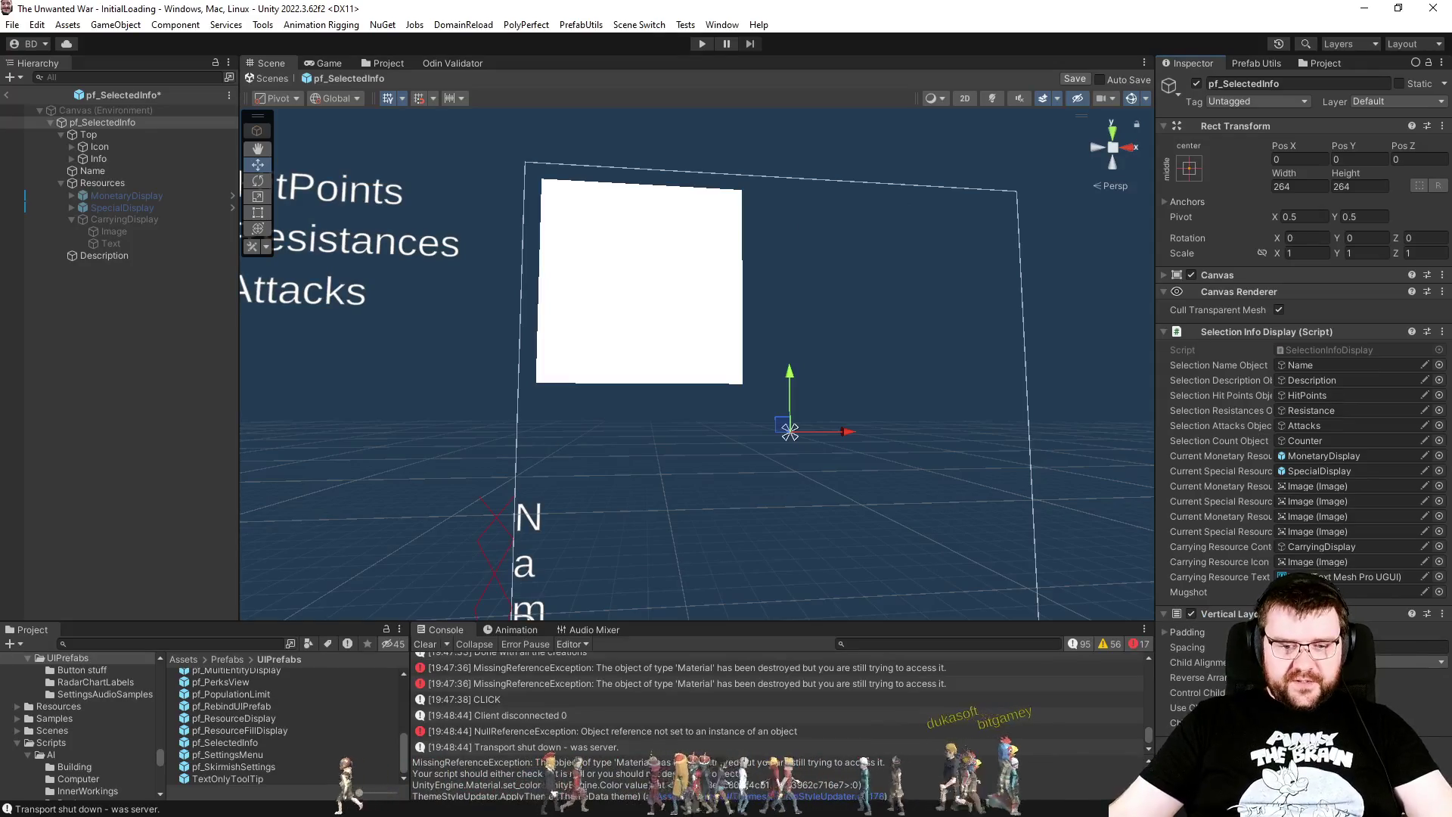
click(1331, 662)
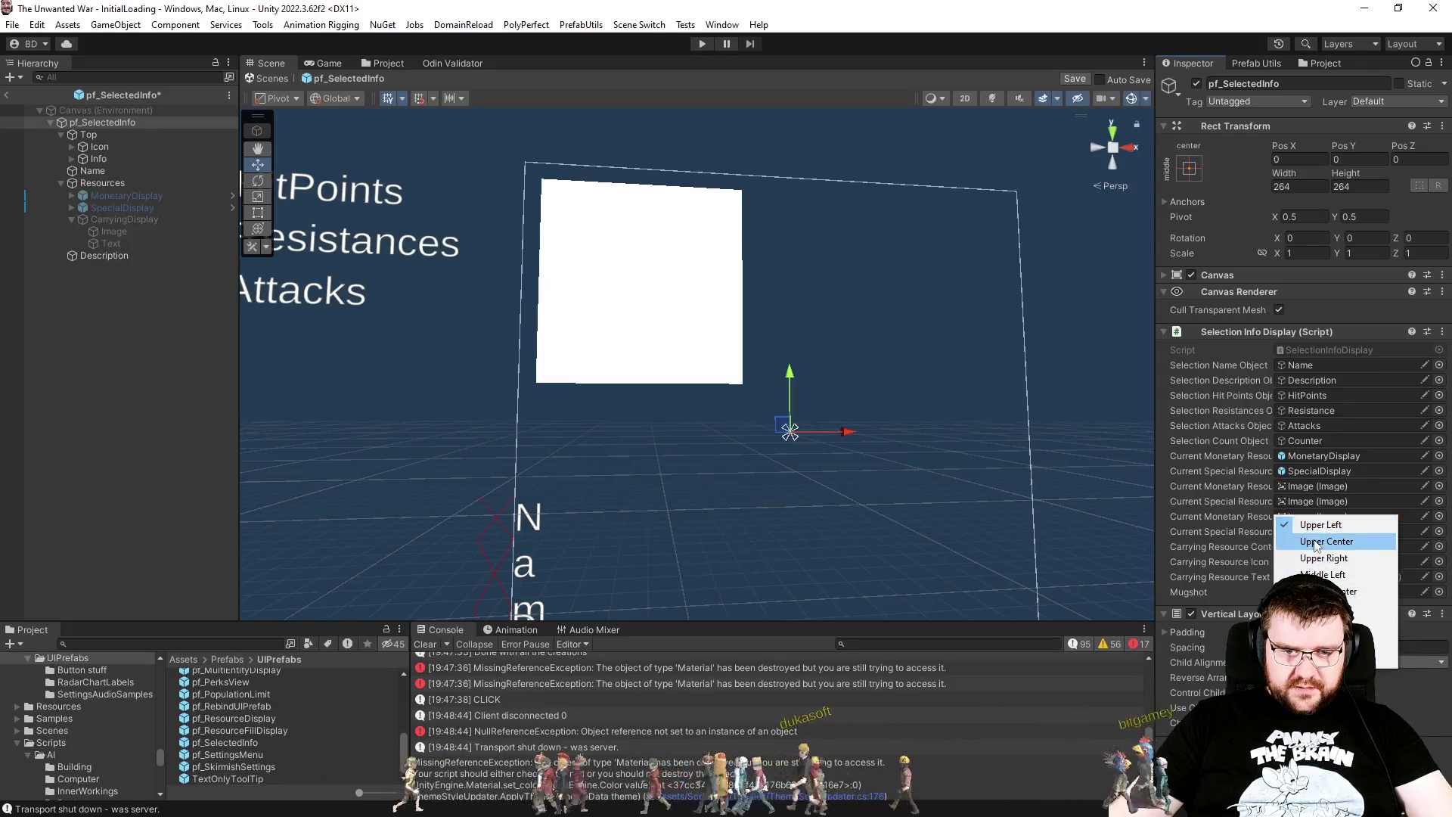
click(1325, 542)
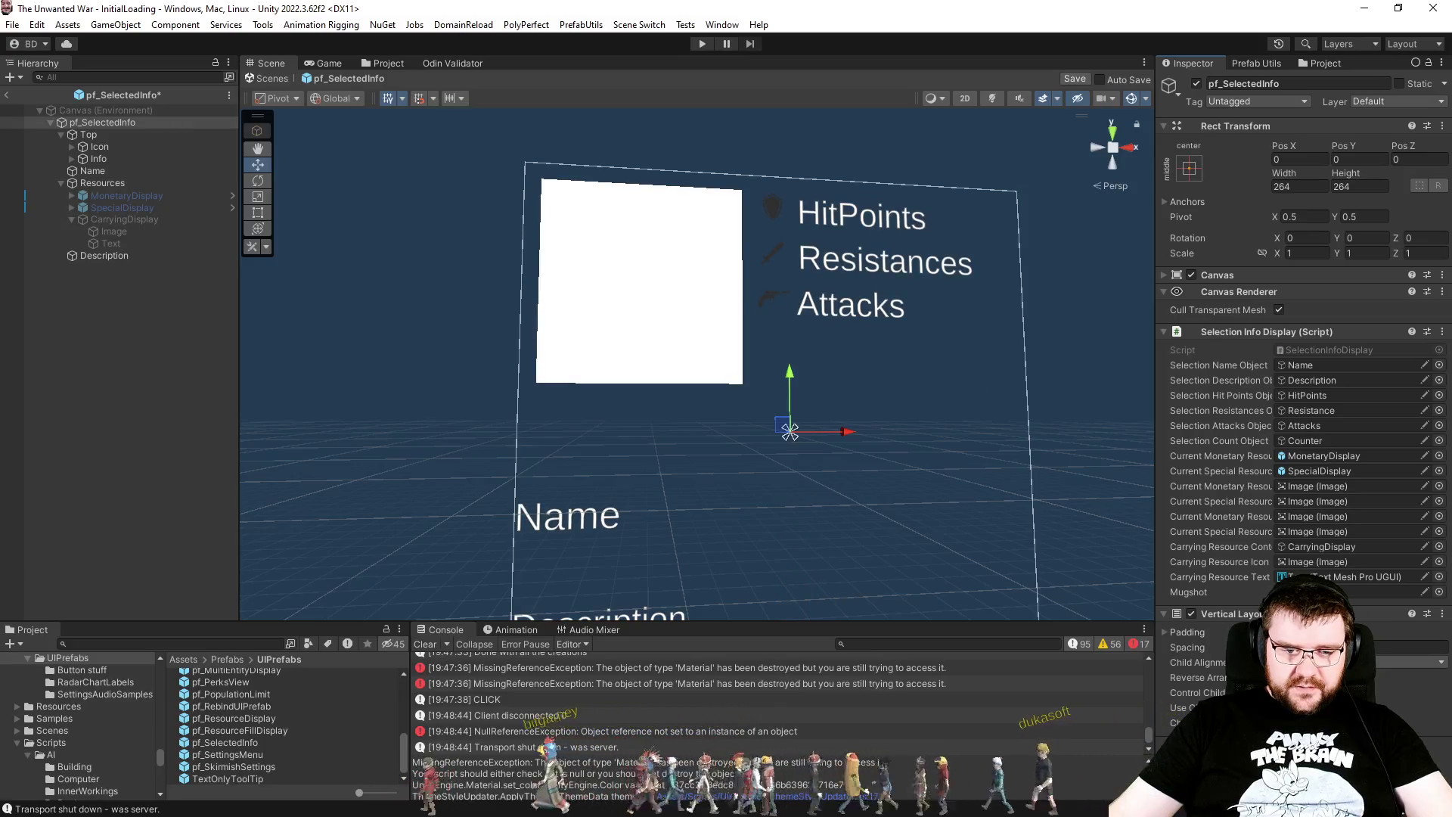
scroll(786, 426, down, 5)
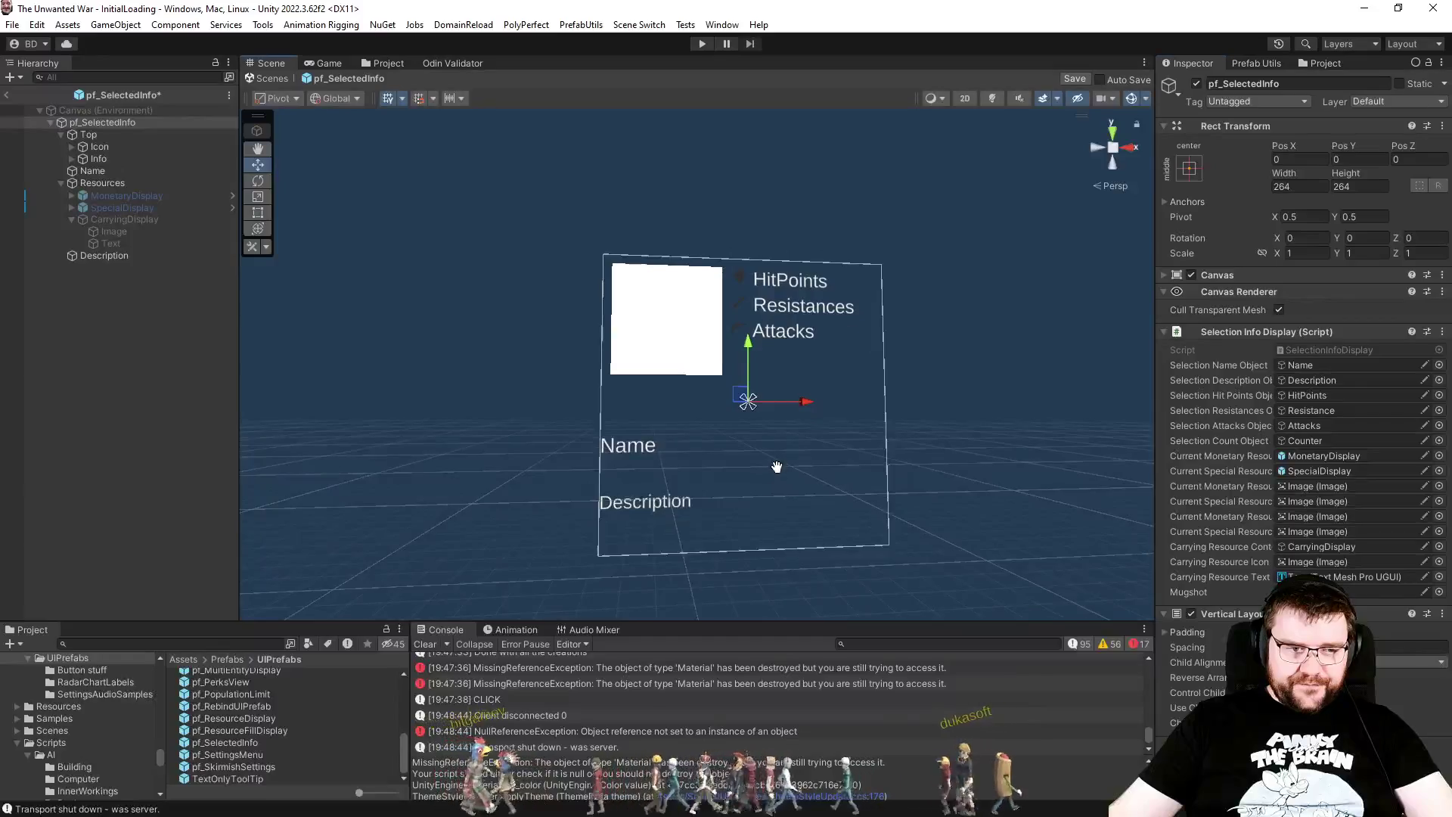
scroll(776, 476, up, 3)
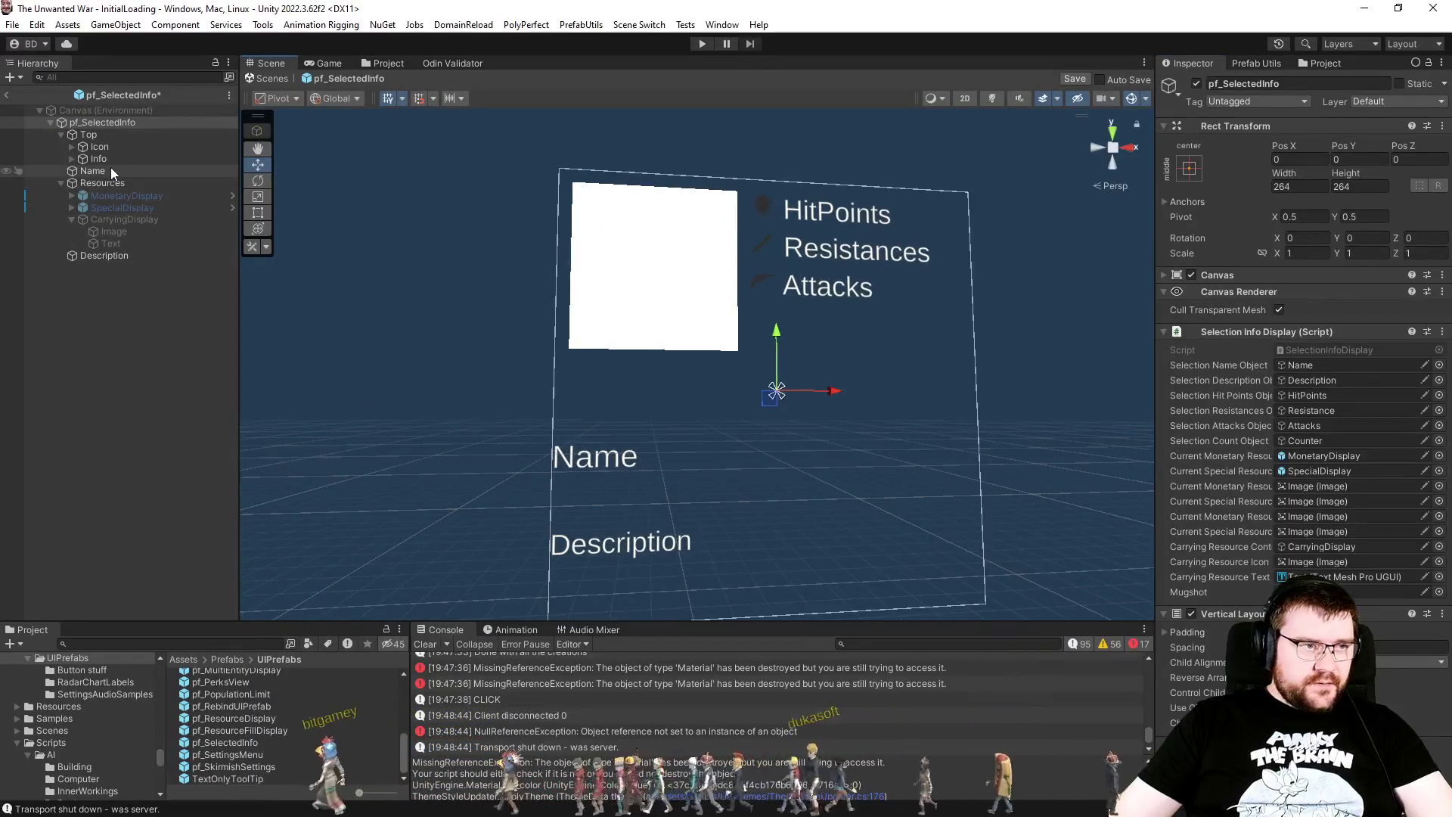
Step: Set the Name row's Height to 30
click(108, 170)
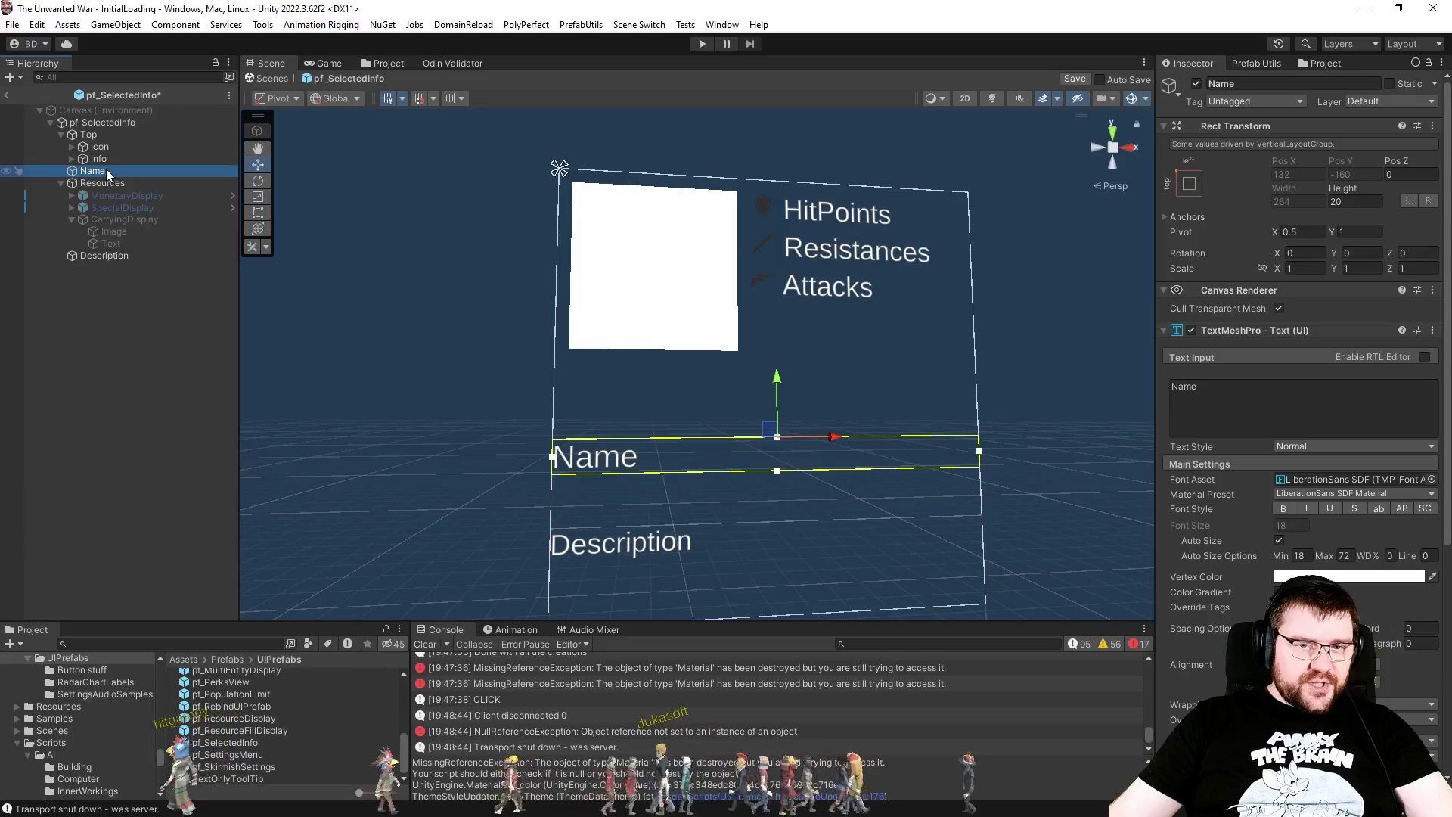
click(1382, 203)
text(3)
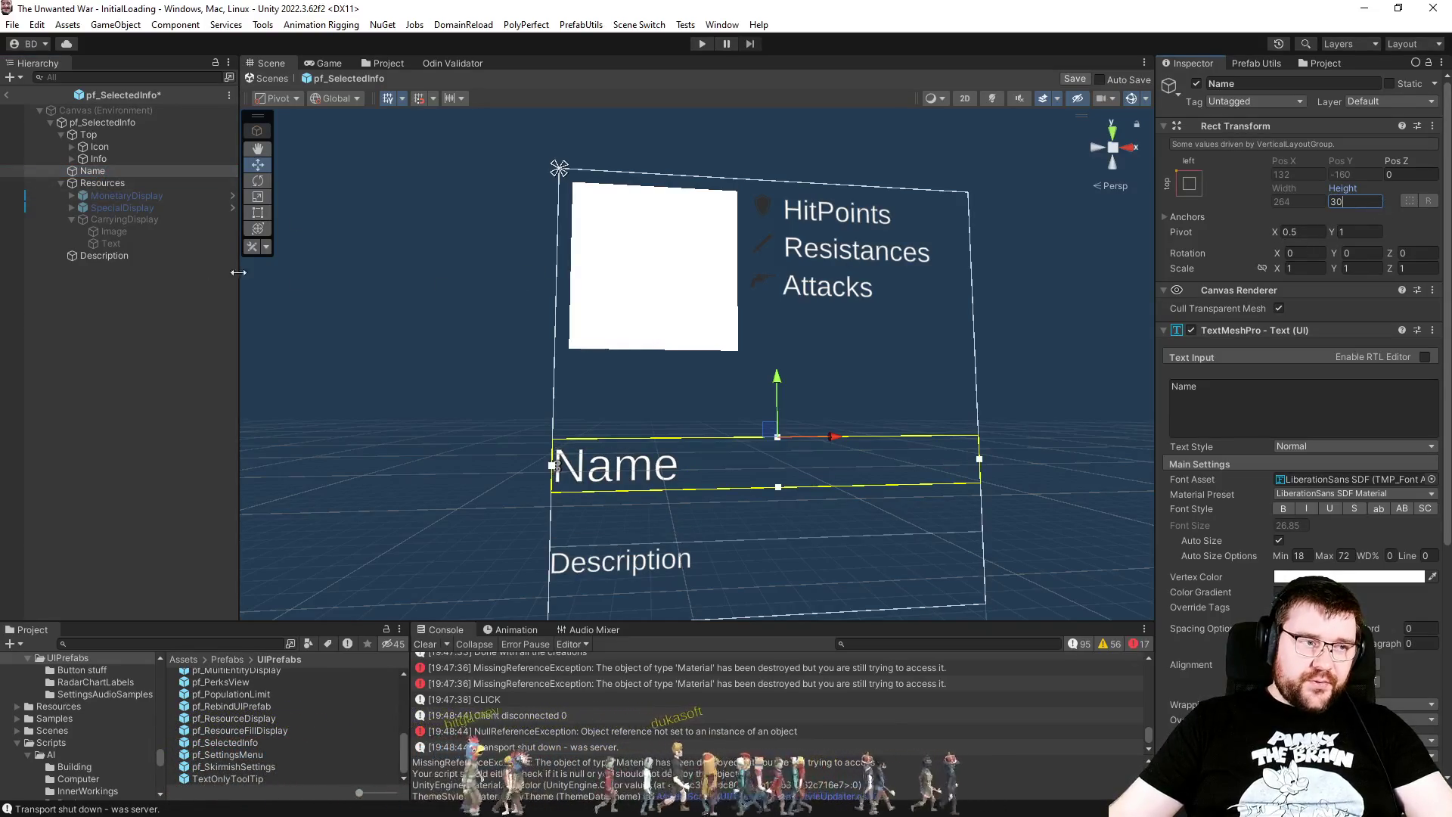
Step: Toggle the Resources group's active state and pan to see the whole panel
click(106, 179)
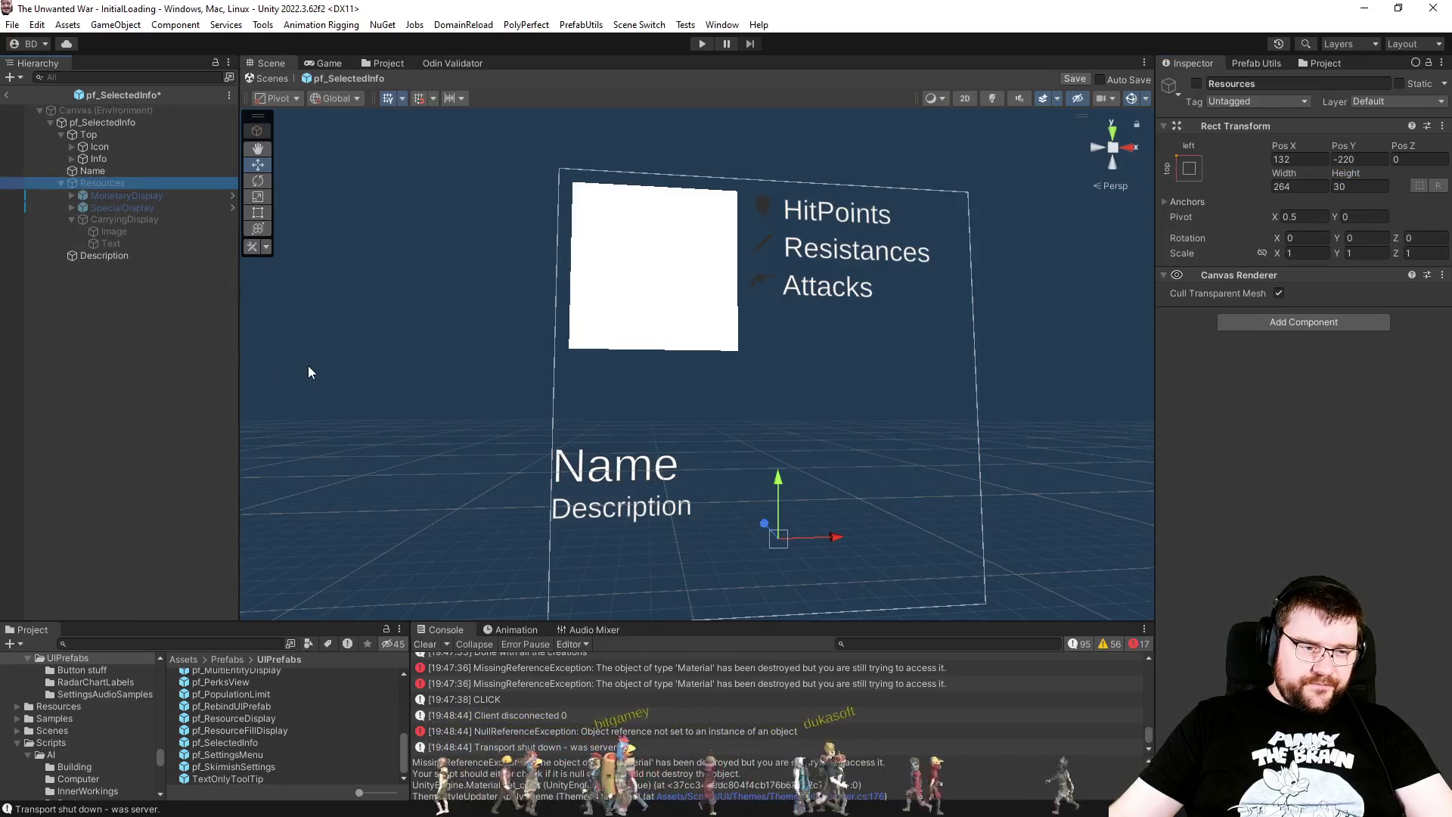
key(alt+shift+a)
key(alt+shift+a)
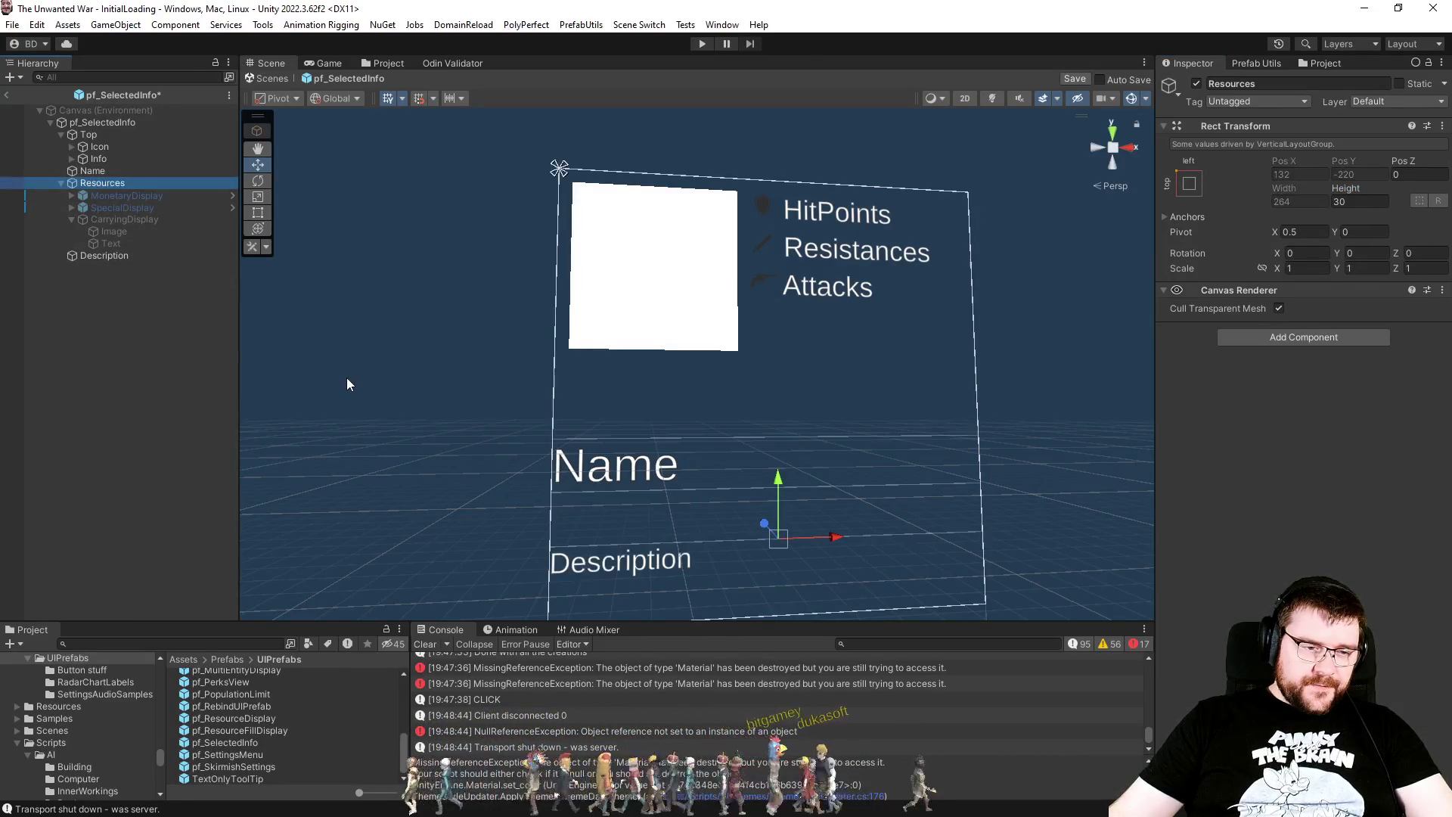
drag(514, 442, 518, 397)
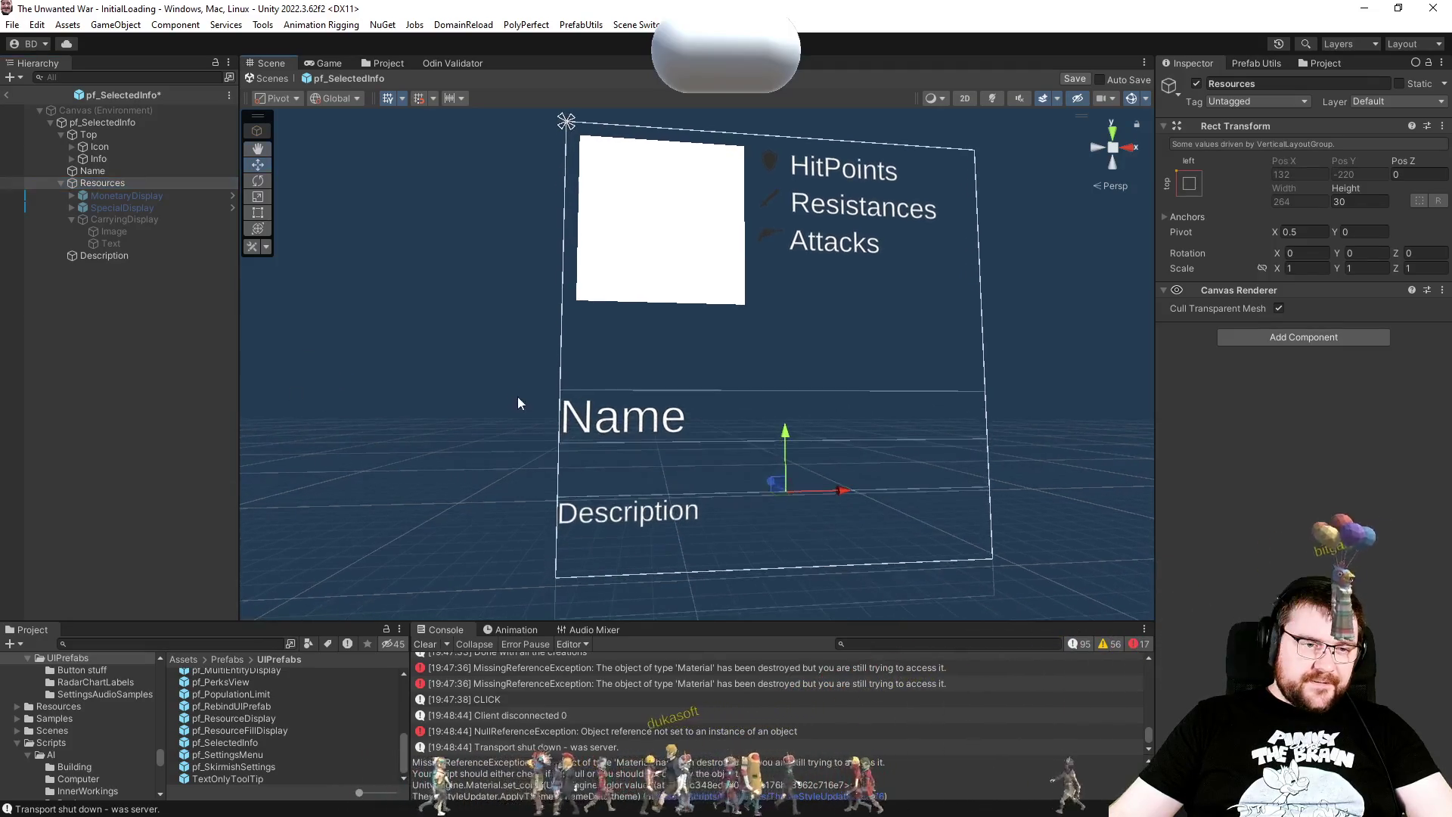
Step: Inspect the Description text element's height of 66
click(101, 254)
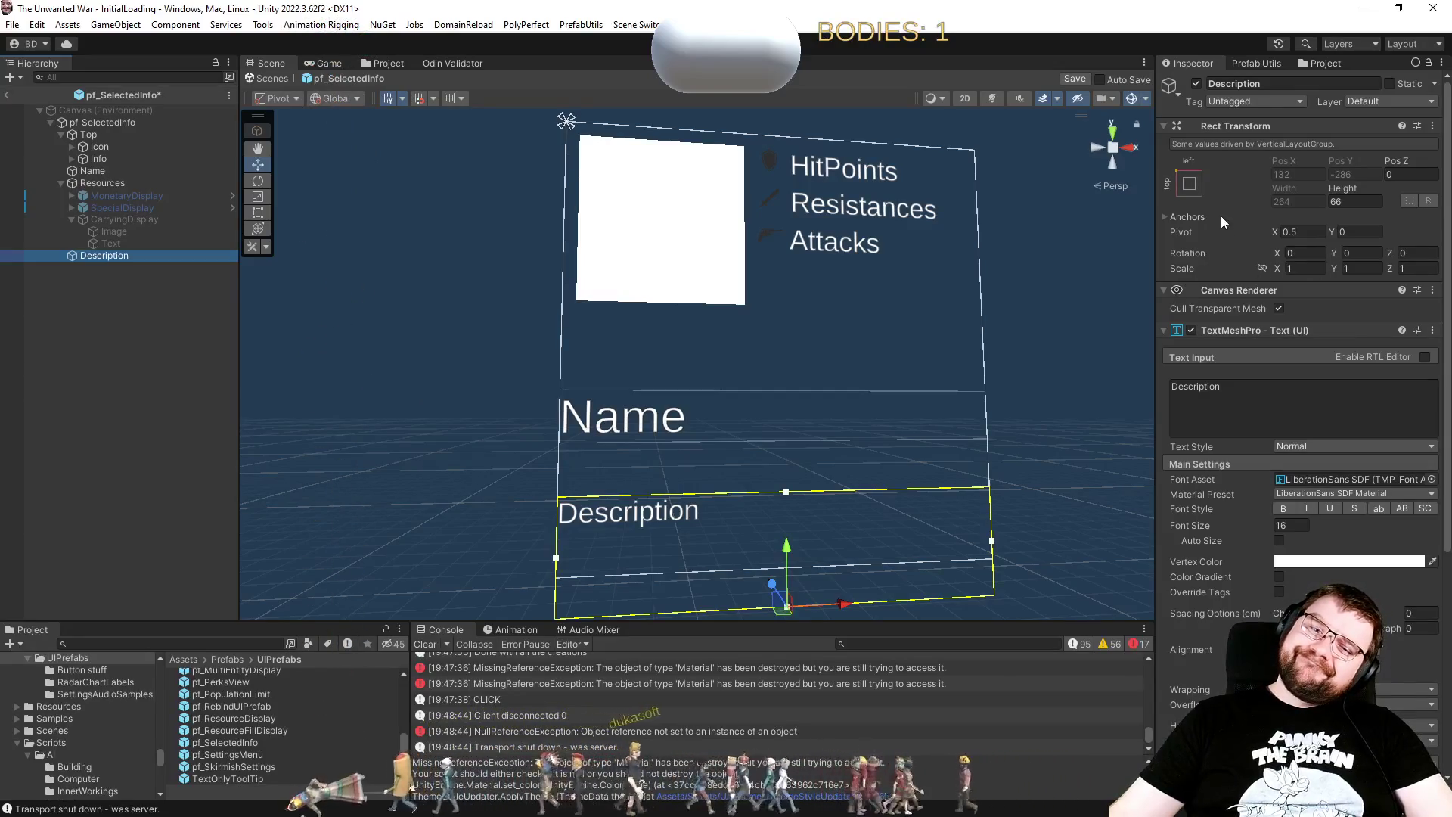
scroll(1248, 617, down, 5)
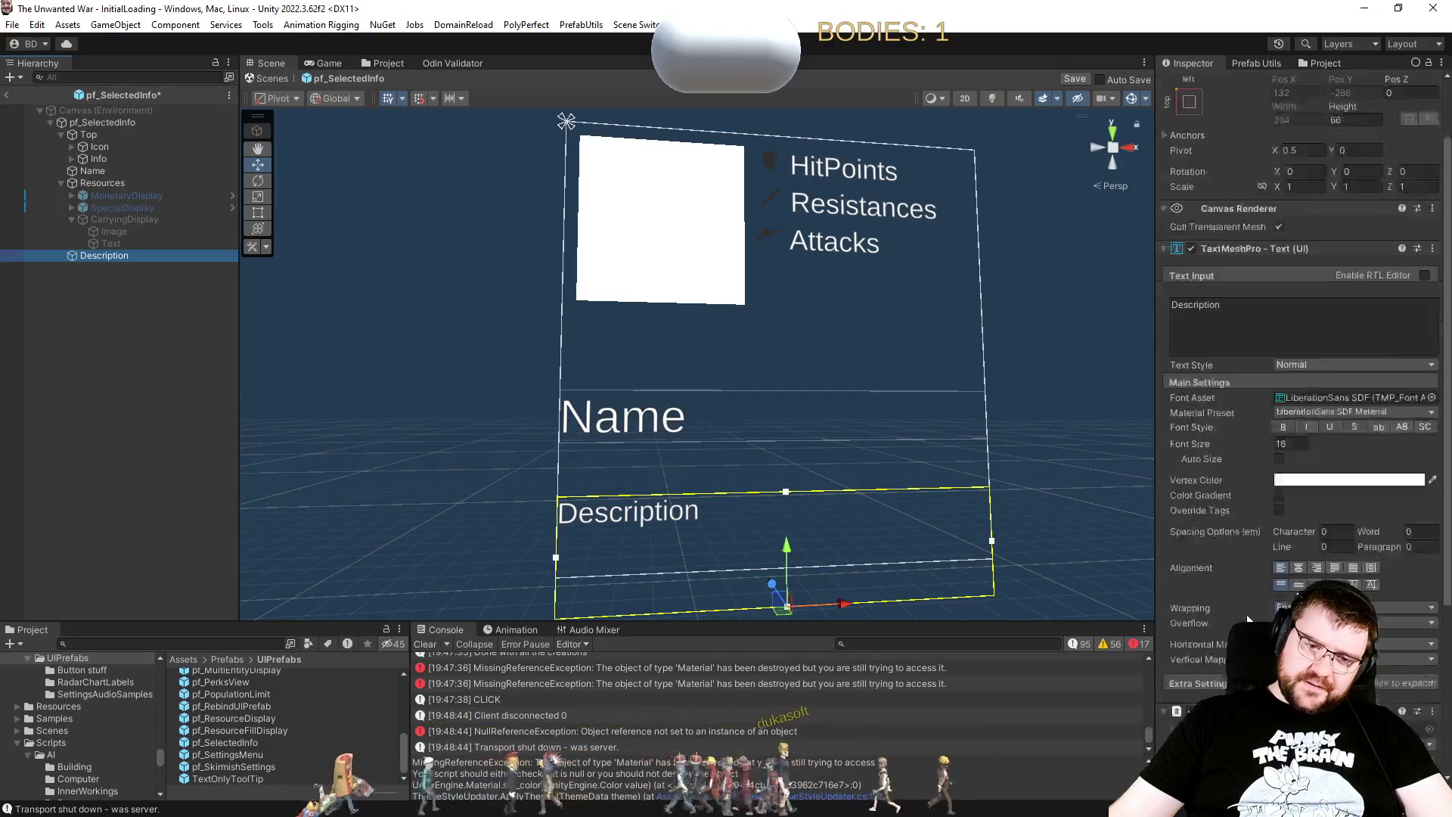
scroll(1248, 617, down, 1)
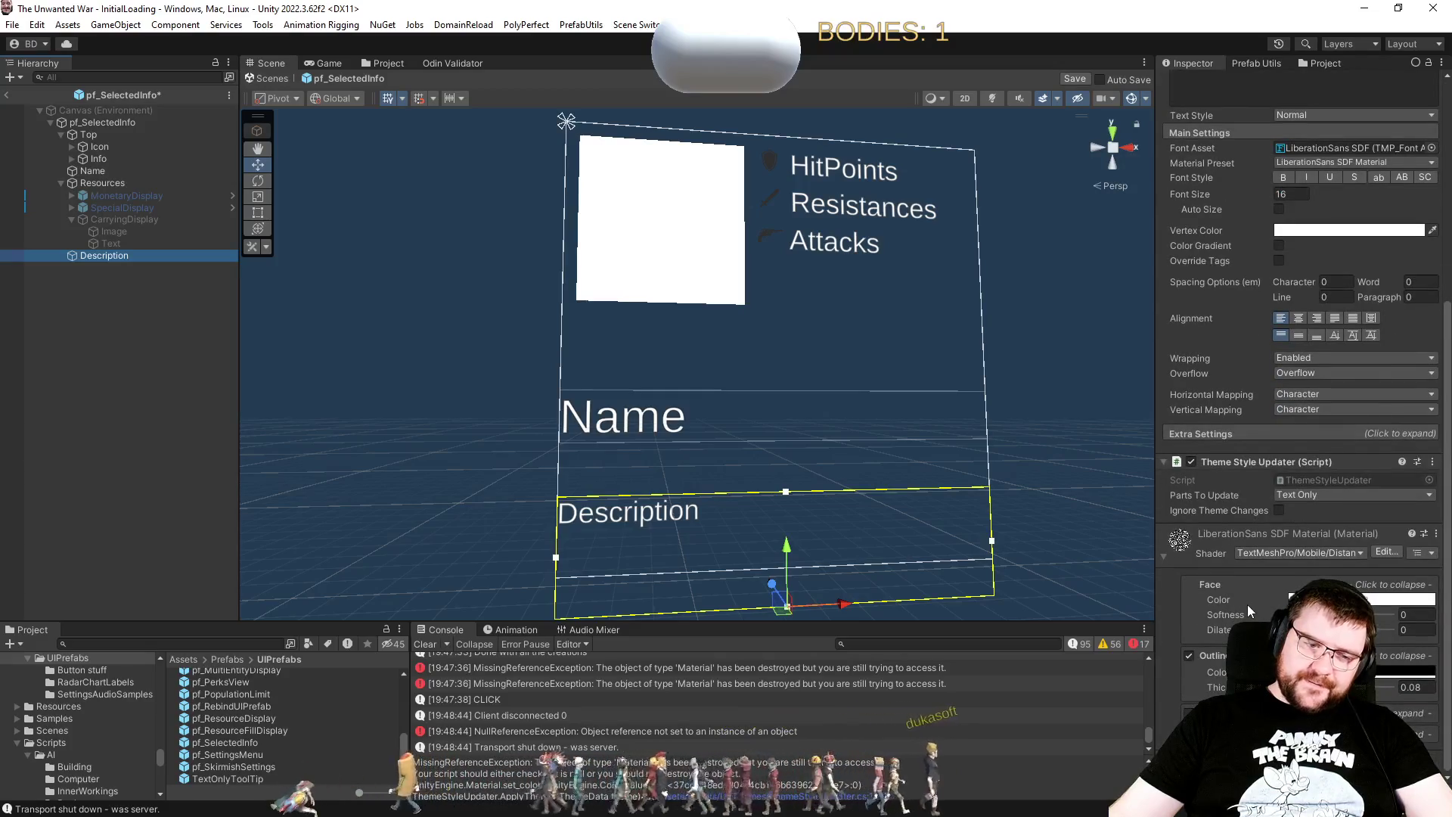
scroll(1247, 600, up, 6)
click(1349, 201)
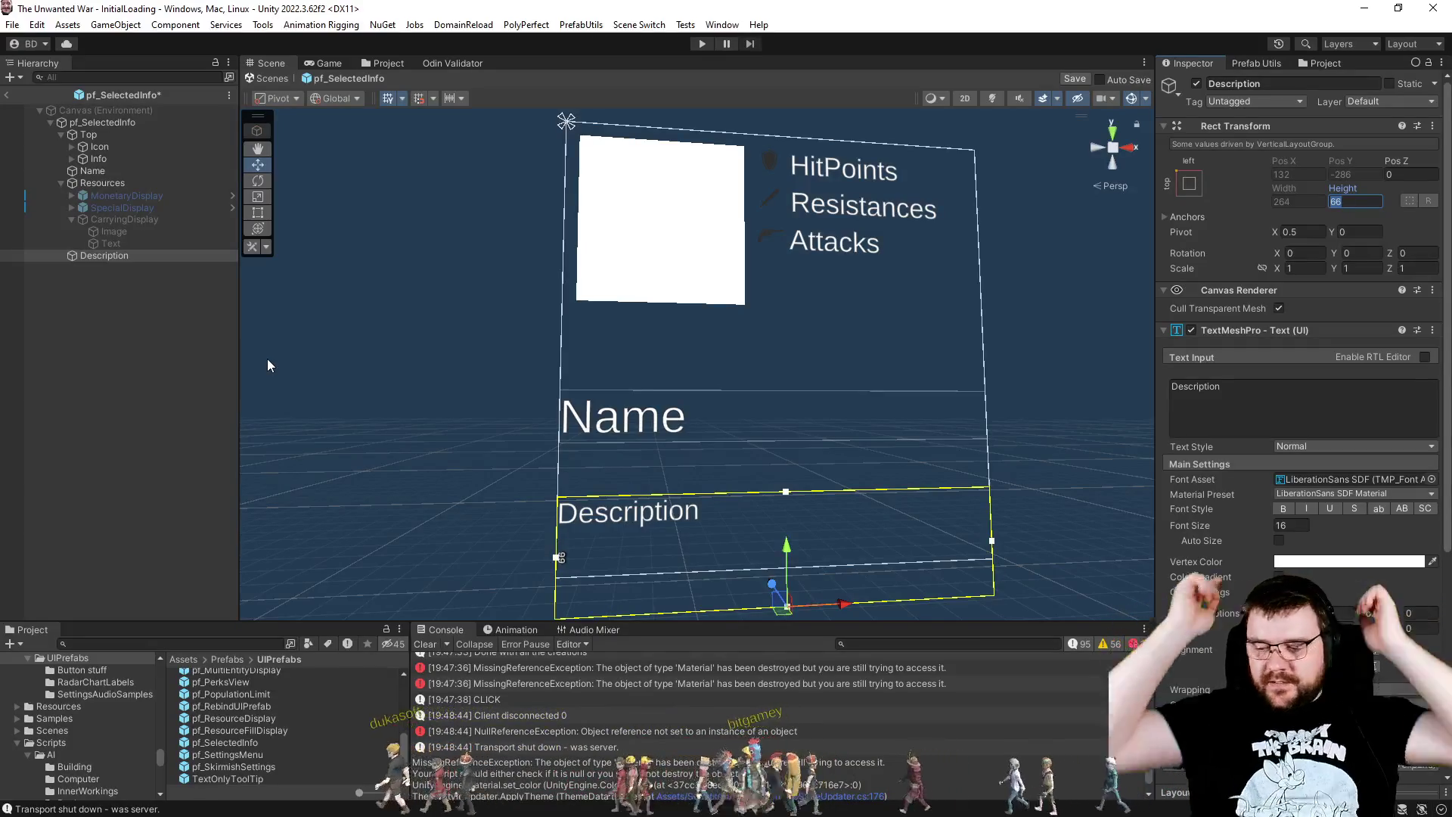
click(141, 272)
click(141, 260)
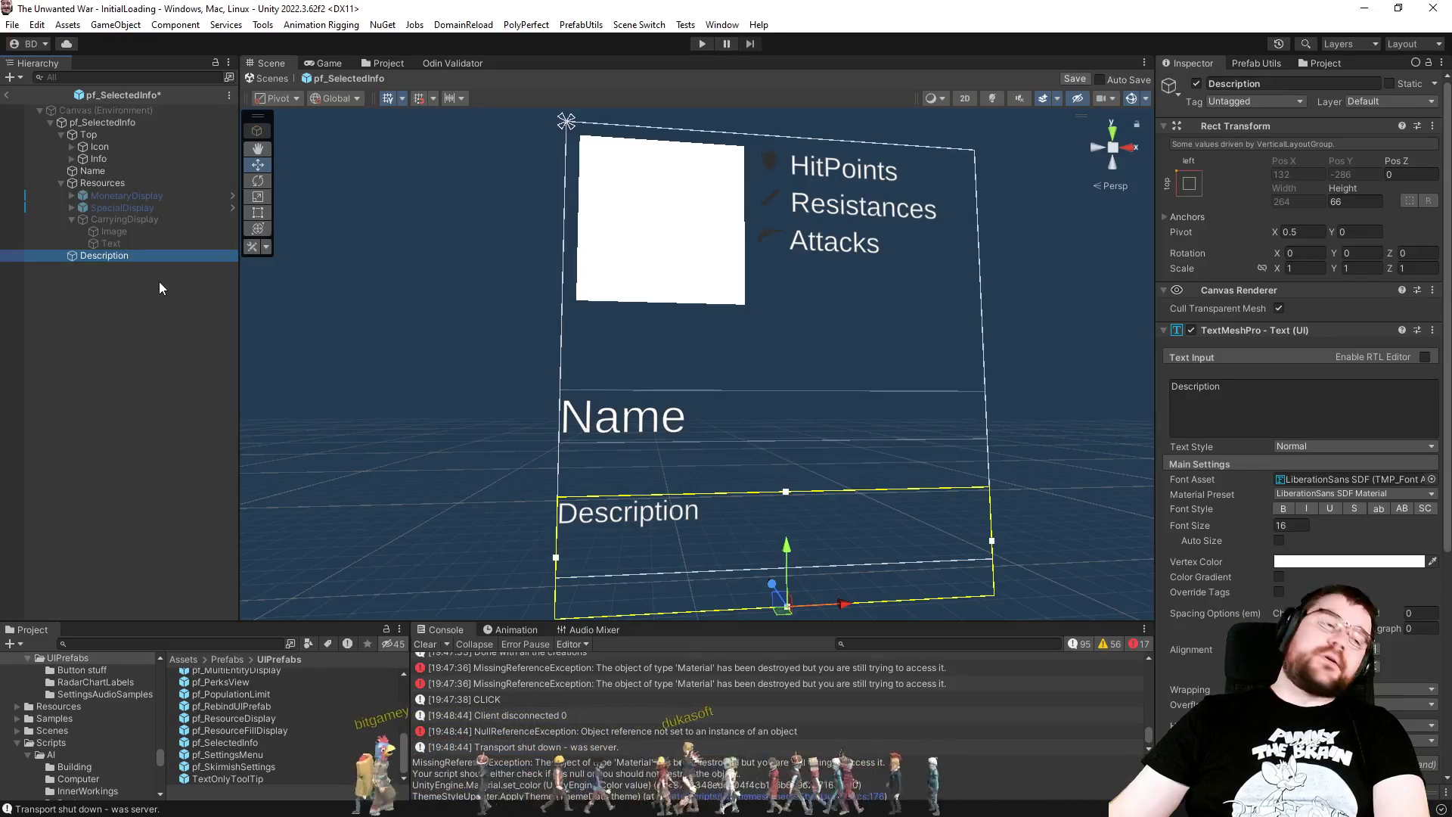
Step: Delete the Description text and move Resources above Name in the hierarchy
key(Delete)
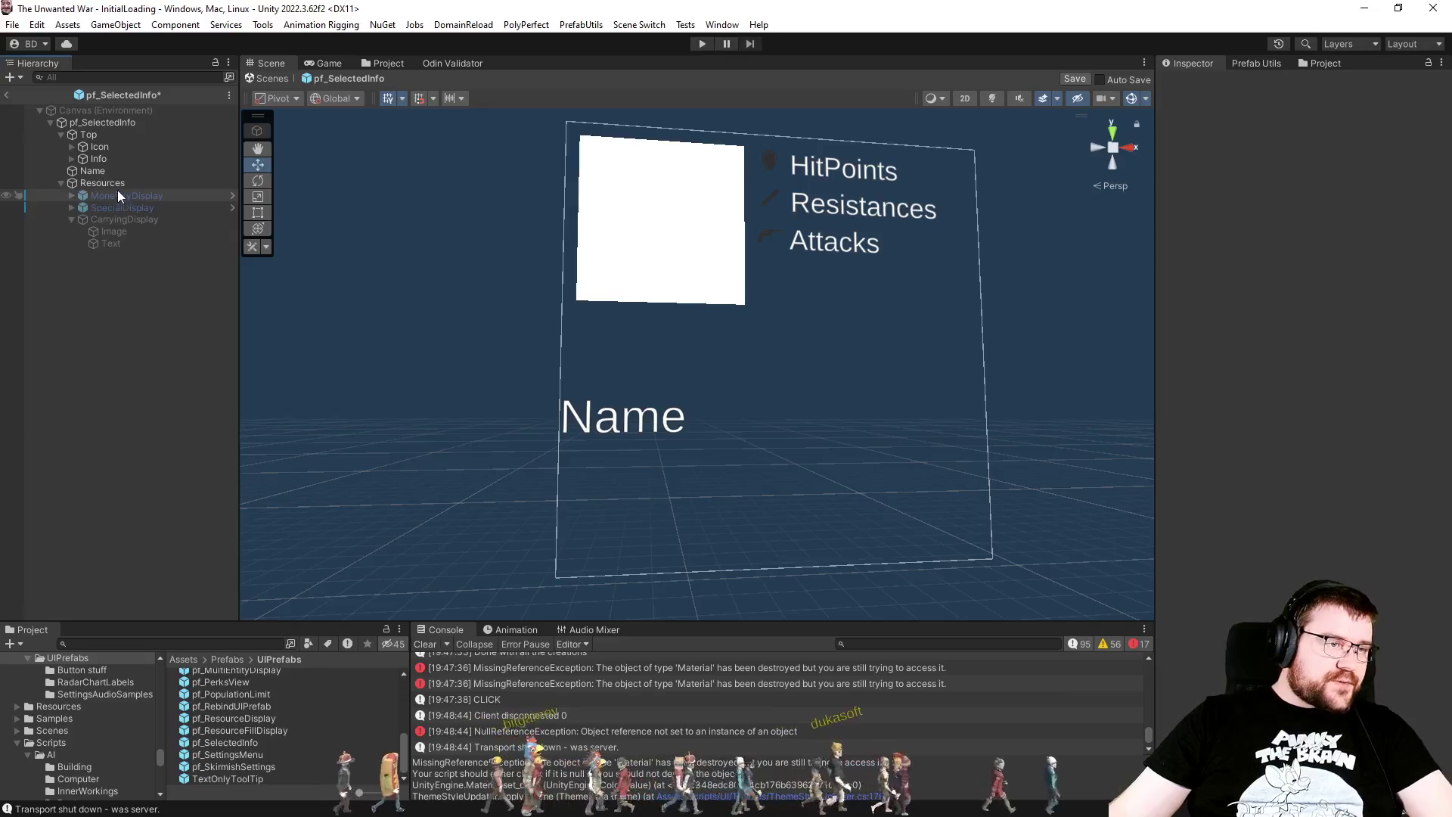
click(117, 187)
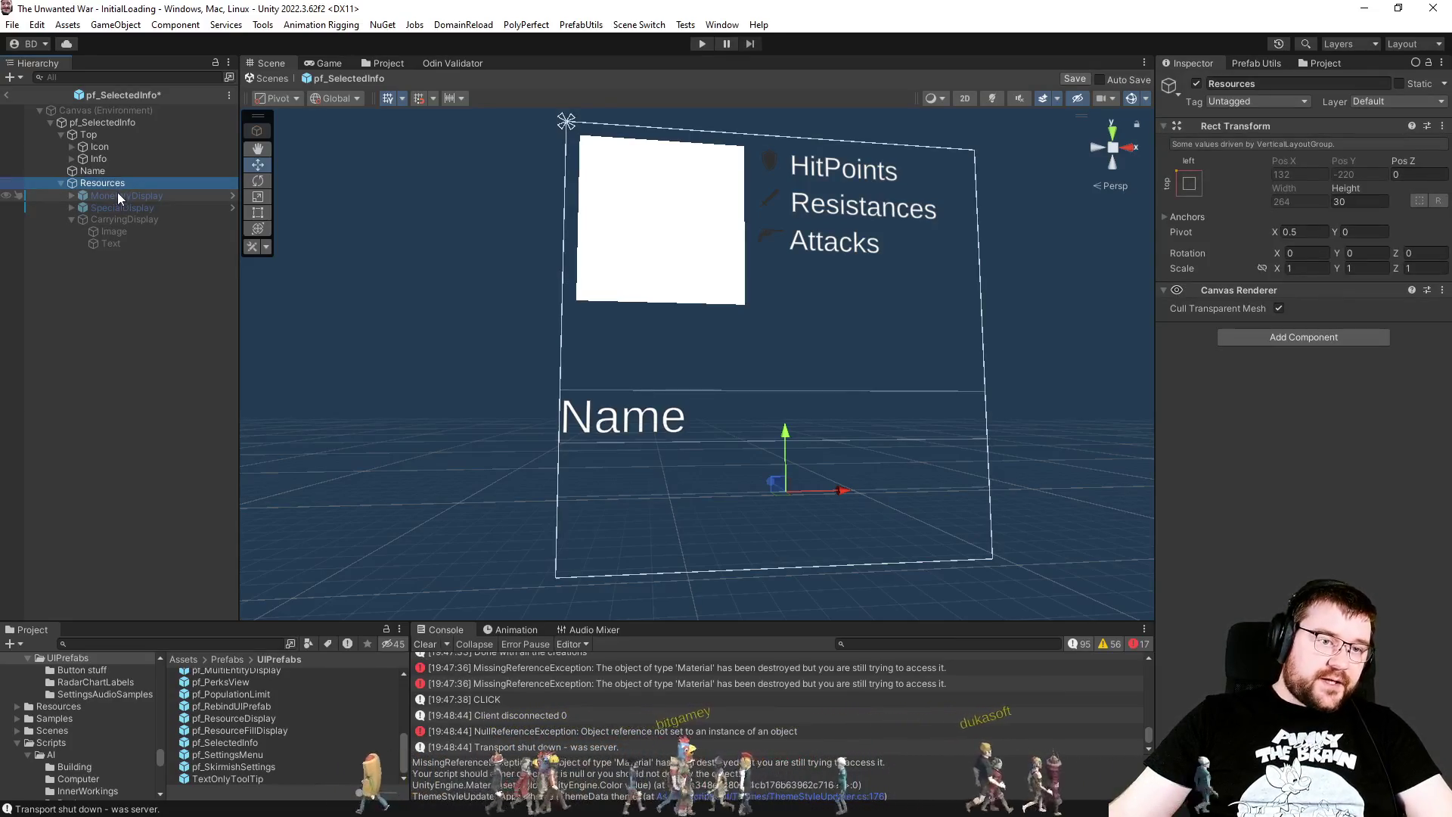
click(106, 173)
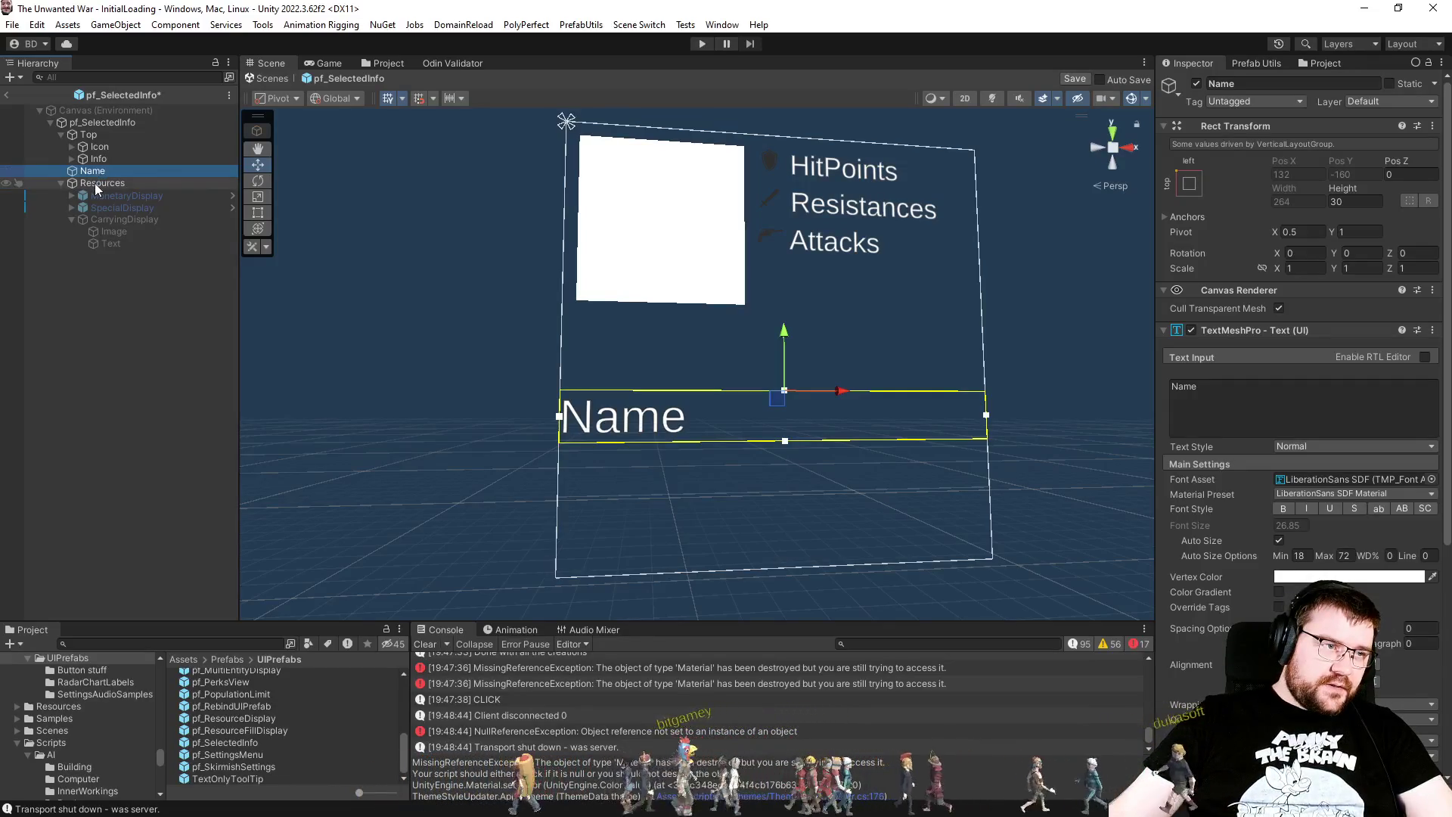
click(96, 185)
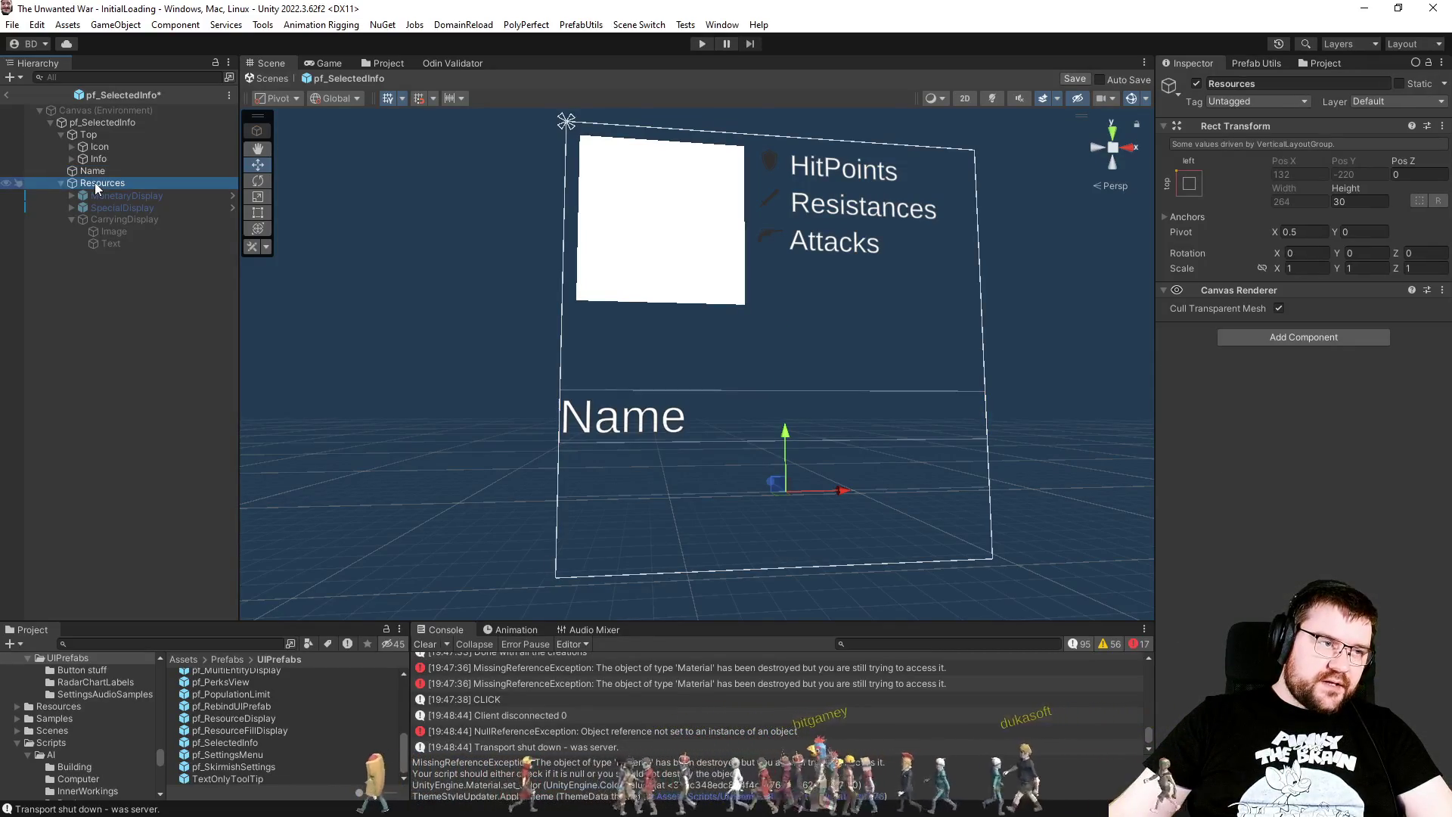
mouse_move(94, 183)
mouse_down()
mouse_move(96, 169)
mouse_move(79, 230)
mouse_move(55, 239)
mouse_up()
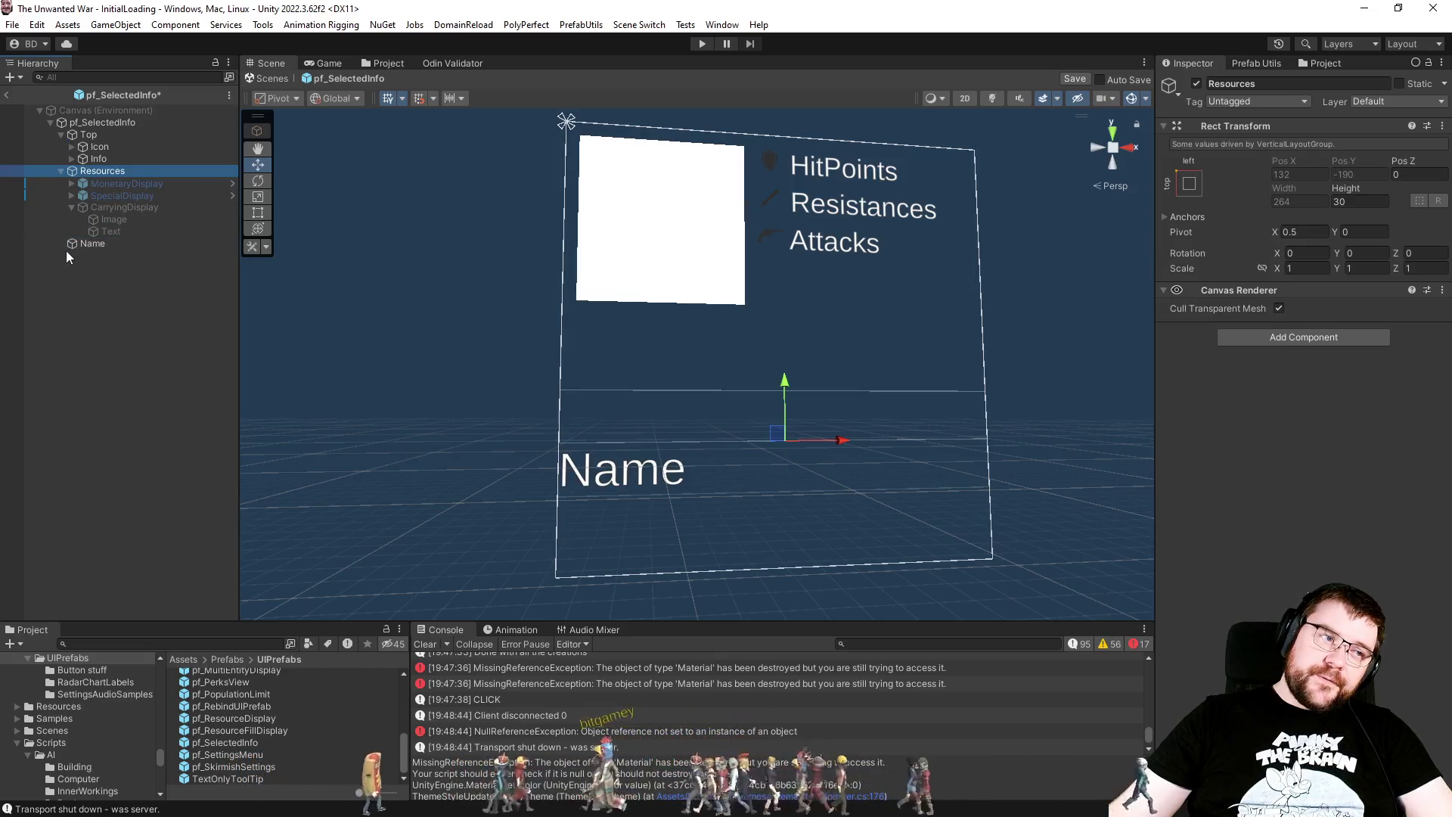
Step: Set the Resources group's Height to 40
click(90, 243)
click(1356, 200)
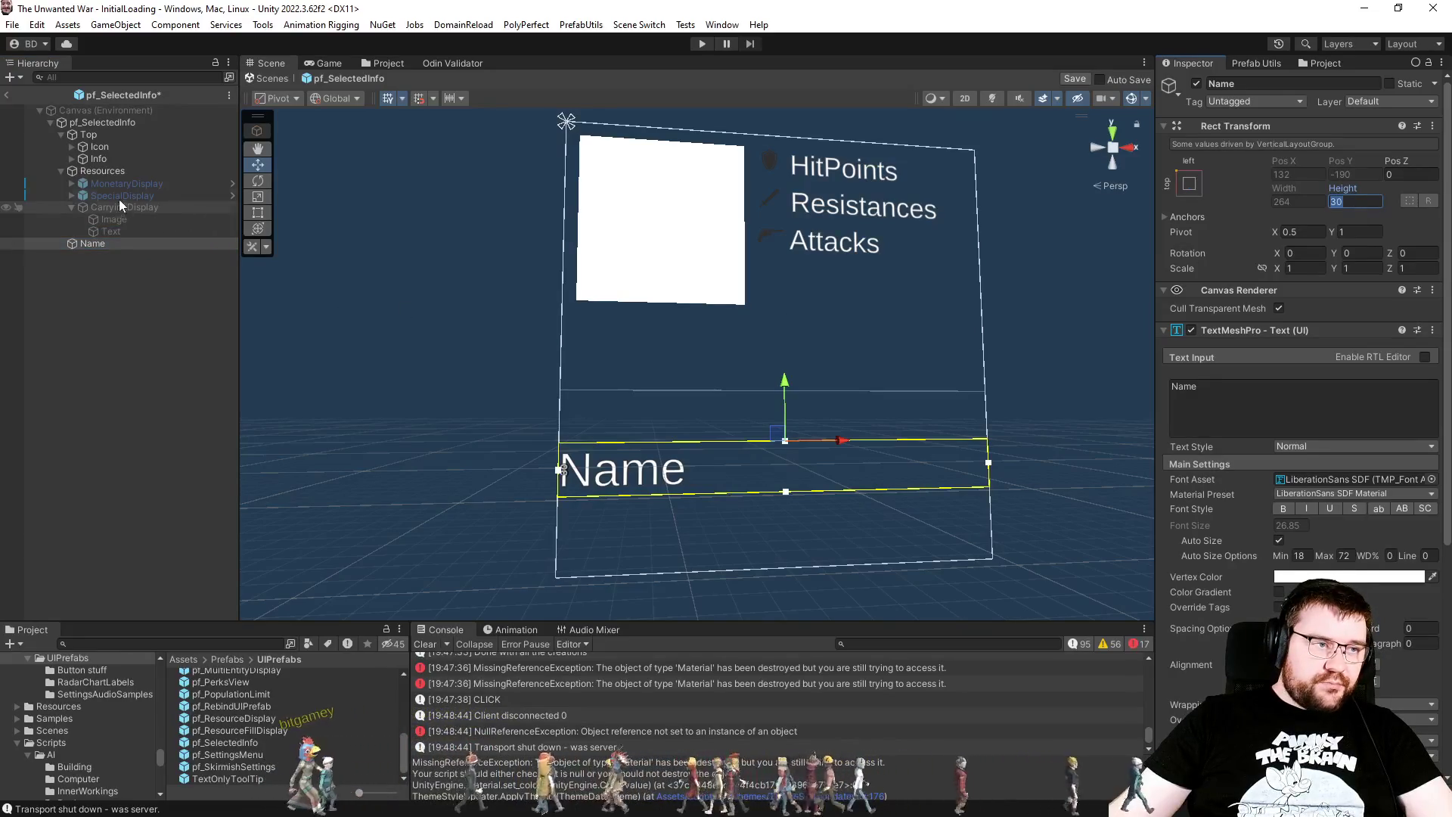
click(106, 171)
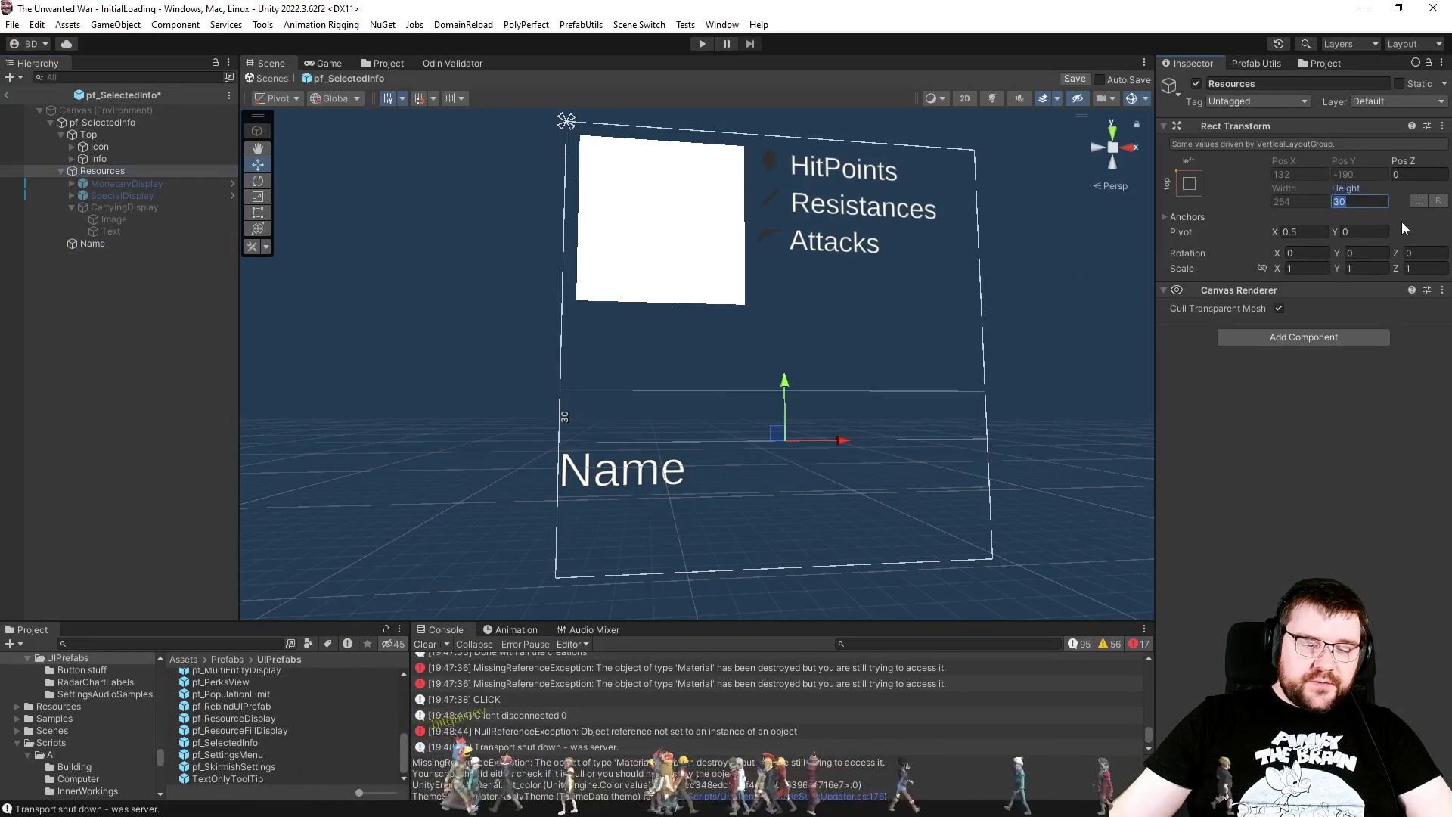
text(40)
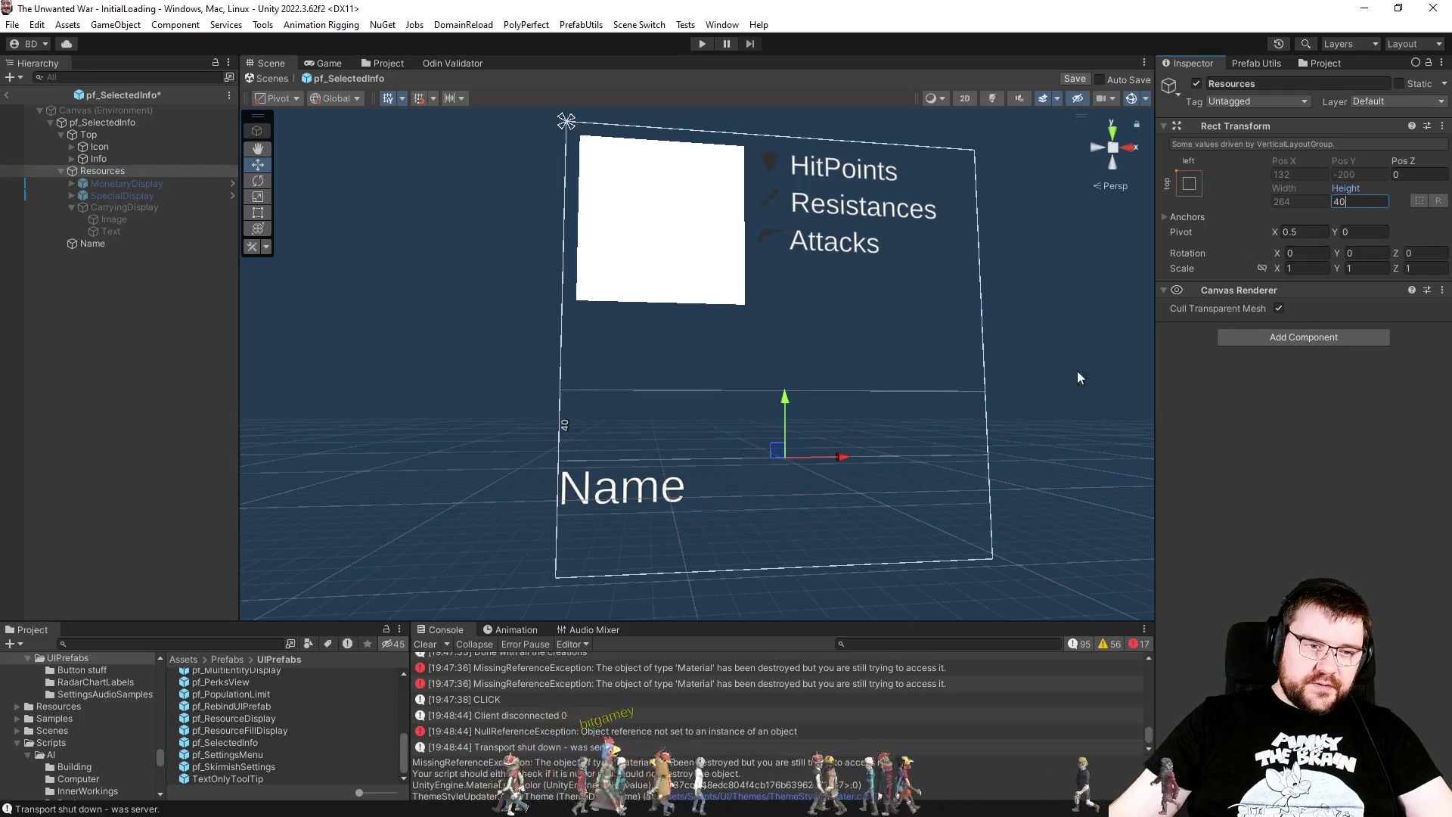
click(106, 243)
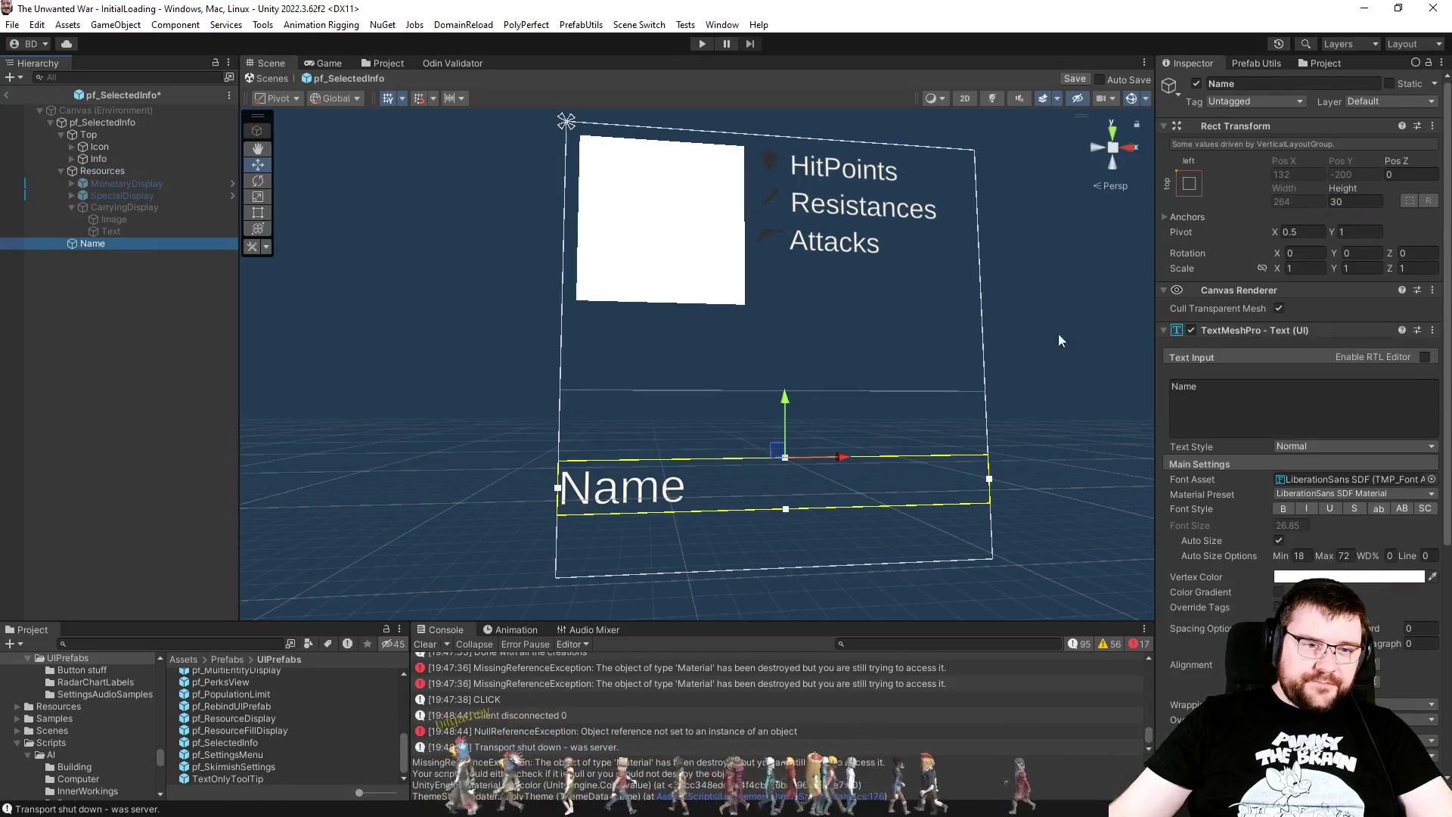
click(89, 124)
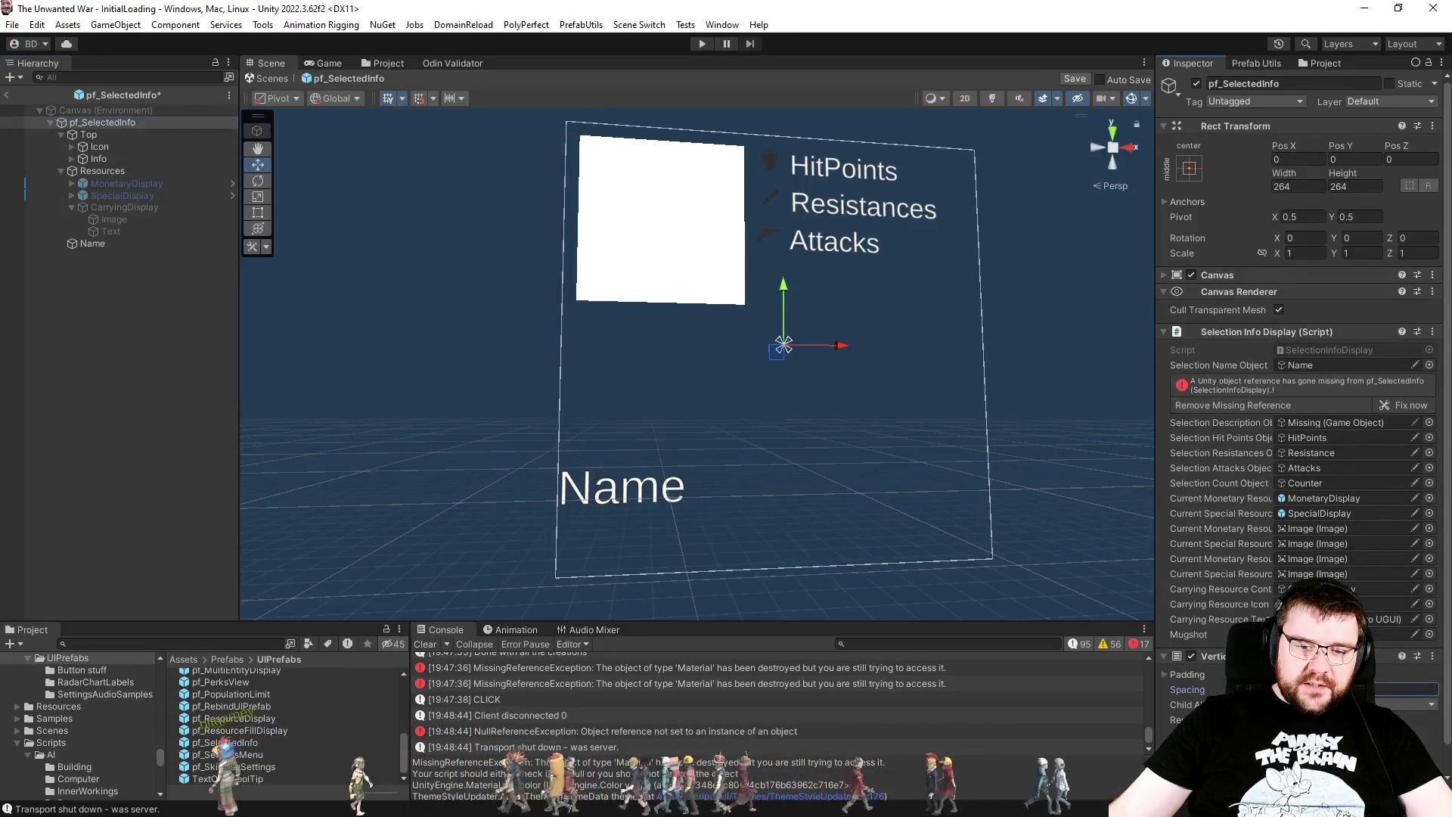
Step: Set the Name text's maximum auto size to 32
click(130, 246)
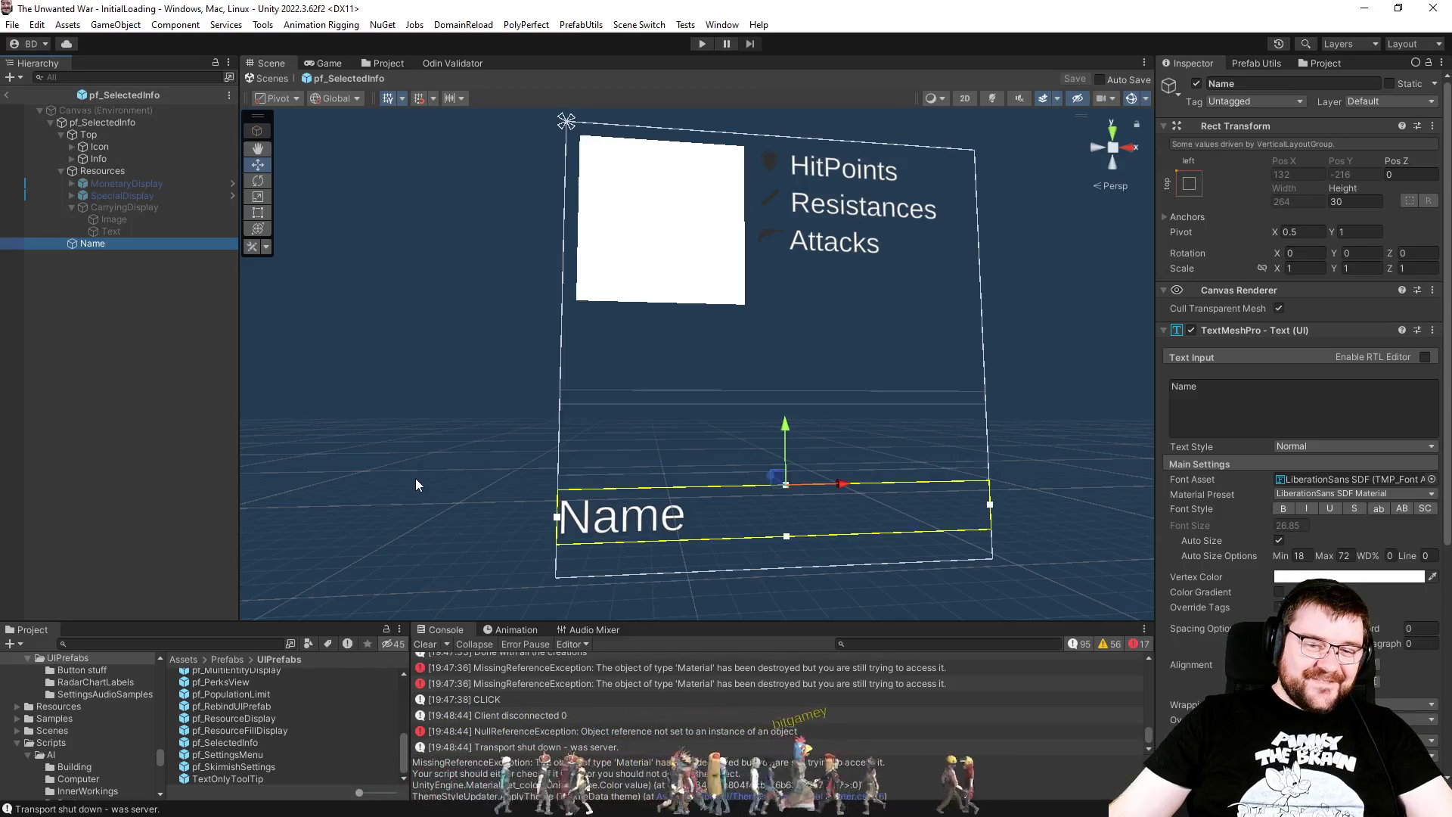
click(1344, 556)
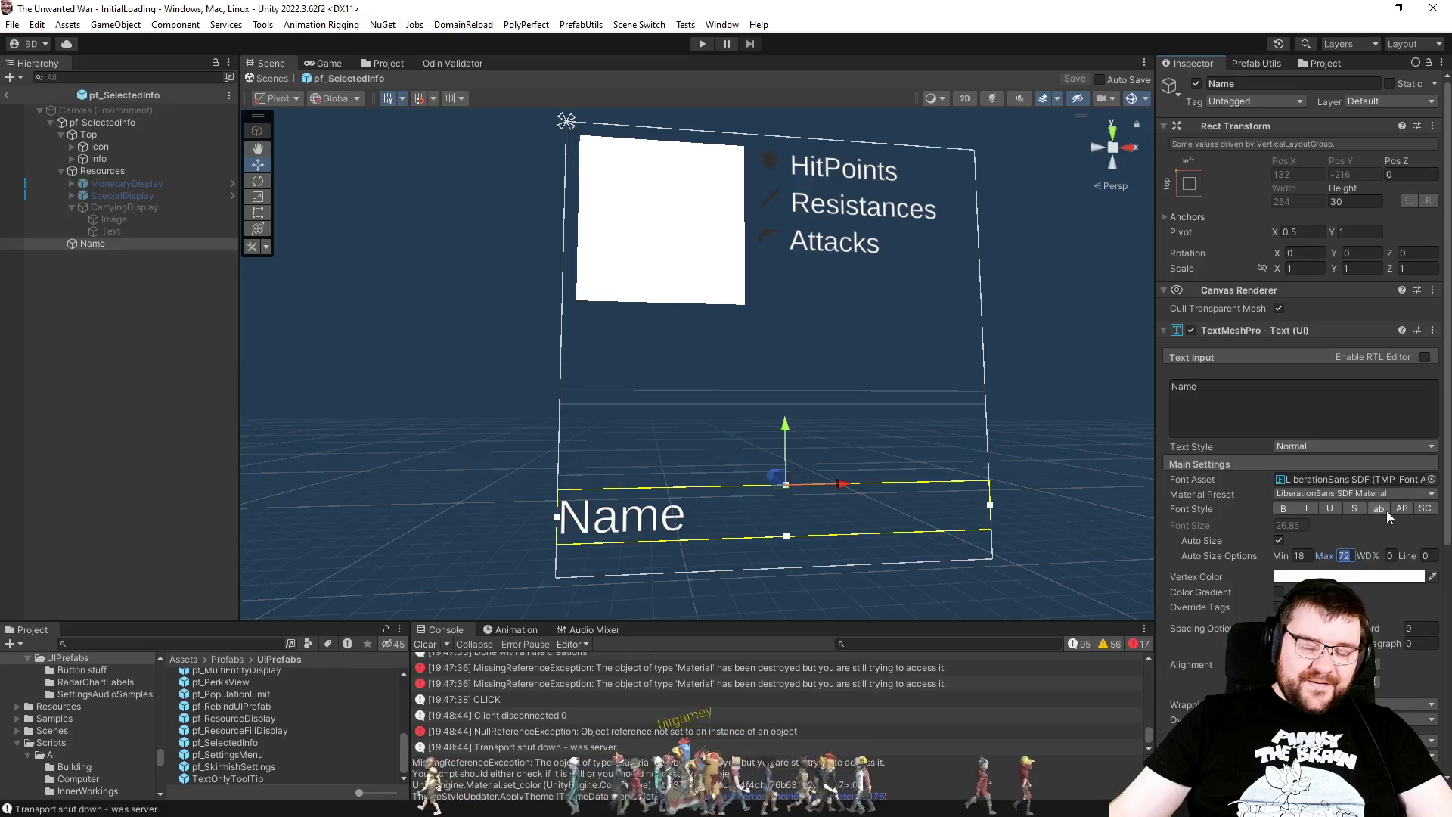
text(32)
Step: Expand the Info group to its HitPoints entry and save the pf_SelectedInfo prefab
click(106, 306)
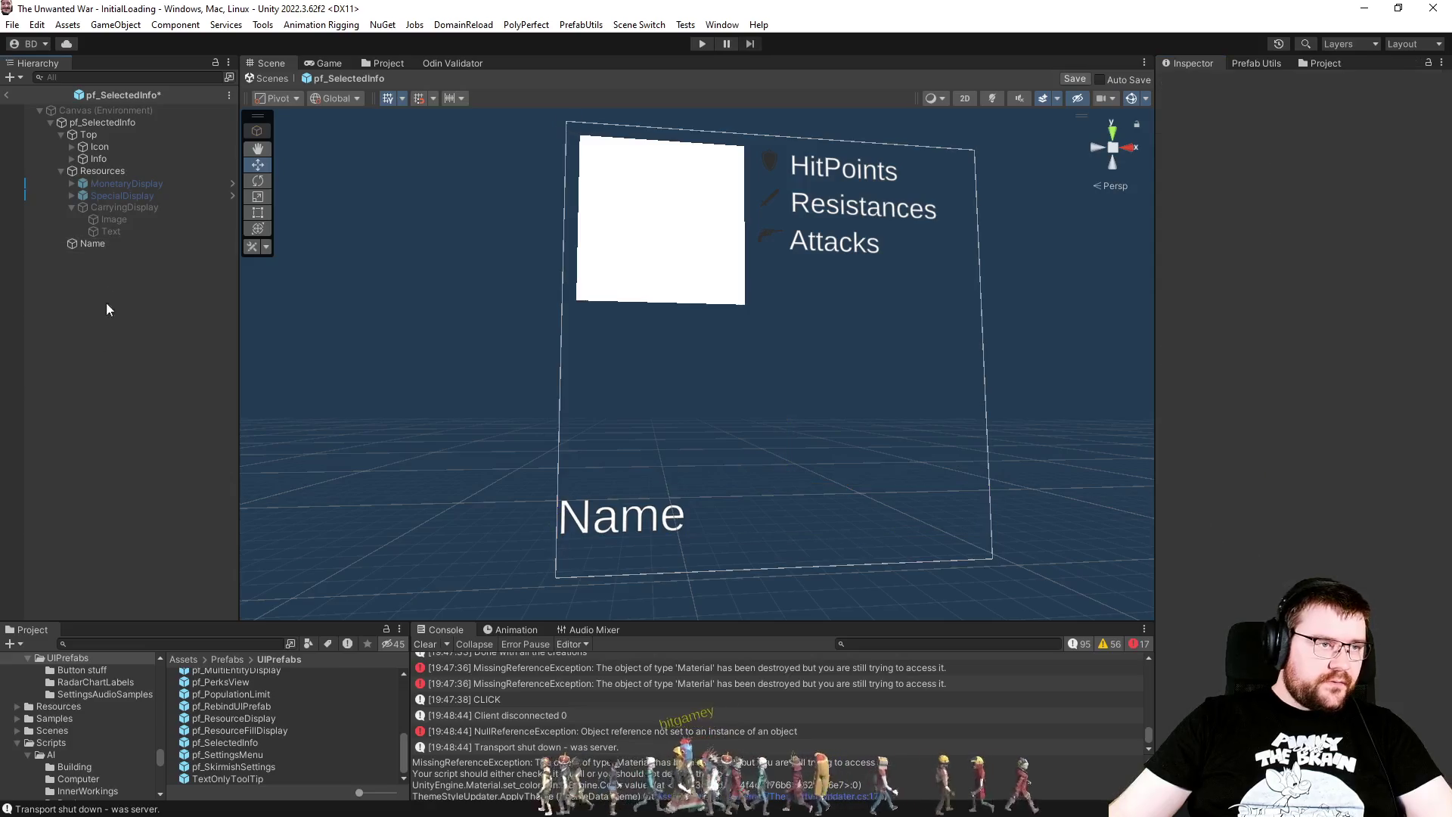
click(96, 160)
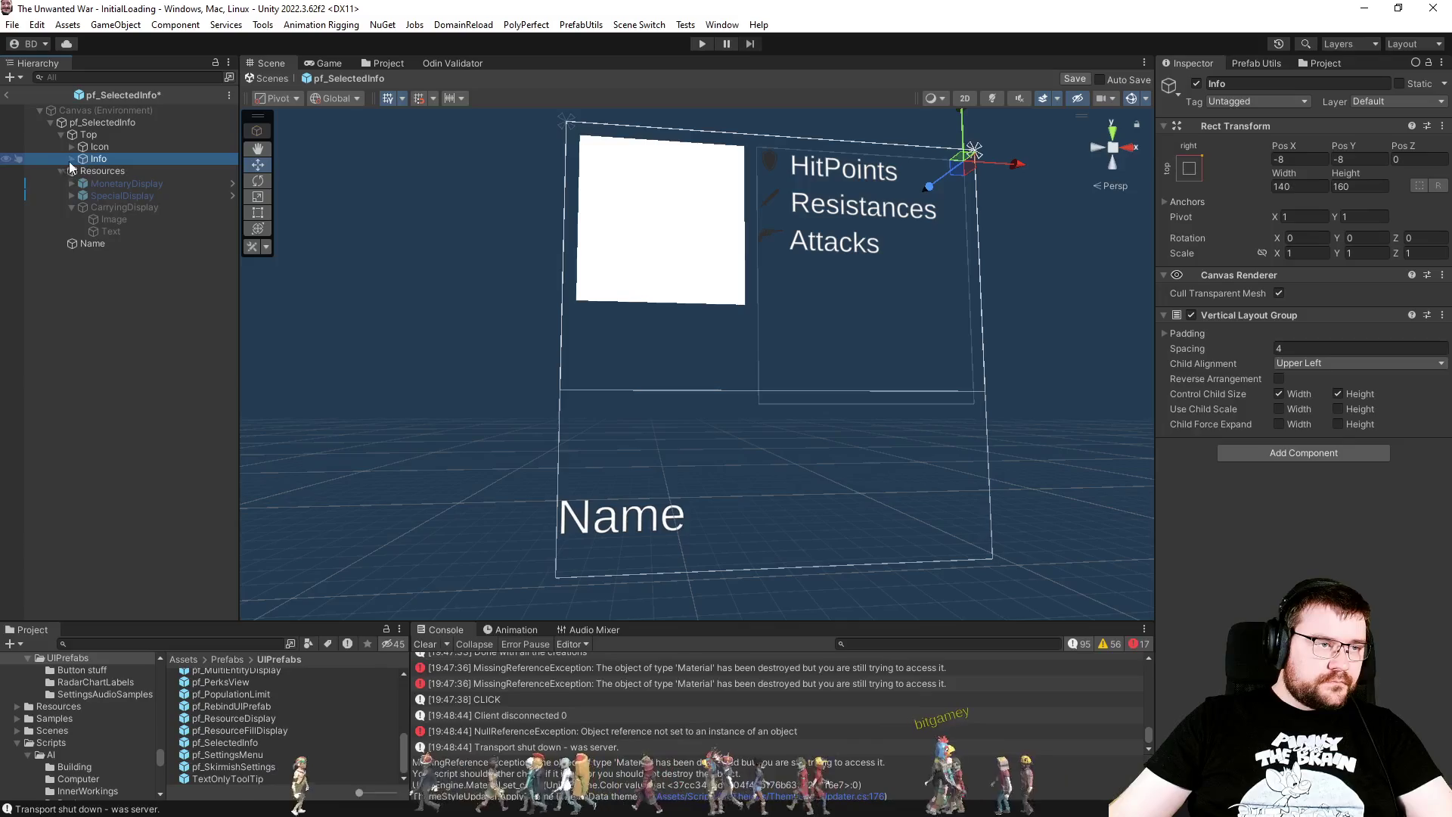
click(72, 158)
click(120, 174)
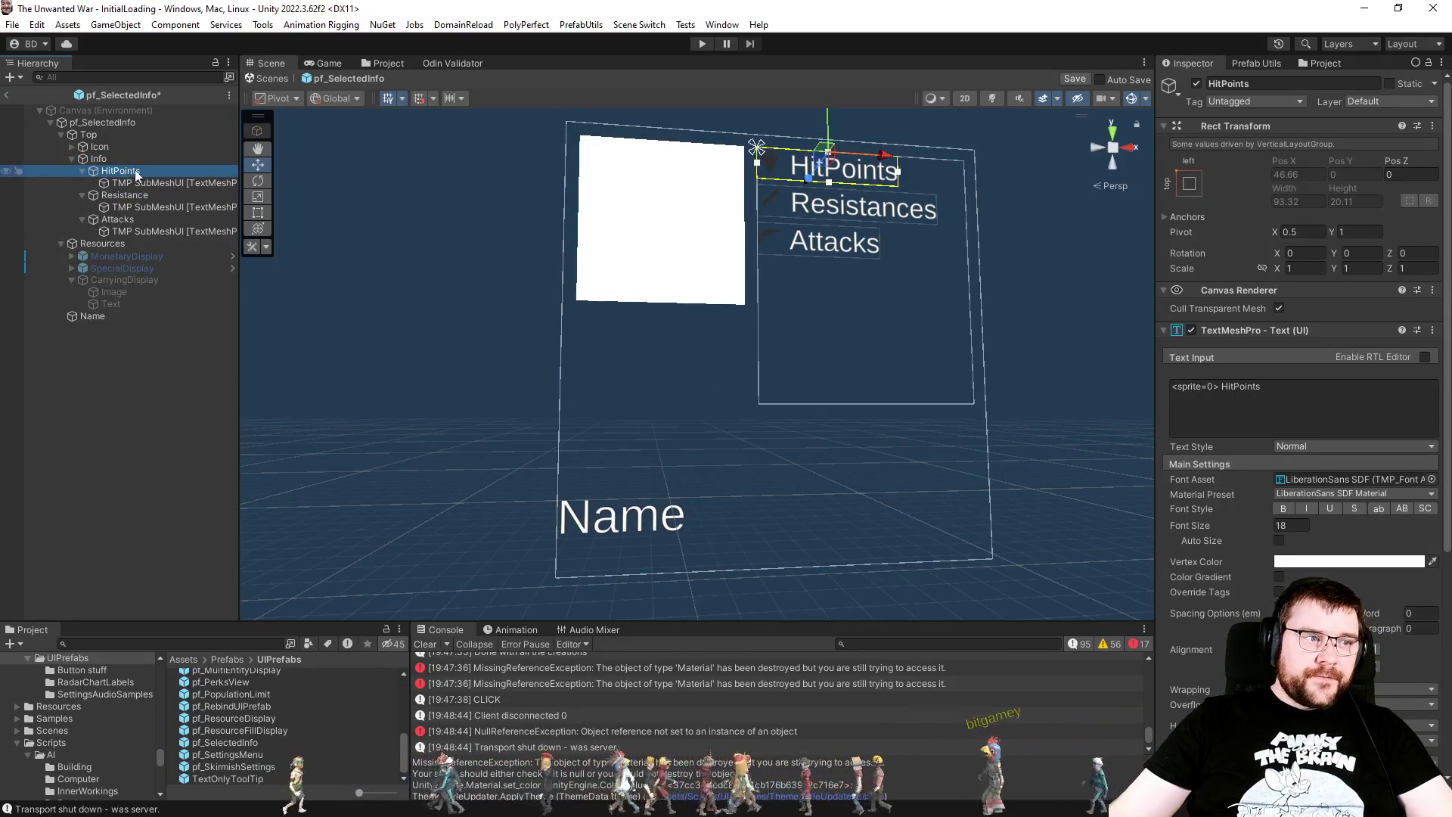
key(ctrl+s)
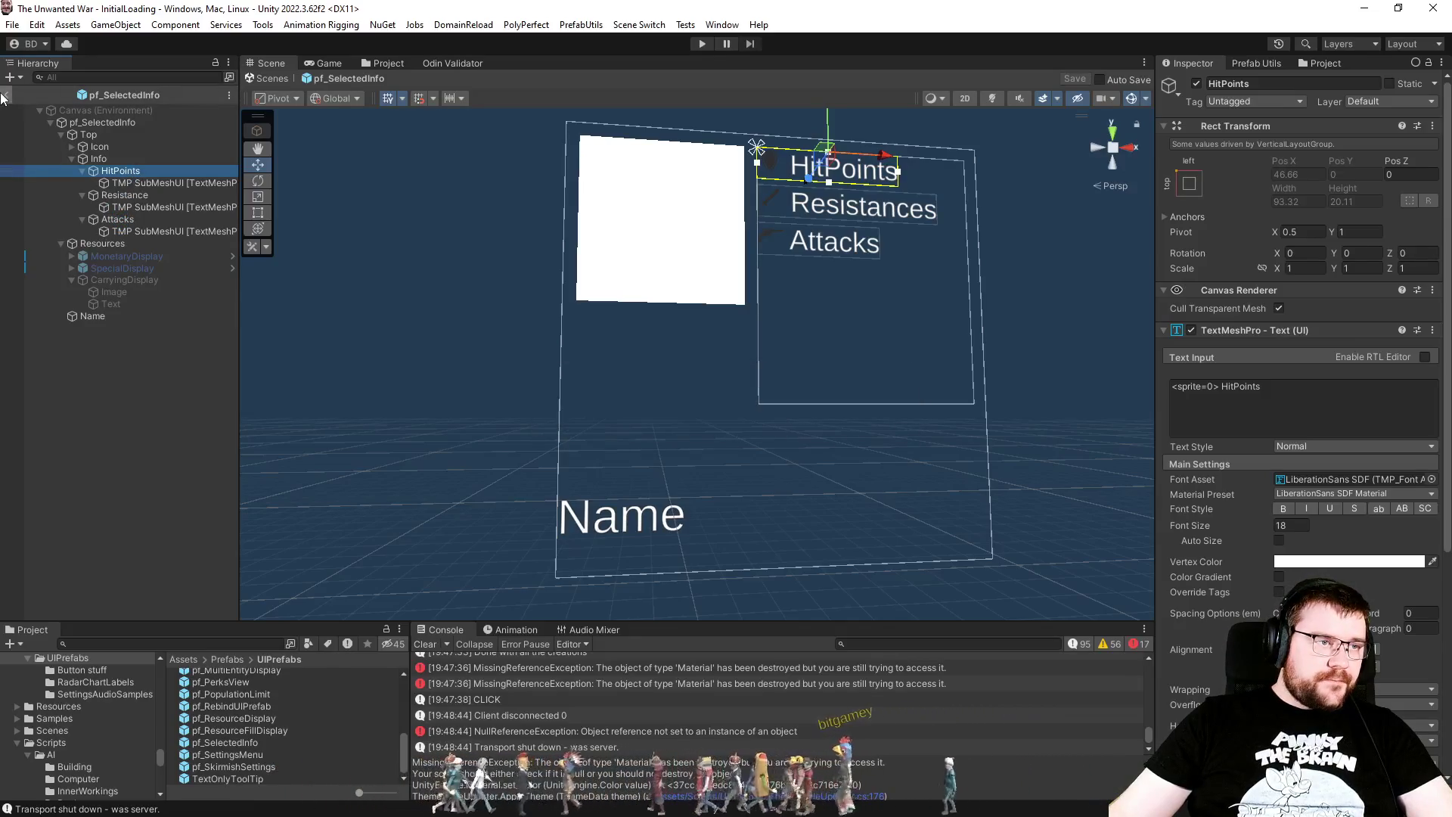
Step: Open the SelectionInfoDisplay script from the pf_SelectedInfo root object
click(121, 124)
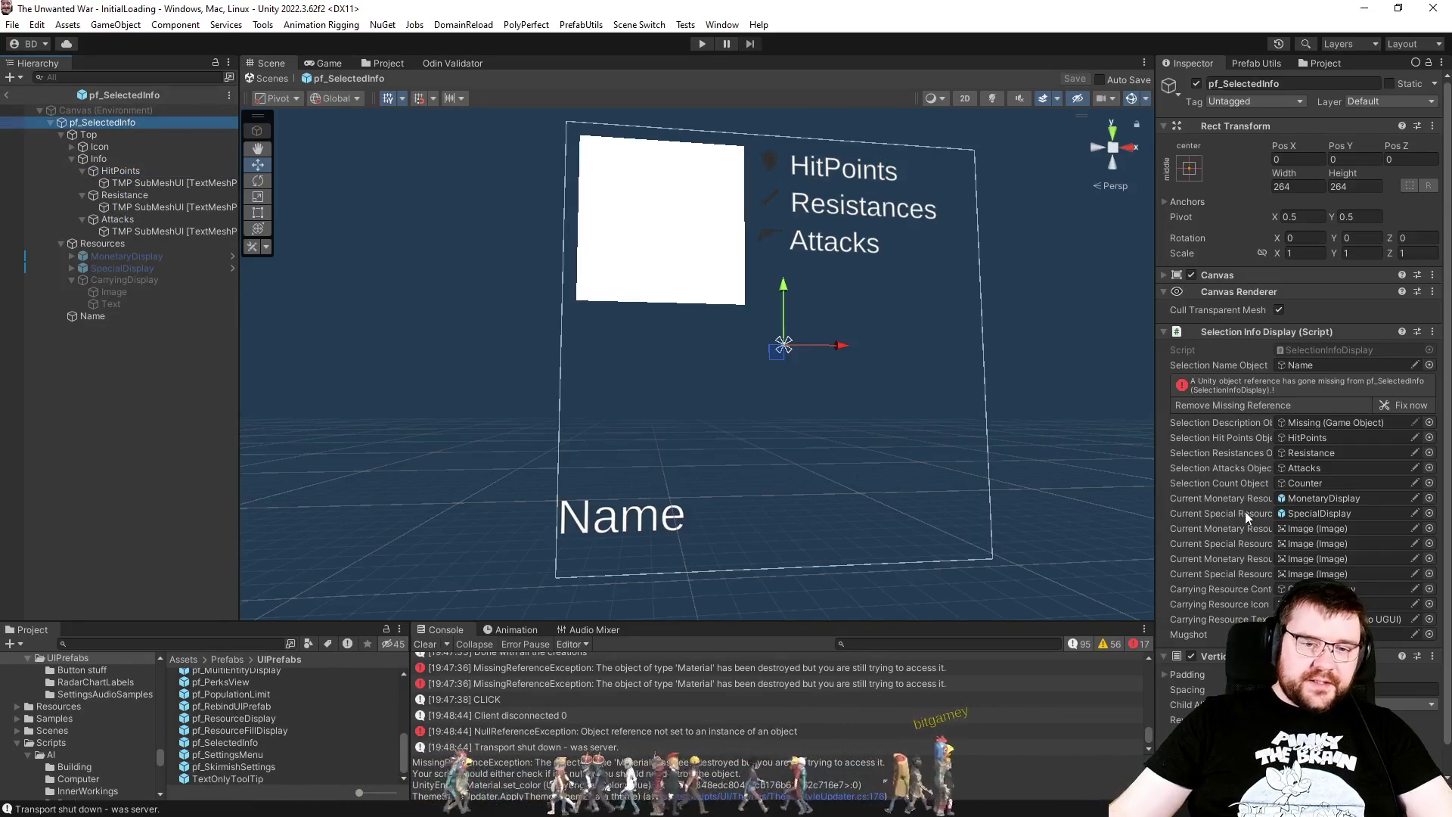
click(1295, 350)
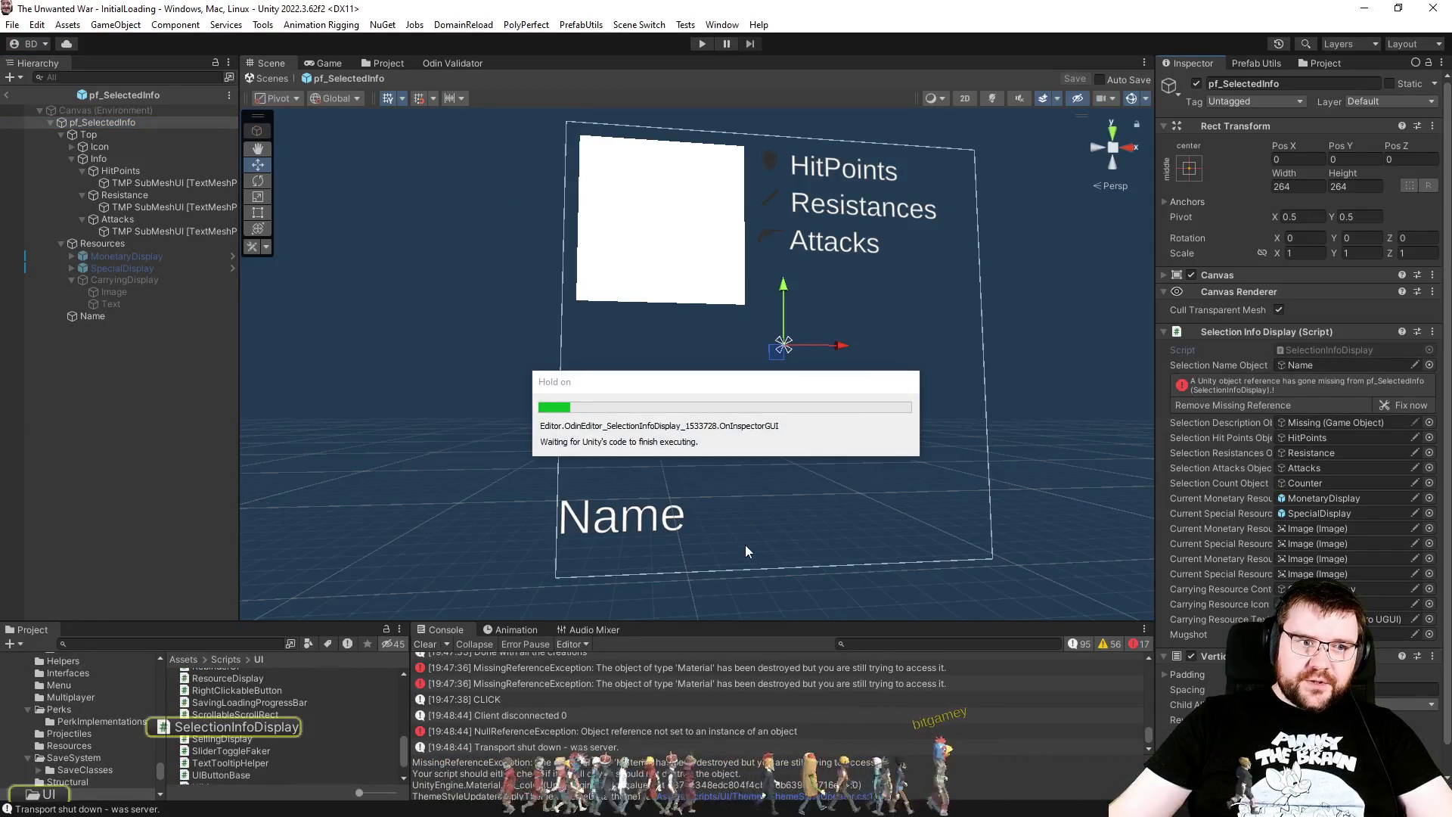
scroll(756, 409, up, 15)
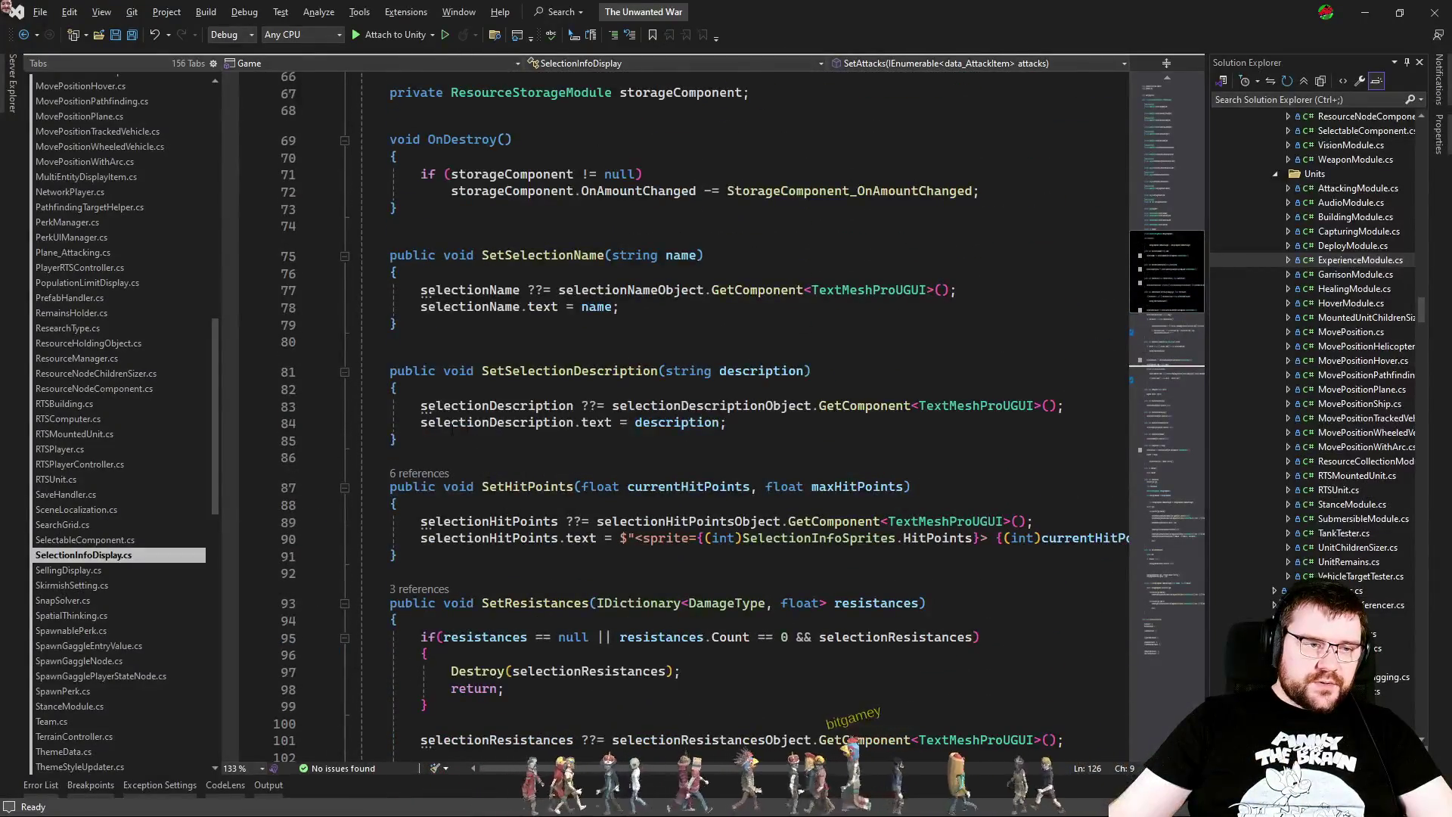
Step: Cut the selectionDescription field declaration from SelectionInfoDisplay.cs
ctrl+click(452, 423)
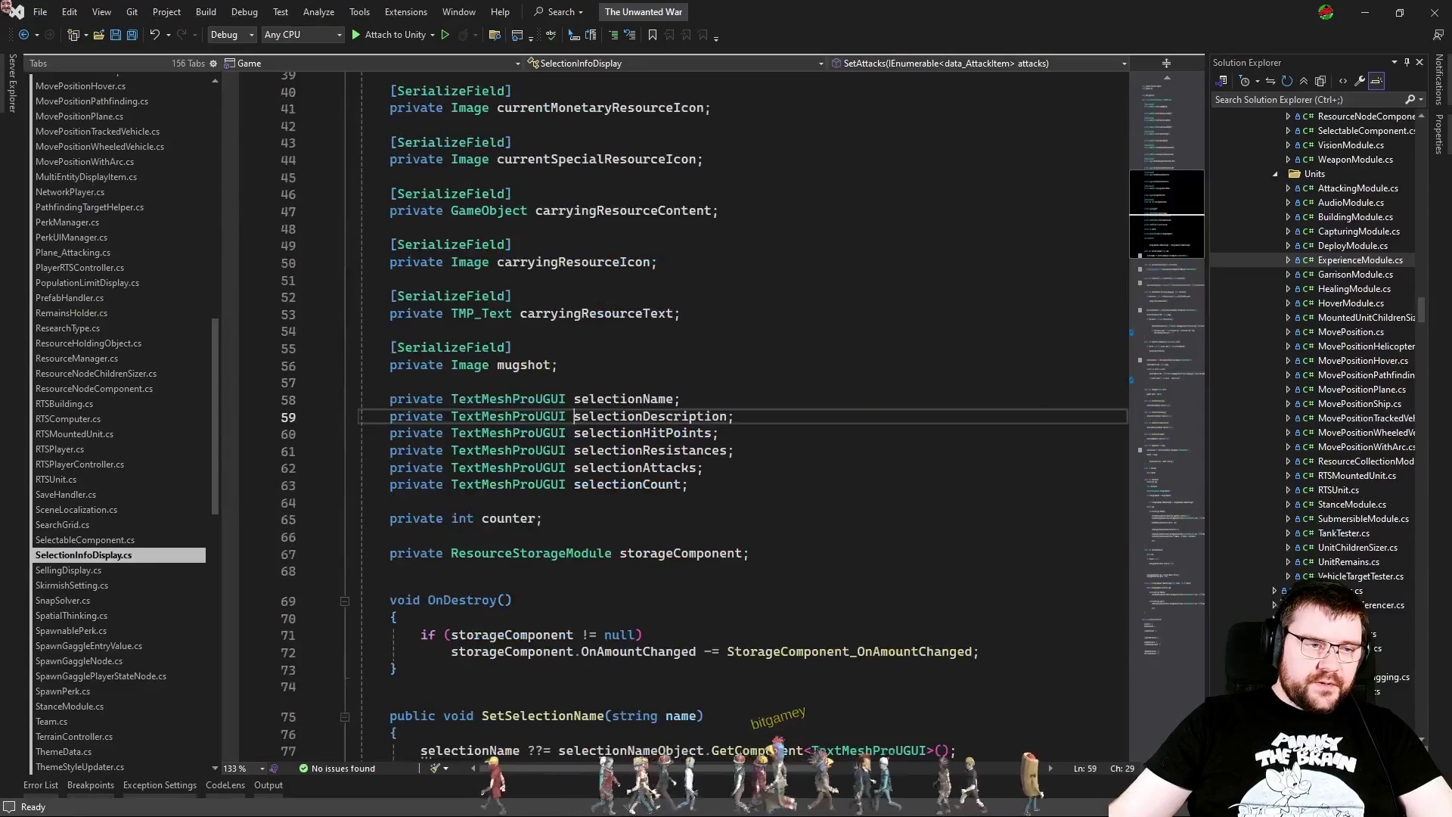
click(760, 415)
key(ctrl+x)
scroll(731, 429, up, 13)
scroll(730, 430, down, 20)
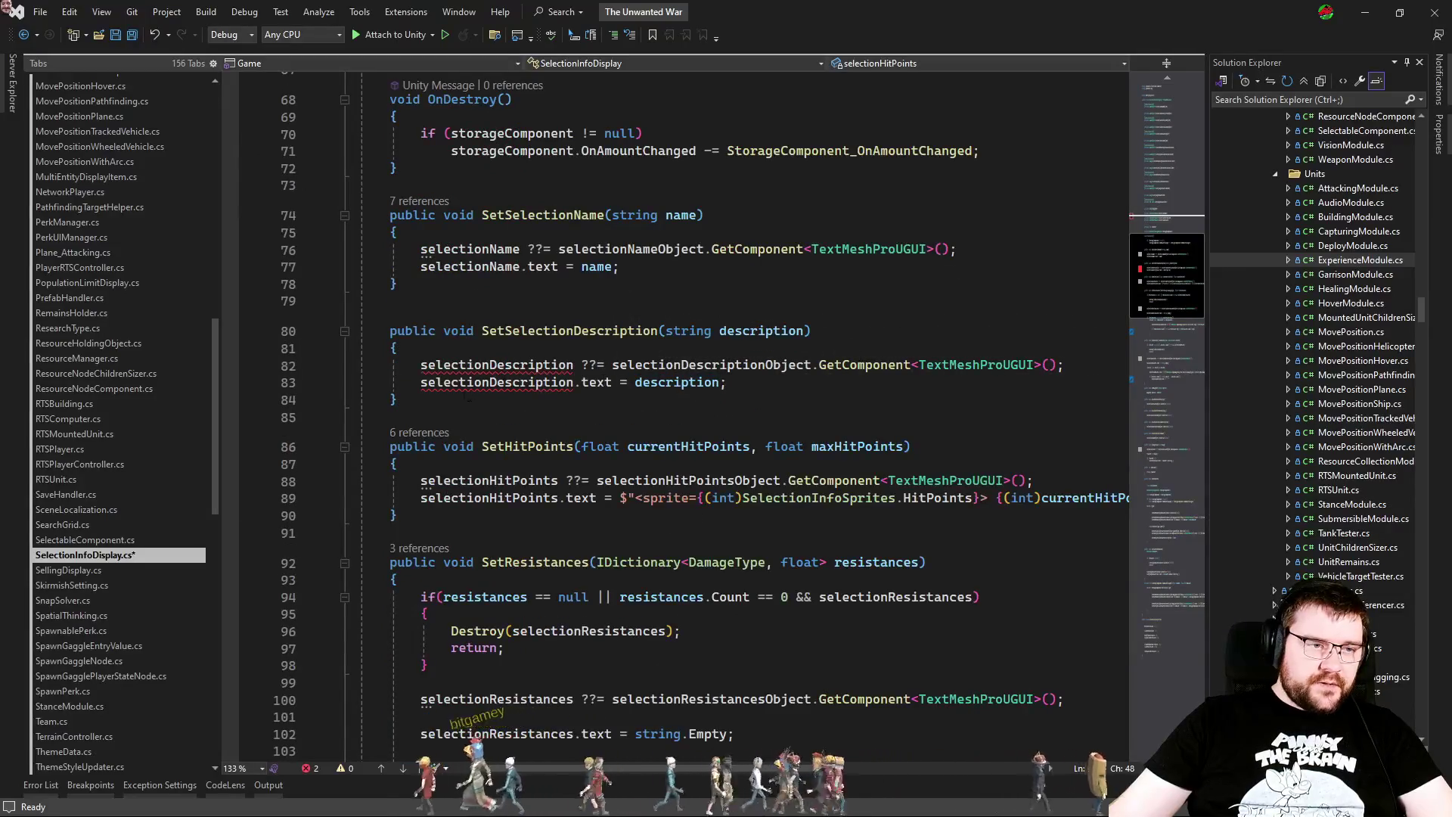
drag(419, 406, 435, 291)
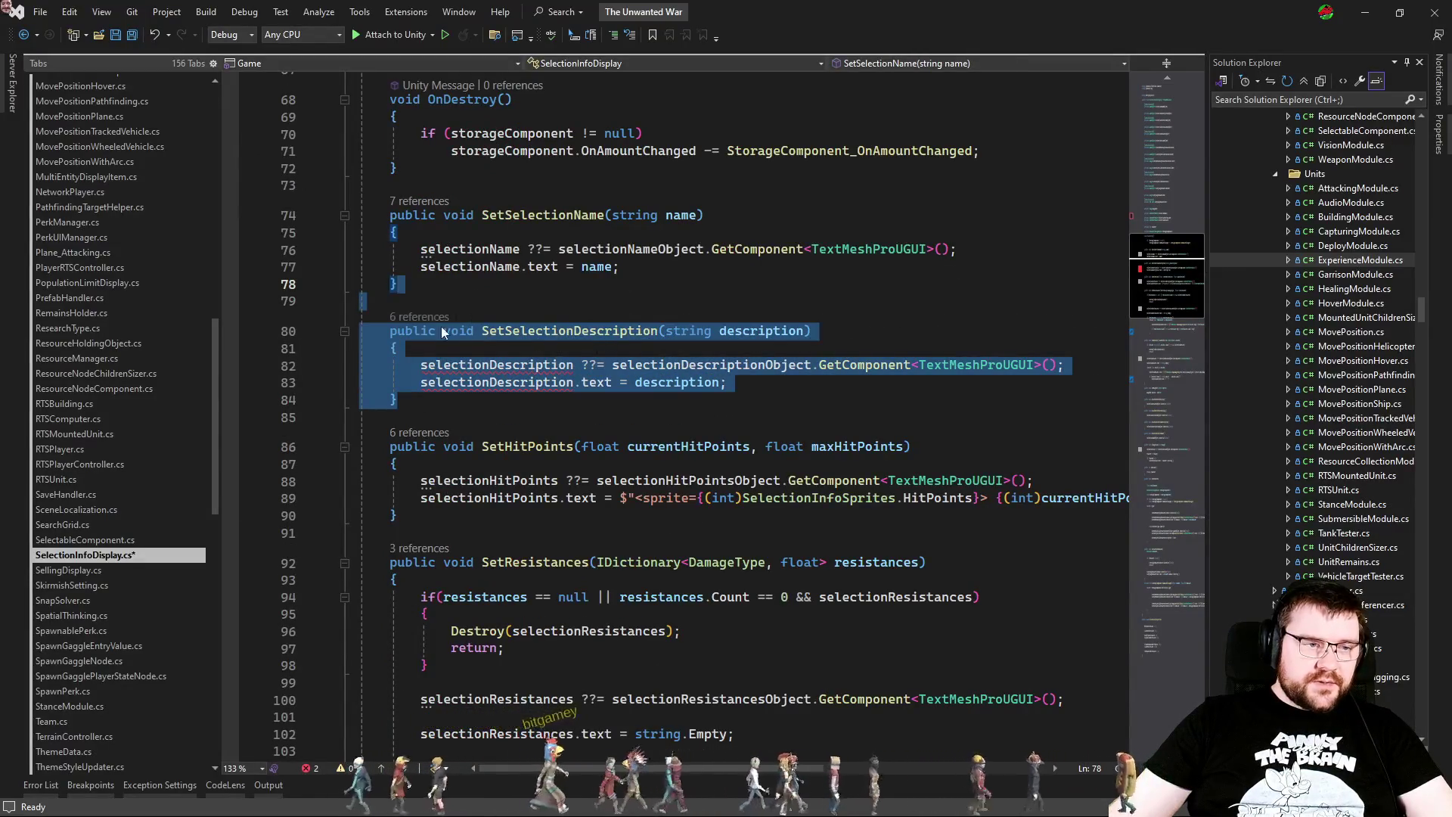
Step: Remove the SetSelectionDescription calls in ConstructionComponent.cs
click(420, 320)
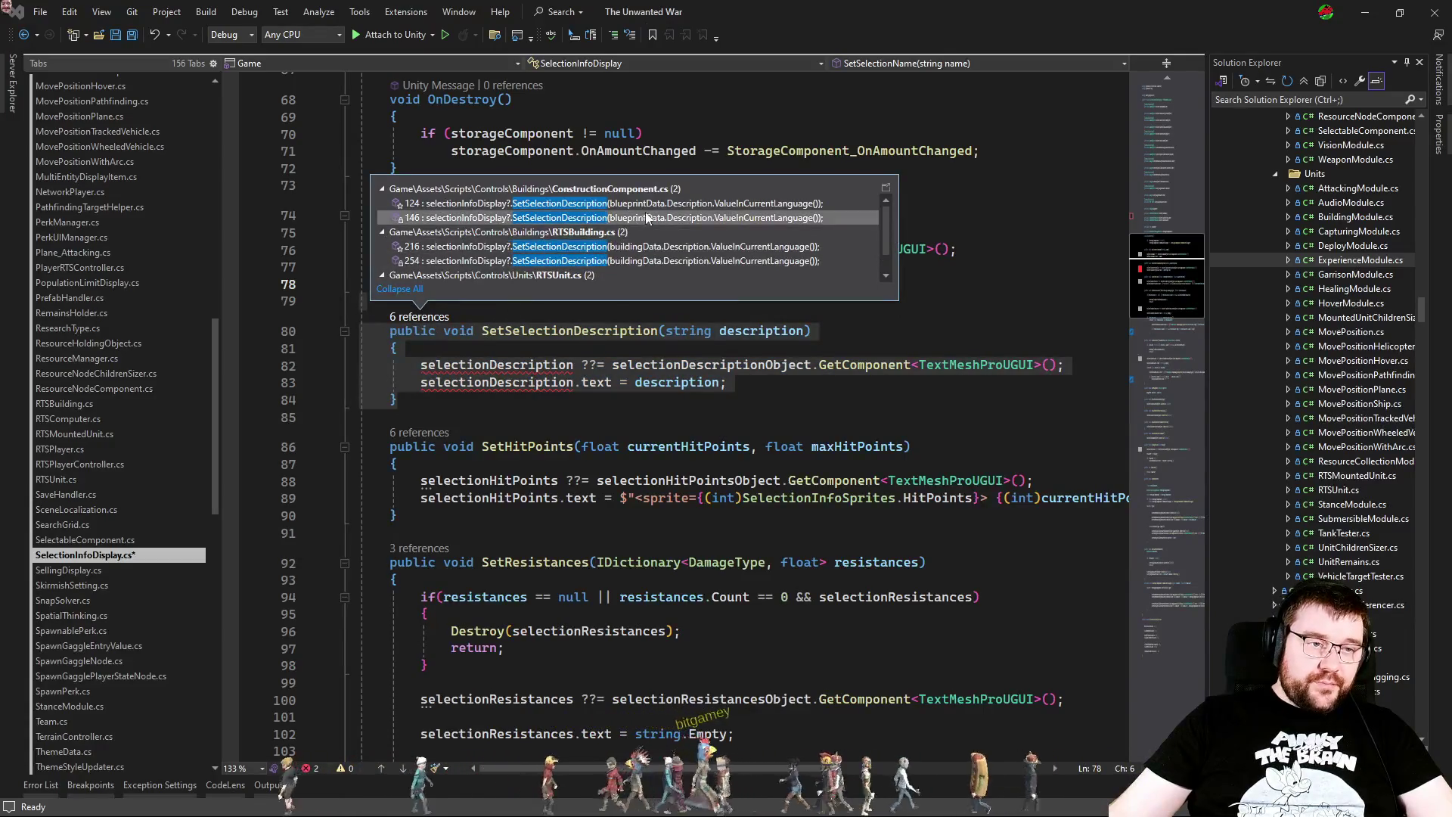
double_click(574, 204)
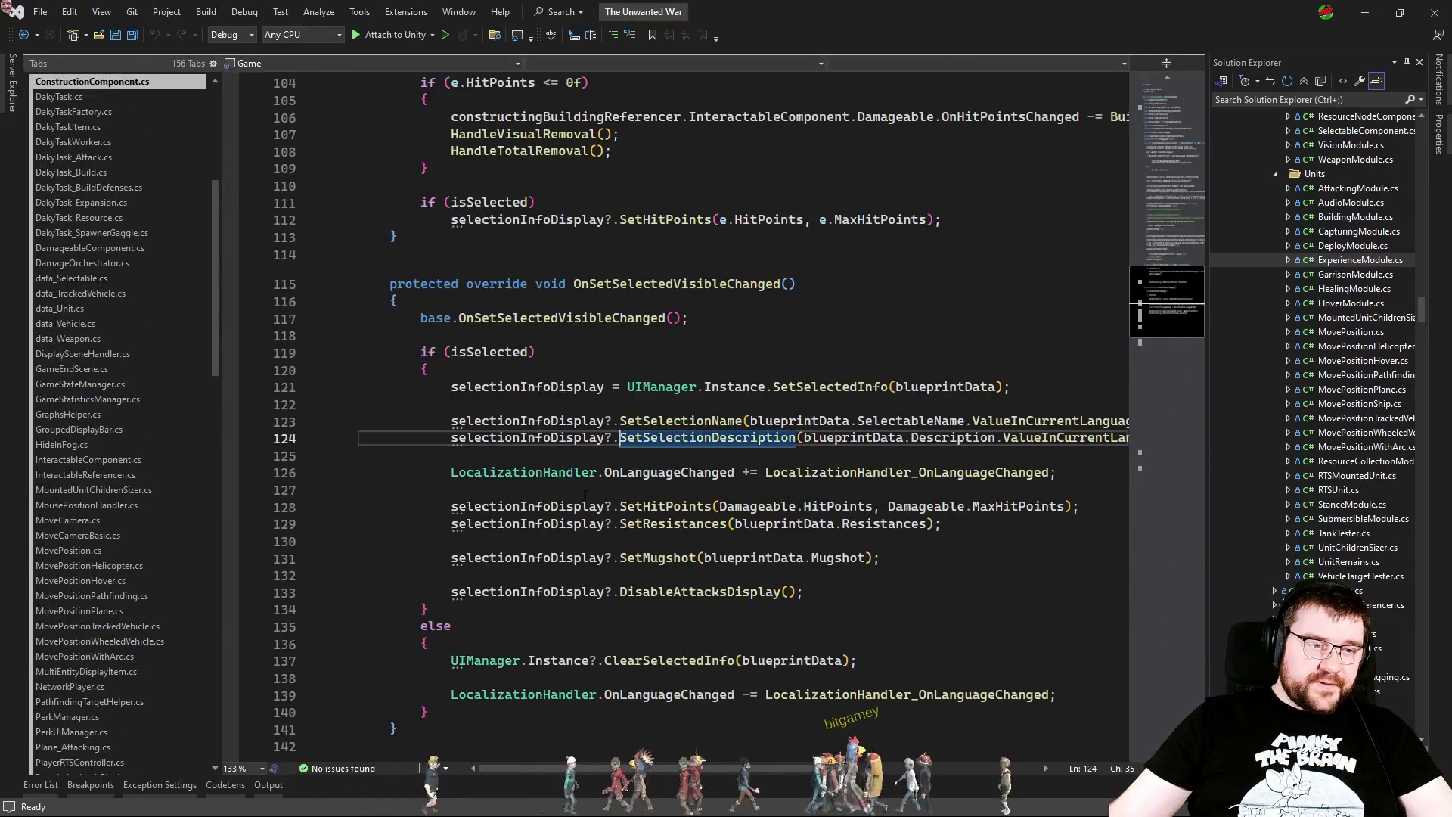
key(ctrl+l)
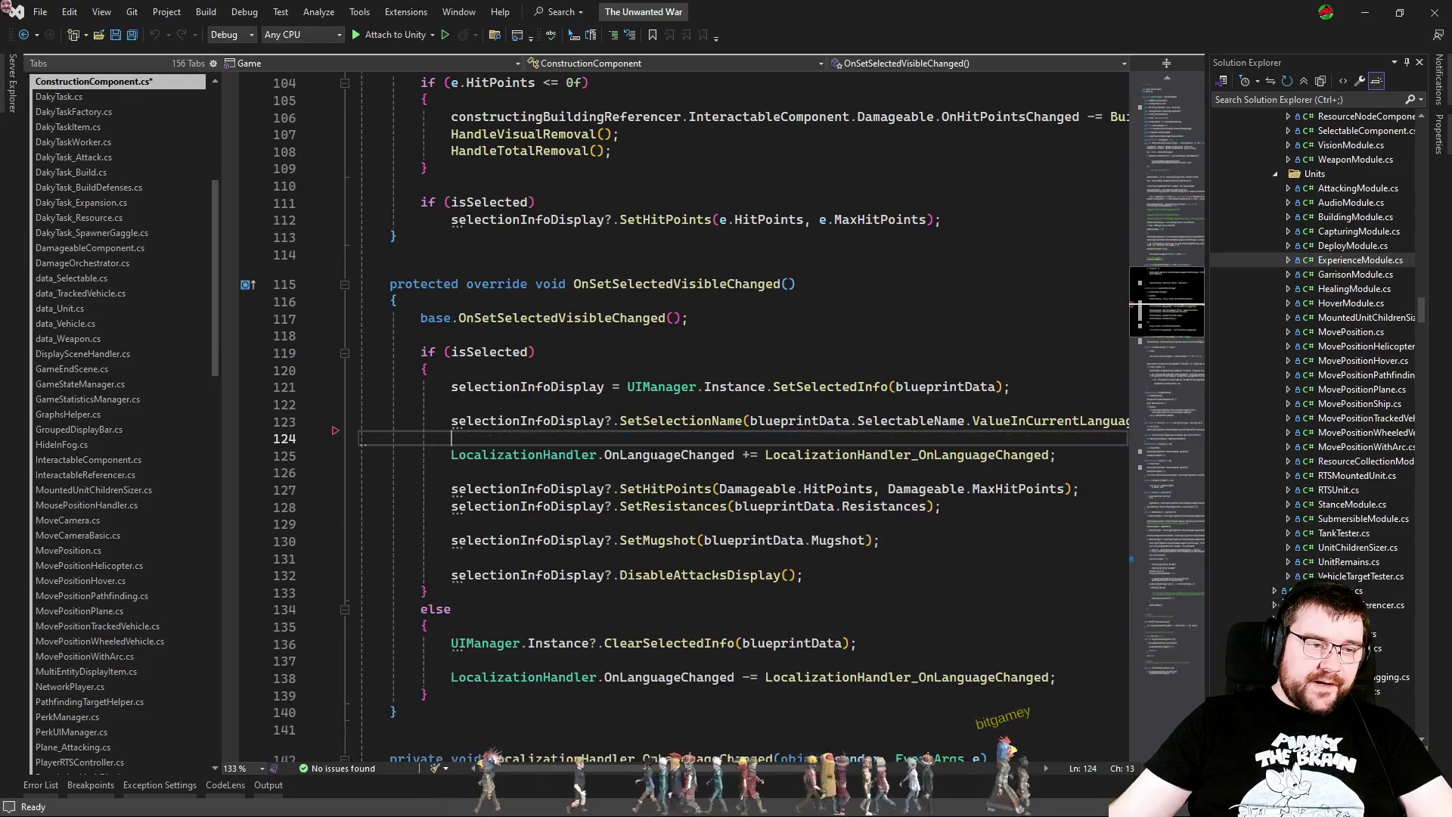
key(ctrl+minus)
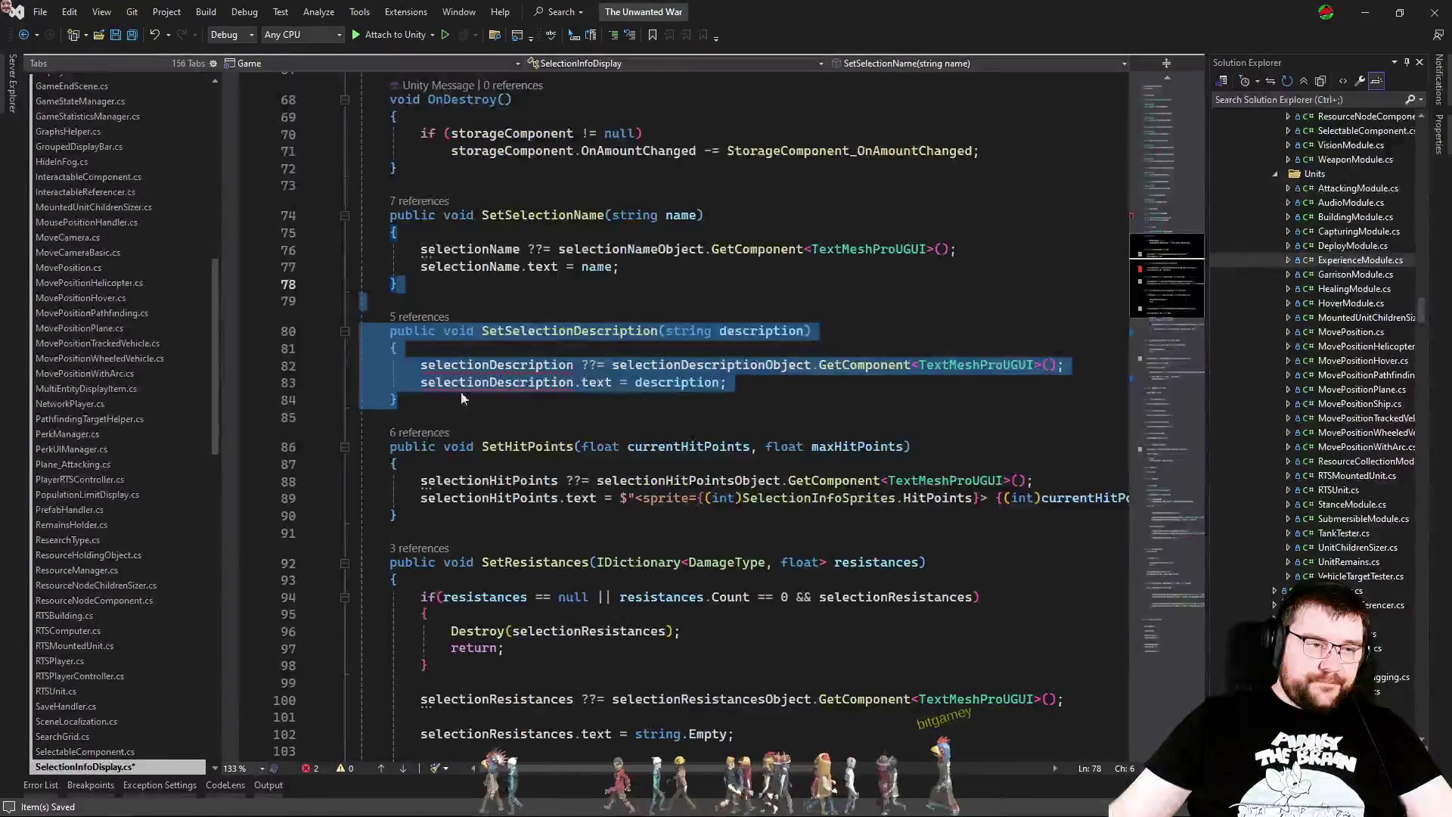
click(409, 322)
key(Up)
key(Up)
key(Up)
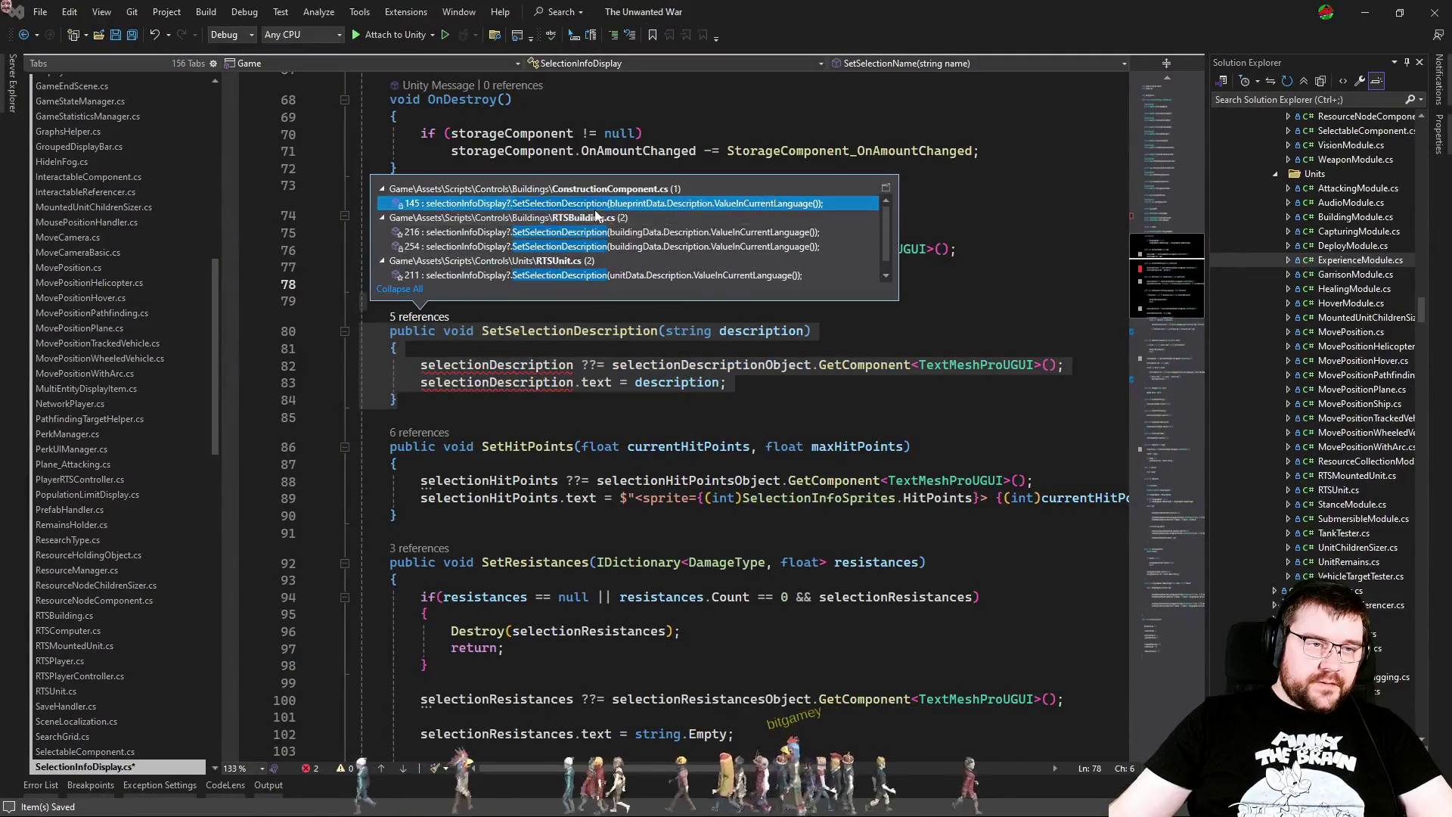
key(Return)
key(ctrl+Tab)
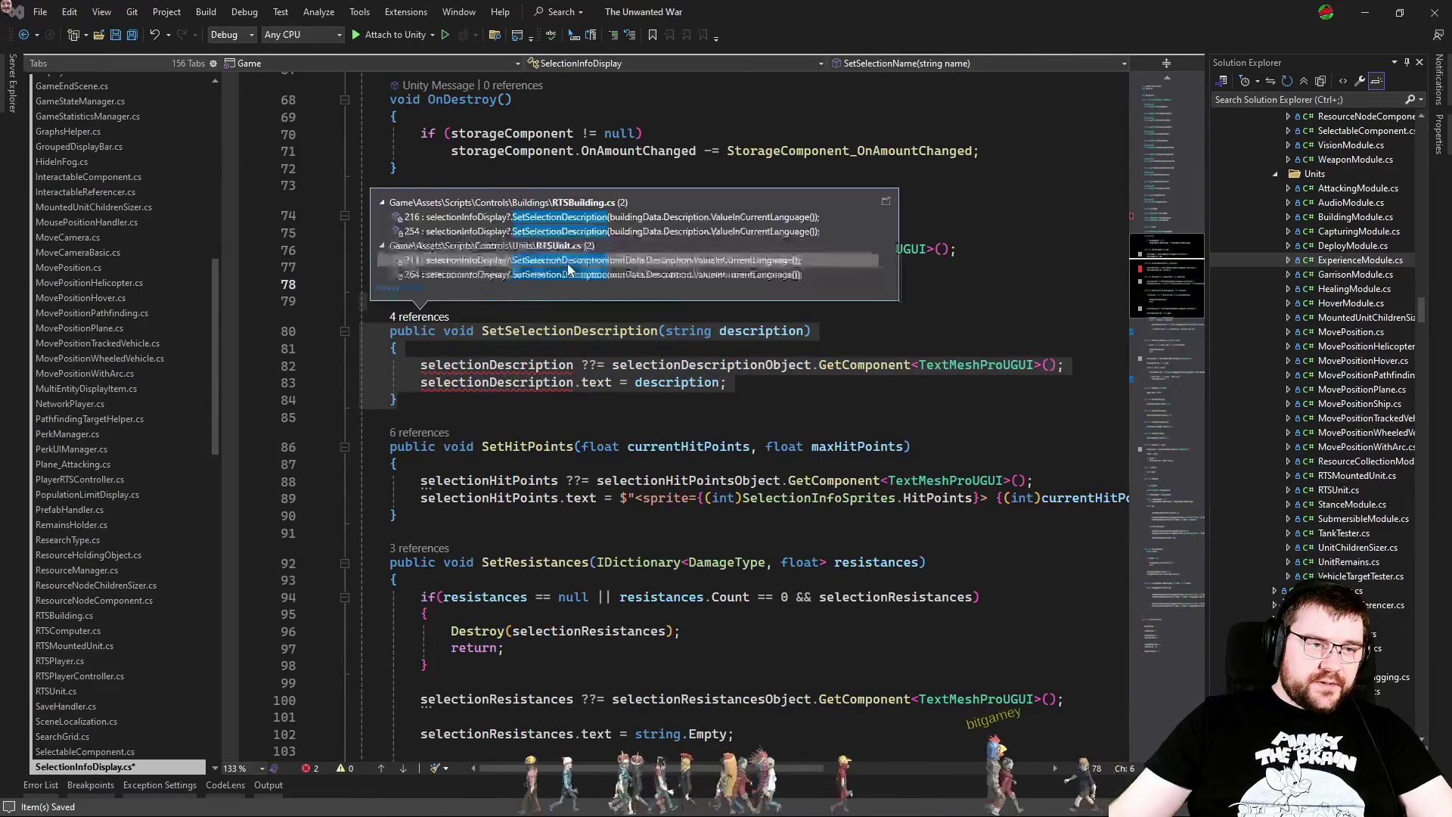
Step: Delete the SetSelectionDescription call lines in RTSBuilding.cs
double_click(579, 219)
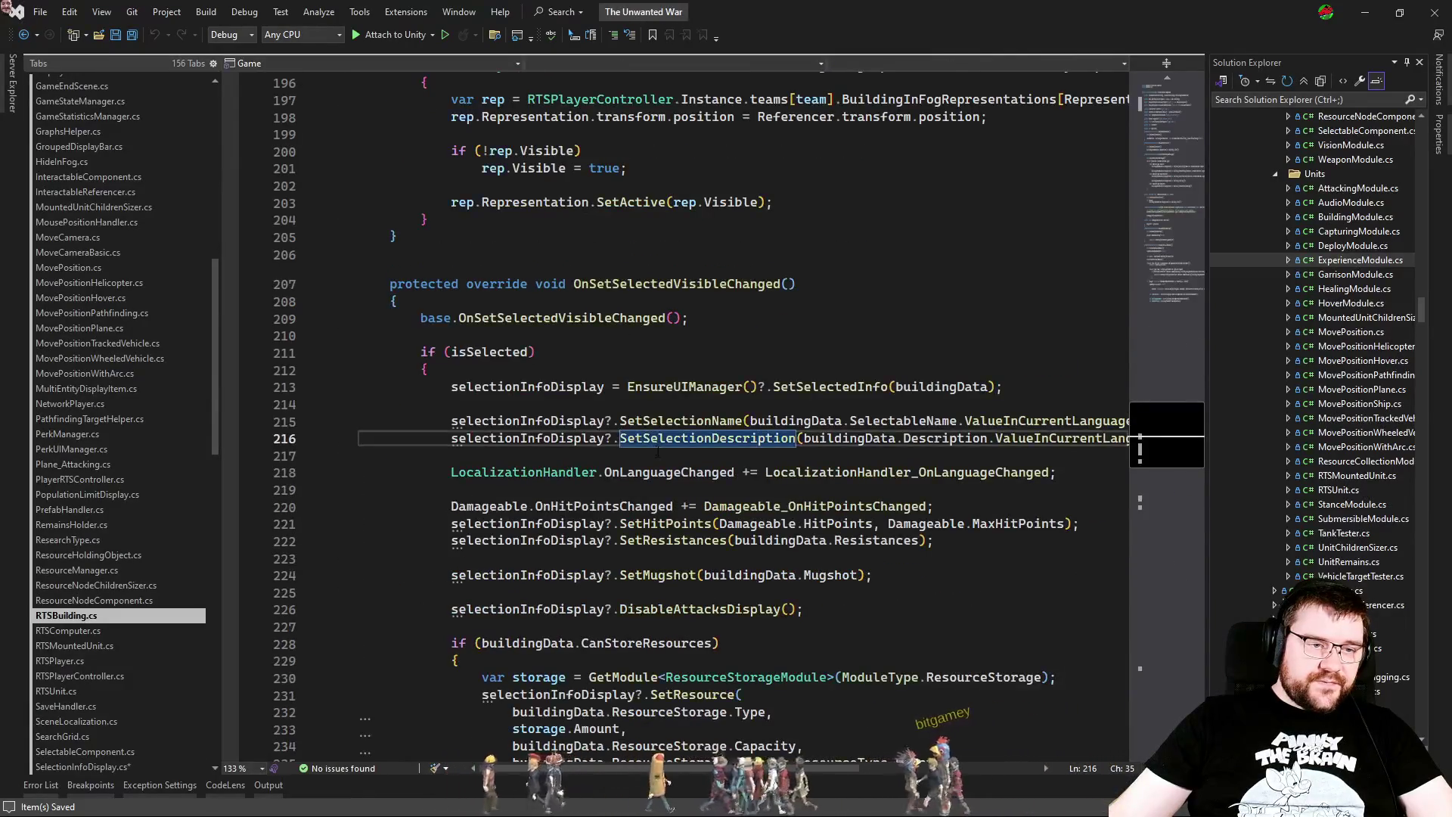
click(711, 438)
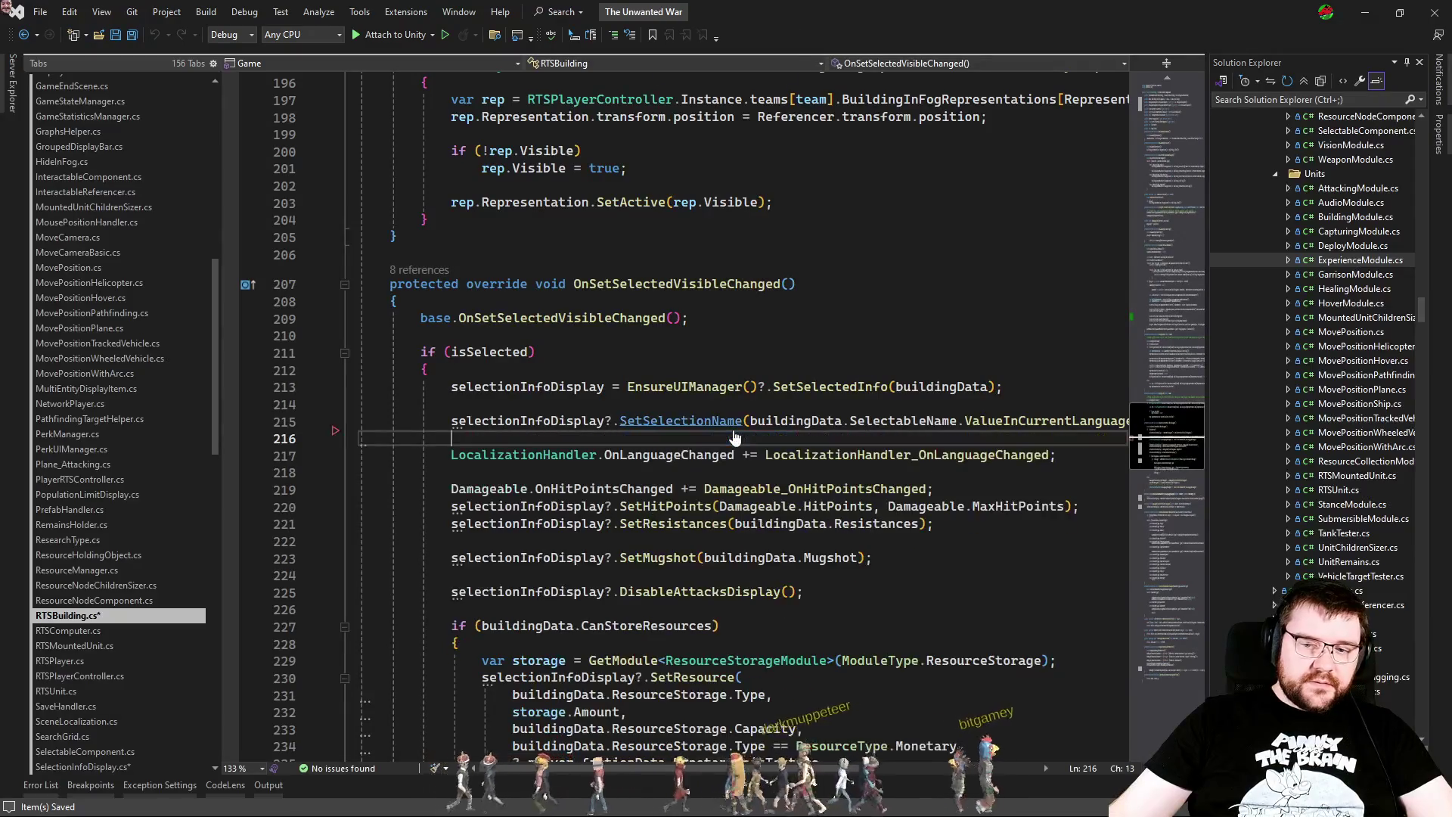
key(F12)
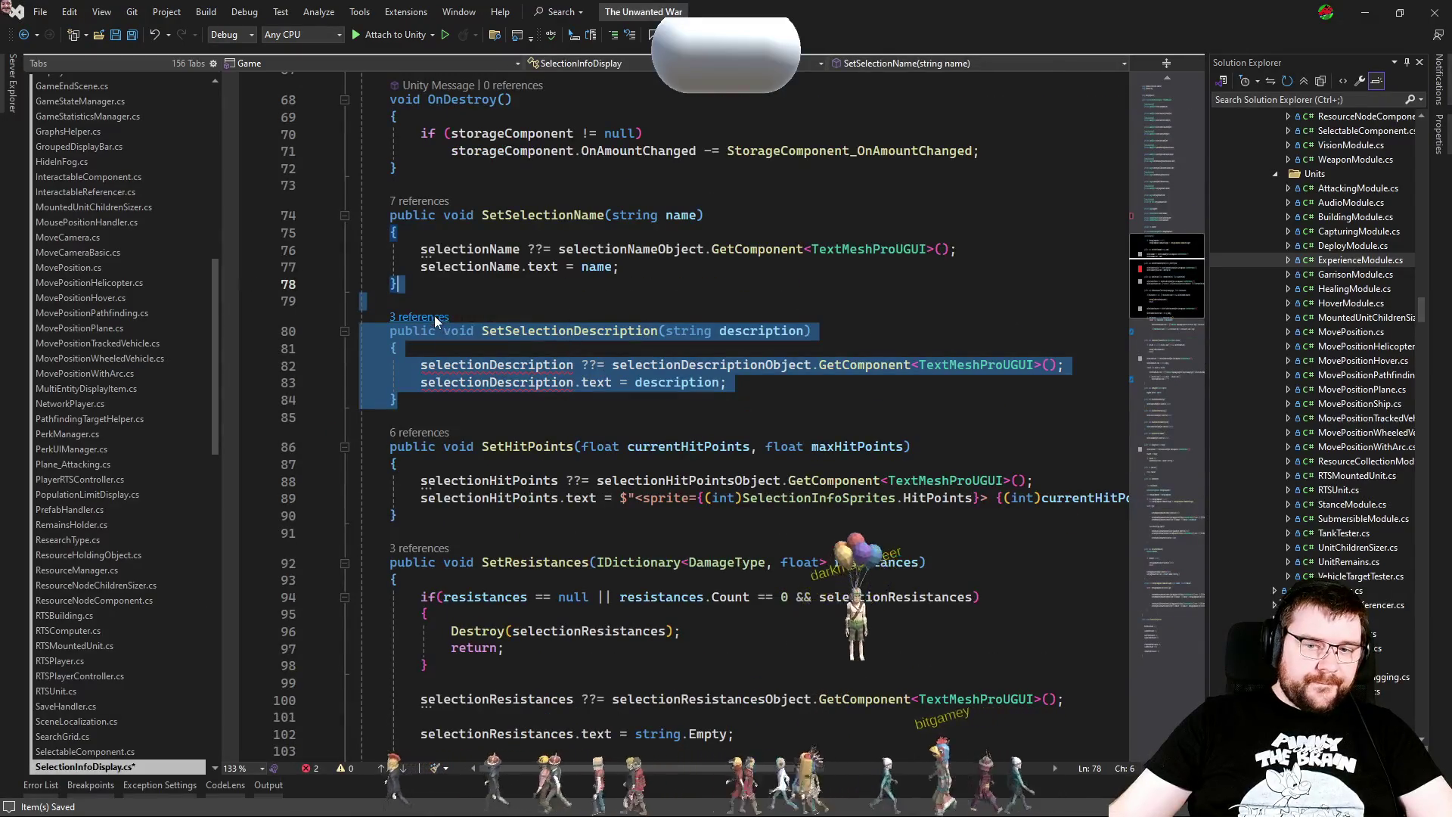
click(439, 317)
double_click(532, 257)
scroll(532, 257, down, 10)
double_click(677, 430)
key(ctrl+shift+l)
key(ctrl+Tab)
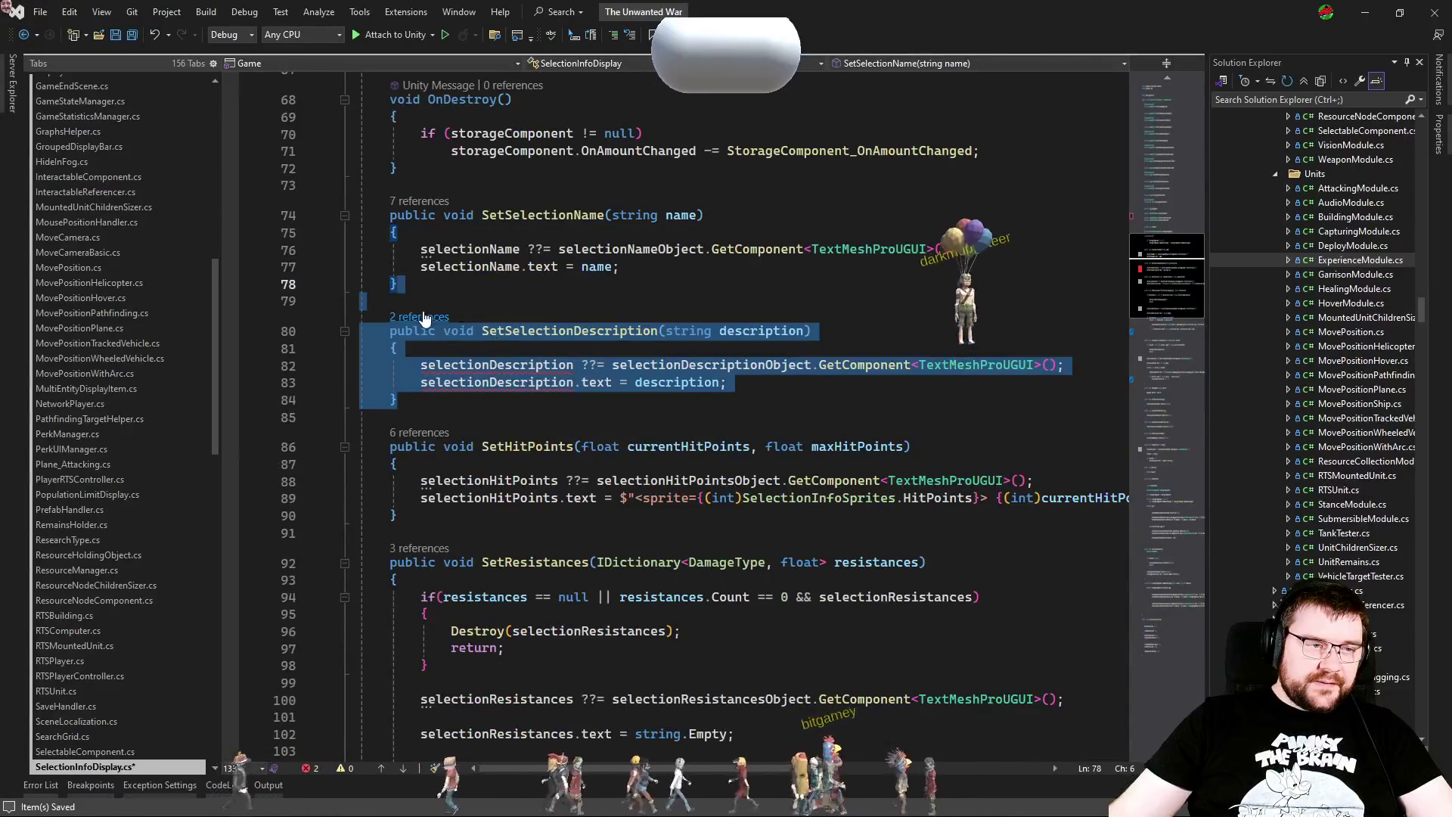
Step: Remove both SetSelectionDescription calls from RTSUnit.cs and save it
click(421, 316)
double_click(529, 261)
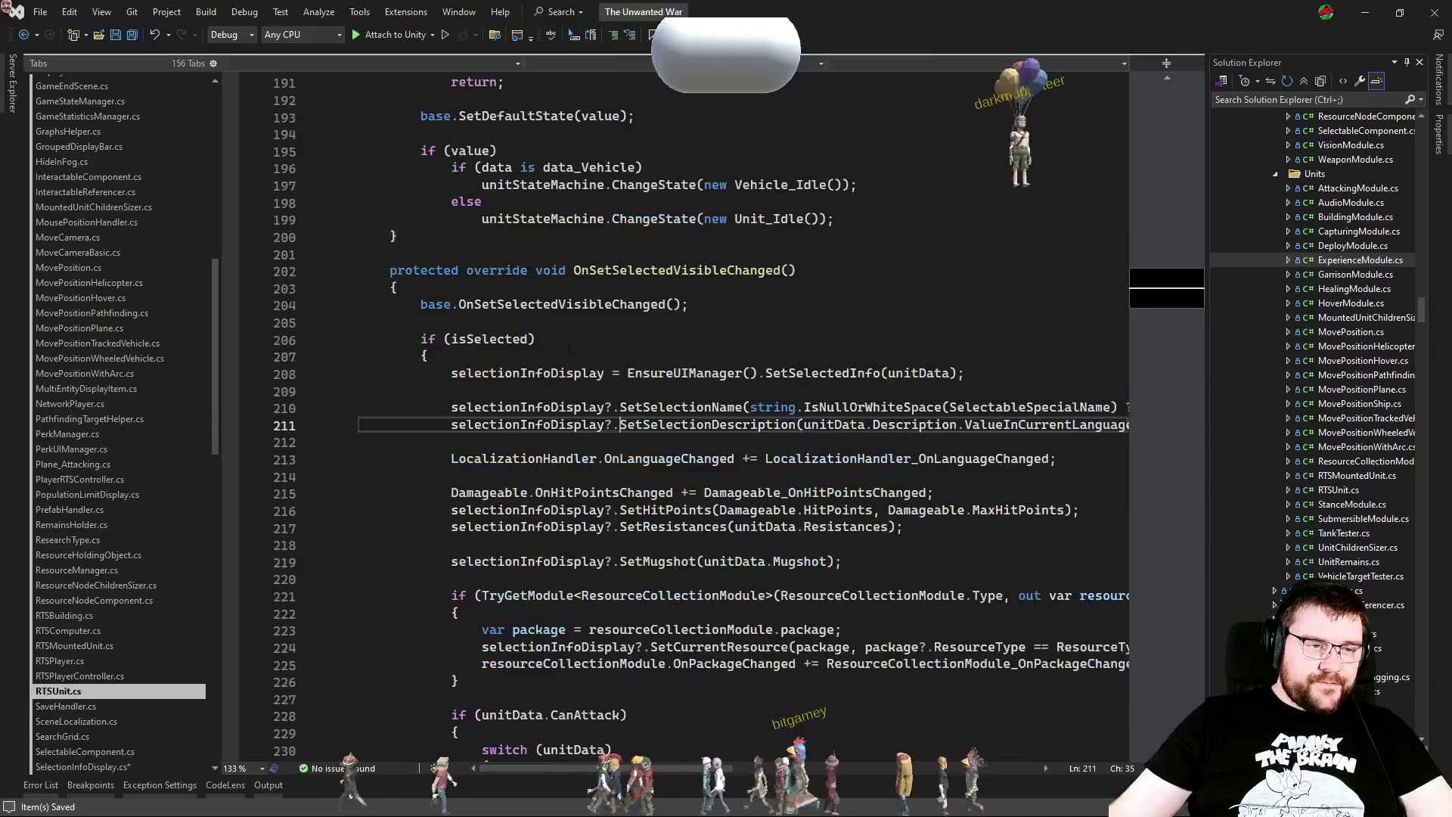
double_click(661, 437)
key(ctrl+shift+l)
key(ctrl+Tab)
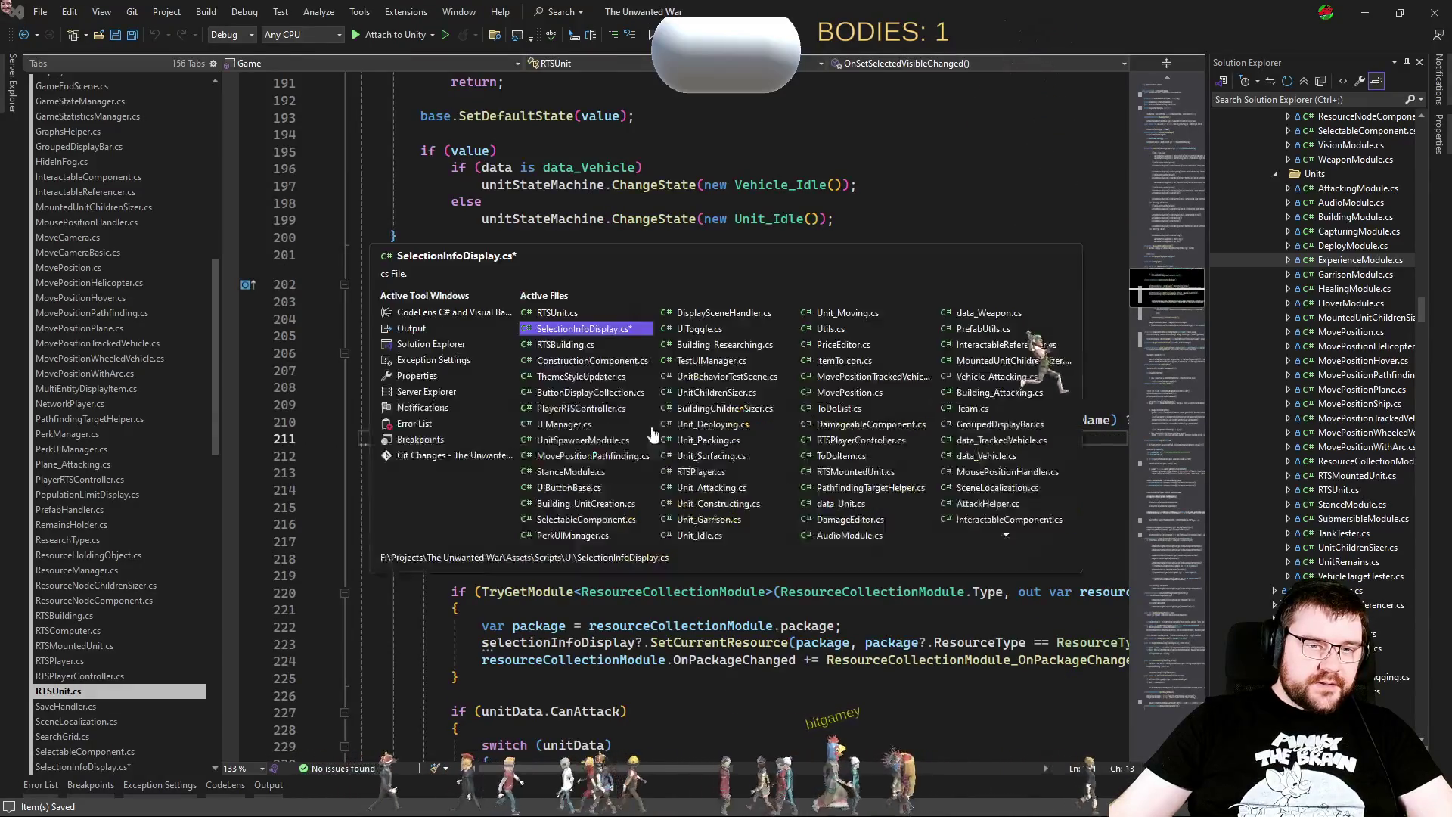
click(435, 317)
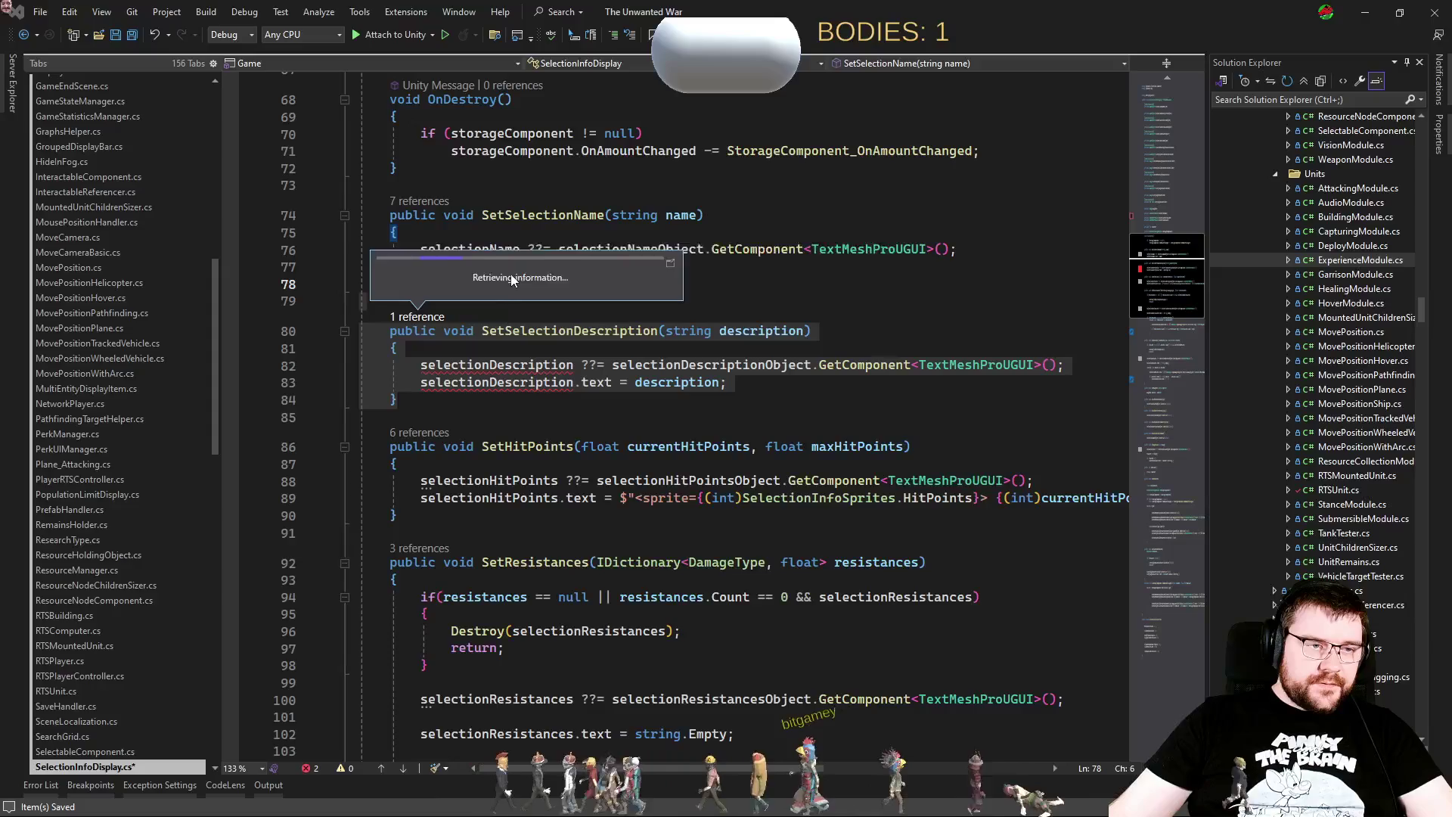
double_click(512, 281)
key(ctrl+s)
key(ctrl+Tab)
Step: Delete the now-unused SetSelectionDescription method
click(434, 403)
key(shift+Up)
key(shift+Up)
key(shift+Up)
key(Delete)
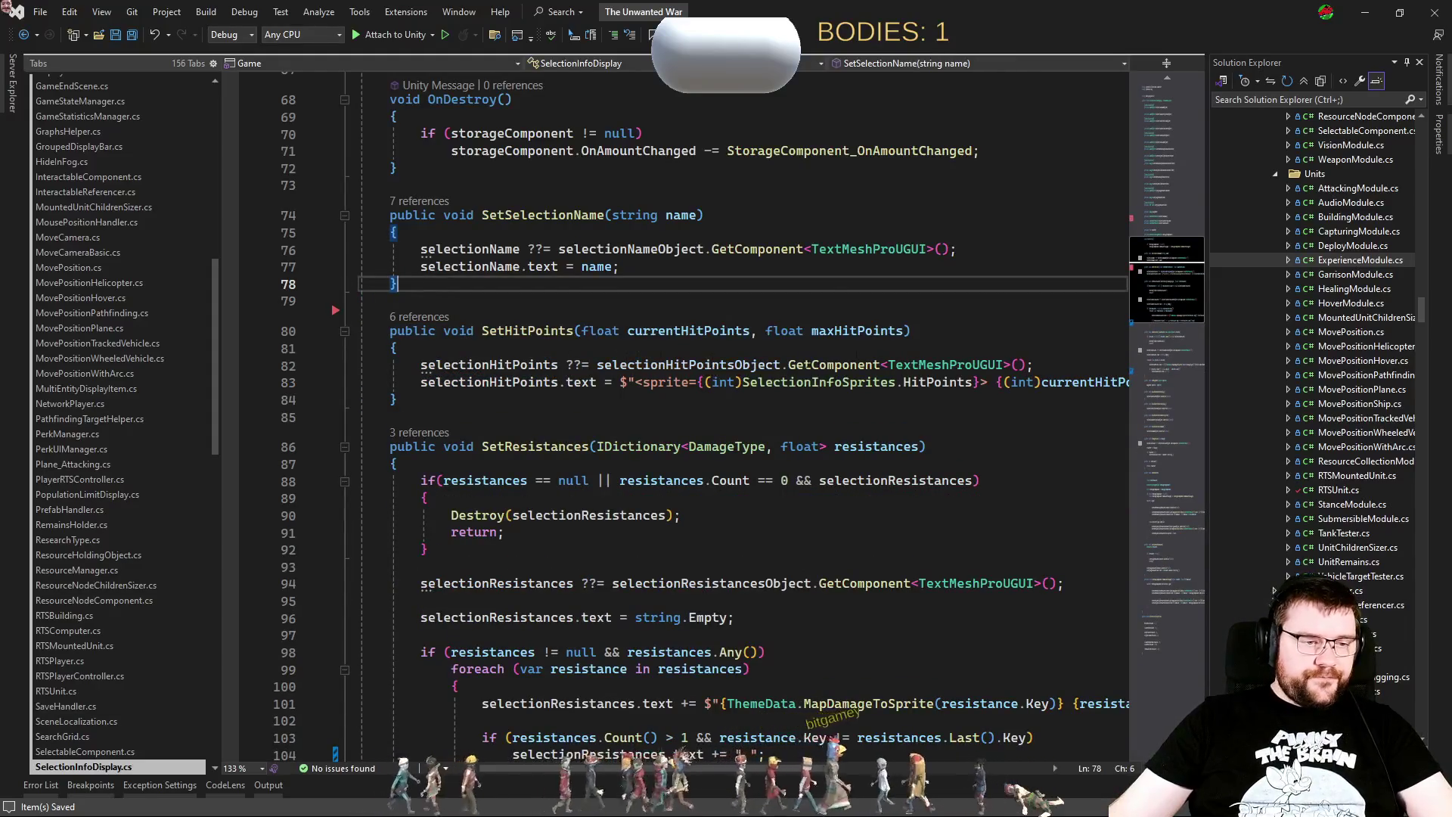
Step: Delete the selectionDescriptionObject field from SelectionInfoDisplay.cs
scroll(895, 347, up, 10)
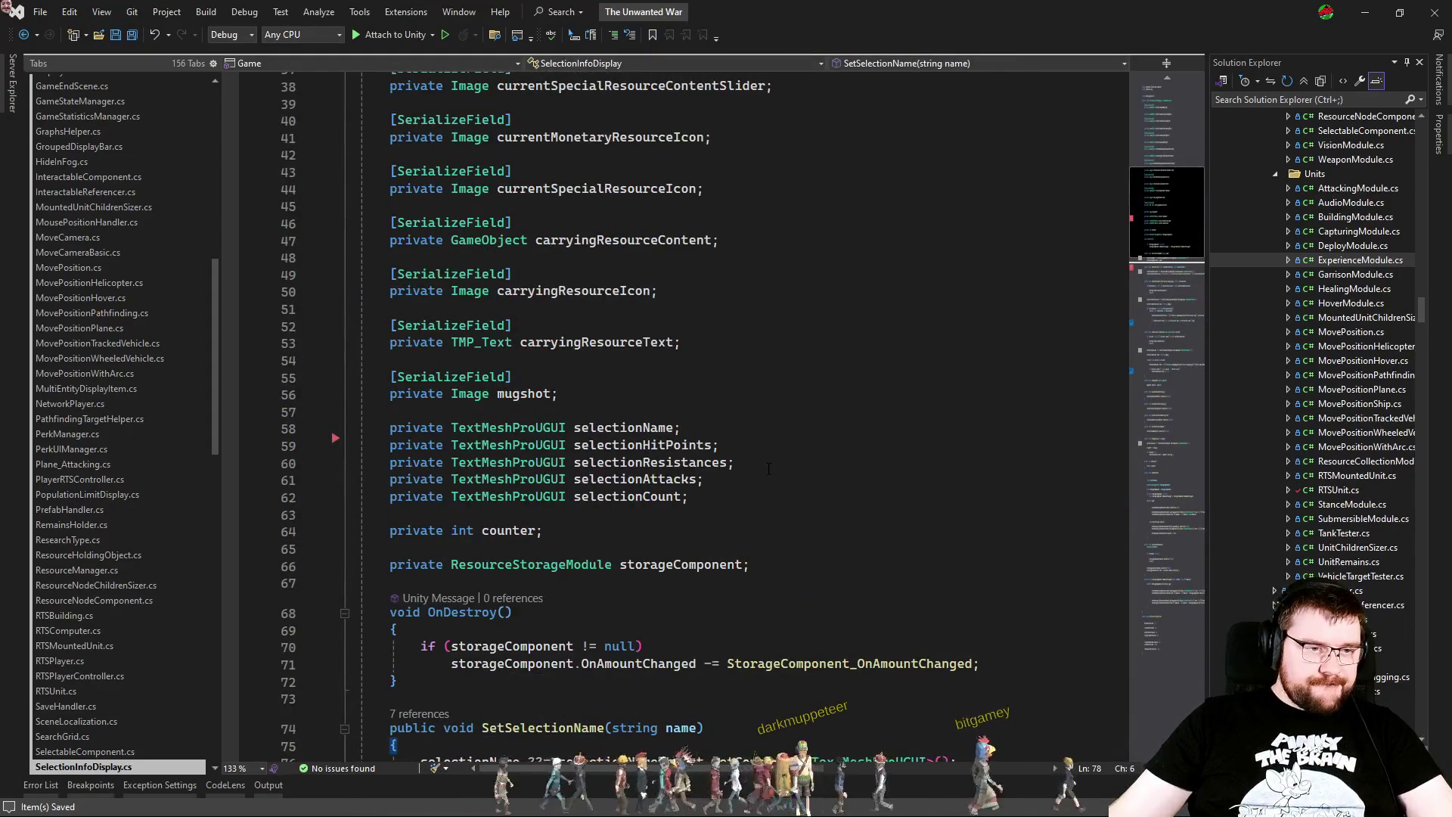
scroll(695, 377, up, 10)
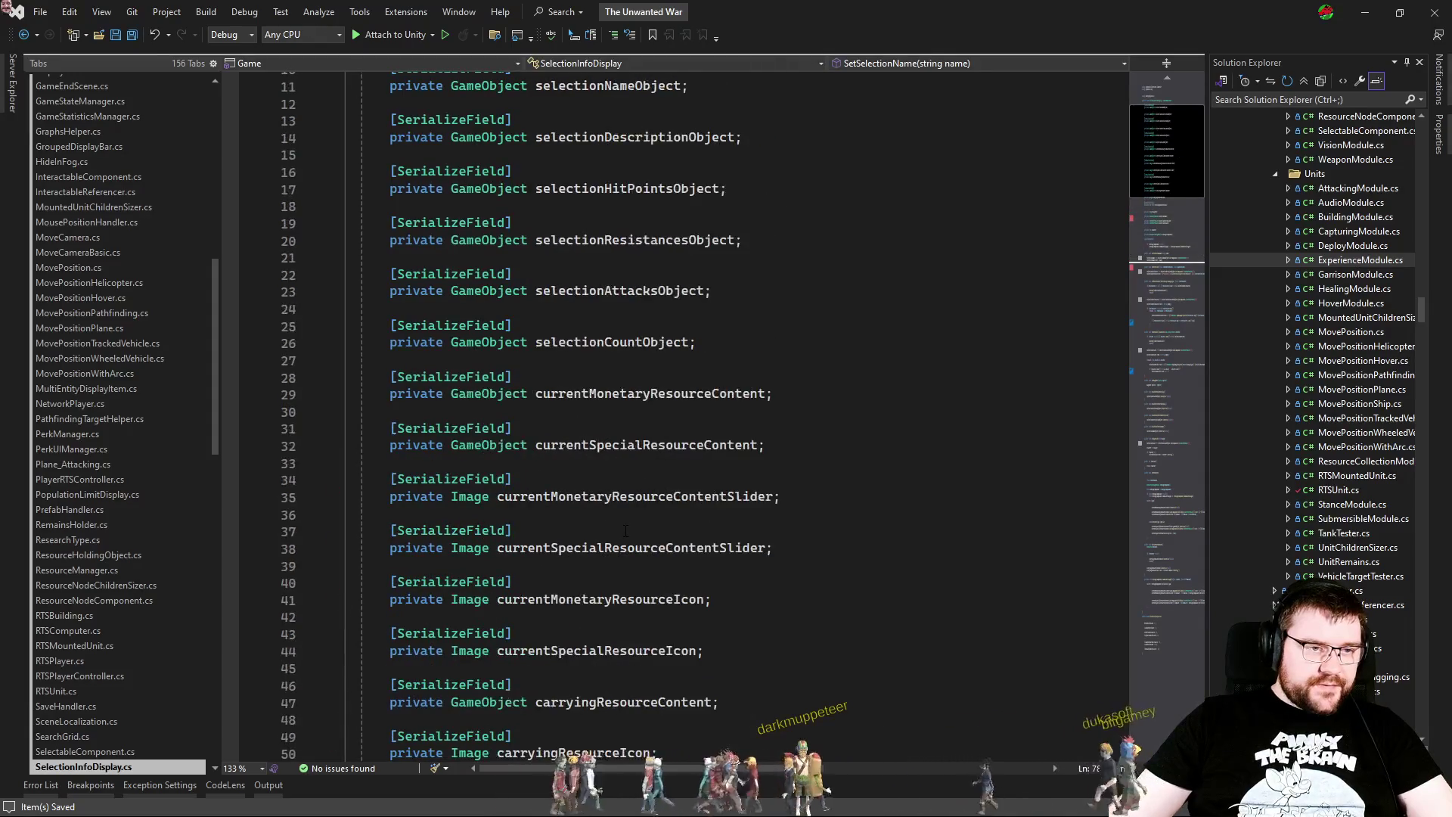
scroll(634, 511, up, 2)
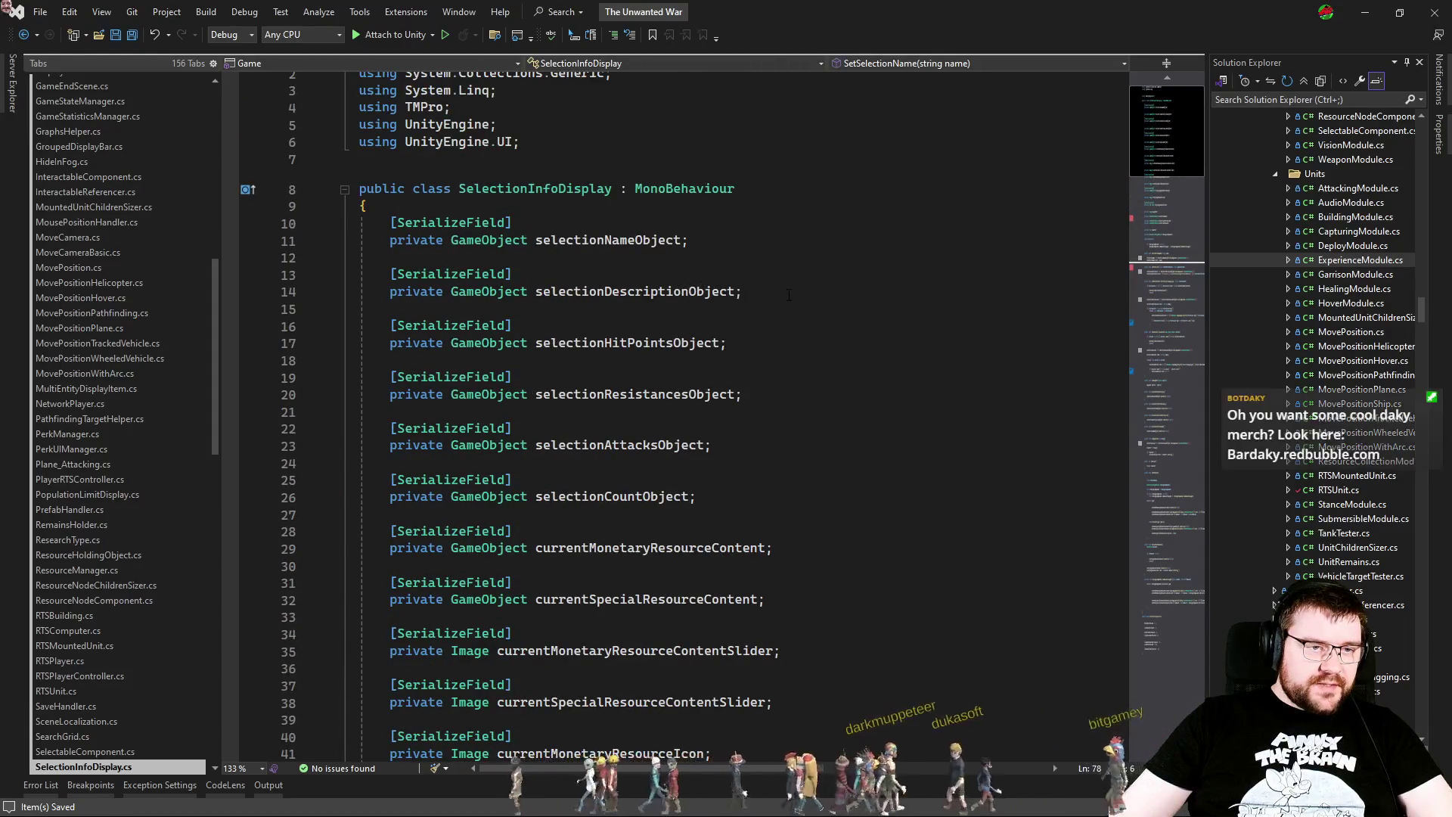
drag(794, 292, 796, 237)
key(Delete)
scroll(794, 378, down, 5)
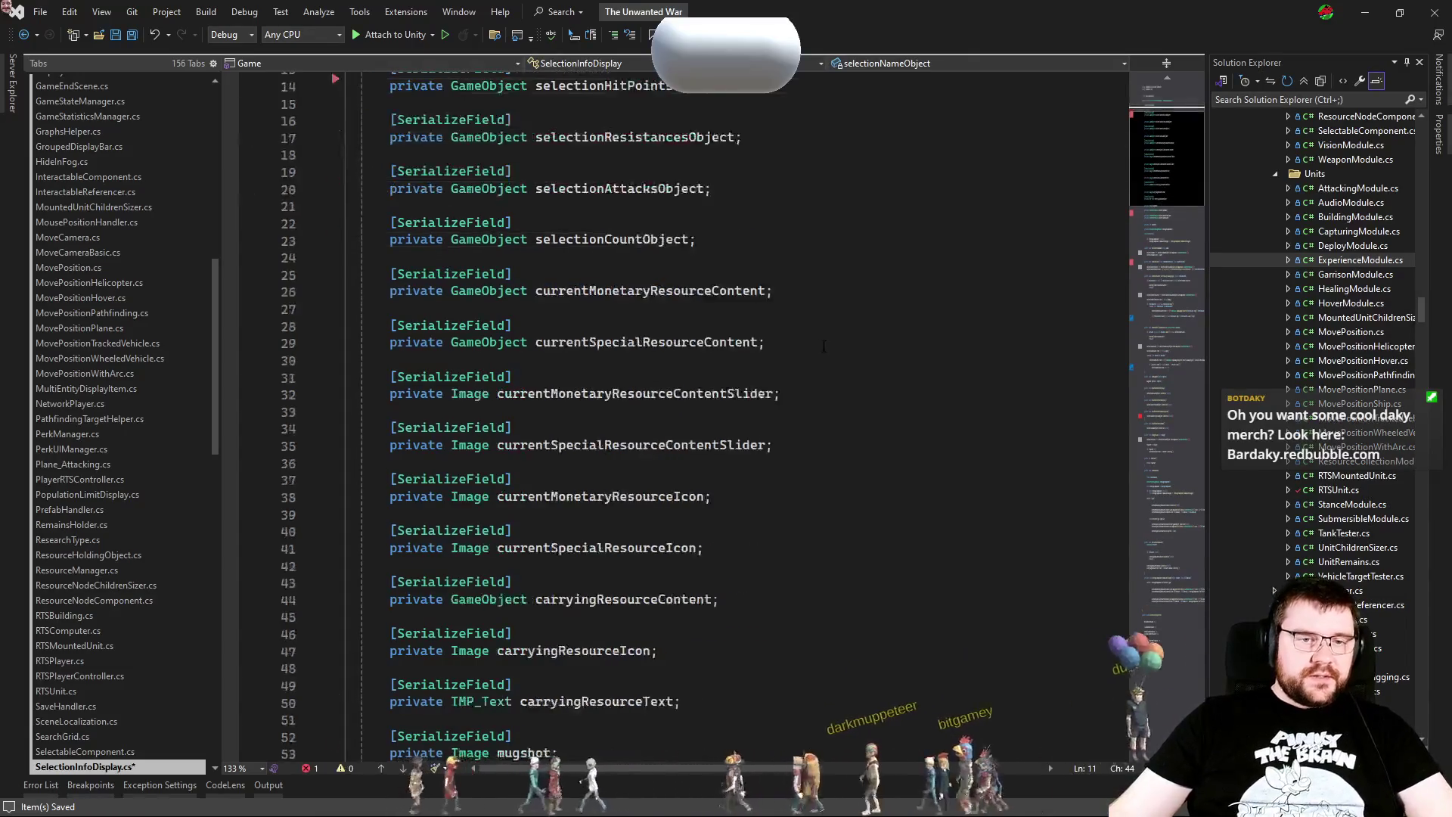
Step: Remove the DisableSelectionDescription call from ResourceNodeComponent.cs
click(1153, 424)
click(505, 416)
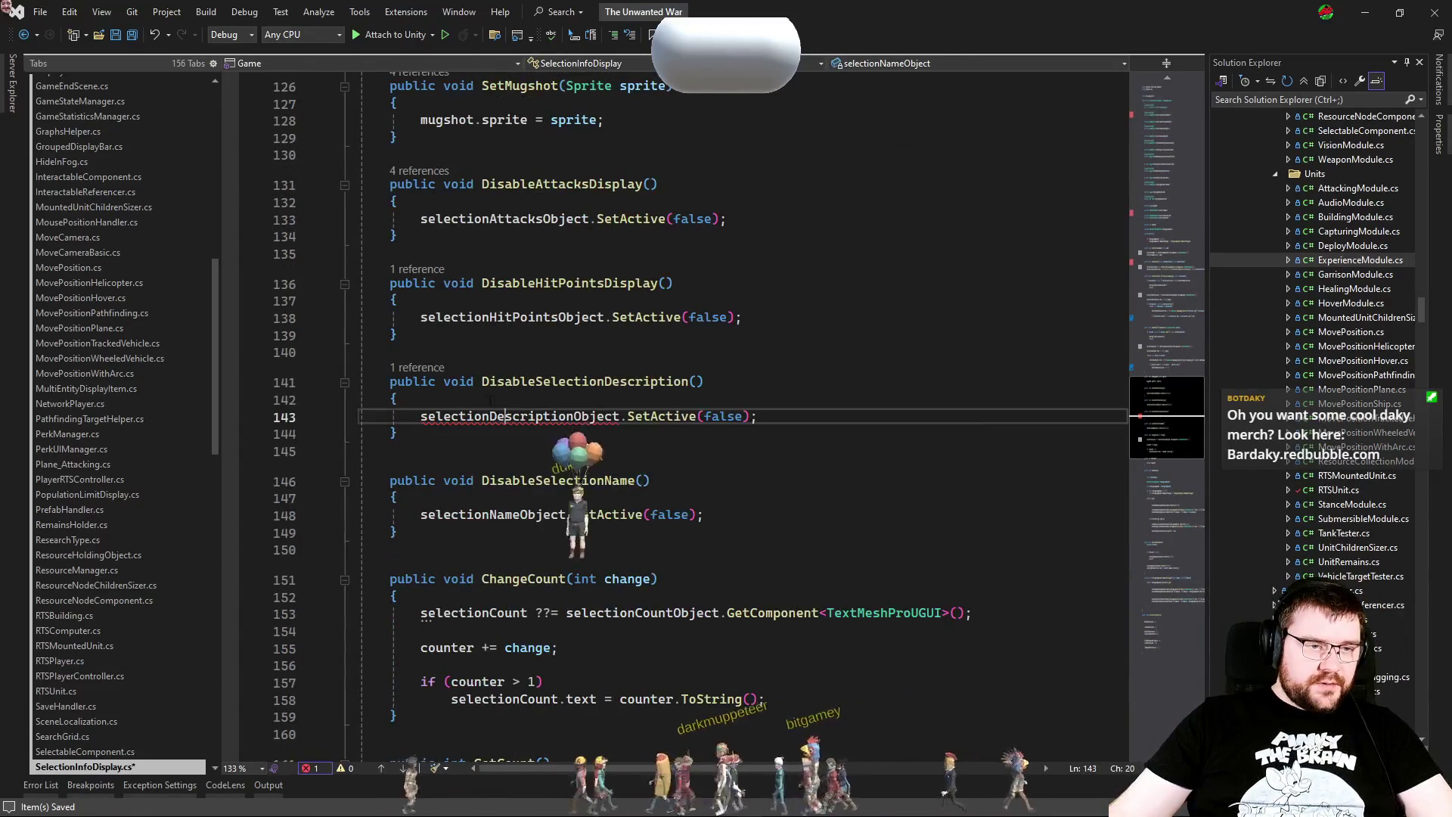
click(418, 368)
click(530, 324)
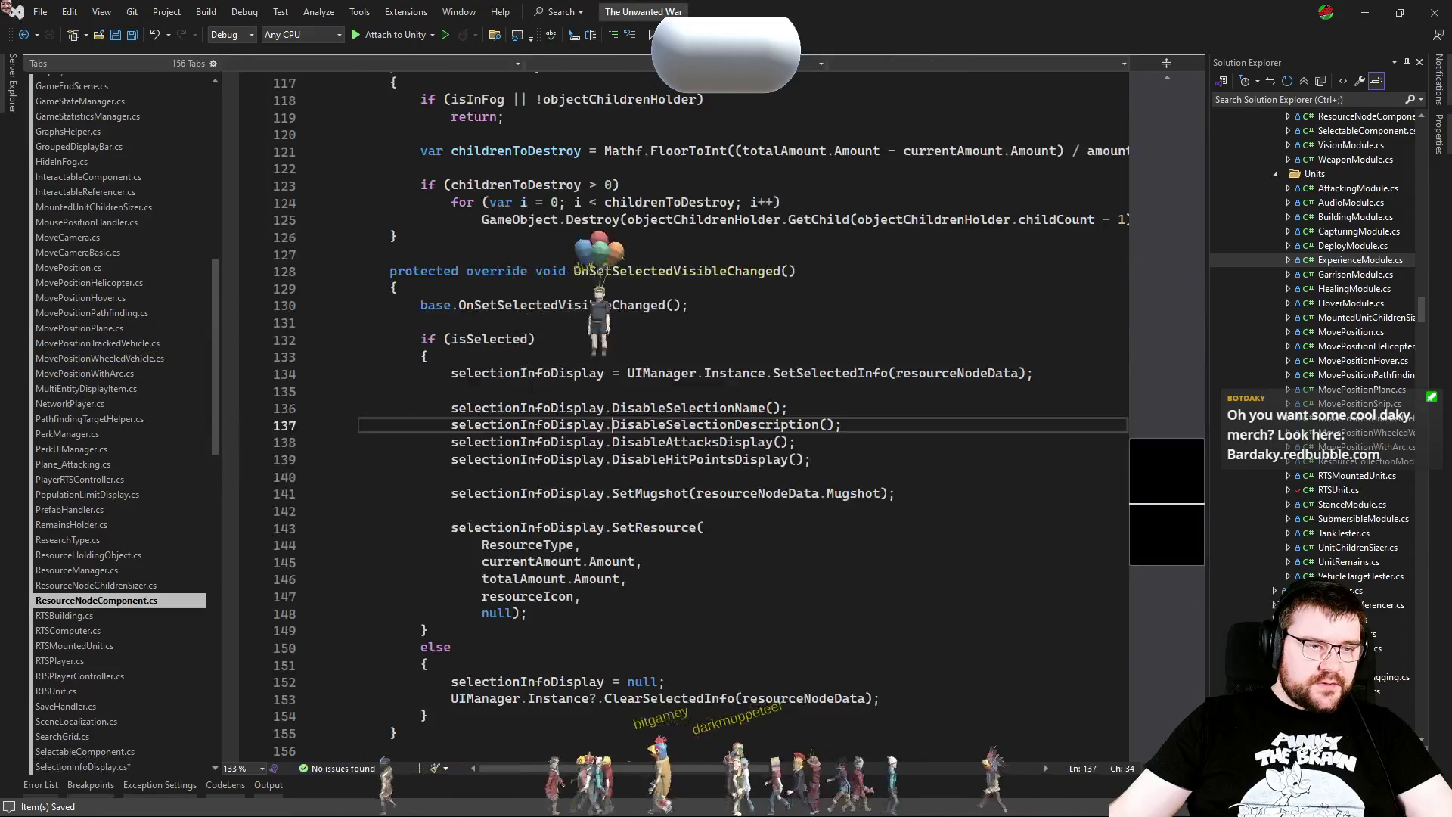
click(855, 439)
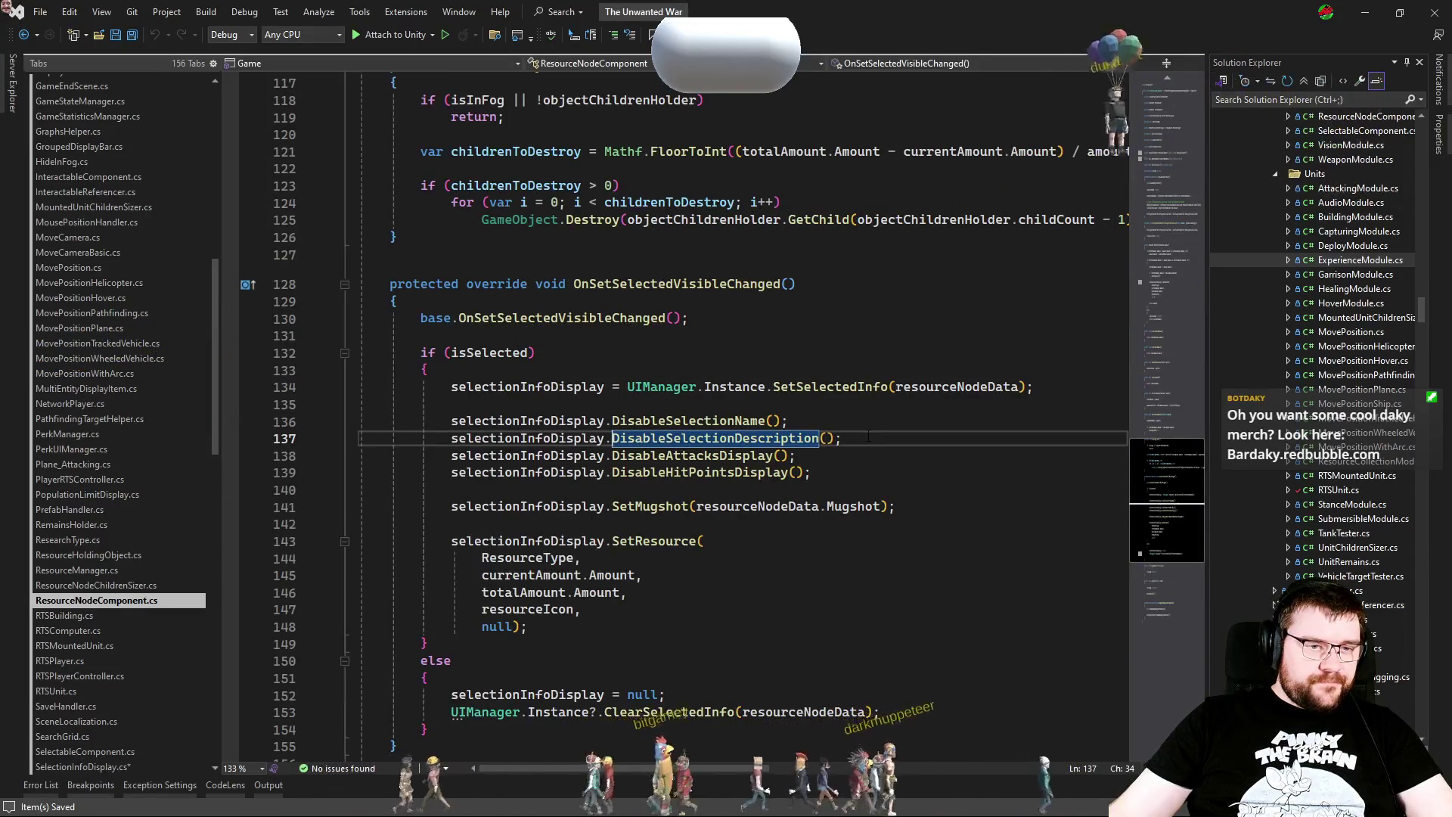
key(ctrl+x)
Step: Delete the unused DisableSelectionDescription method and switch back to Unity
key(ctrl+minus)
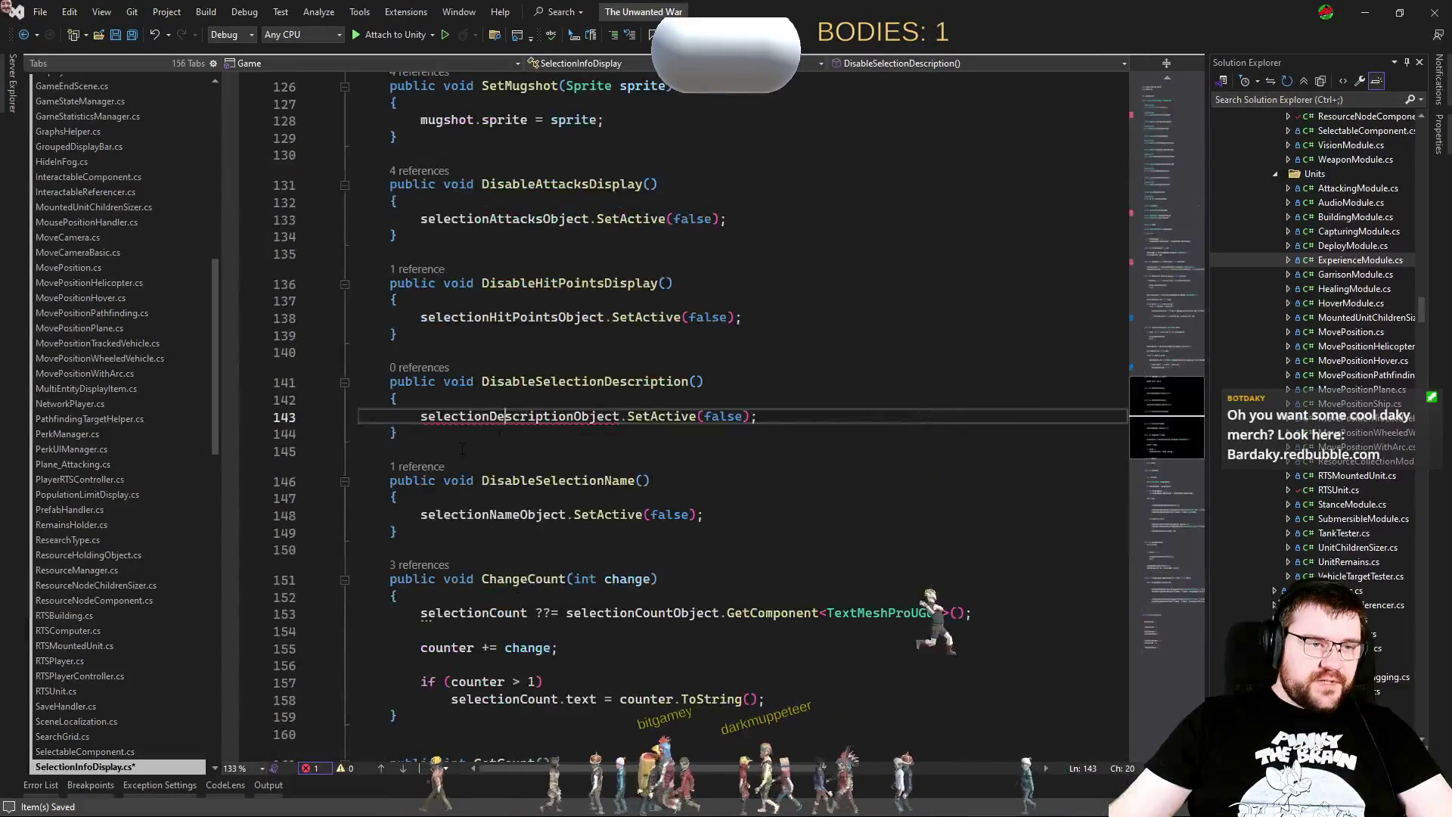
drag(419, 439, 422, 343)
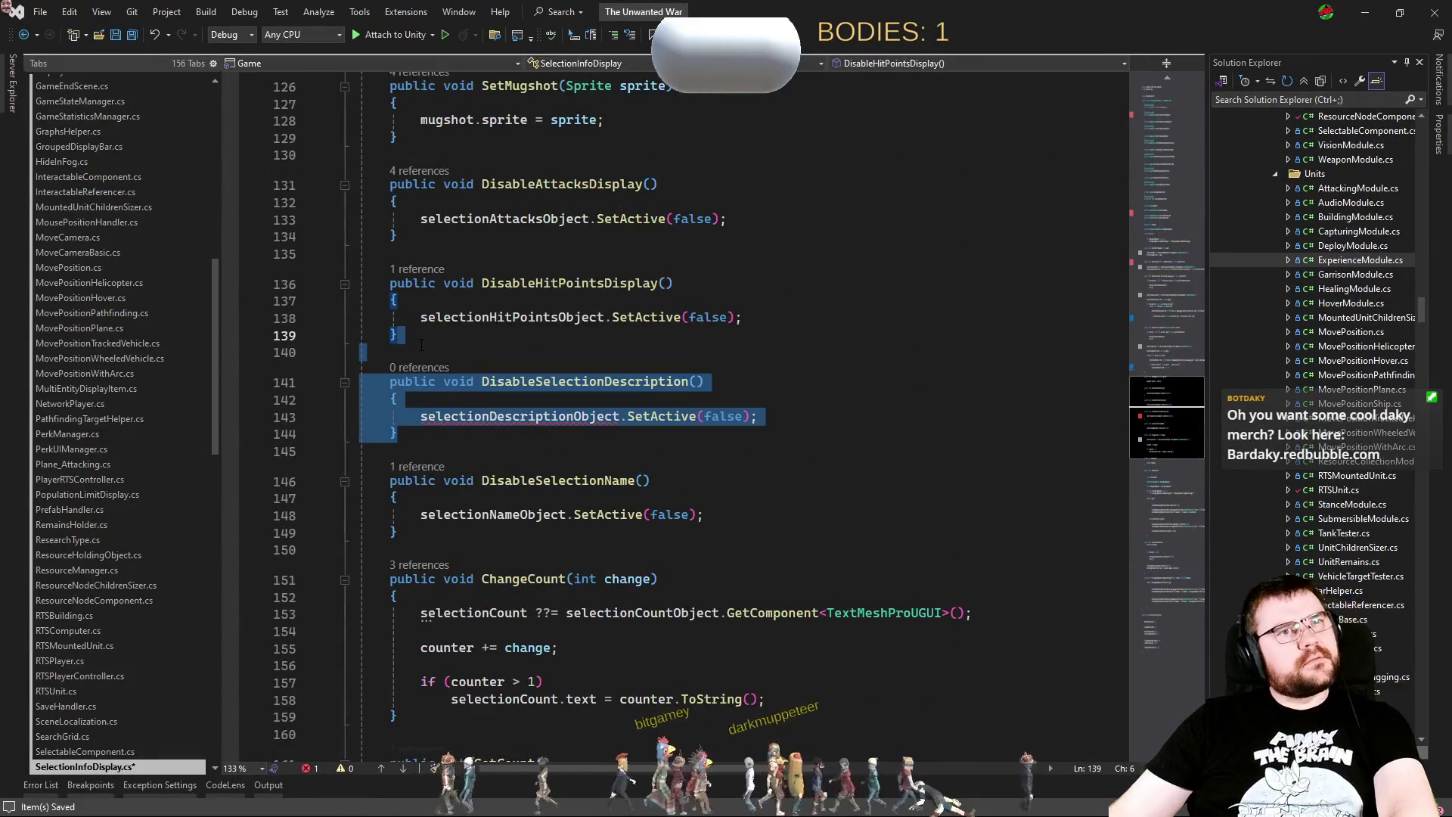
key(Delete)
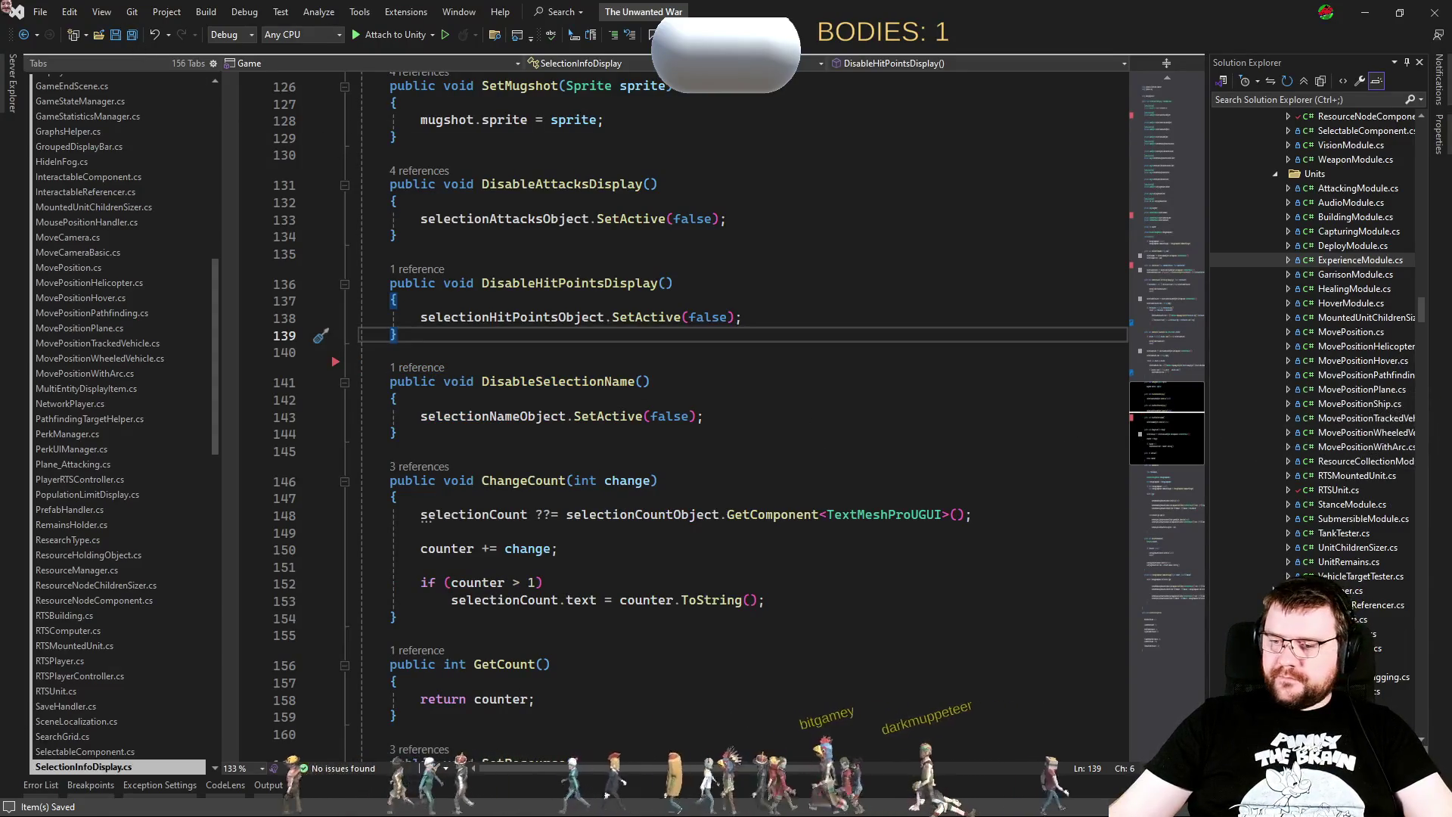
key(alt+Tab)
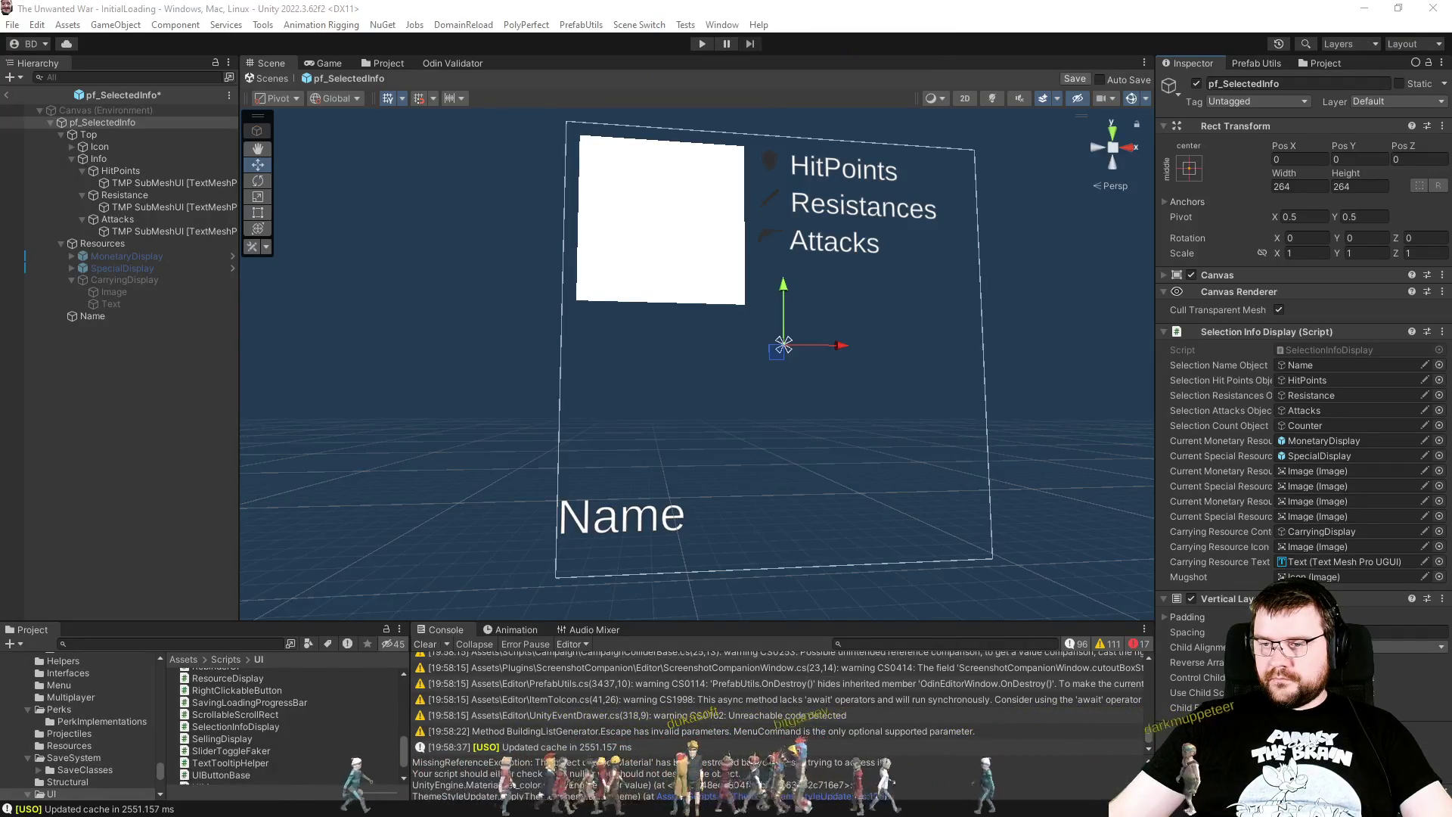
Step: Review the Attacks, Resistance and Resources objects, leave Prefab Mode and press Play
click(184, 420)
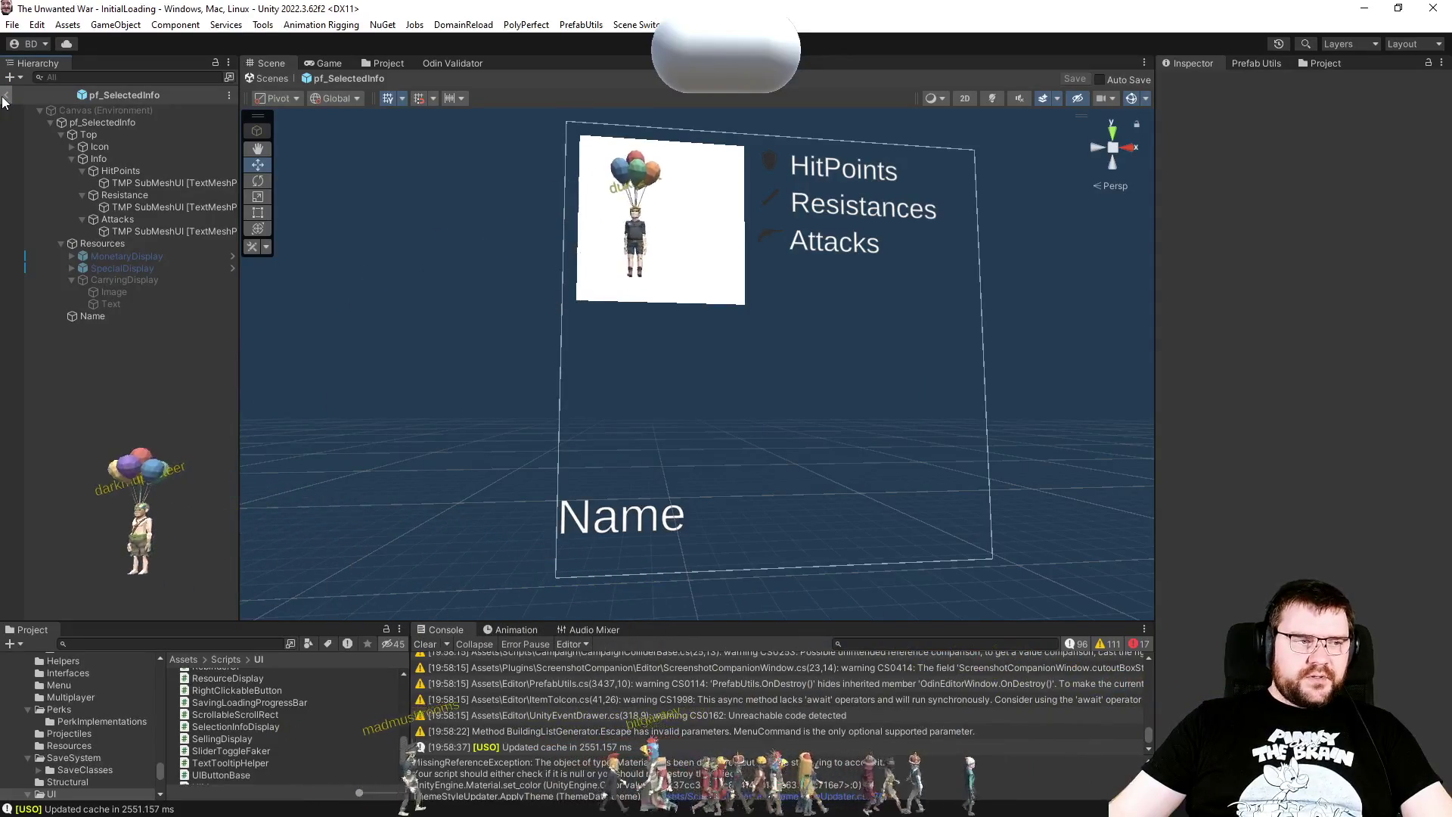
click(112, 221)
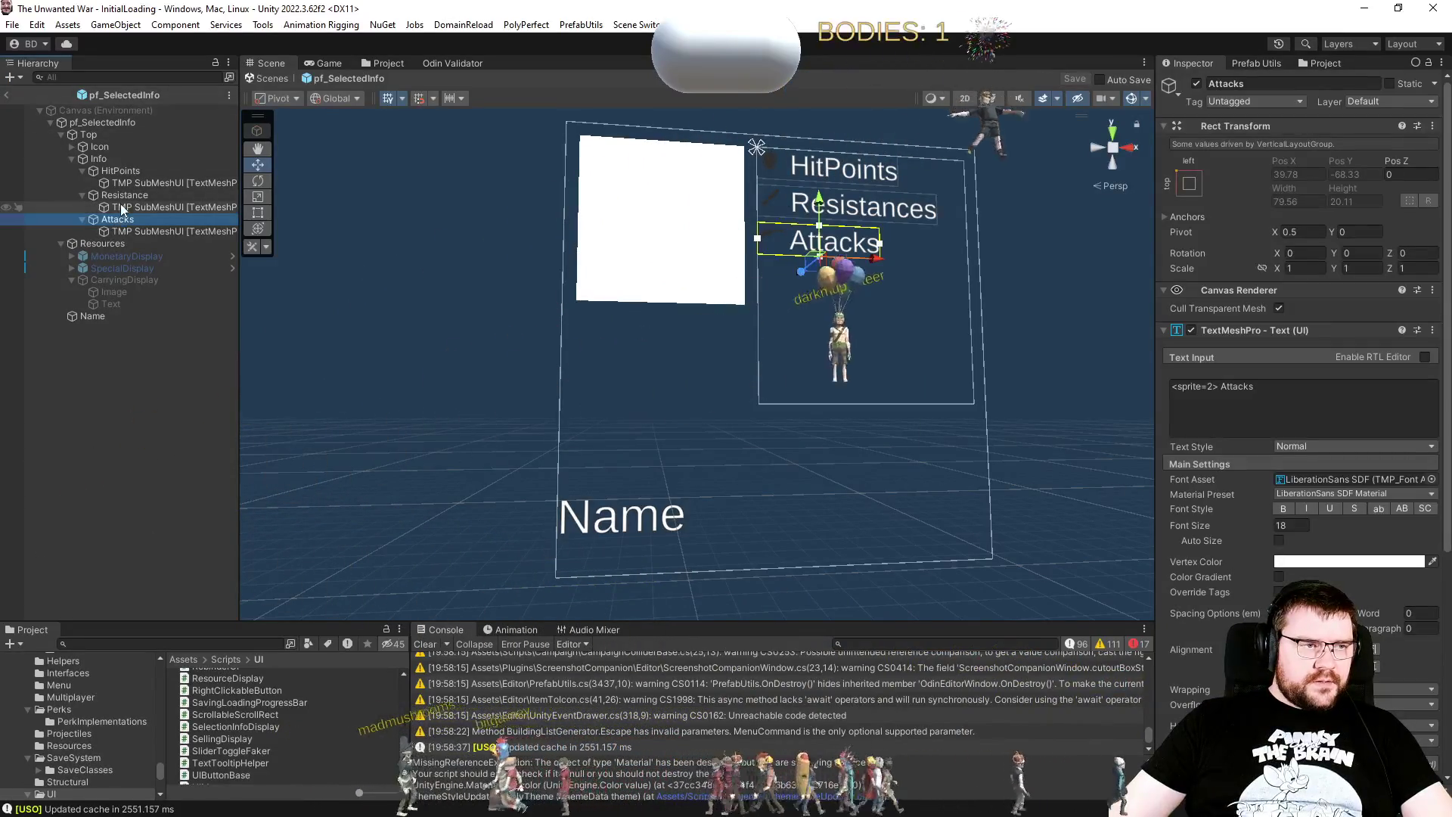
click(126, 197)
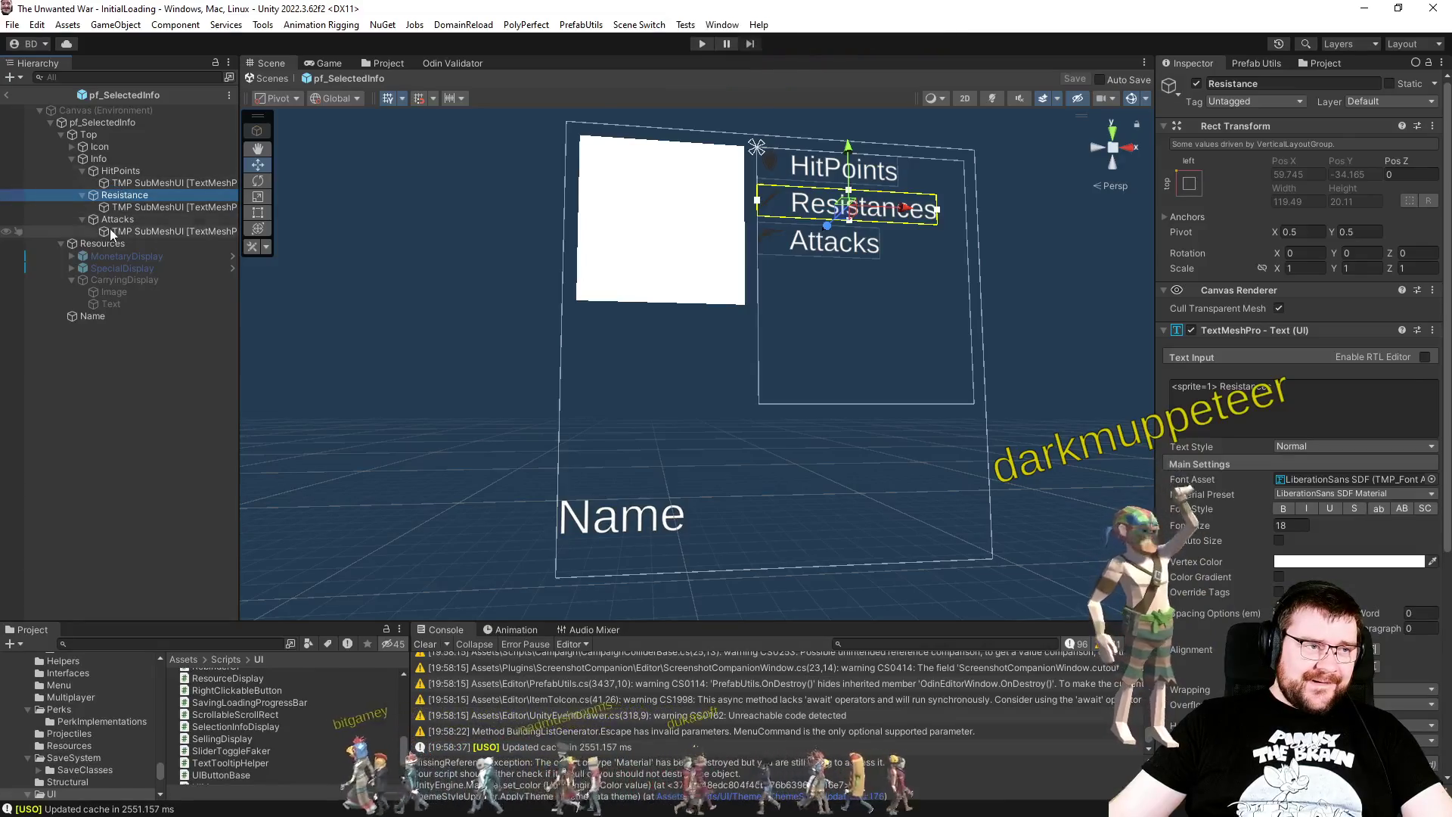
click(109, 238)
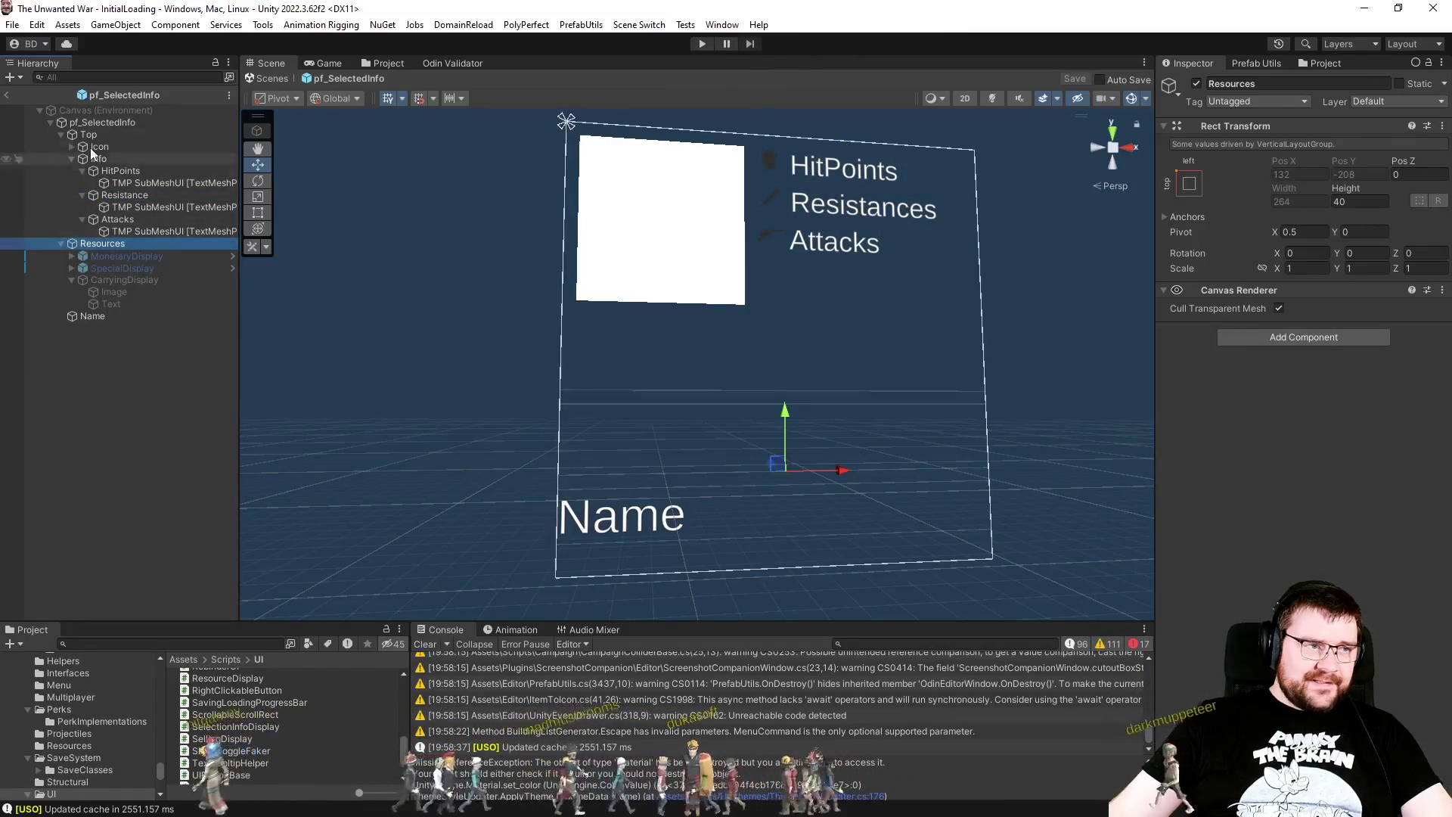
click(270, 77)
click(702, 43)
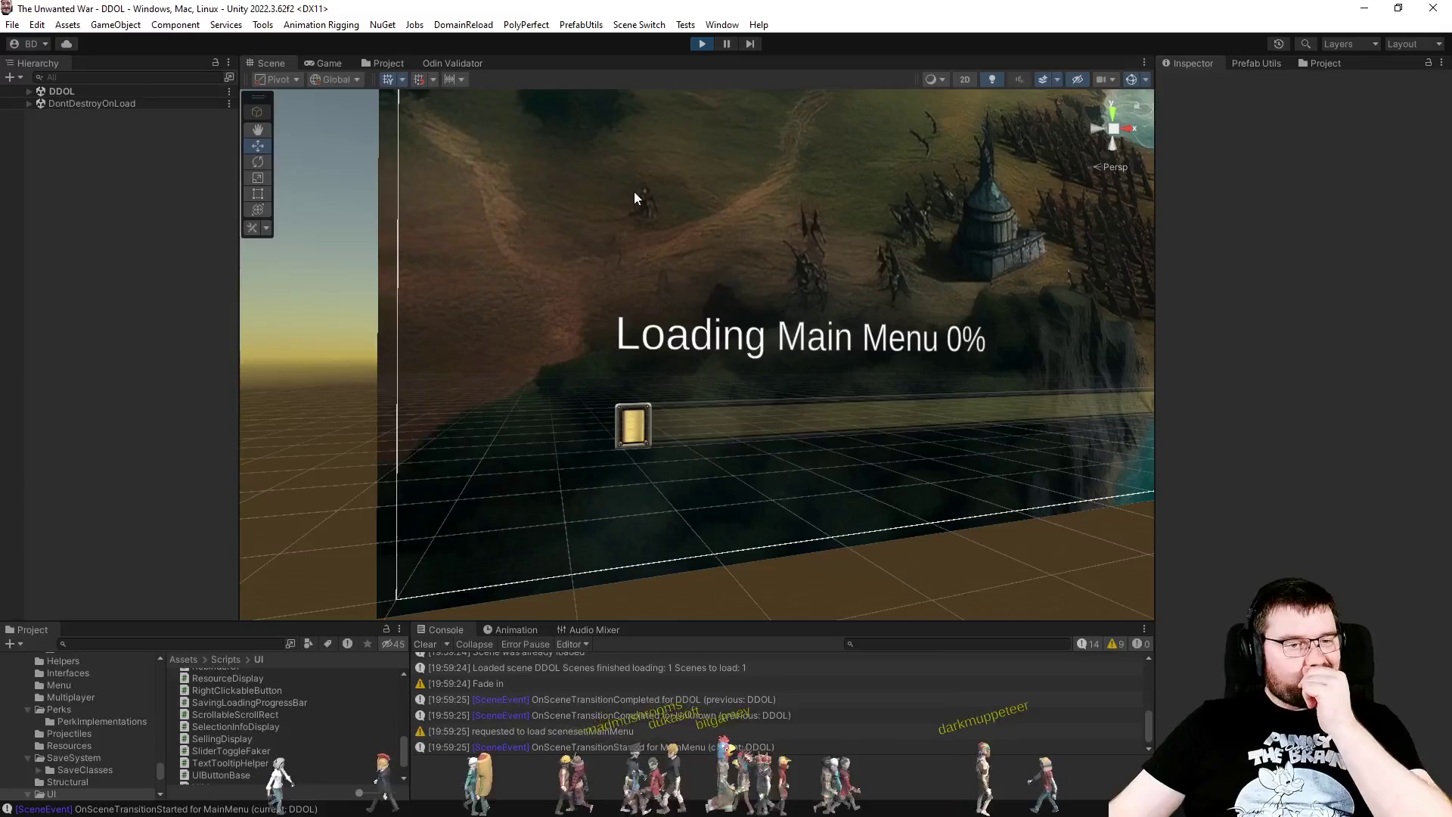
Step: Set a slot to PC - Effortless and Map Explored to Full, then start the match
click(329, 65)
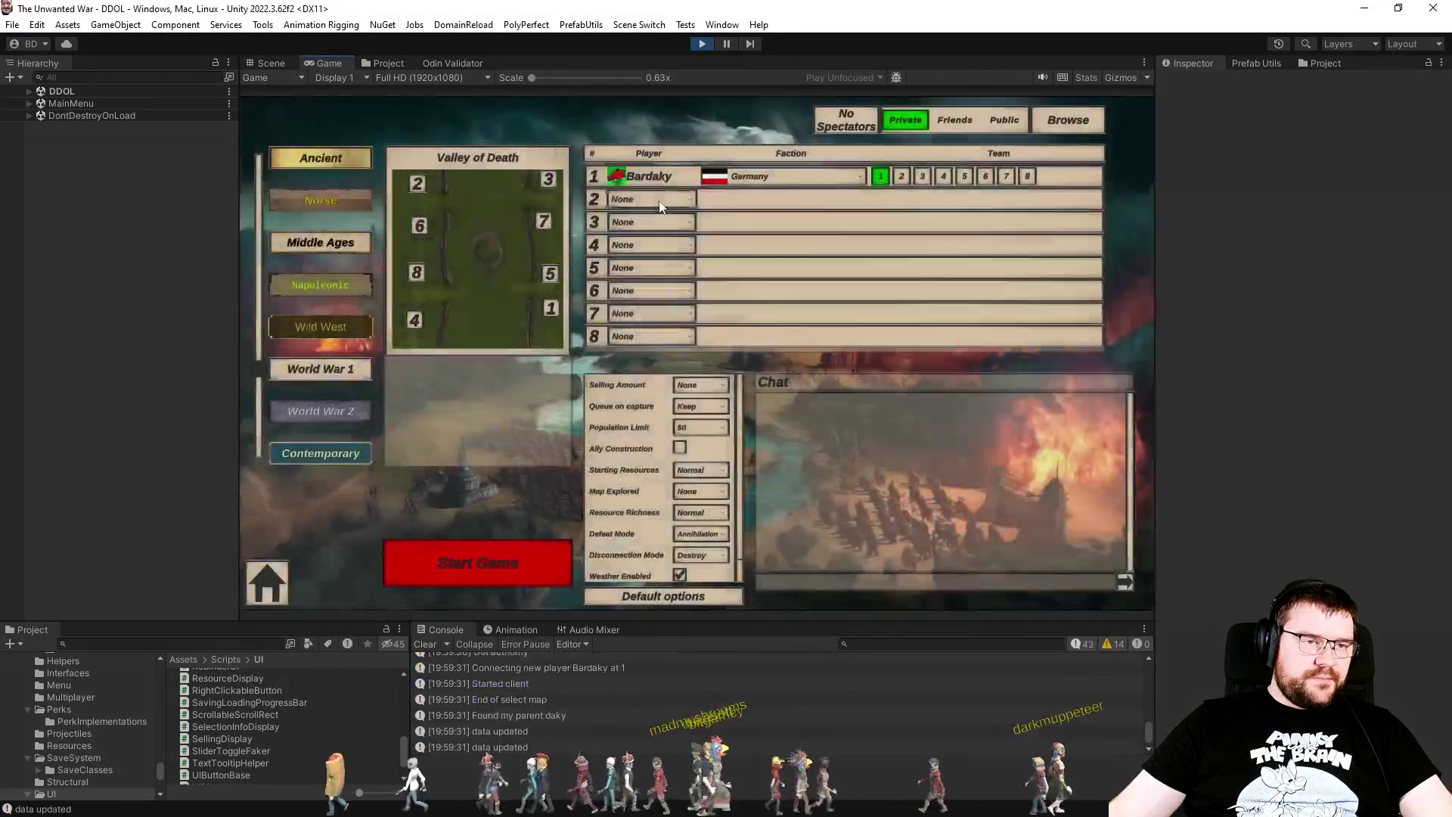
click(643, 290)
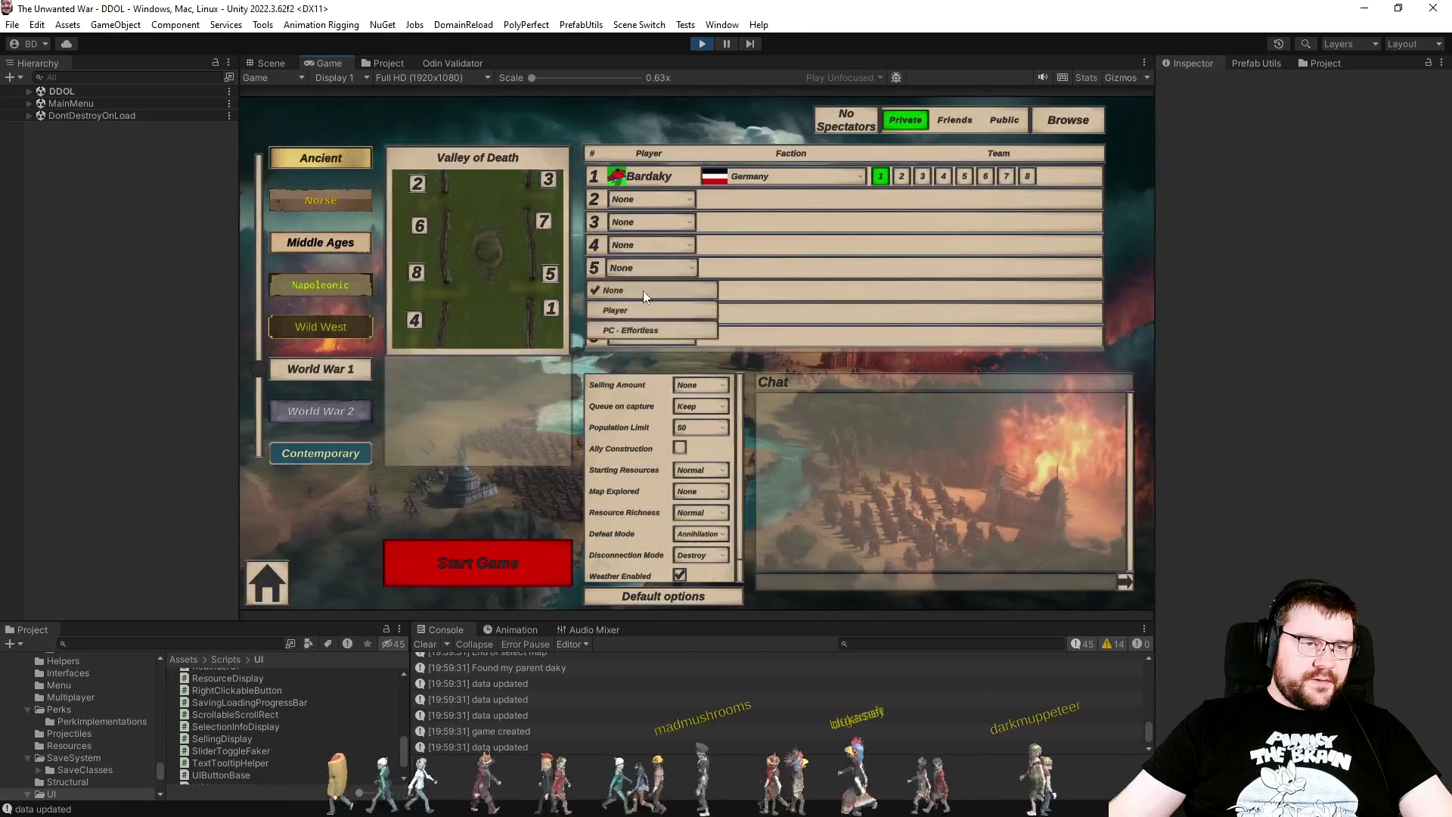
click(661, 244)
click(662, 244)
click(651, 307)
click(702, 494)
click(693, 549)
click(532, 561)
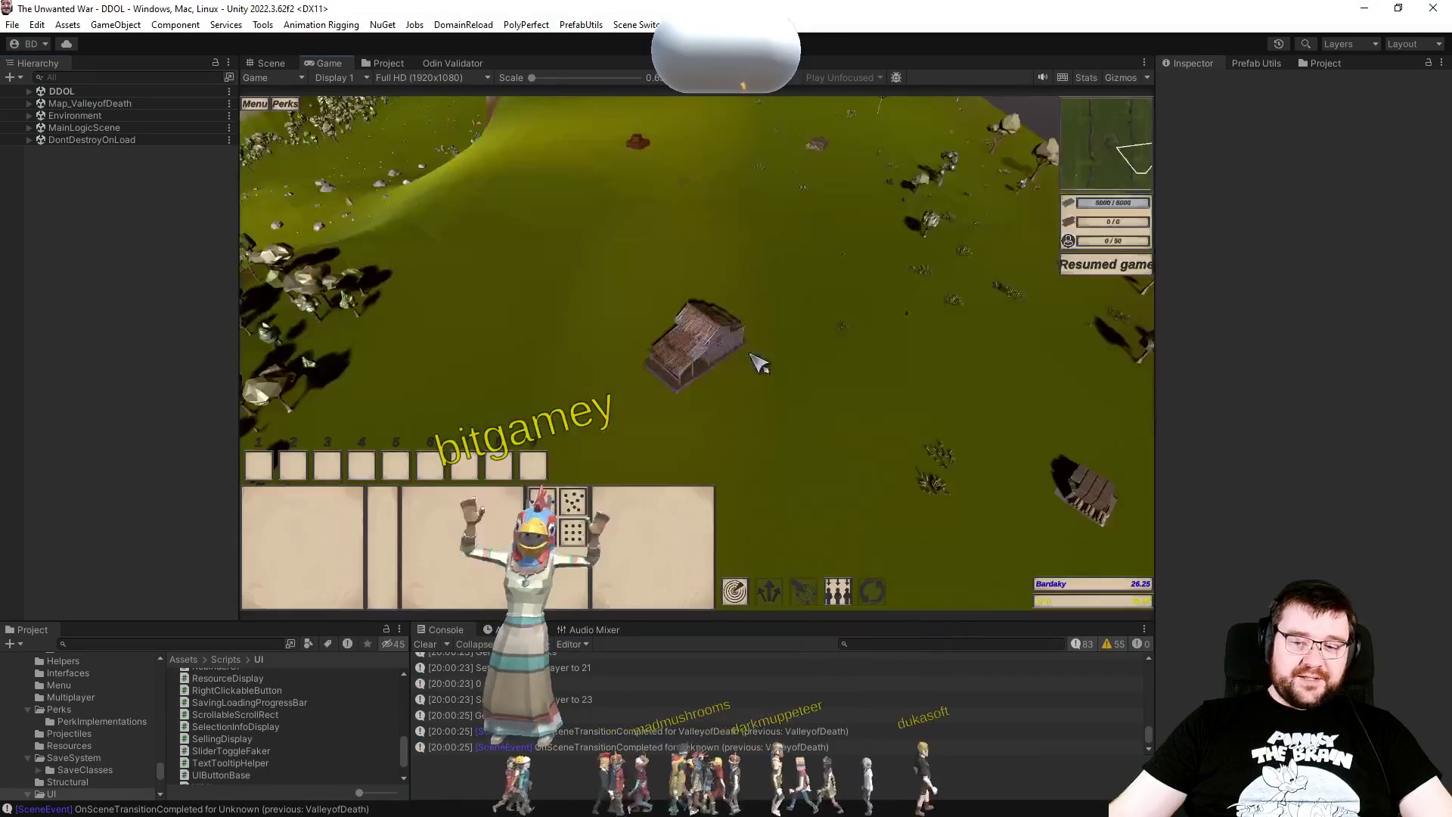
Step: Set the Barracks rally point and train a Pionier, then select it
drag(553, 265, 772, 451)
scroll(714, 454, up, 3)
right_click(571, 388)
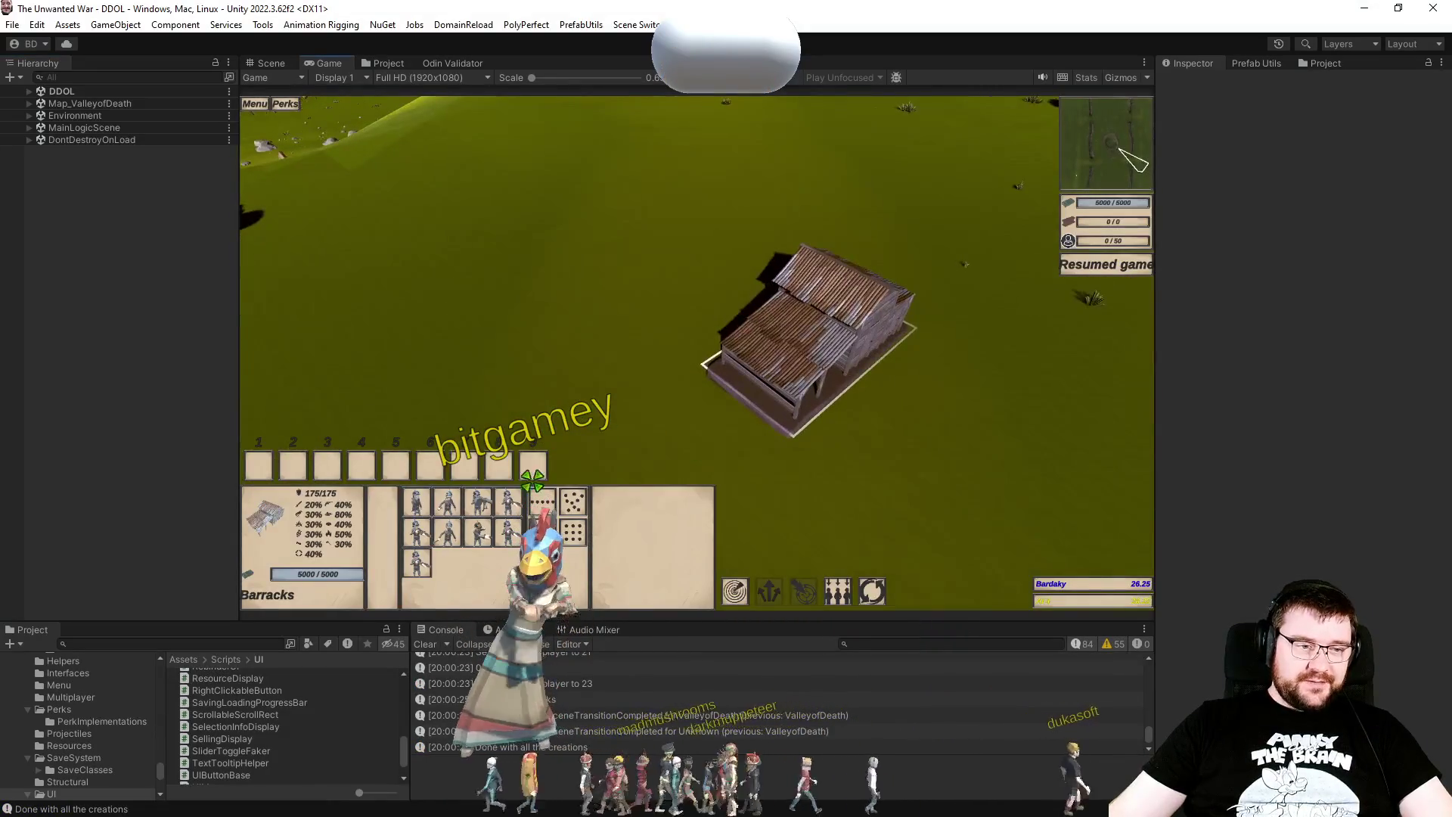
click(478, 502)
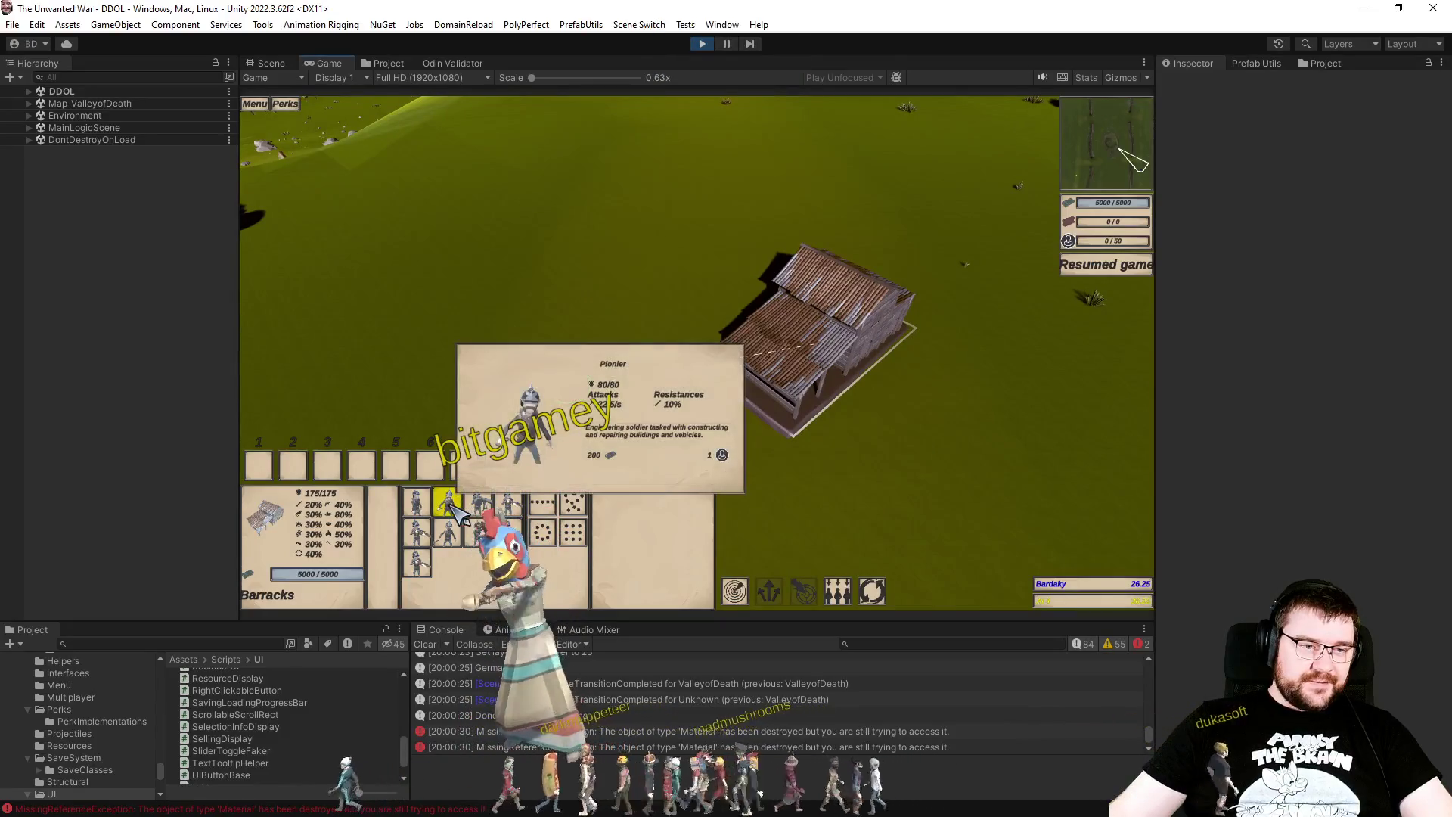
click(628, 719)
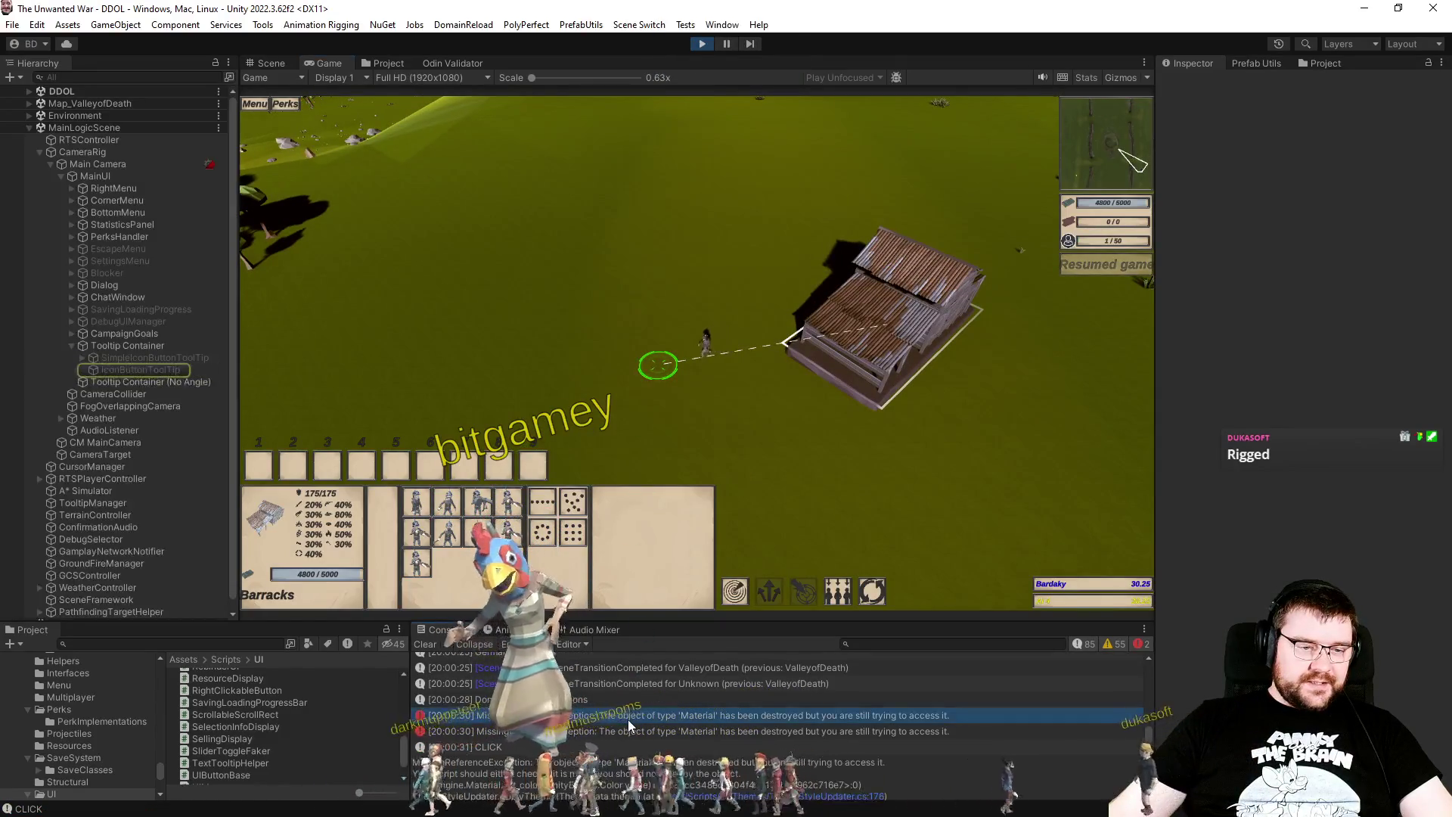
drag(590, 301, 713, 441)
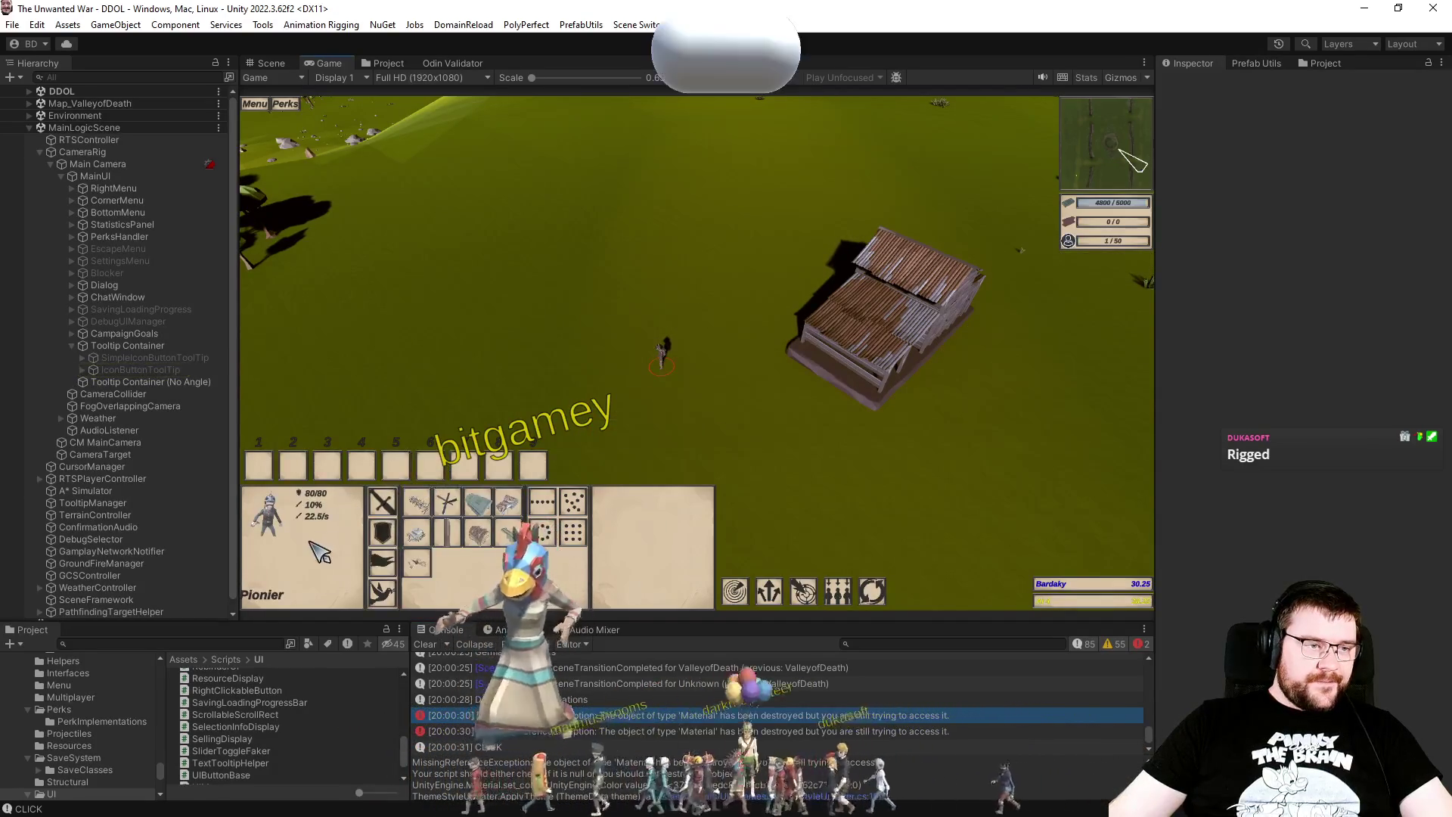
Step: Build a hangar with the Pionier and train an A7V tank from it
click(477, 502)
click(522, 382)
scroll(708, 406, up, 5)
click(762, 390)
scroll(733, 338, down, 3)
right_click(722, 335)
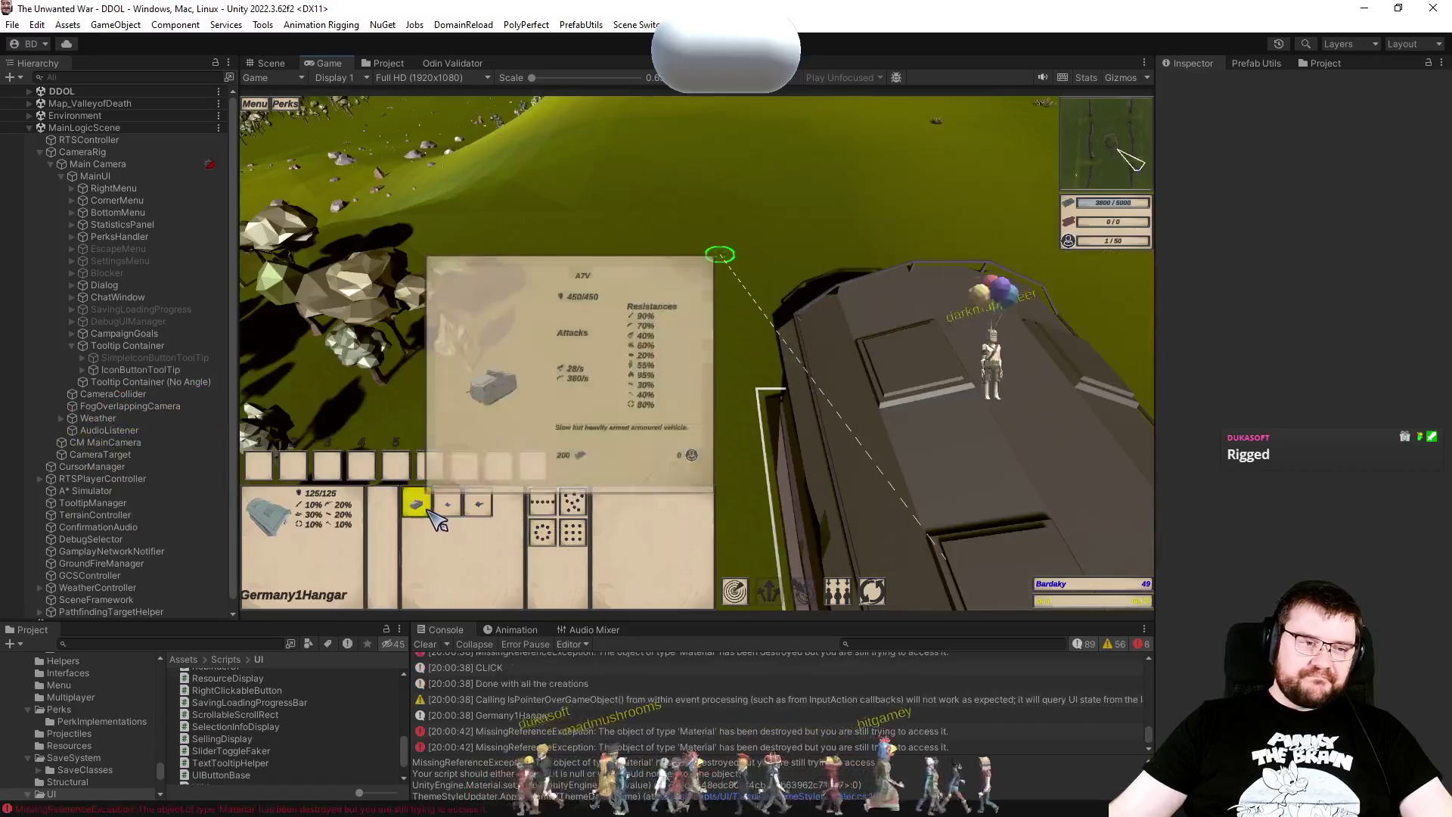
click(435, 519)
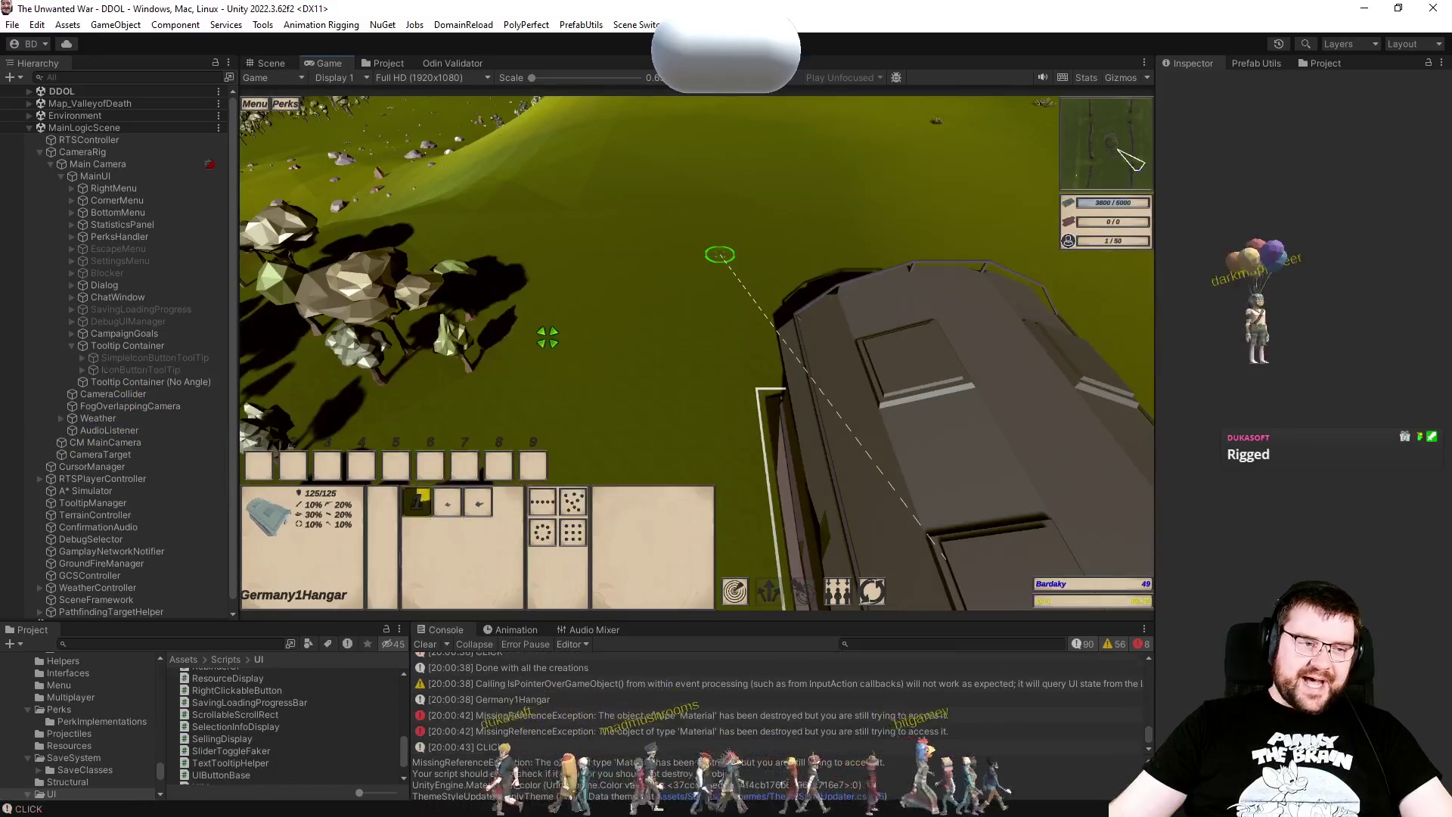
Step: Pause the game with the A7V tank selected and reopen pf_SelectedInfo from UIPrefabs
click(650, 327)
key(p)
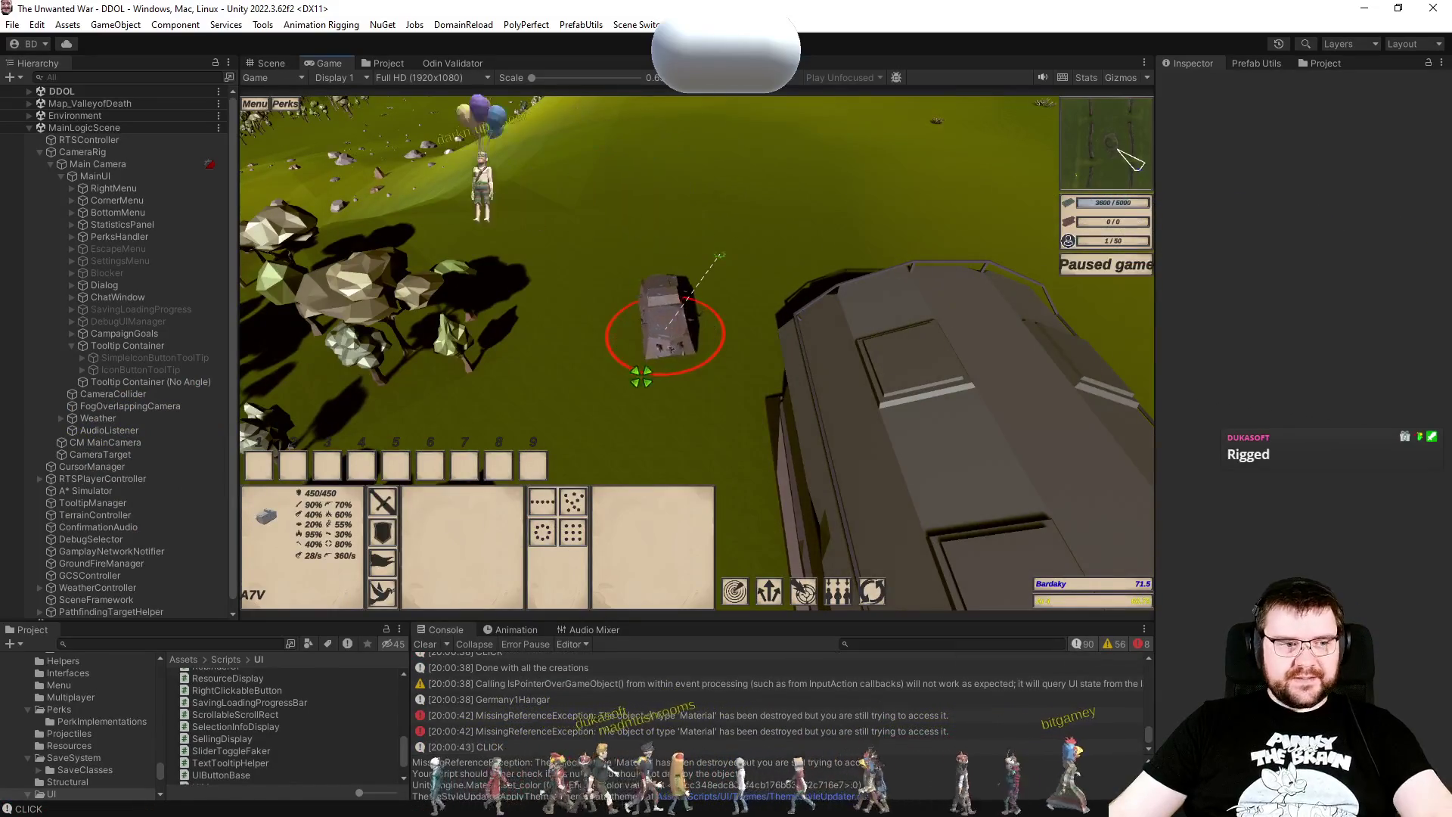
drag(602, 356, 746, 242)
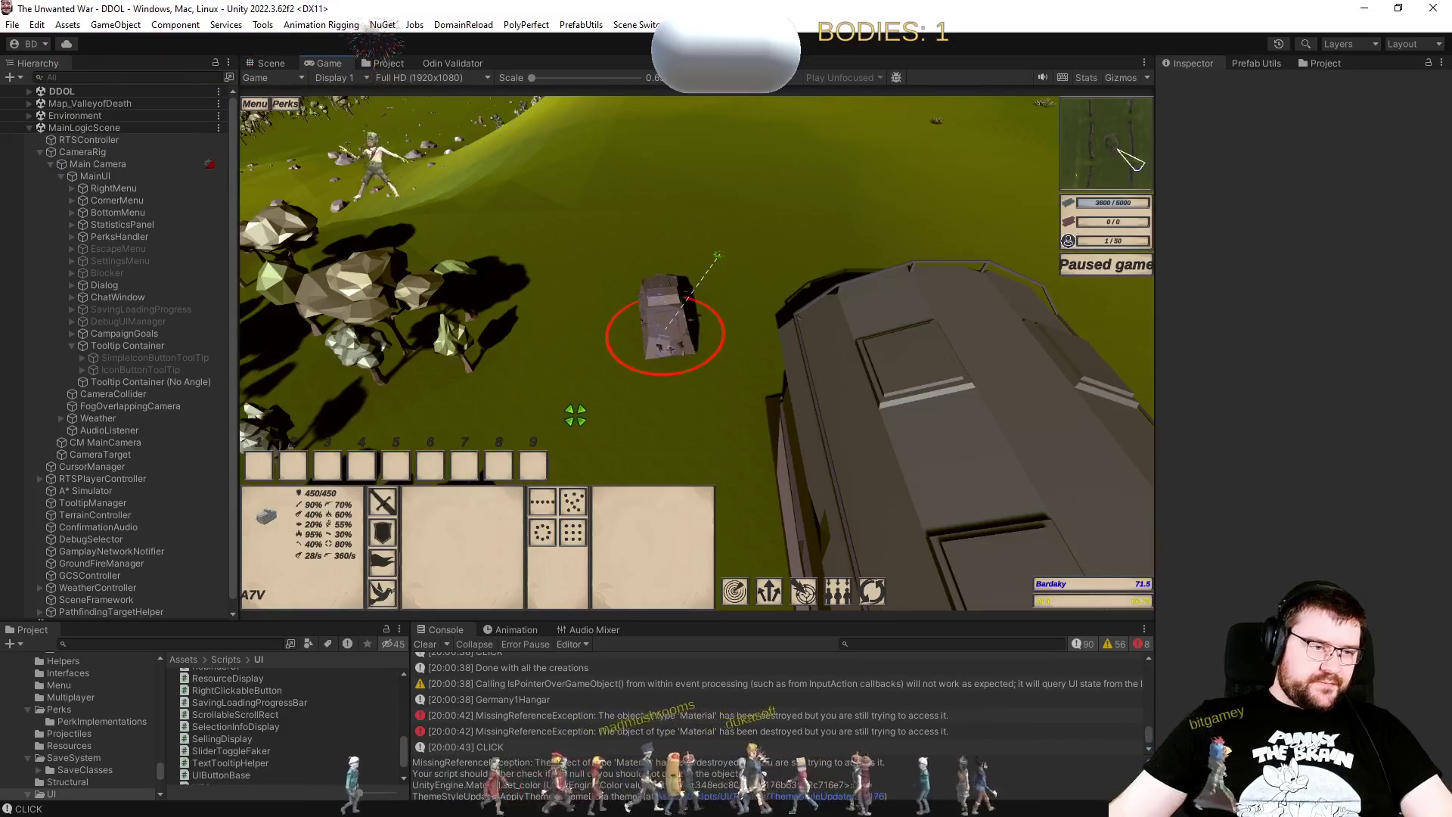
click(399, 63)
double_click(493, 413)
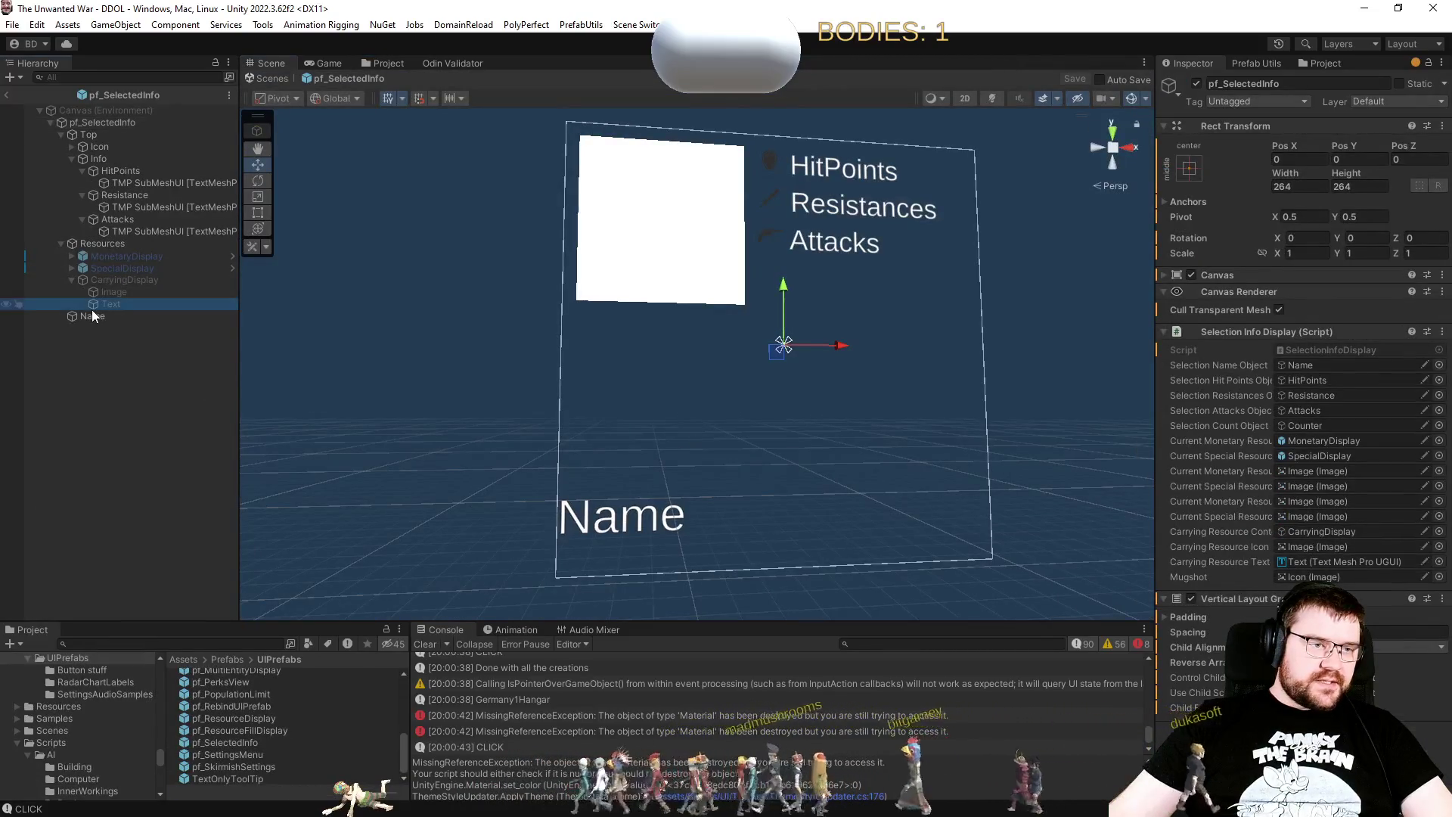
Step: In Extra Settings, give the Name text margins of 8 left and right, then return to the game
click(92, 316)
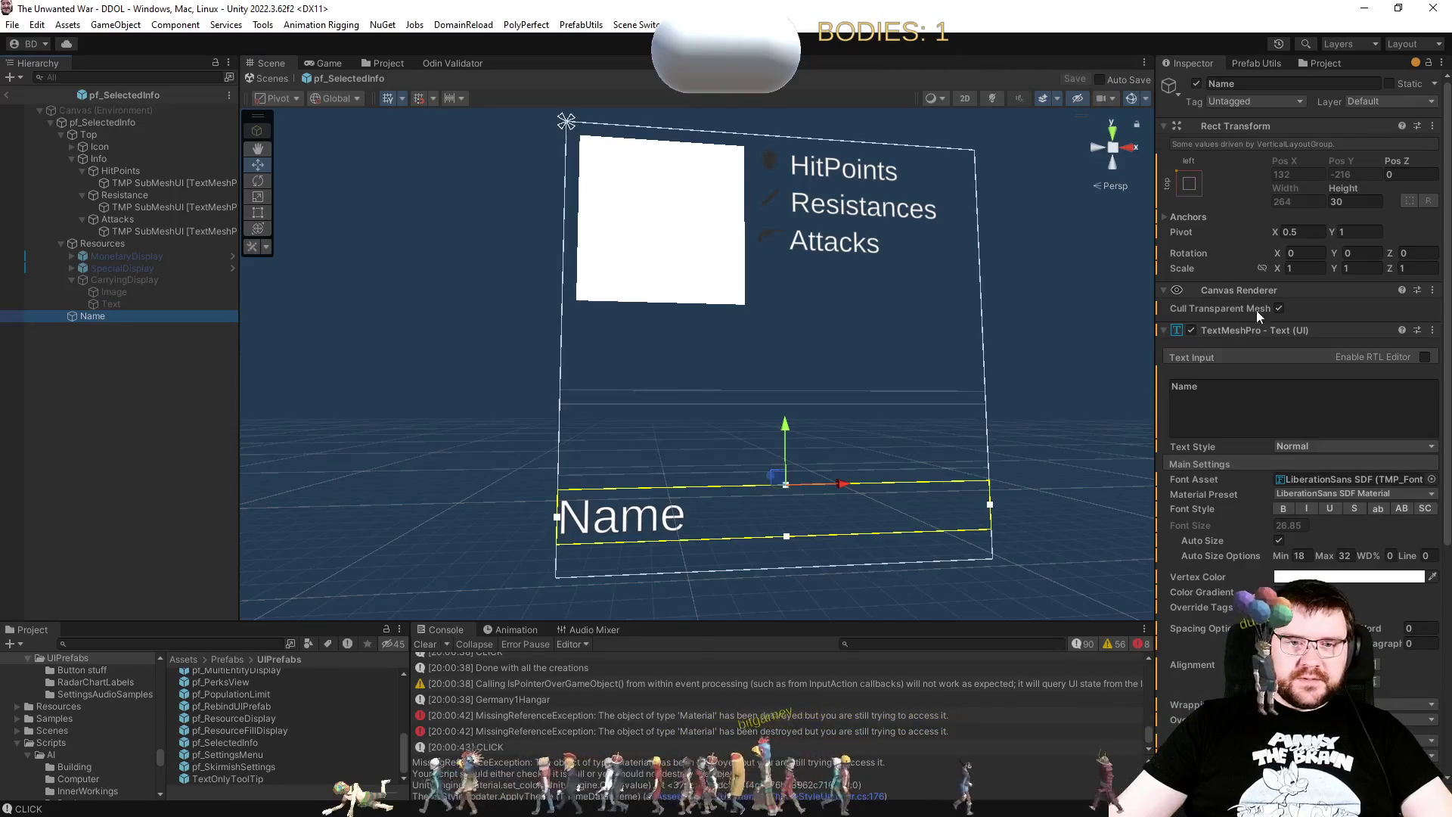
scroll(1240, 479, down, 5)
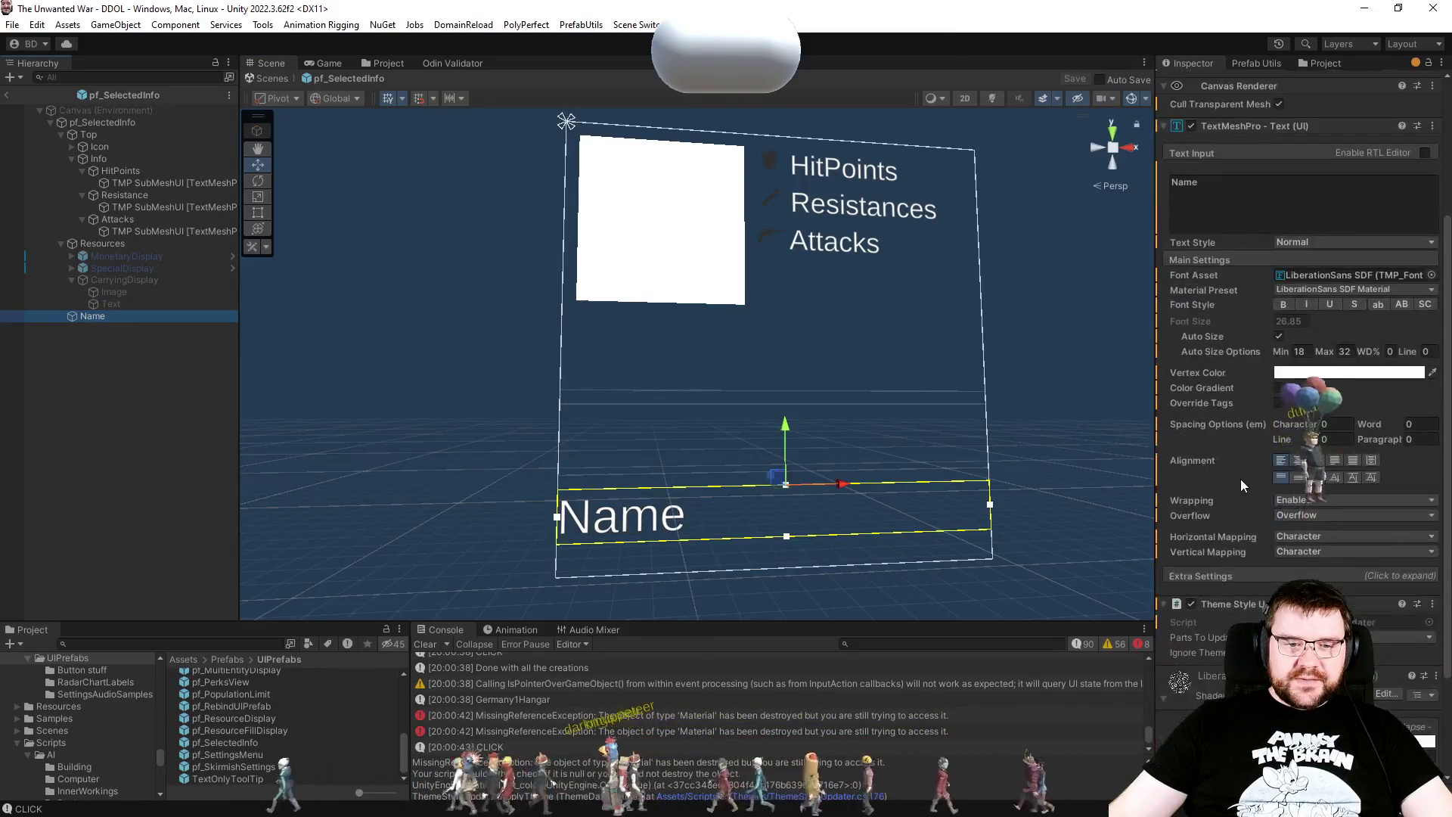
click(1219, 578)
scroll(1220, 578, down, 5)
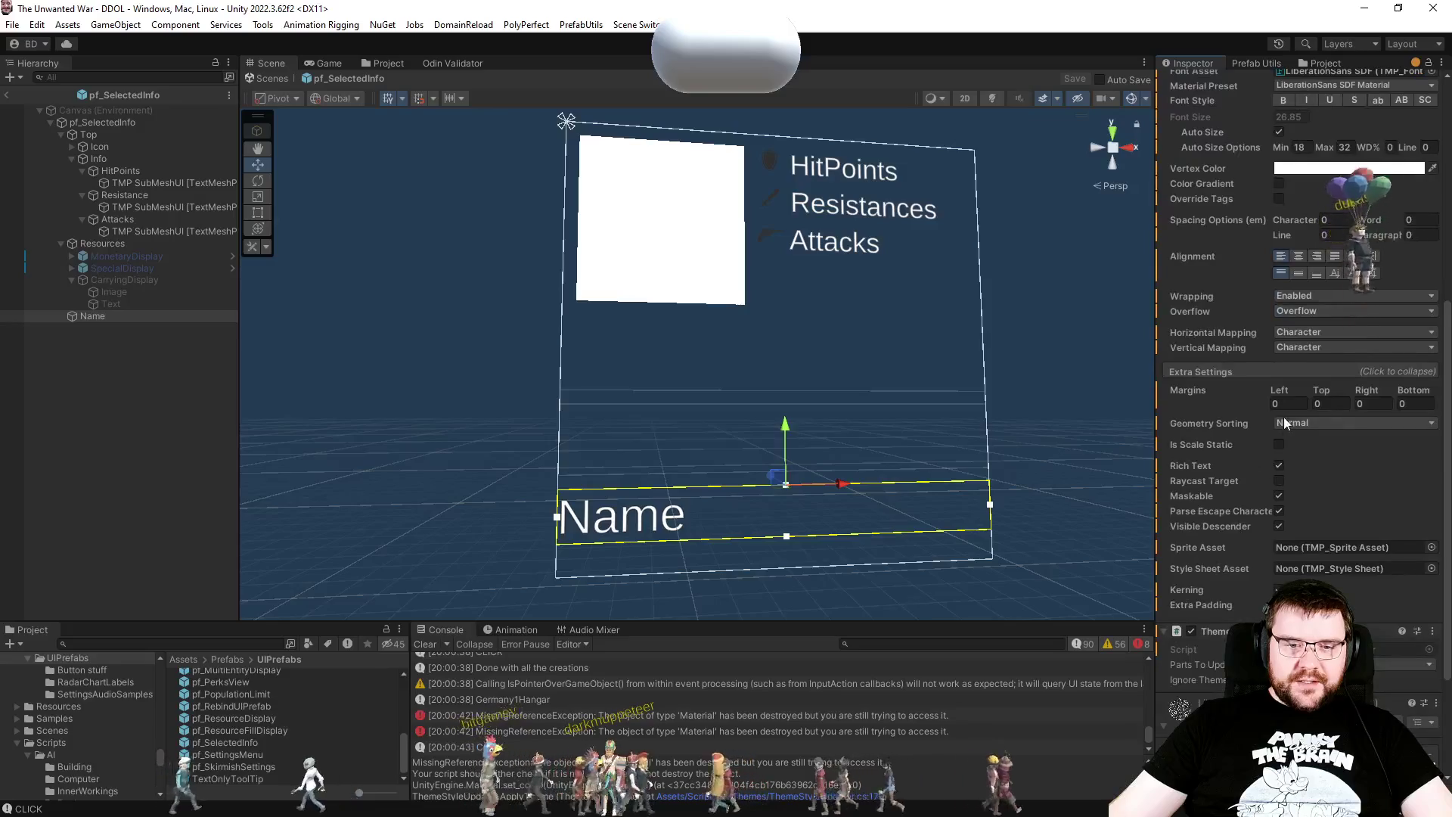
click(1288, 403)
text(8)
key(Tab)
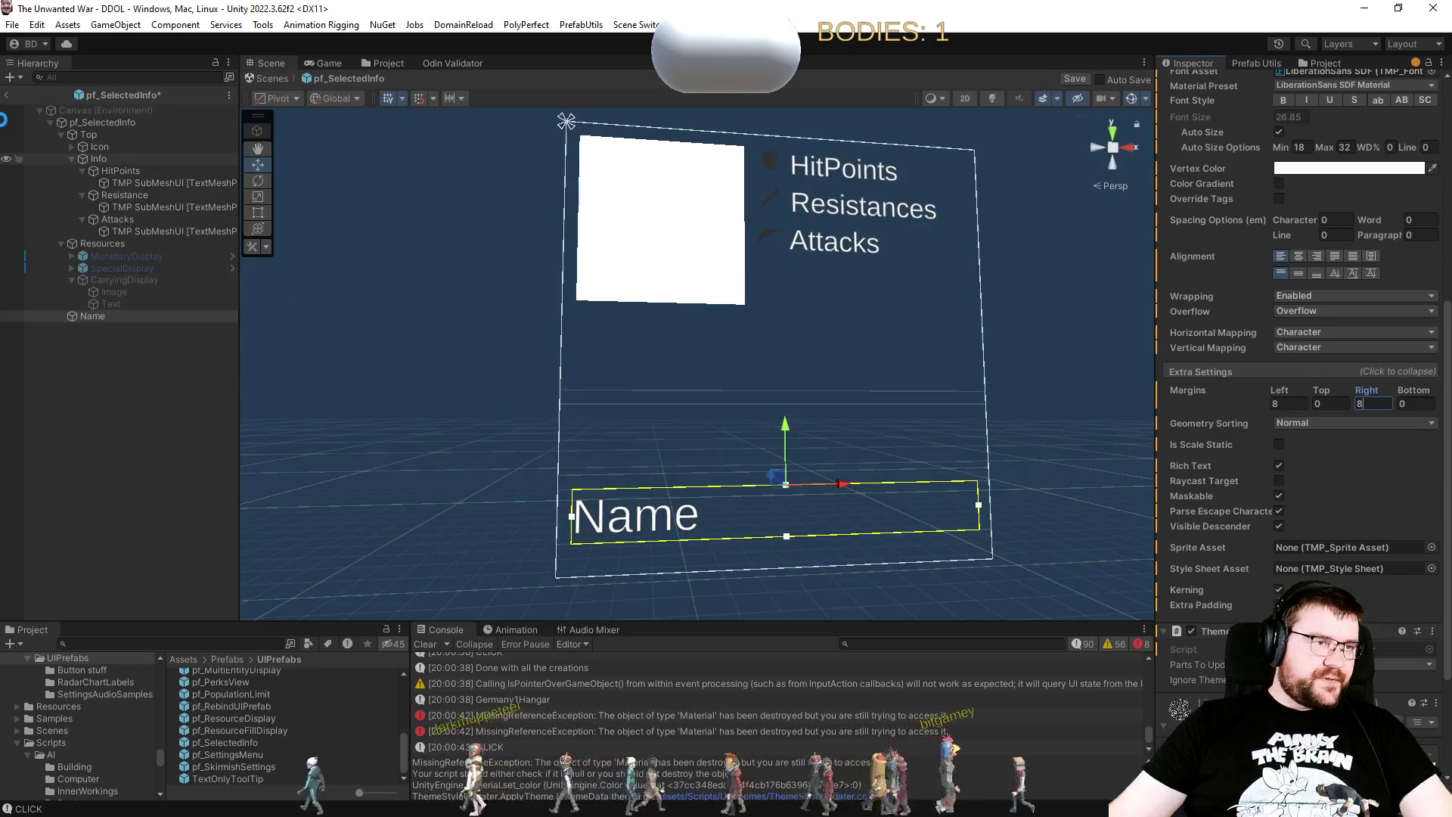
click(348, 68)
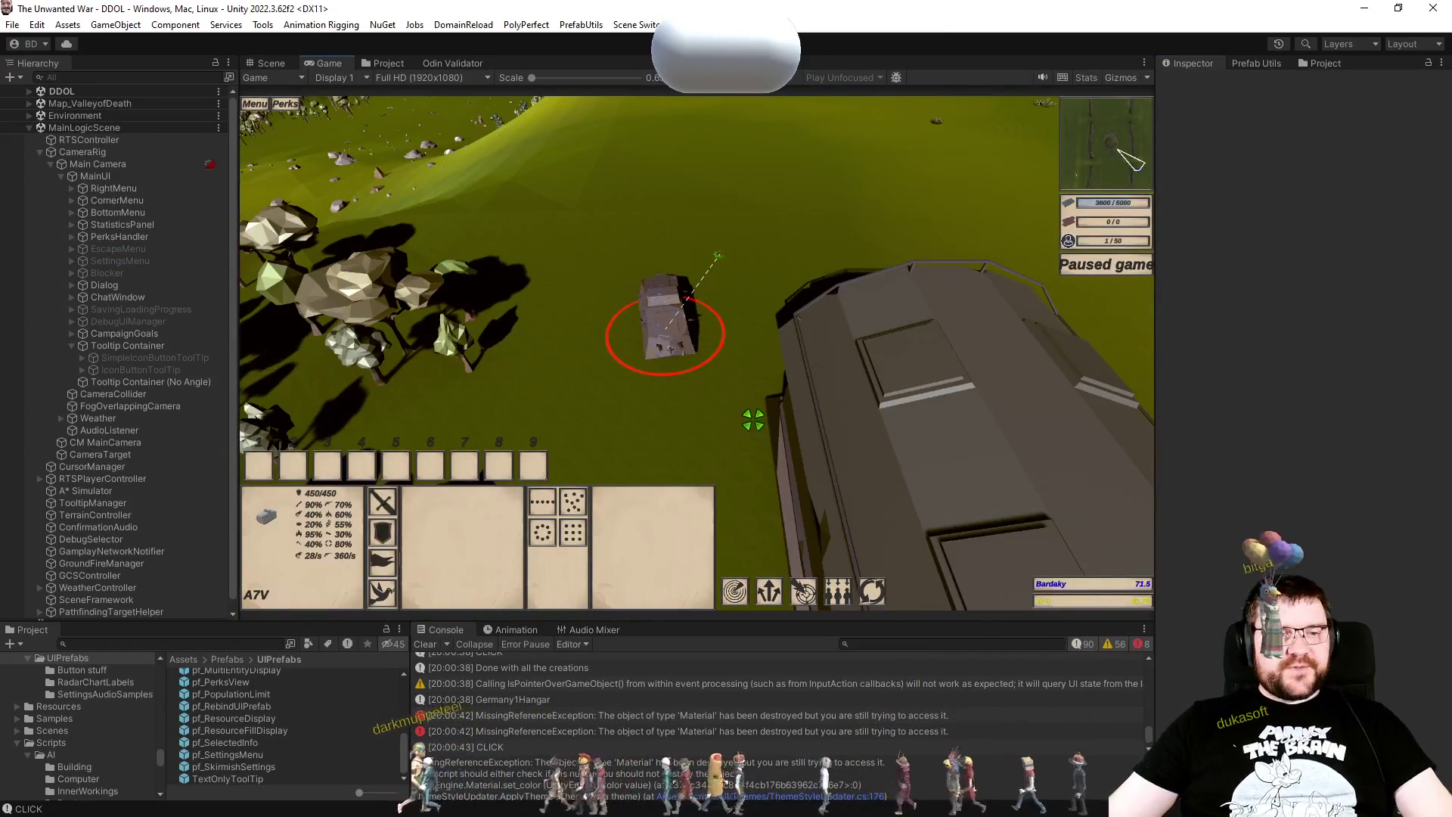
Step: Cycle hangar and Pionier with hotkeys, then click the hangar, A7V and Barracks to check panels
key(h)
key(period)
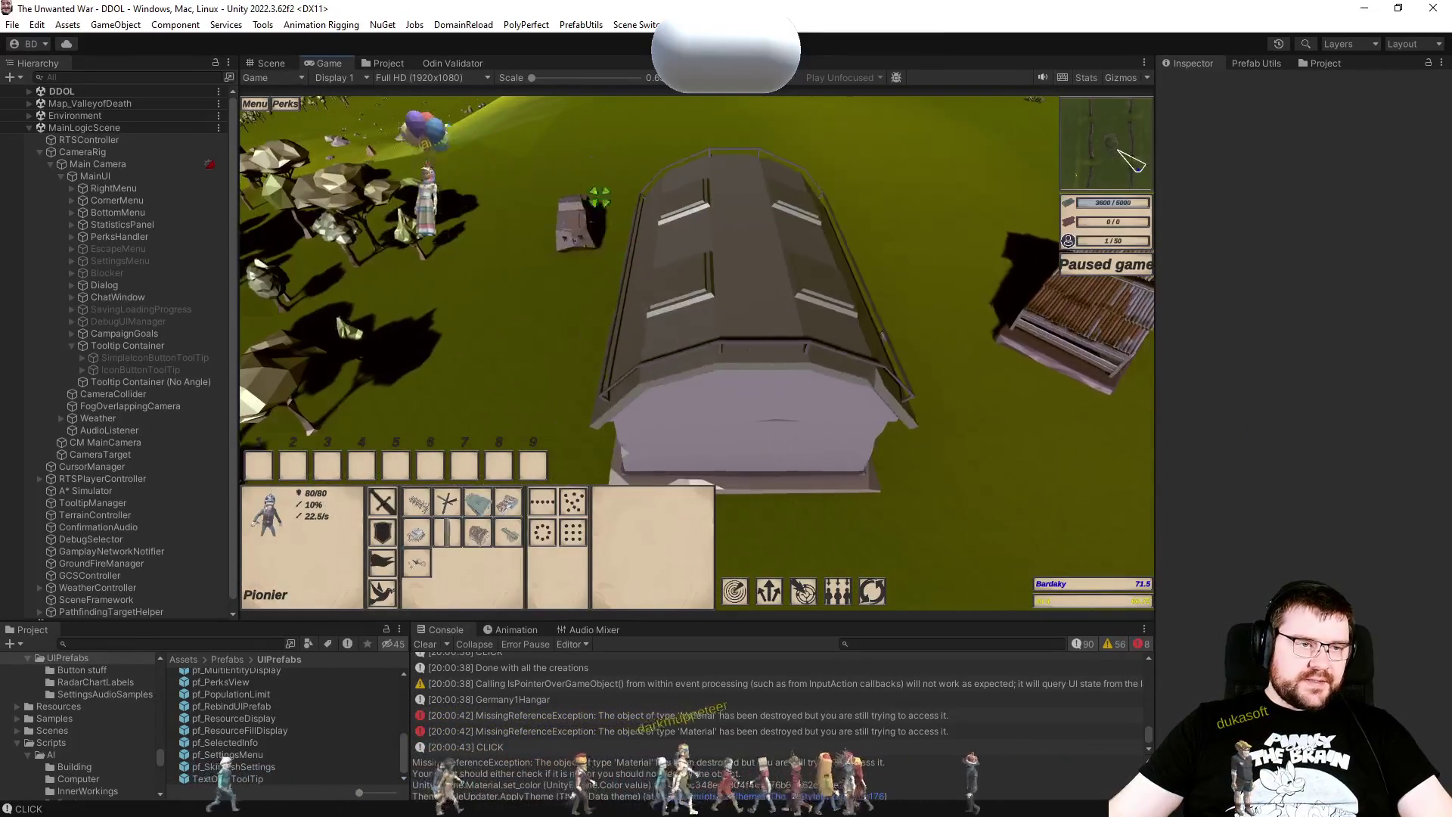
click(721, 425)
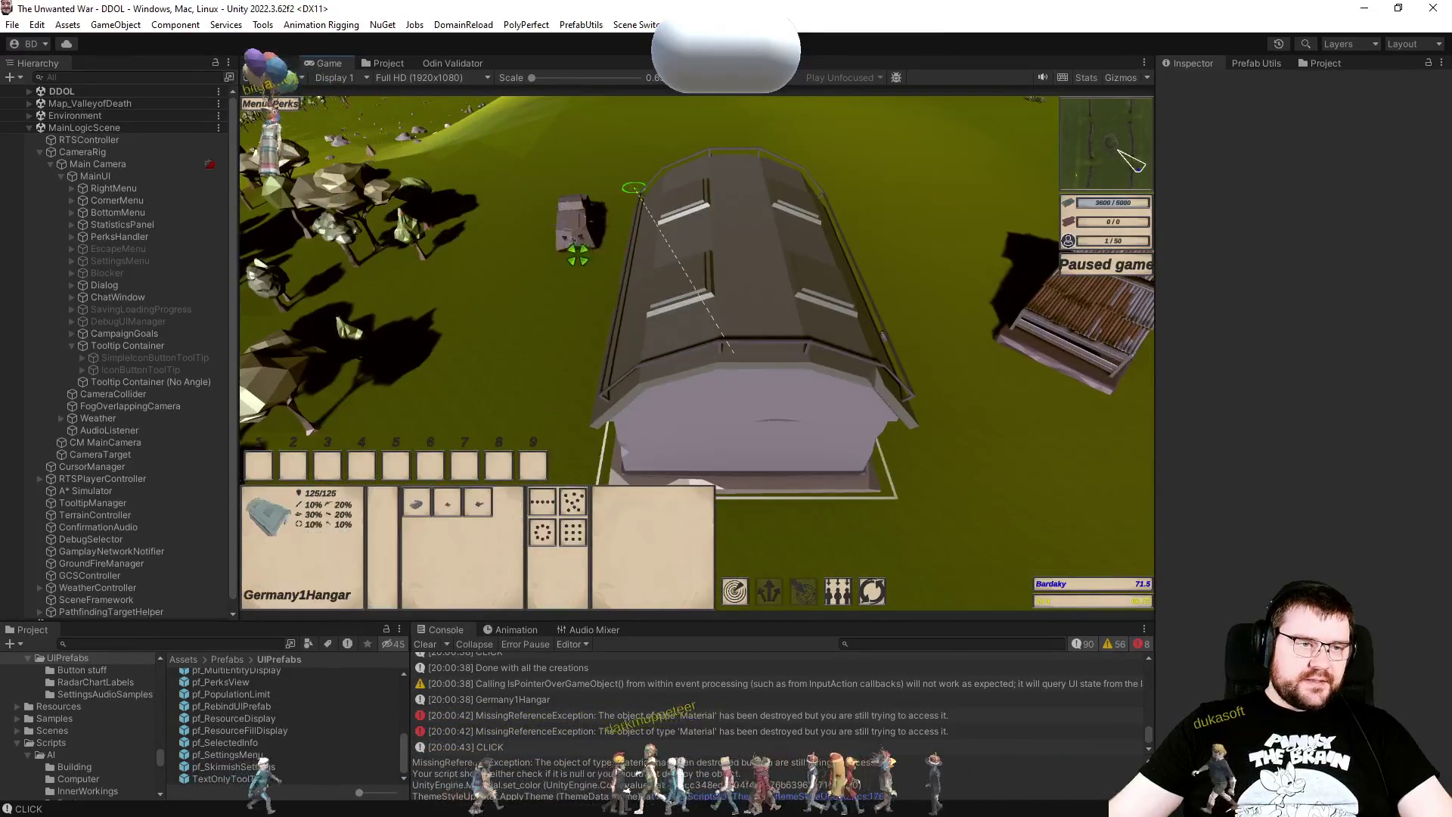
click(577, 227)
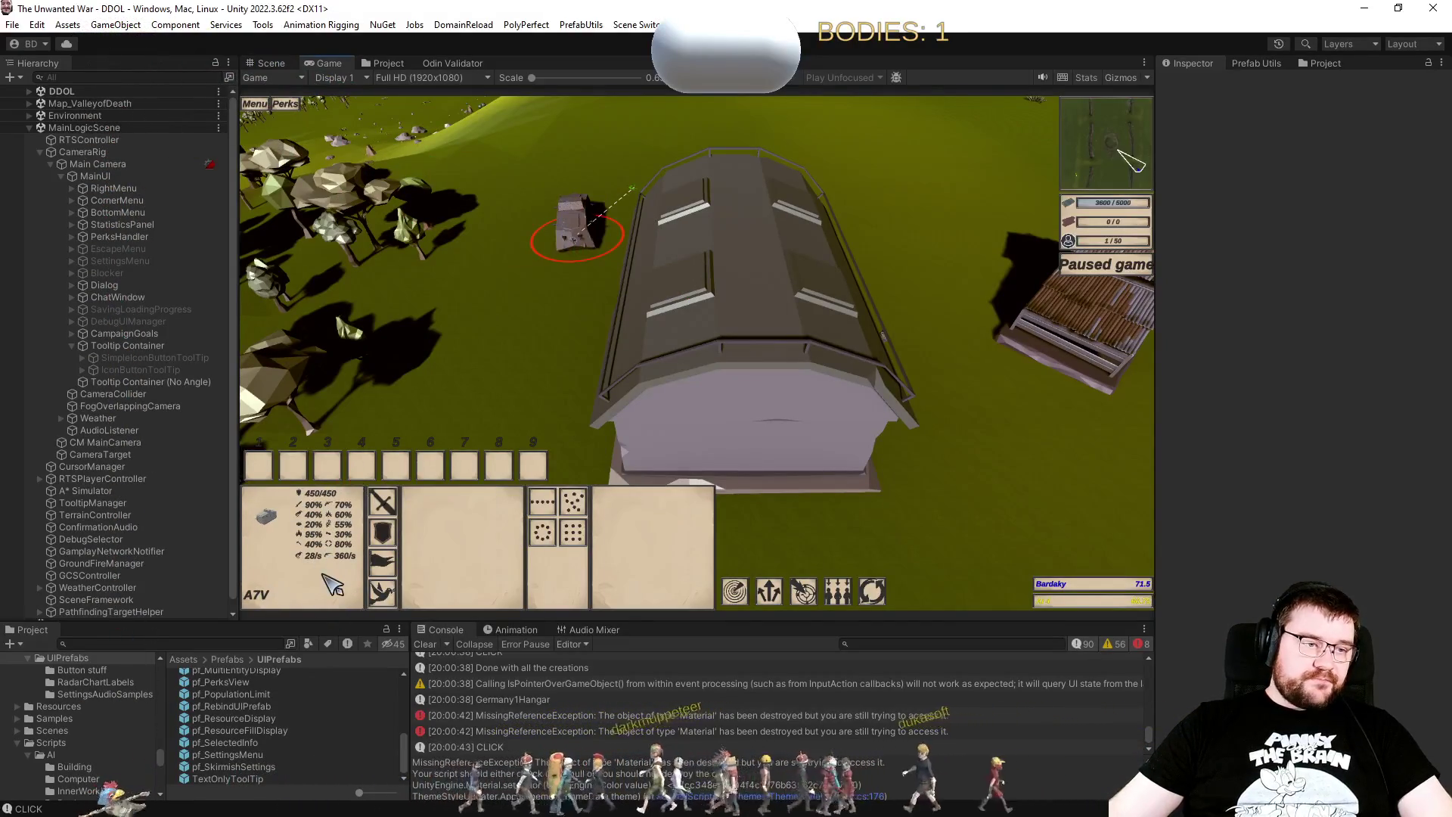
click(783, 348)
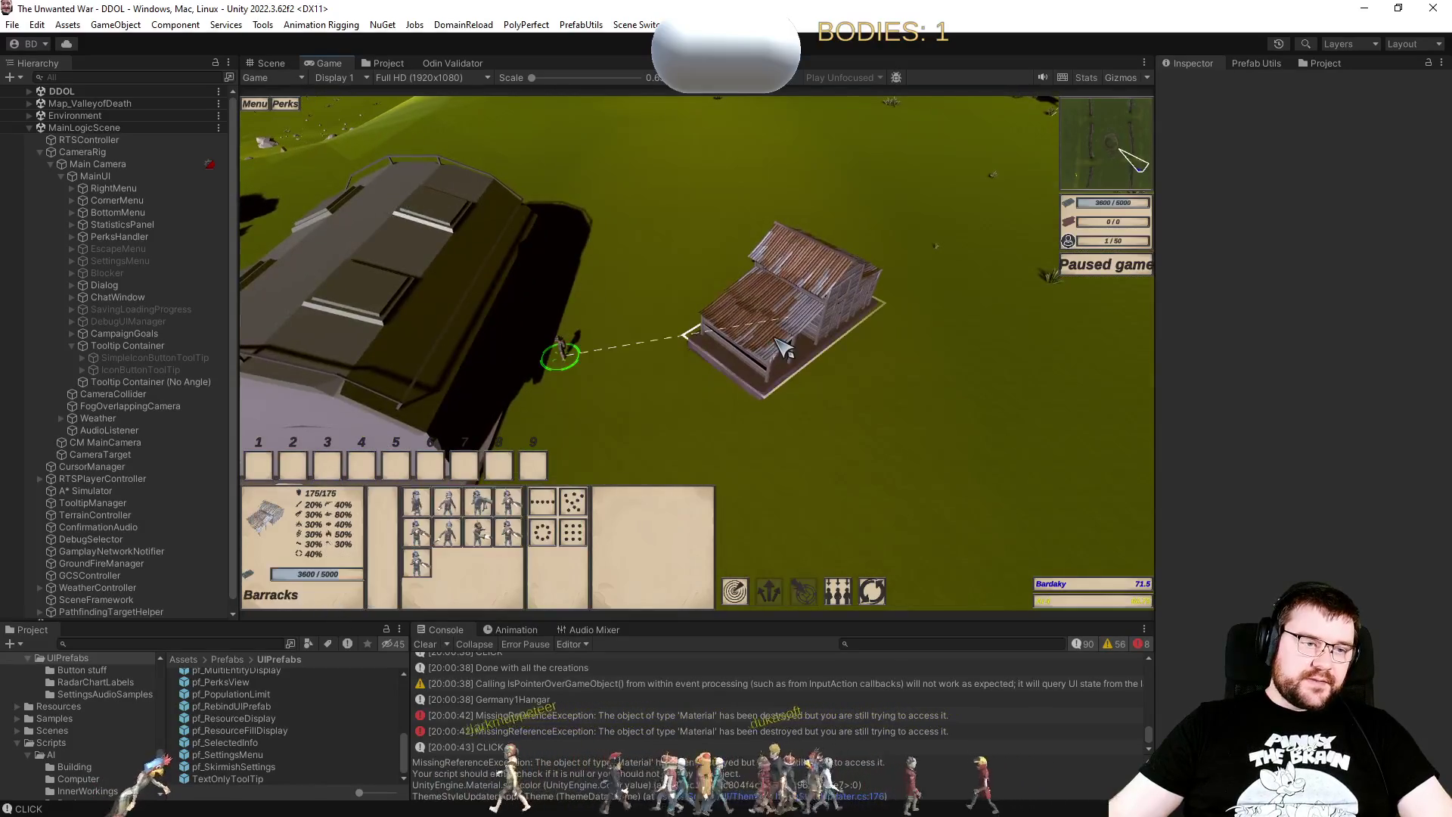
key(a)
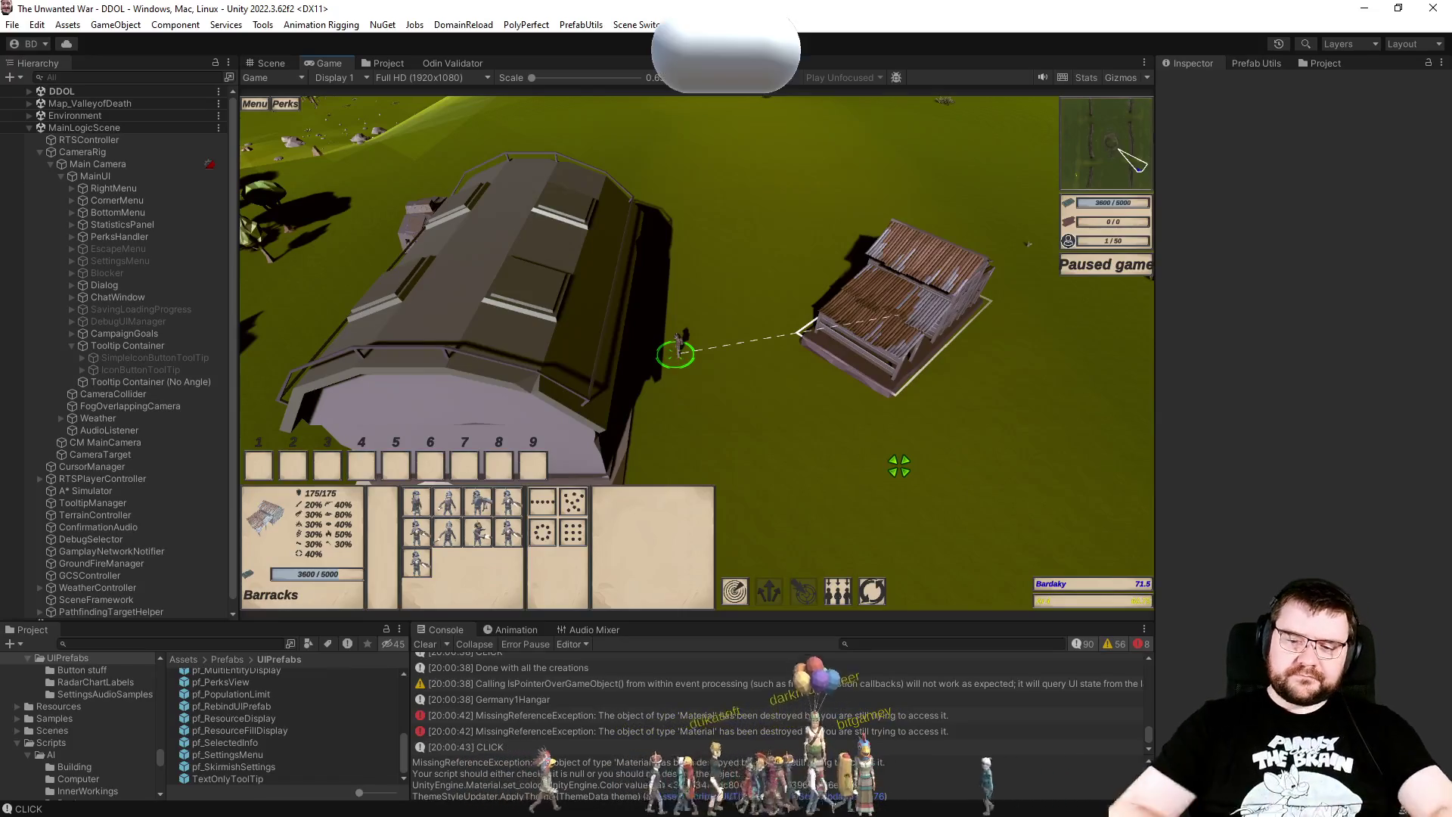
click(392, 60)
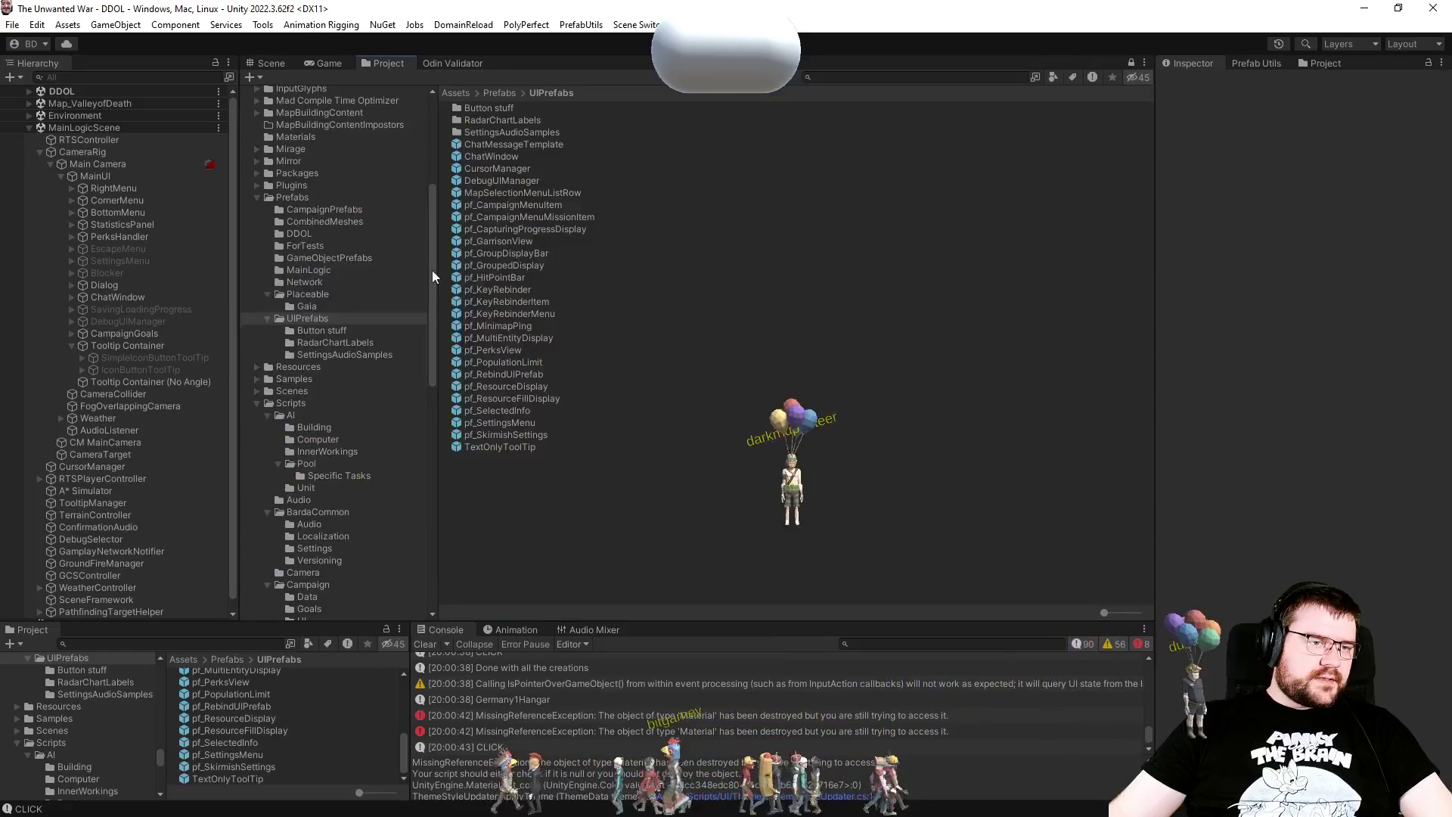
Step: Reopen pf_SelectedInfo in the Scene view and toggle the resource displays until CarryingDisplay is active
double_click(487, 413)
click(118, 255)
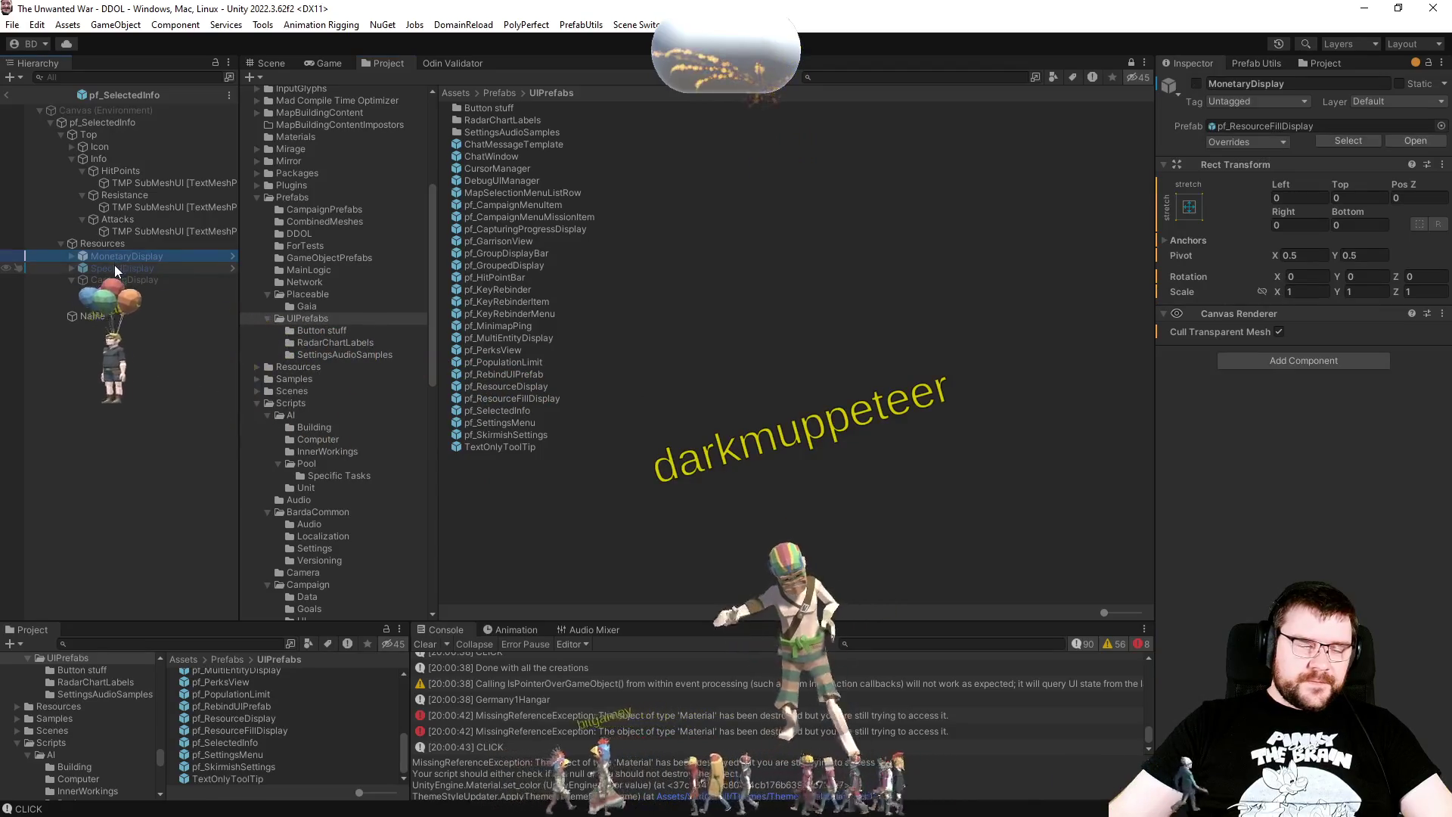
click(271, 64)
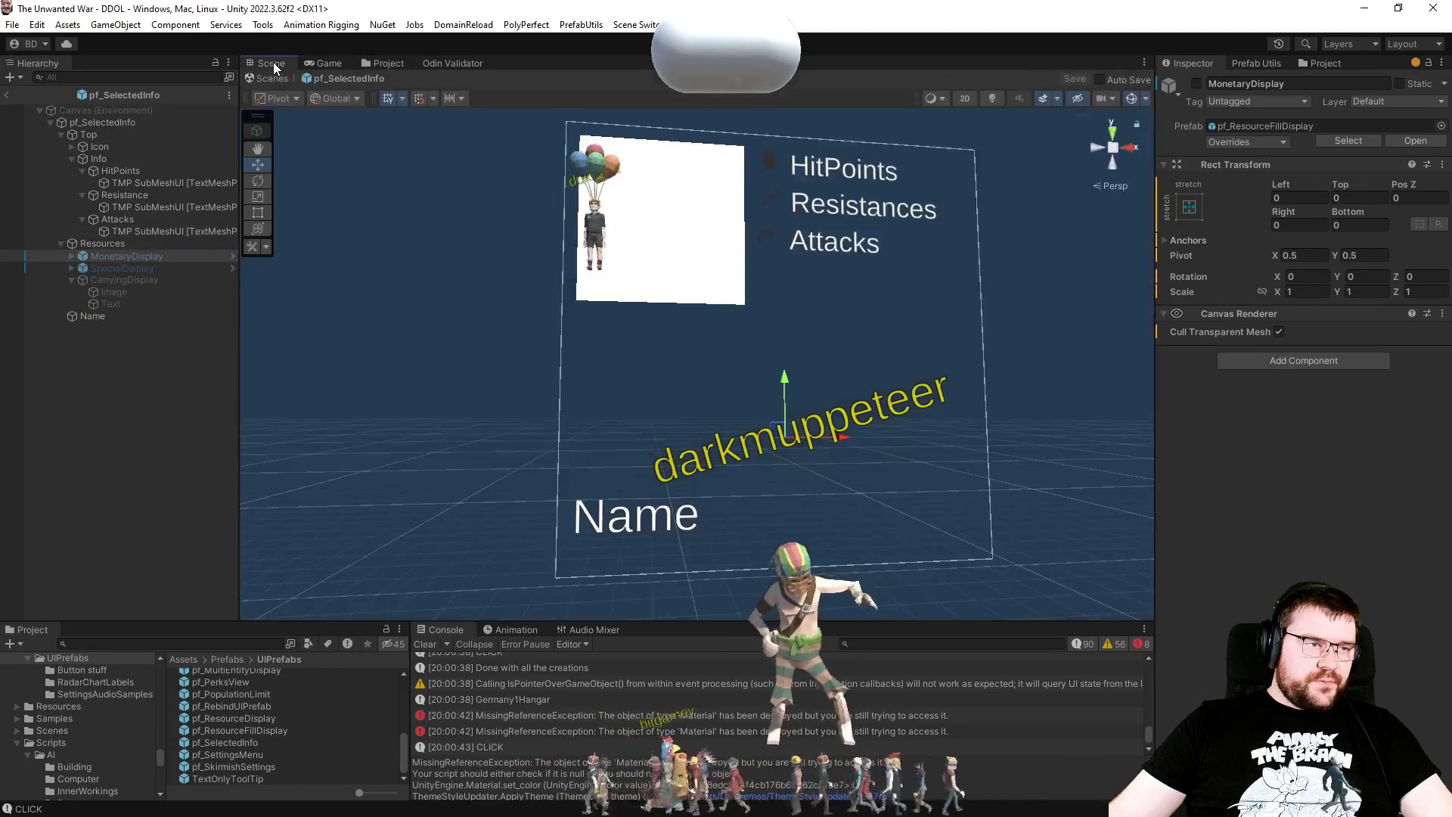
click(120, 266)
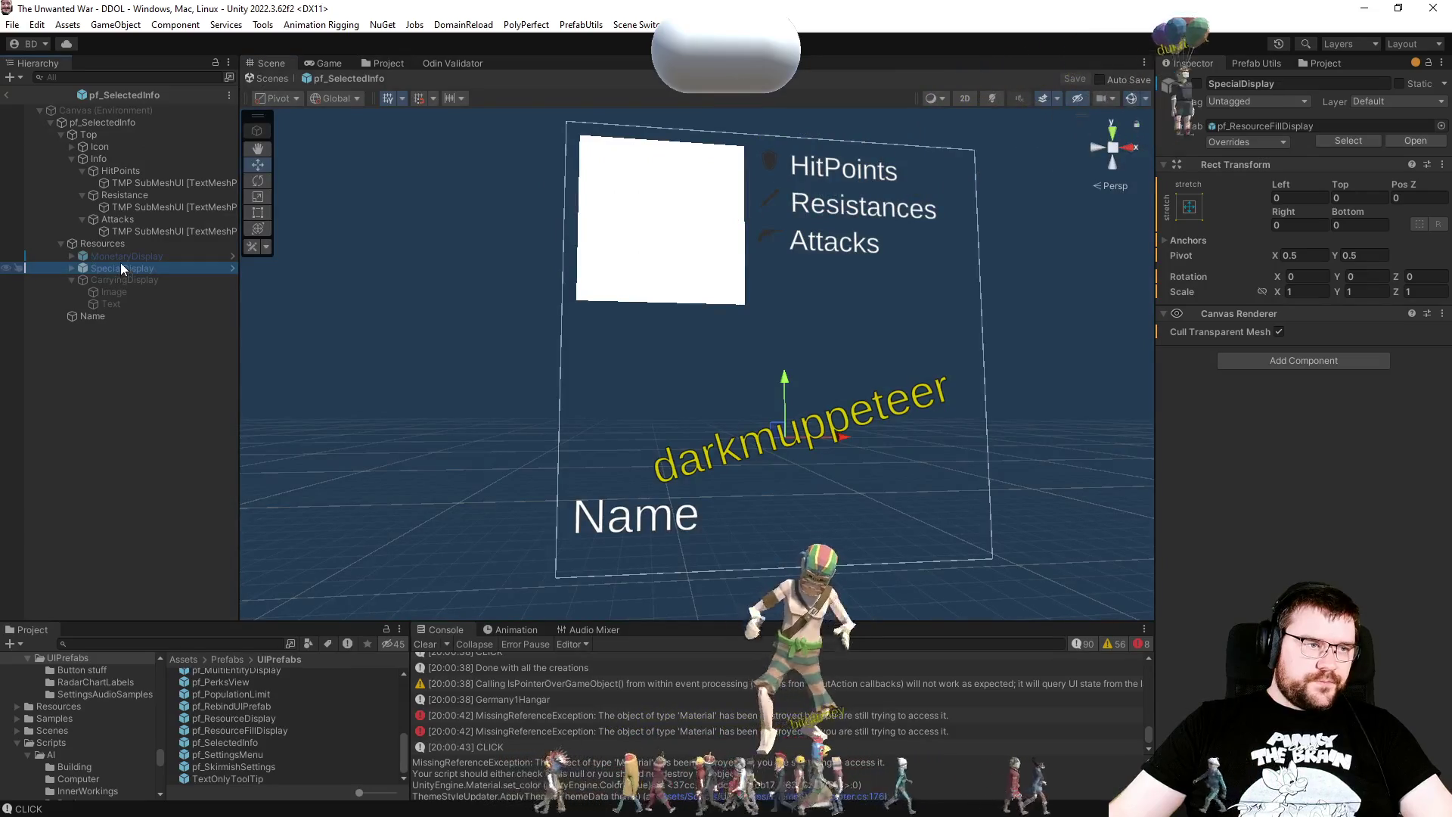
key(alt+shift+a)
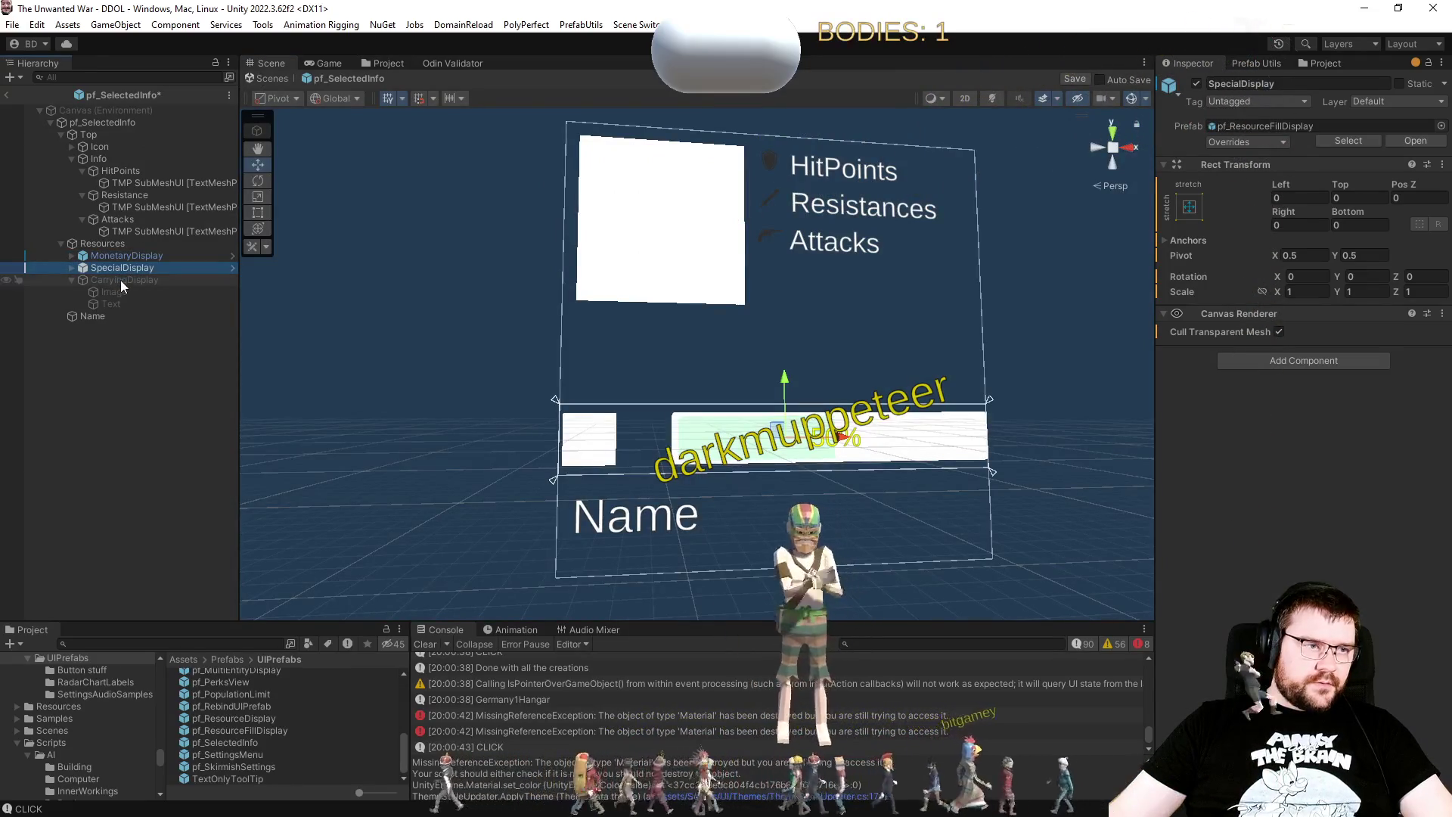
click(120, 280)
key(alt+shift+a)
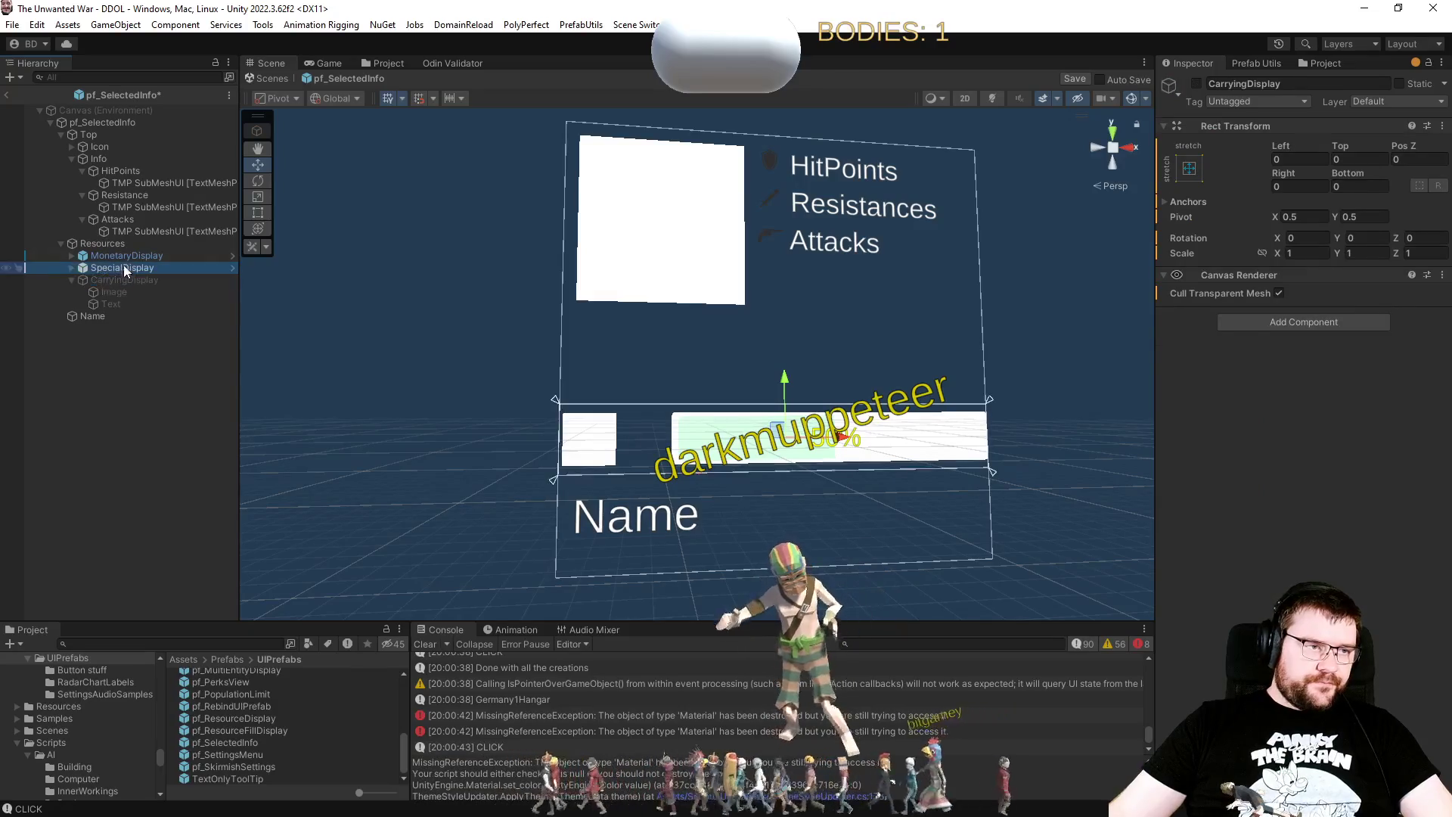
click(124, 266)
key(alt+shift+a)
click(125, 256)
key(alt+shift+a)
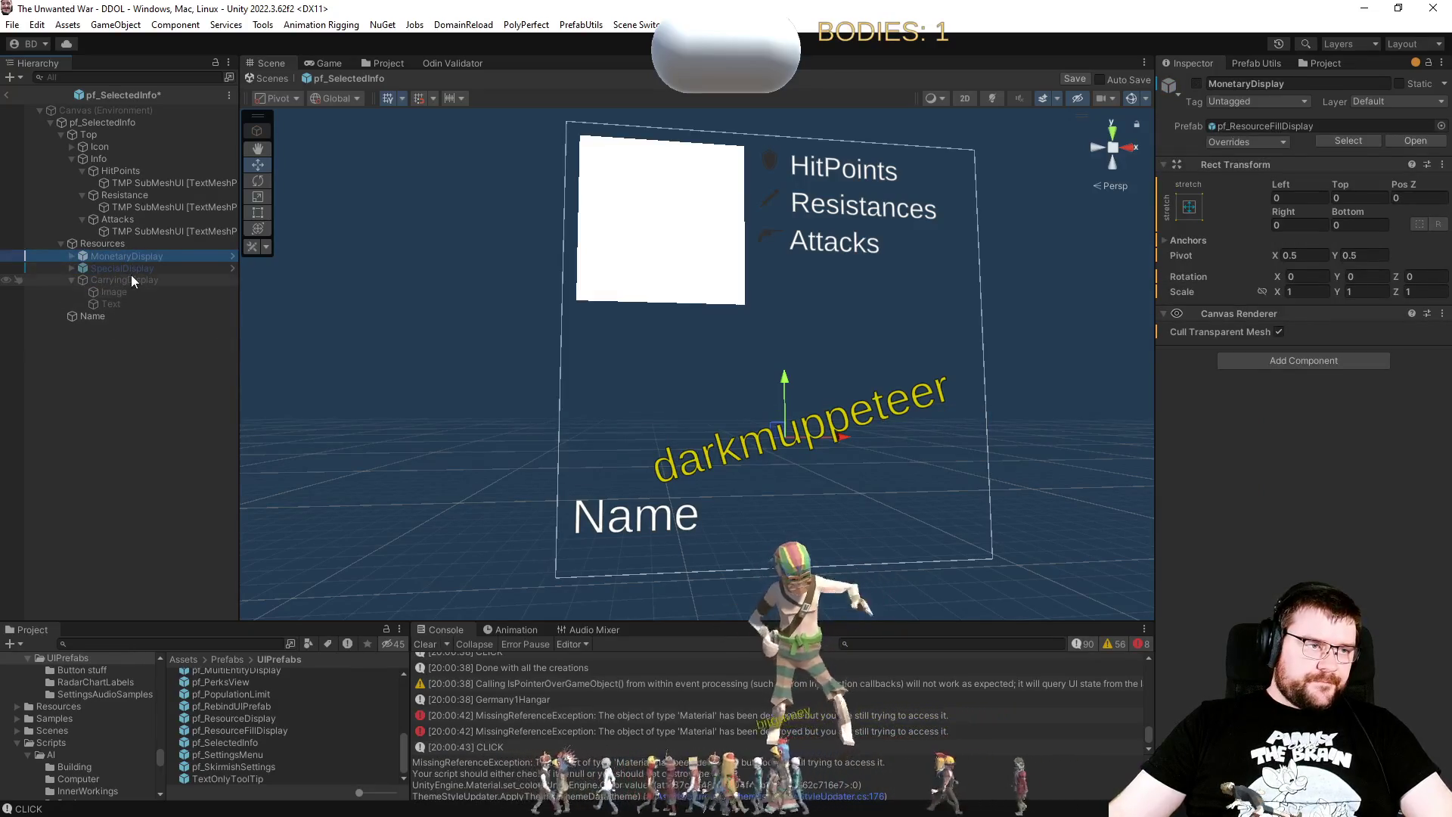
click(132, 280)
key(alt+shift+a)
Step: Set CarryingDisplay's Left and Right insets to 8 and deactivate it again
click(1300, 159)
text(8)
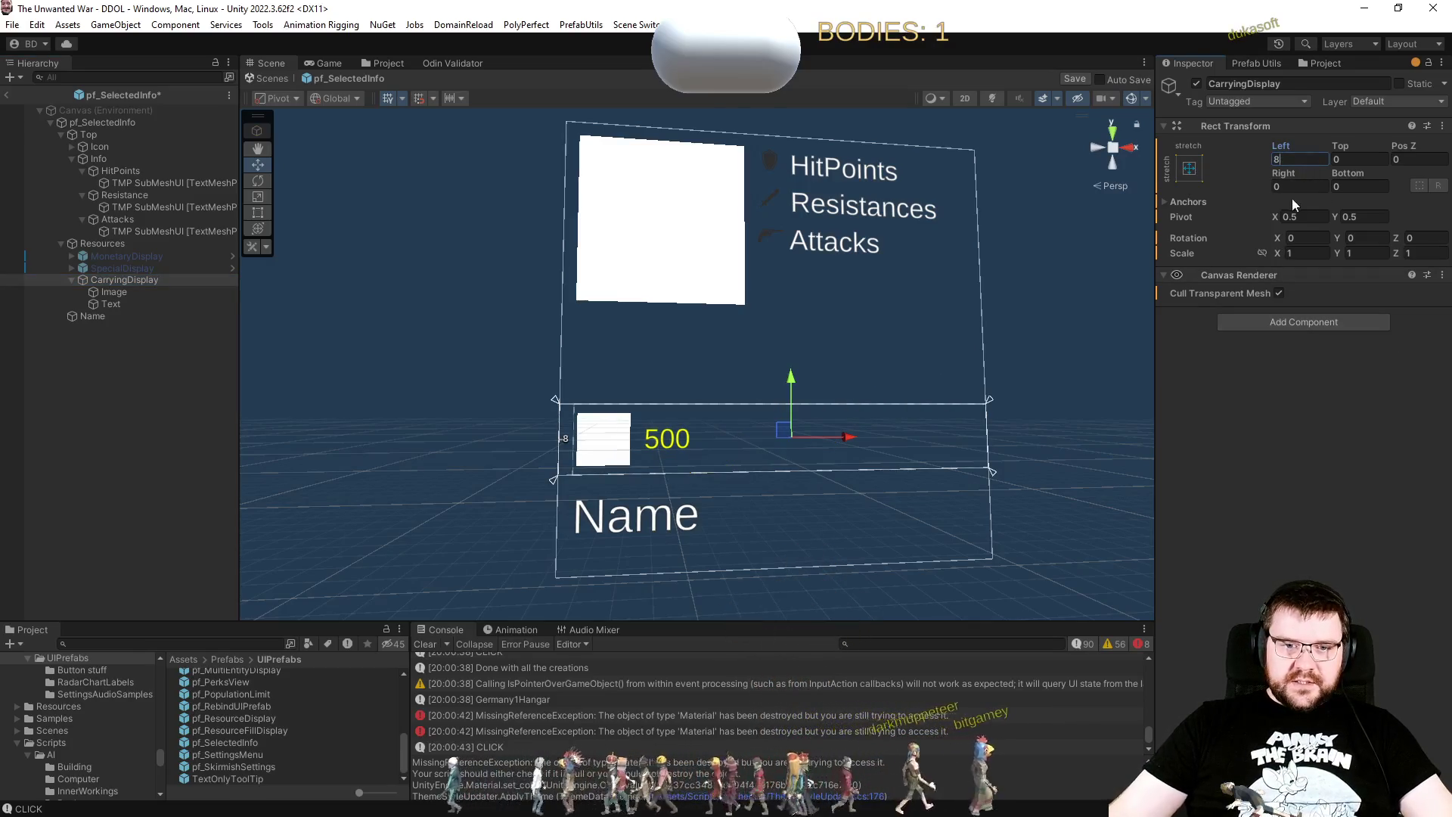
click(1282, 186)
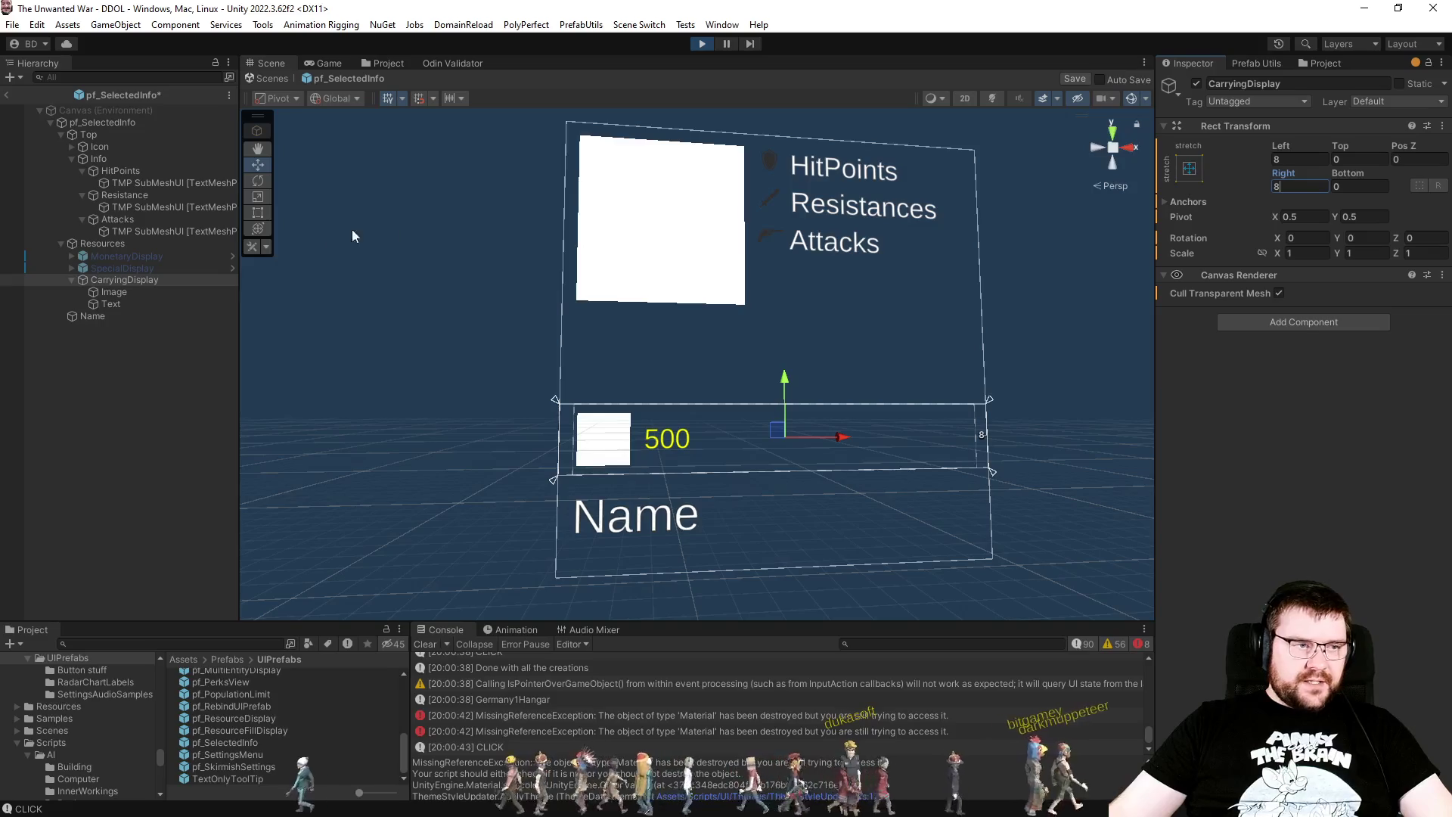
click(125, 290)
click(129, 281)
key(alt+shift+a)
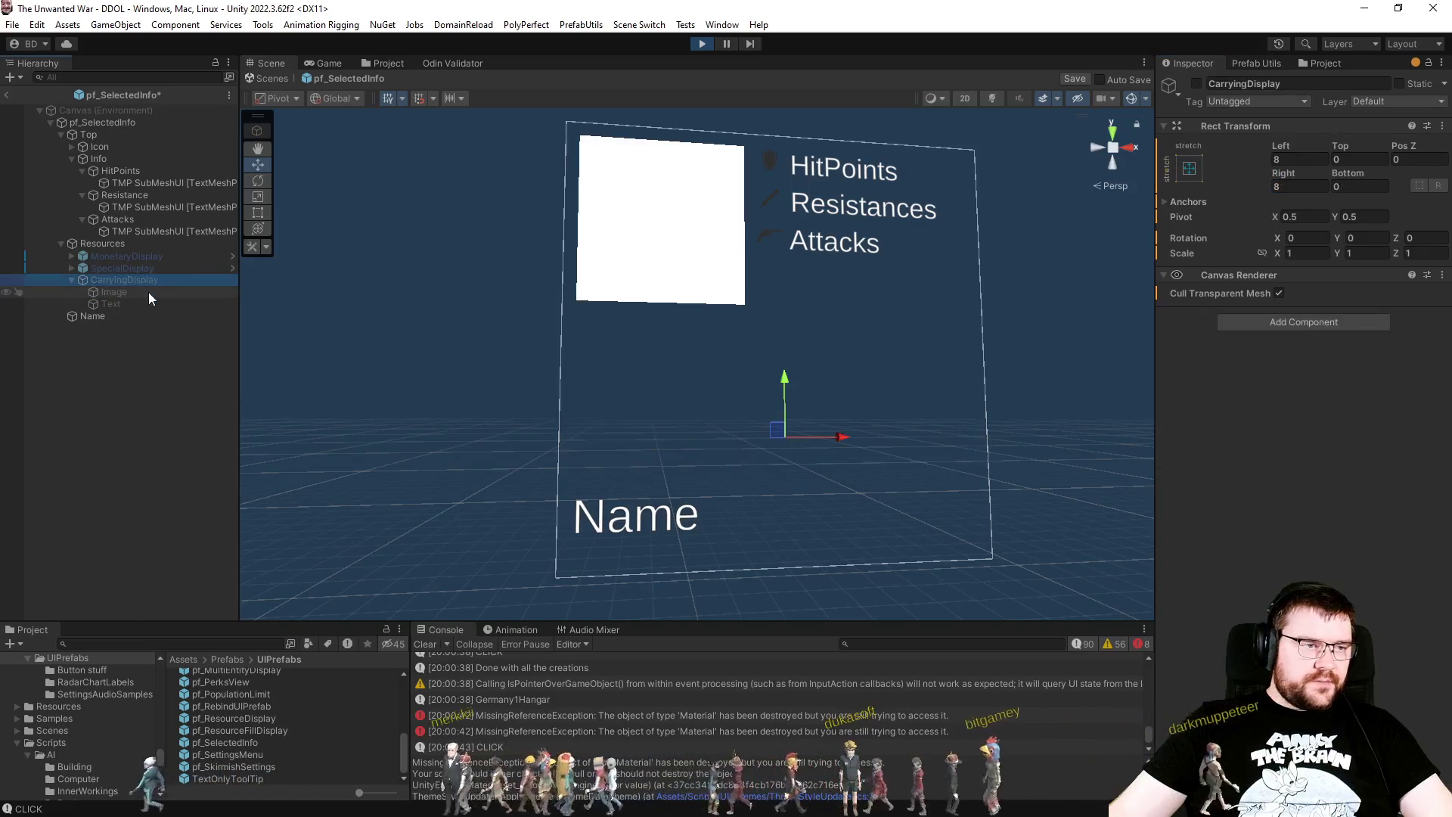
click(378, 63)
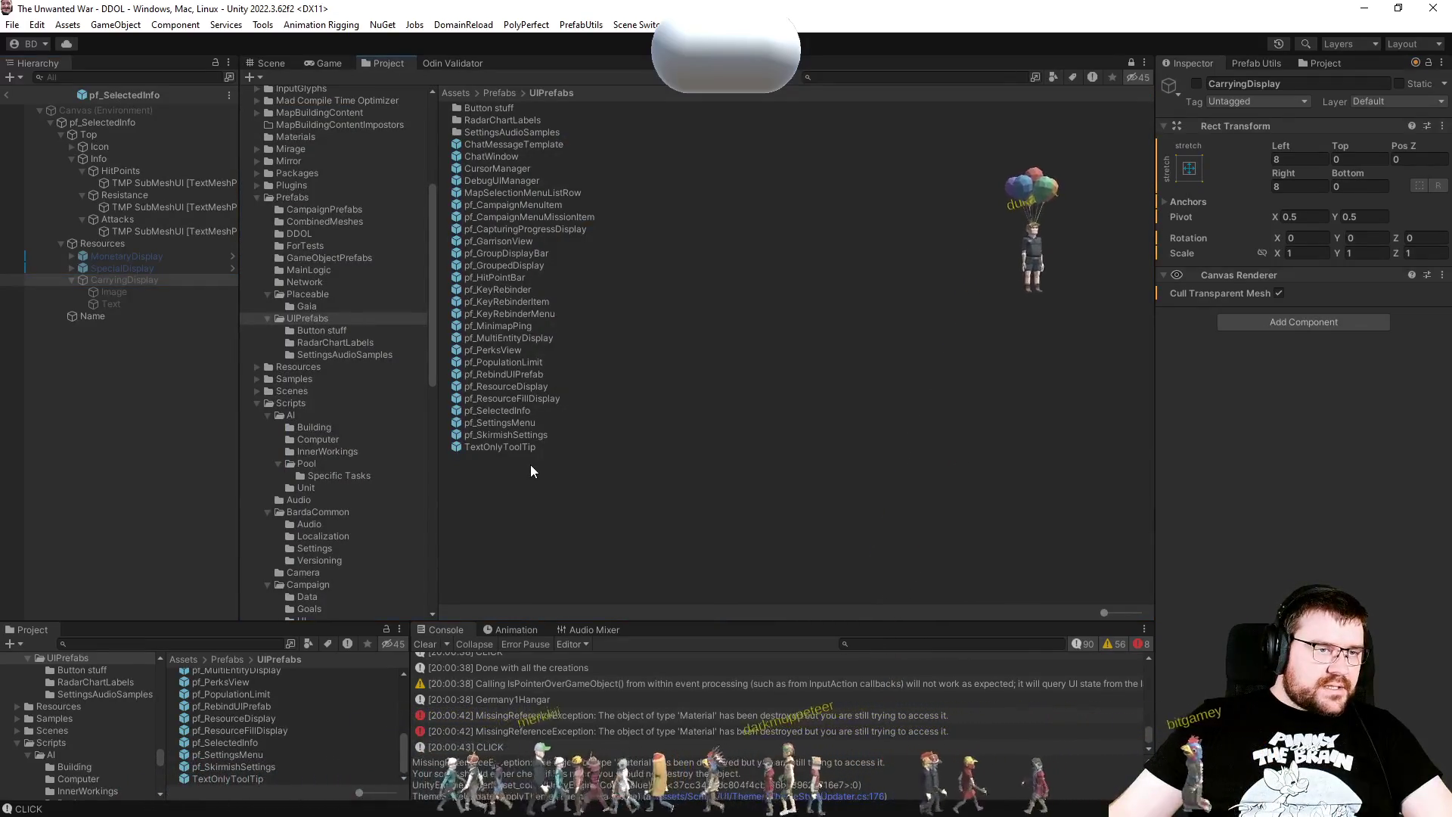
Step: Browse the Button stuff, RadarChartLabels and SettingsAudioSamples folders, then return to the Game view
click(324, 331)
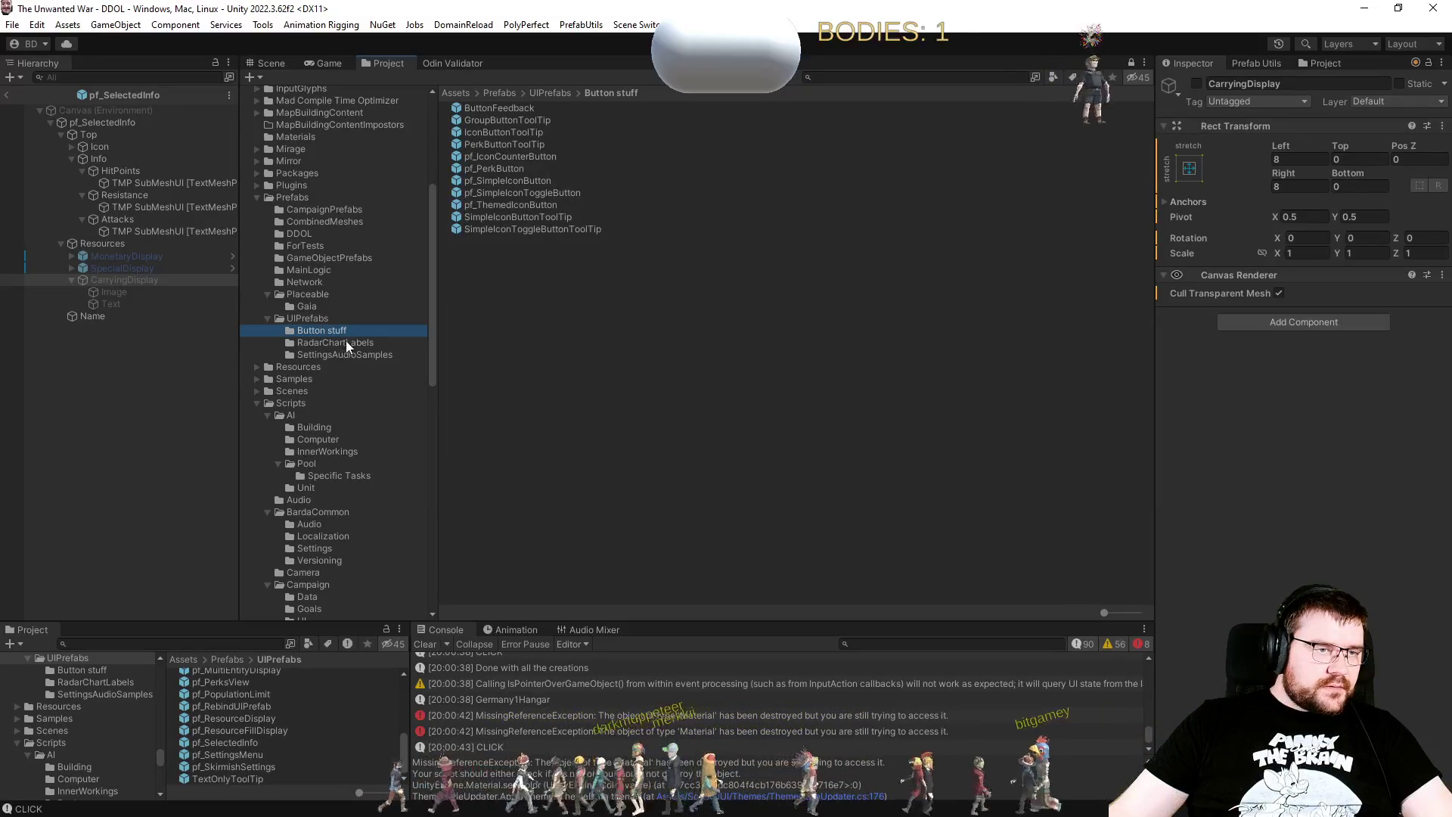
click(347, 343)
click(347, 353)
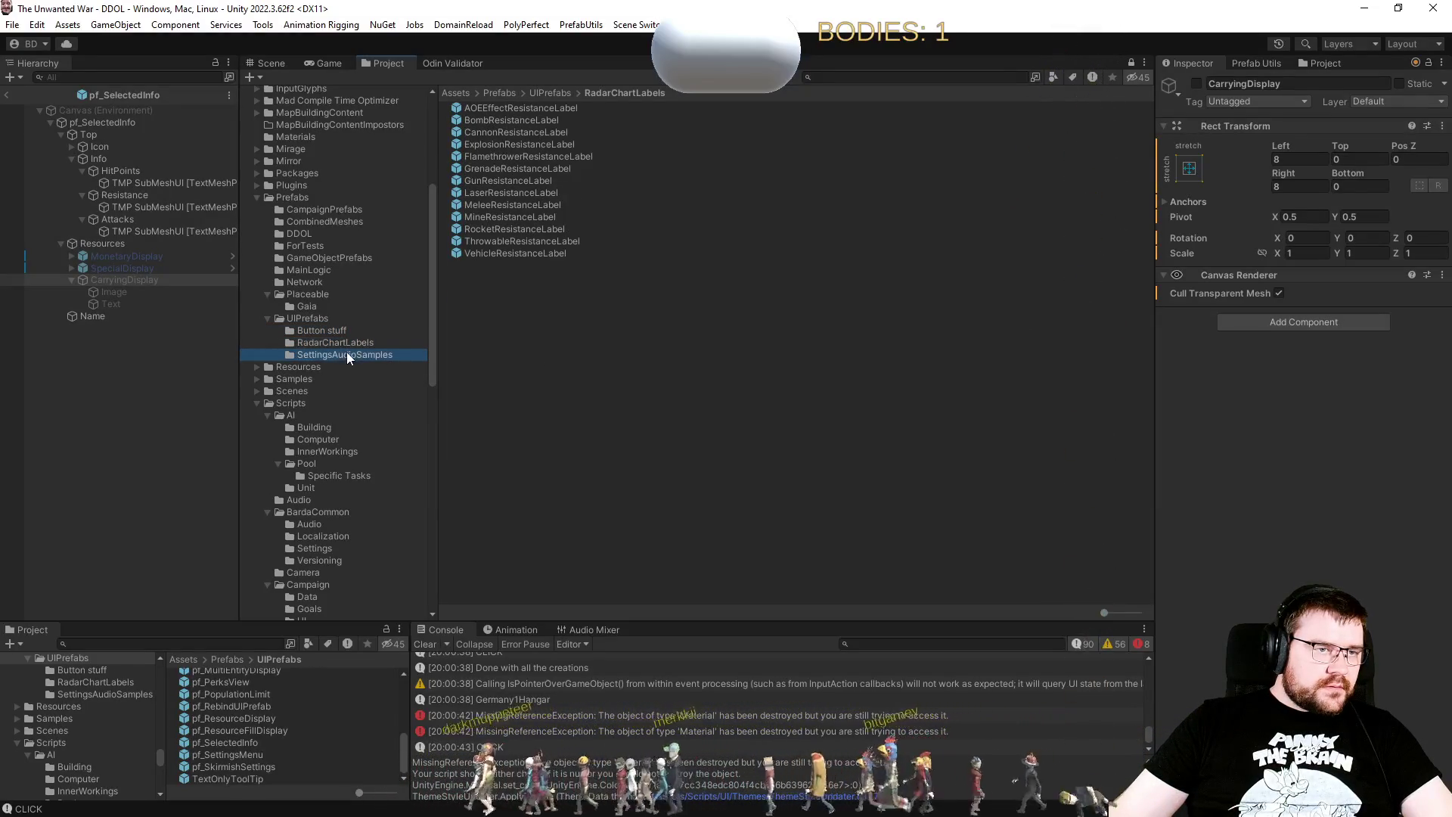
click(138, 266)
click(144, 260)
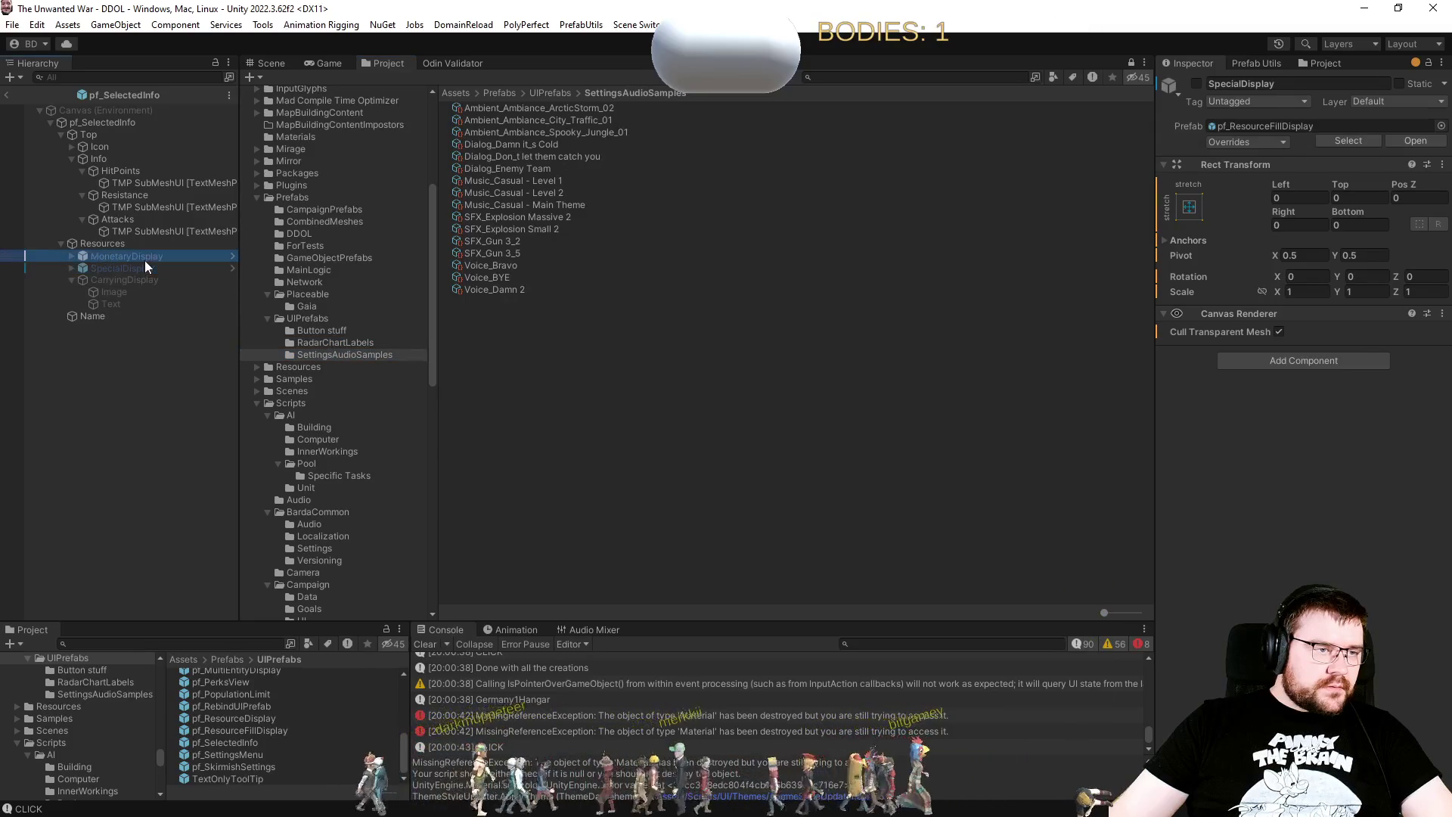
right_click(146, 258)
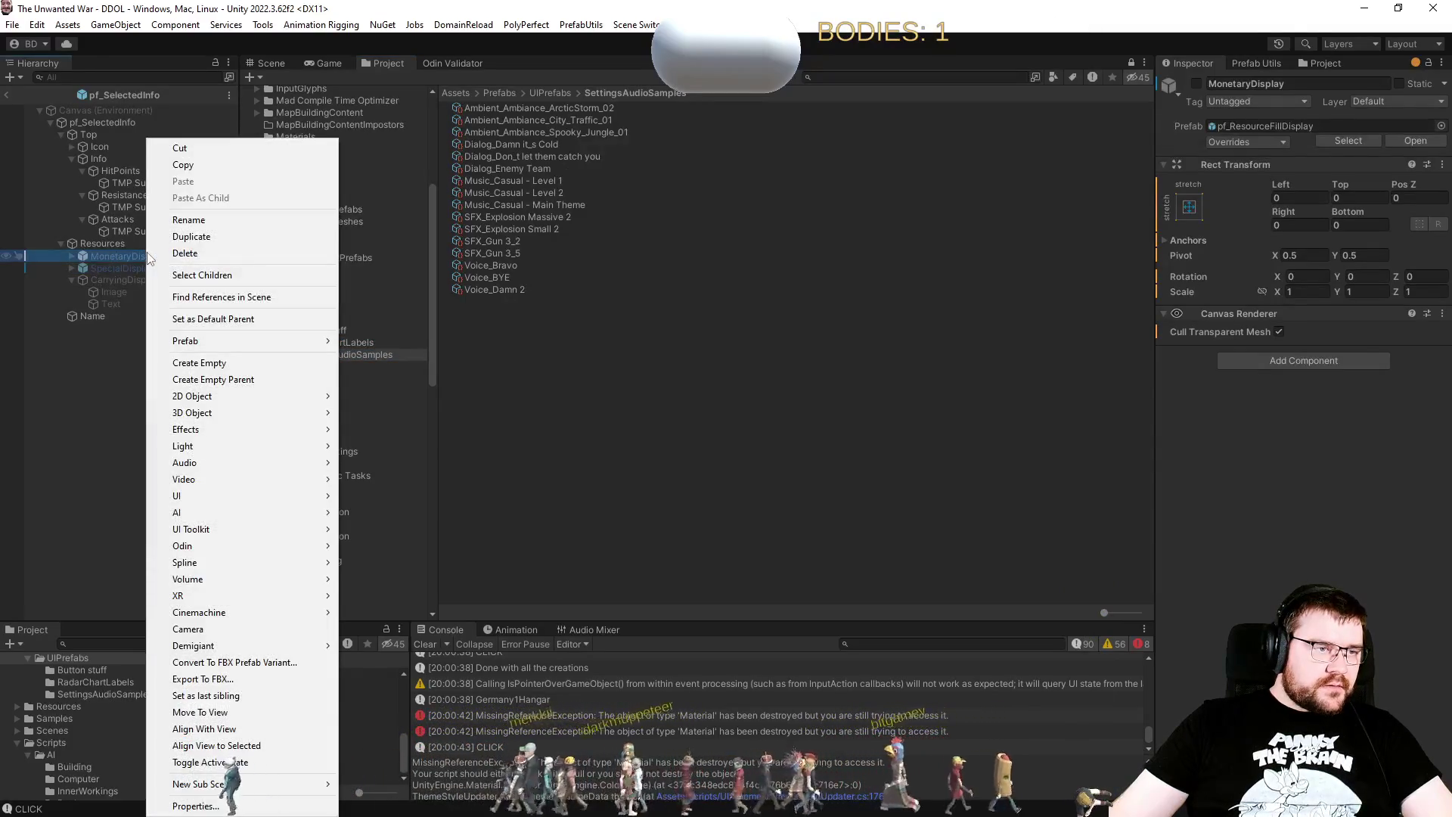
click(306, 63)
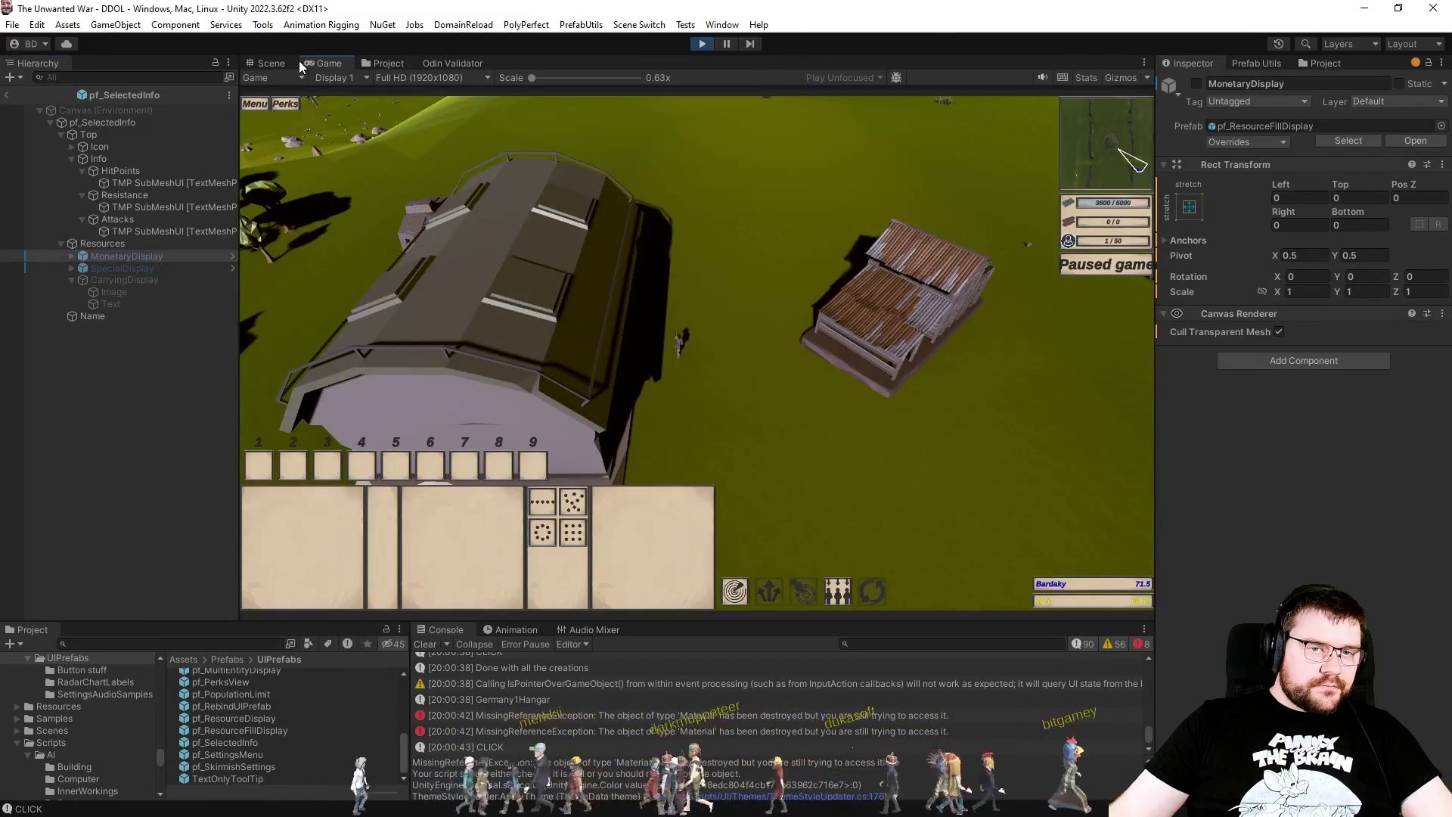
Step: Give both MonetaryDisplay and SpecialDisplay a Left inset of 8
ctrl+click(115, 269)
click(1298, 197)
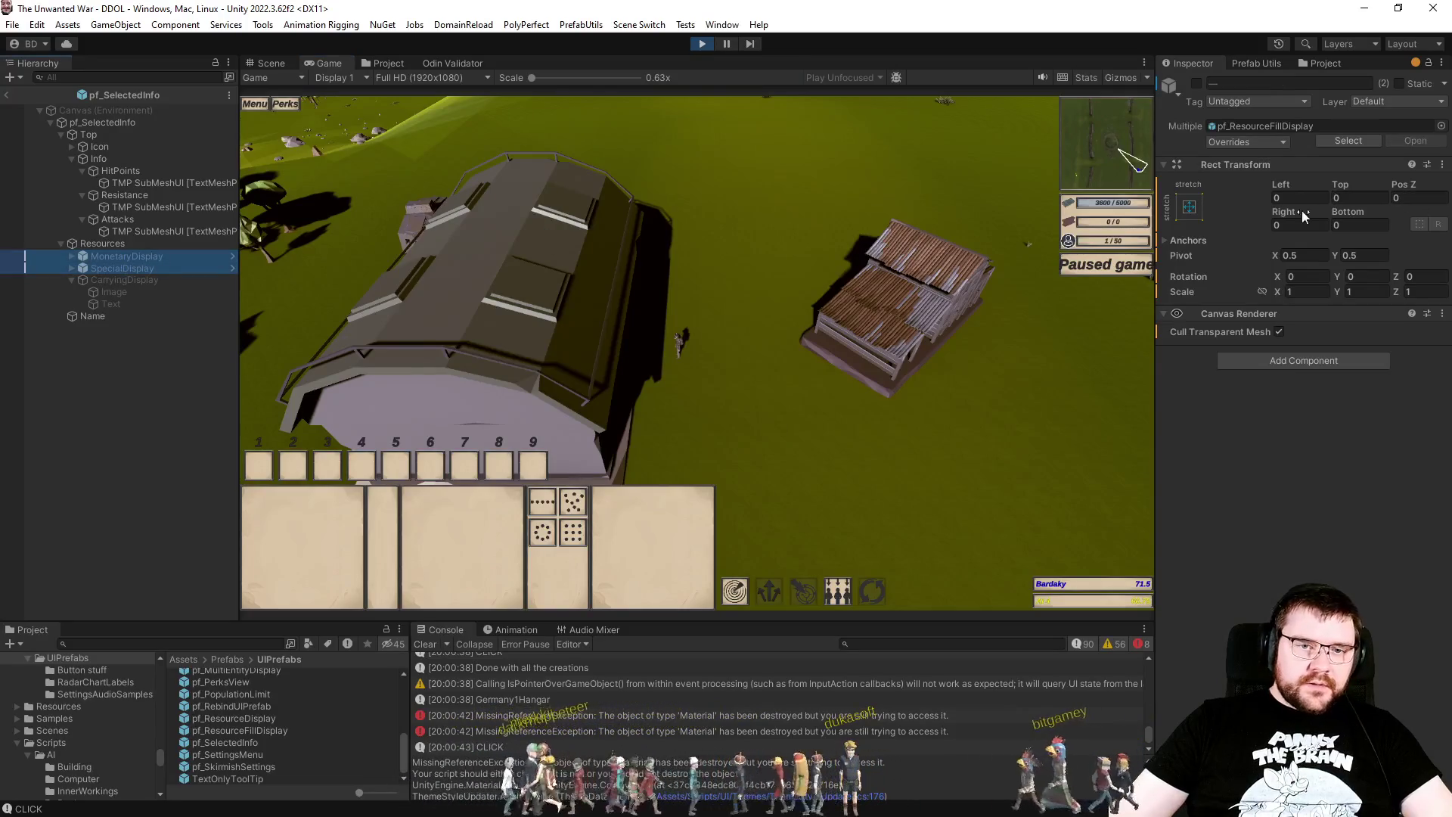
text(8)
click(1297, 225)
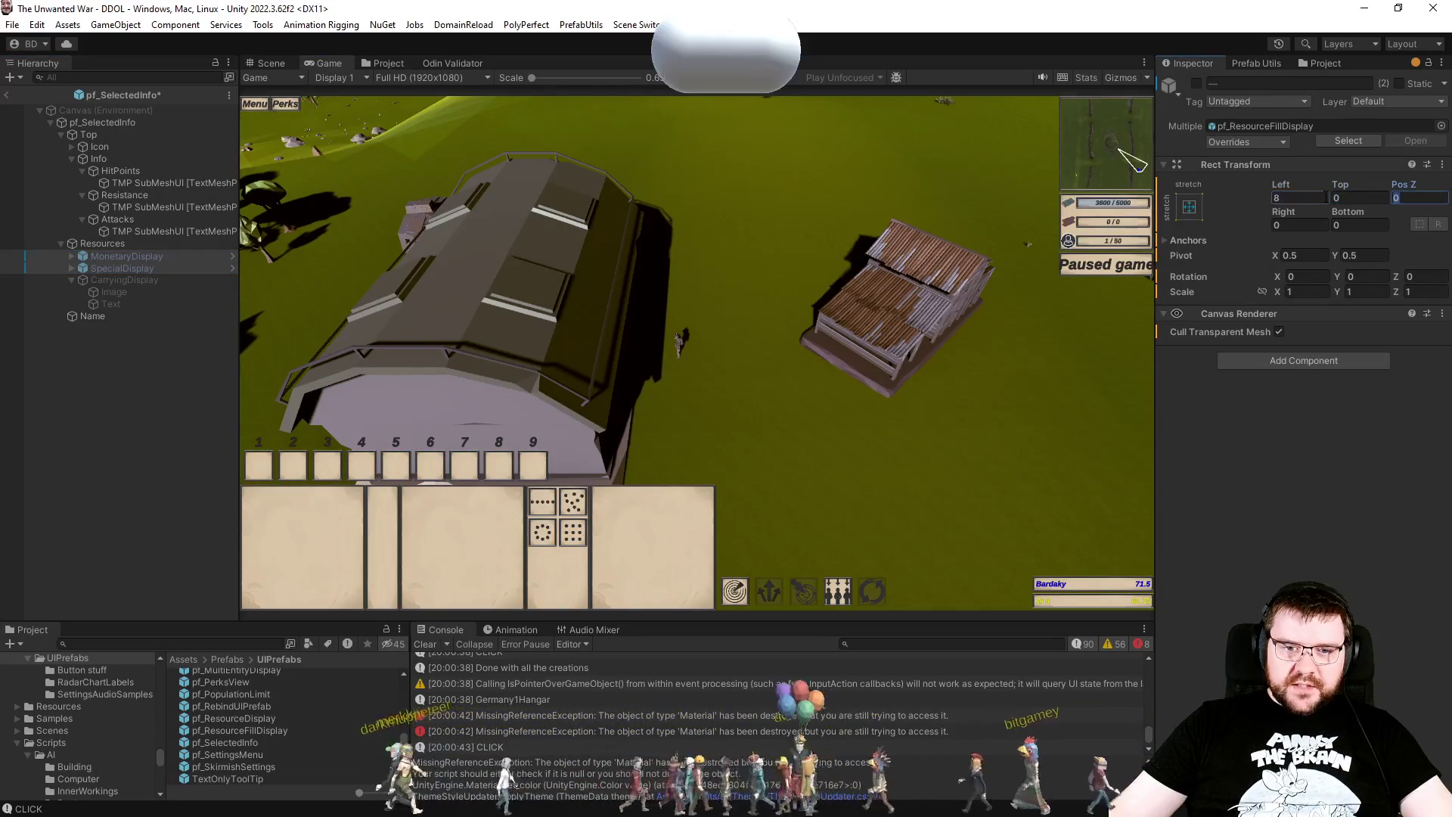
text(8)
Step: Leave prefab mode, check the barracks panel, and pick the missing material error in the Console
click(770, 364)
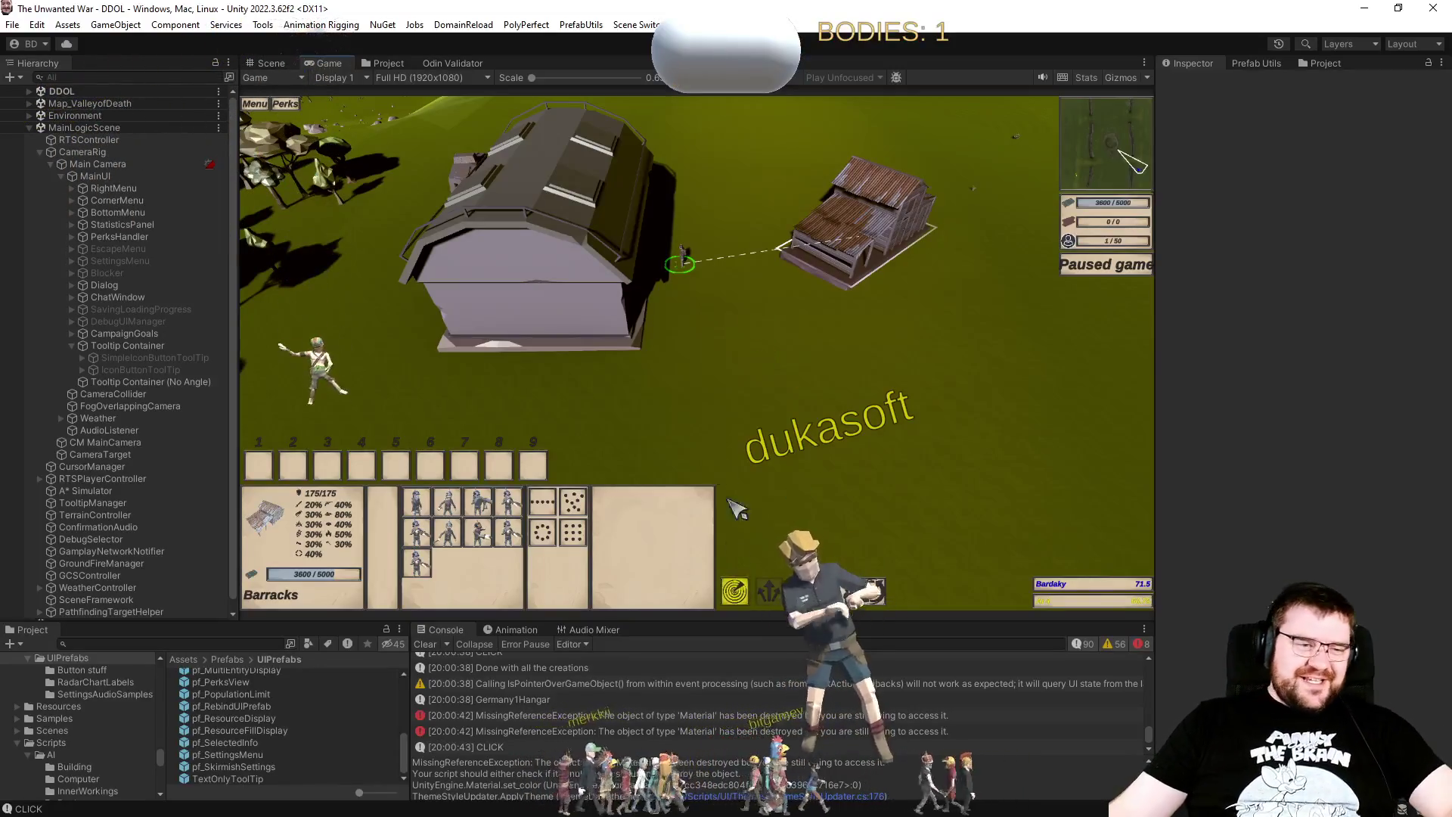
click(804, 454)
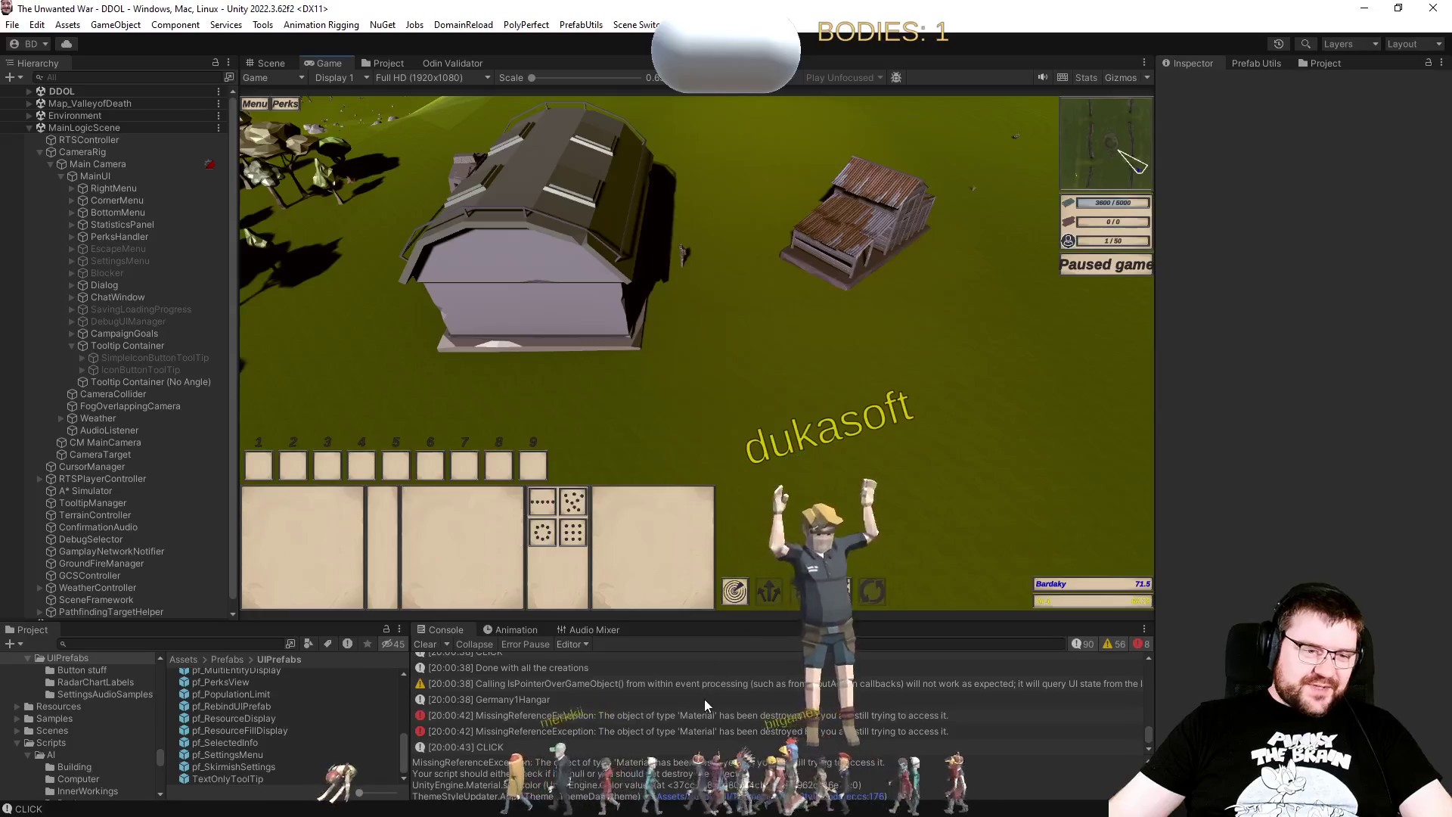
click(694, 714)
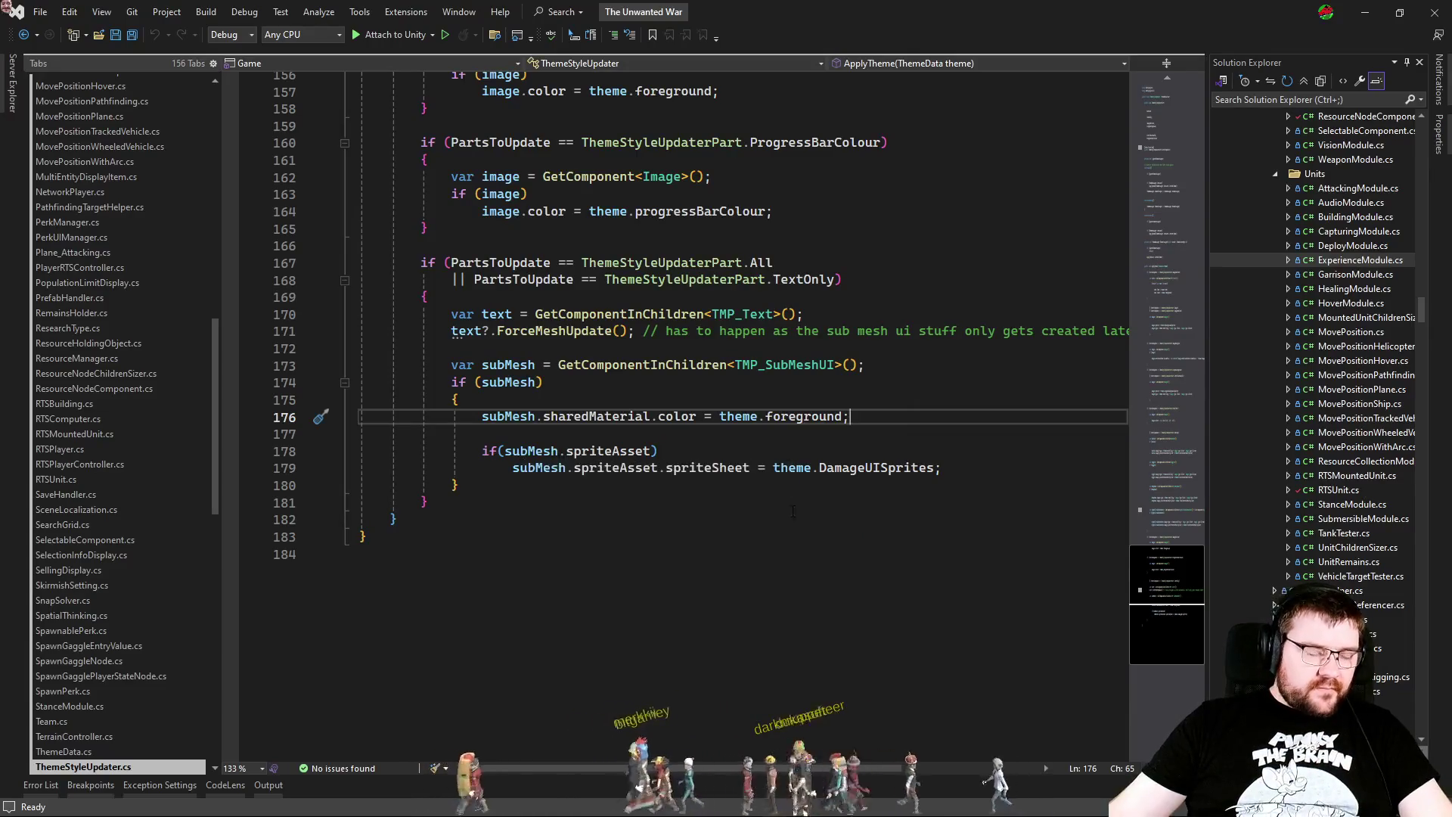
Step: Guard the line 176 colour assignment in ThemeStyleUpdater.cs with if (subMesh.sharedMaterial), then reformat
key(alt+Tab)
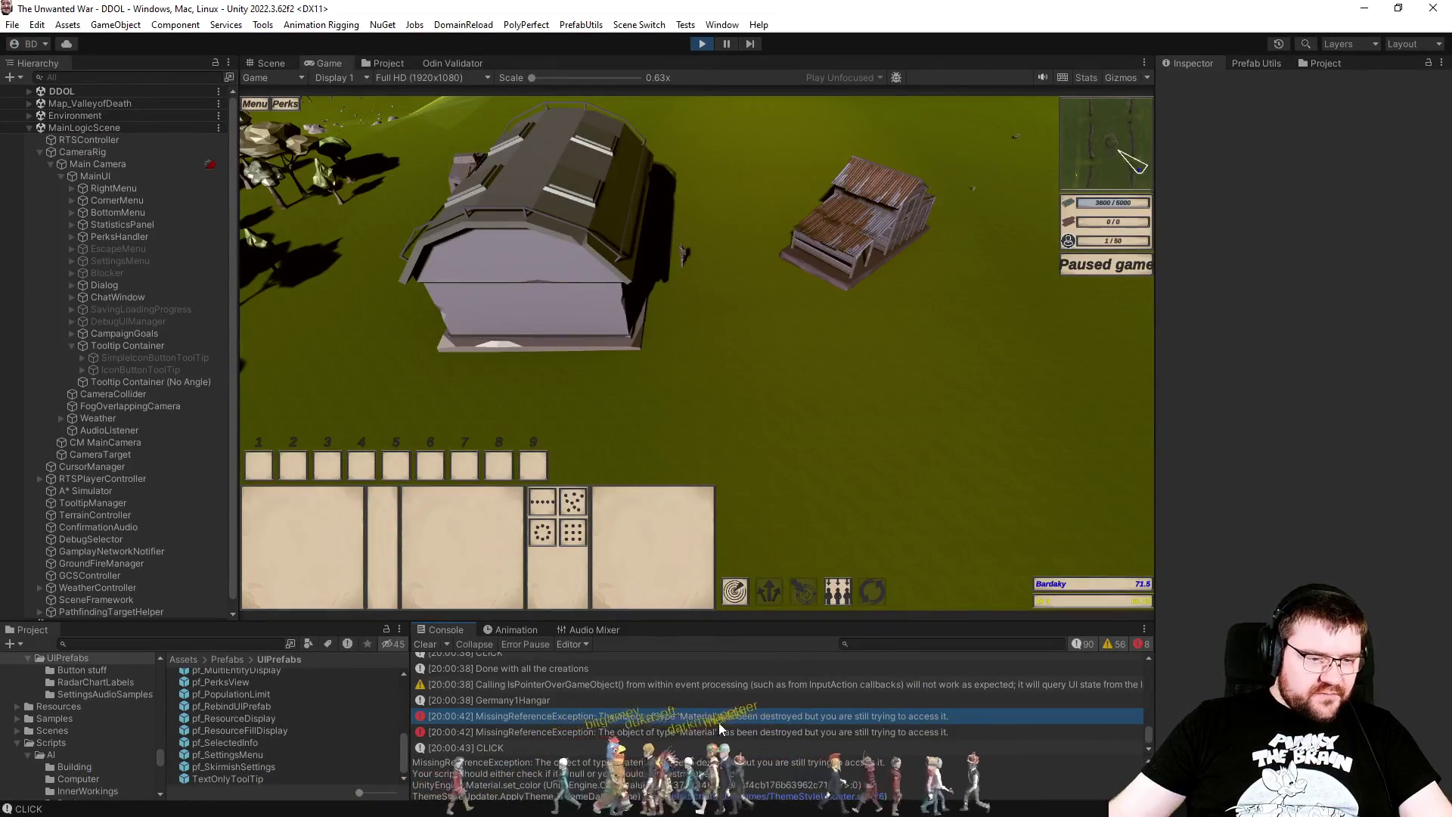
double_click(720, 729)
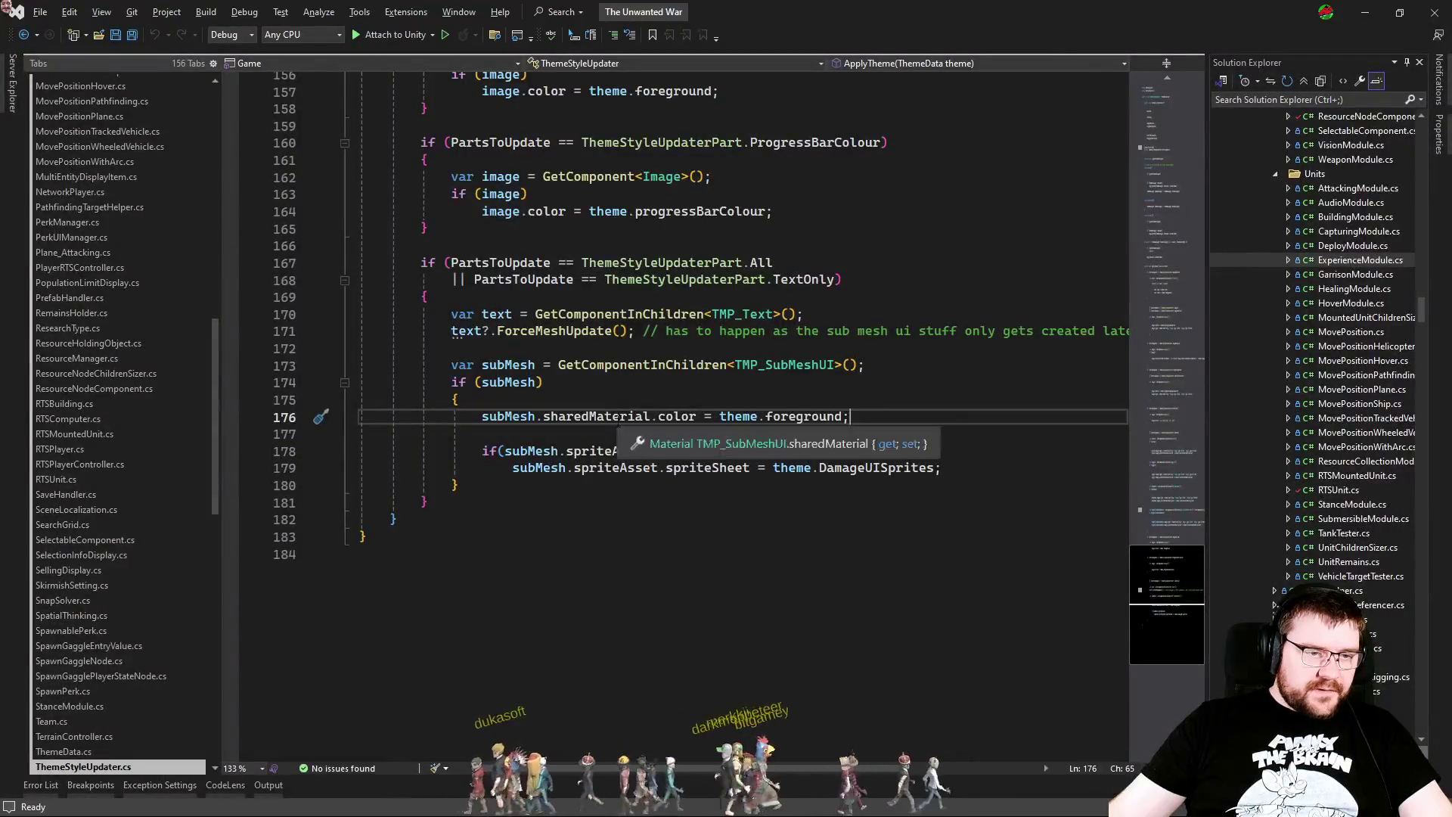
key(ctrl+Return)
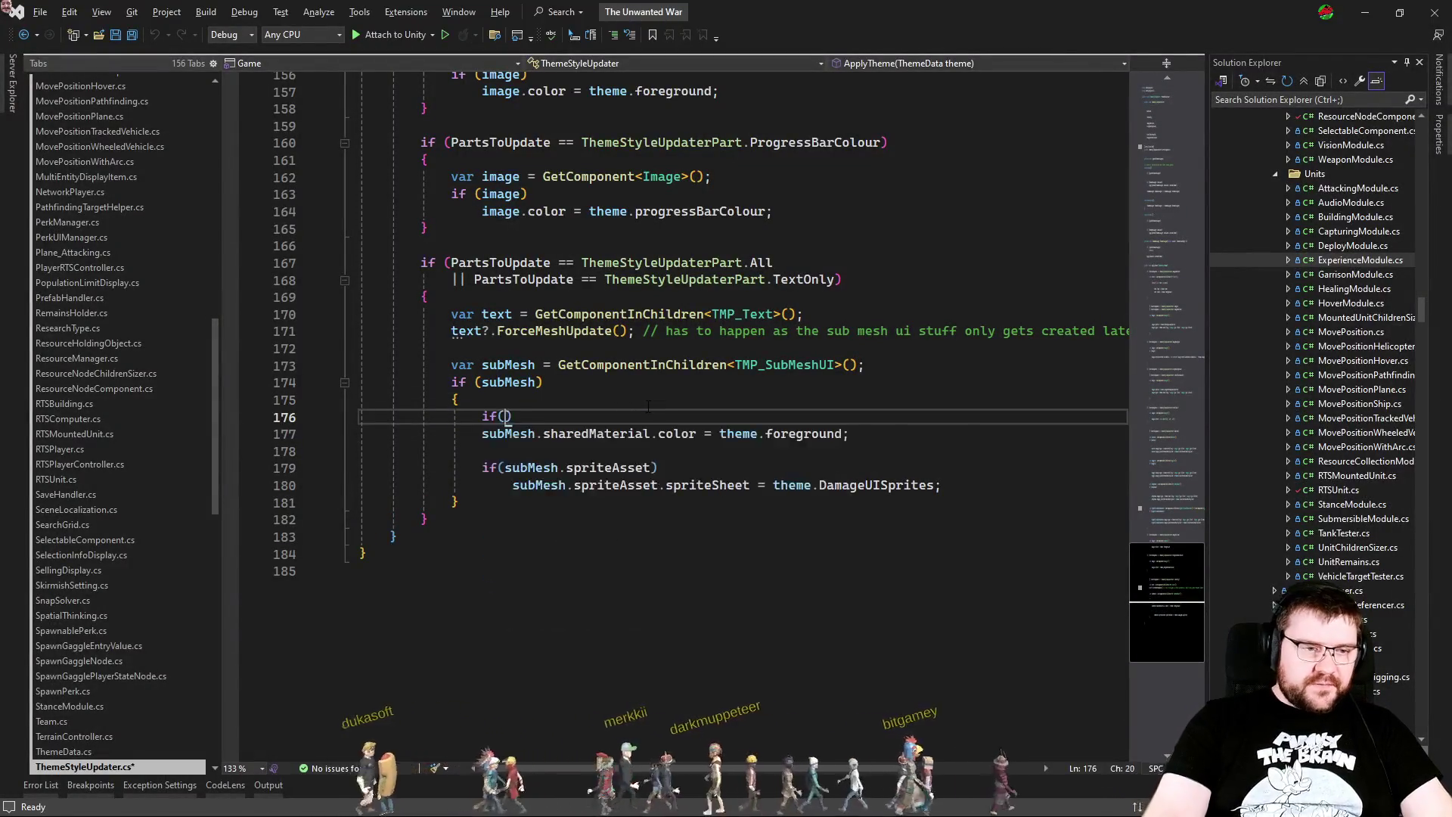
text(if(sub)
key(BackSpace)
key(BackSpace)
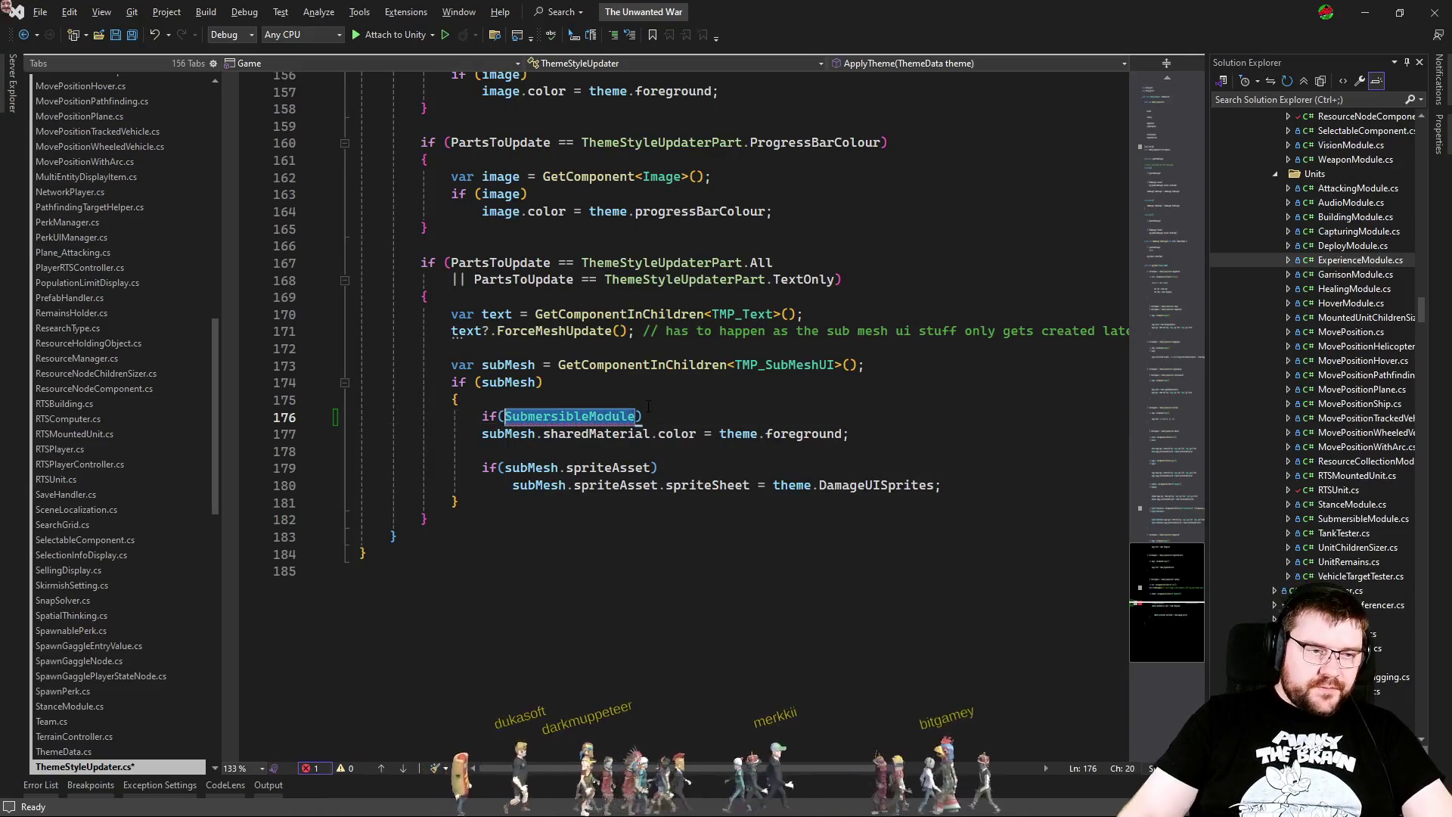
text(ubme)
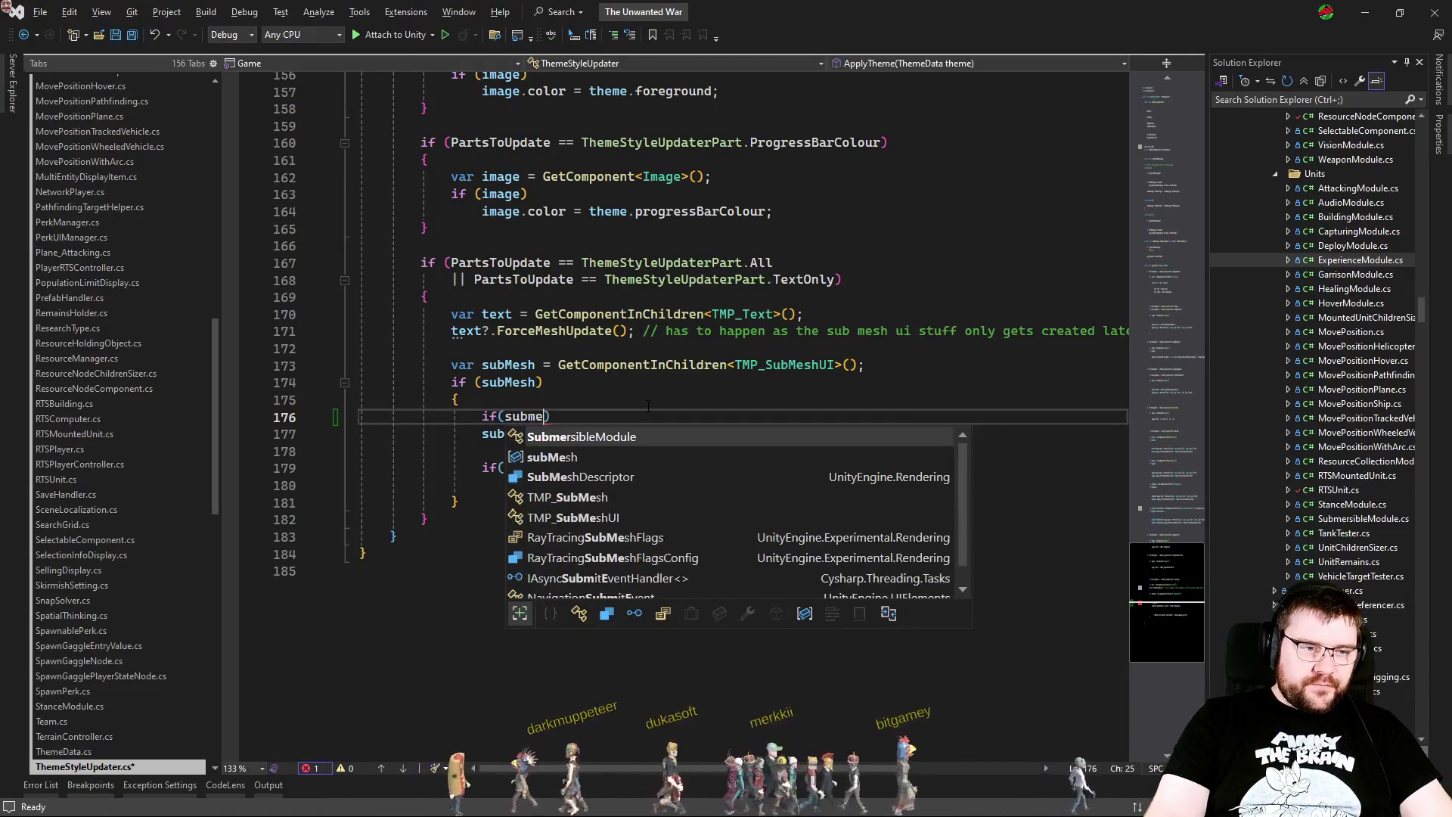
text(sh.sha)
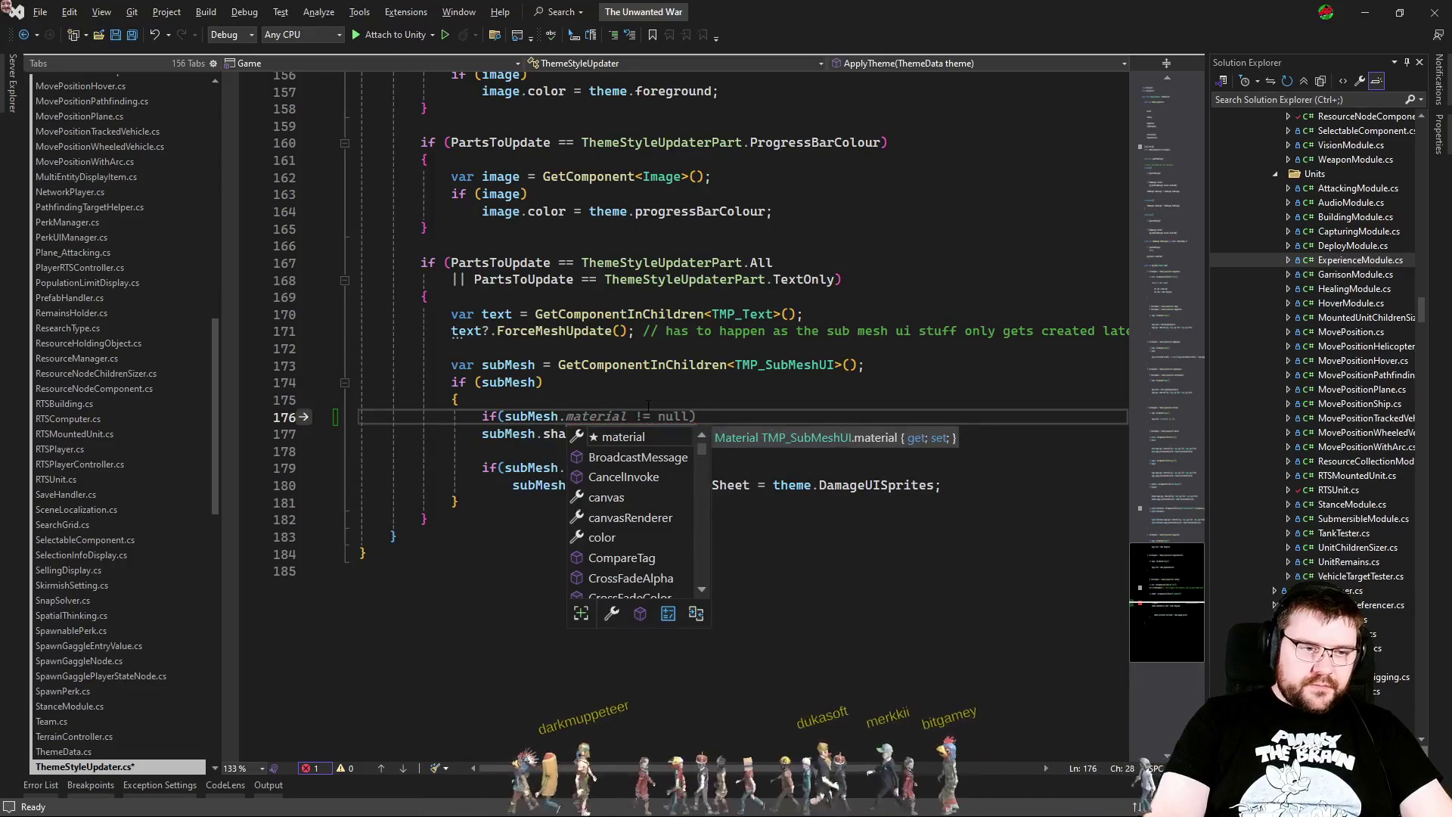
key(Tab)
key(ctrl+k)
key(ctrl+d)
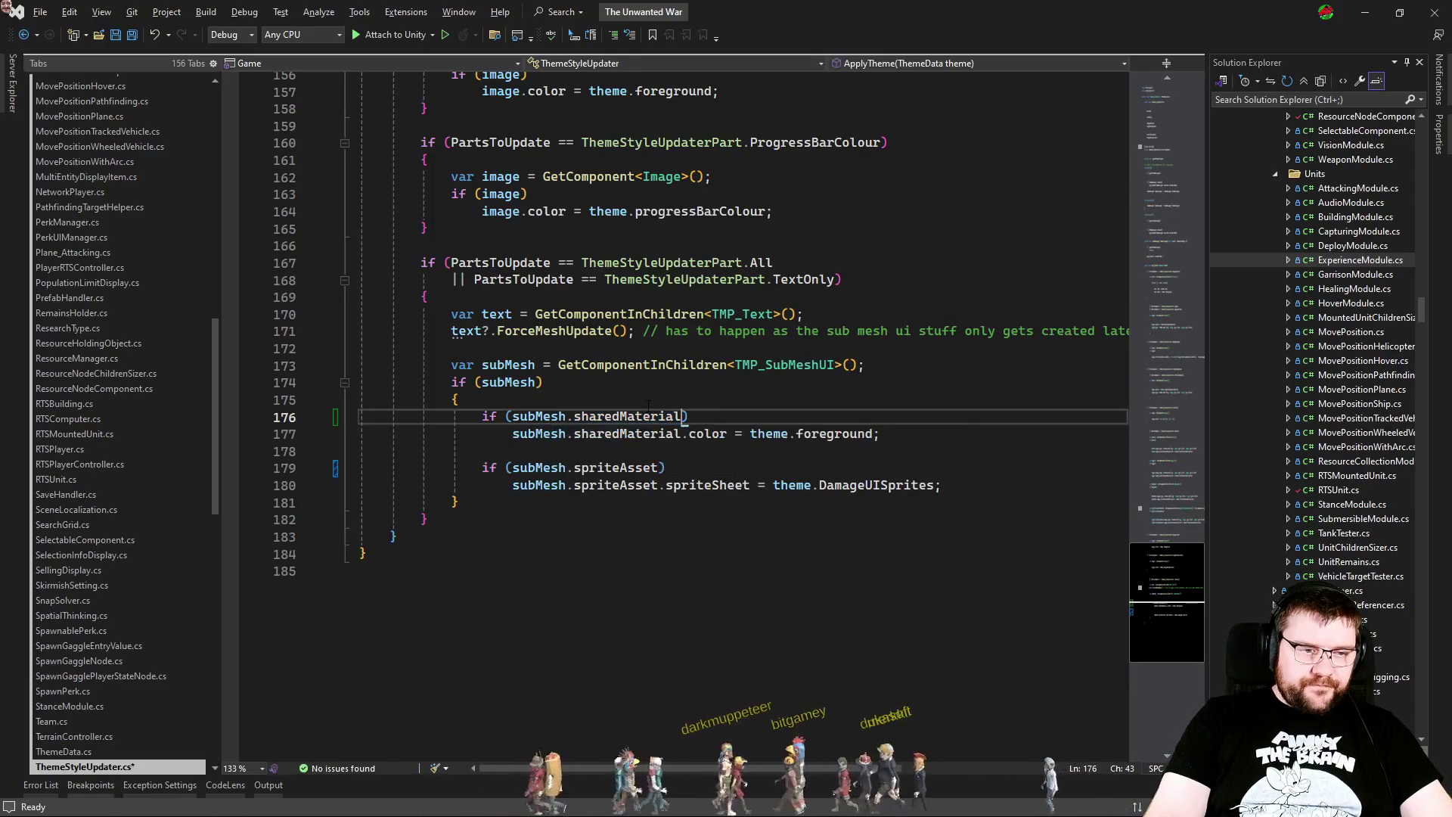
key(alt+Tab)
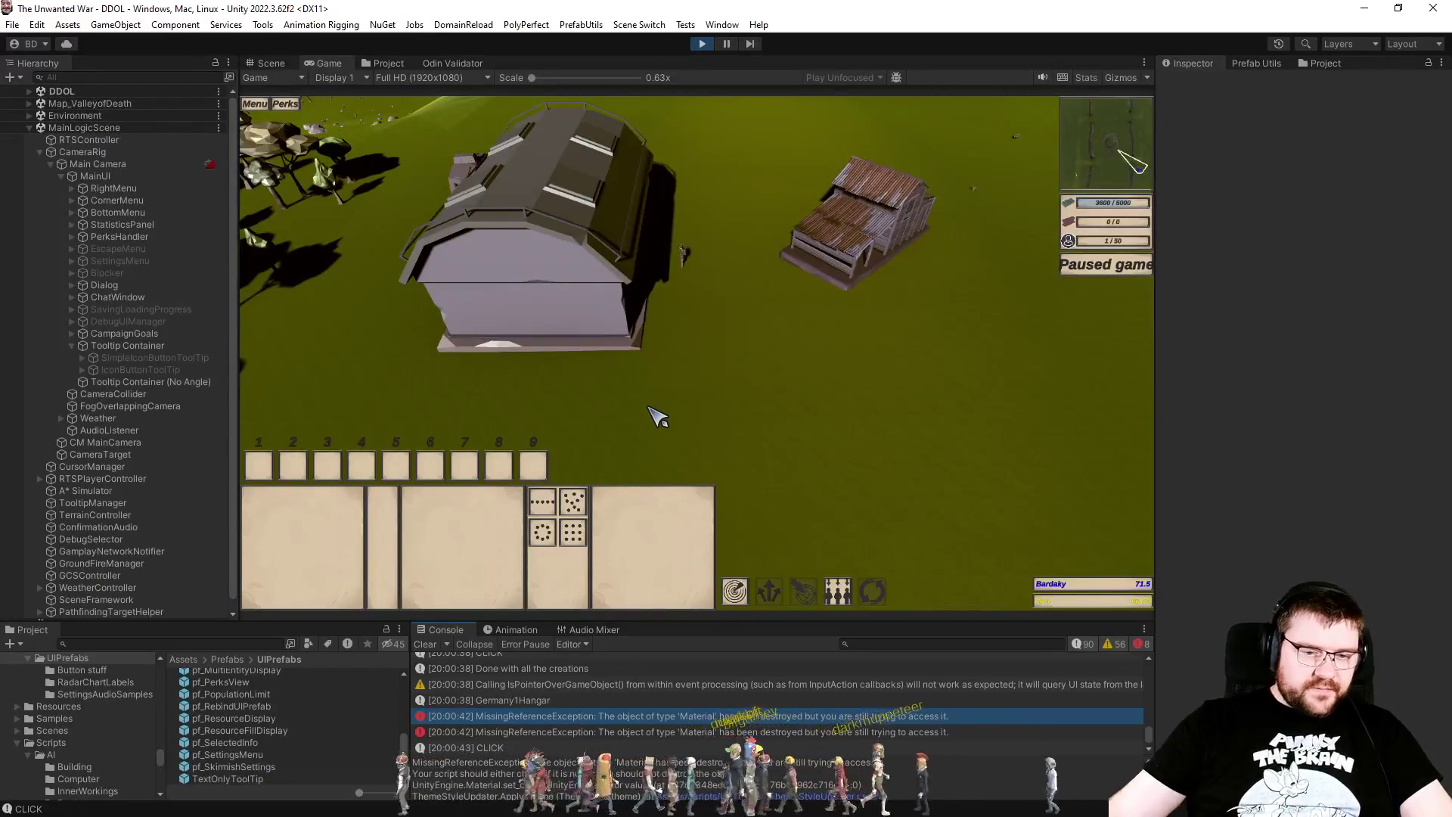
Step: Clear the console log, resume the game, and check the barracks and a unit's info panels
click(428, 648)
click(831, 444)
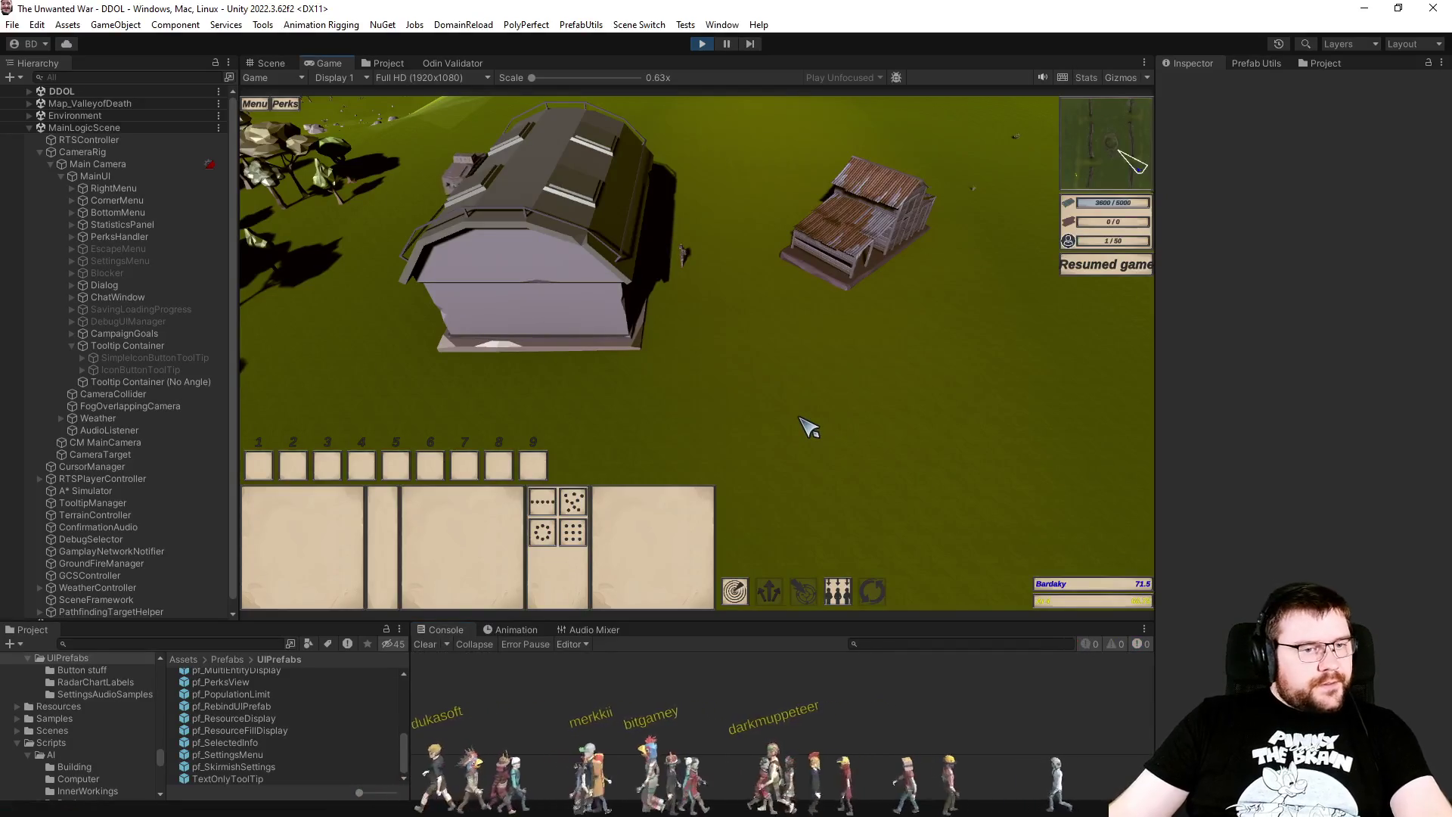
click(802, 226)
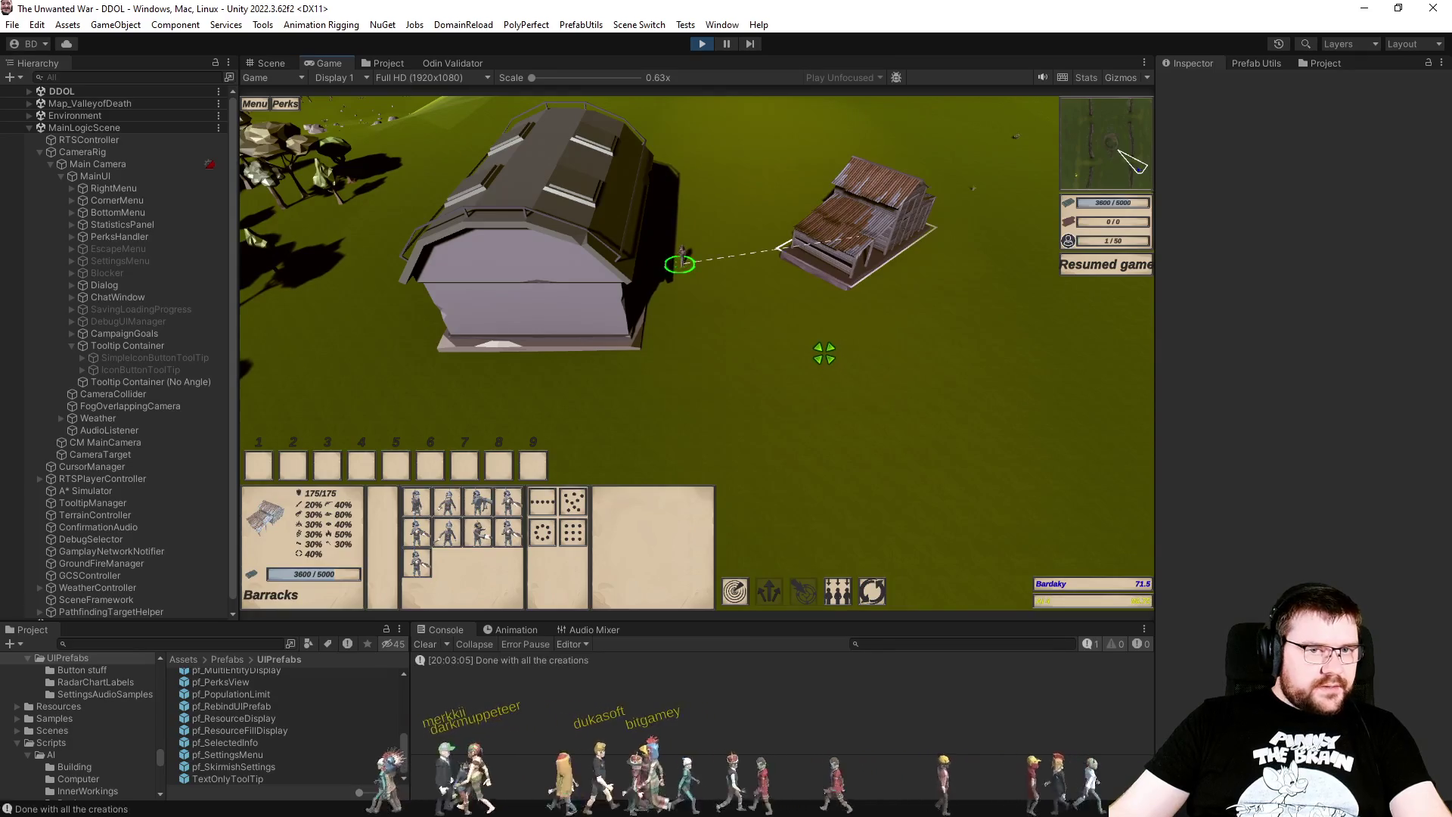
click(826, 354)
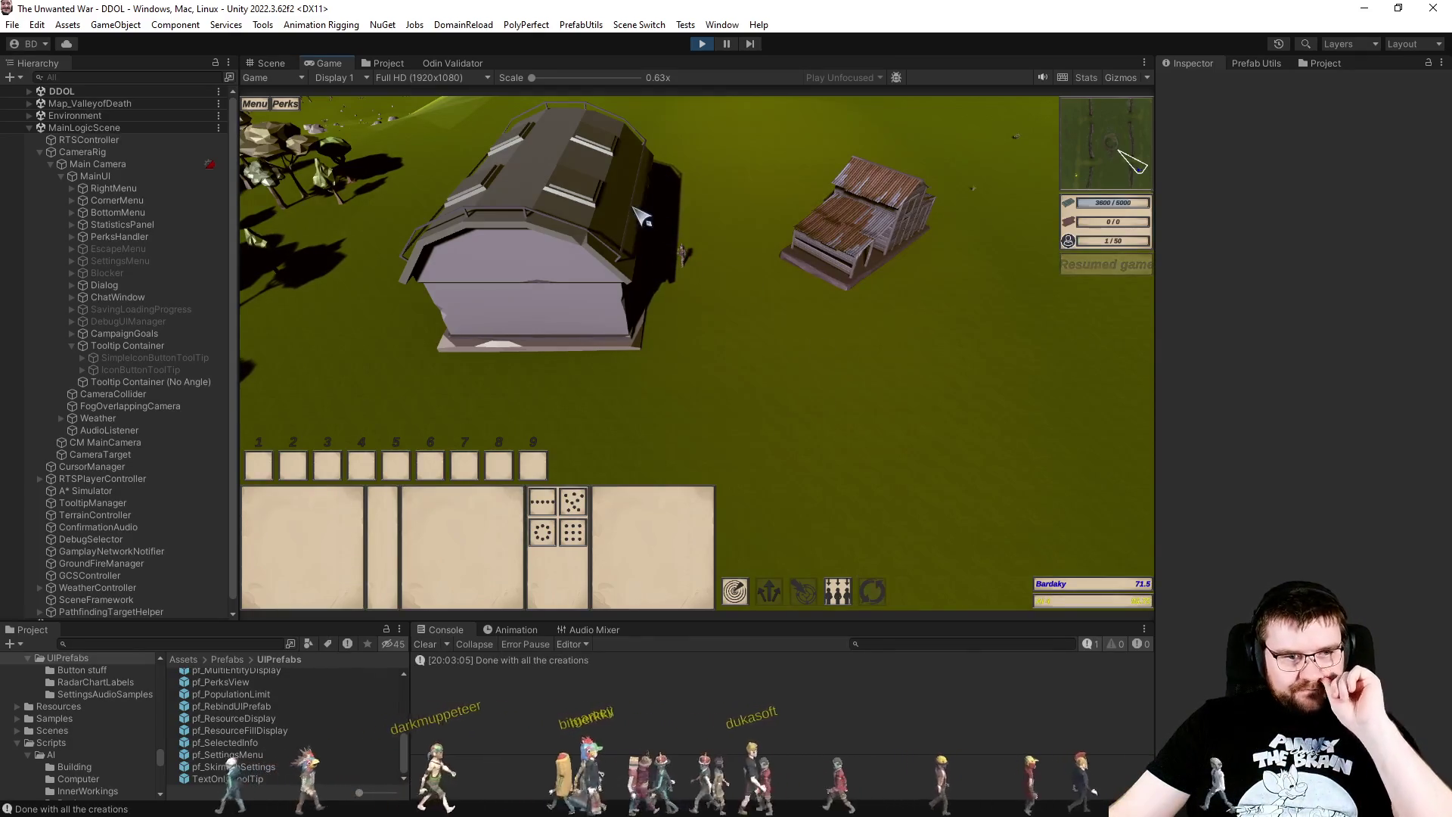
drag(832, 353, 424, 205)
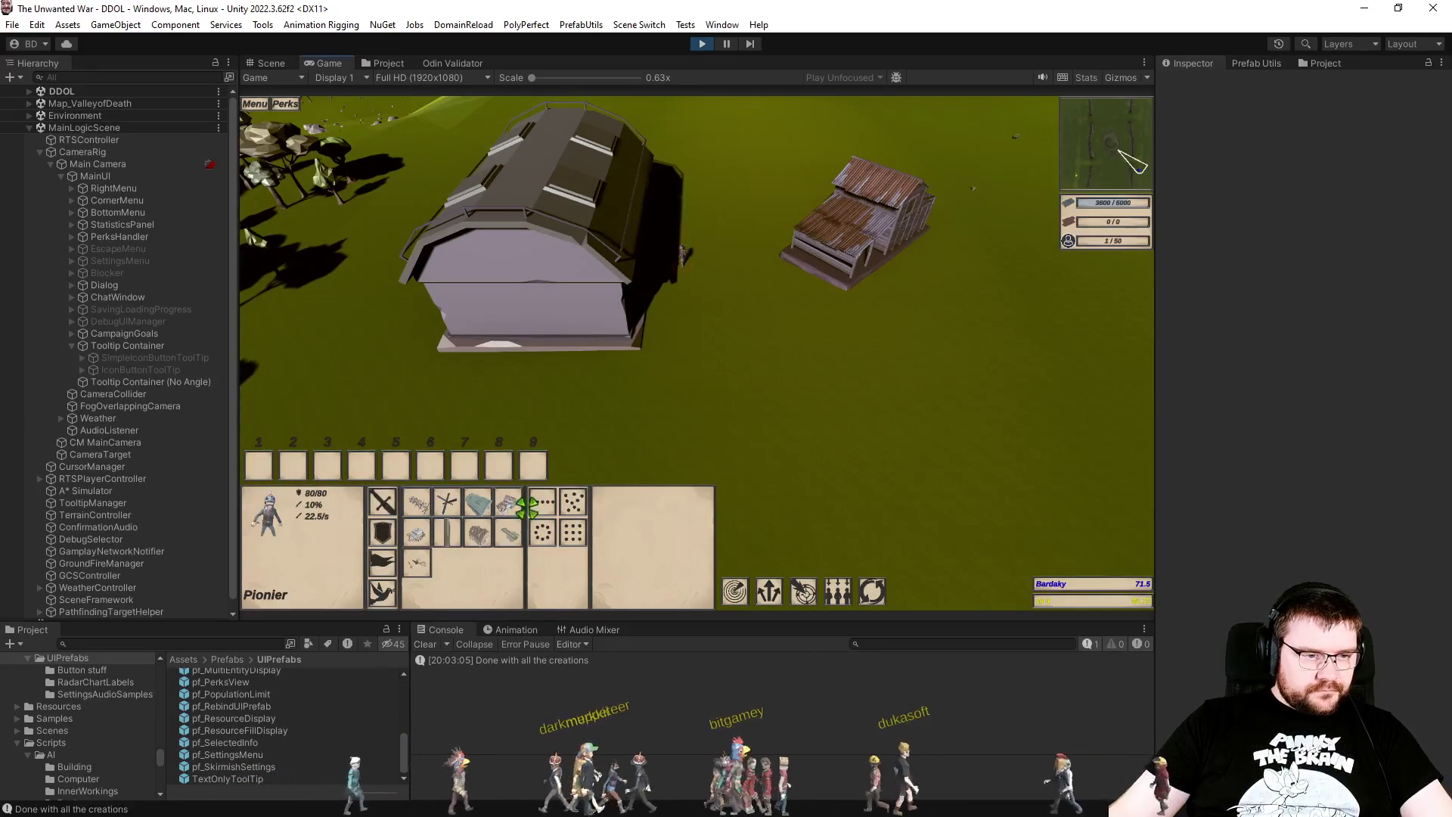
Step: Order an Artillery Emplacement and place its construction site on the ground
mouse_move(424, 578)
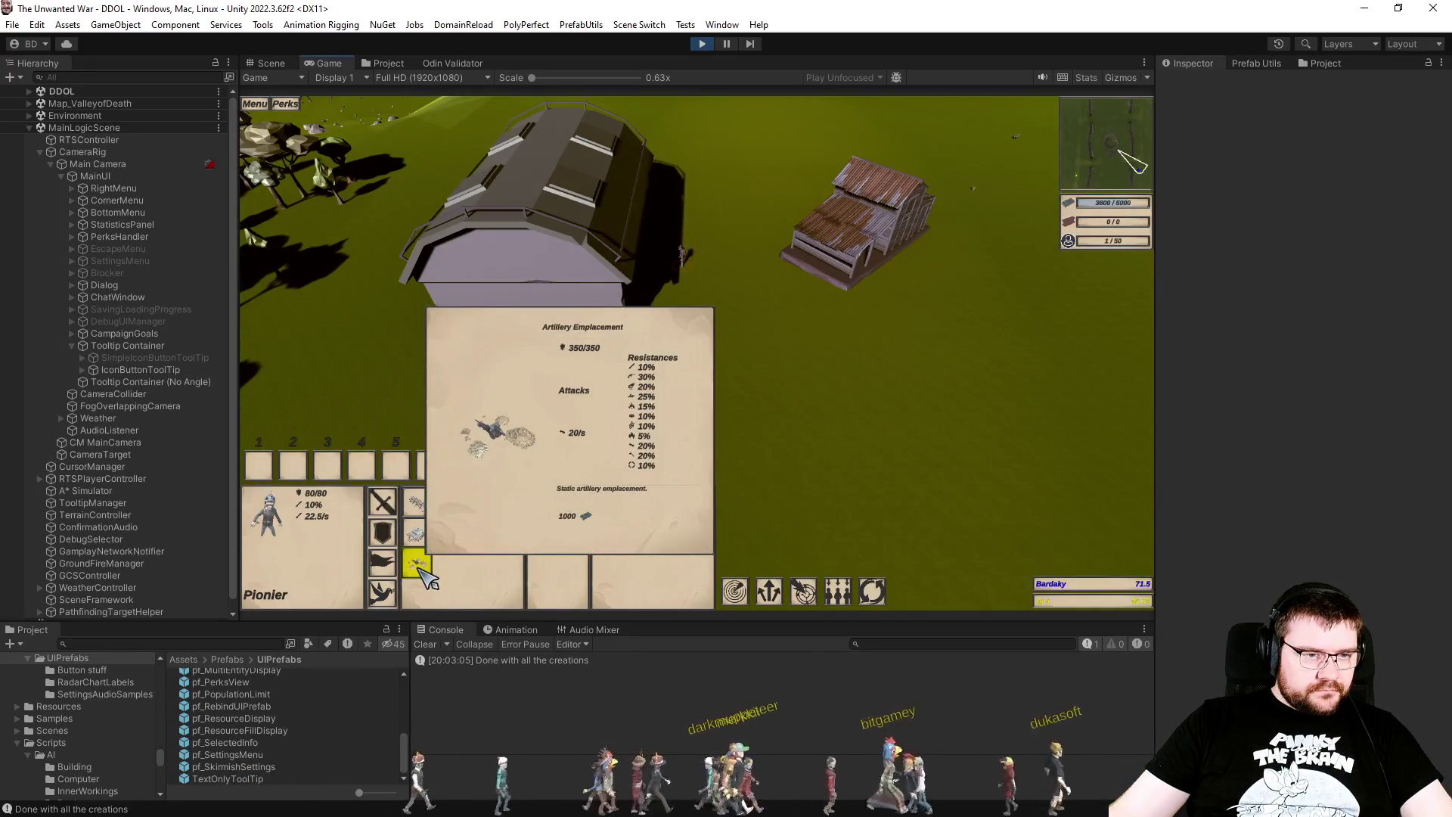
click(423, 578)
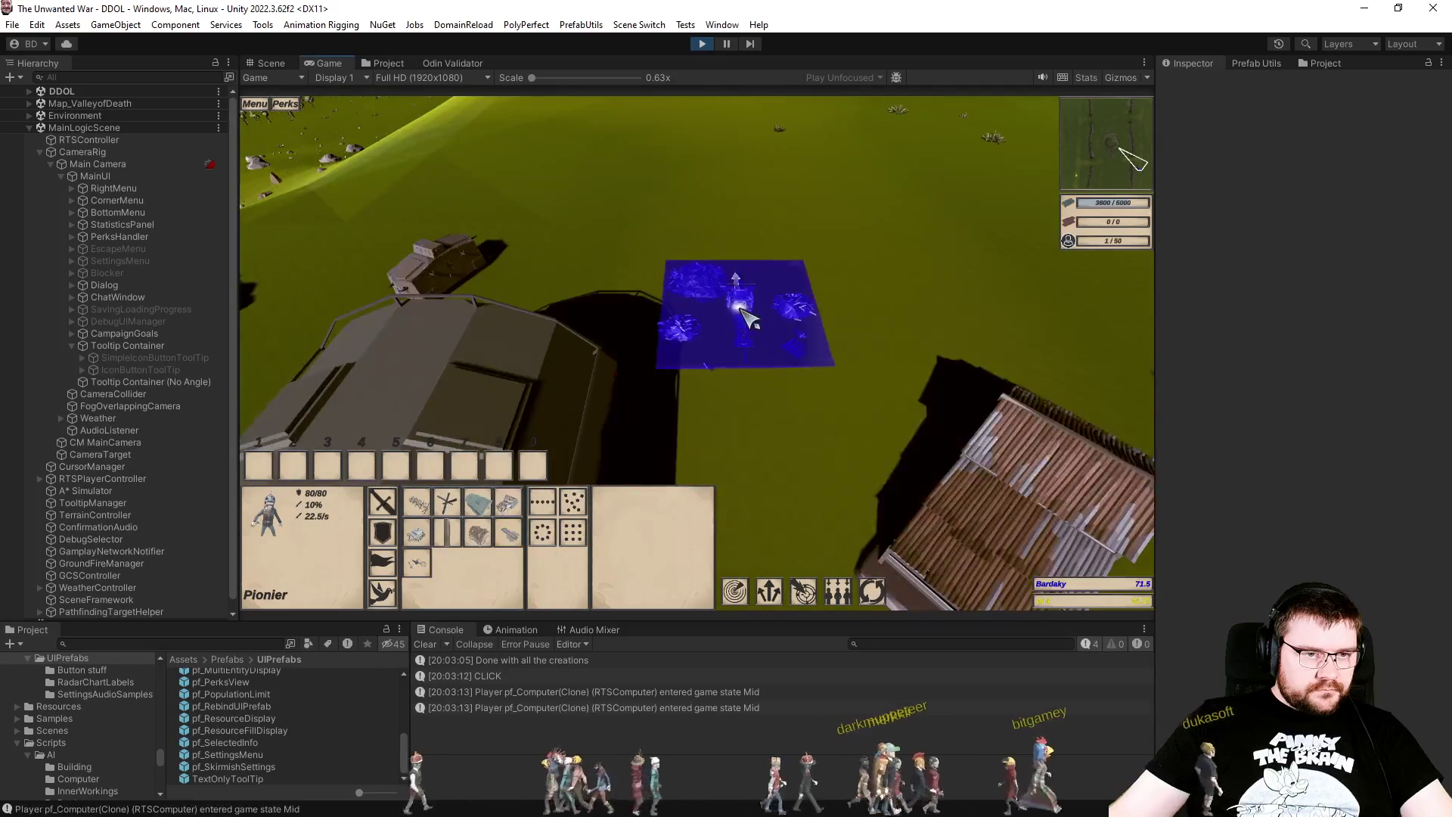
click(760, 269)
Step: Assign control group 2 and select the finished Artillery Emplacement to view its panel in the Scene
mouse_move(428, 569)
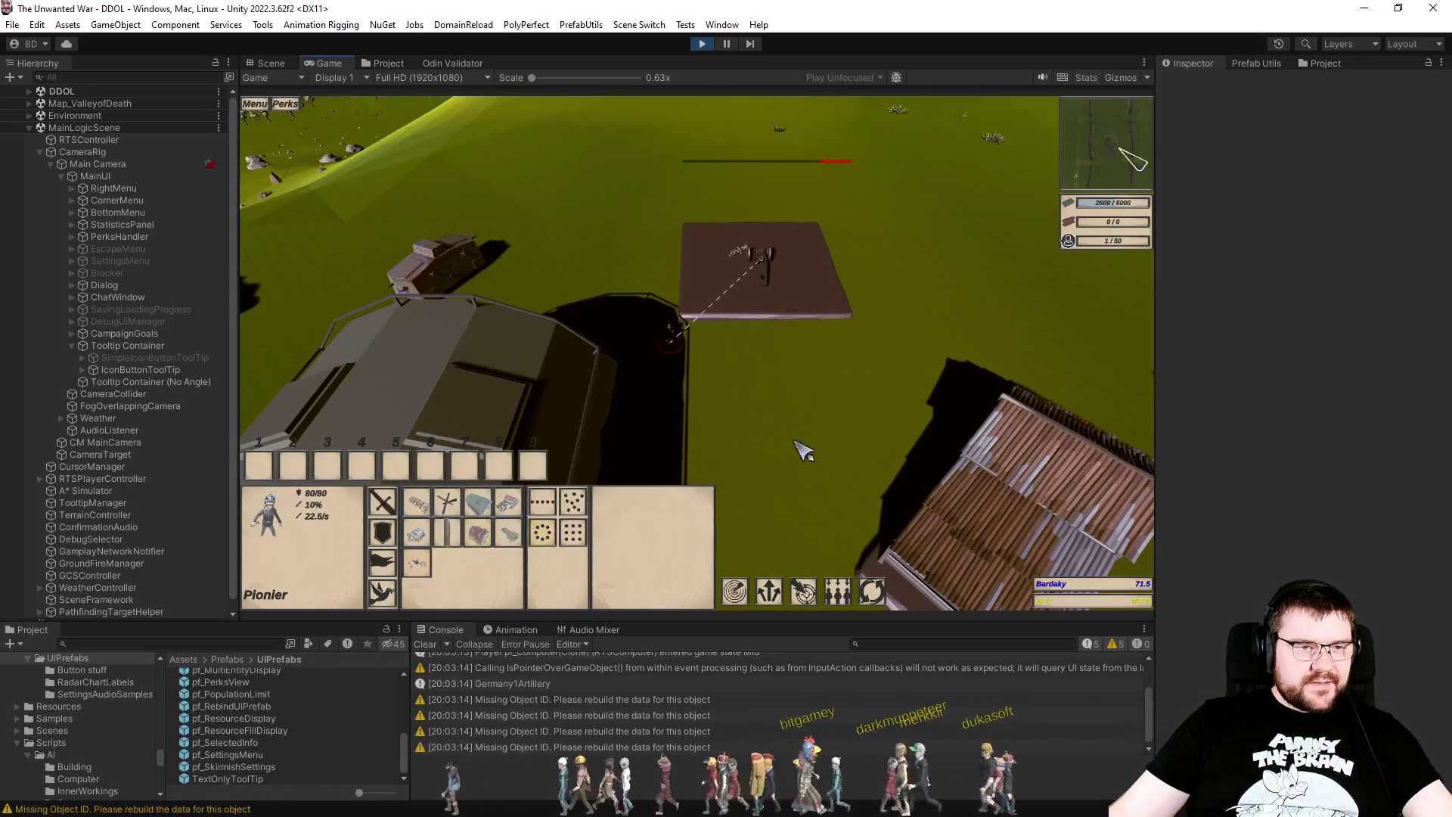
click(795, 400)
scroll(801, 412, up, 5)
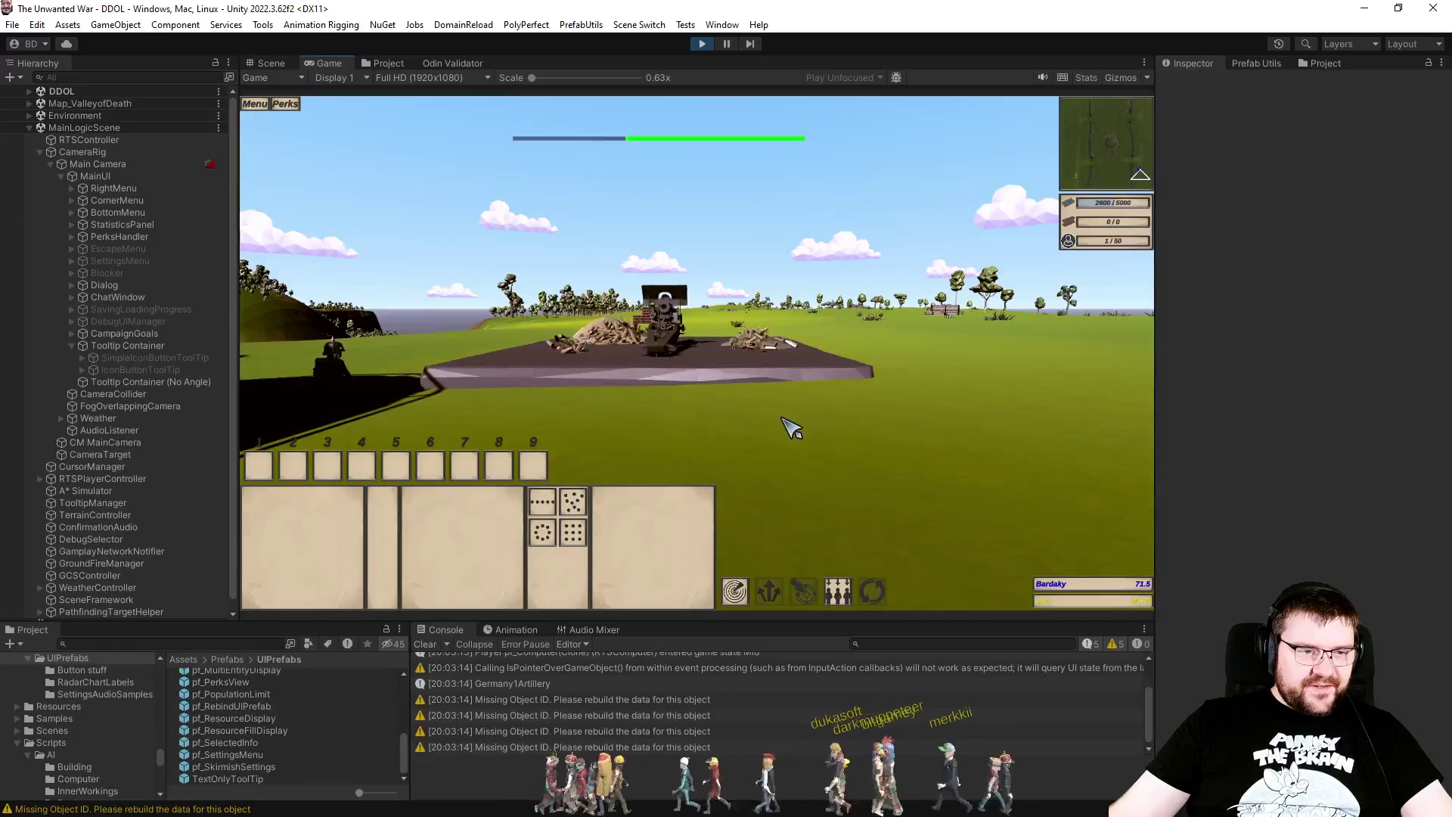
scroll(756, 424, up, 3)
key(ctrl+2)
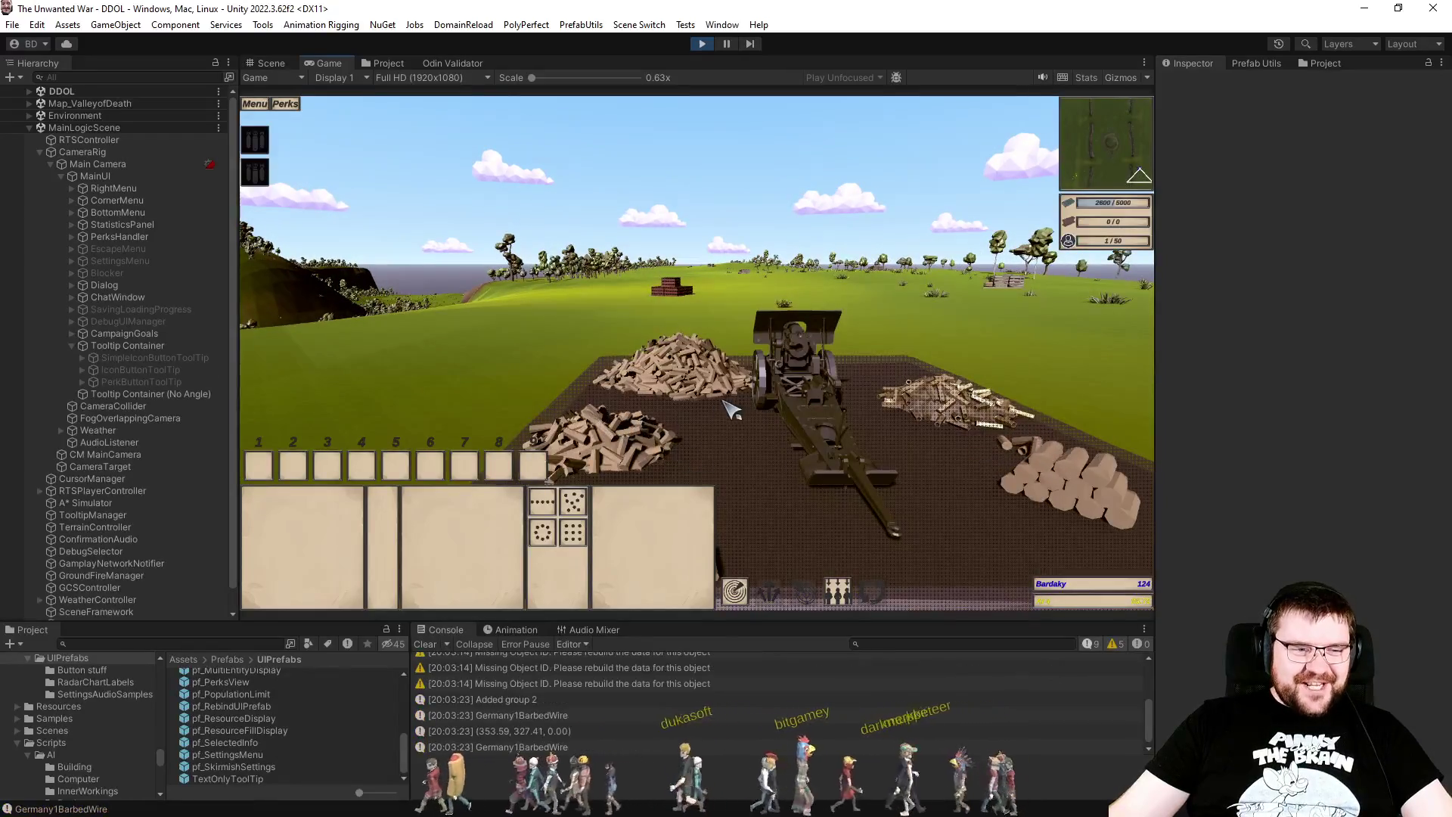
scroll(946, 465, down, 6)
click(738, 404)
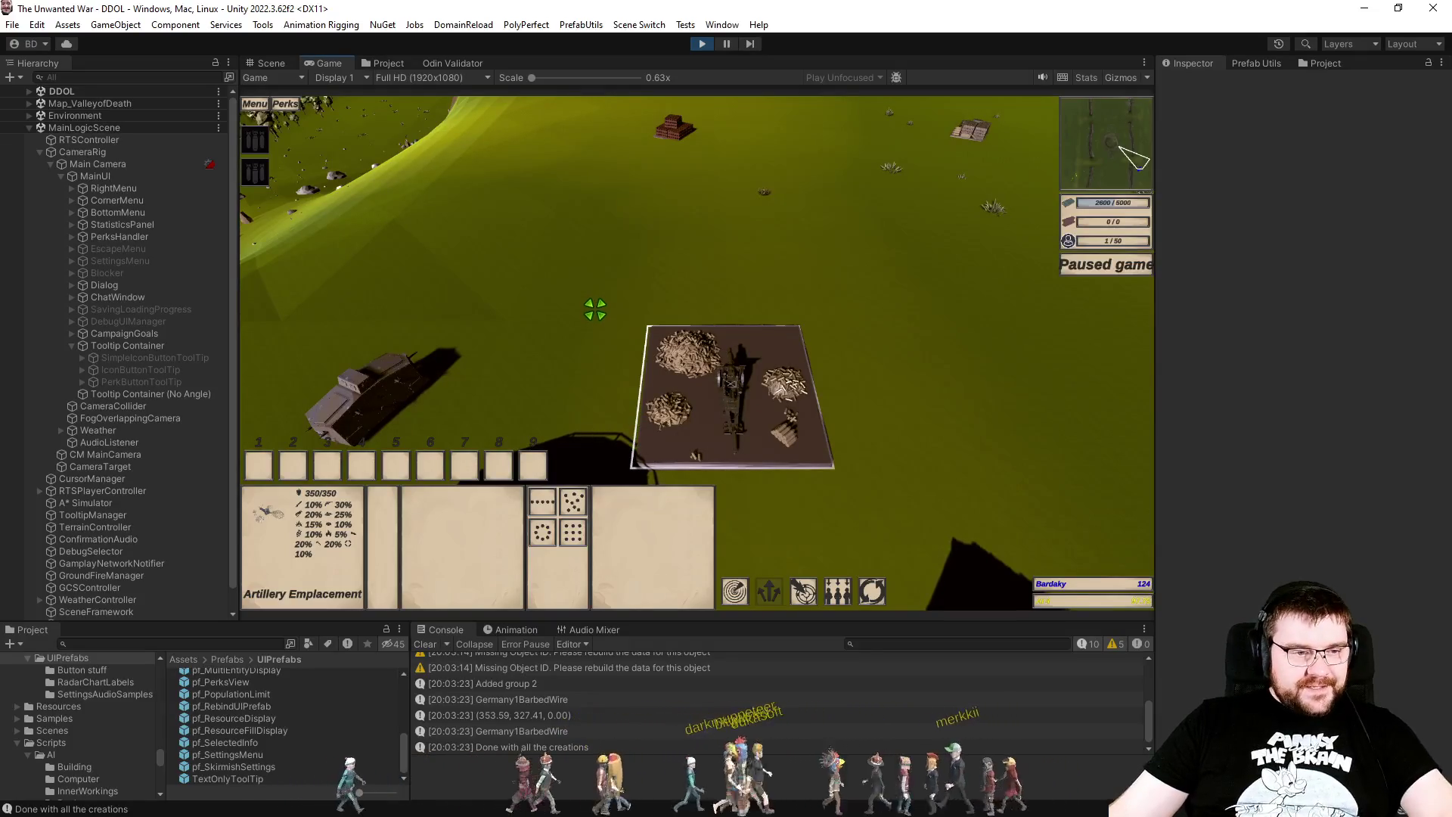
click(271, 63)
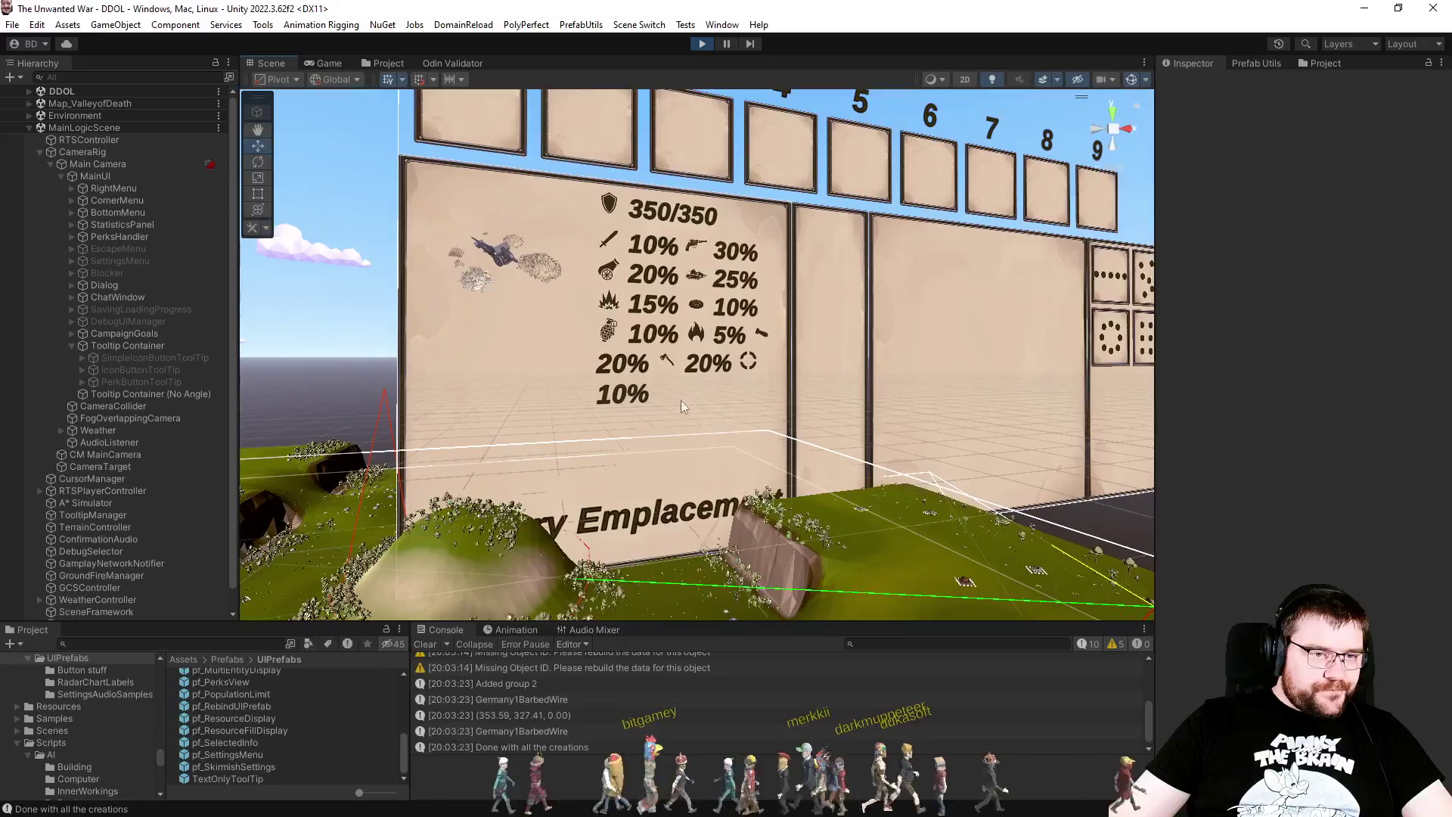
Step: Expand BottomMenu > Infos > SelectionInfo > pf_SelectedInfo(Clone) > Top > Info in the Hierarchy
drag(759, 400, 755, 403)
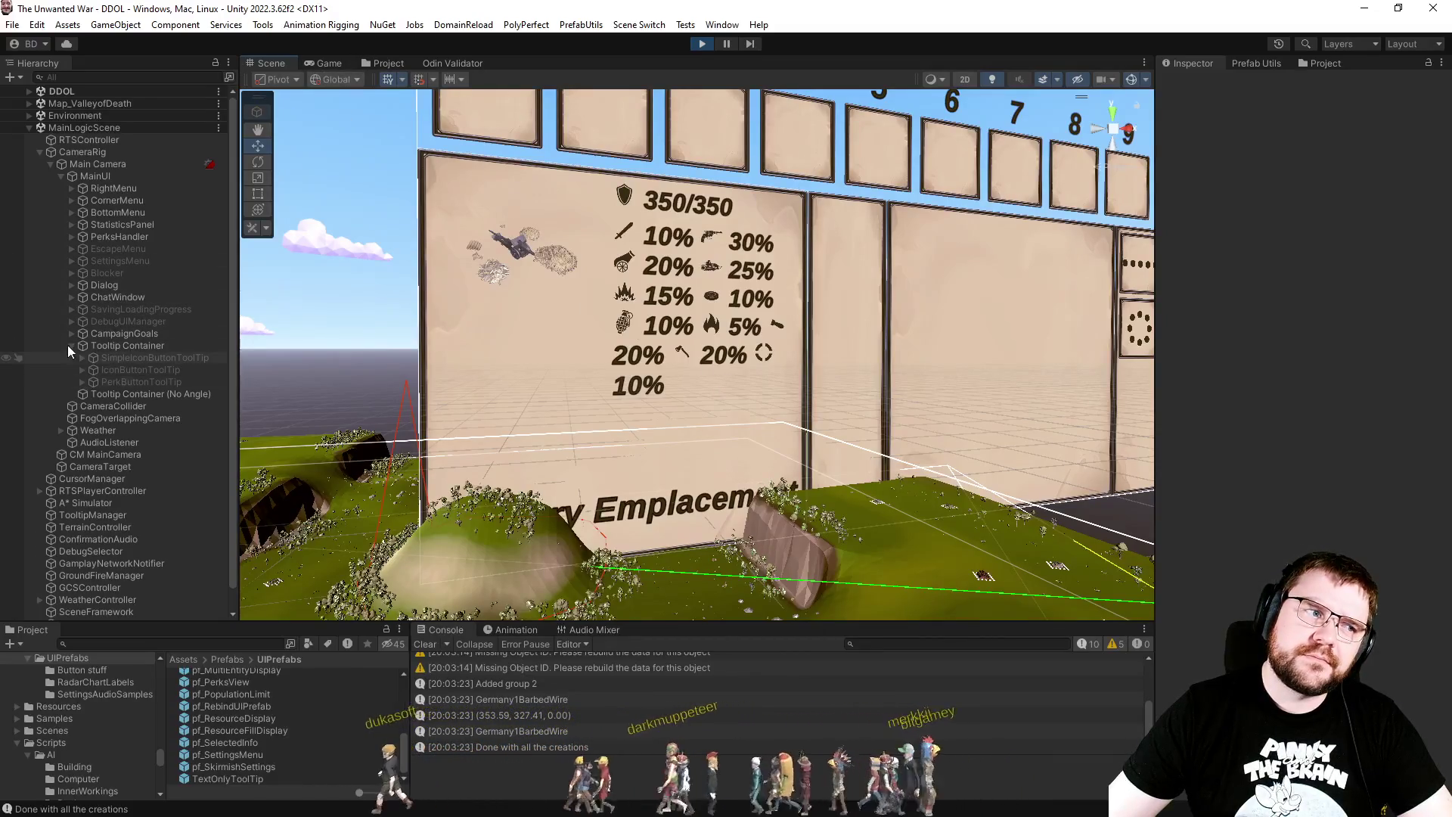
click(72, 212)
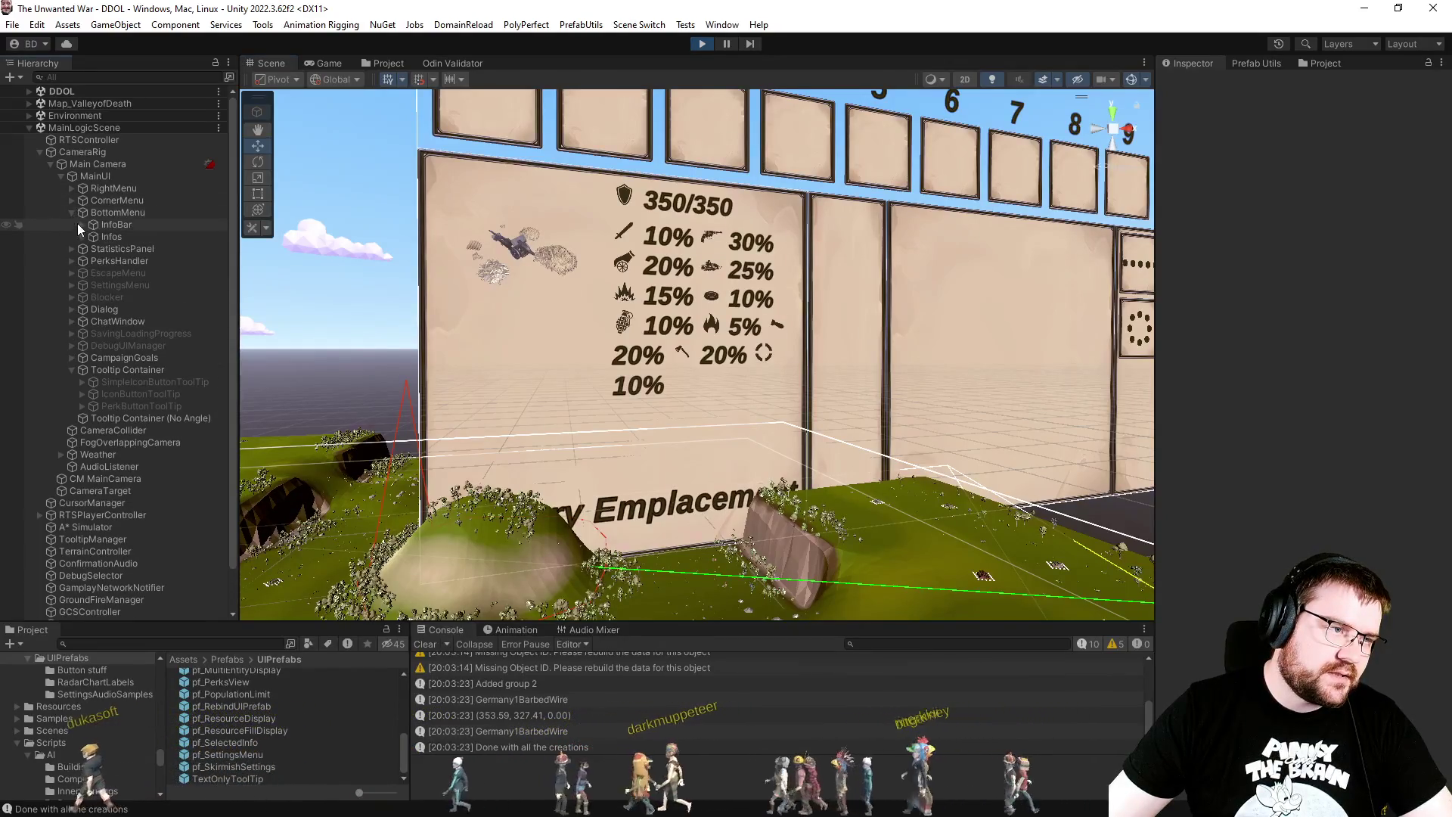
click(84, 236)
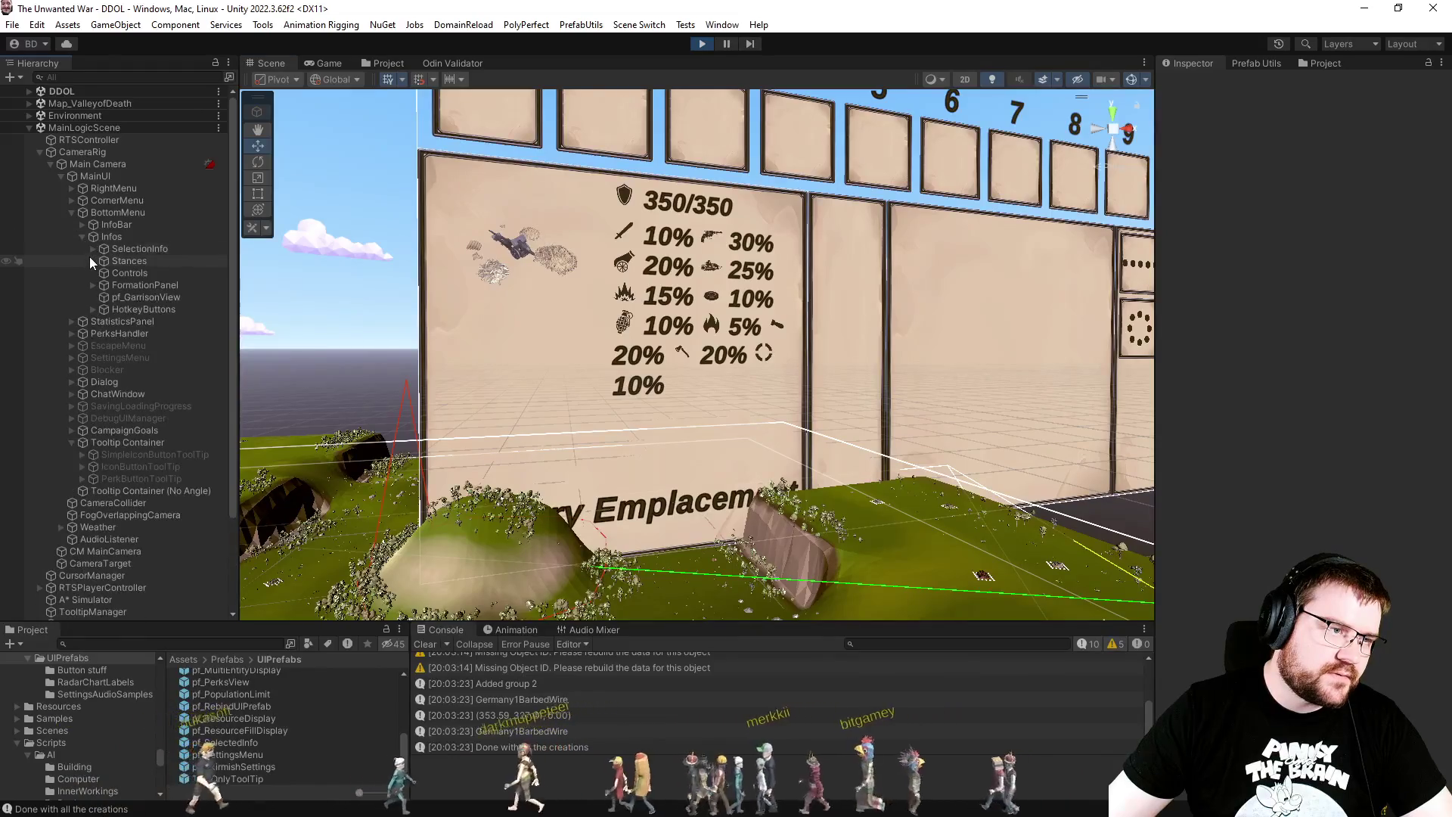
click(89, 249)
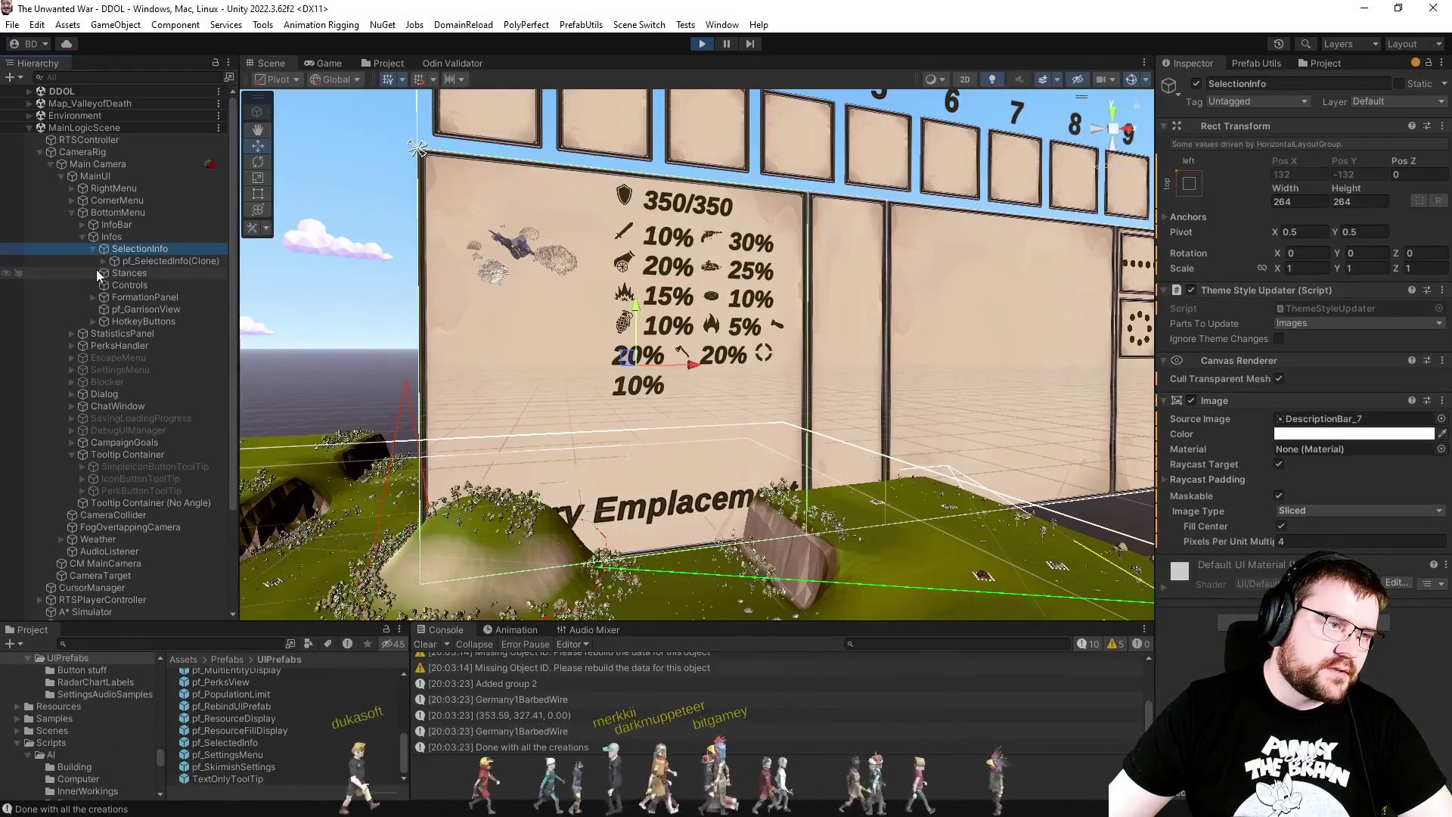
click(98, 261)
click(101, 262)
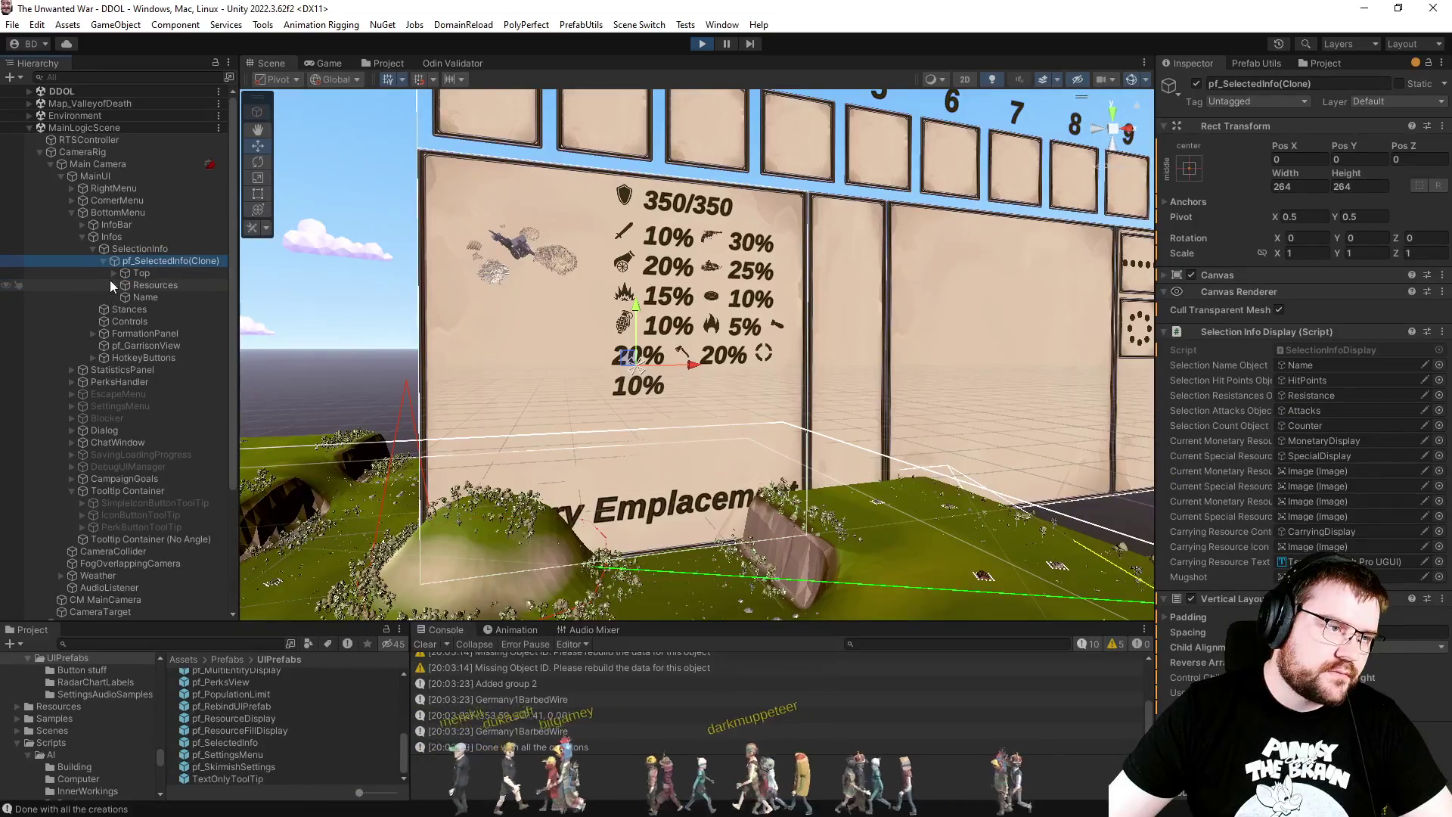
click(114, 274)
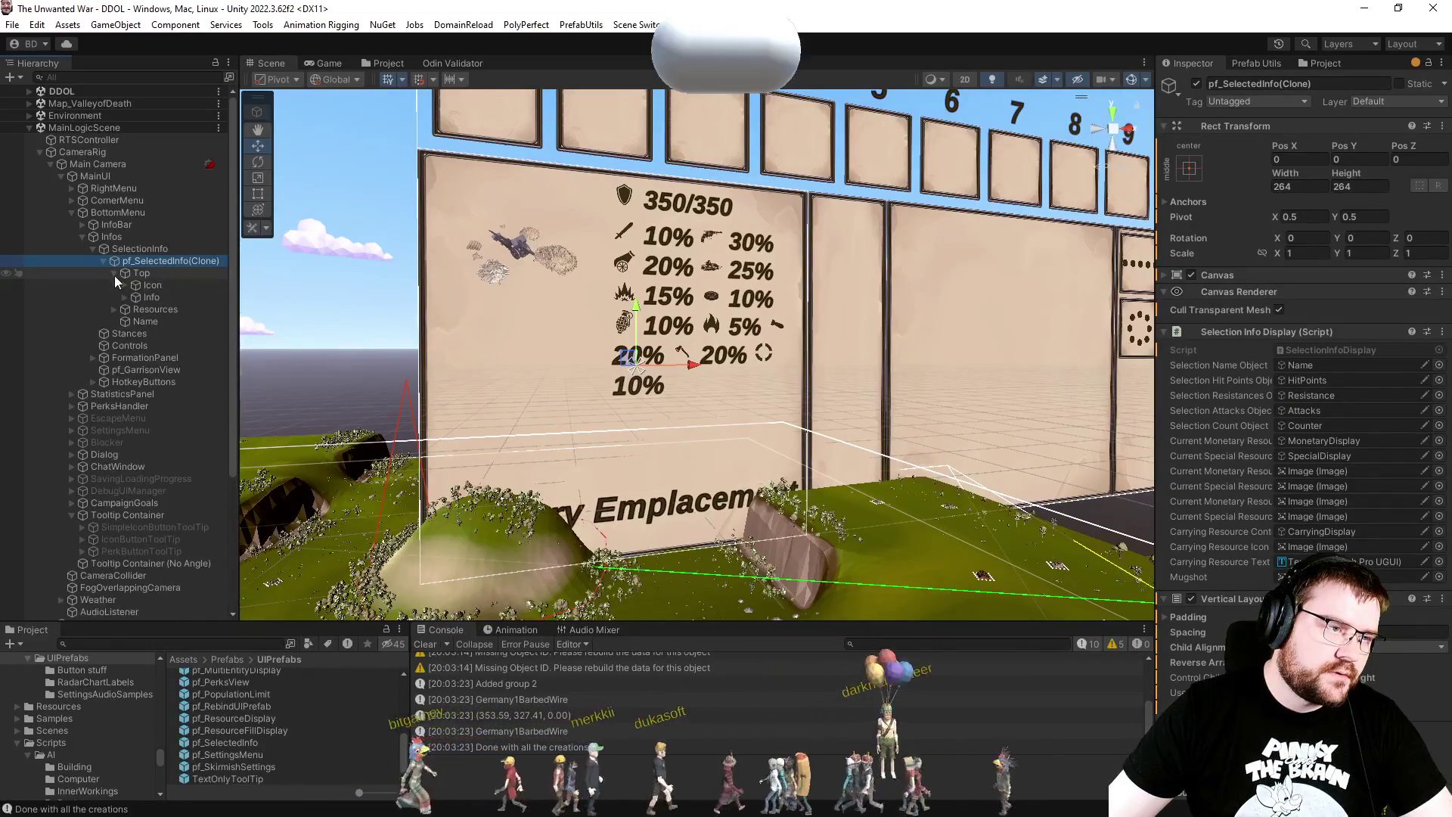
click(122, 296)
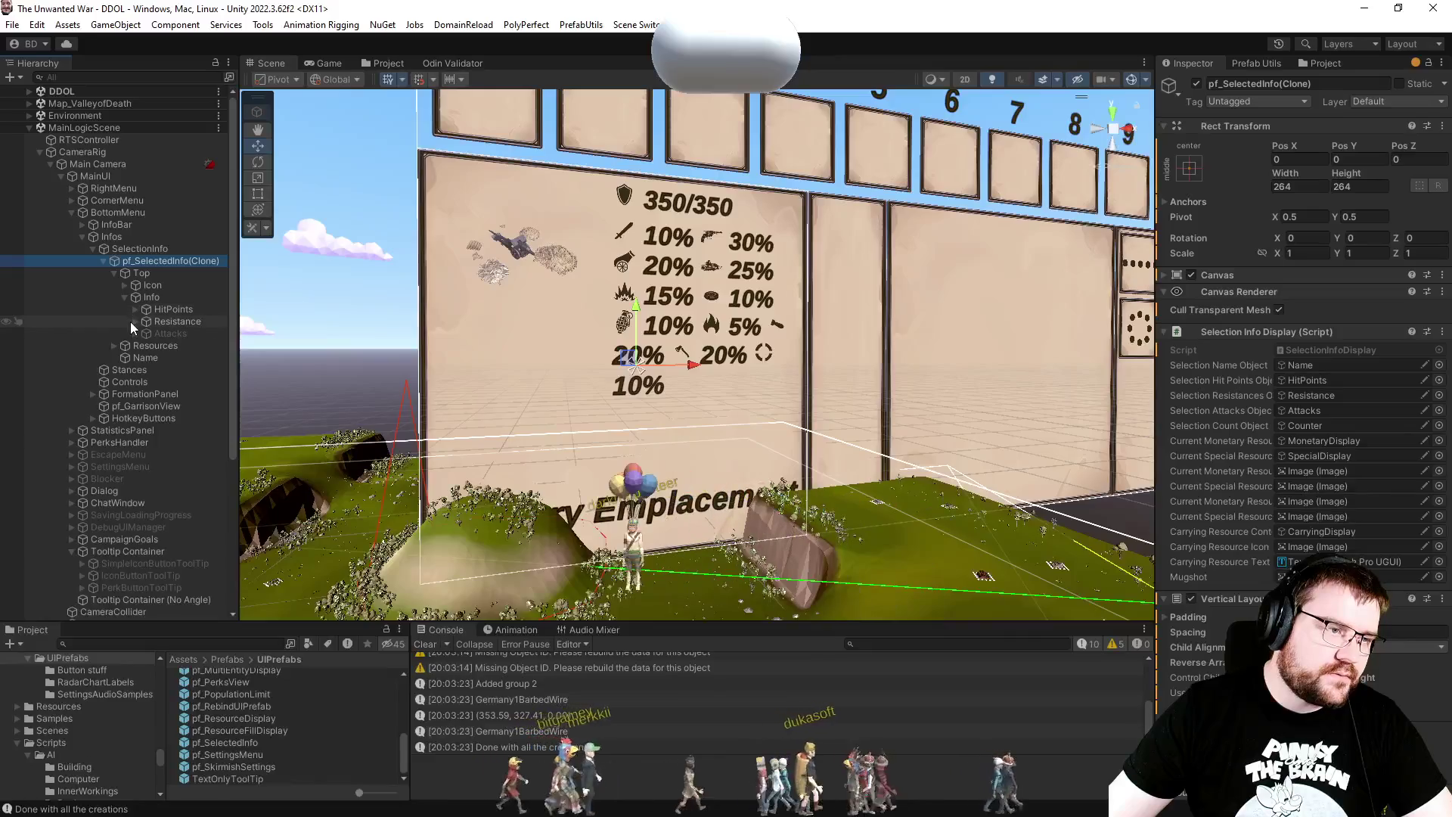
Step: Inspect the Resistance, HitPoints and Attacks texts, briefly enabling and disabling Attacks
click(168, 330)
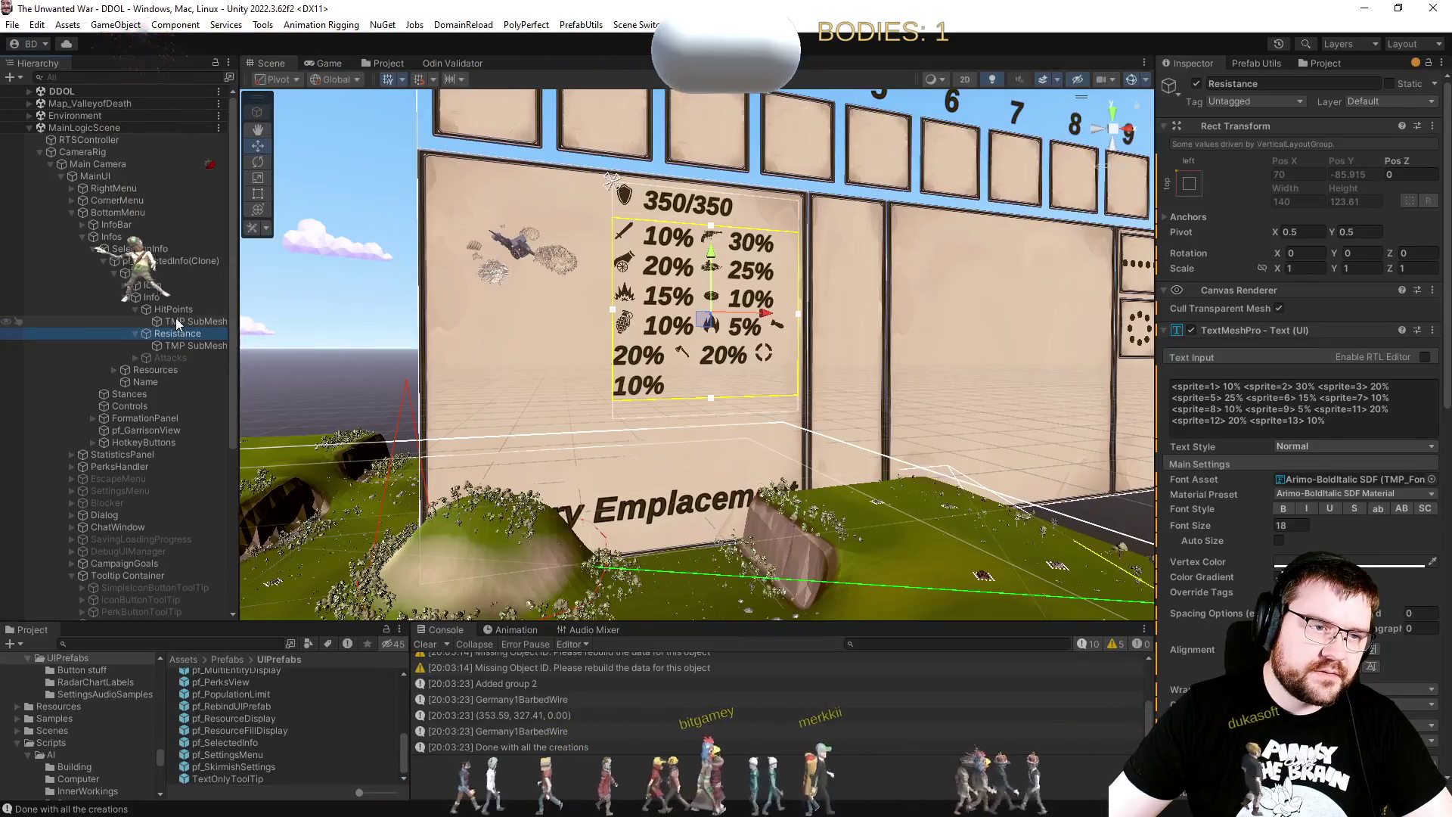
click(175, 310)
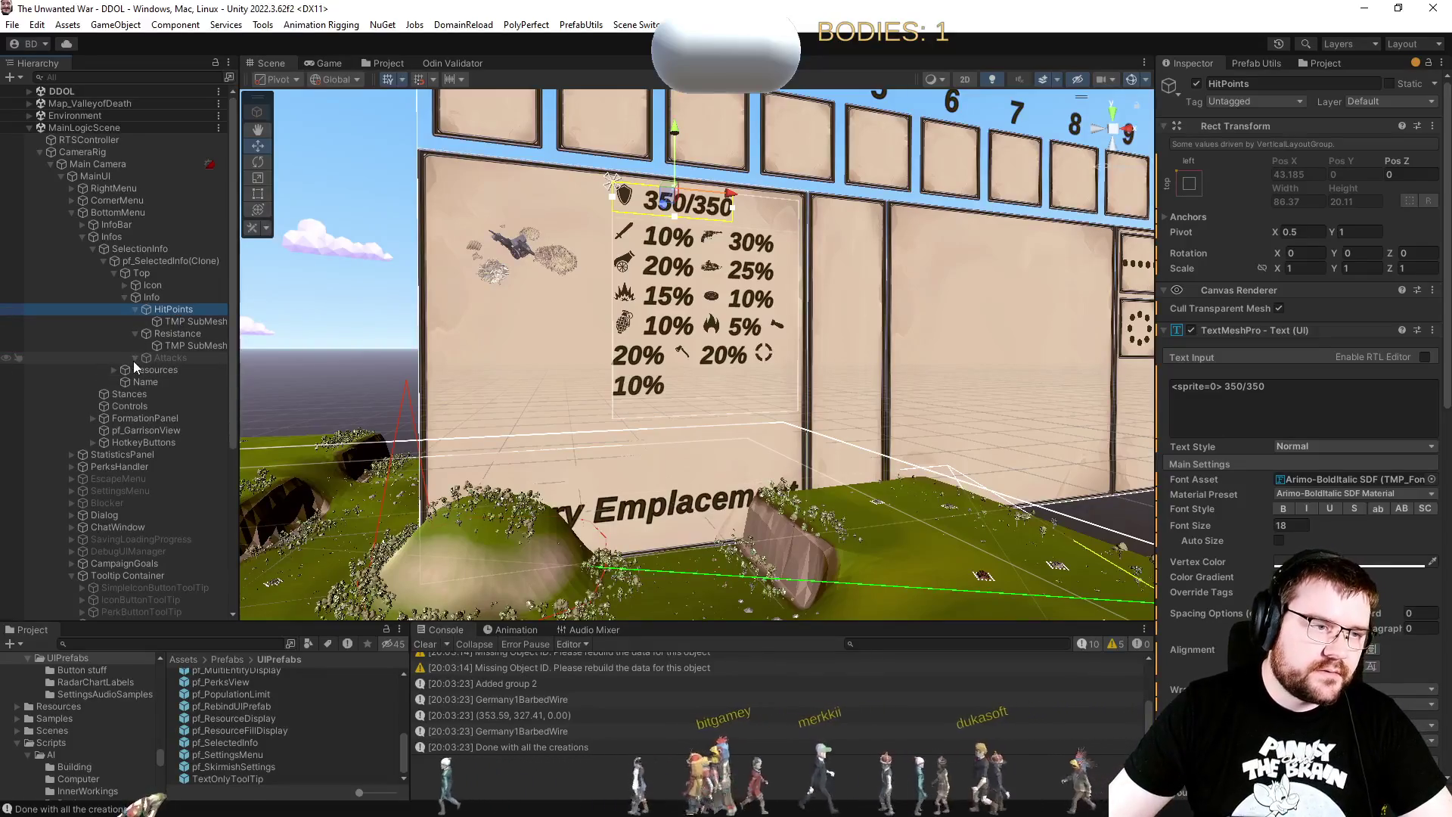
click(165, 355)
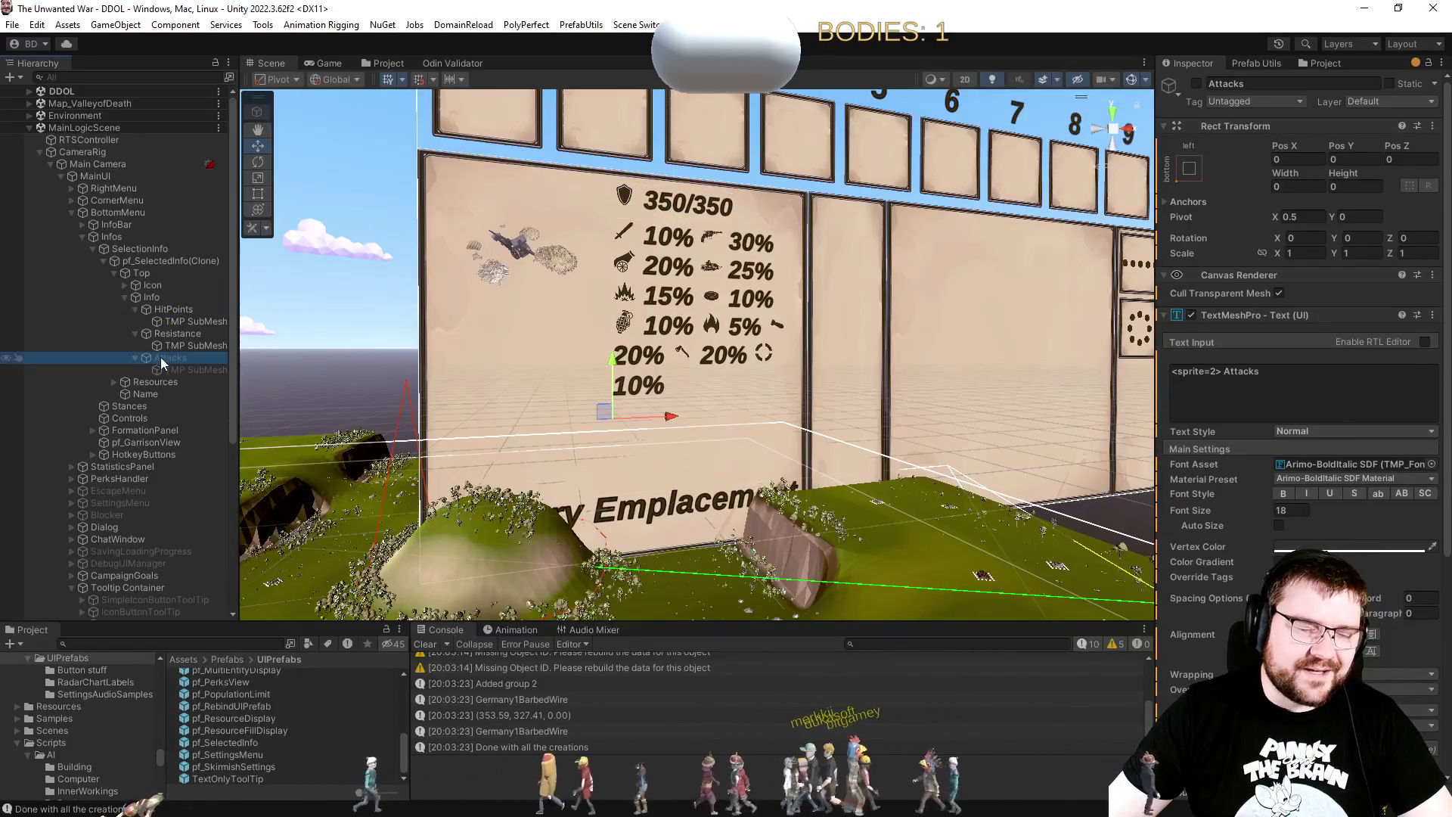
key(alt+shift+a)
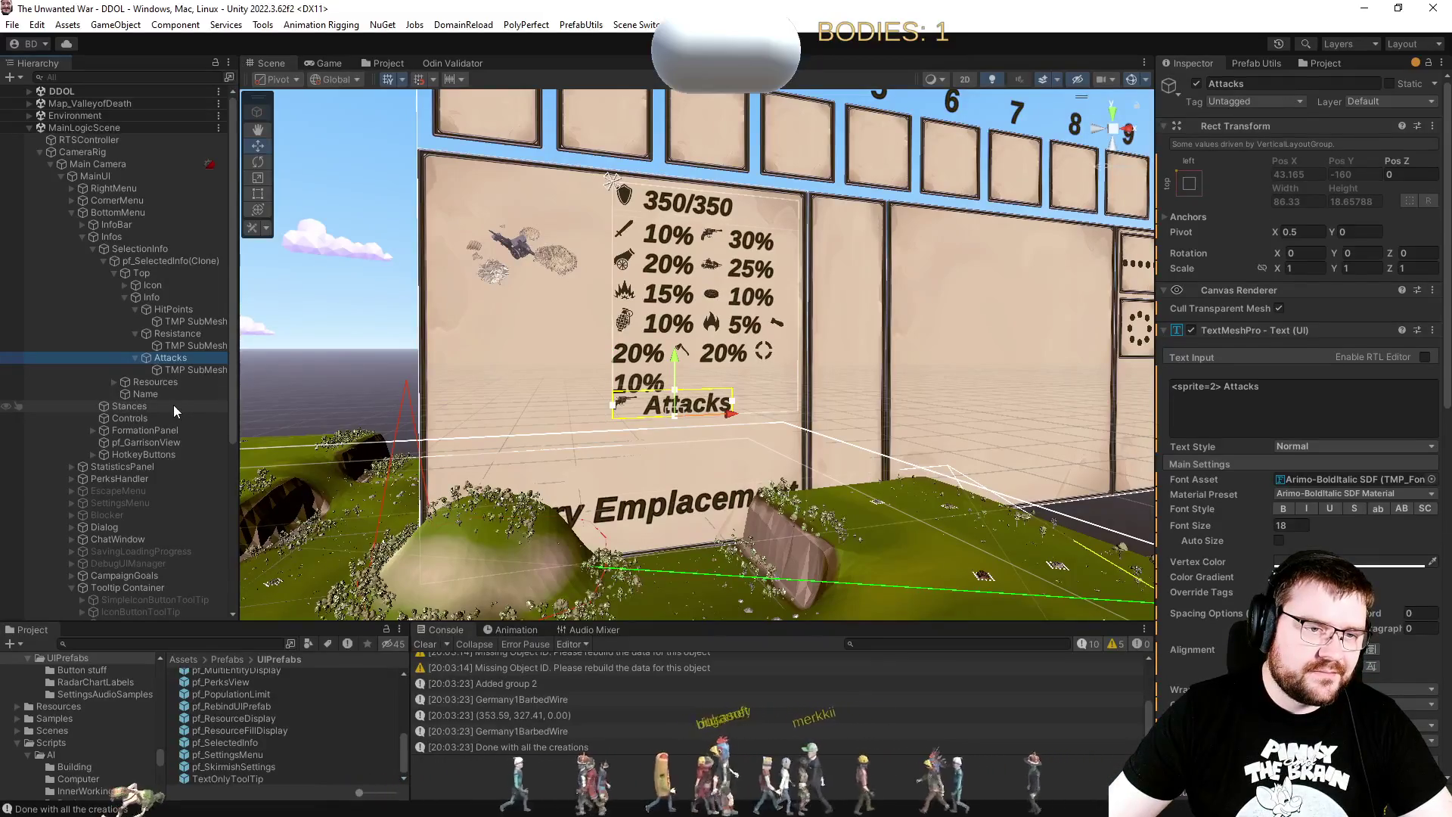
key(alt+shift+a)
click(174, 337)
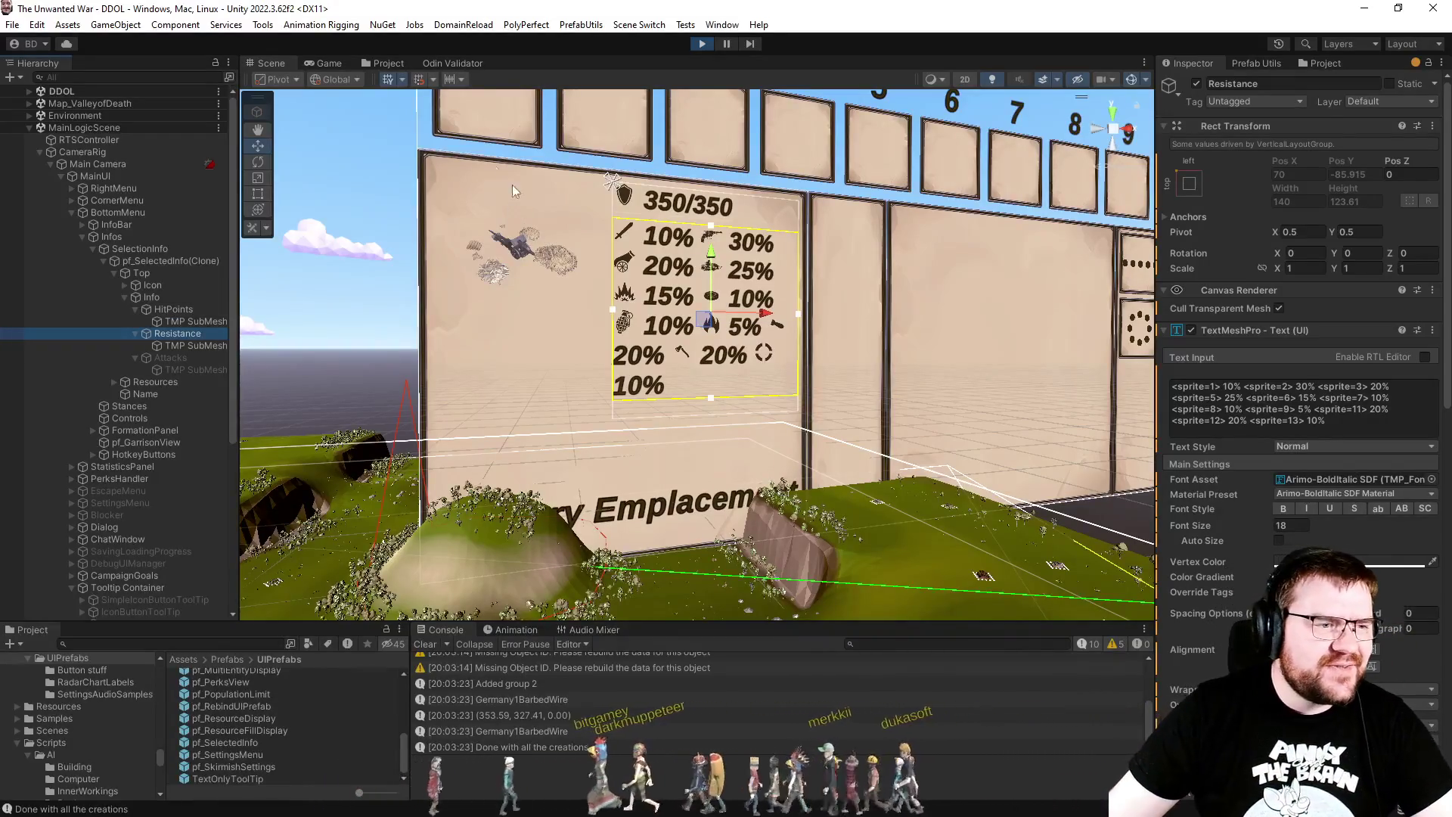
Step: Compare the emplacement and A7V tank panels in the Game view, then switch to Visual Studio
click(328, 64)
click(745, 419)
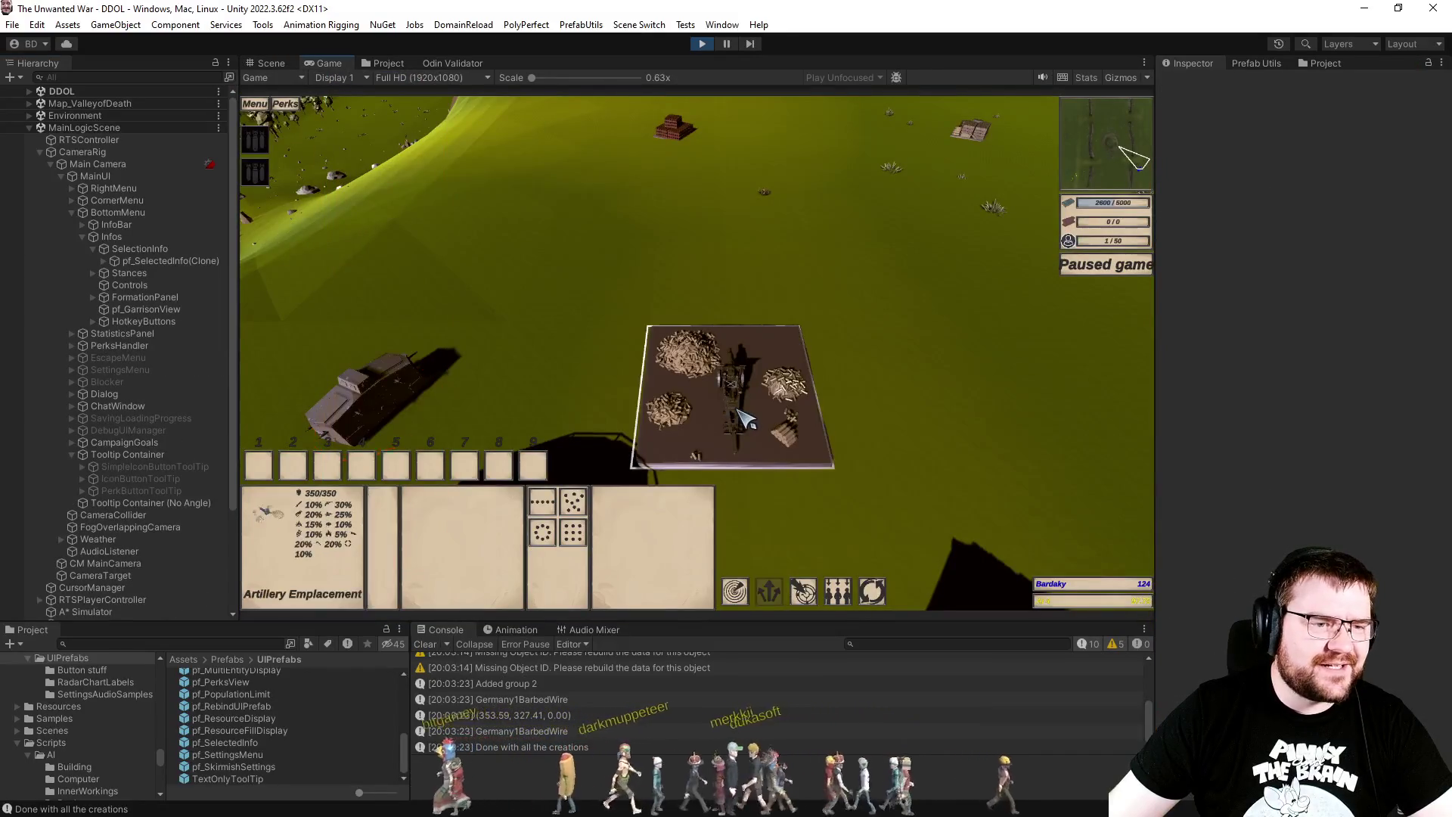
click(397, 405)
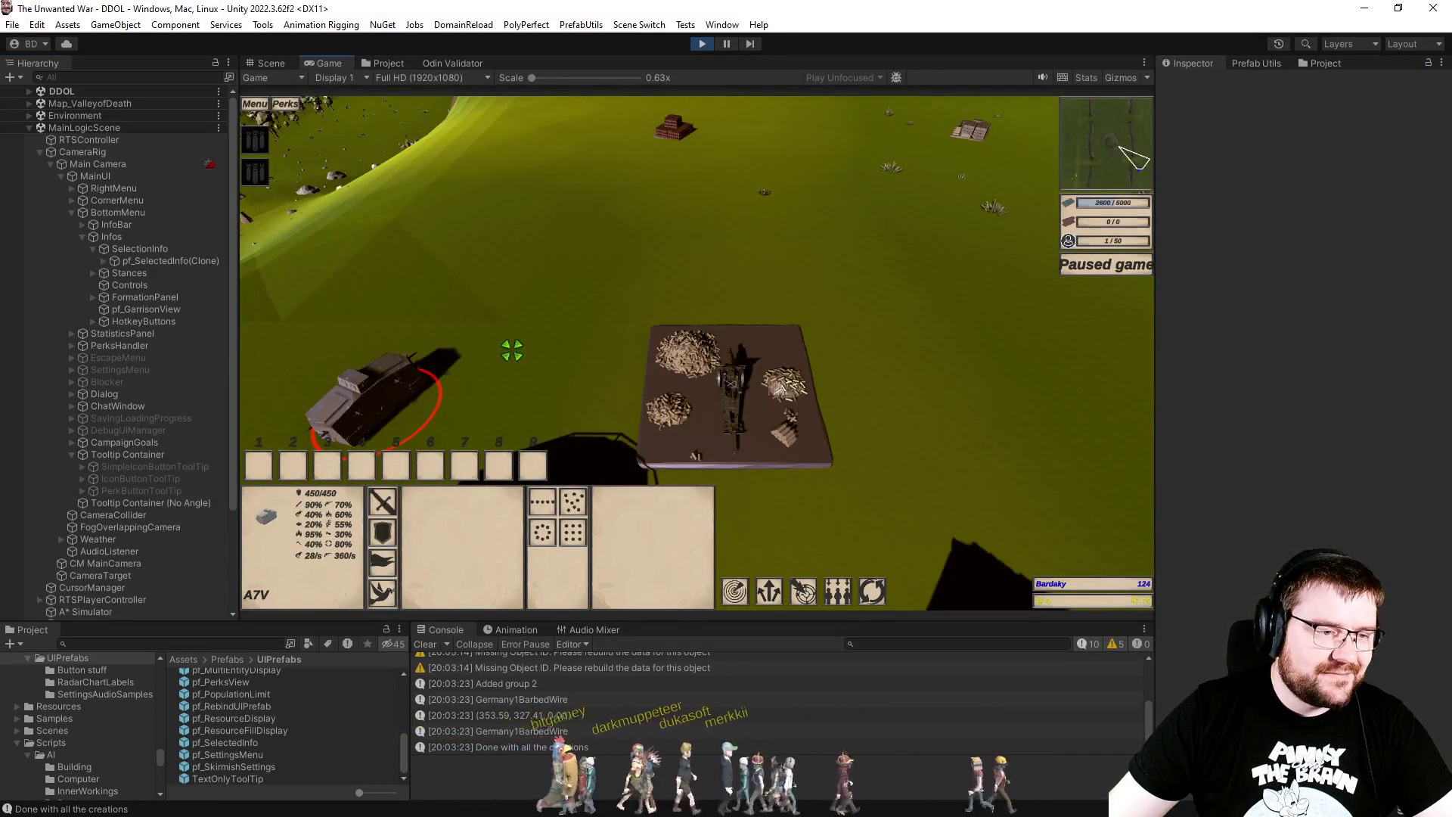
click(716, 372)
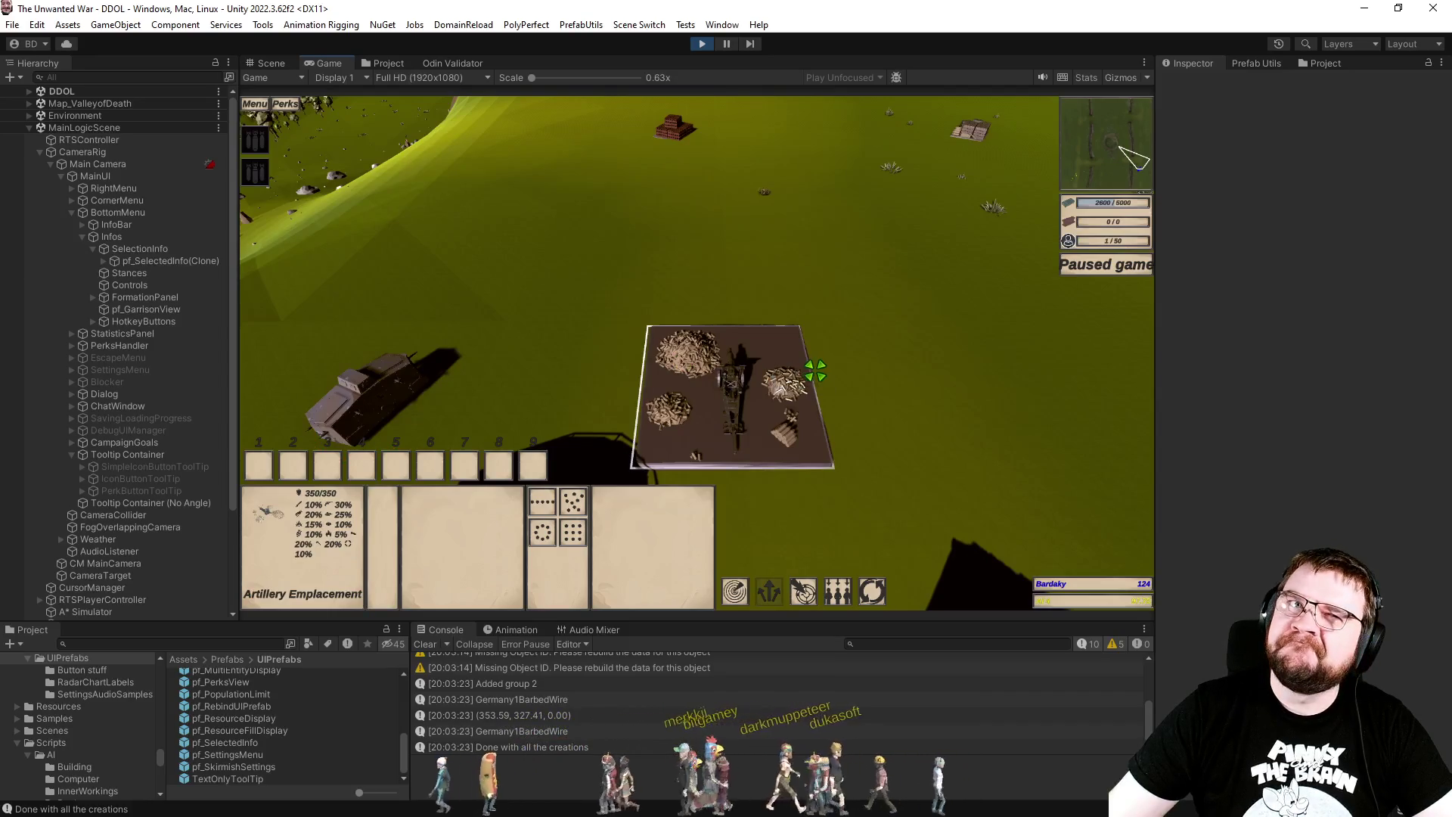
key(alt+Tab)
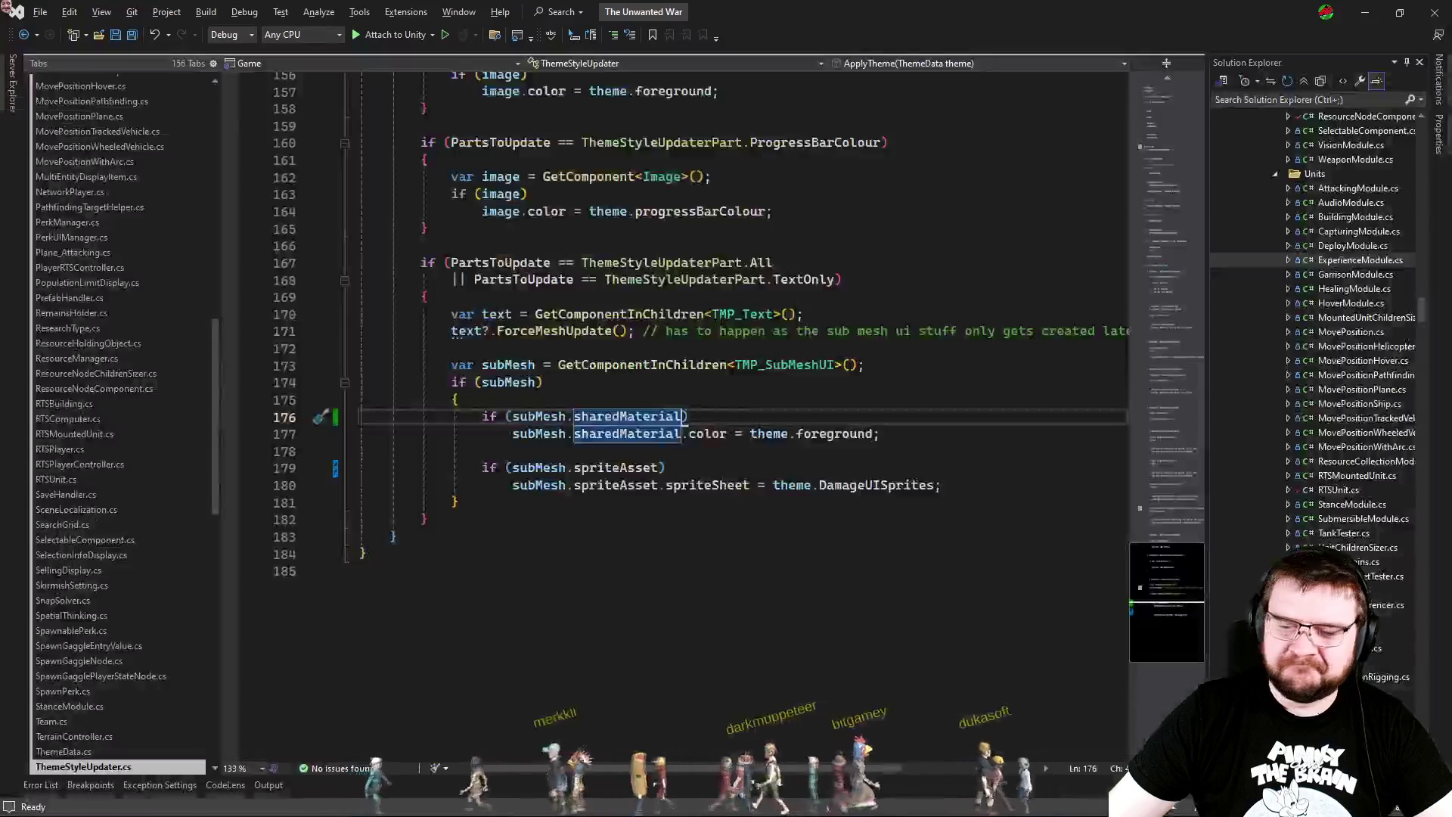
Step: In SelectionInfoDisplay.cs, list the SetAttacks callers and jump to the call in RTSUnit.cs
click(711, 433)
key(ctrl+Tab)
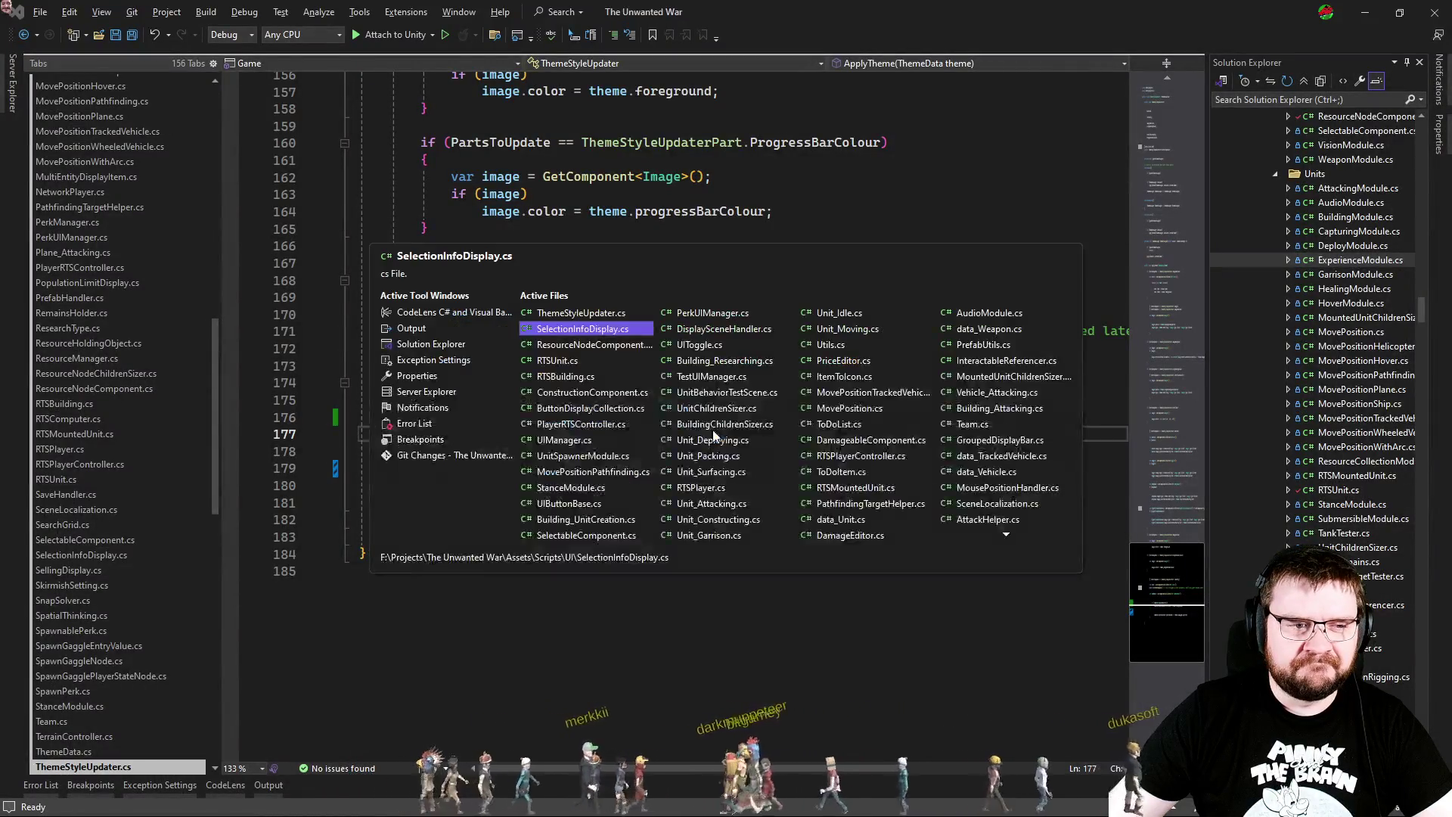
scroll(497, 194, up, 10)
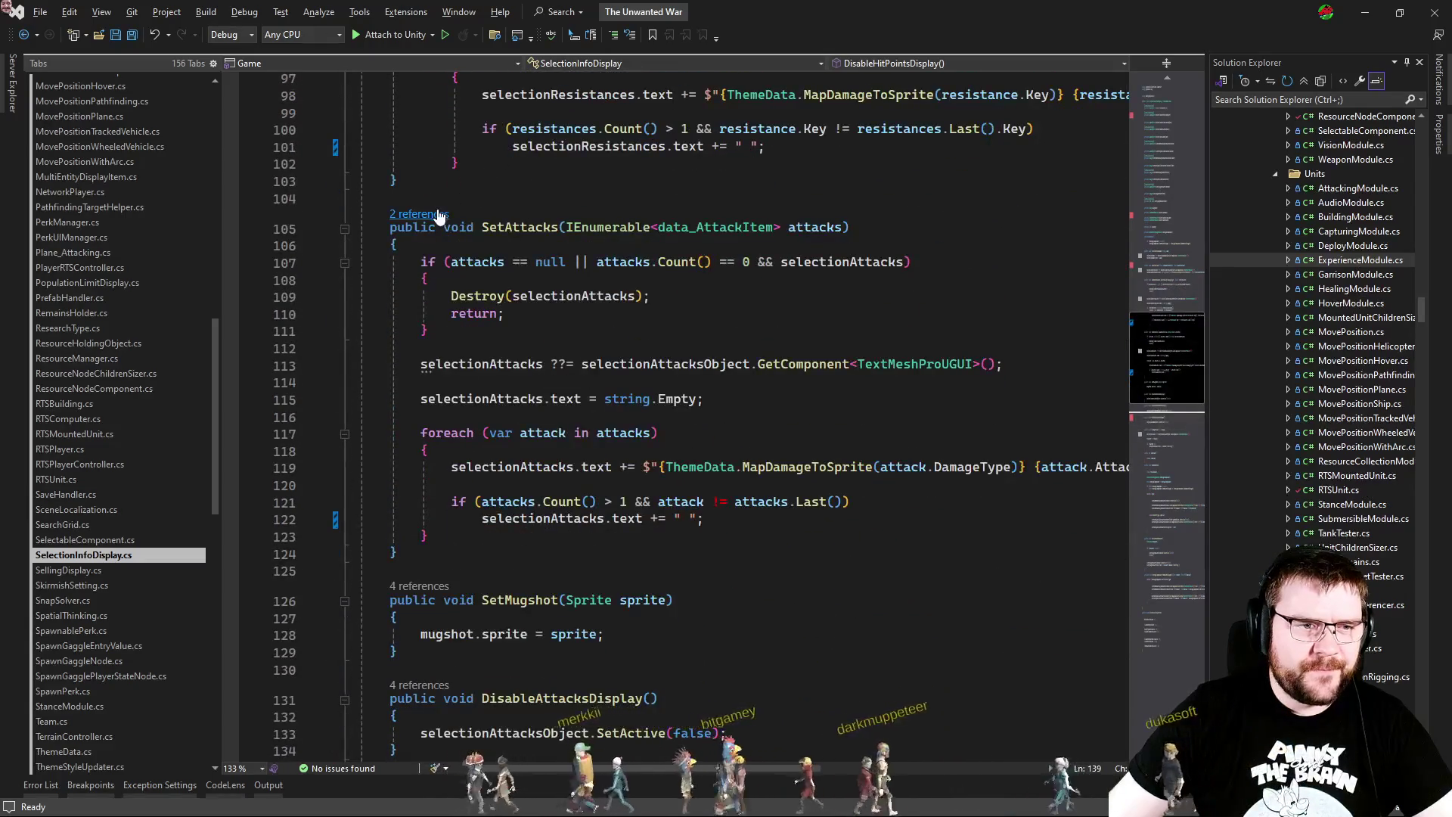
click(419, 214)
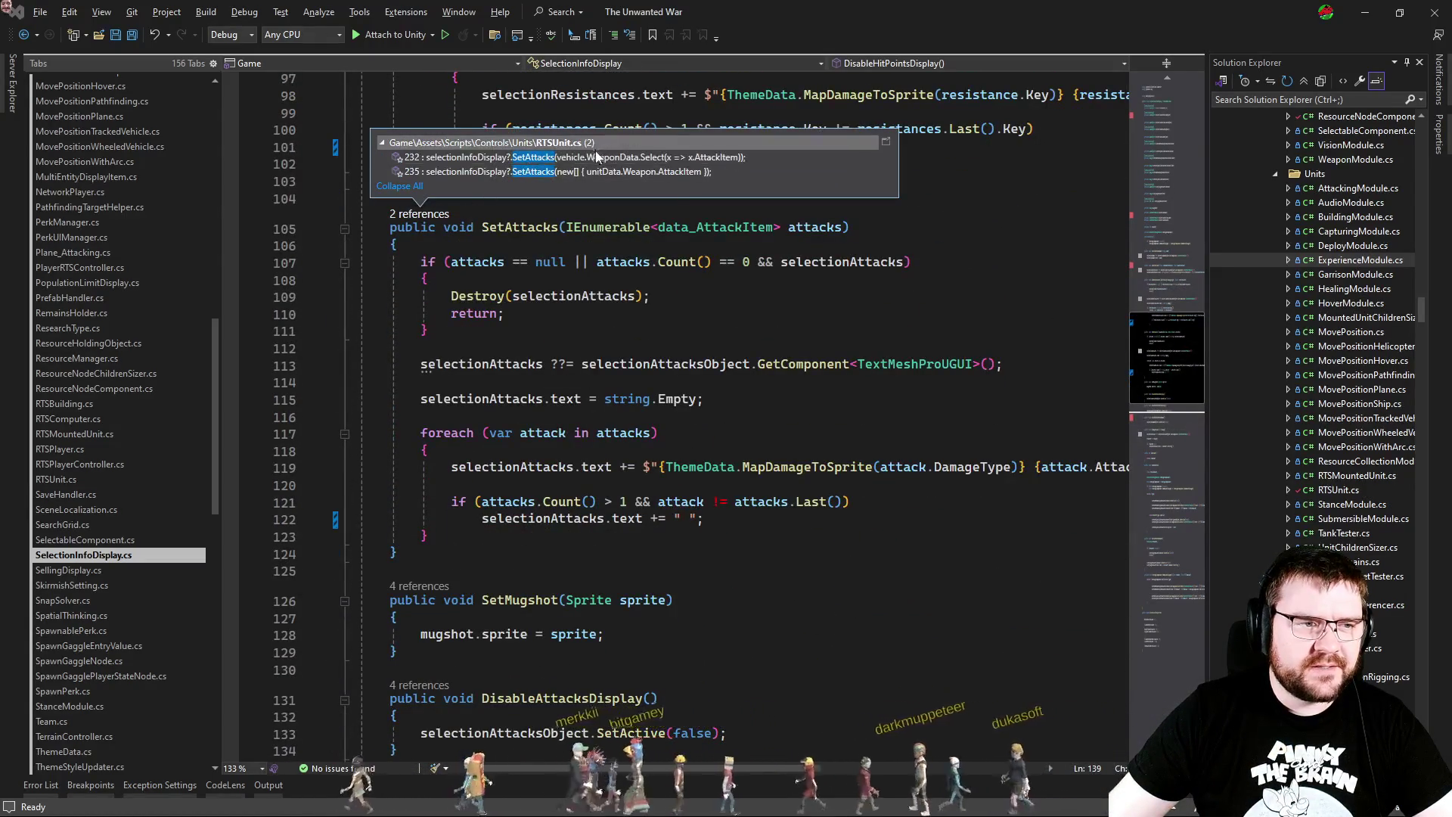
click(537, 211)
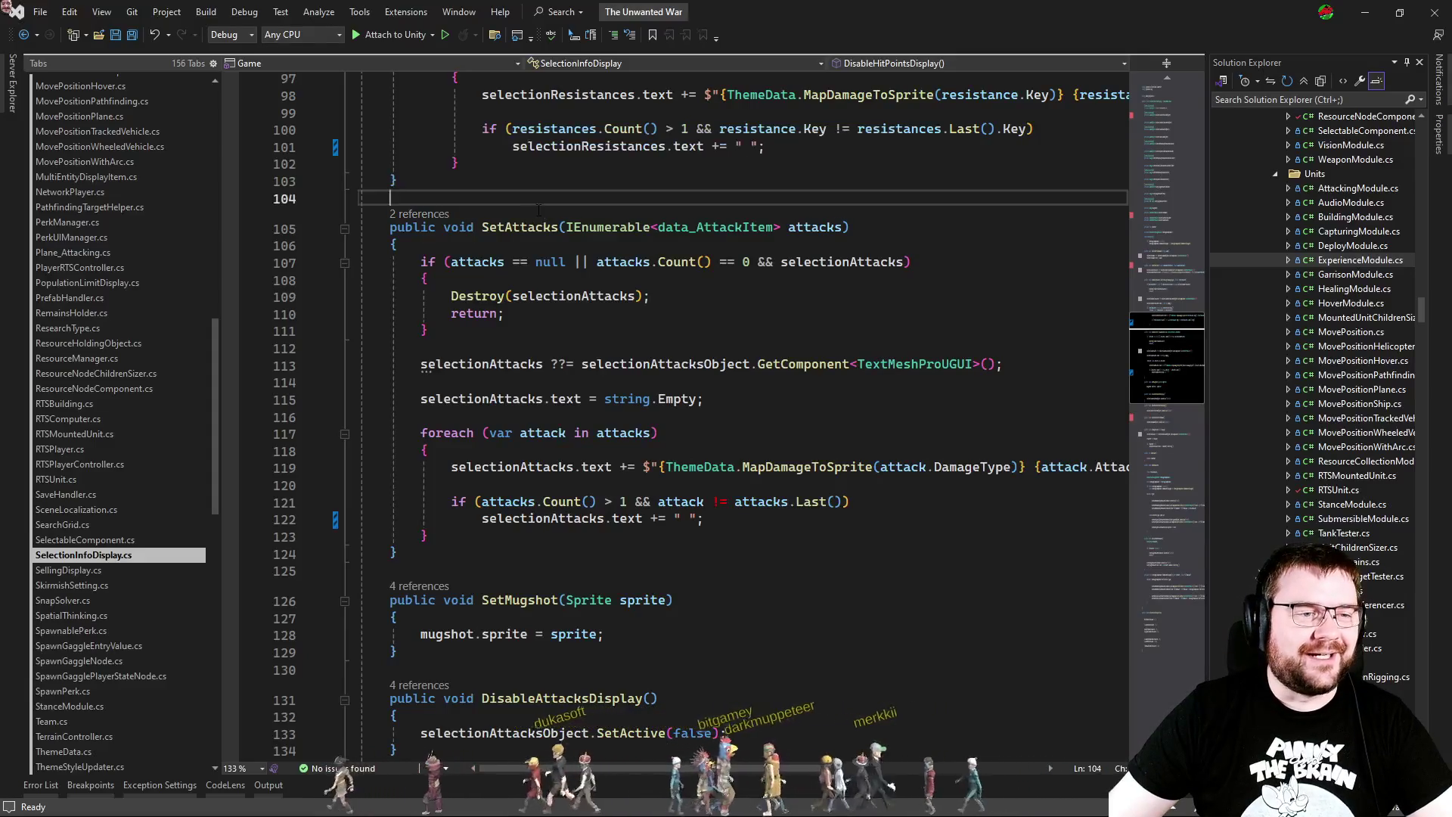
click(406, 219)
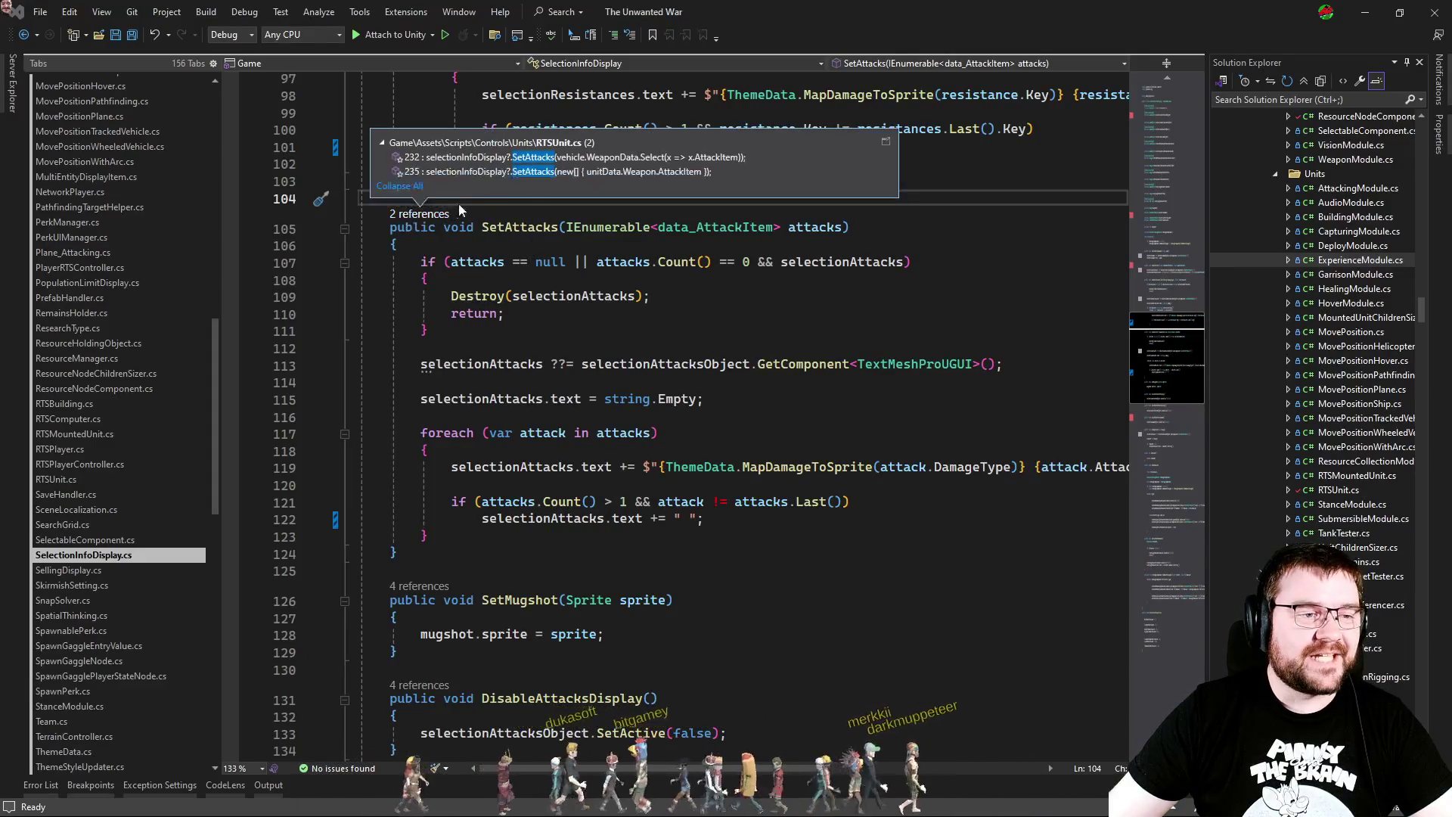
click(544, 180)
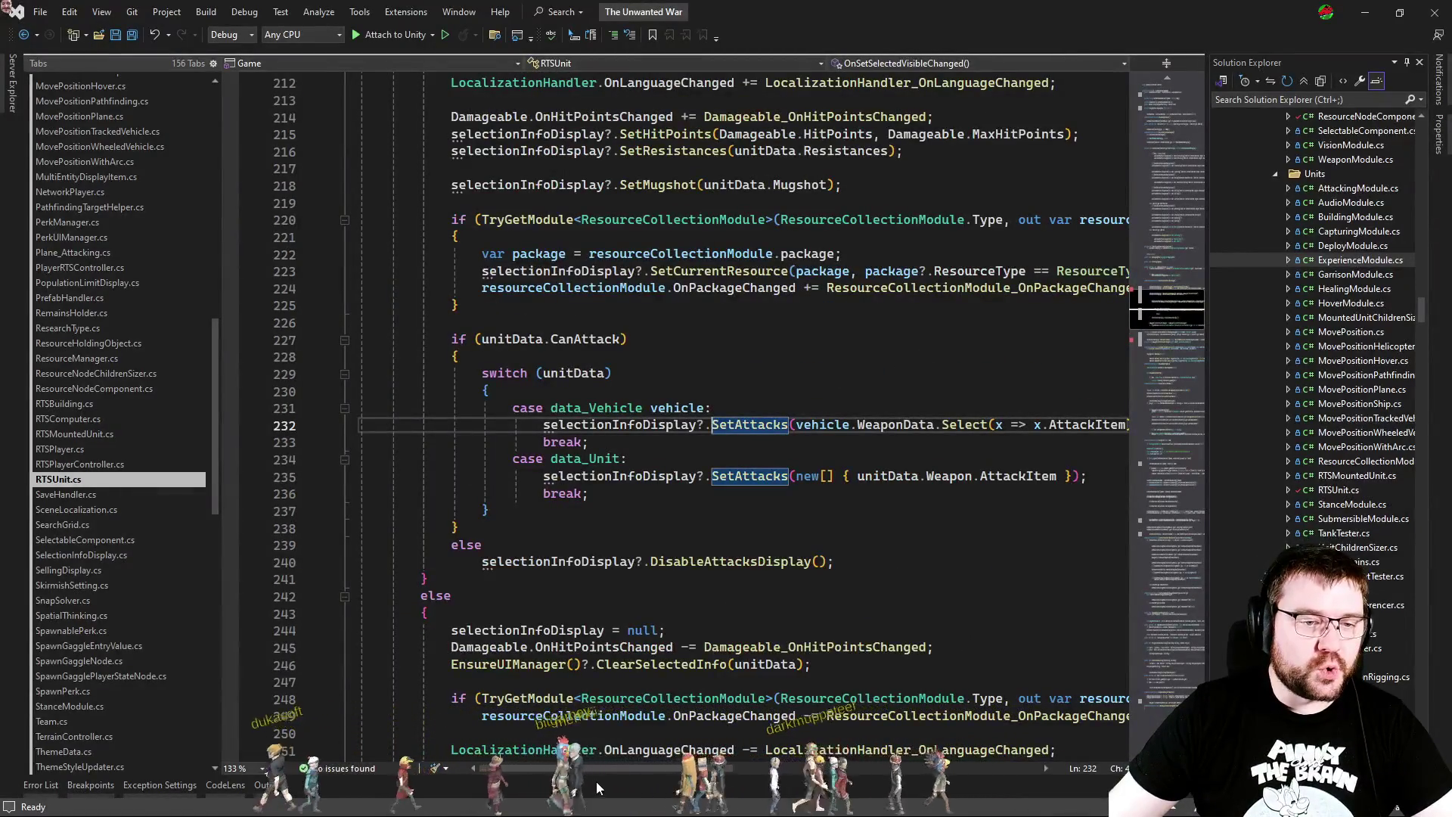
Step: Return to SelectionInfoDisplay.cs and place the cursor above the resistances check in SetResistances
scroll(628, 587, up, 7)
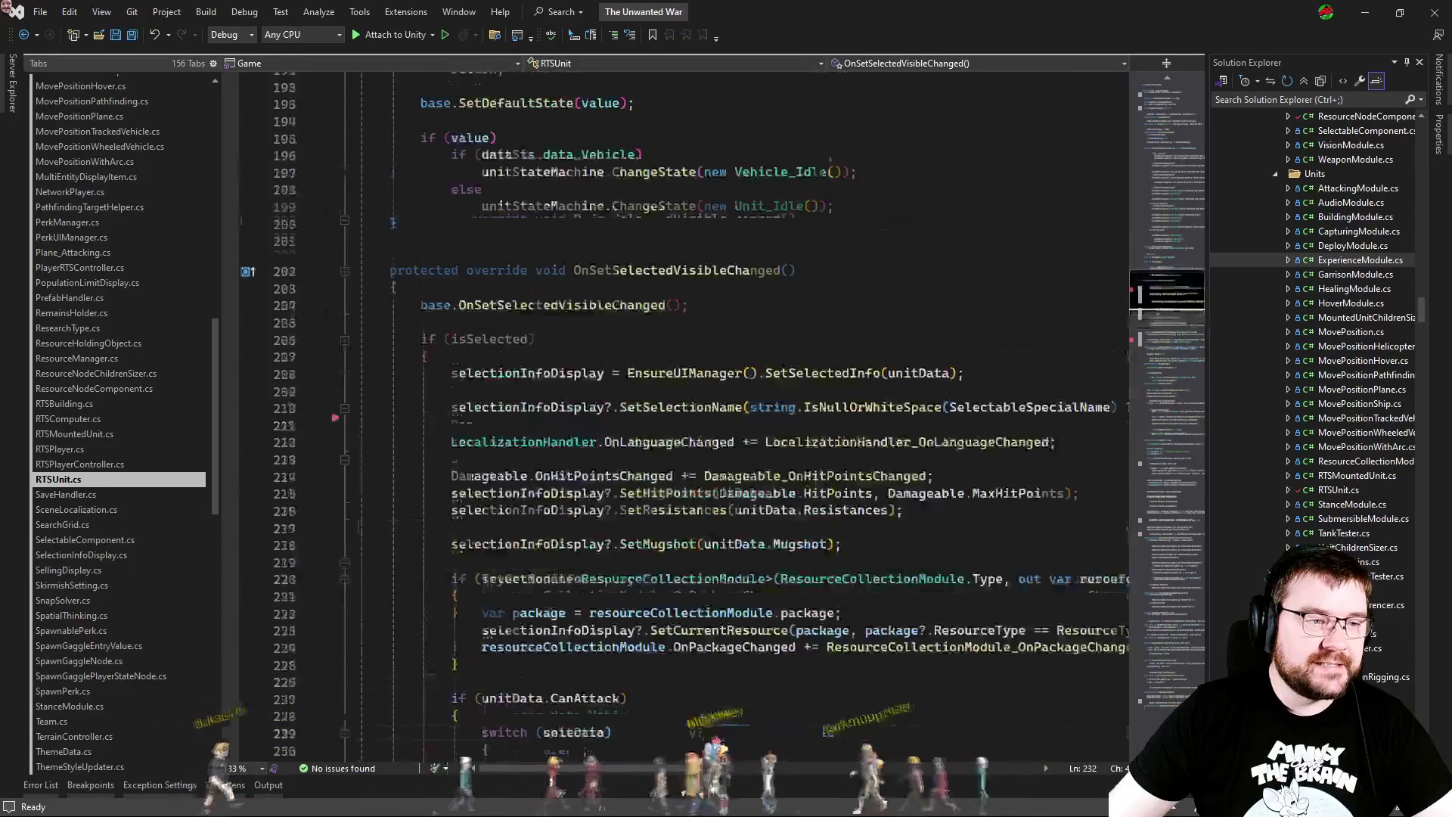
scroll(628, 587, down, 5)
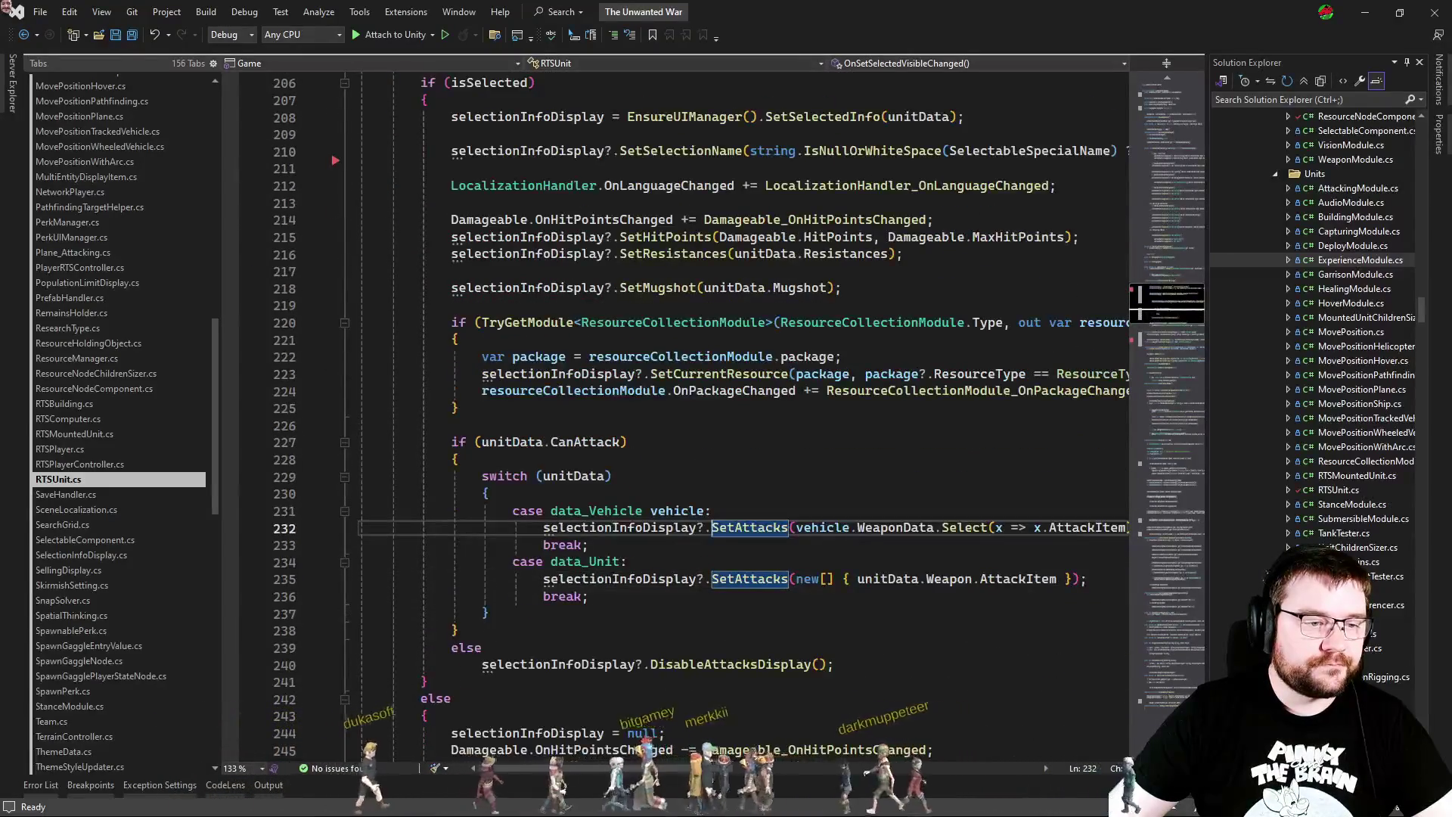
scroll(574, 518, down, 2)
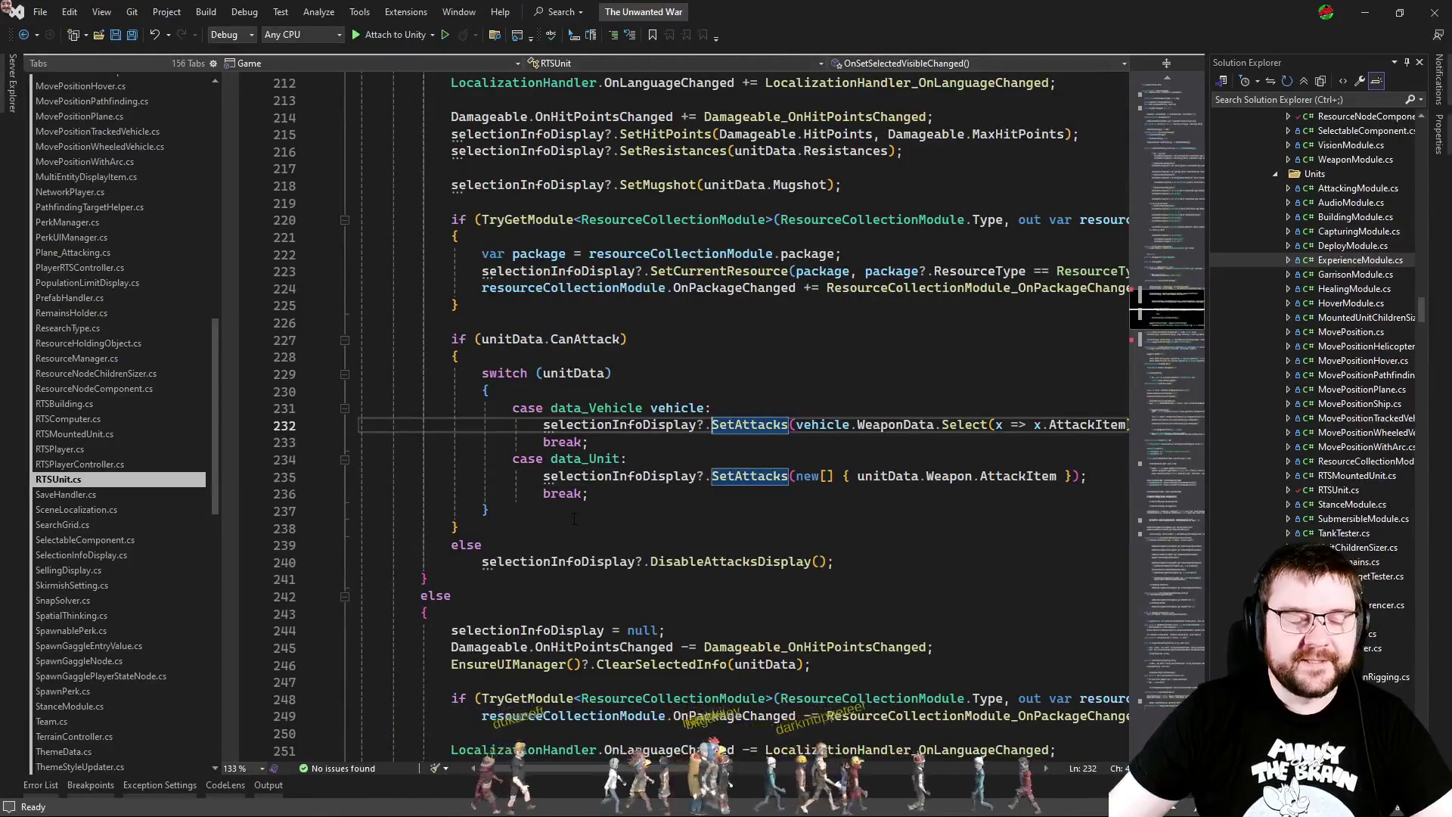
key(alt+Tab)
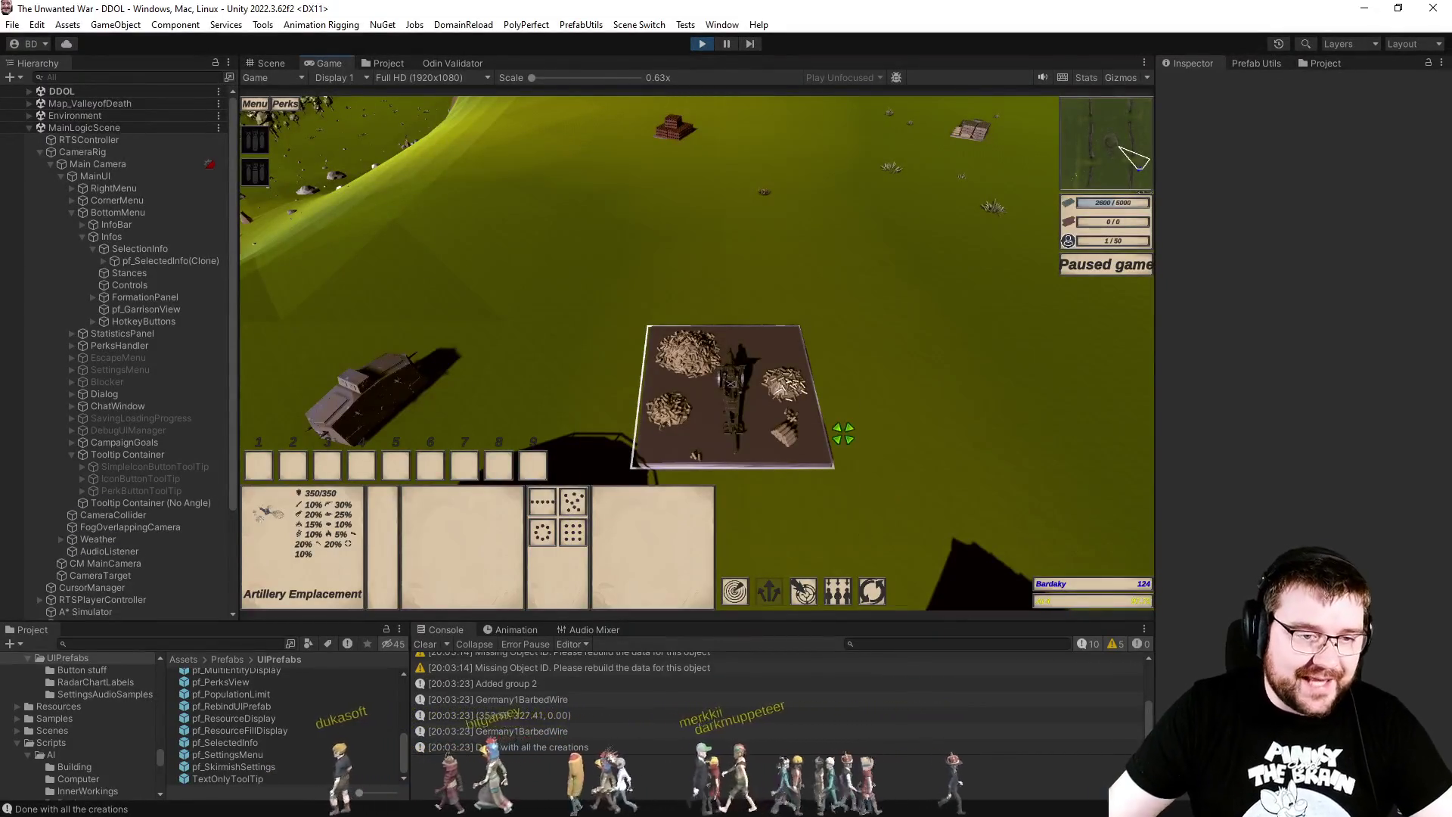
key(alt+Tab)
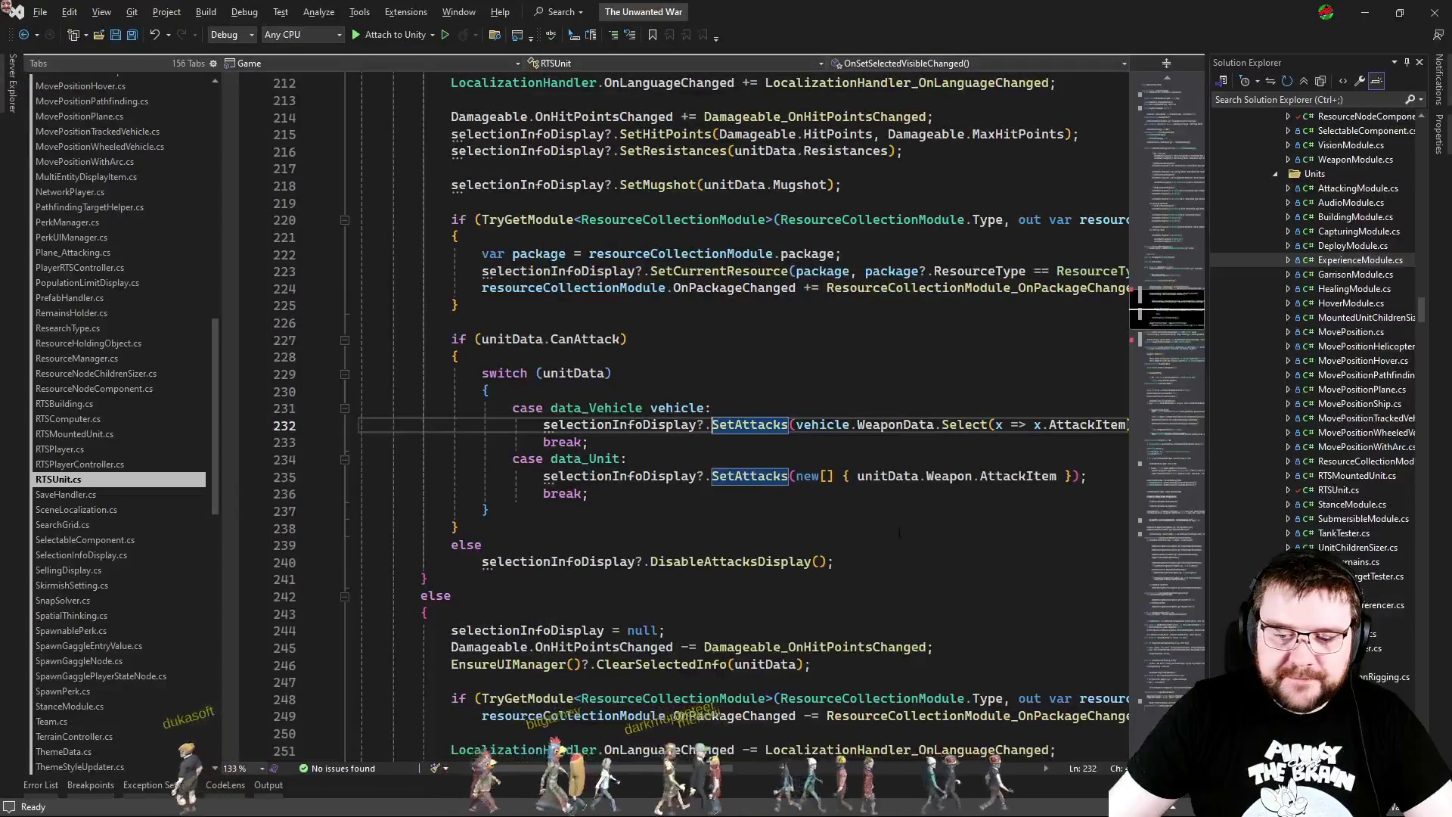
key(ctrl+Tab)
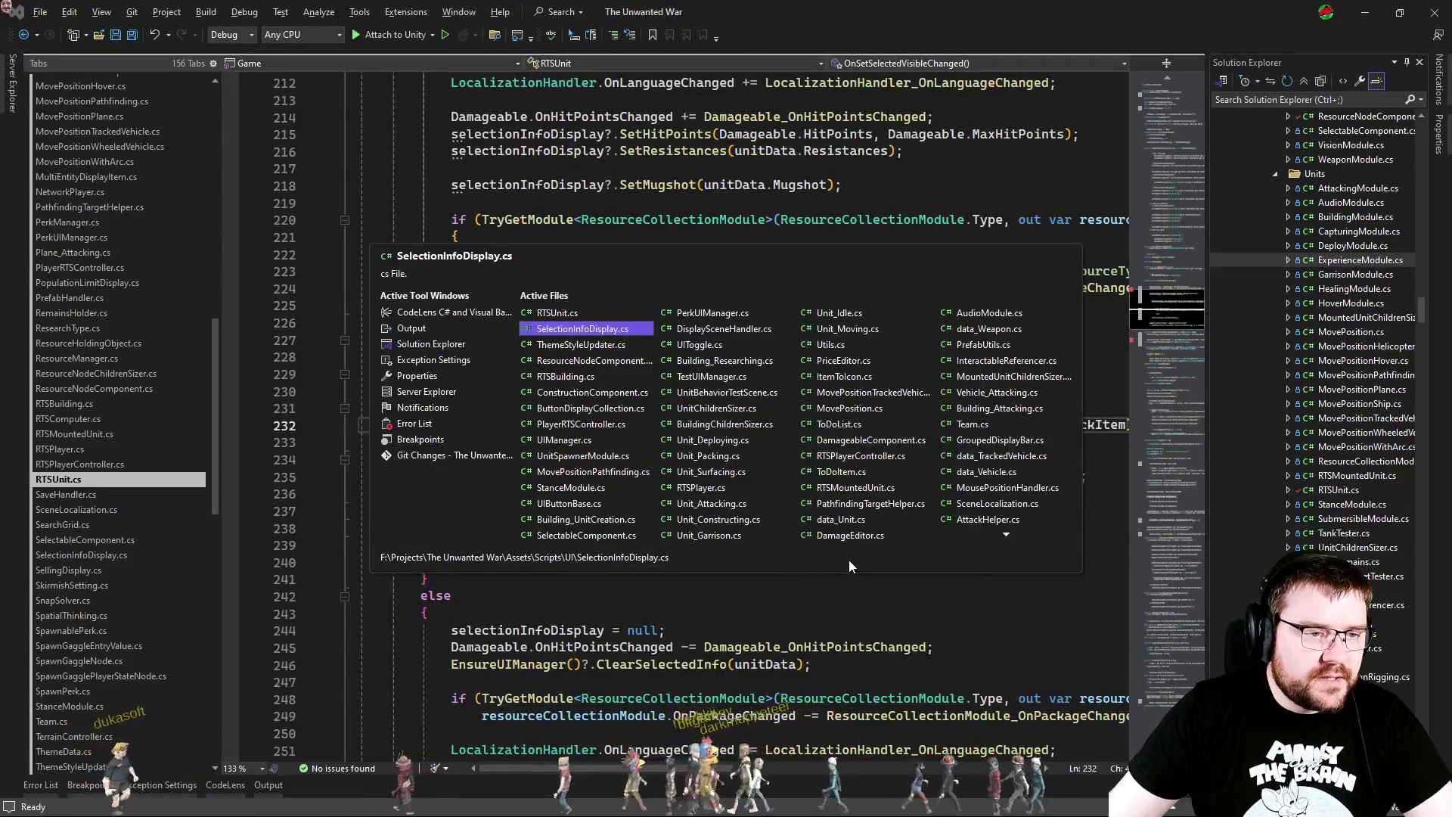
scroll(926, 455, up, 4)
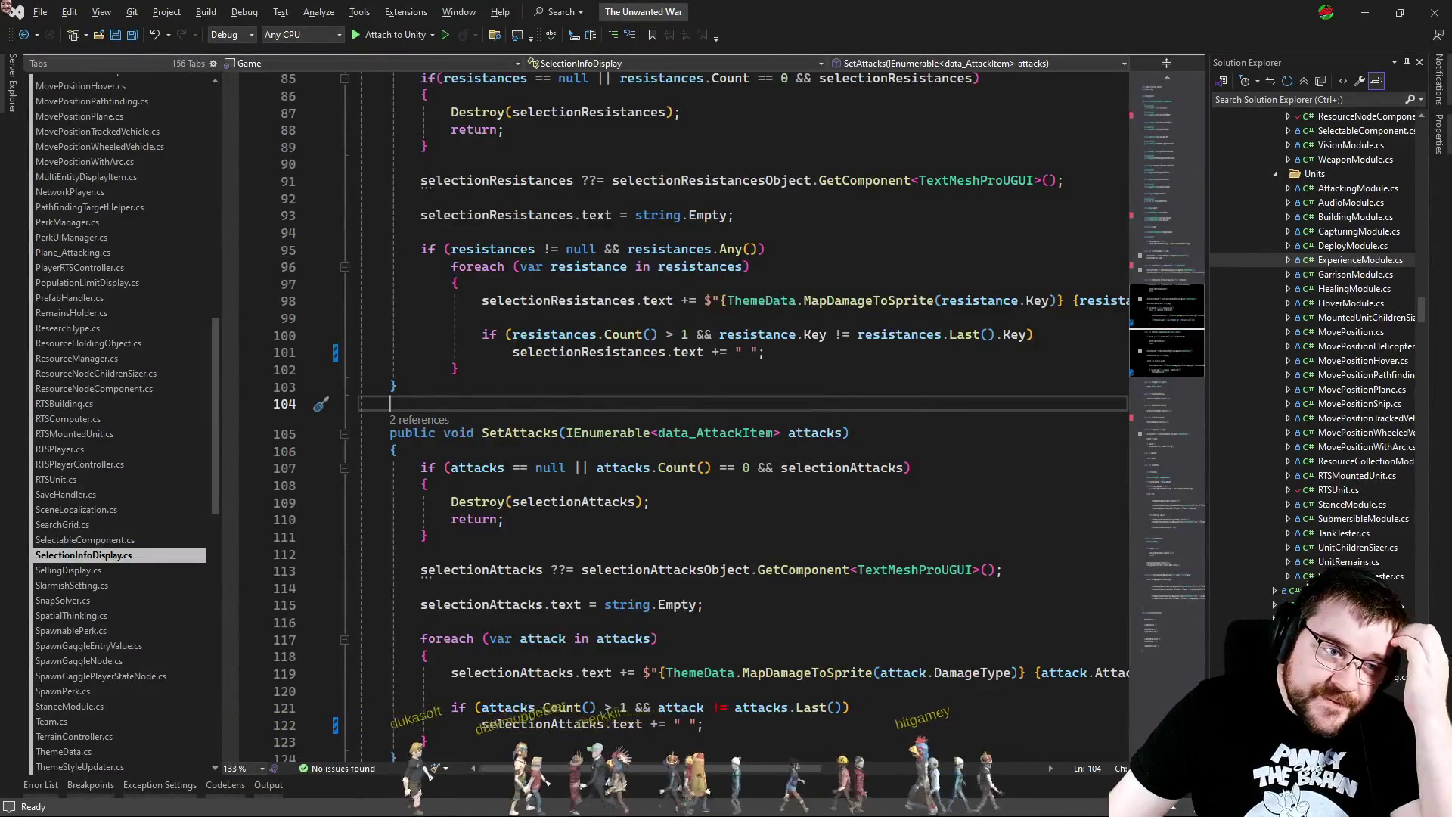
click(792, 237)
Step: Declare 'var counter = 0;' above the resistances check
key(Return)
key(Return)
key(Up)
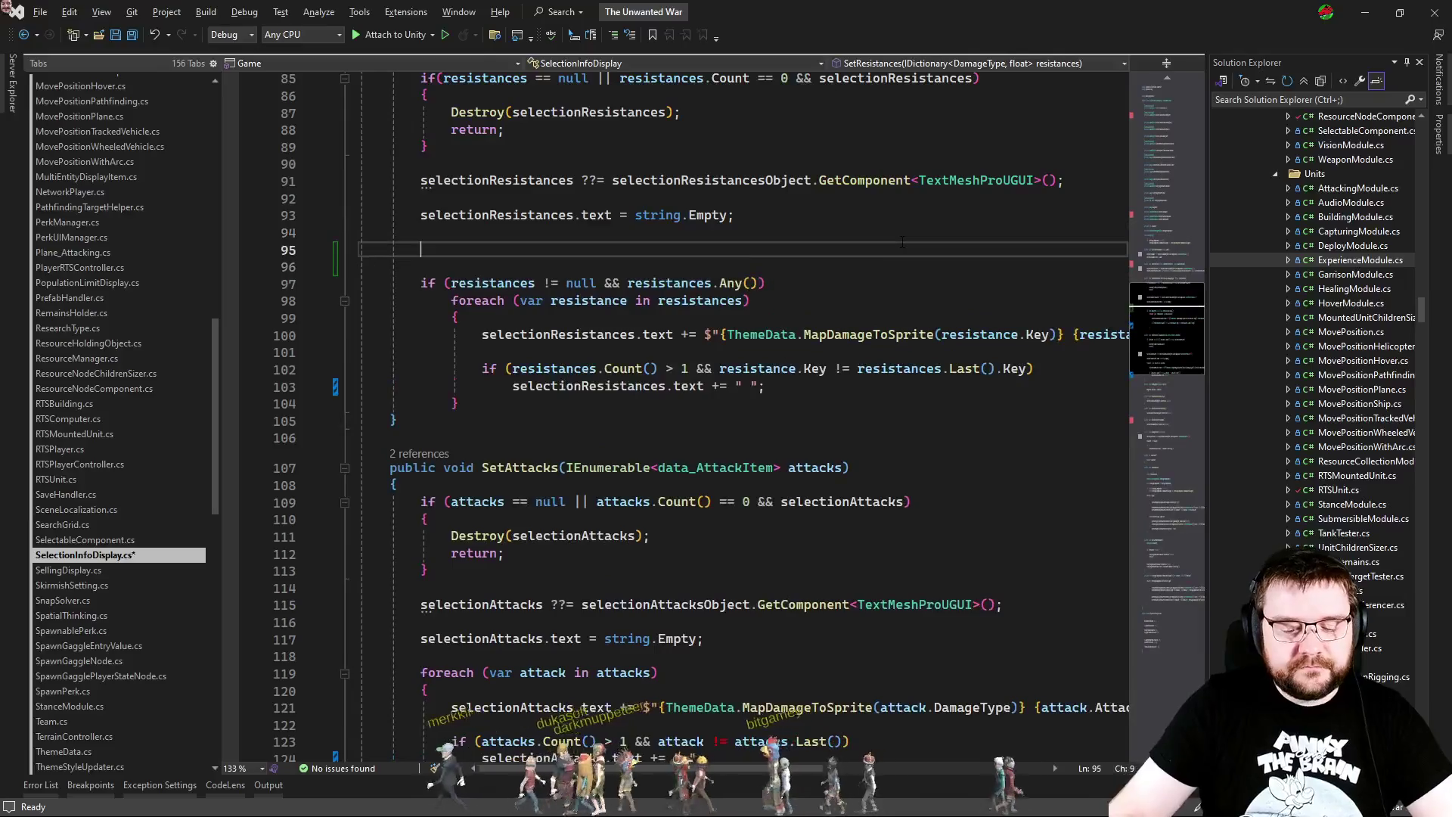
text(var counter =)
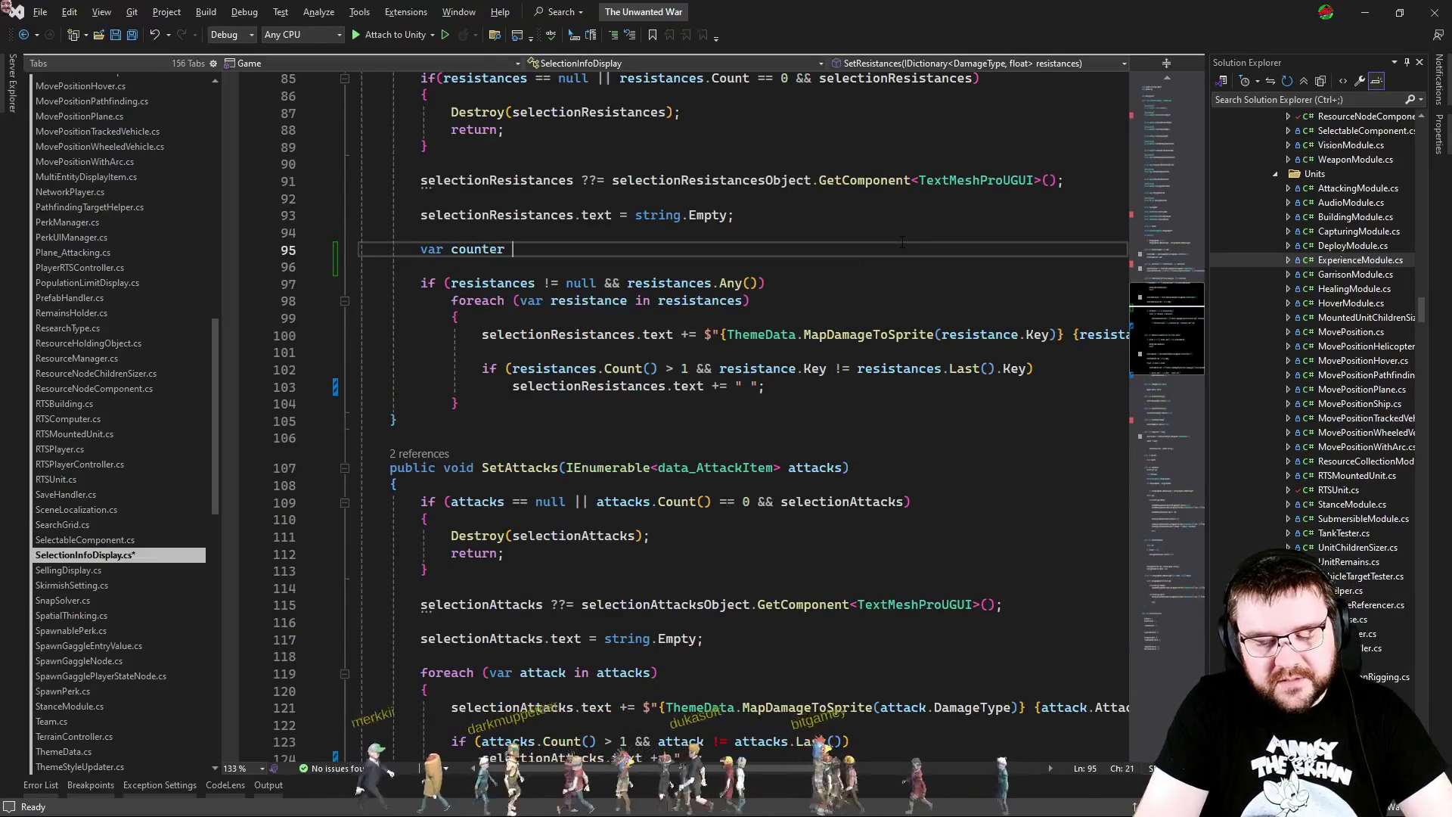
key(Tab)
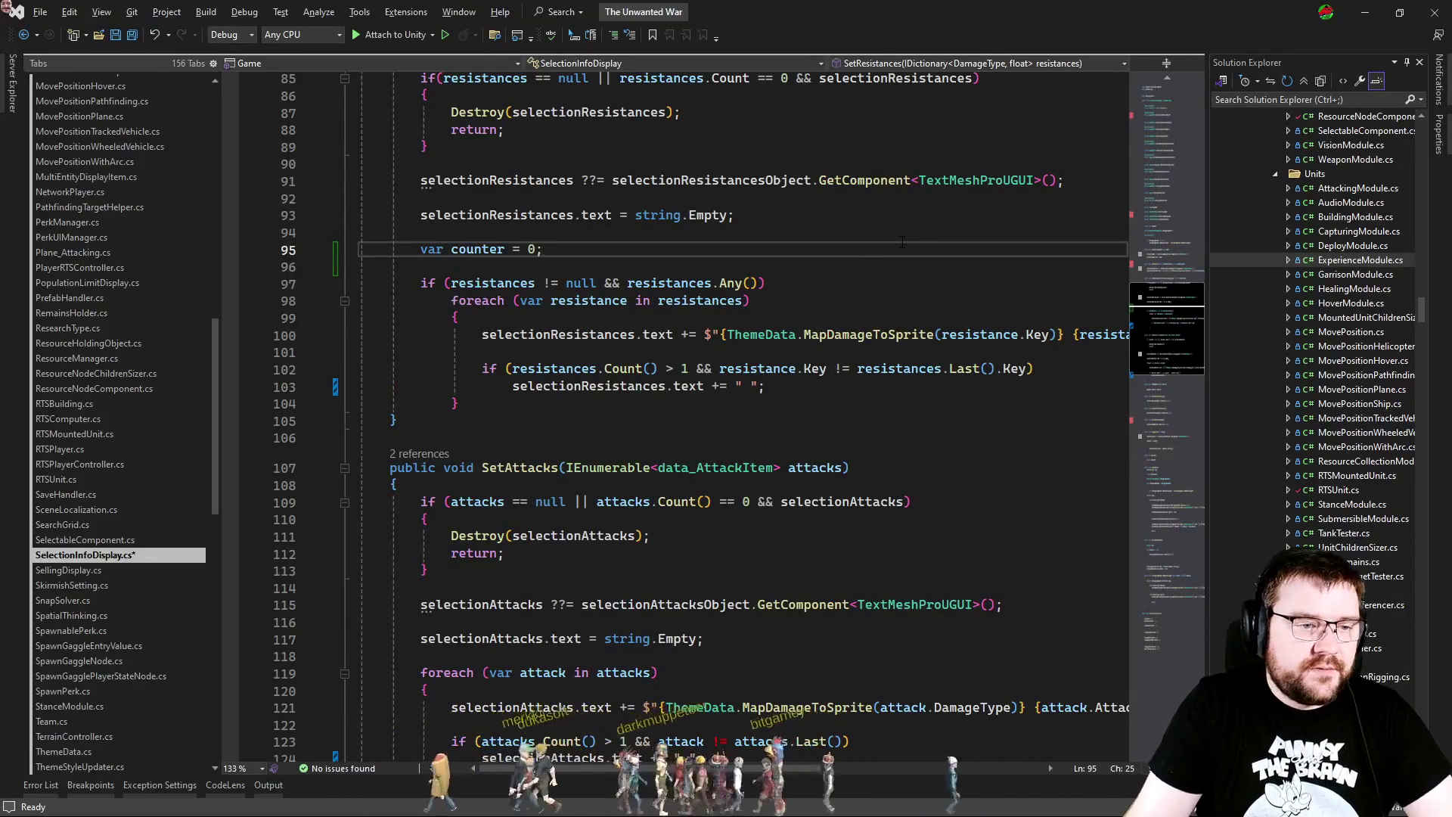
Step: Add a counter increment in the loop, positioned right after the resistance text append
click(859, 389)
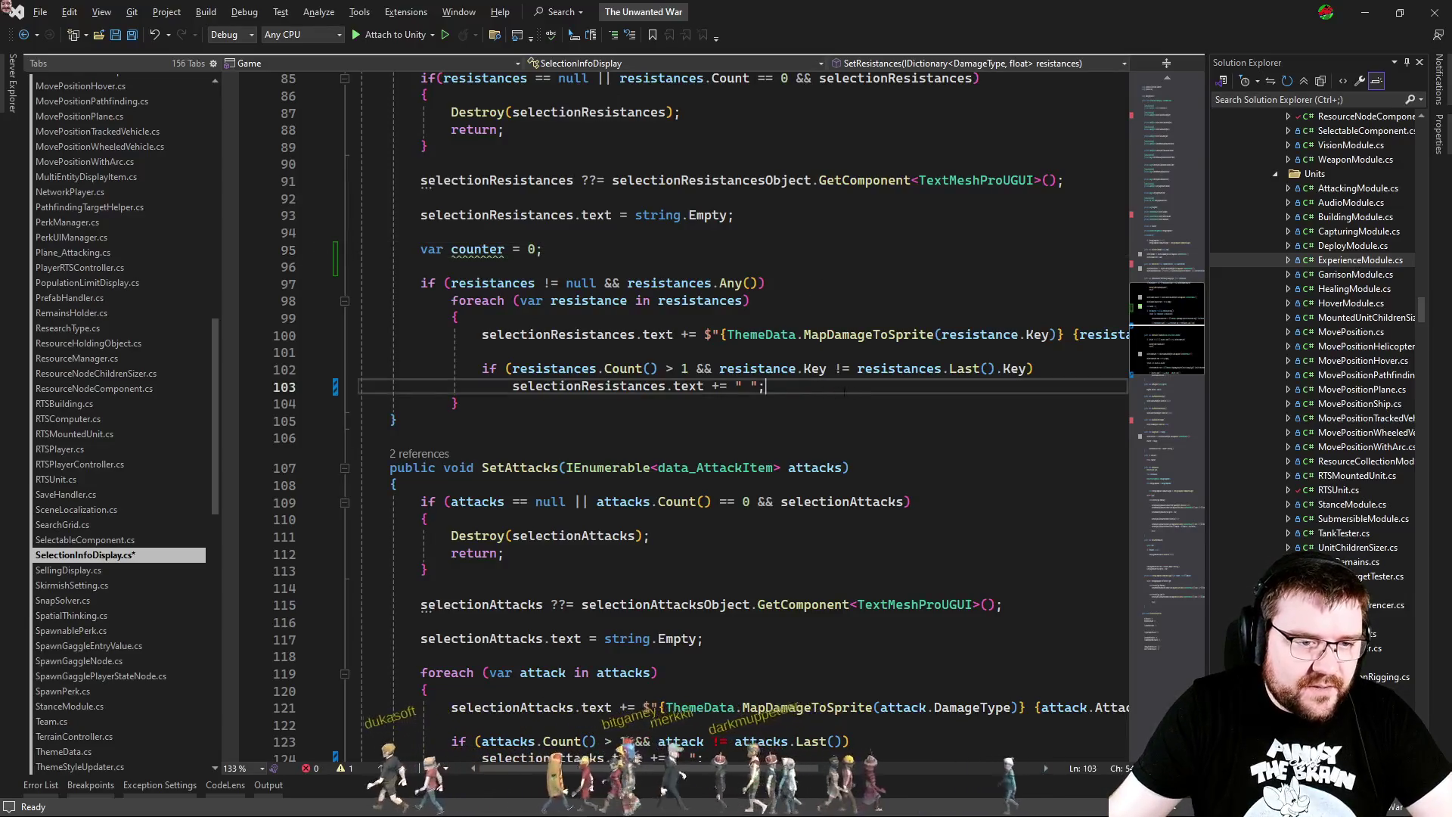
key(Return)
key(Return)
text(c)
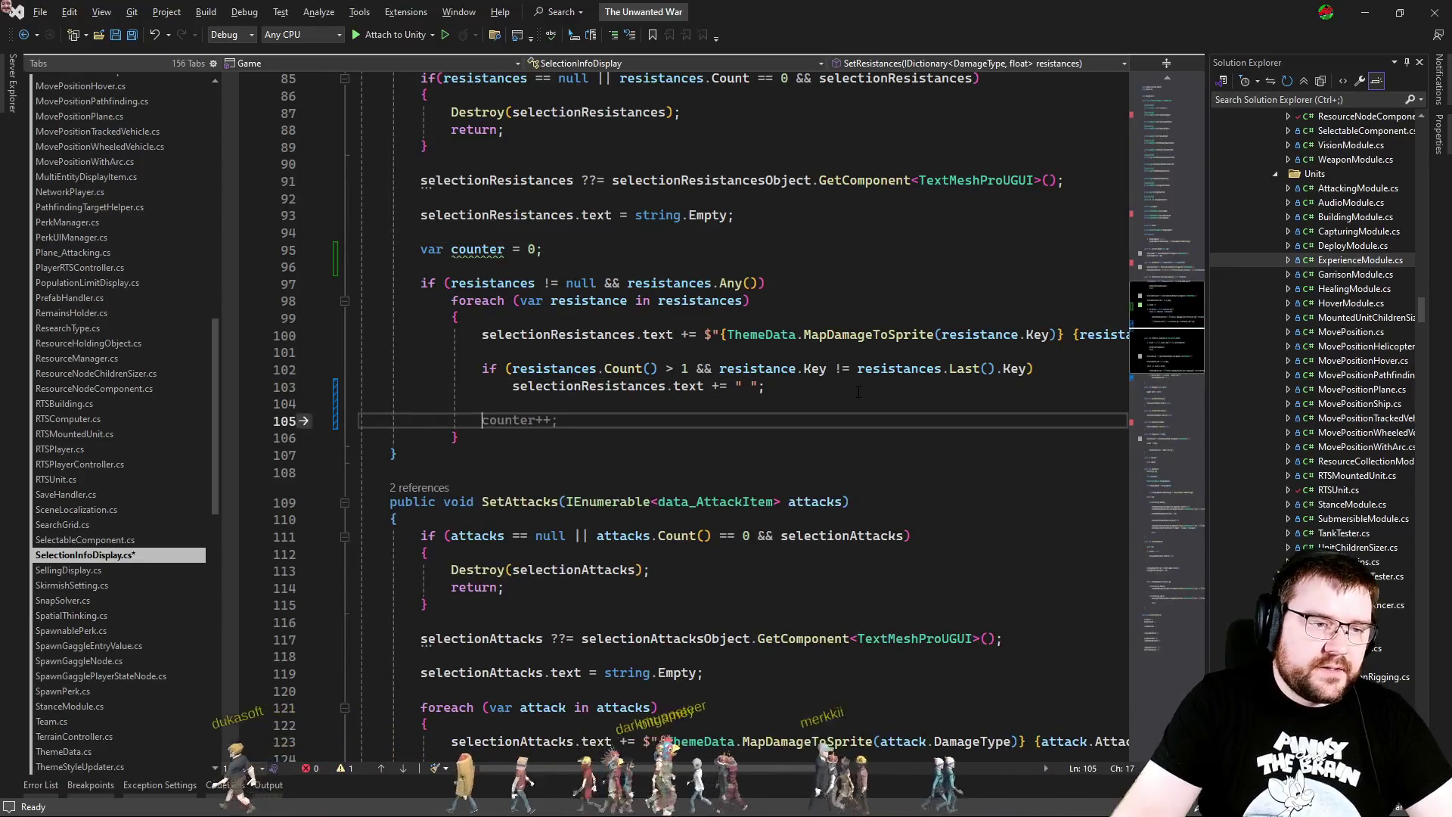
text(ounter)
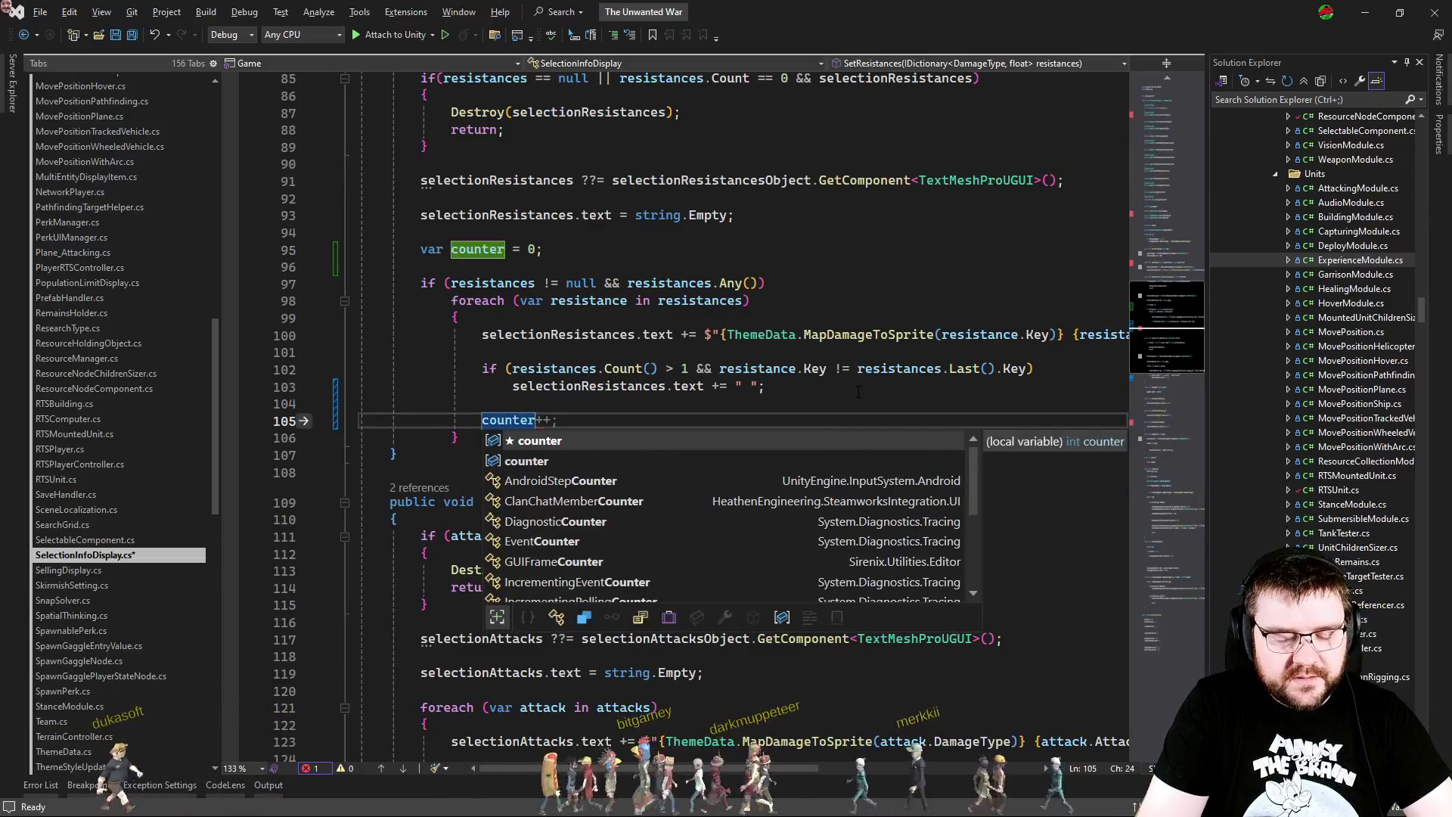
key(Escape)
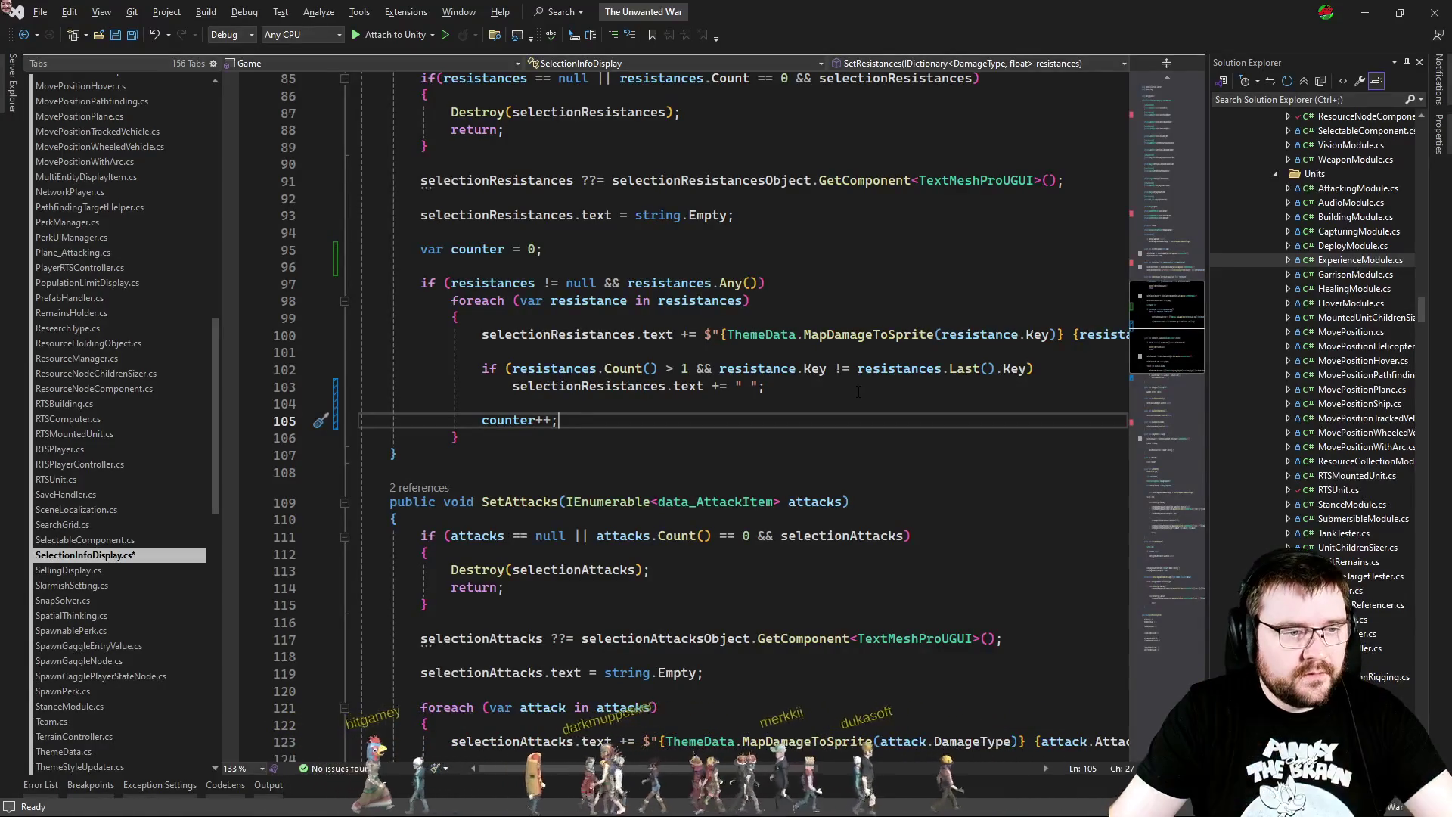
key(alt+Up)
key(alt+Up)
key(alt+Up)
key(alt+Down)
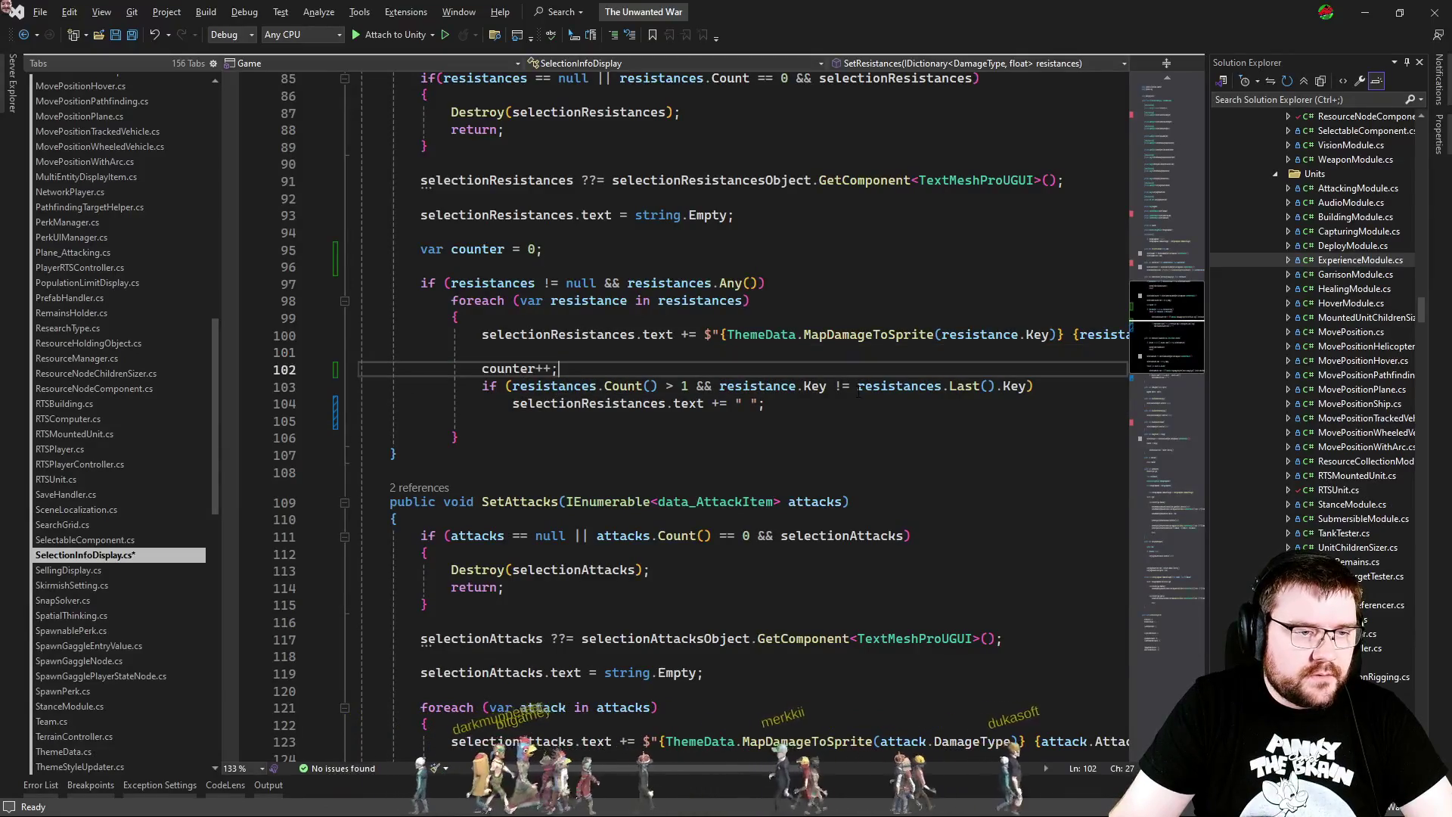
key(alt+Up)
key(alt+Down)
key(alt+Down)
key(alt+Down)
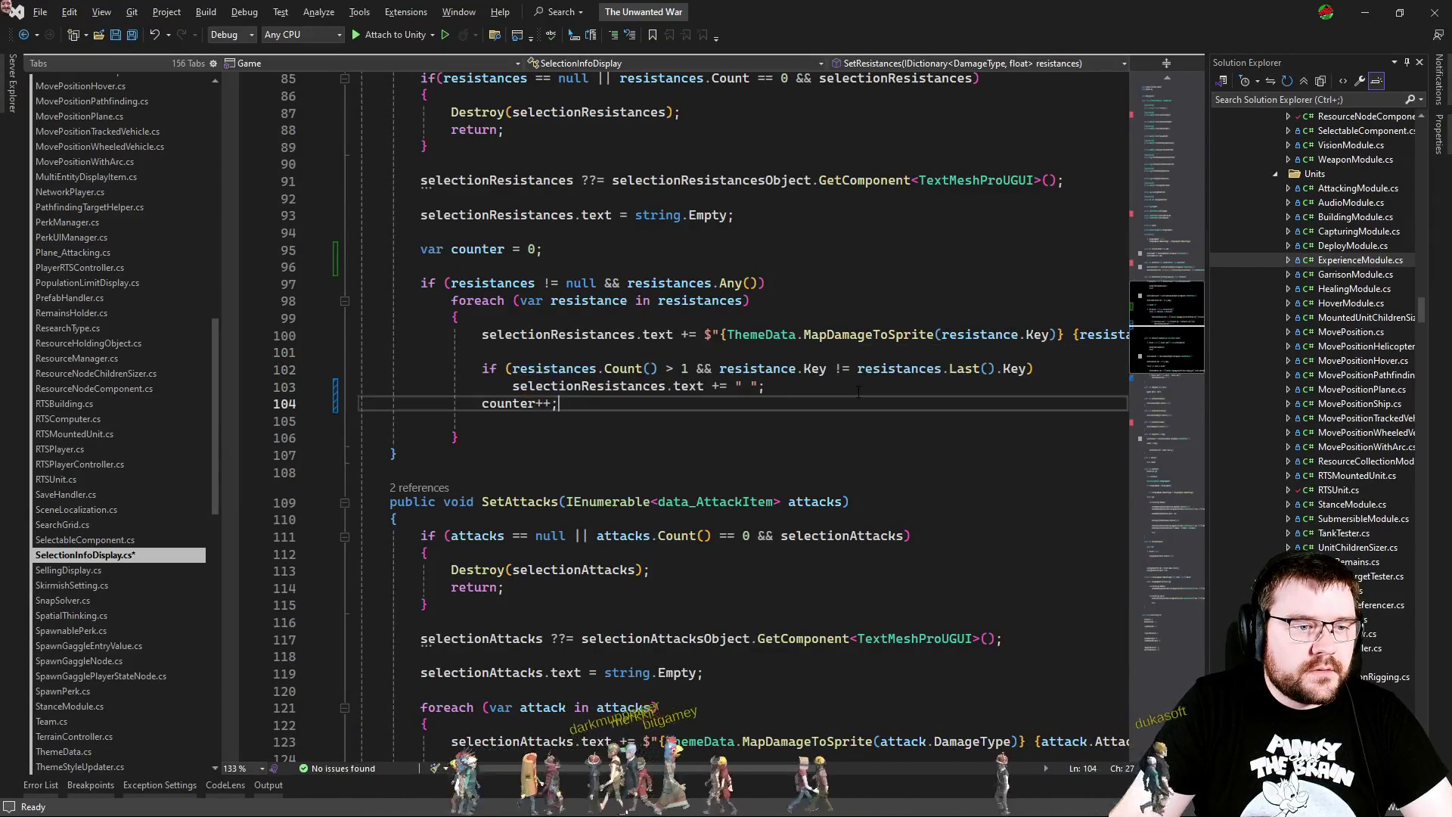
key(alt+Down)
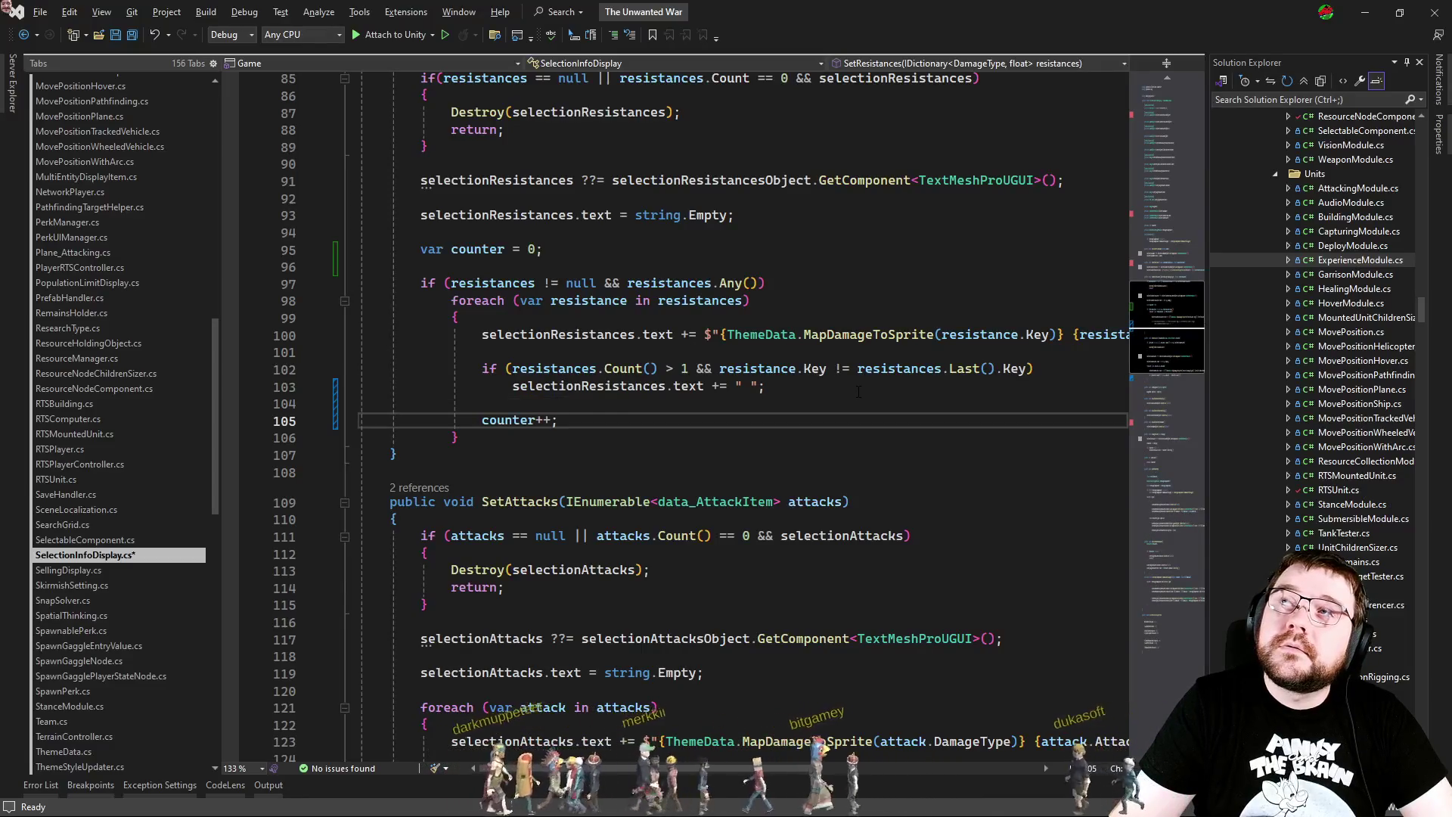
key(alt+Up)
key(alt+Up)
key(alt+Up)
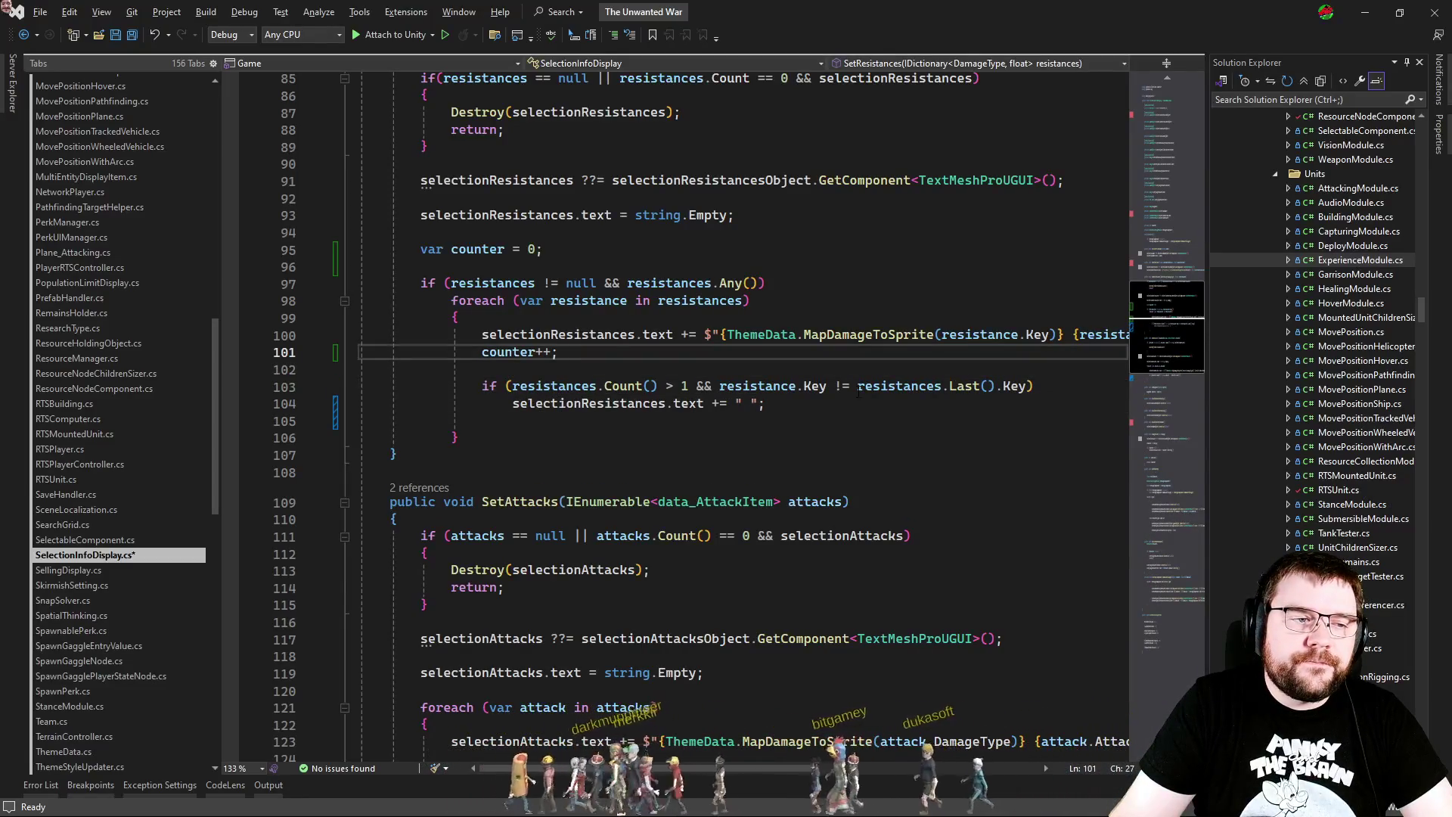
Step: Remove the extra blank line and the stray space before the separator condition's parenthesis
key(Down)
key(Down)
key(Down)
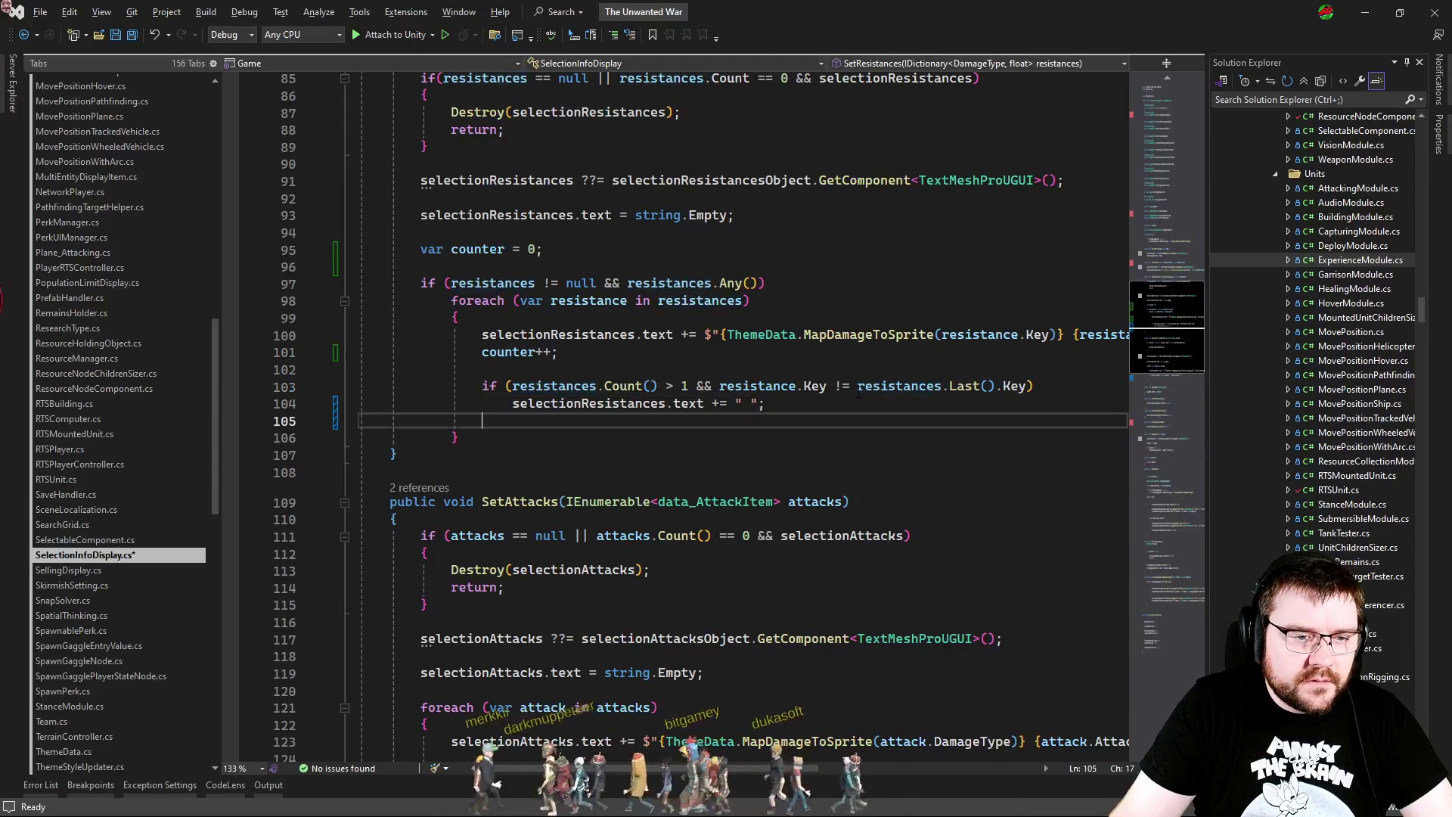
key(ctrl+shift+l)
key(Up)
key(Up)
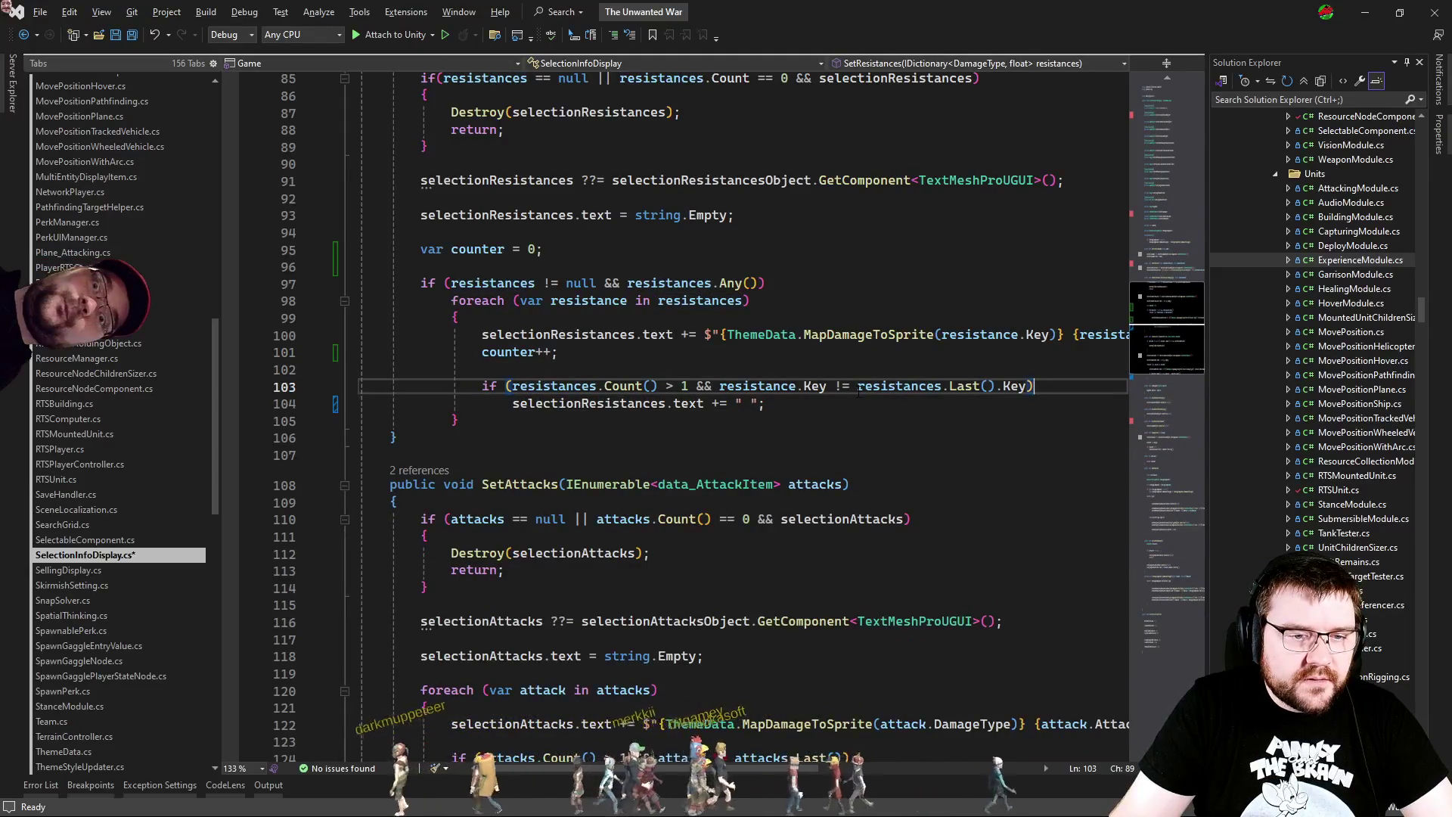
key(Left)
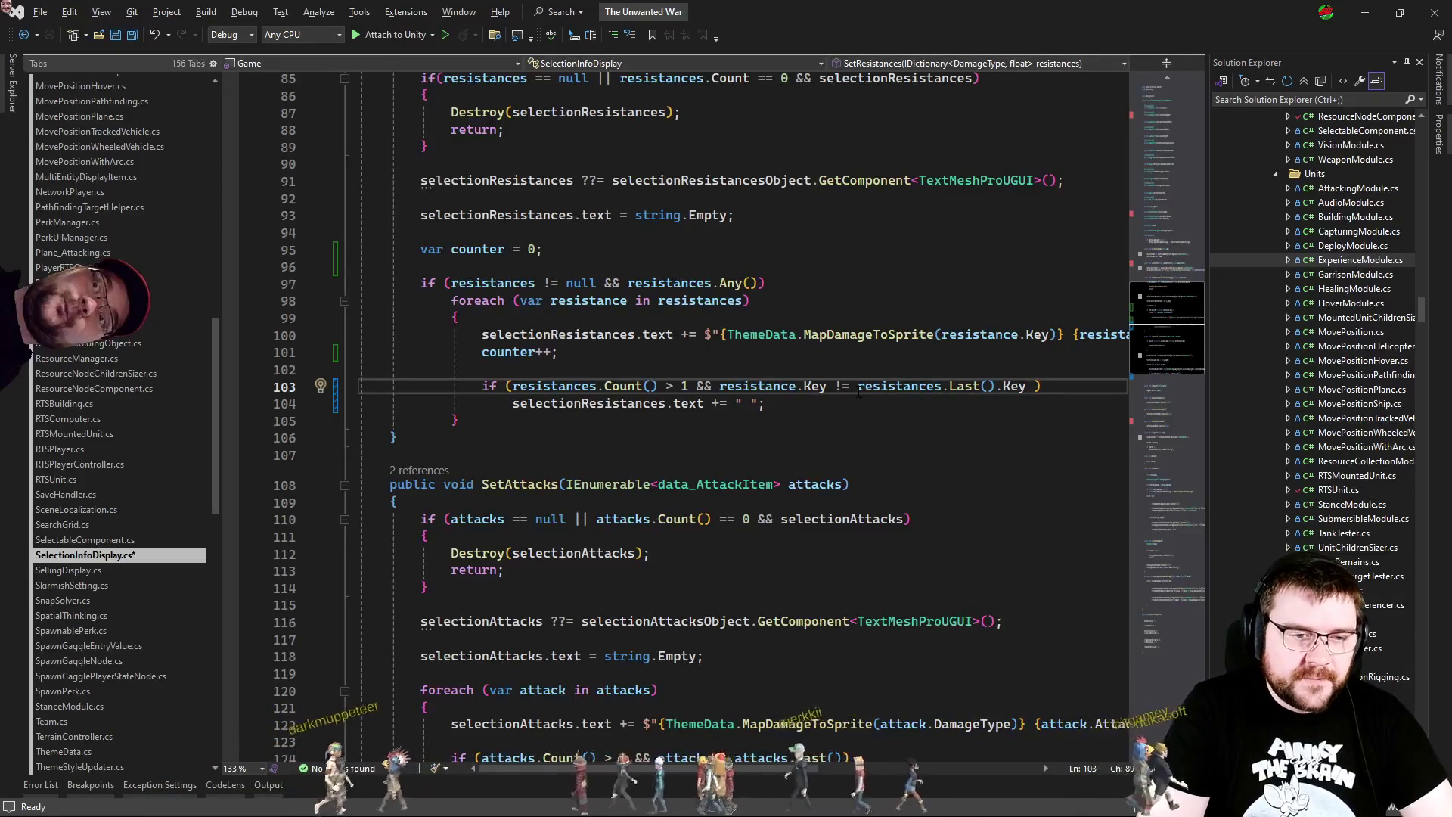
key(BackSpace)
Step: Add 'if (counter % 2 == 0) selectionResistances.text += Environment.NewLine;' to the loop and hot-reload Unity
key(Down)
key(Return)
key(Return)
text(if)
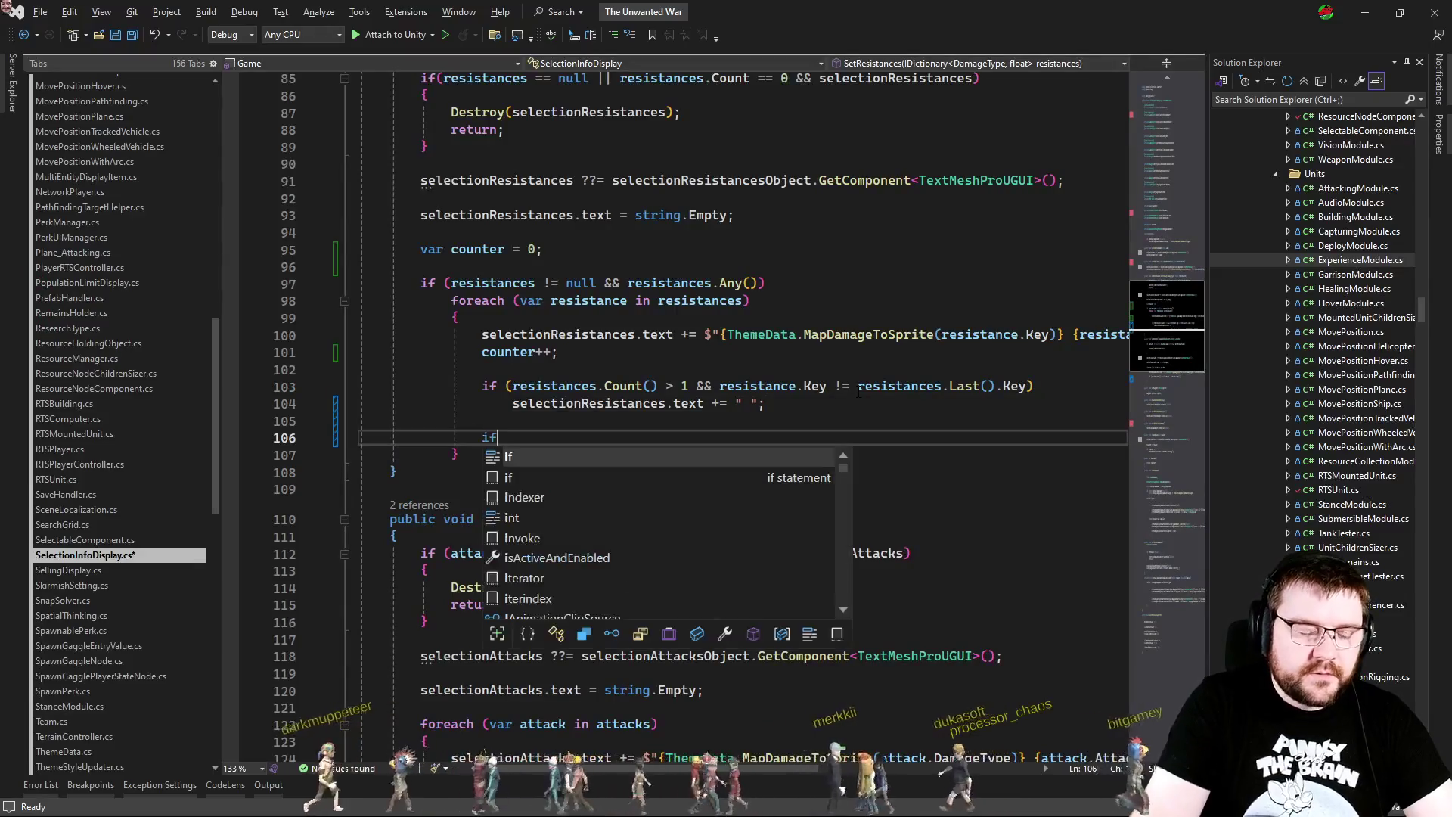
text((counter % 2 == 0)
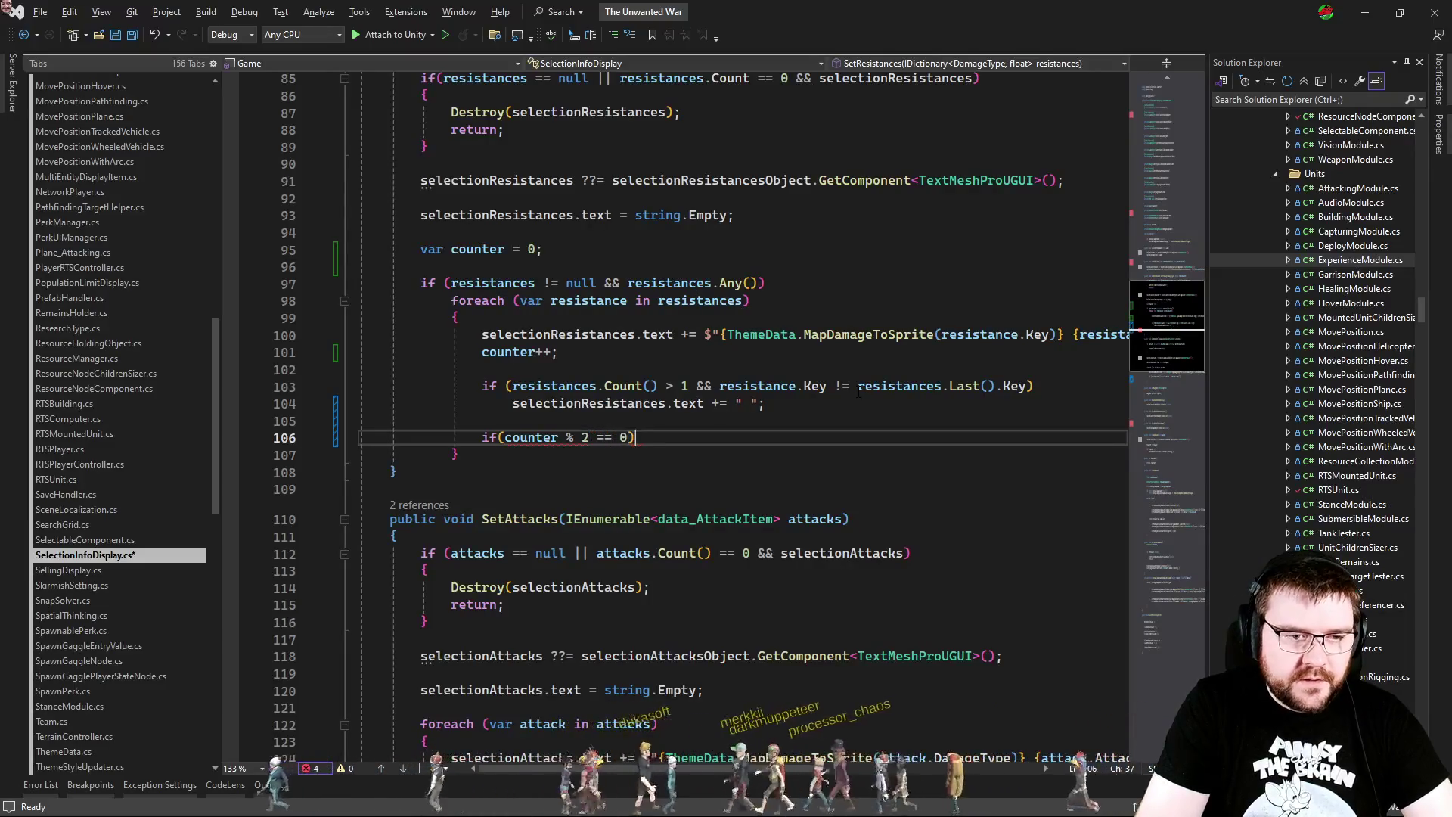
key(Return)
text(se)
key(Tab)
text(.text )
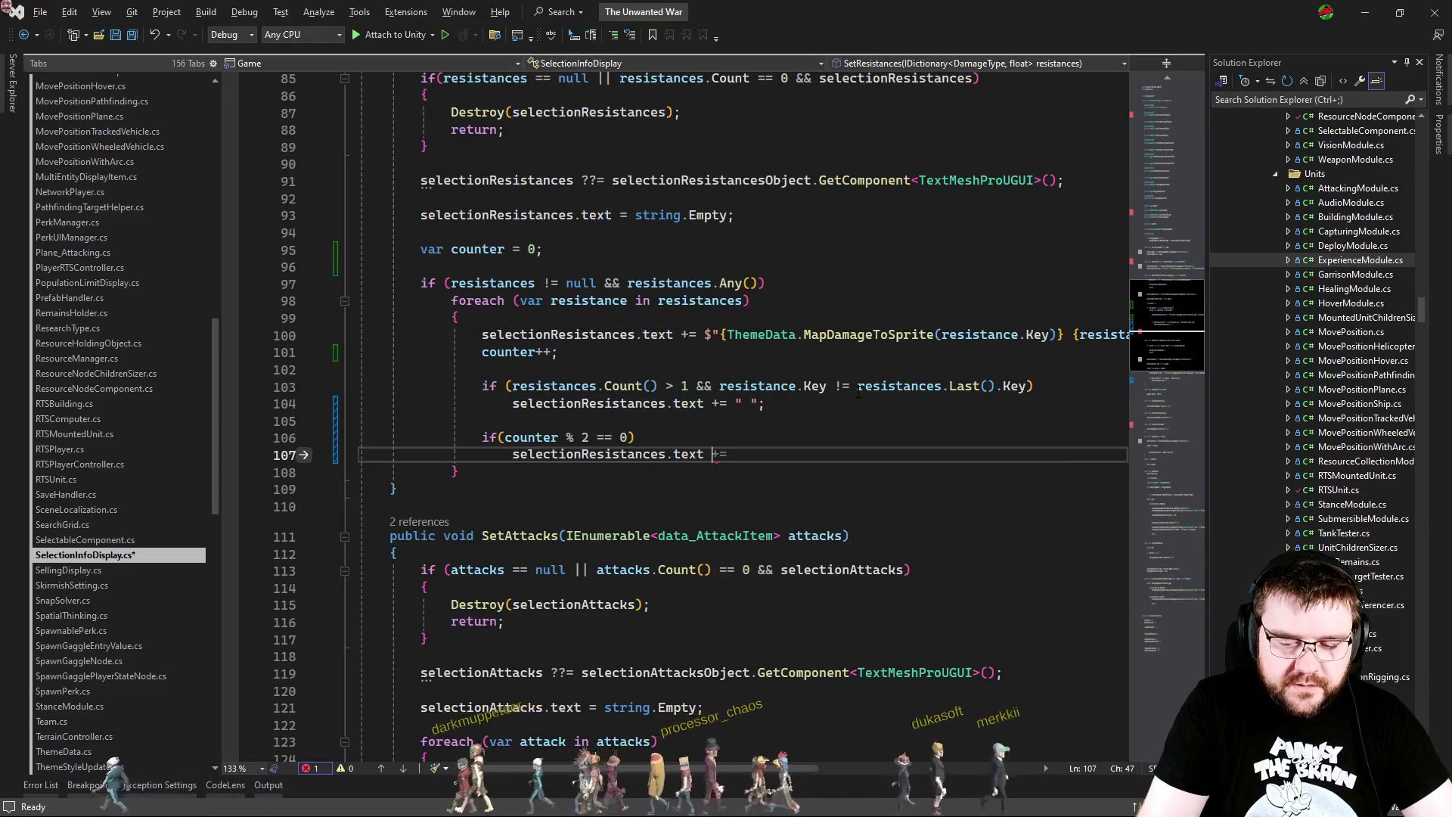
text(nv.ne)
key(Tab)
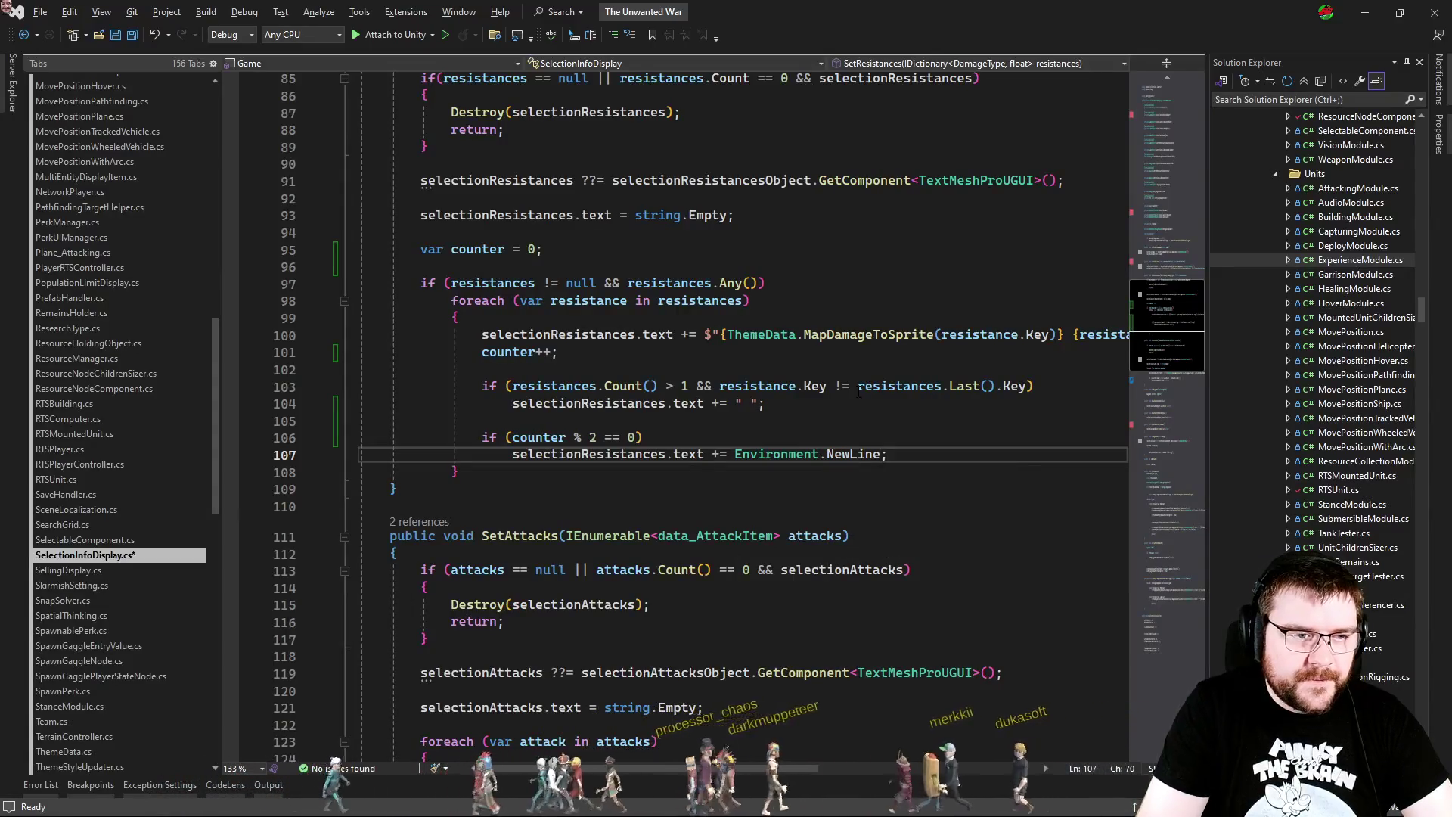
key(alt+Tab)
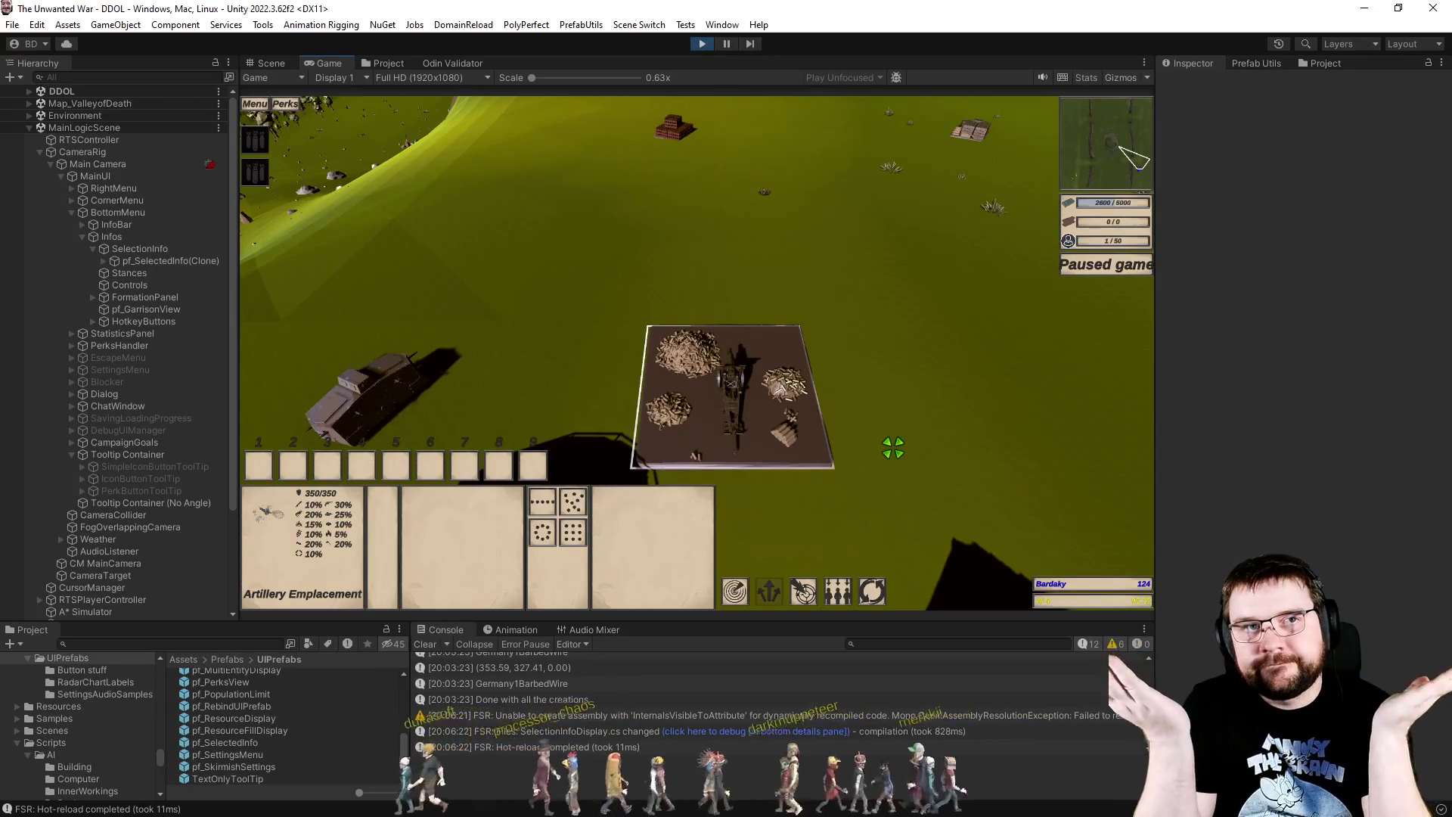
Step: Move the line-break check above the separator check and turn the separator into an else if
key(alt+Tab)
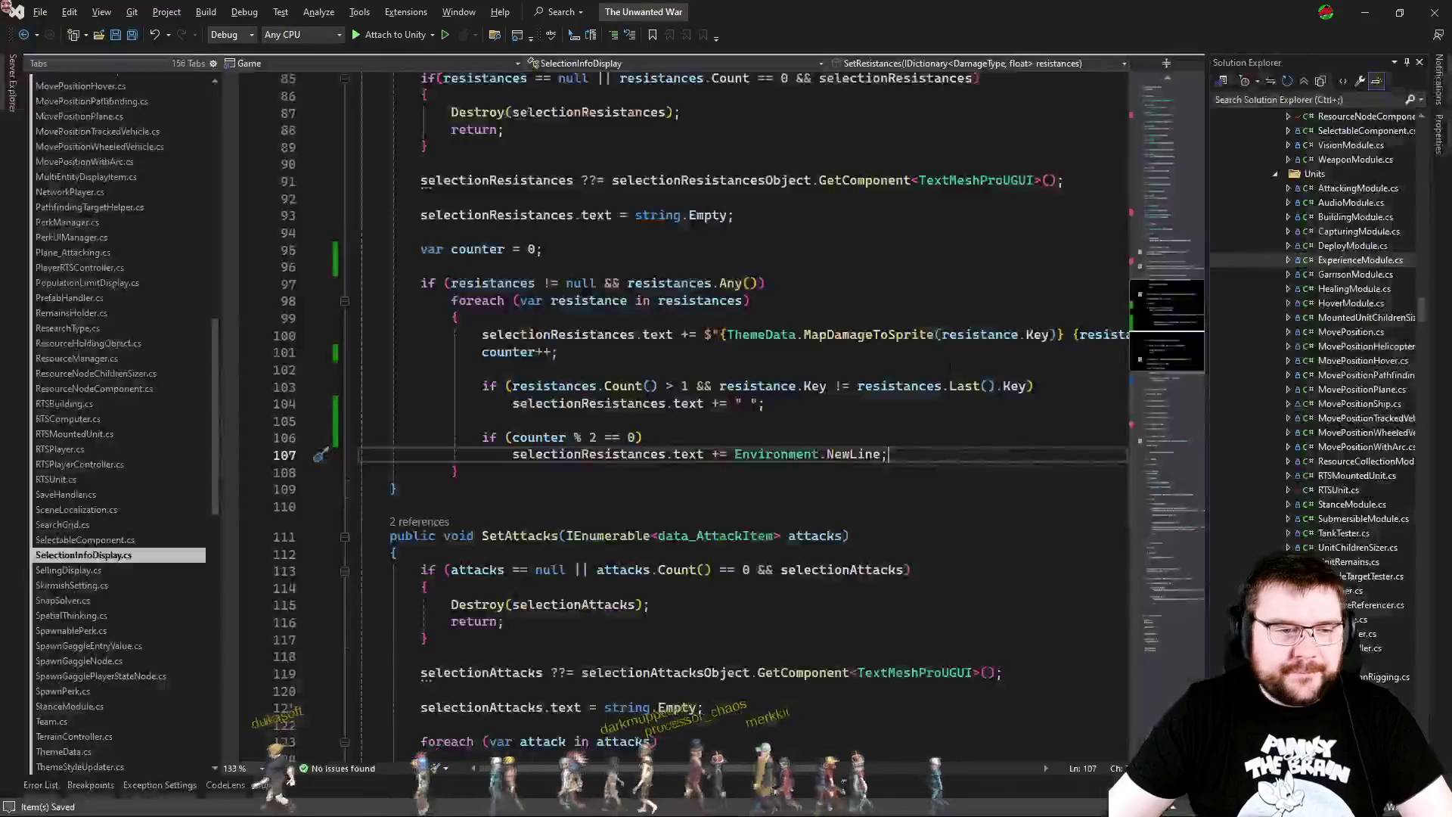
click(925, 443)
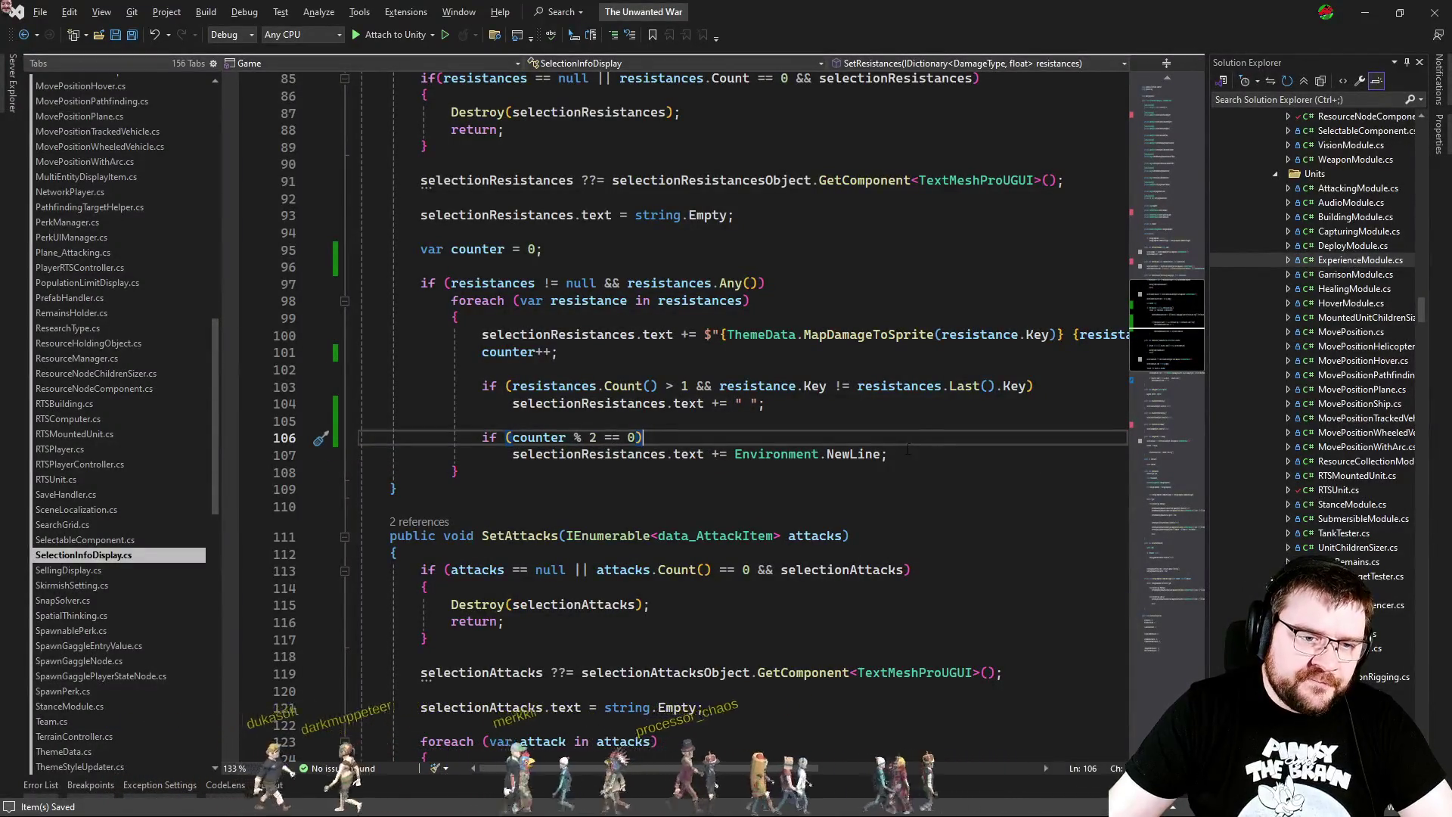
click(910, 453)
mouse_move(910, 449)
mouse_down()
mouse_move(941, 426)
mouse_move(892, 452)
mouse_move(639, 438)
mouse_move(643, 421)
mouse_up()
click(923, 428)
key(alt+Up)
key(alt+Up)
key(alt+Up)
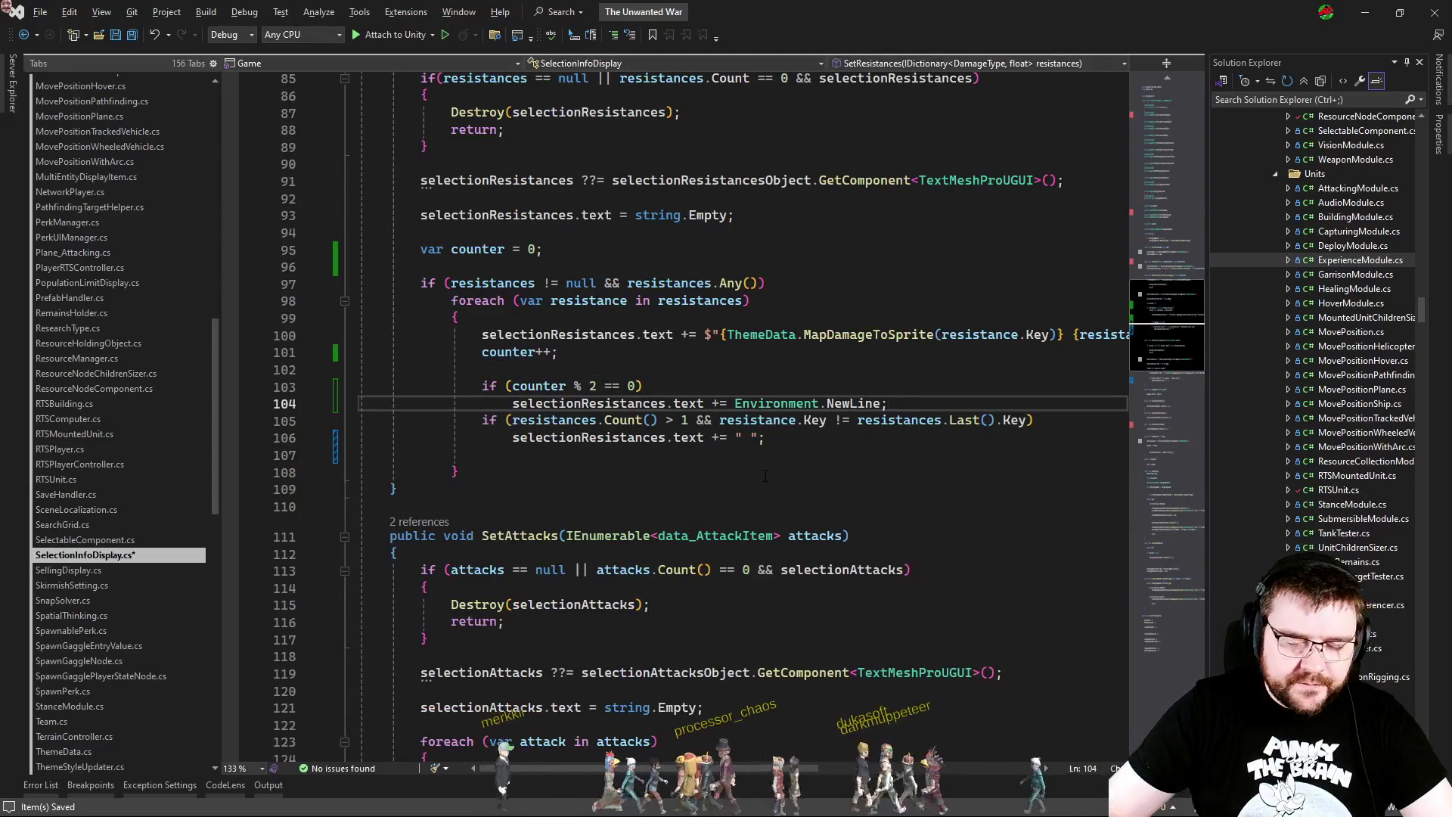
key(Down)
text(else)
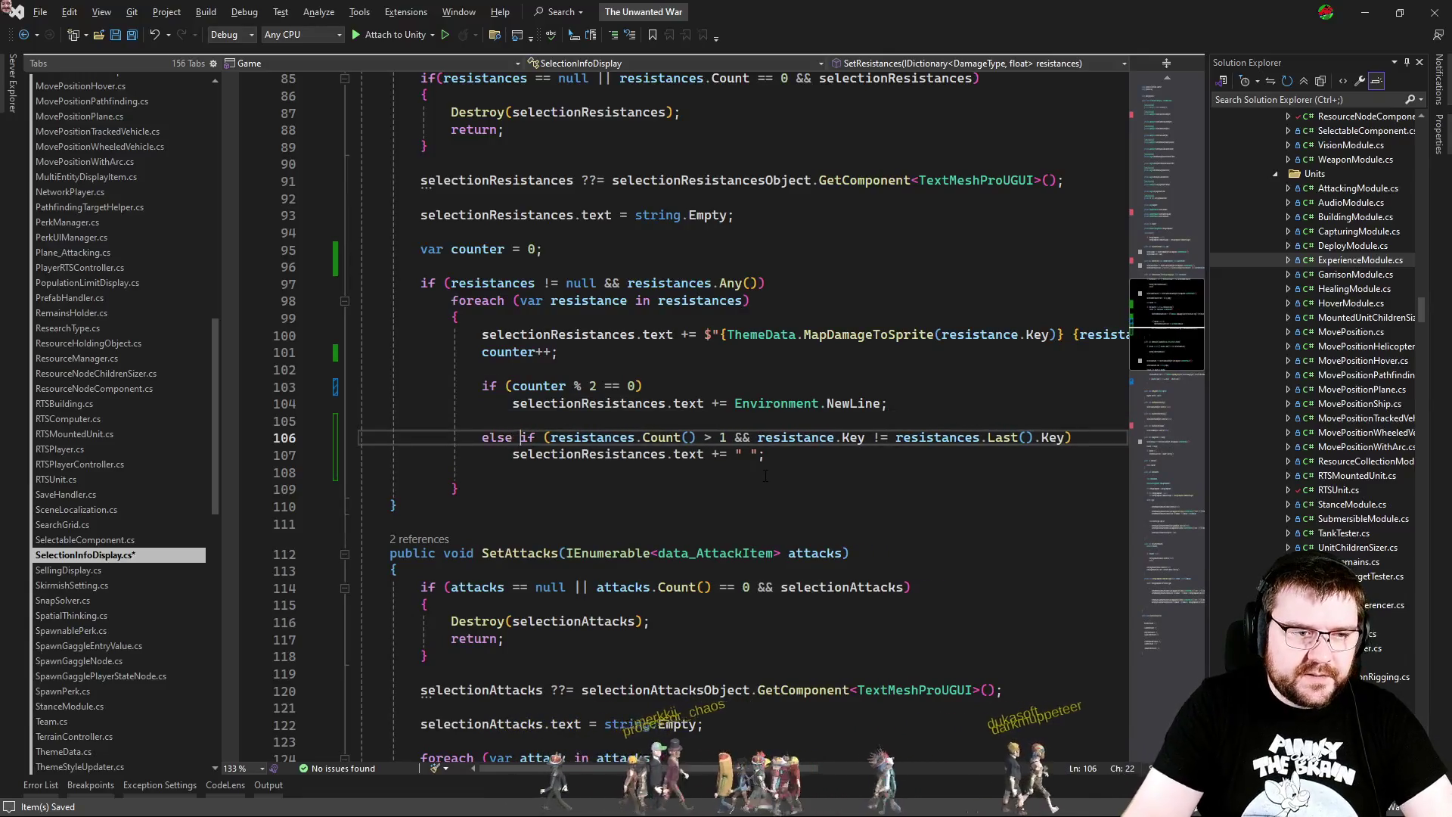
Step: Delete the leftover blank lines after rechecking the Artillery Emplacement panel in Unity
key(Down)
key(Down)
key(ctrl+x)
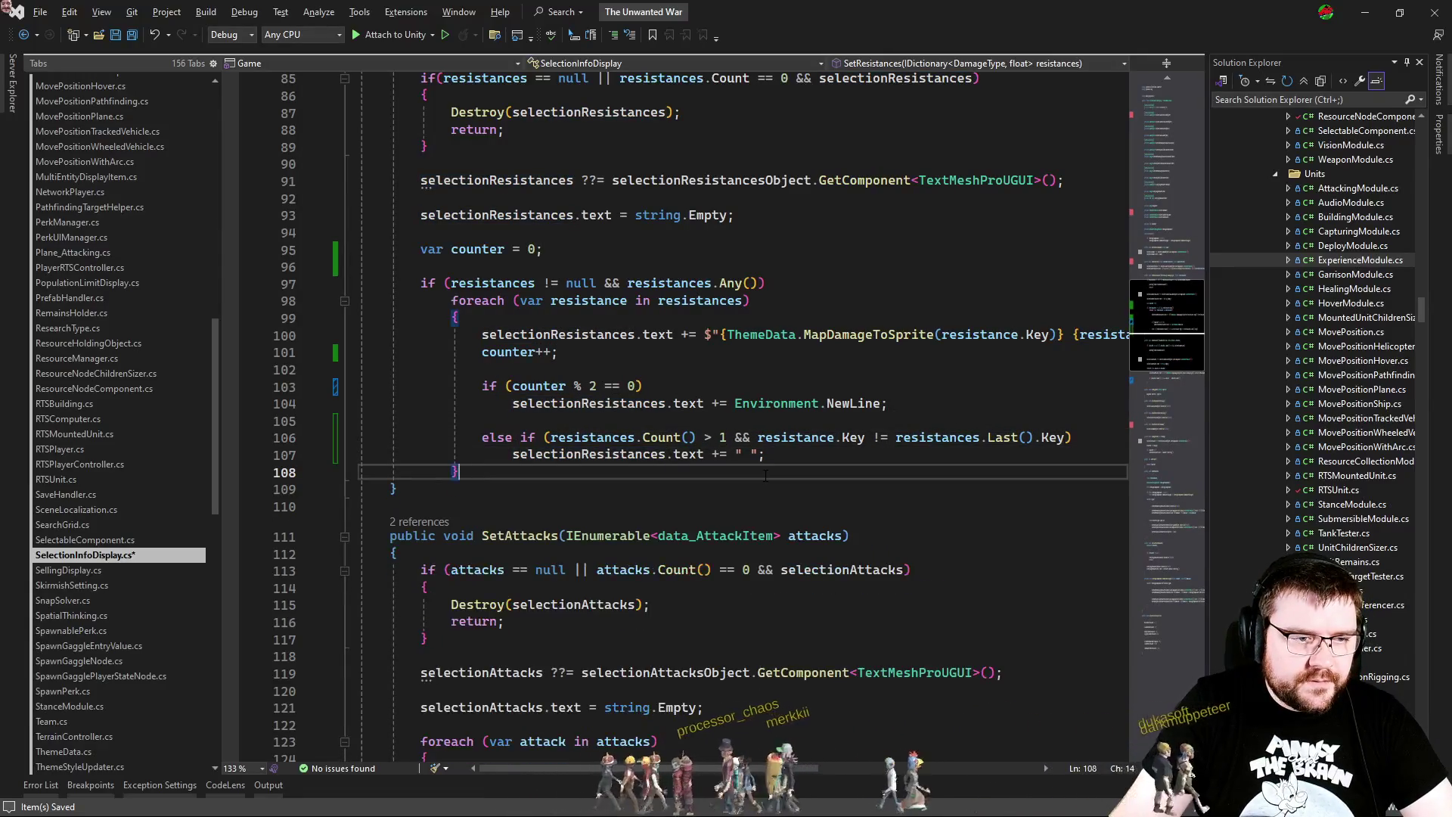
key(alt+Tab)
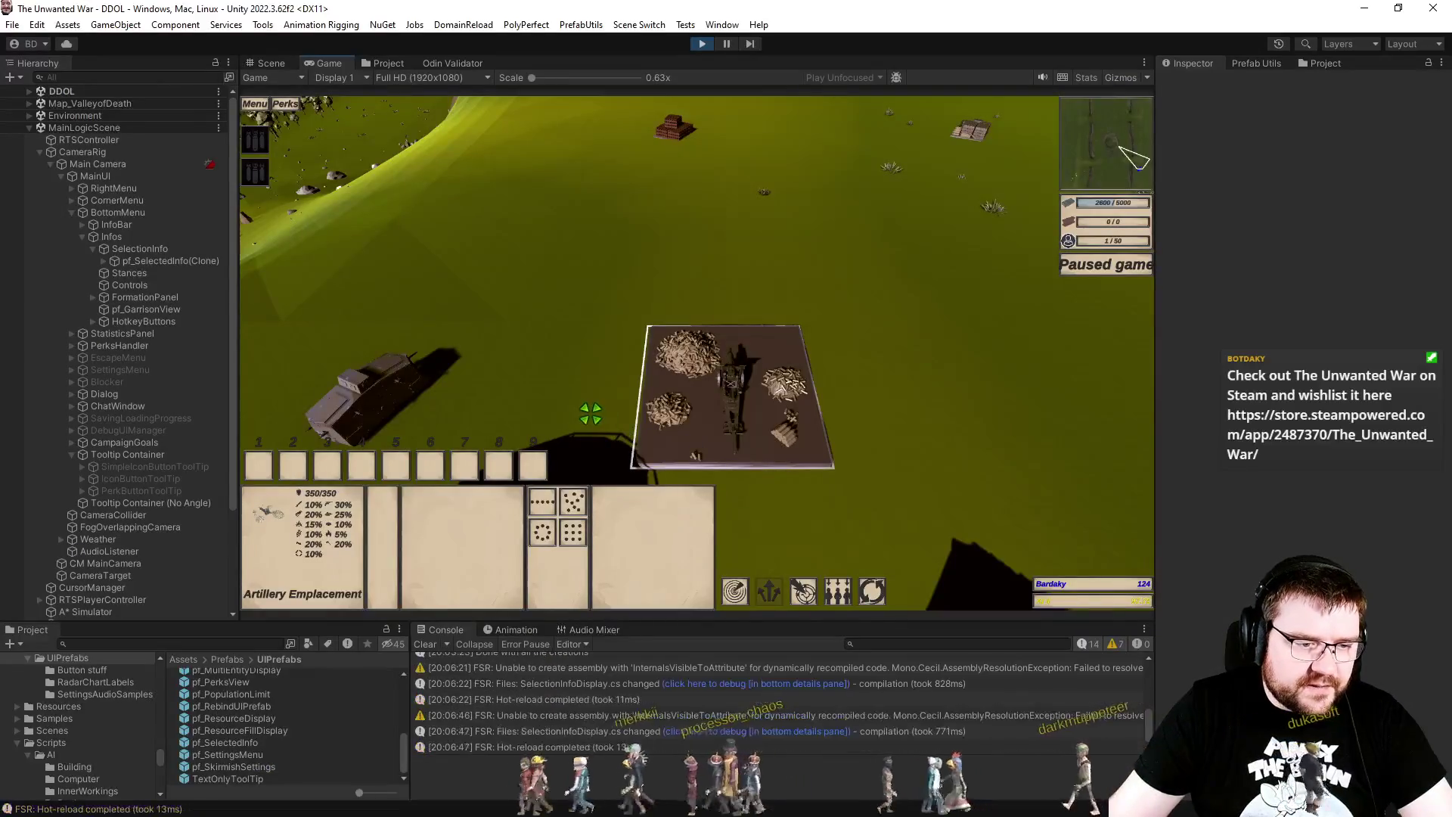
click(752, 403)
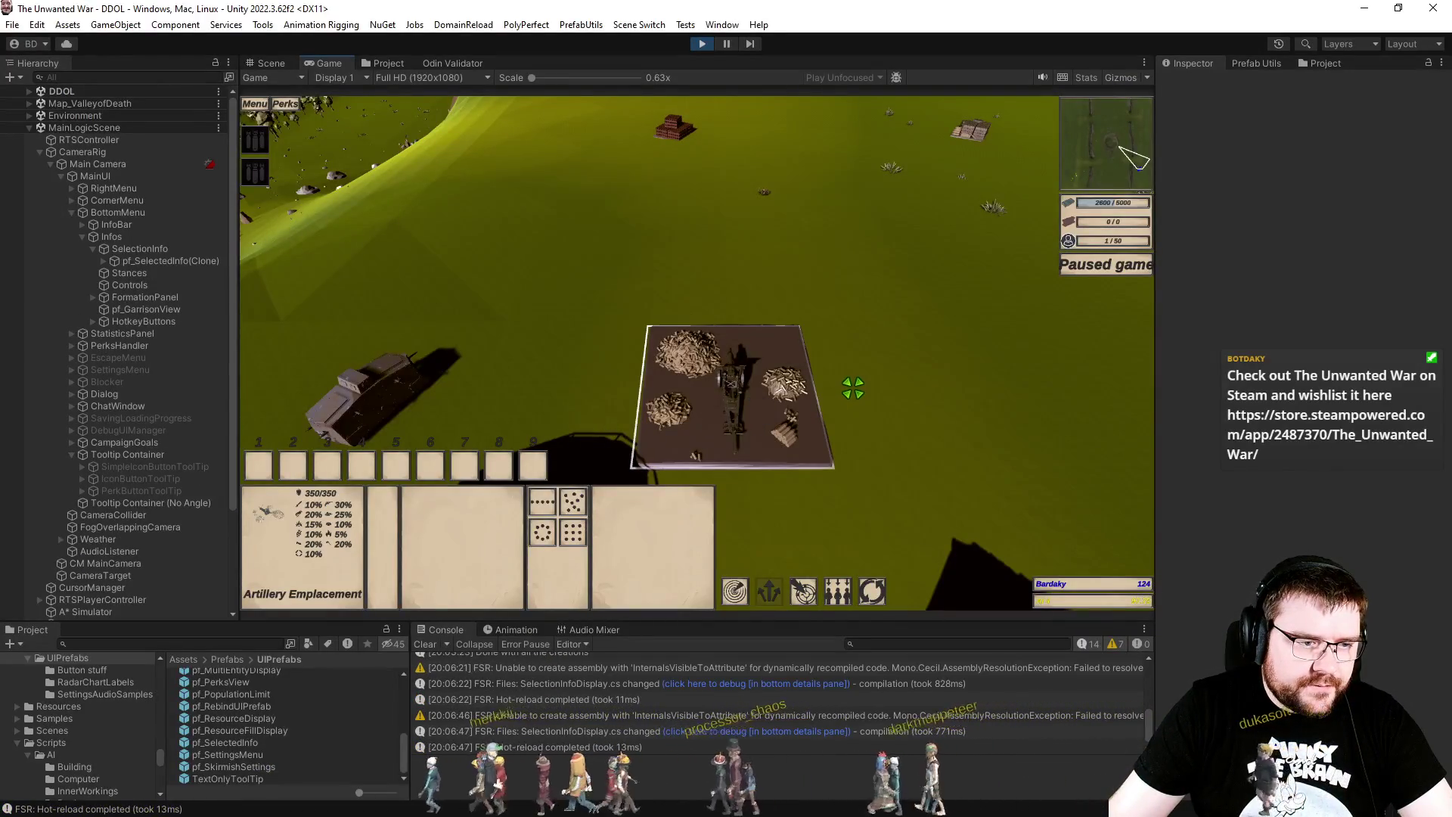
key(alt+Tab)
click(864, 417)
key(Delete)
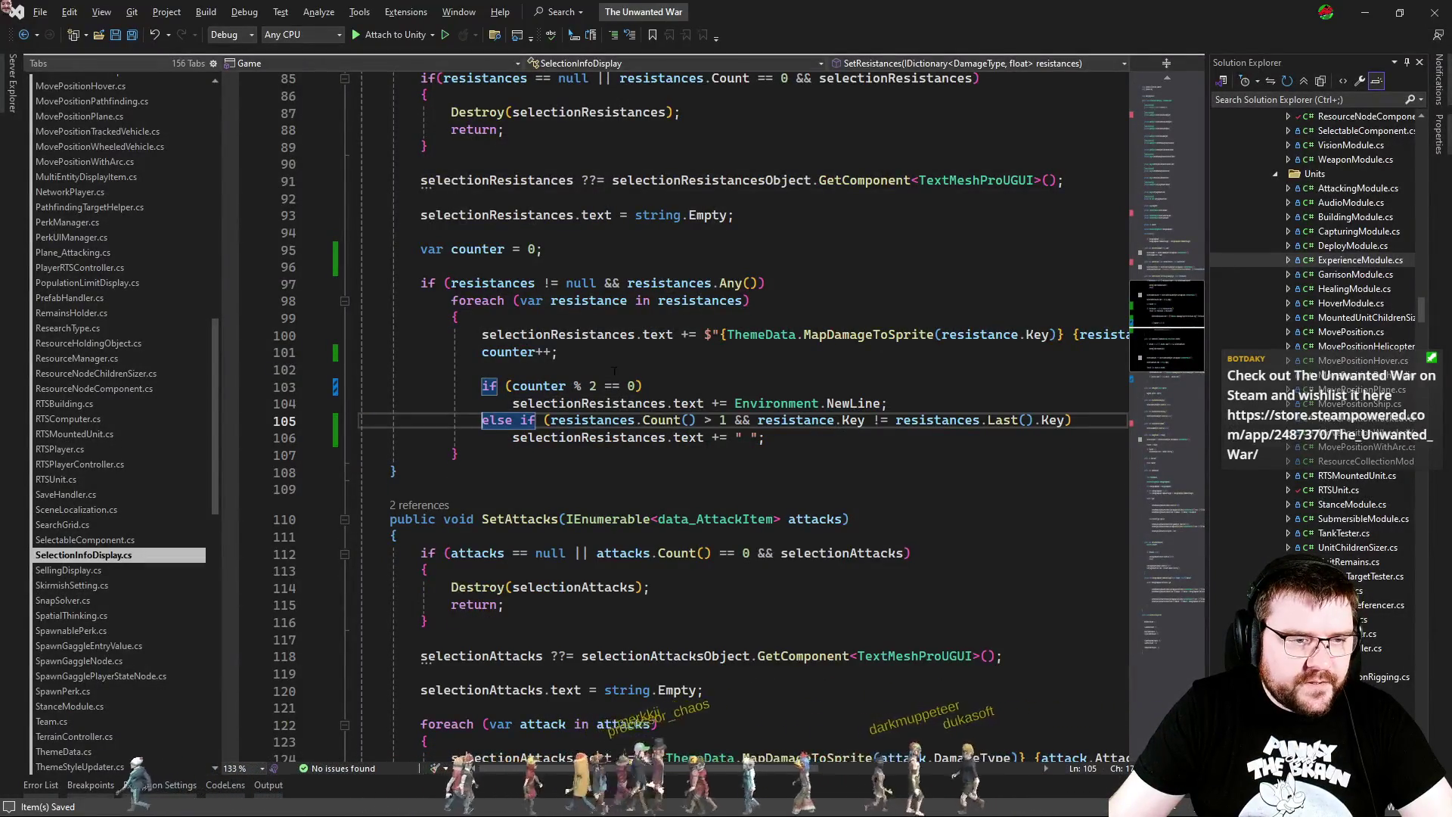
Step: Paste a counter++ increment at the end of the attack text line in SetAttacks
click(594, 354)
double_click(519, 352)
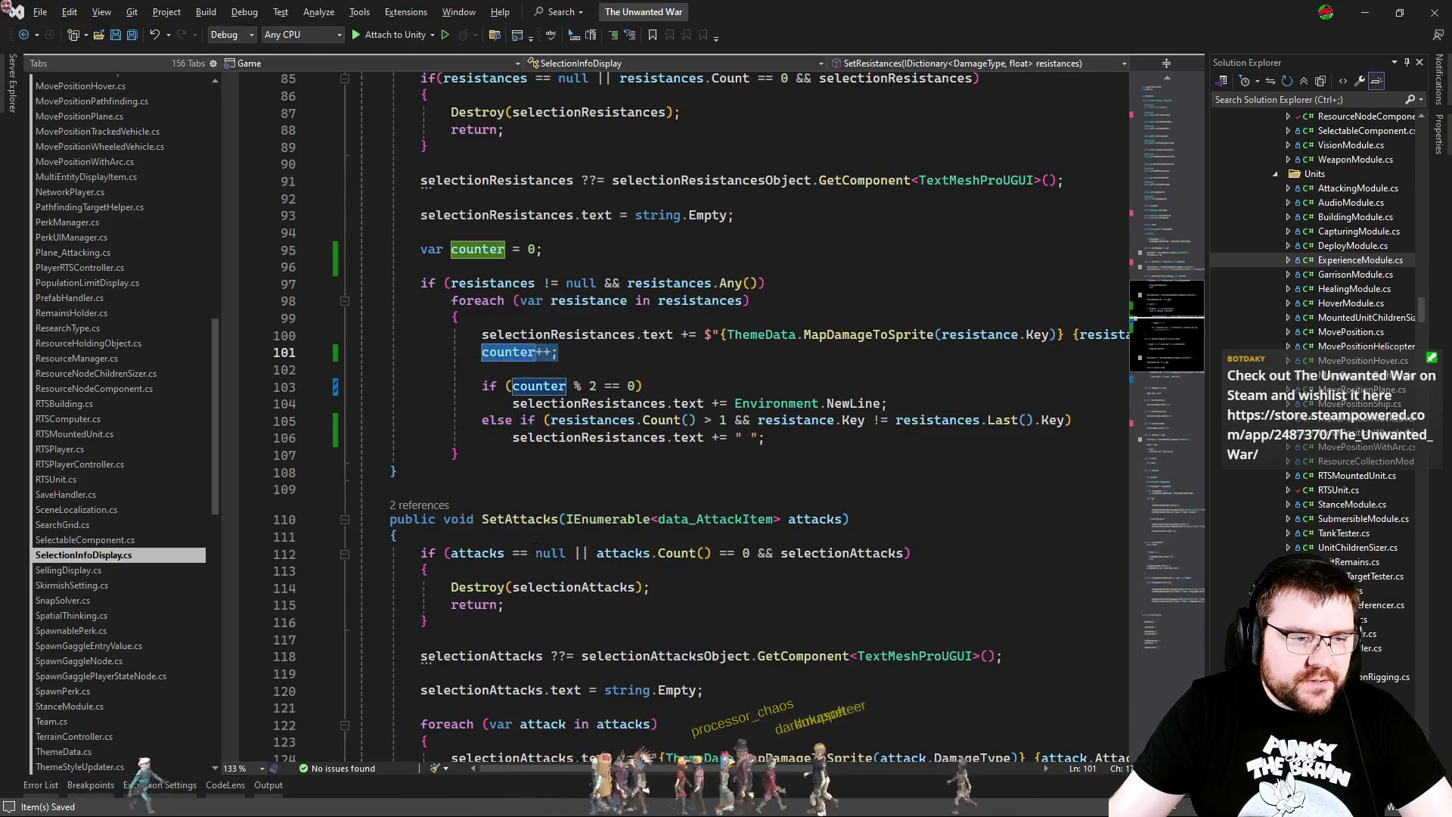
scroll(519, 352, down, 5)
click(521, 518)
key(ctrl+v)
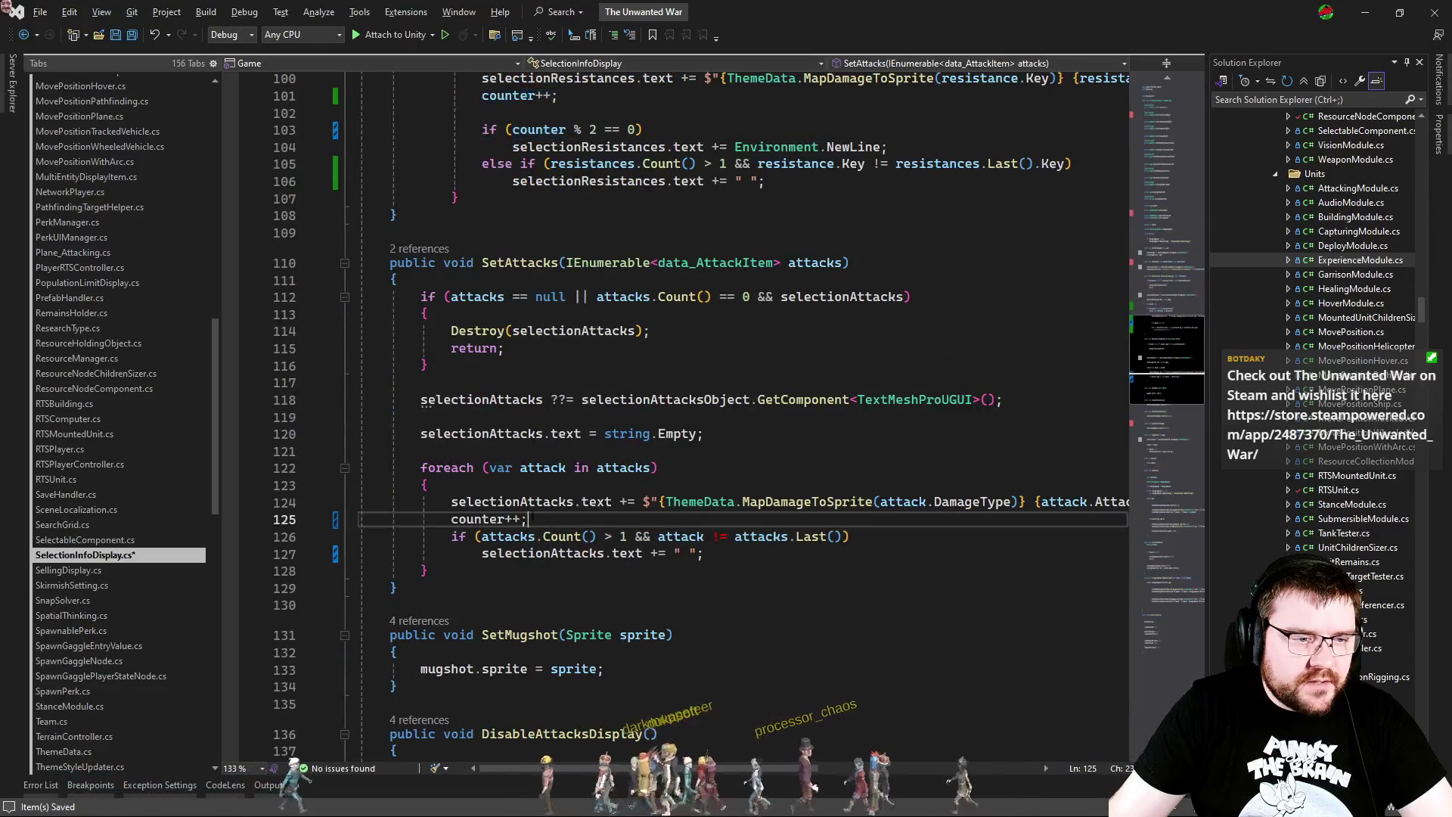
scroll(544, 453, up, 7)
Step: Paste the 'var counter = 0;' declaration above the attacks loop and add a line after the increment
drag(680, 360, 737, 319)
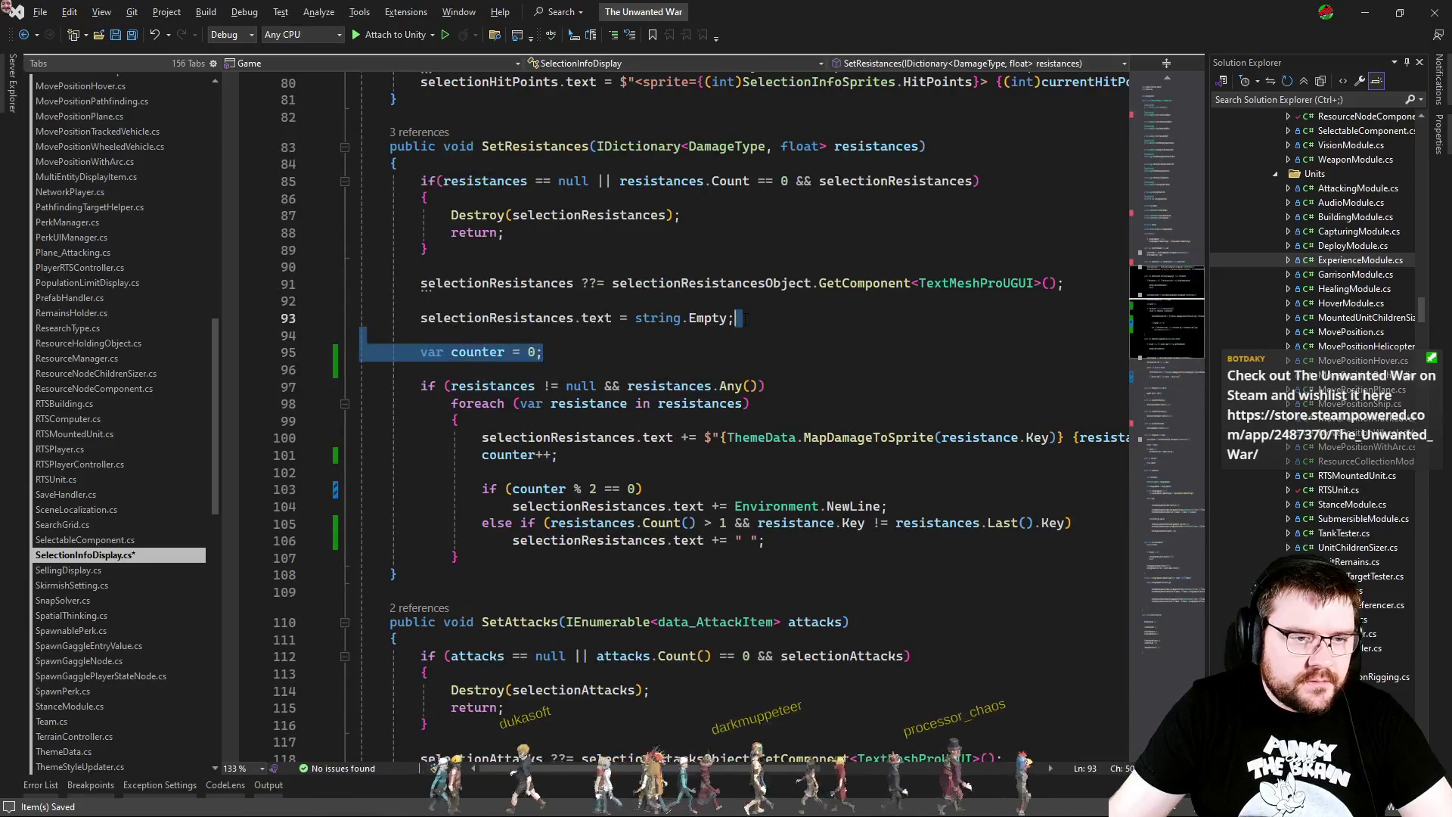
scroll(545, 466, down, 8)
click(679, 383)
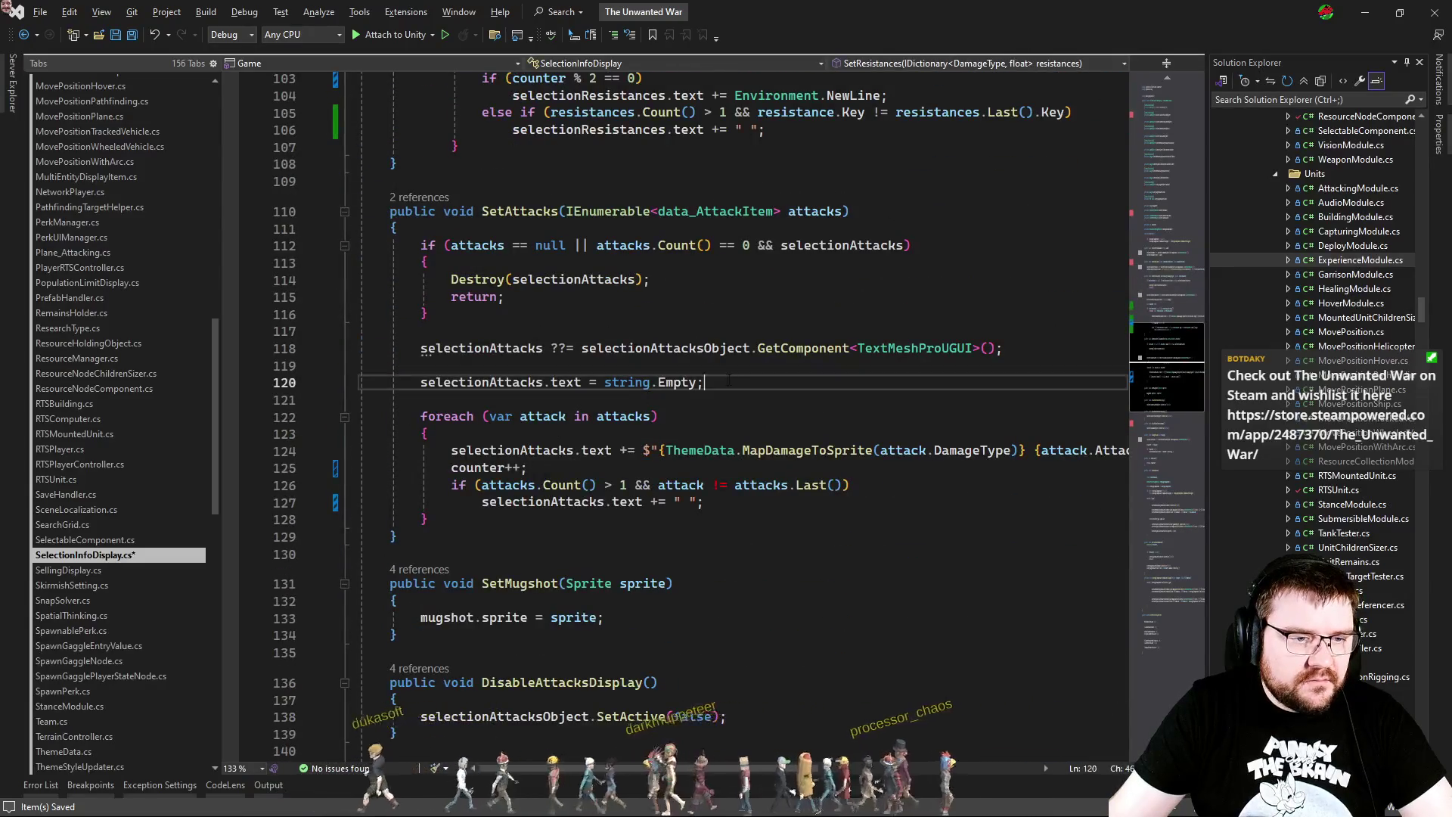
key(ctrl+v)
click(636, 501)
key(Return)
Step: Rename the counter declaration in SetAttacks to index
scroll(635, 503, up, 20)
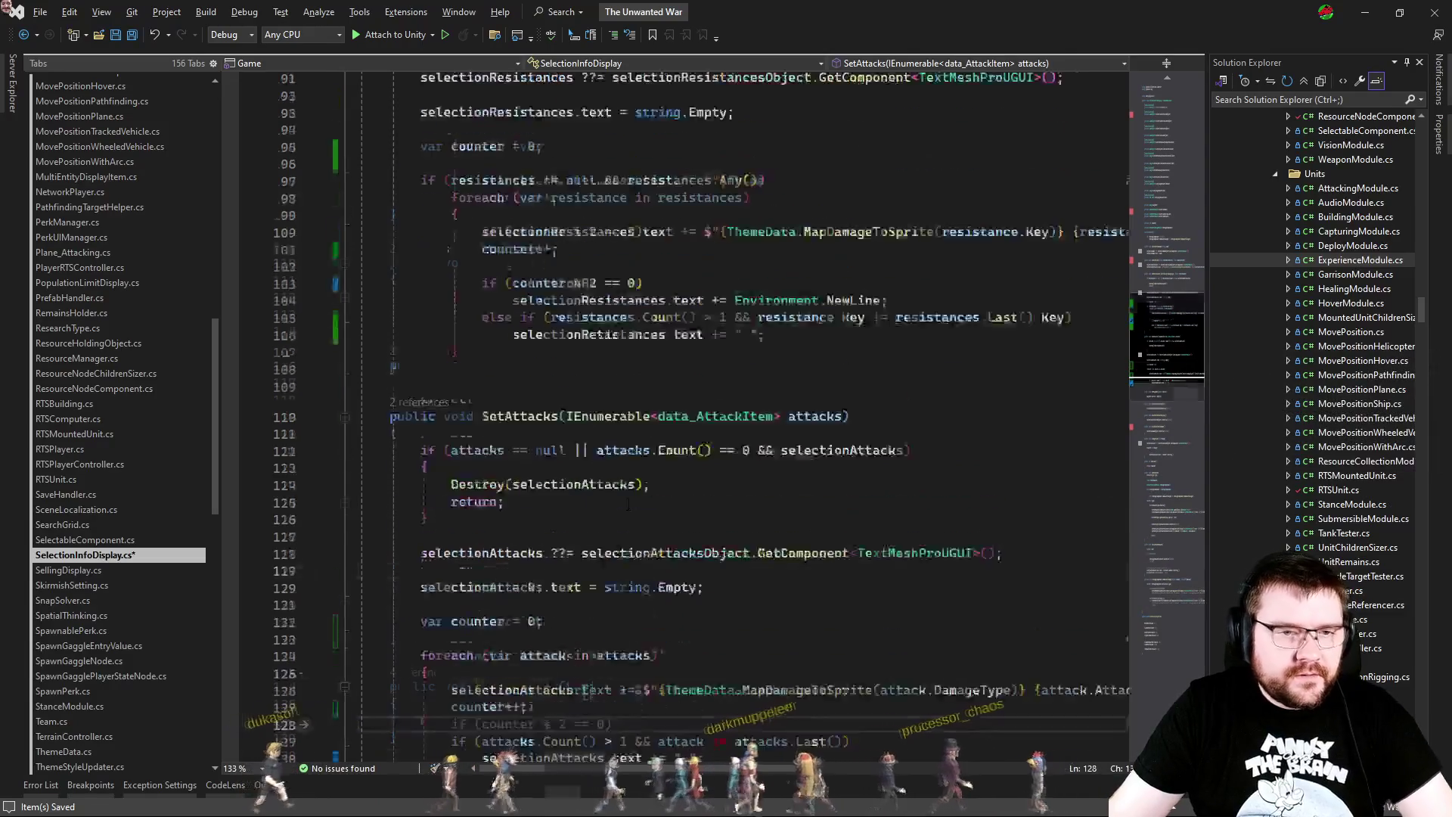
scroll(630, 497, up, 13)
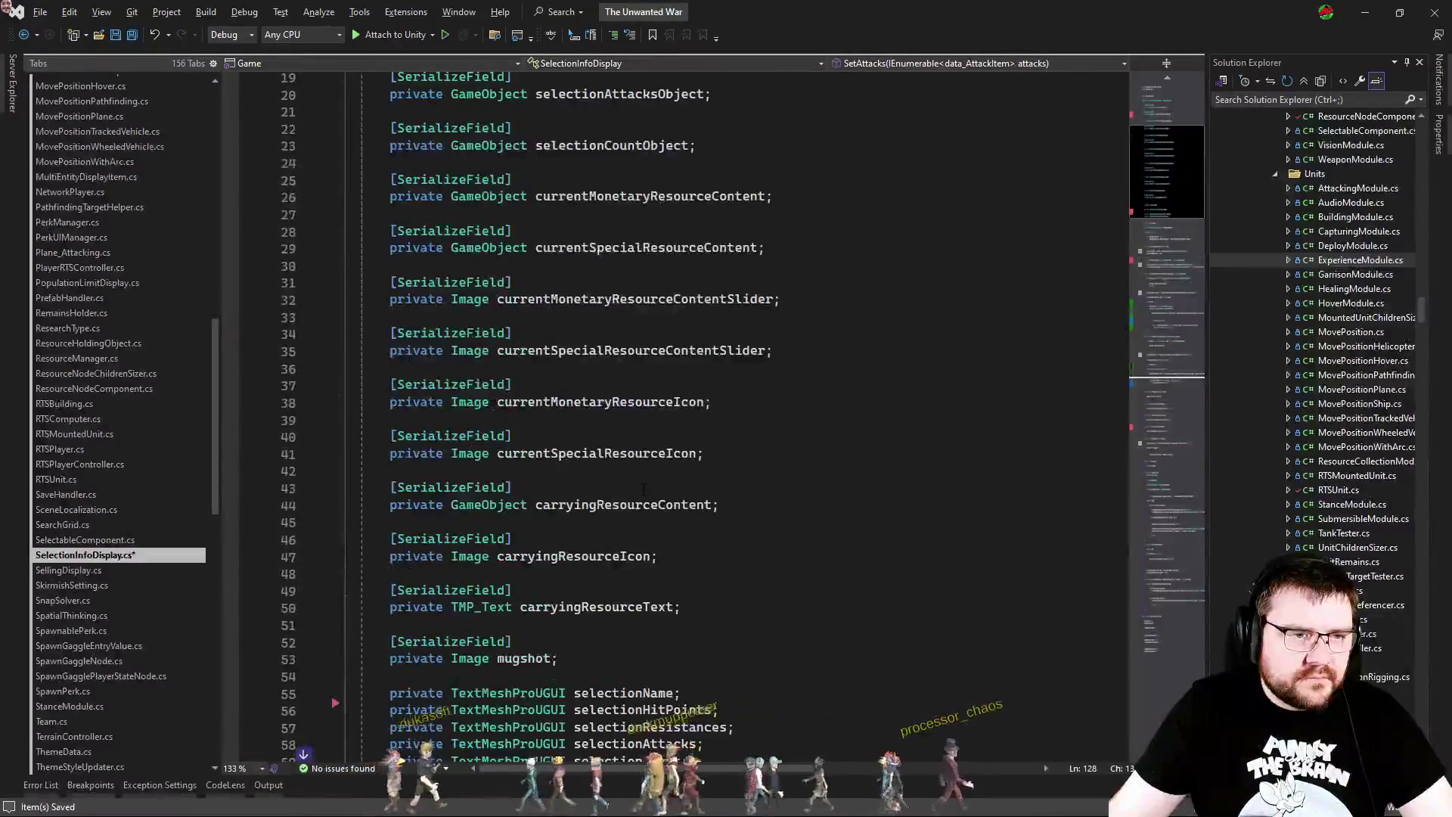
click(1147, 434)
scroll(1147, 434, up, 7)
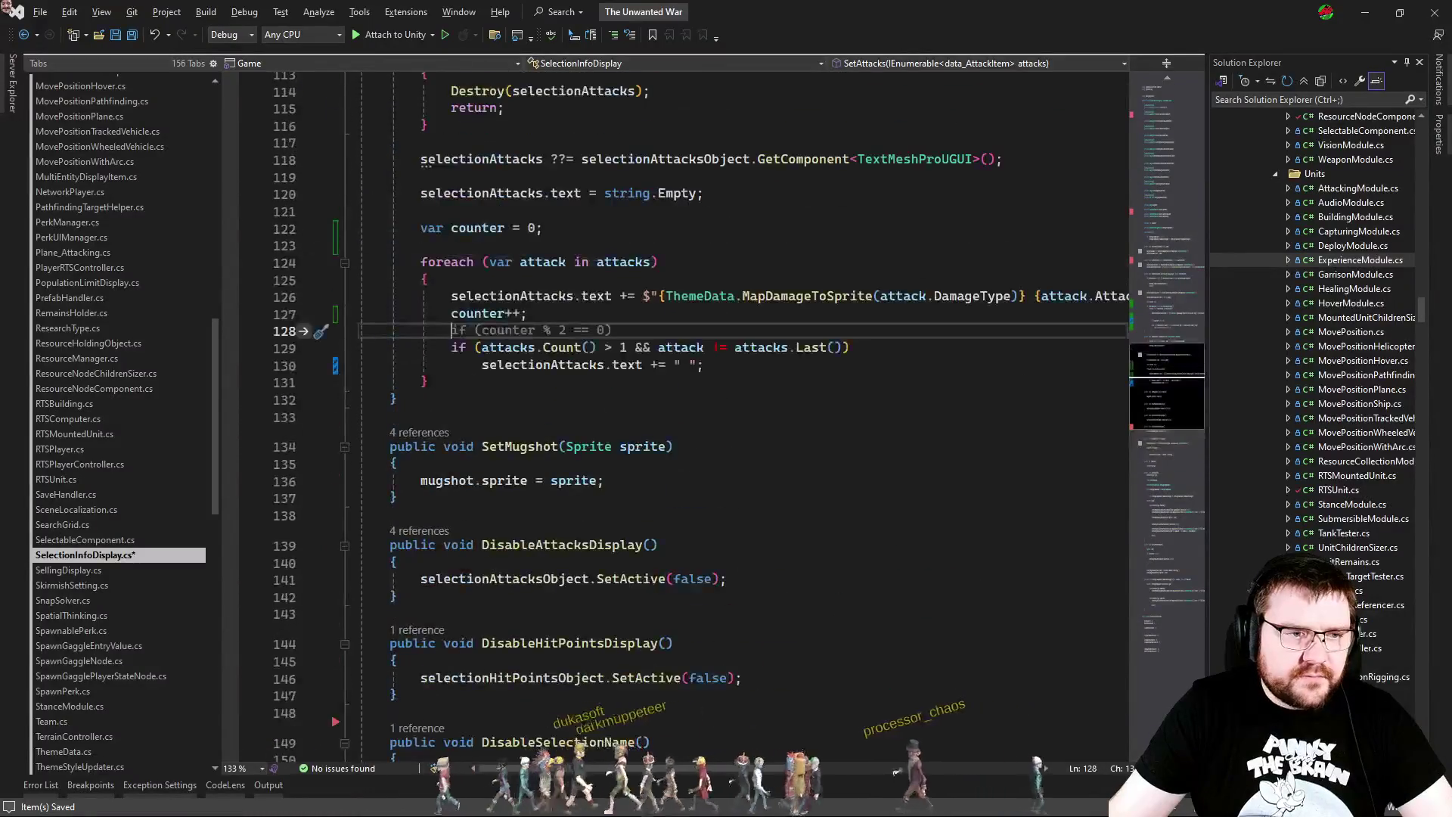
click(486, 320)
scroll(486, 321, down, 5)
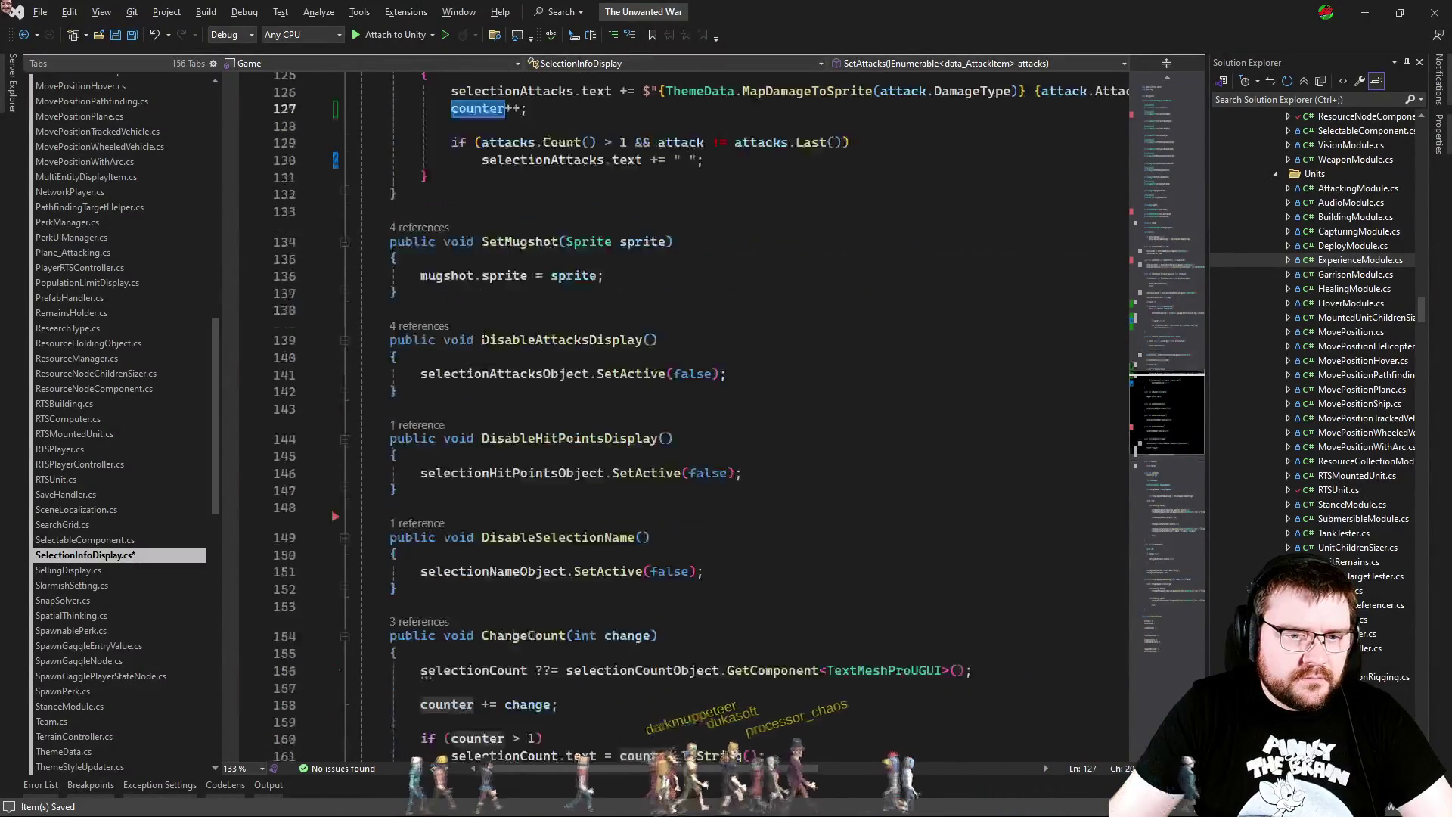
scroll(486, 333, up, 10)
double_click(484, 537)
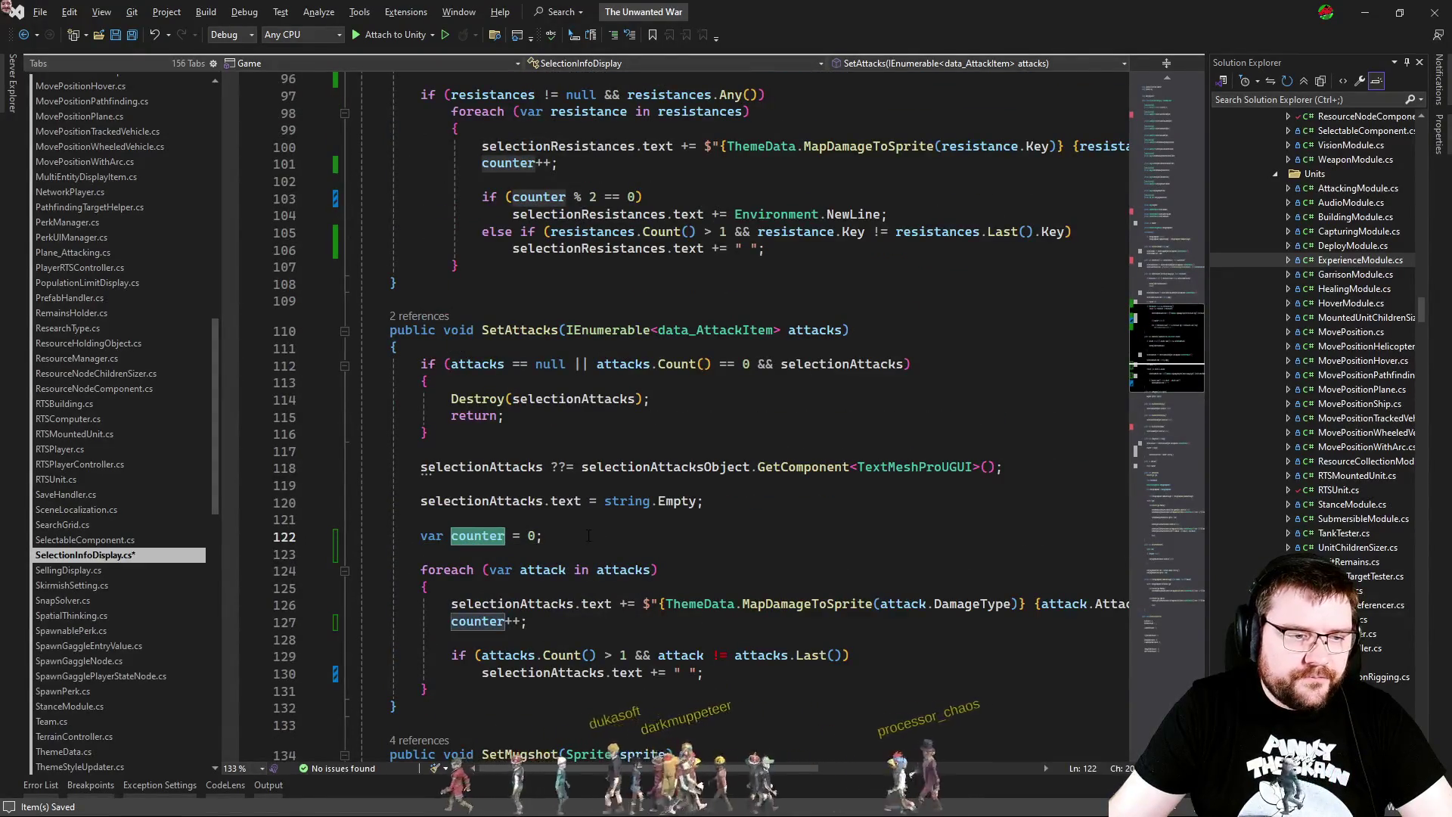
scroll(658, 530, down, 2)
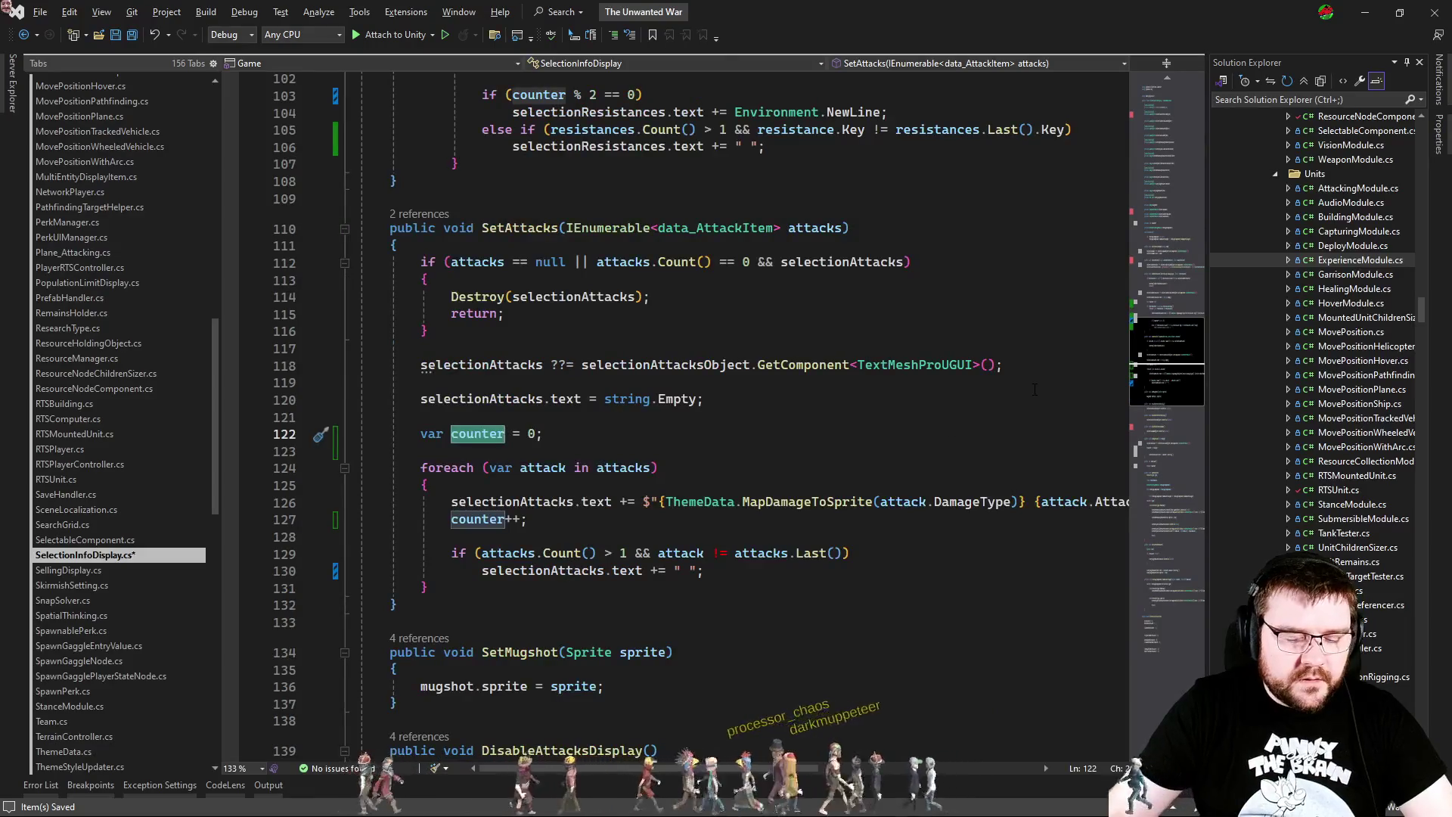
text(index)
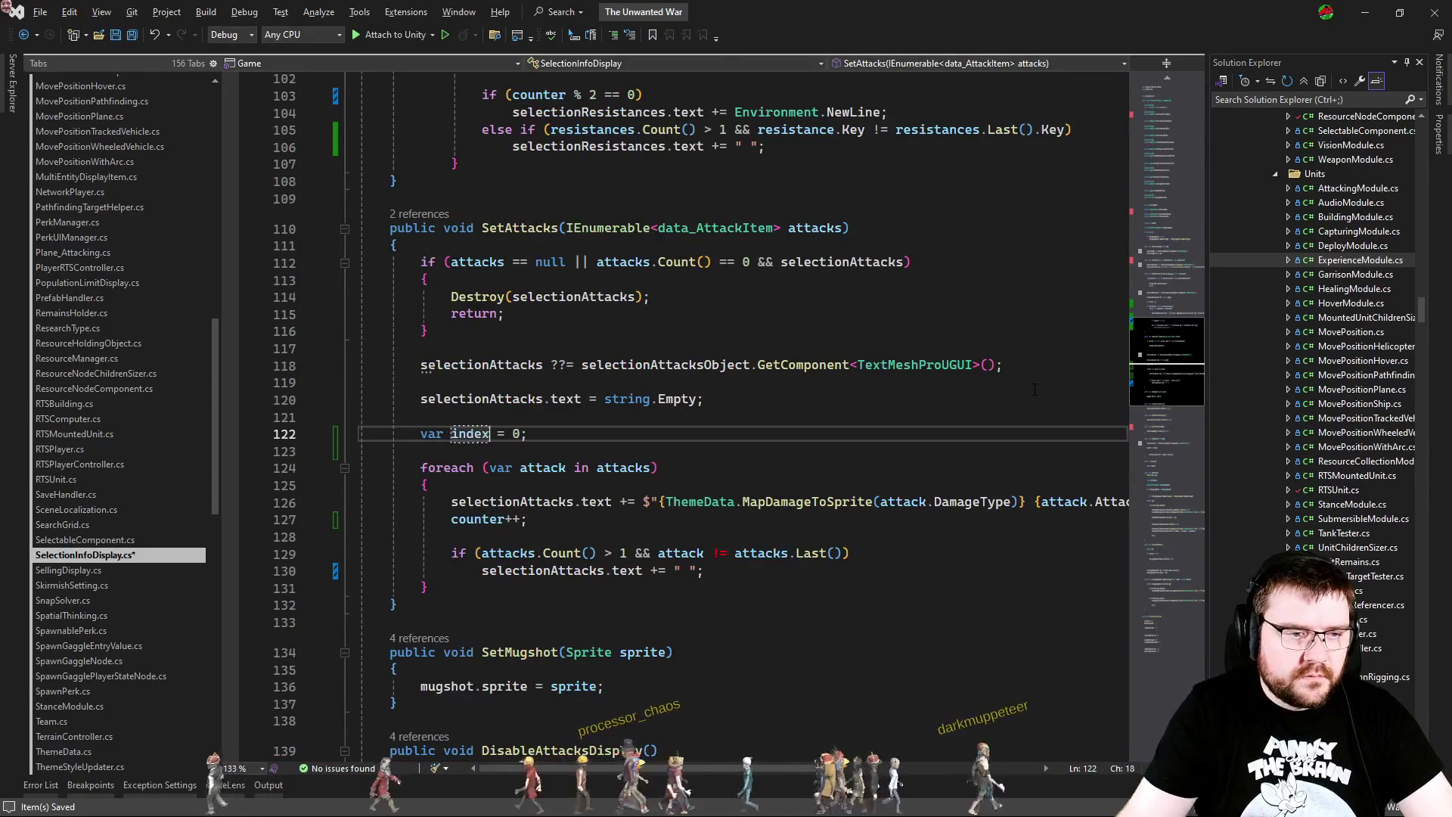
Step: Rename counter to index in the attacks increment and the resistances loop
click(491, 519)
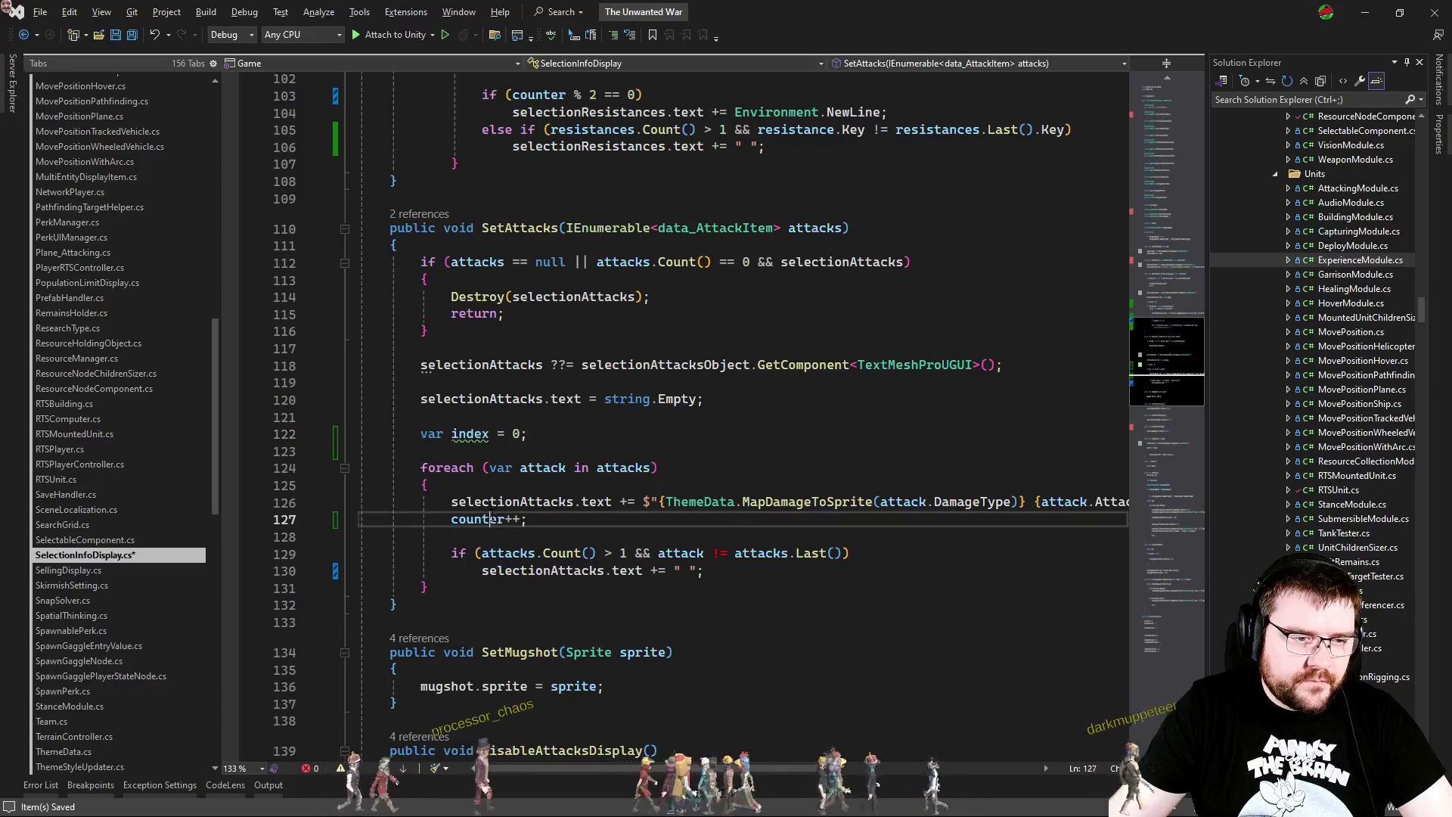
double_click(492, 519)
text(index)
scroll(492, 519, up, 4)
key(ctrl+z)
key(ctrl+z)
key(ctrl+z)
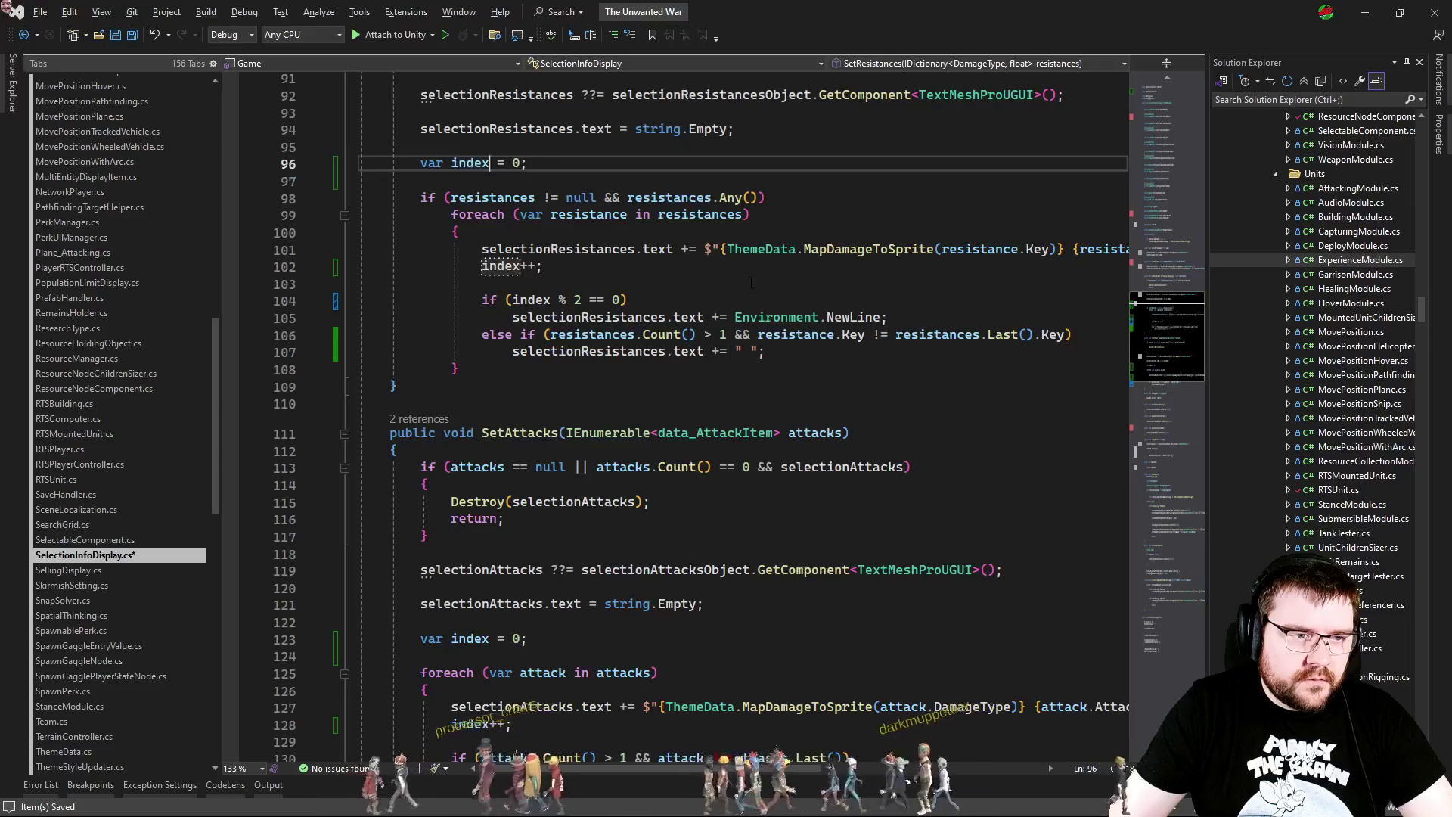
Step: Paste the 'index % 2 == 0' Environment.NewLine check into the attacks loop, using selectionAttacks
drag(904, 321, 918, 289)
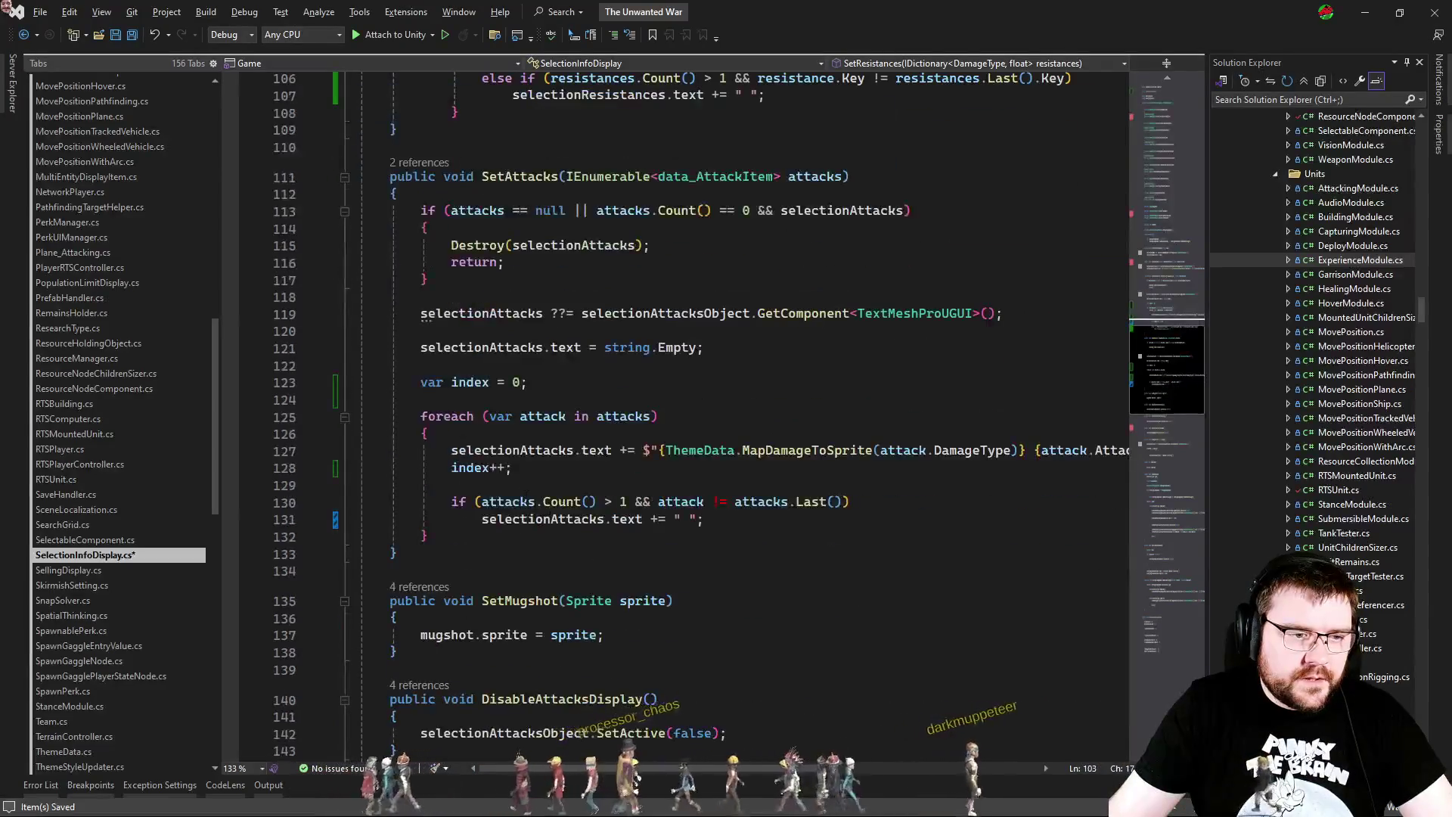
text(if (index % 2 == 0)     selectionResistances.text += Environment.NewLine;)
double_click(528, 554)
key(ctrl+c)
double_click(529, 519)
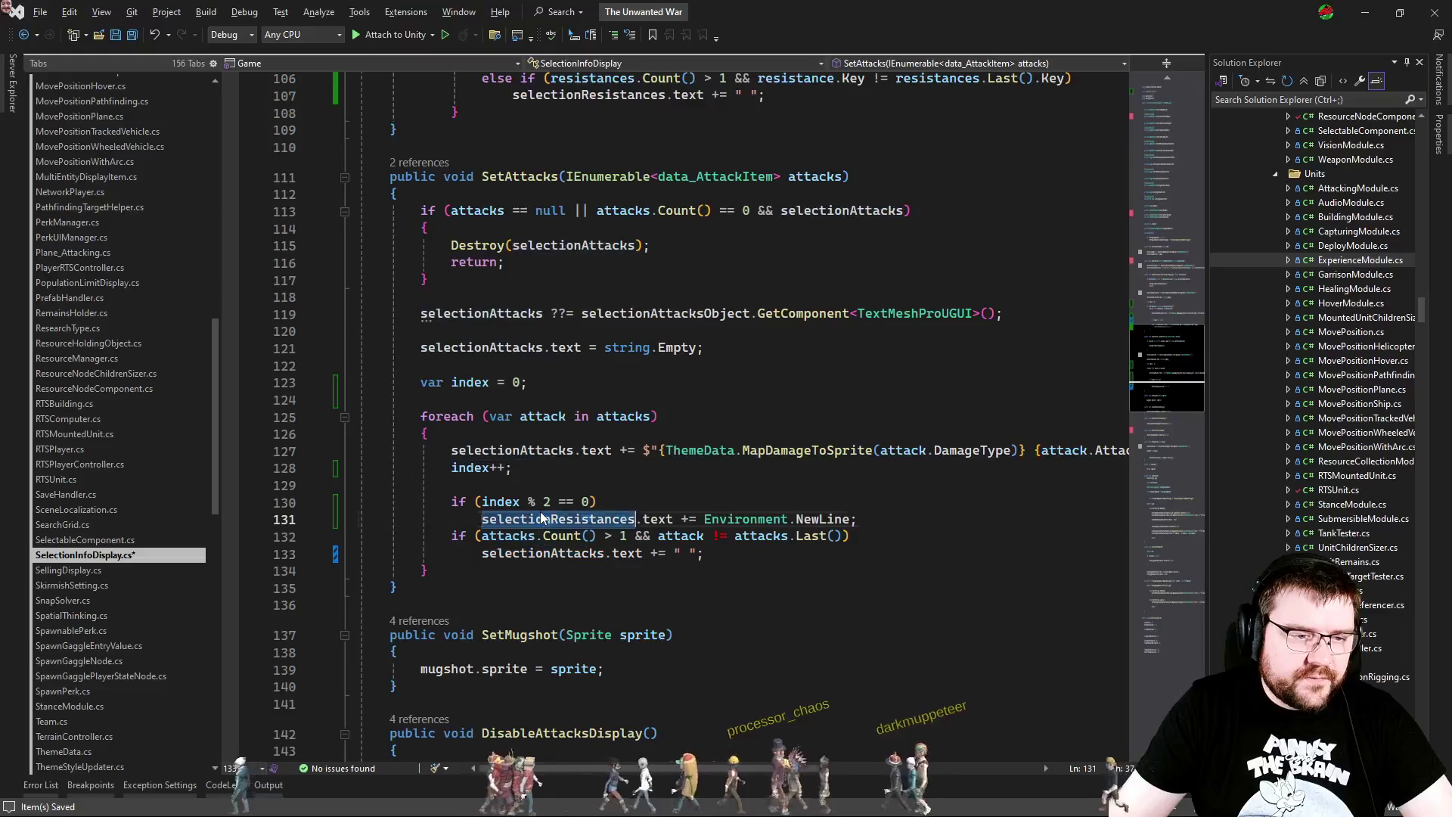
key(ctrl+v)
click(699, 485)
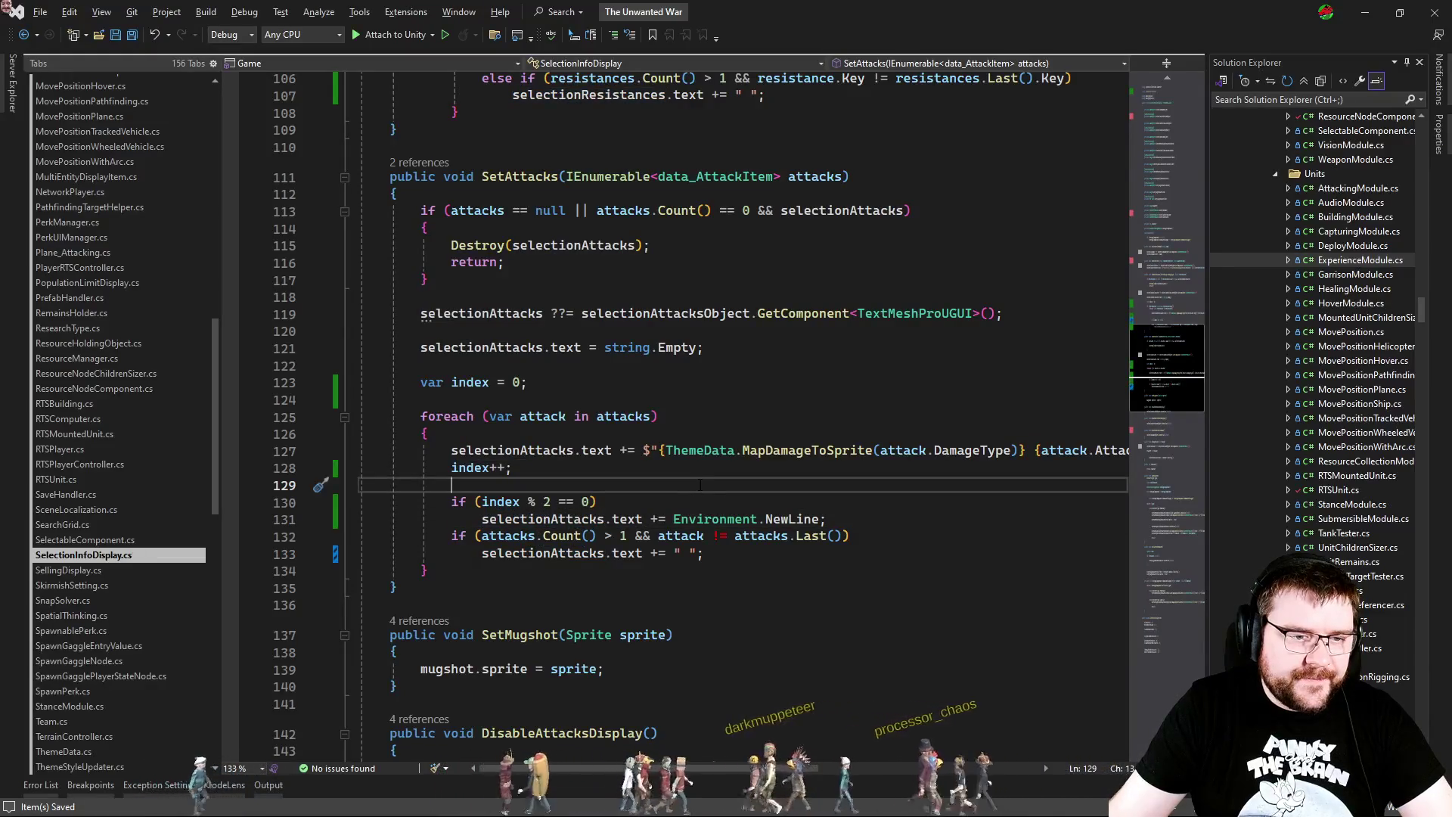
key(alt+Tab)
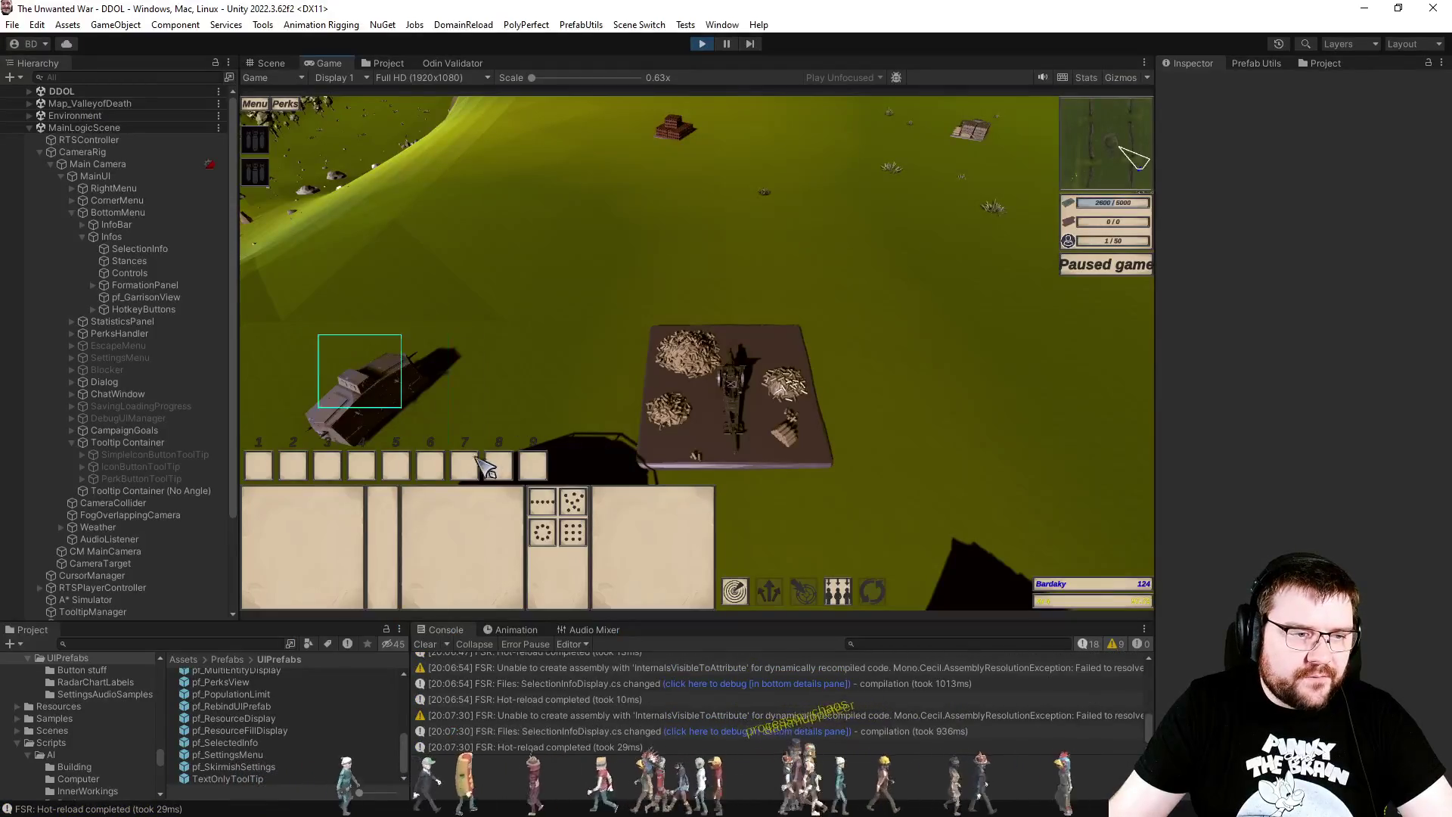
Step: Select the A7V tank, then the Barracks, zoom in, and click empty ground to deselect
drag(485, 466, 497, 463)
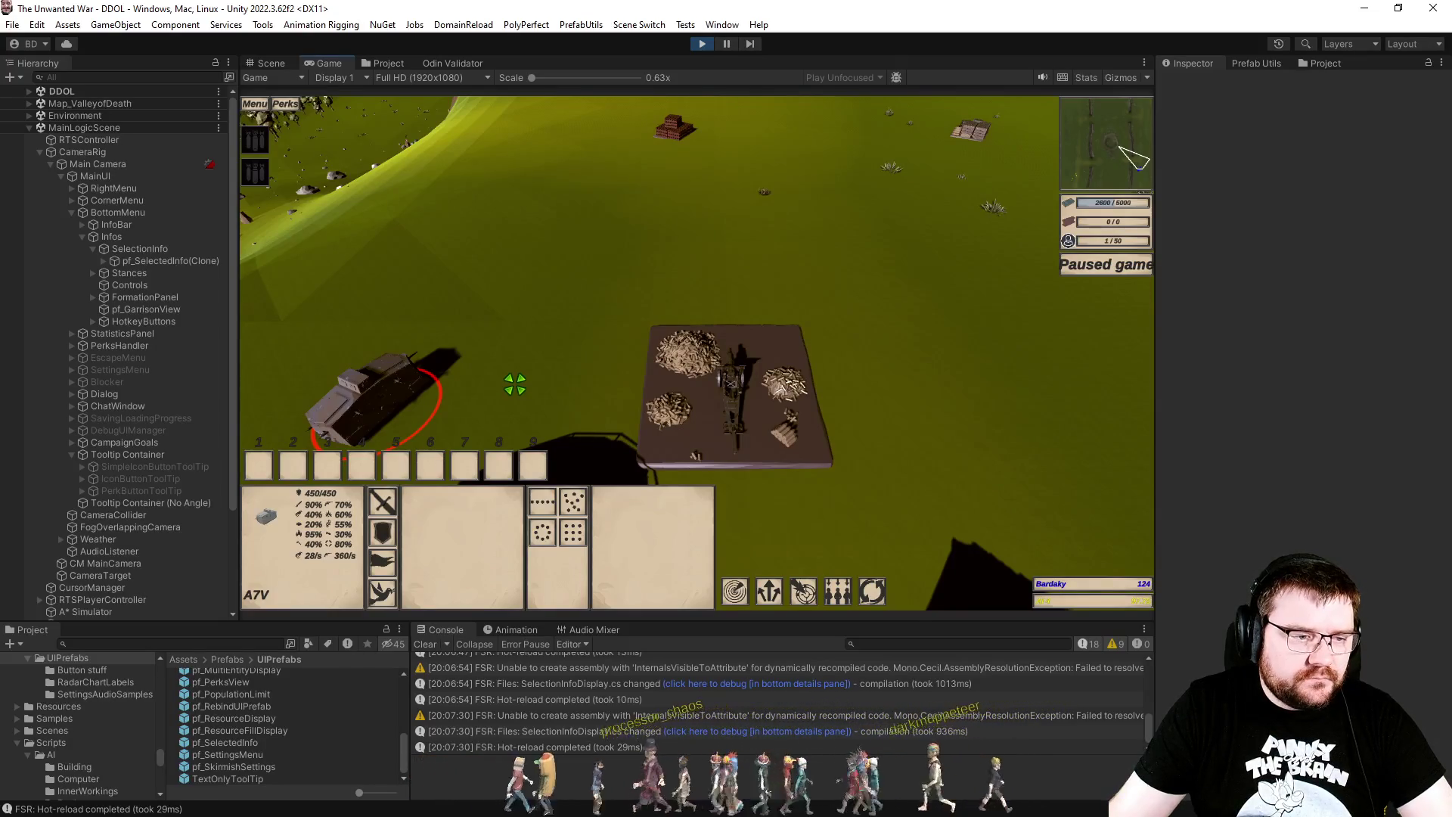
click(567, 272)
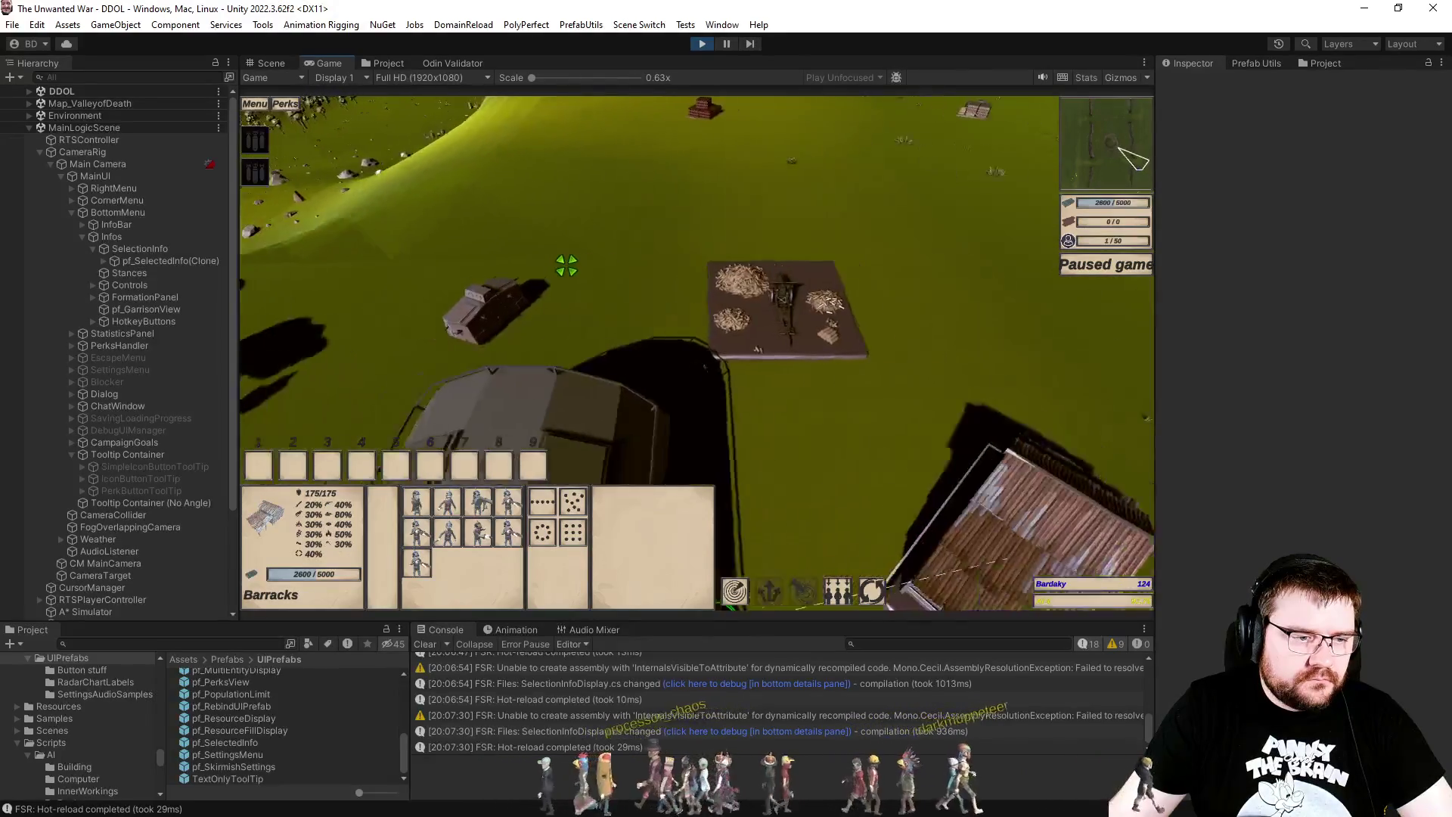
scroll(567, 266, up, 2)
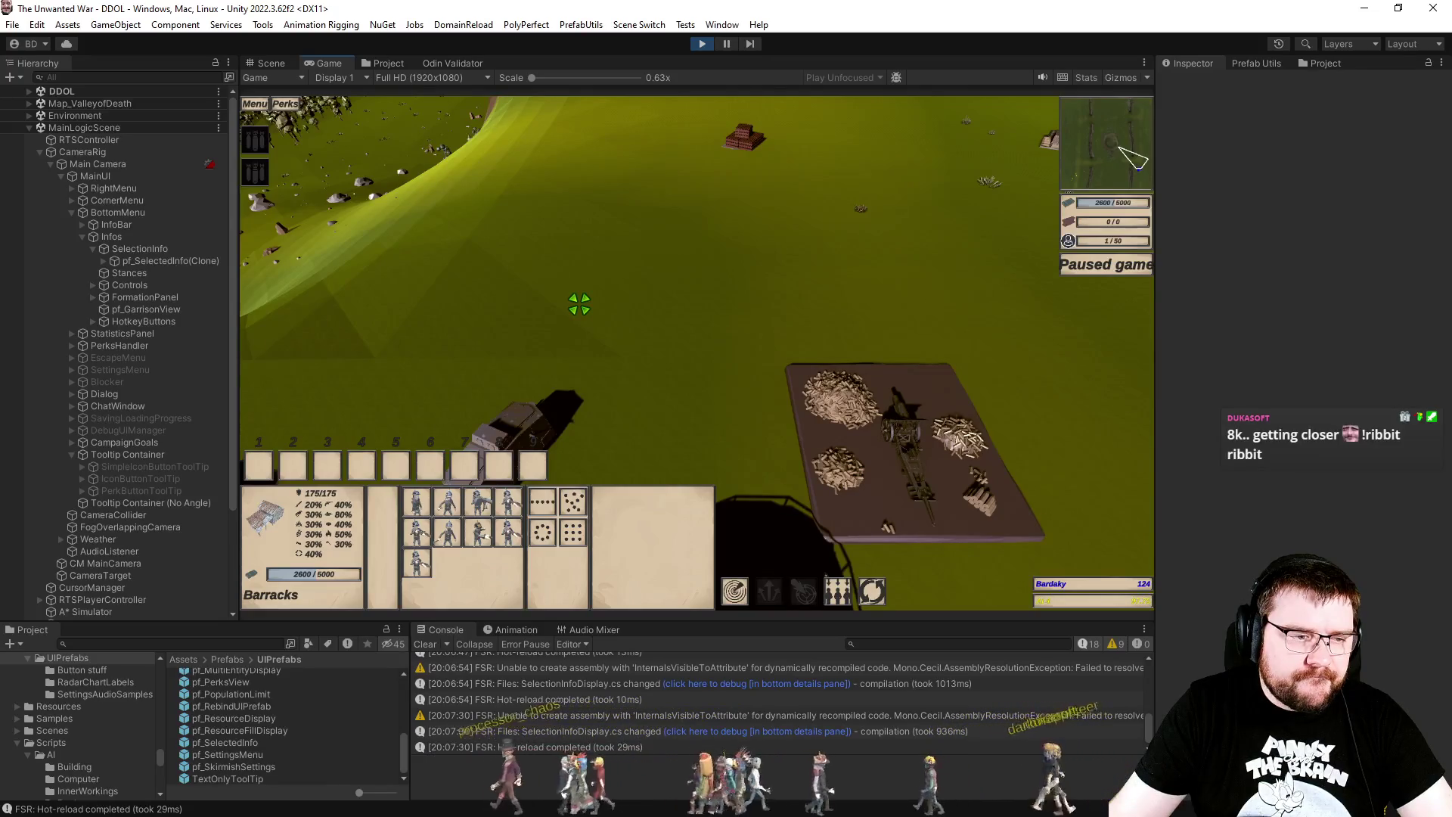
click(622, 370)
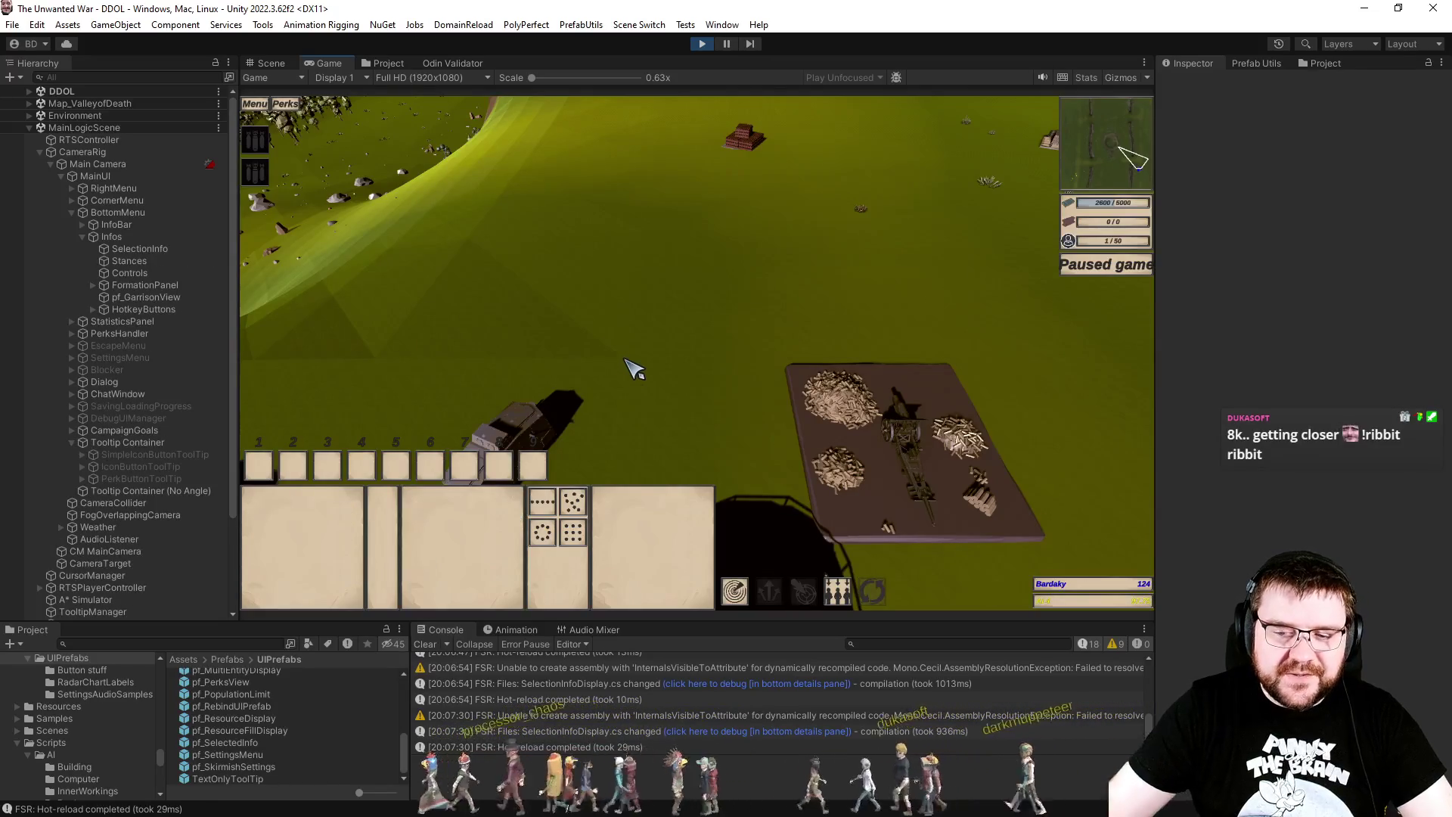
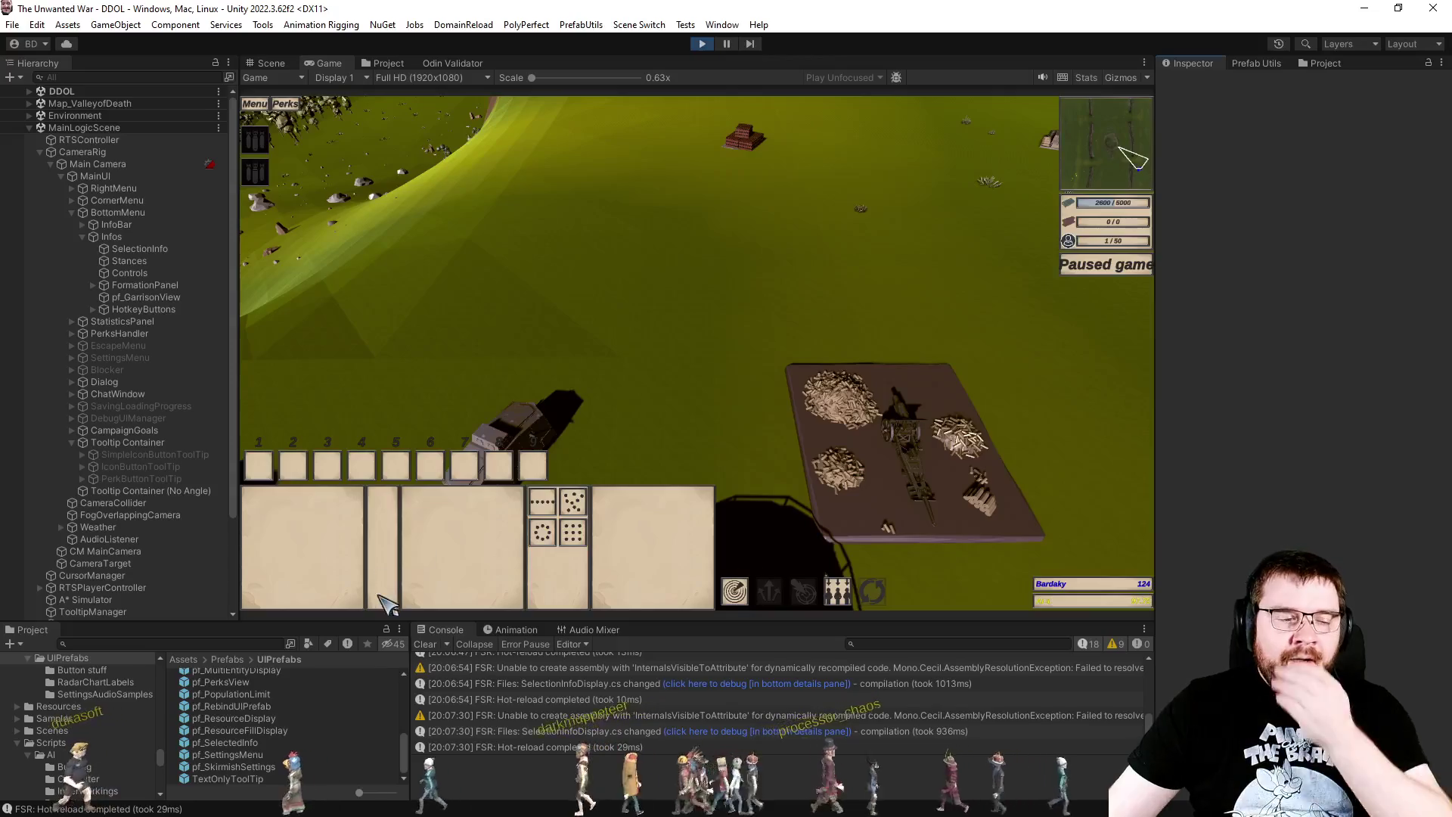
Step: Clear the Unity Console log and bring SelectionInfoDisplay.cs forward in Visual Studio
click(423, 643)
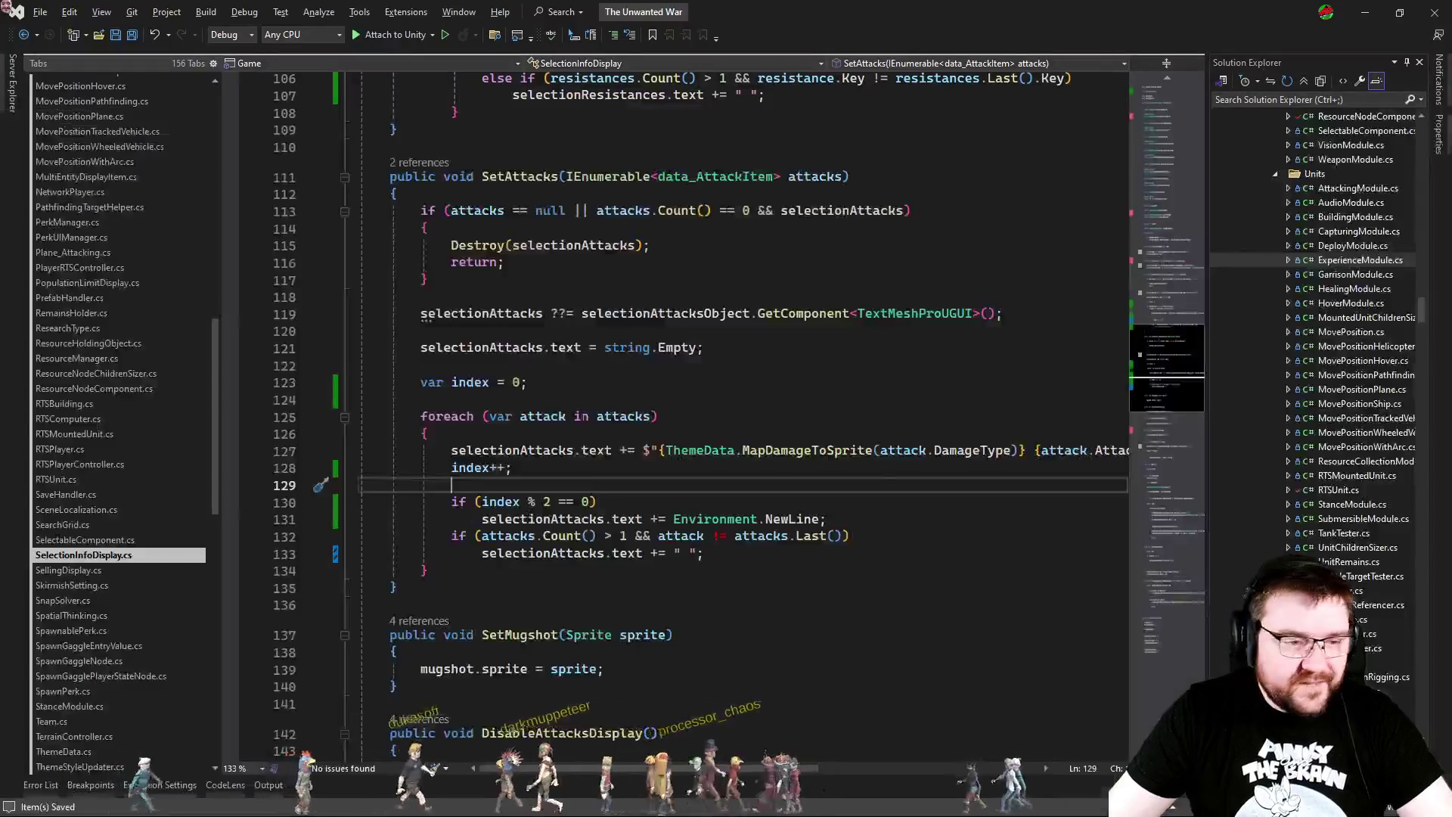
click(643, 401)
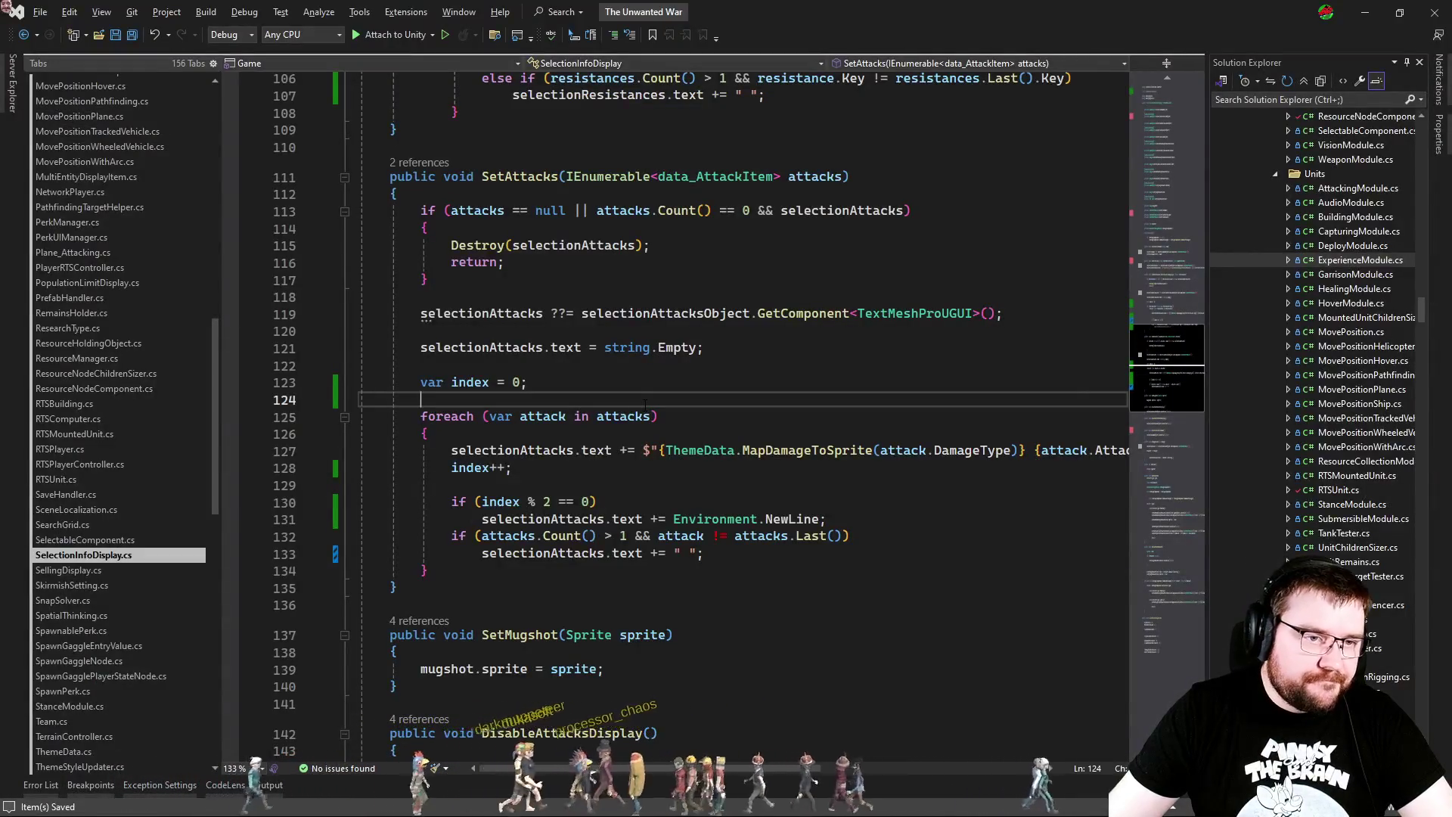
Step: Copy the CanAttack block from RTSUnit.cs and paste it after the storage block in RTSBuilding.cs
scroll(643, 402, up, 3)
click(493, 451)
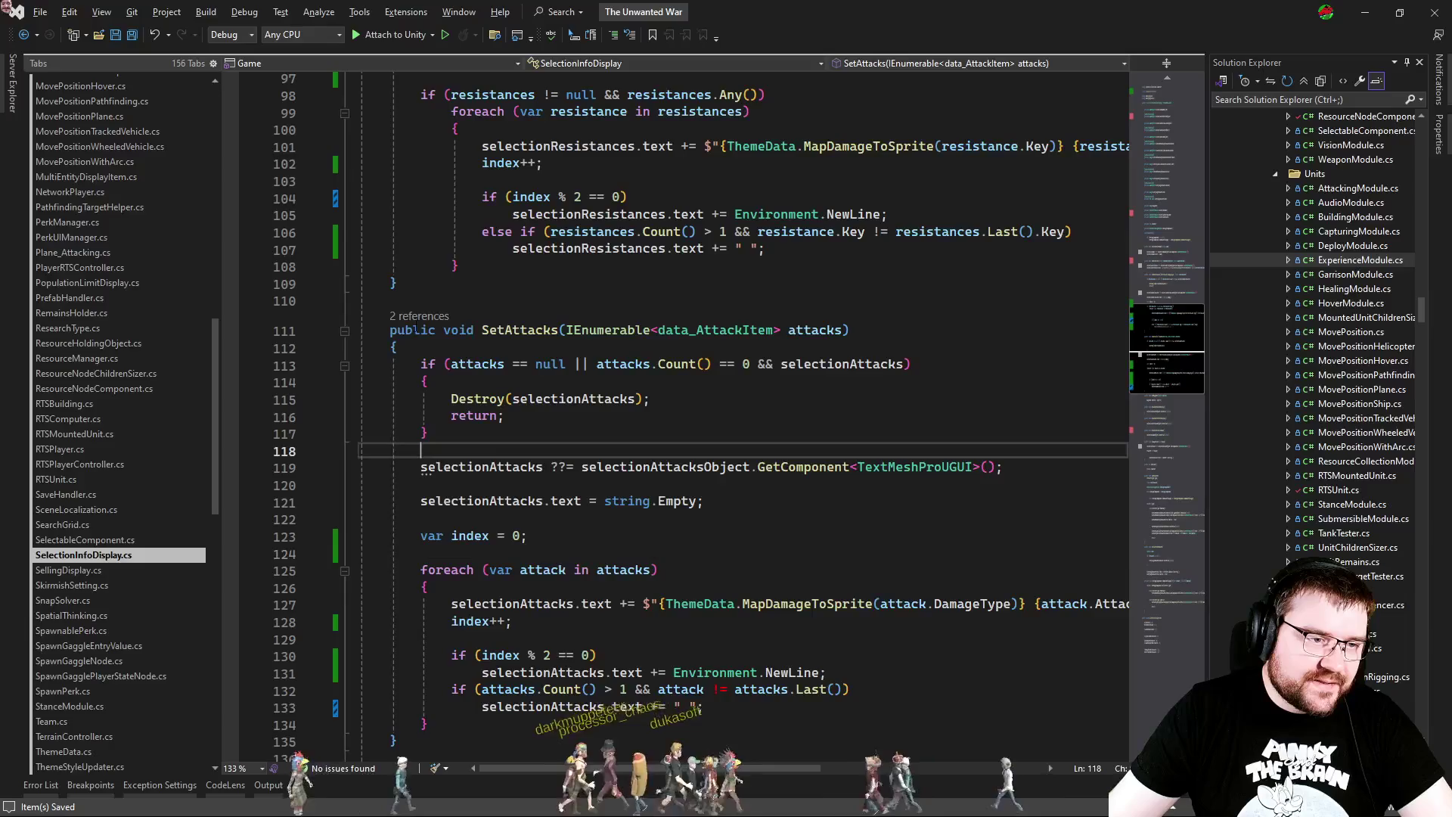
key(ctrl+Tab)
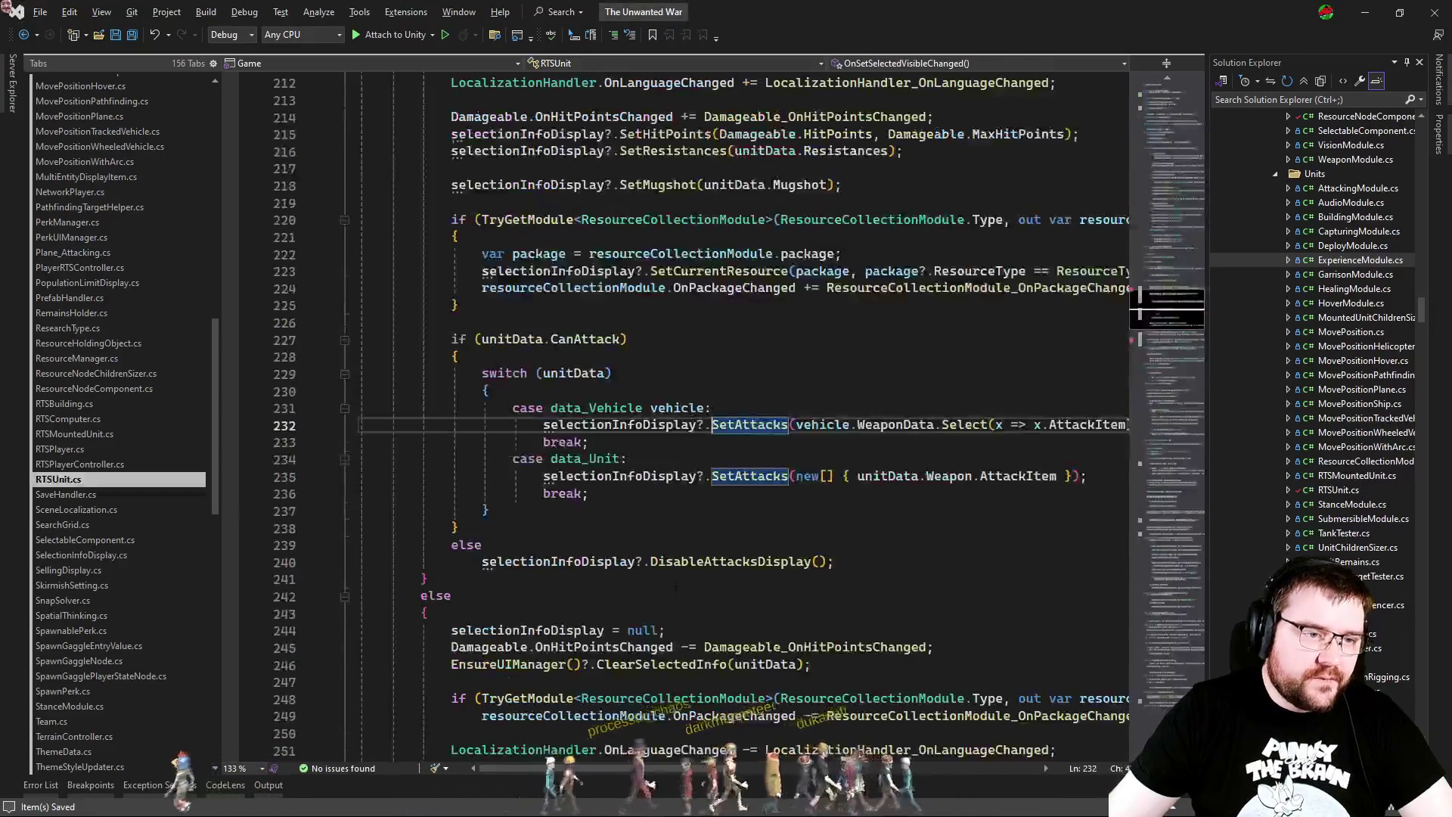
scroll(591, 522, up, 4)
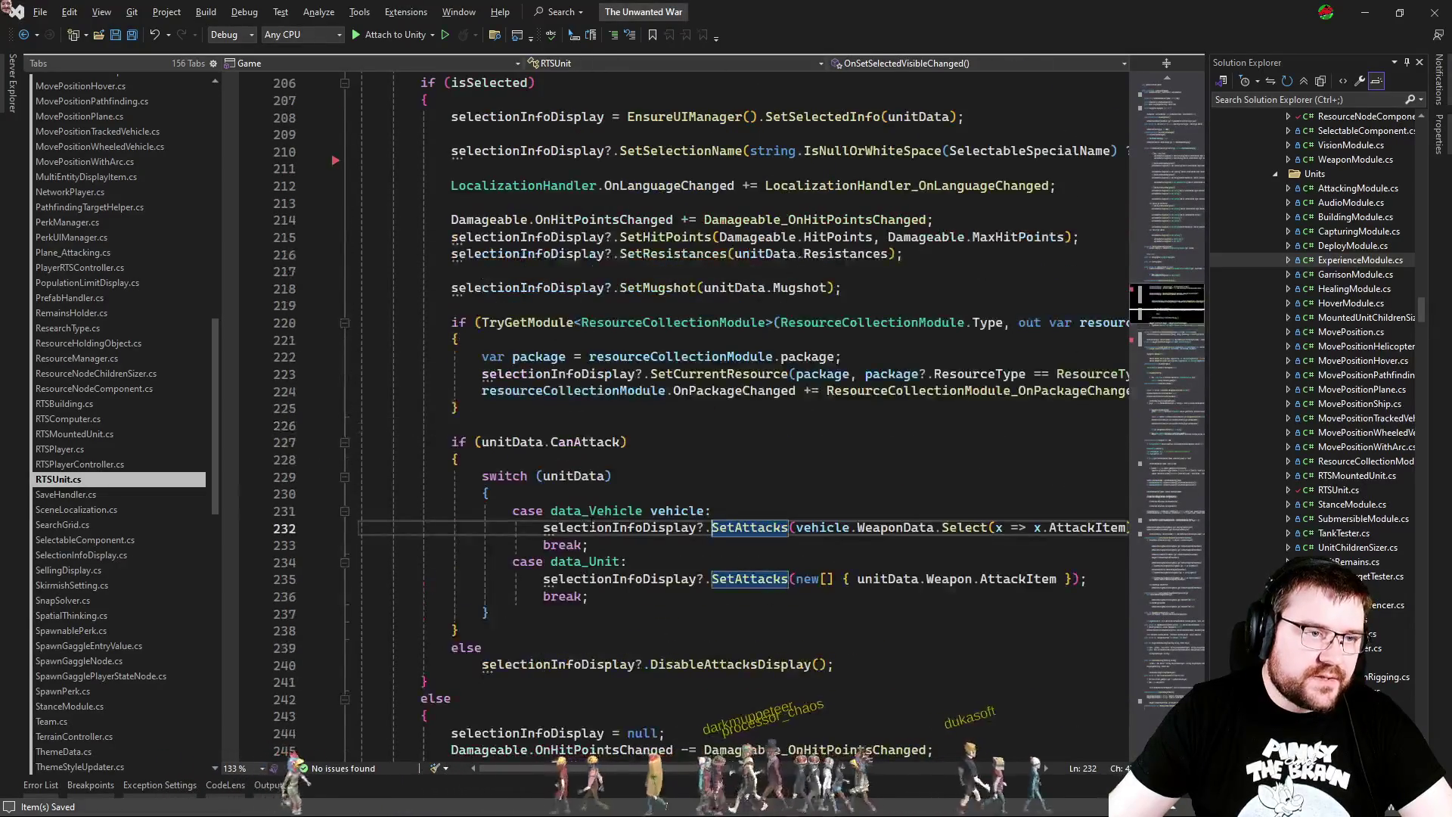
scroll(592, 523, down, 3)
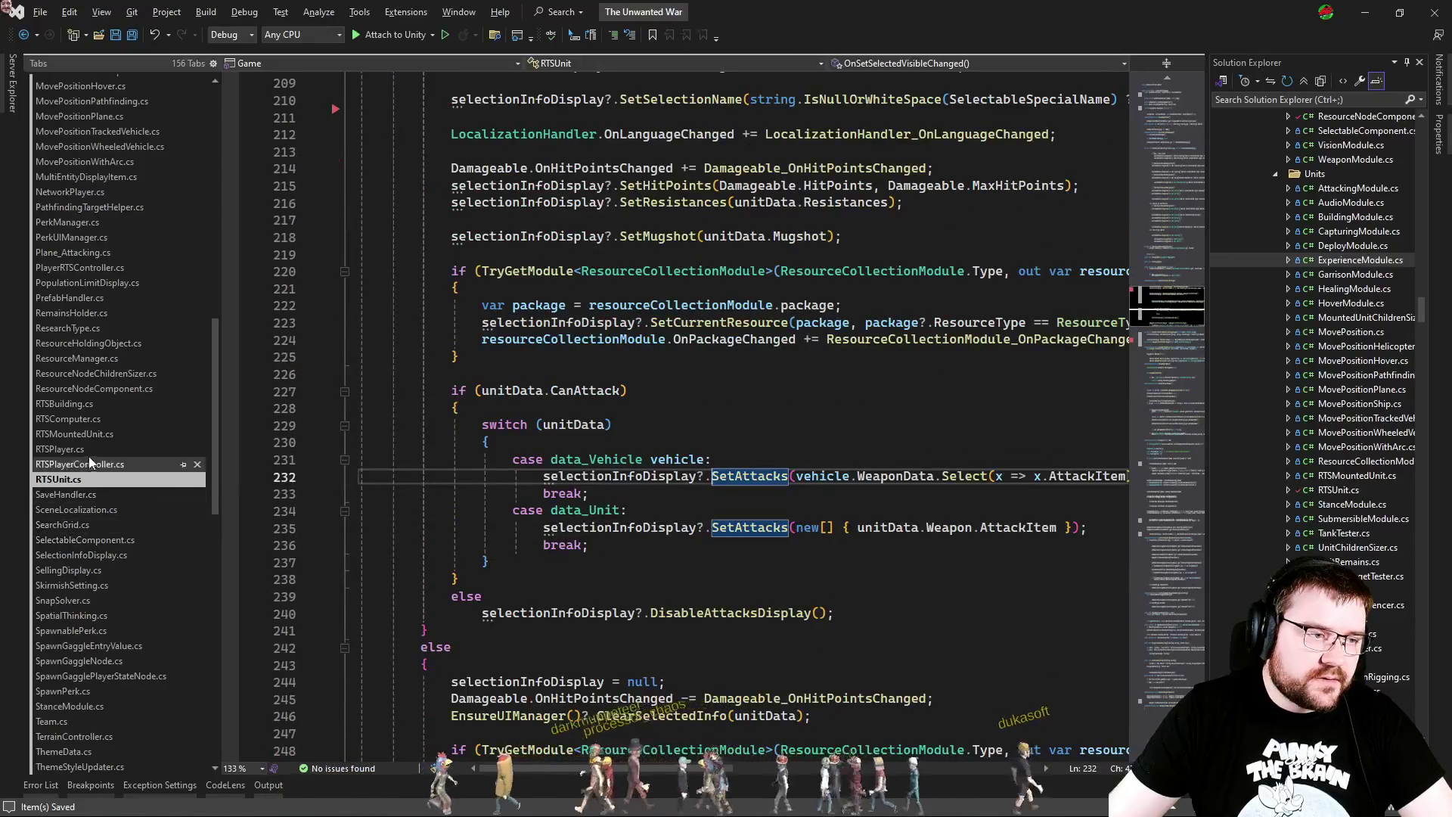
click(64, 403)
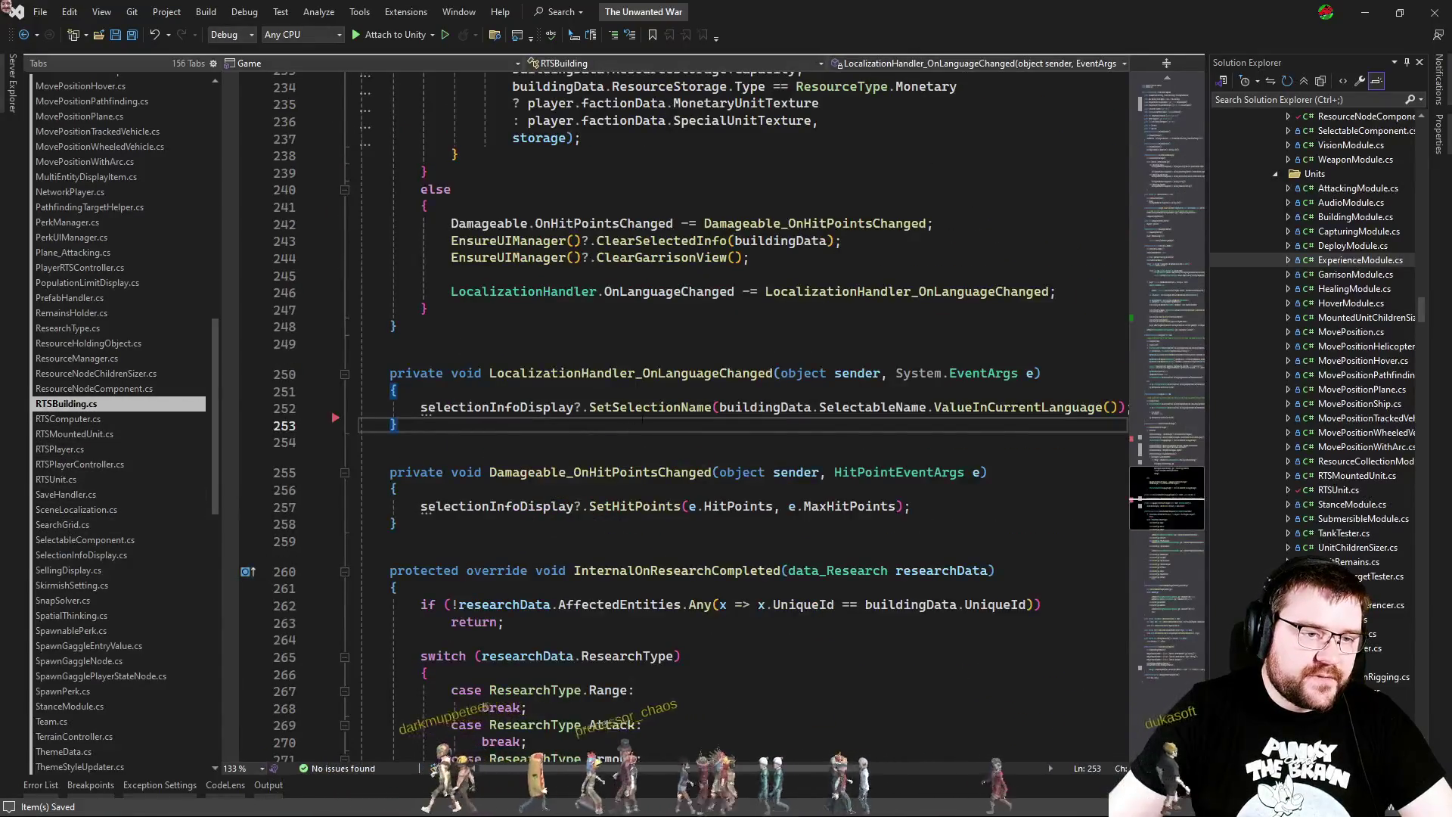
scroll(643, 416, up, 9)
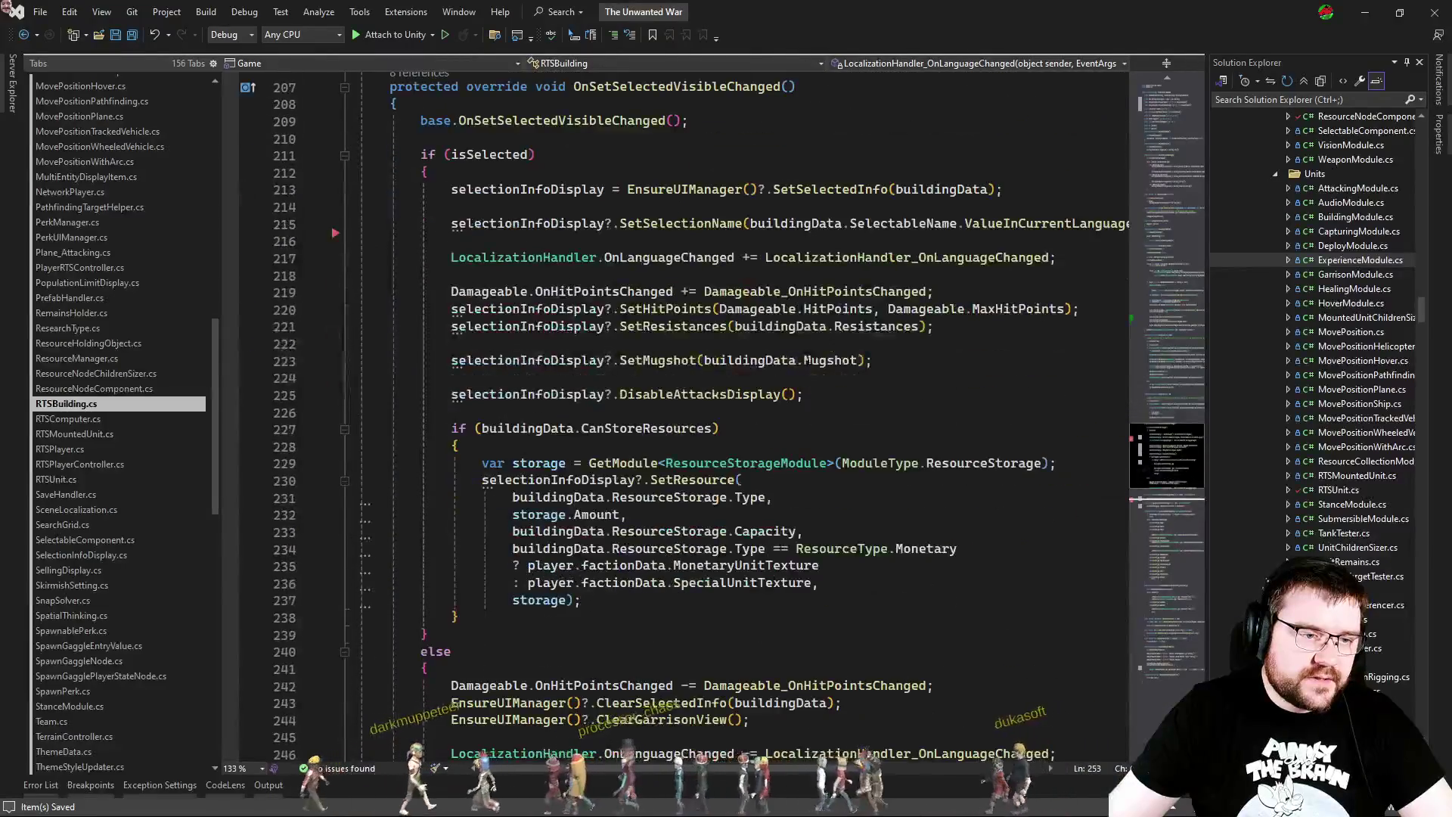
key(ctrl+Tab)
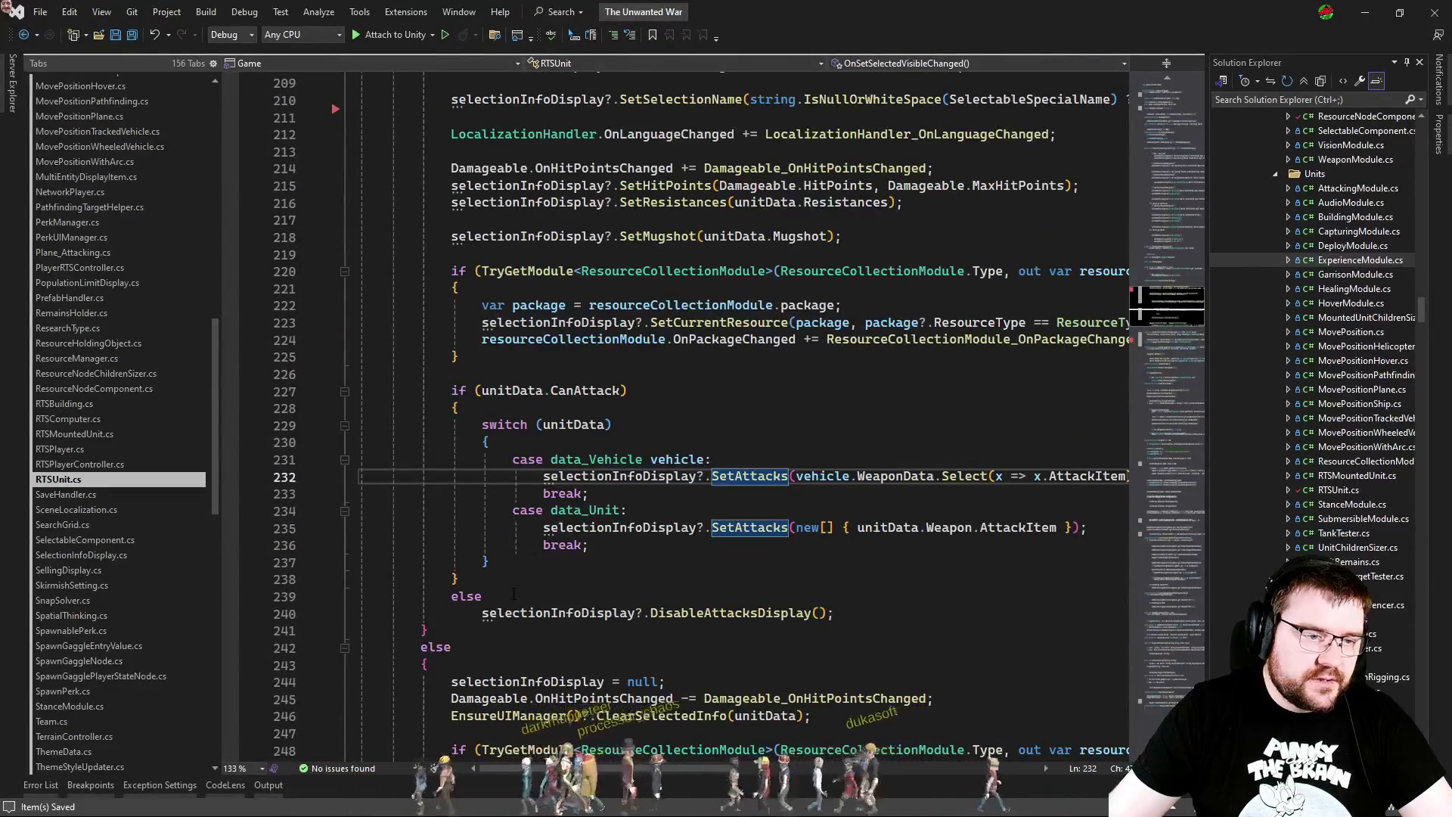
mouse_move(832, 613)
mouse_down()
mouse_move(360, 425)
mouse_move(360, 391)
mouse_up()
key(ctrl+c)
key(ctrl+Tab)
click(498, 621)
key(ctrl+v)
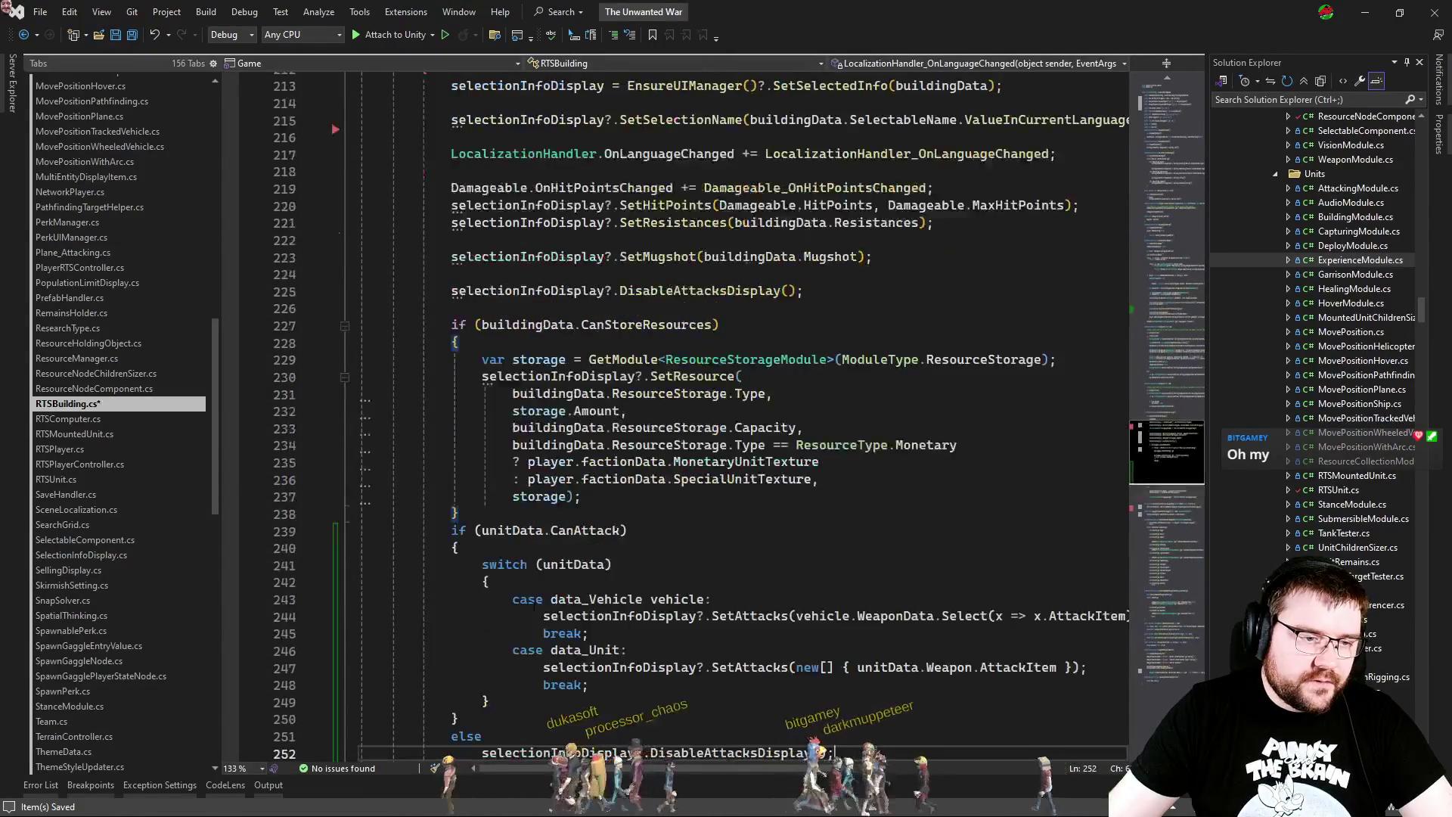
Step: In the pasted block, replace unitData with buildingData in the if condition and switch statement
scroll(643, 416, down, 4)
click(501, 274)
key(Return)
double_click(512, 292)
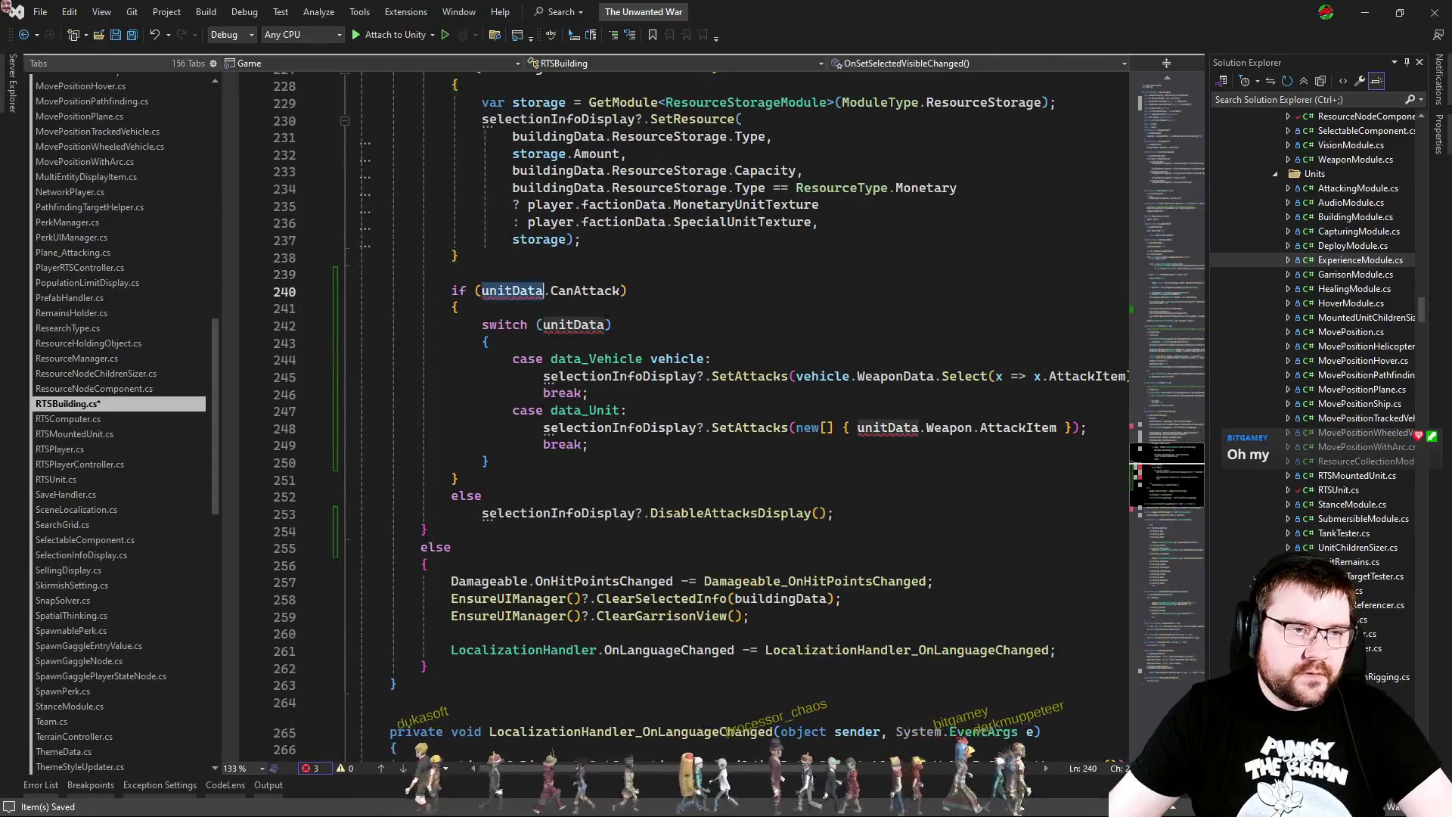
text(building)
key(Tab)
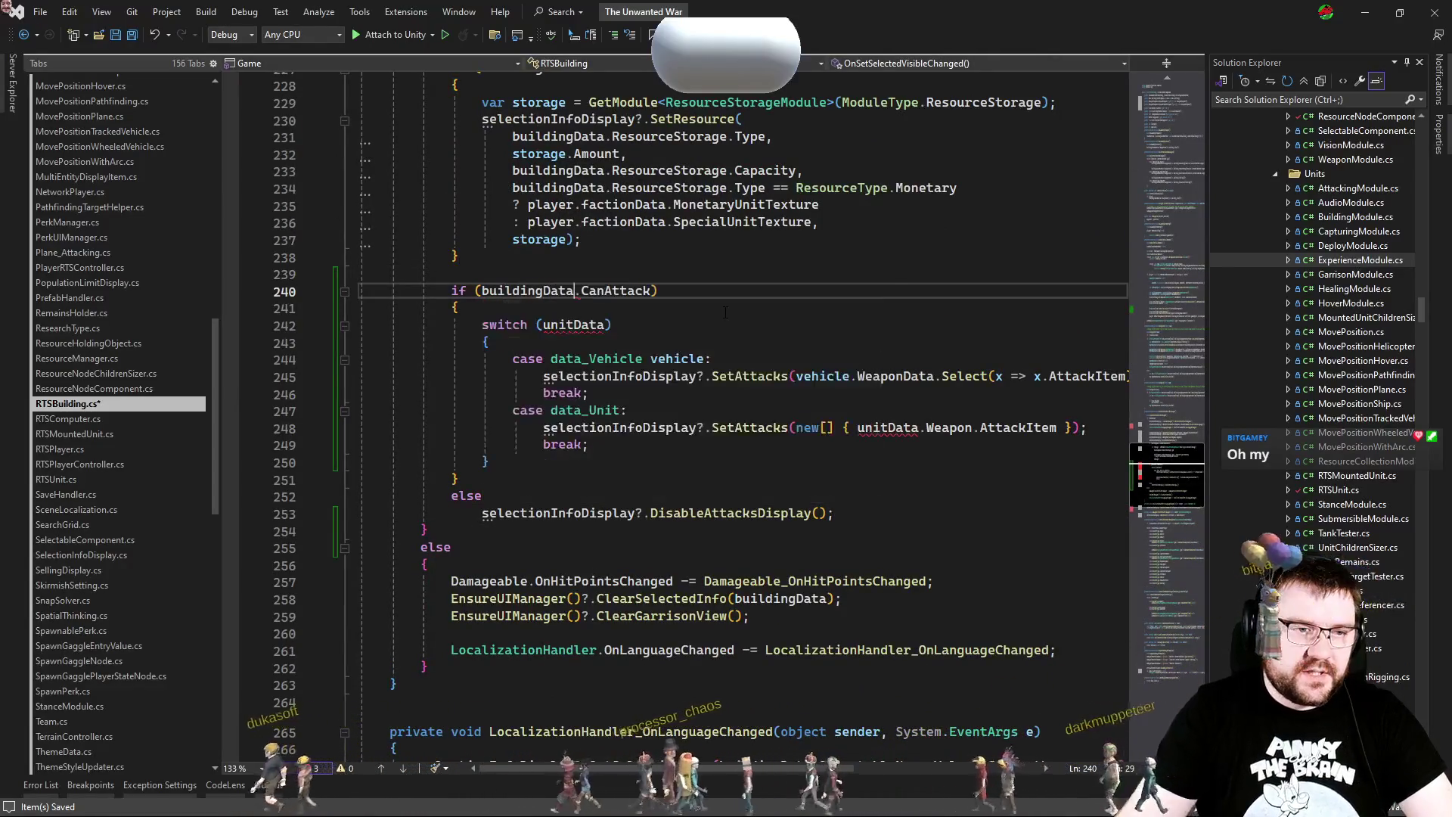
double_click(573, 325)
text(building)
key(Tab)
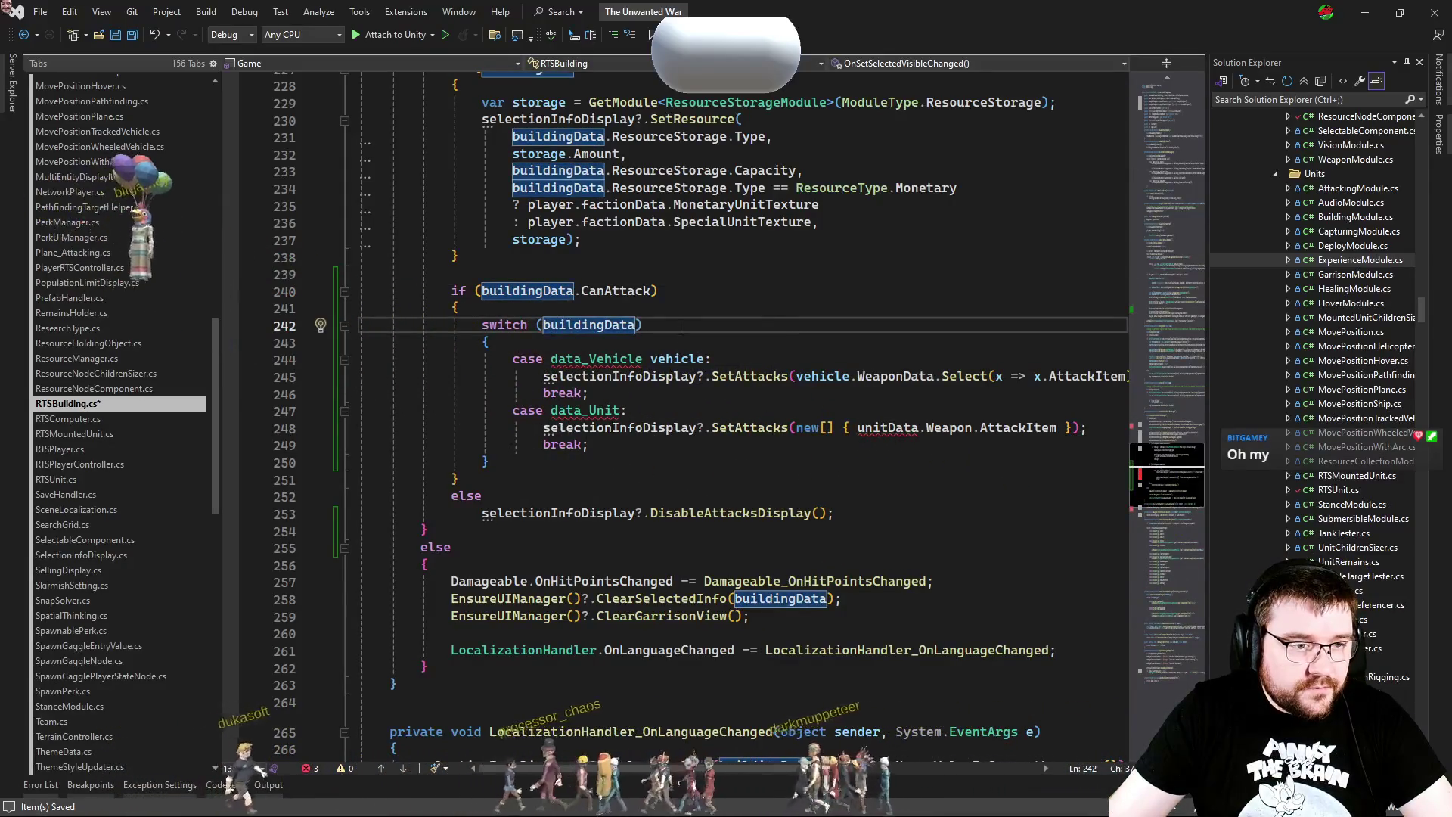
Step: Delete the switch and vehicle case lines, dedent SetAttacks, and pass buildingData to it
key(ctrl+shift+l)
key(ctrl+shift+l)
key(ctrl+shift+l)
key(ctrl+shift+l)
key(ctrl+shift+l)
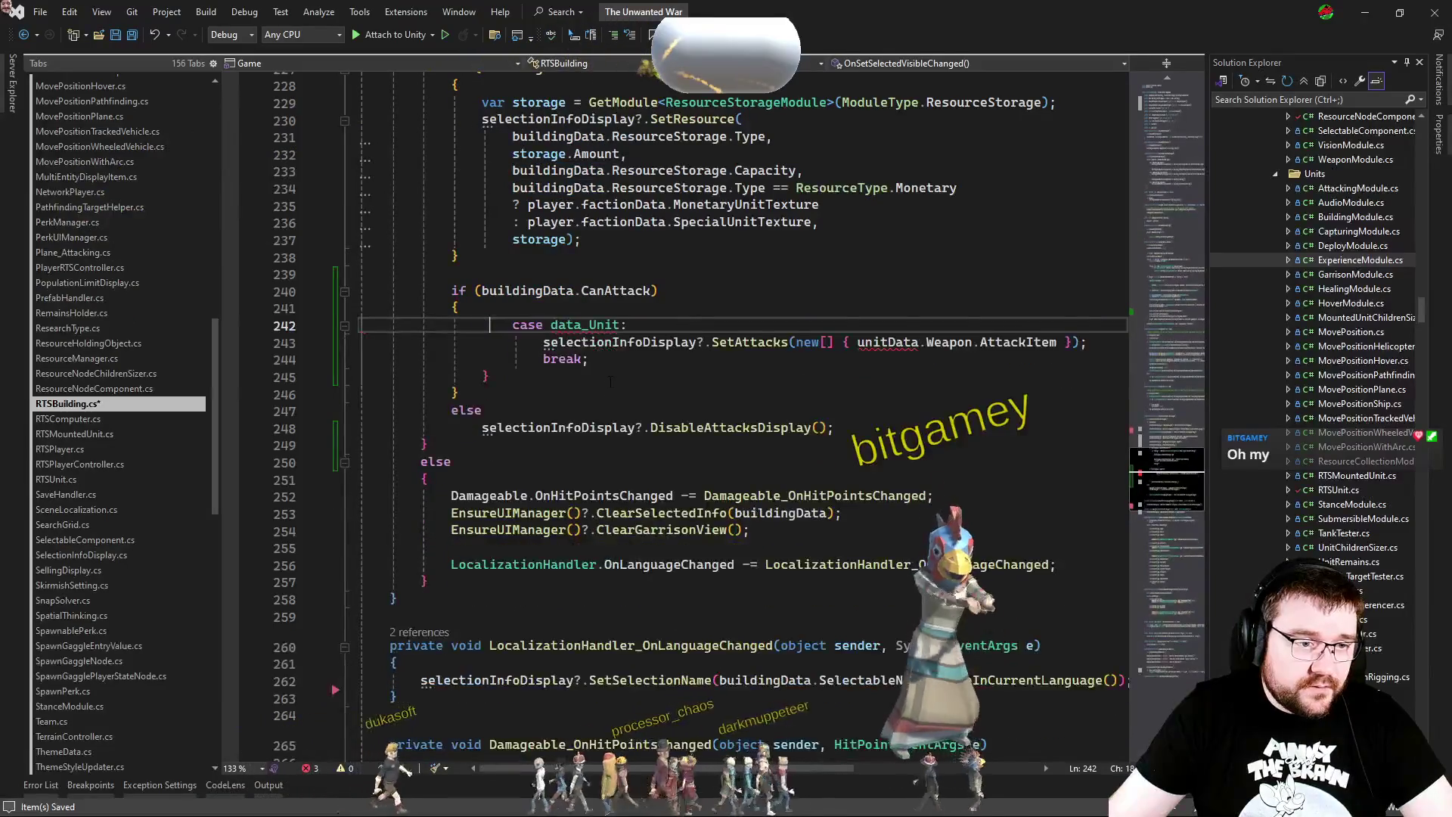
click(719, 361)
key(ctrl+shift+l)
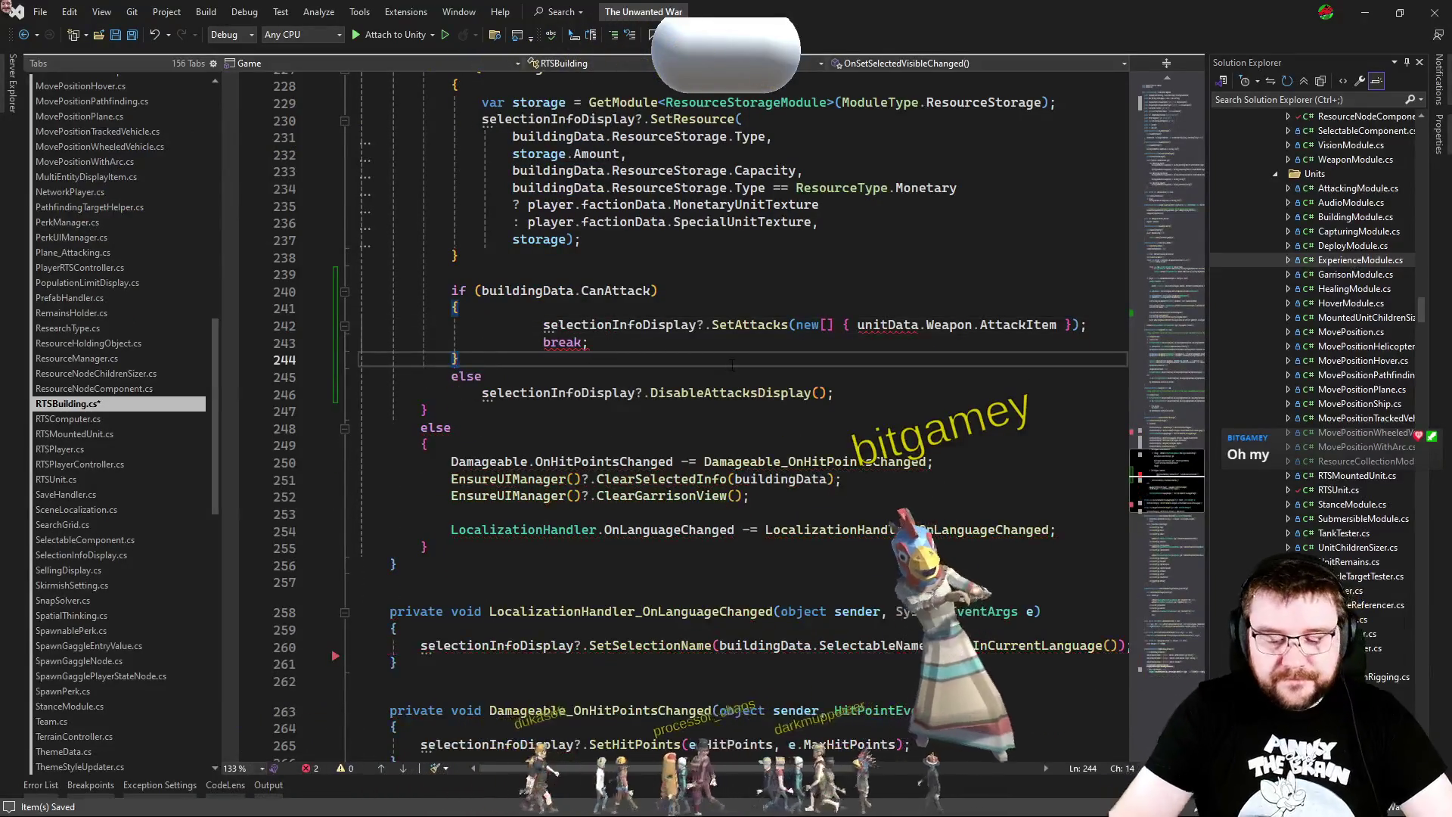
key(ctrl+k)
key(ctrl+d)
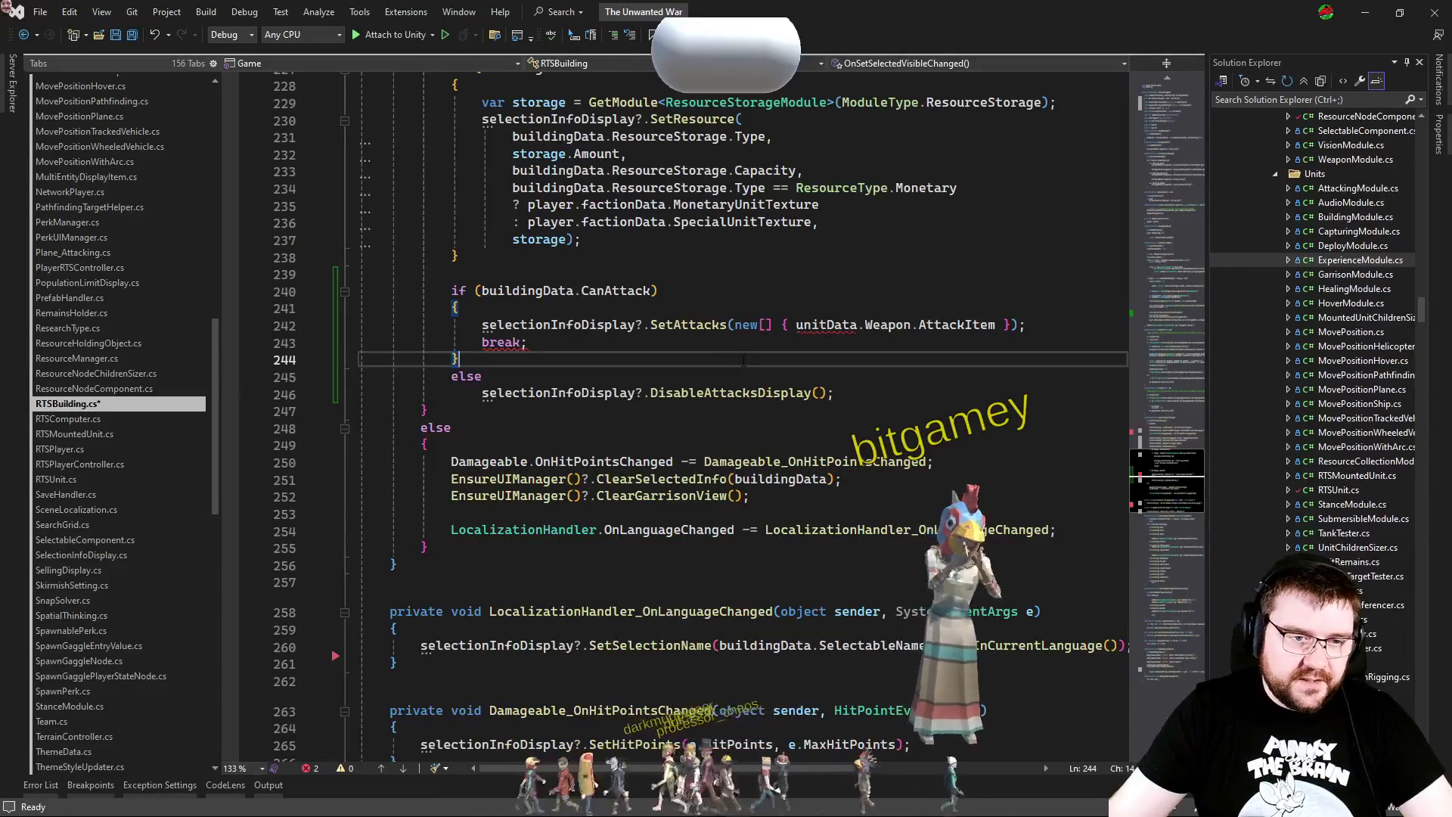
click(855, 324)
key(ctrl+BackSpace)
text(buildingD)
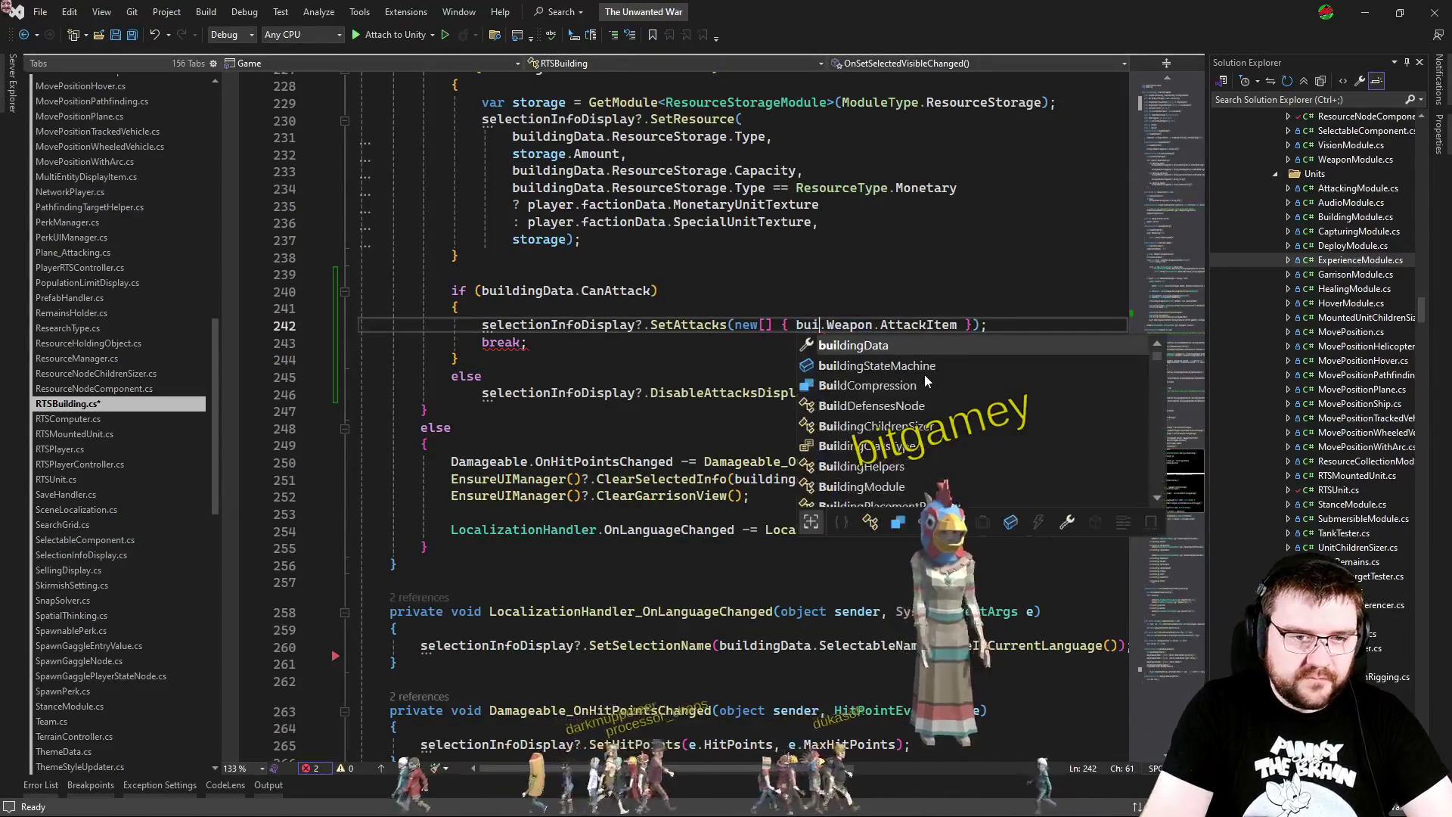
key(Tab)
Step: Compare with RTSUnit.cs and undo back to the WeaponData version of the SetAttacks call
key(ctrl+Tab)
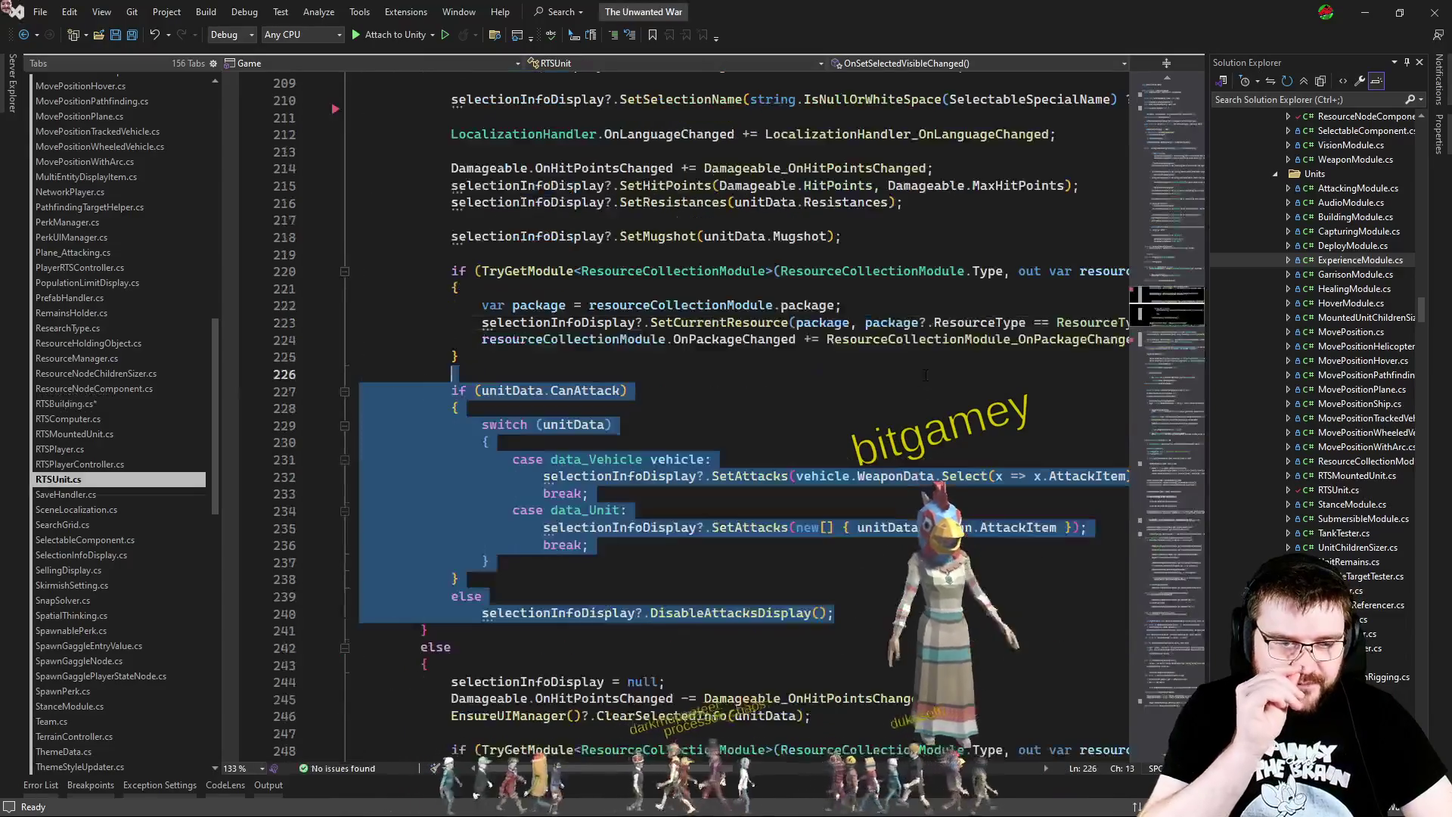
click(908, 390)
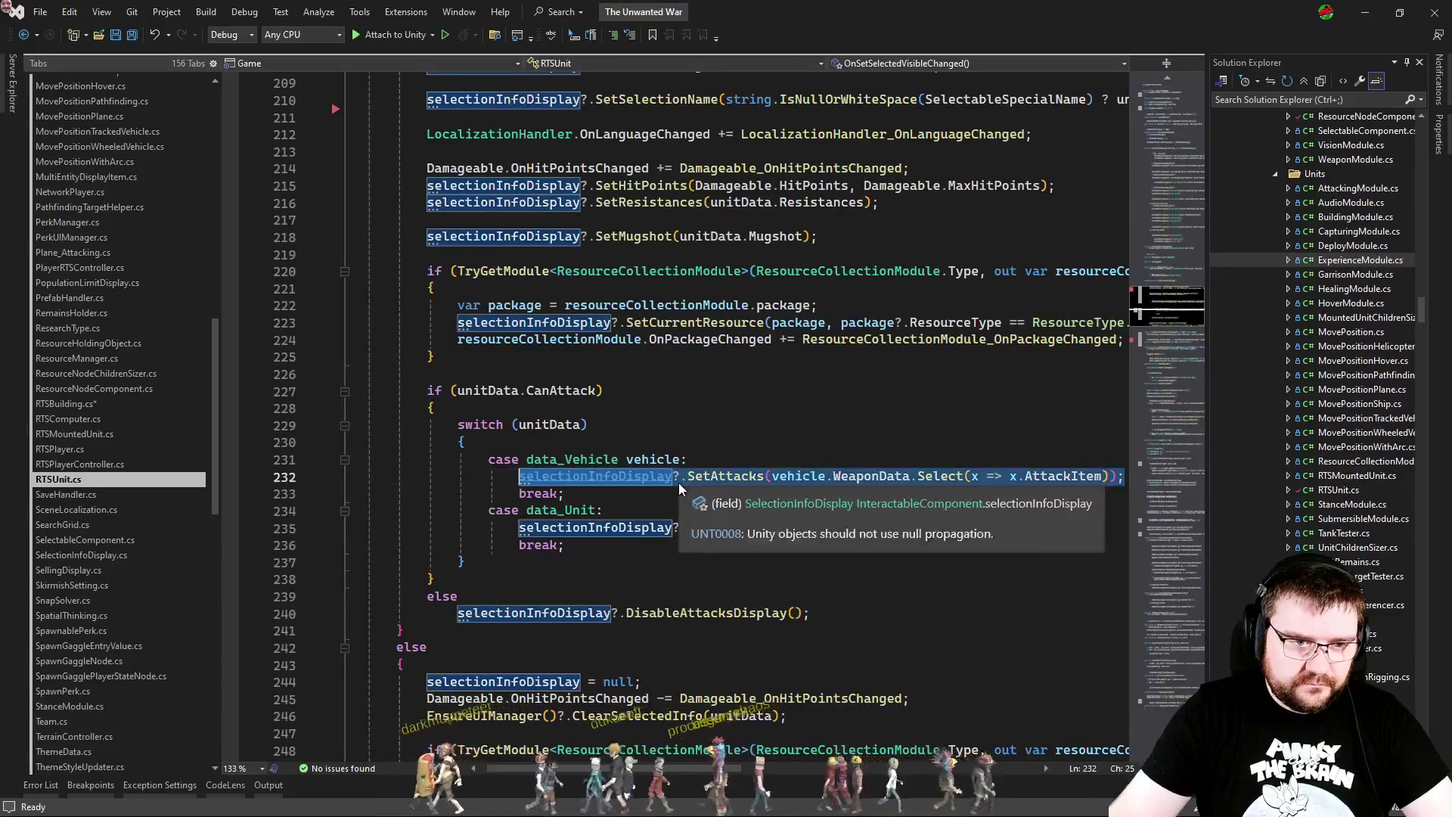
key(ctrl+Tab)
key(ctrl+z)
key(ctrl+z)
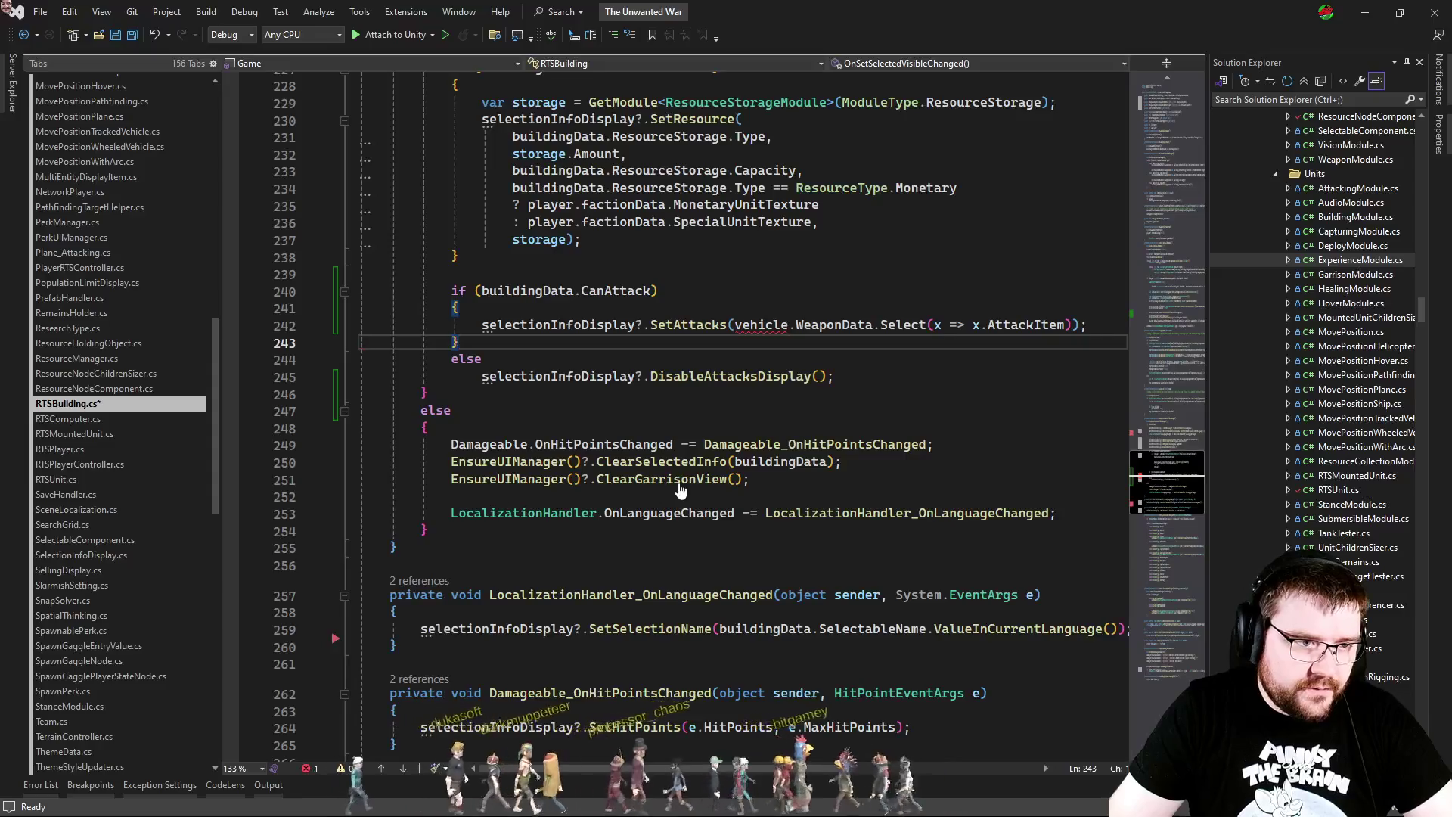
key(ctrl+z)
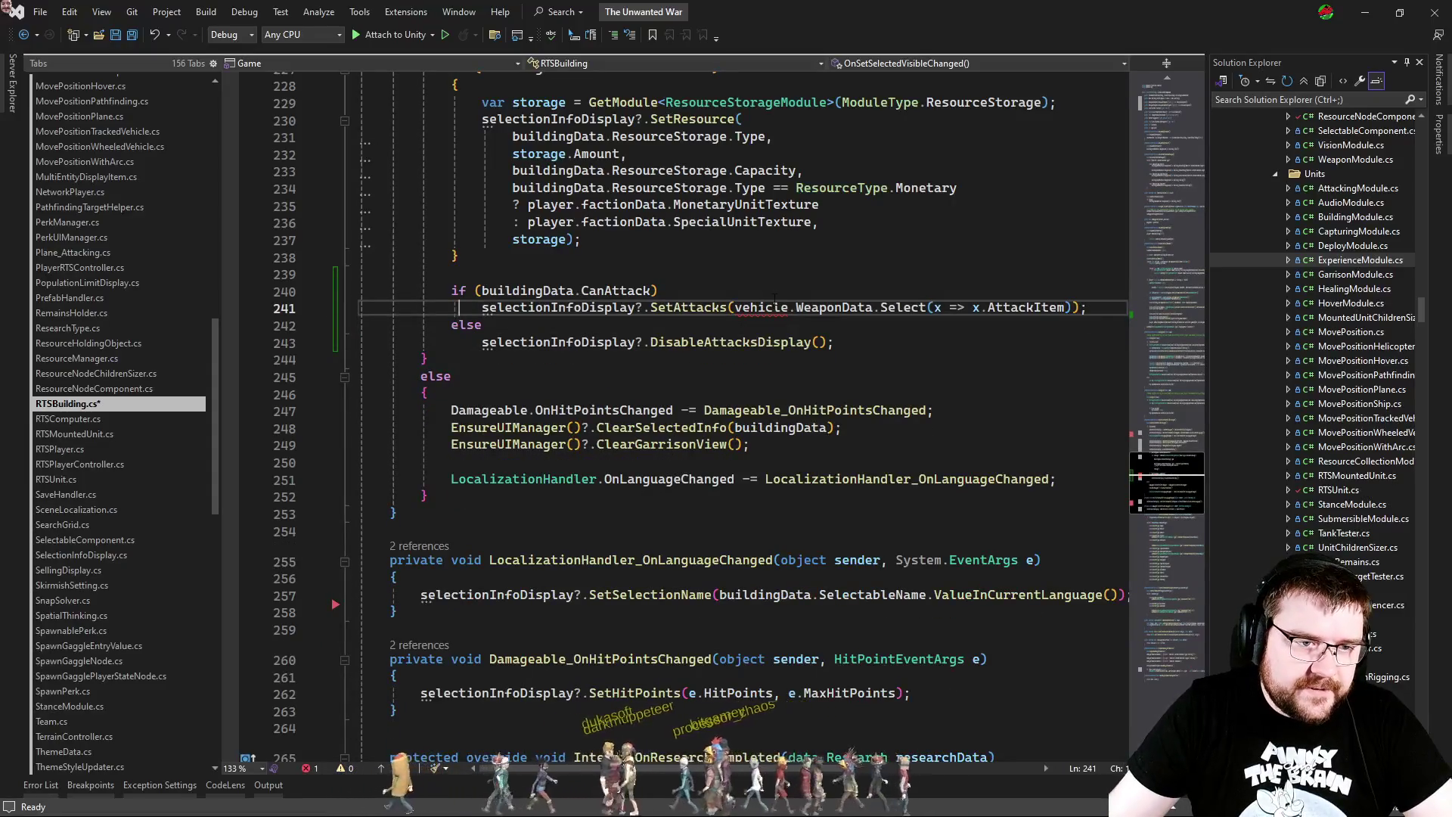
Step: Check how RTSUnit.cs's vehicle and unit cases pass WeaponData to SetAttacks
double_click(763, 308)
scroll(945, 469, up, 2)
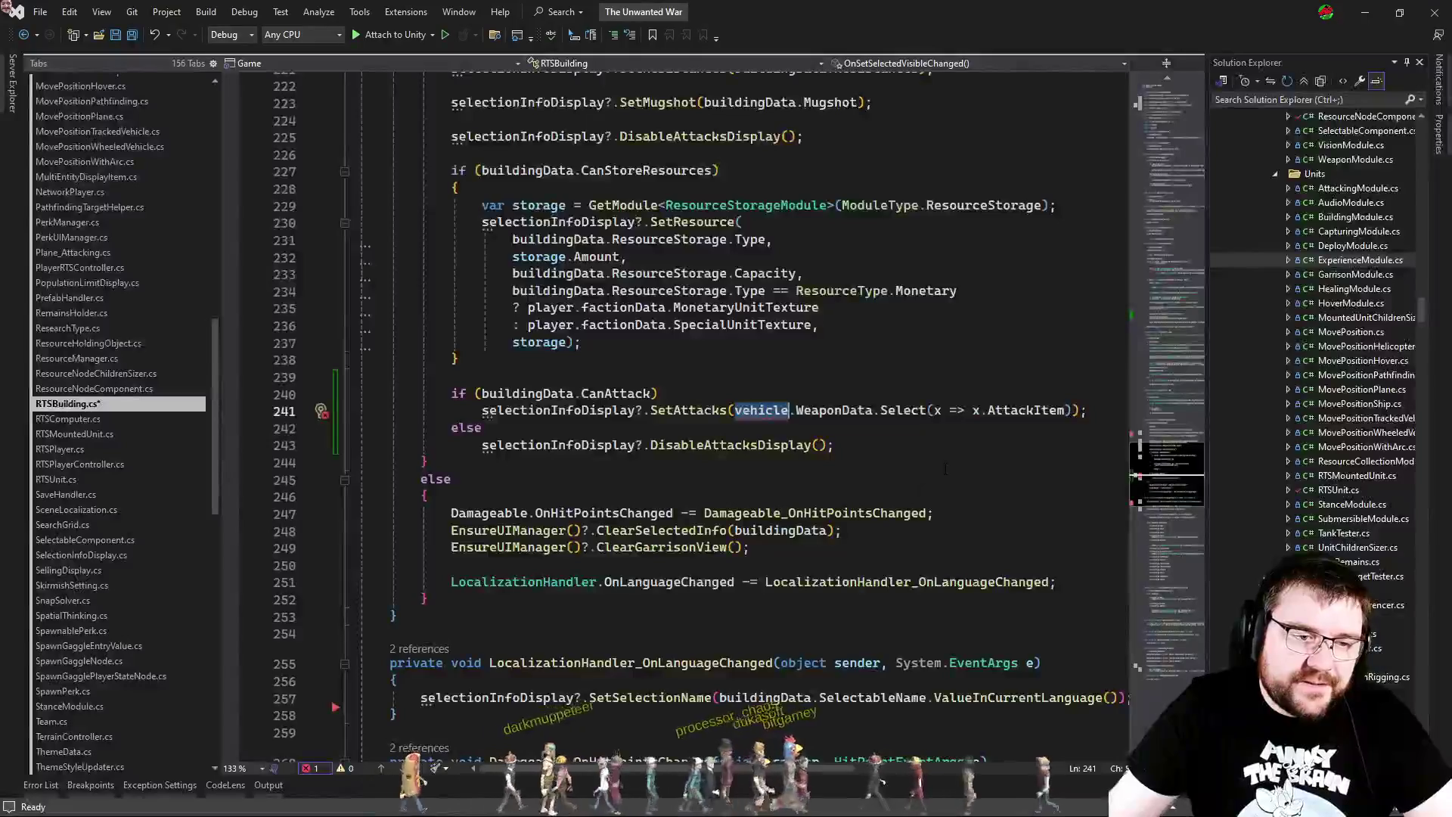
key(ctrl+Tab)
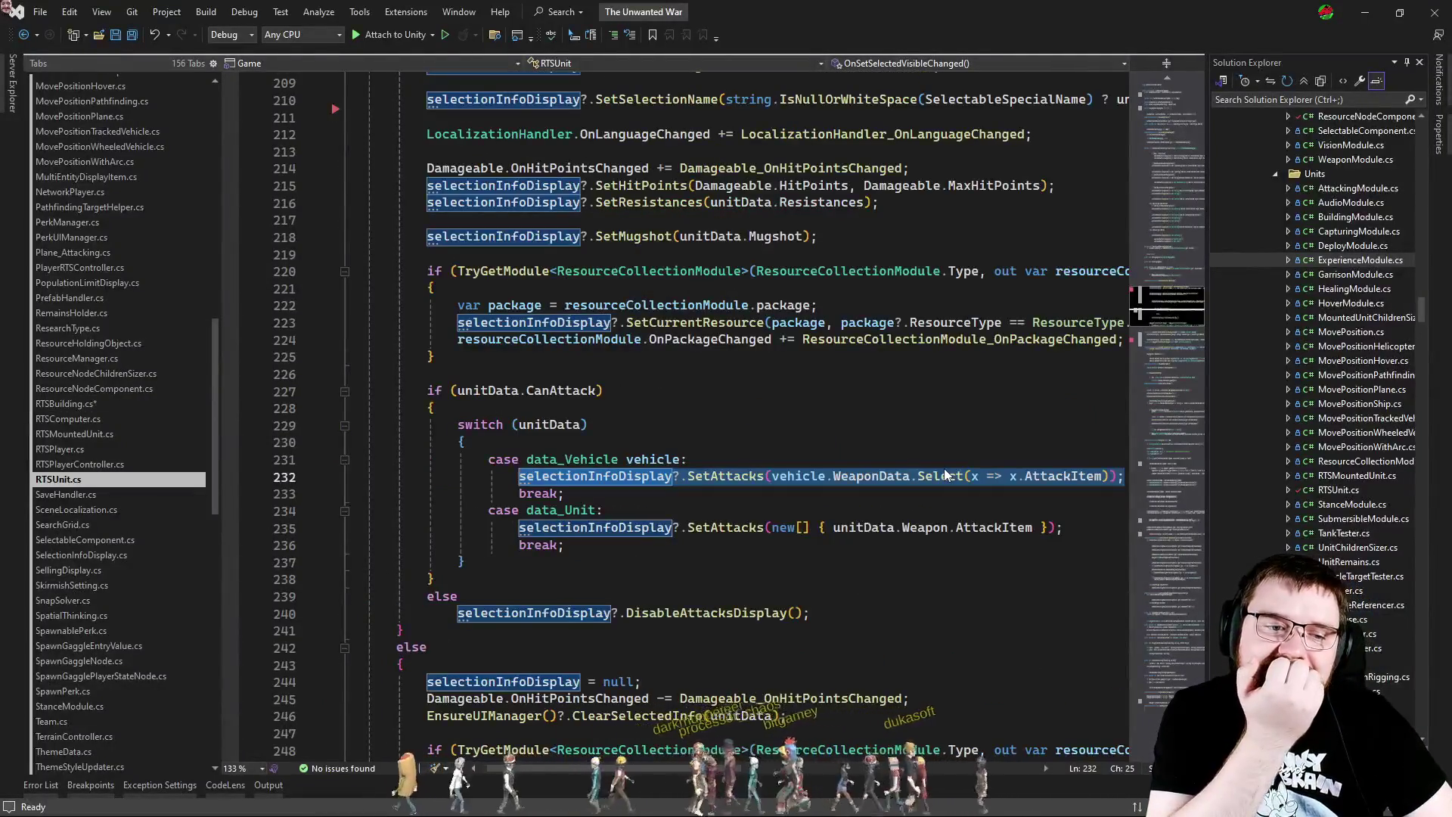
key(Up)
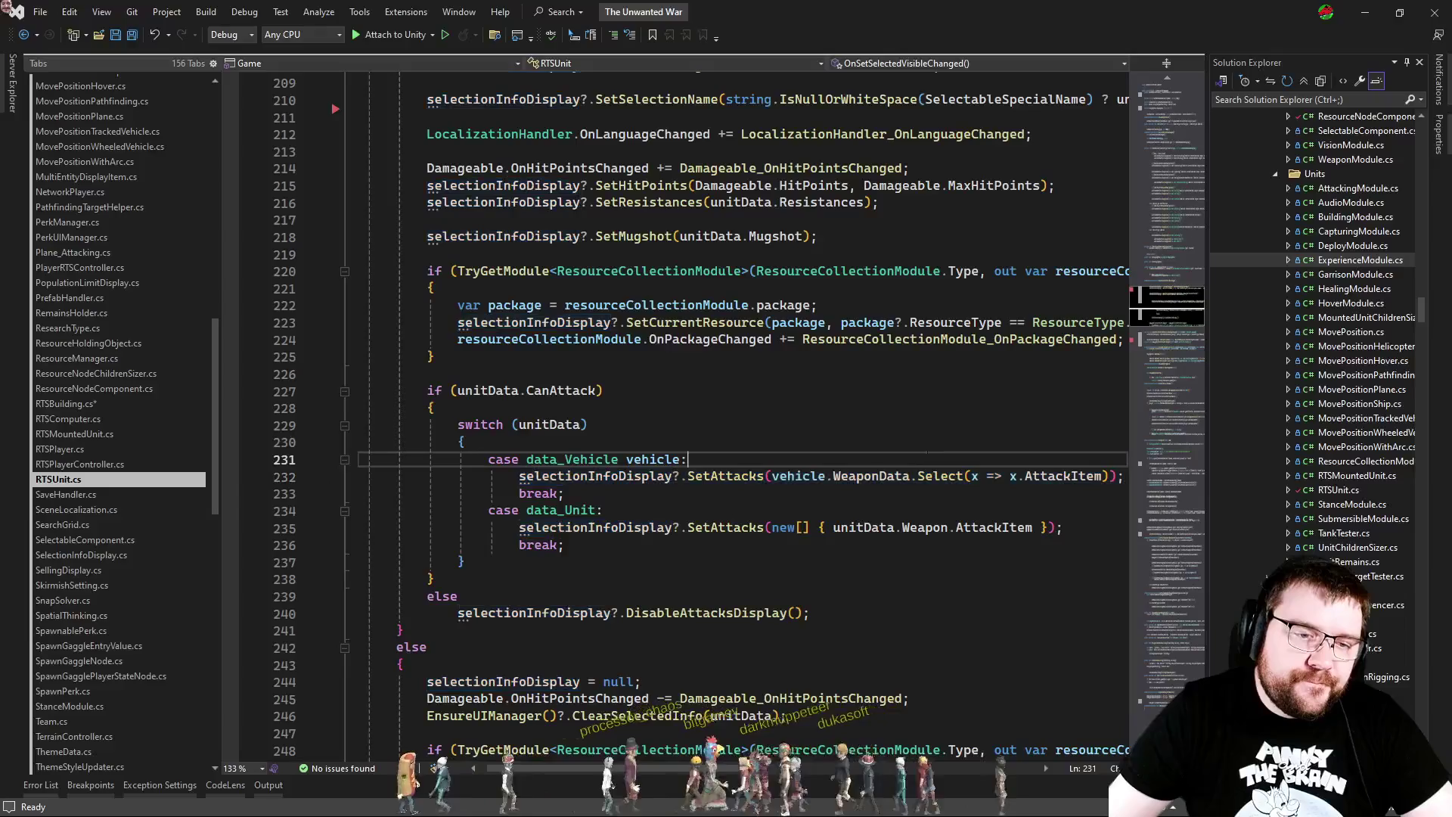
double_click(870, 476)
scroll(813, 484, up, 7)
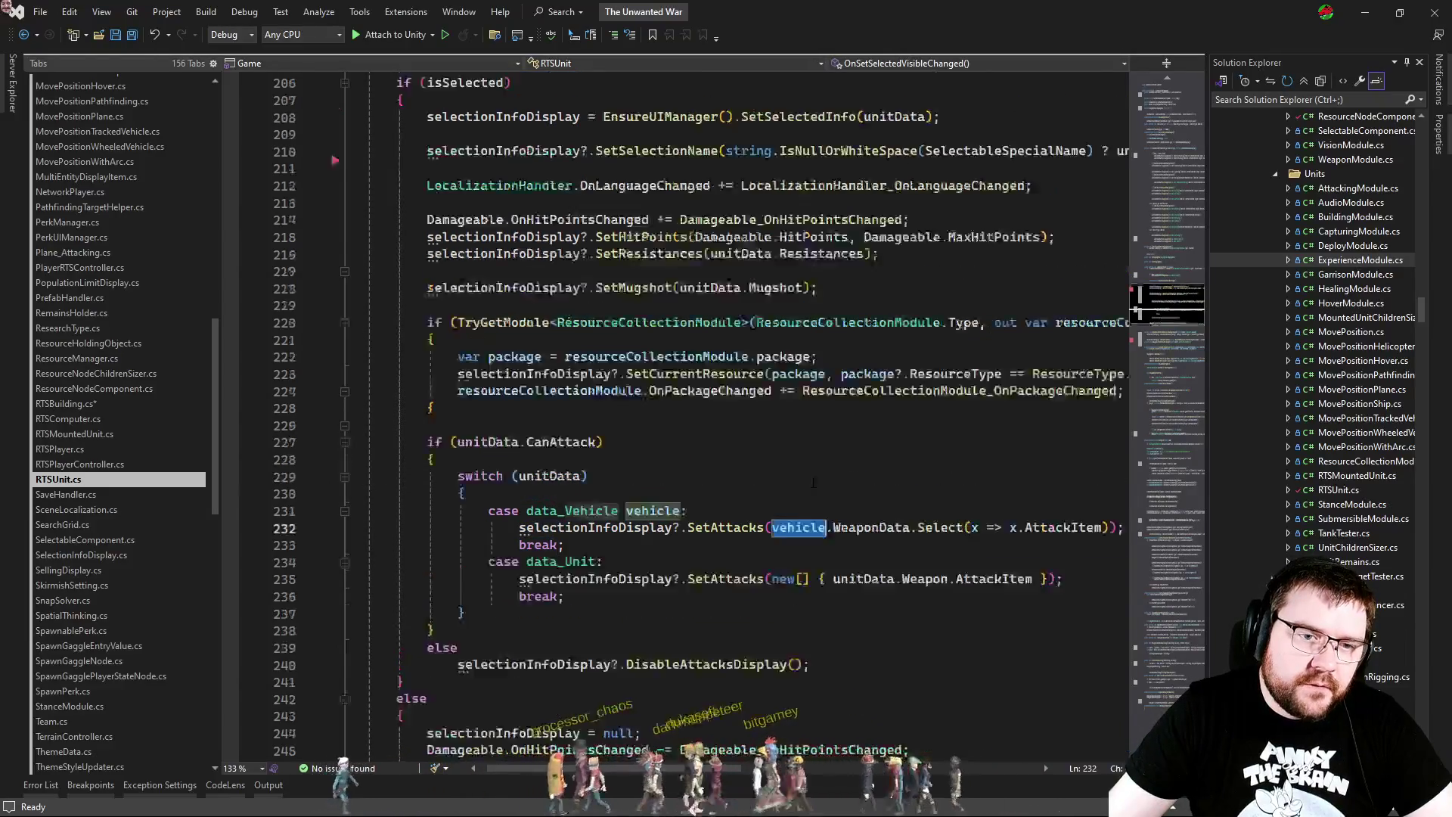
key(ctrl+shift+Left)
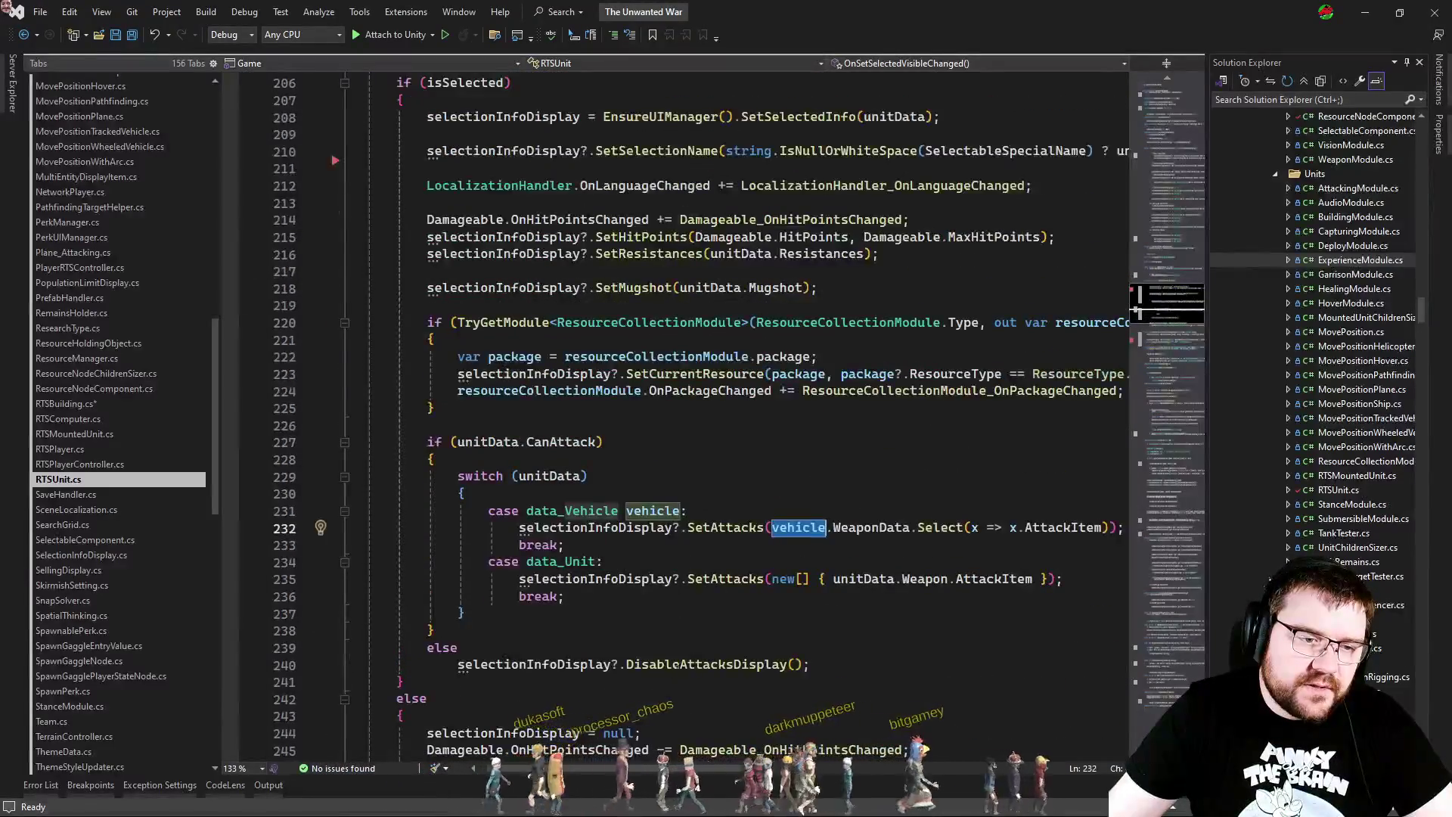
click(763, 562)
key(ctrl+Tab)
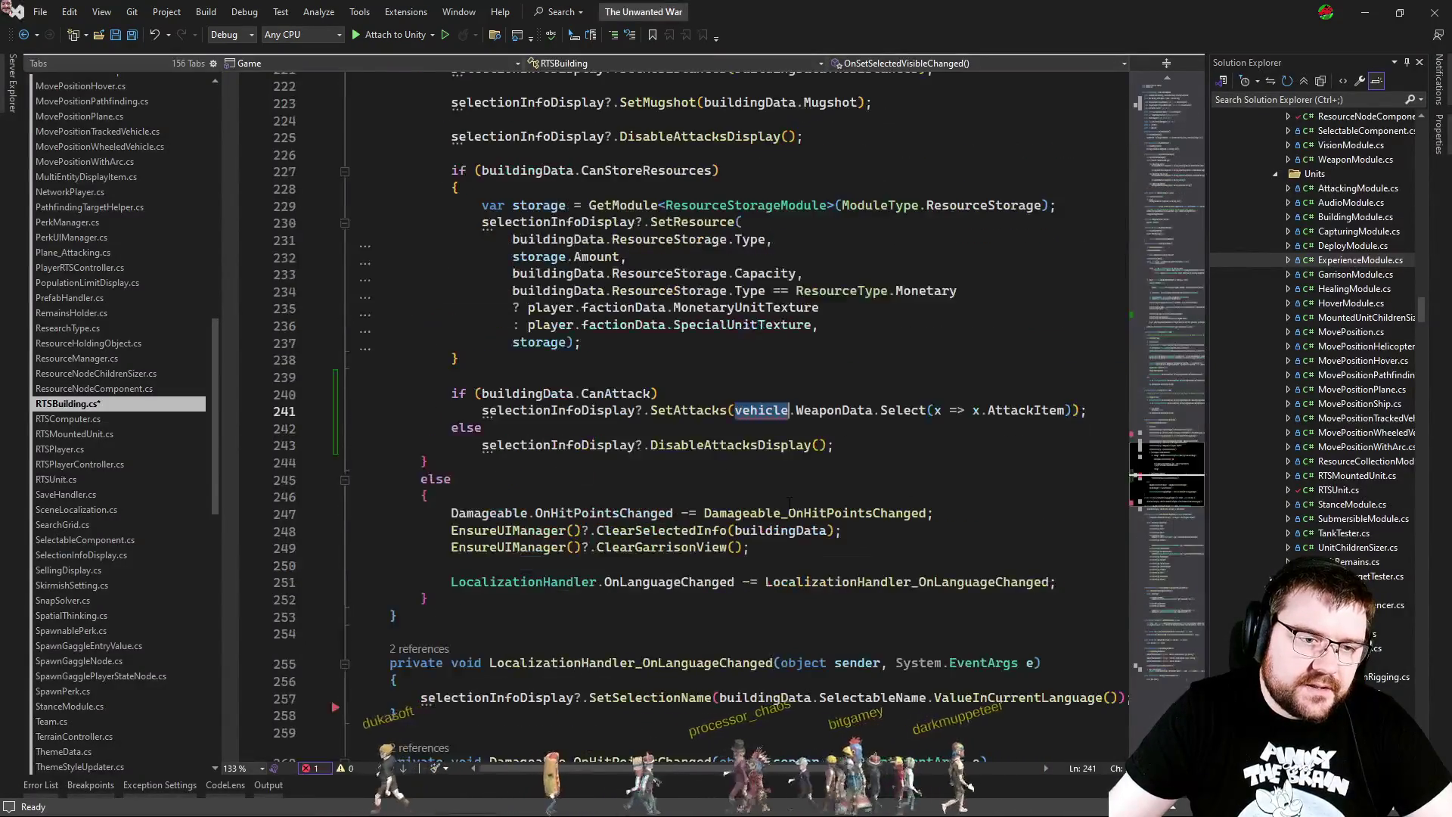
Step: Write buildingData into RTSBuilding's SetAttacks call and go back to Unity to reload
text(buildingData)
click(893, 445)
click(900, 436)
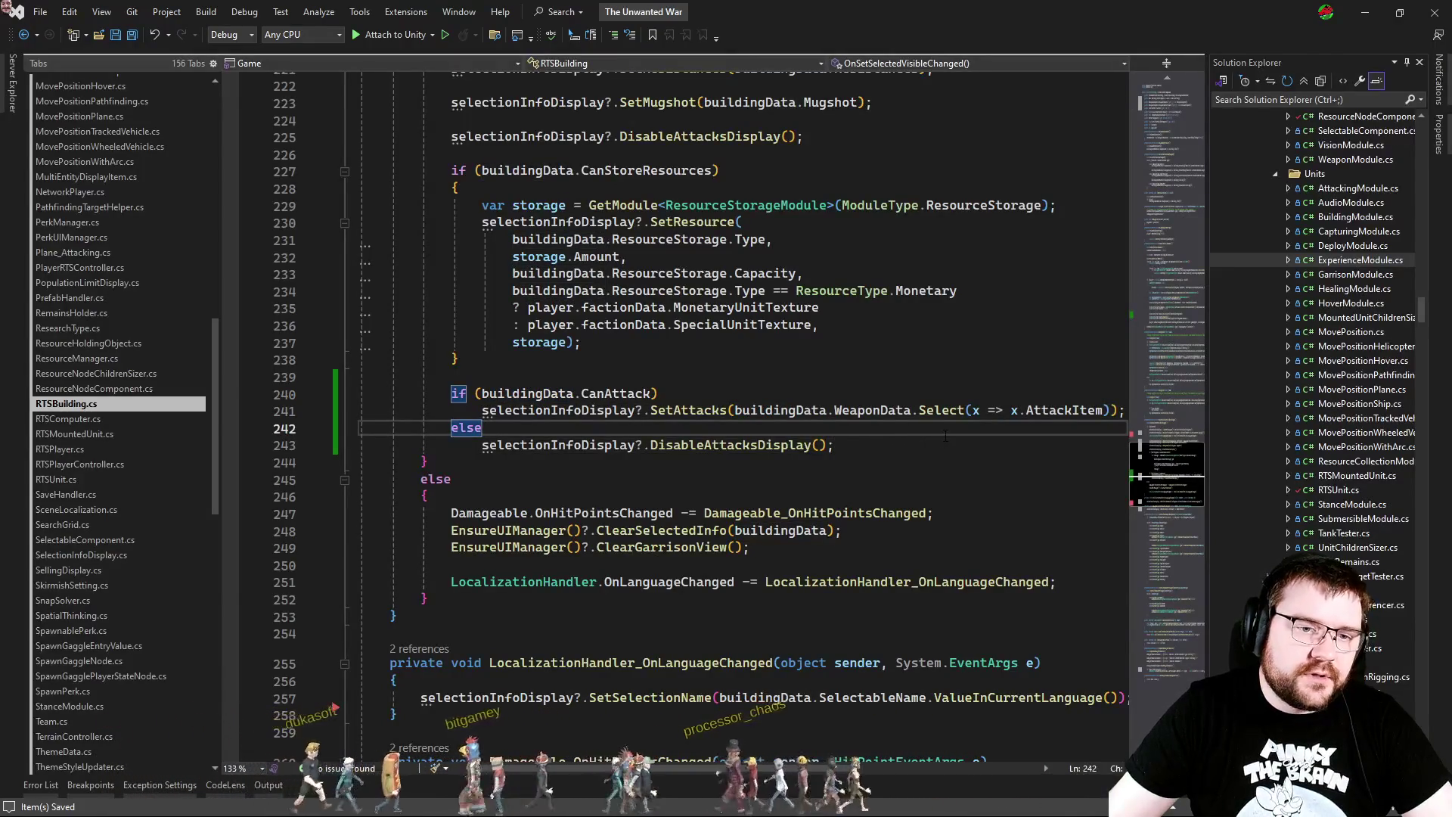
key(alt+Tab)
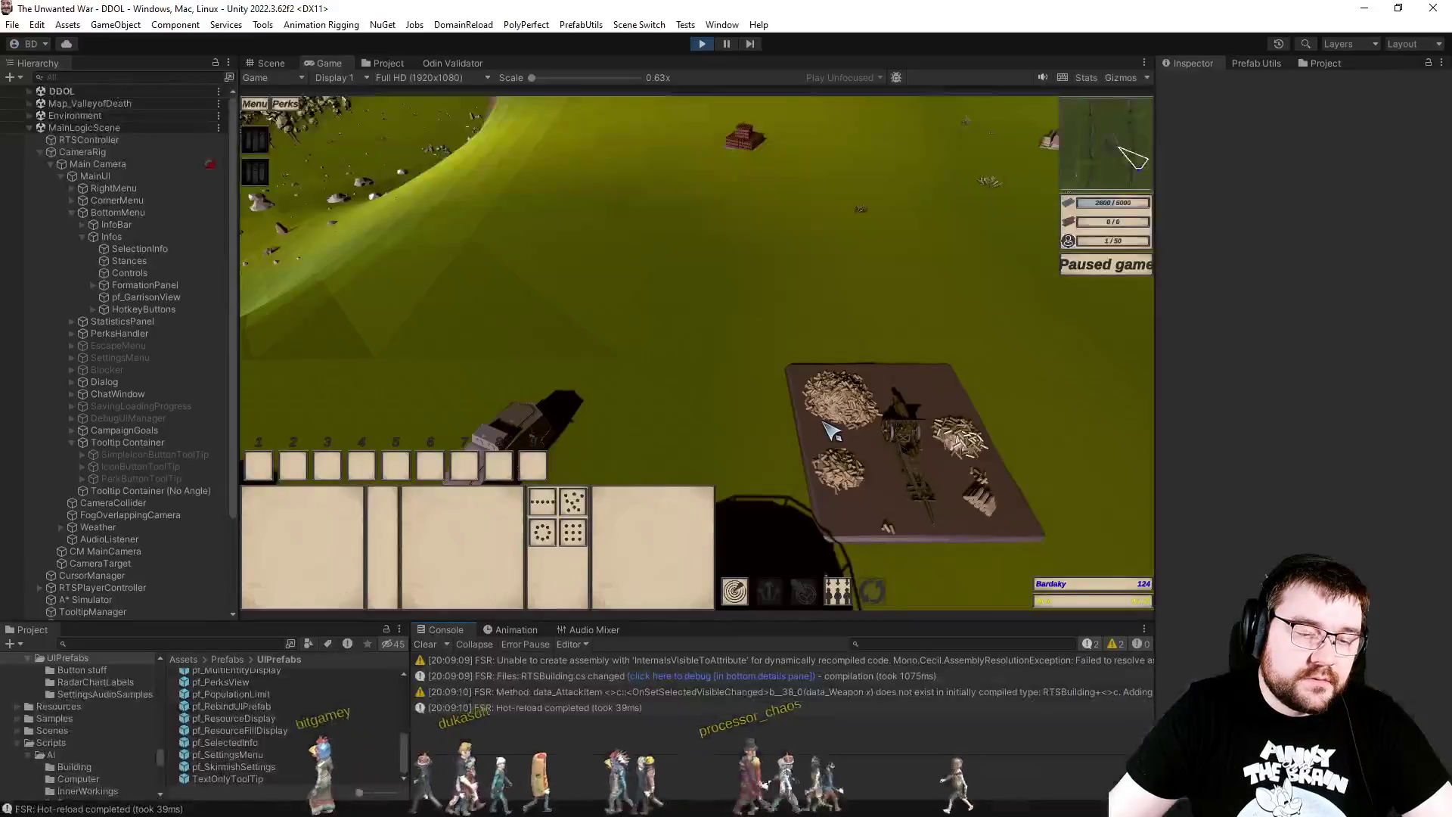
Step: Reselect the Artillery Emplacement to check its info panel stats, then pan toward the tank
click(890, 413)
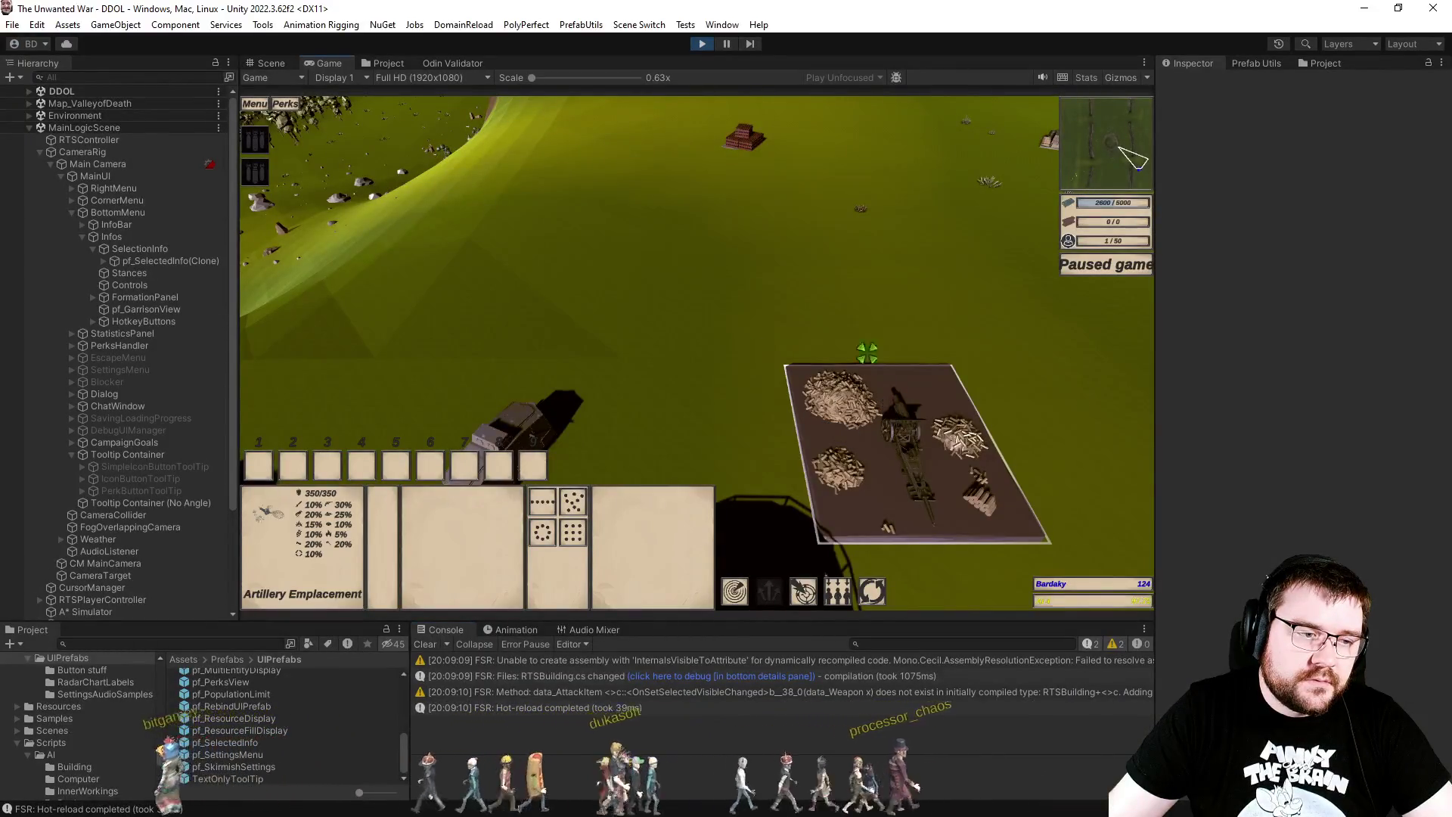
key(Escape)
click(920, 435)
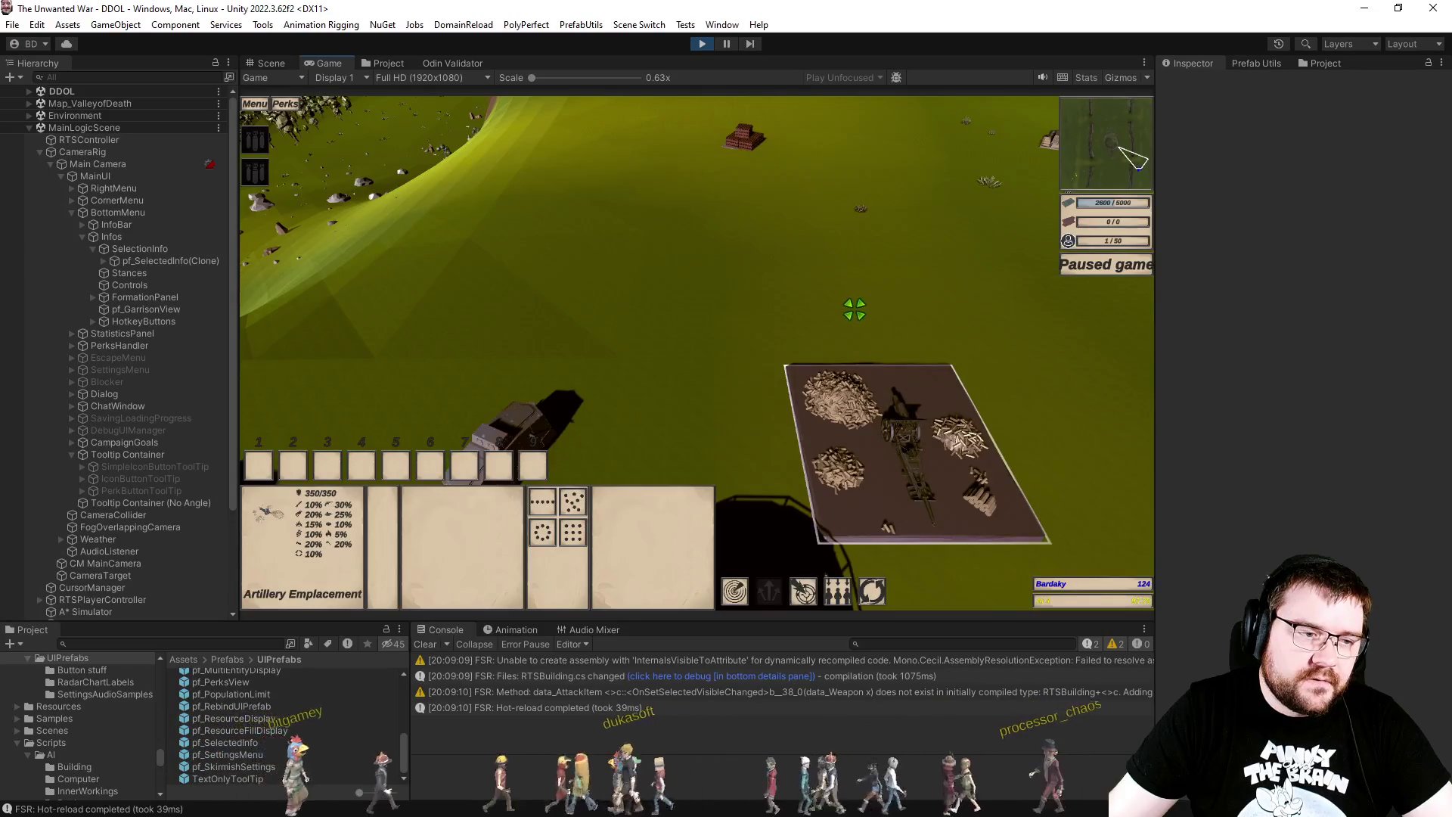
key(Escape)
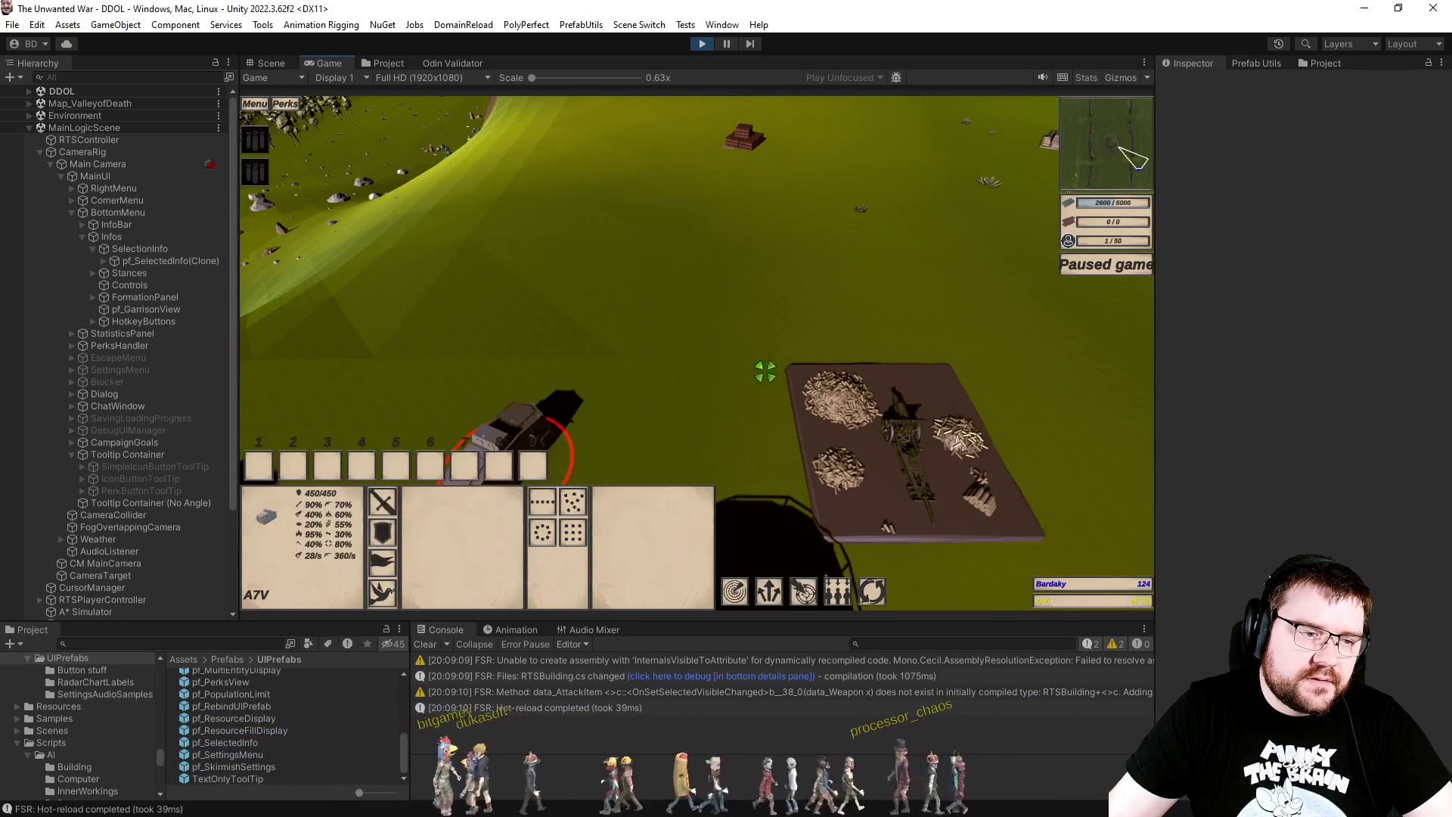
click(879, 428)
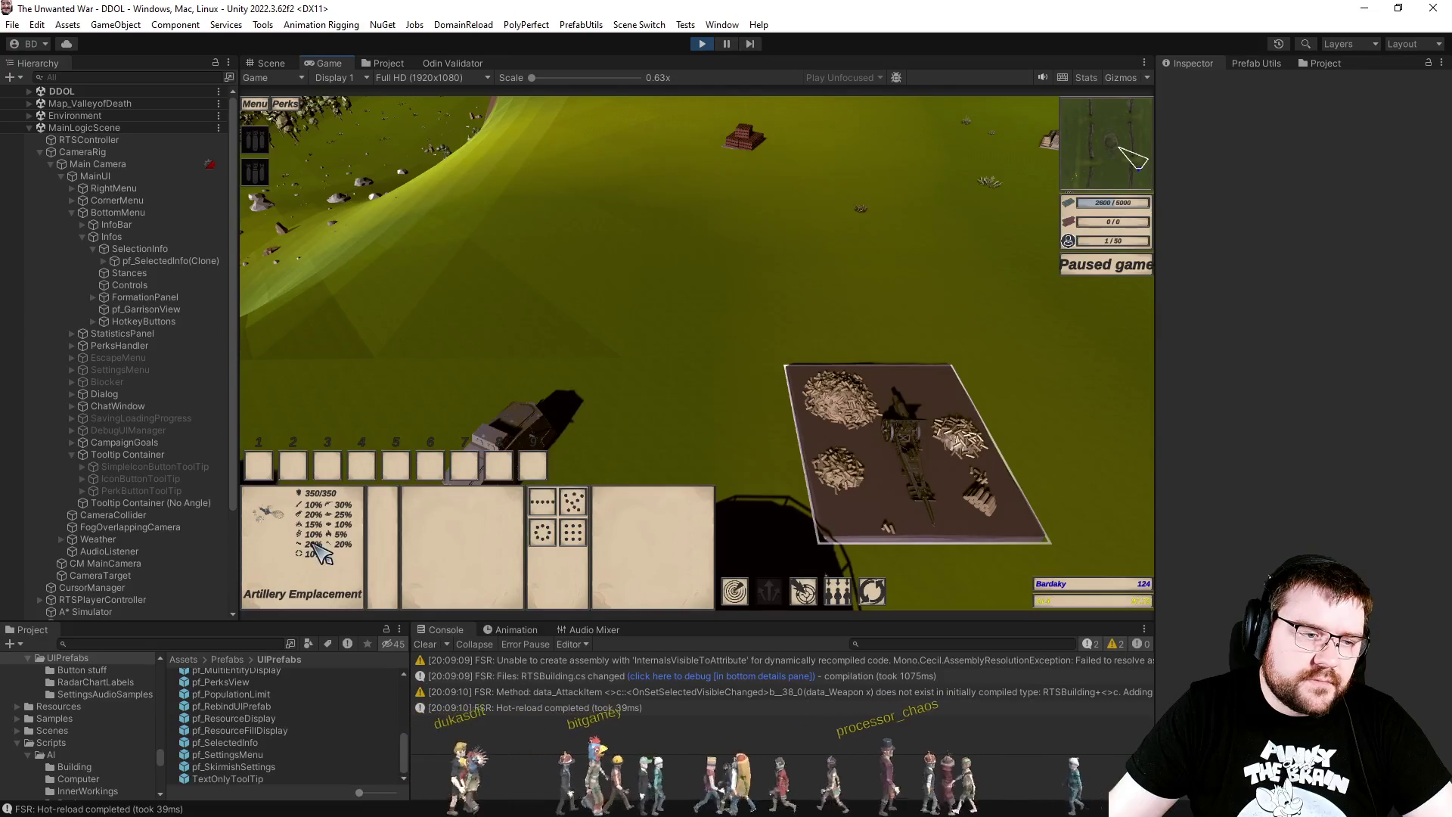
mouse_move(544, 462)
mouse_down()
mouse_move(642, 411)
mouse_move(577, 370)
mouse_move(602, 331)
mouse_move(678, 364)
mouse_up()
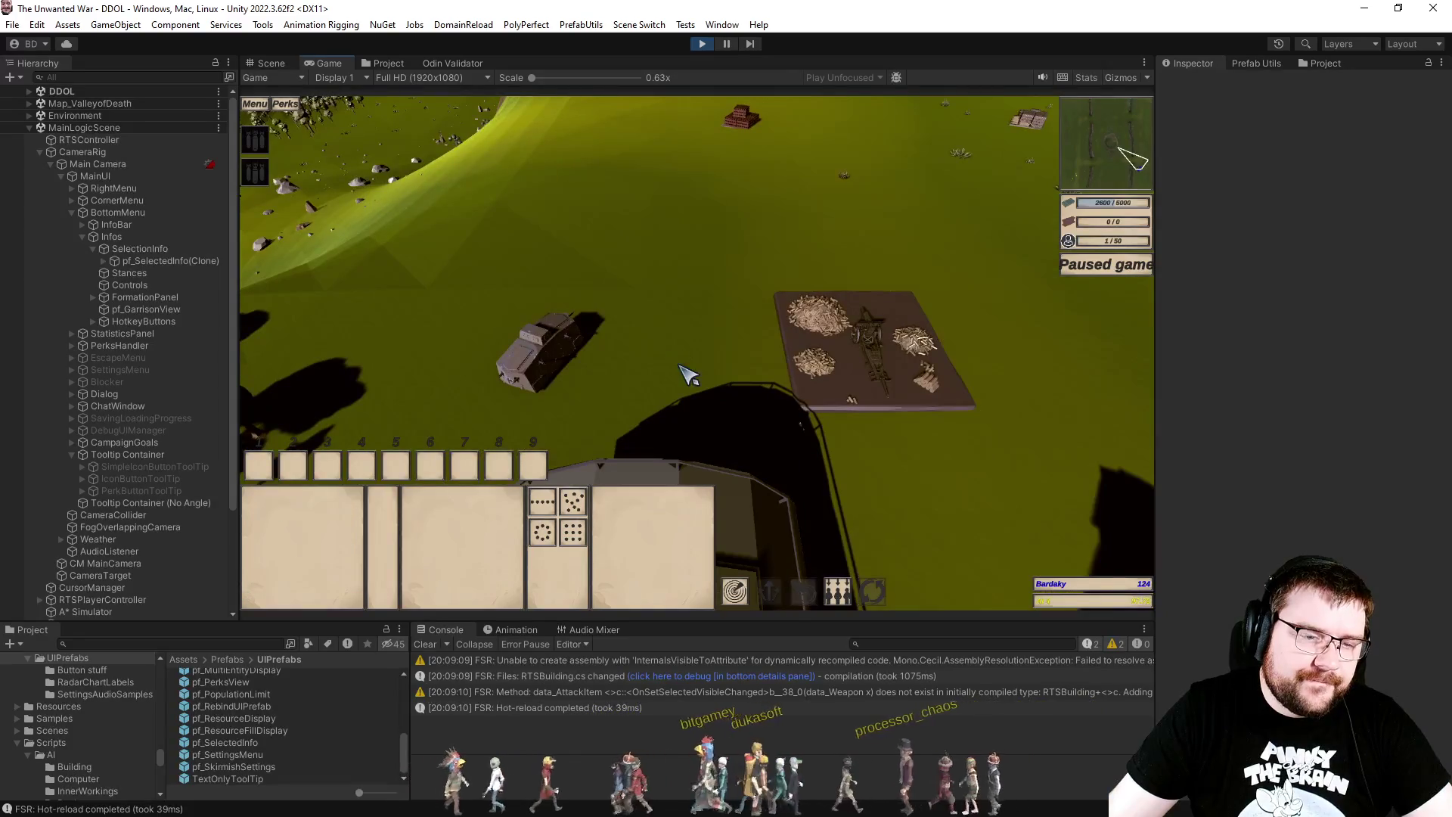
click(385, 64)
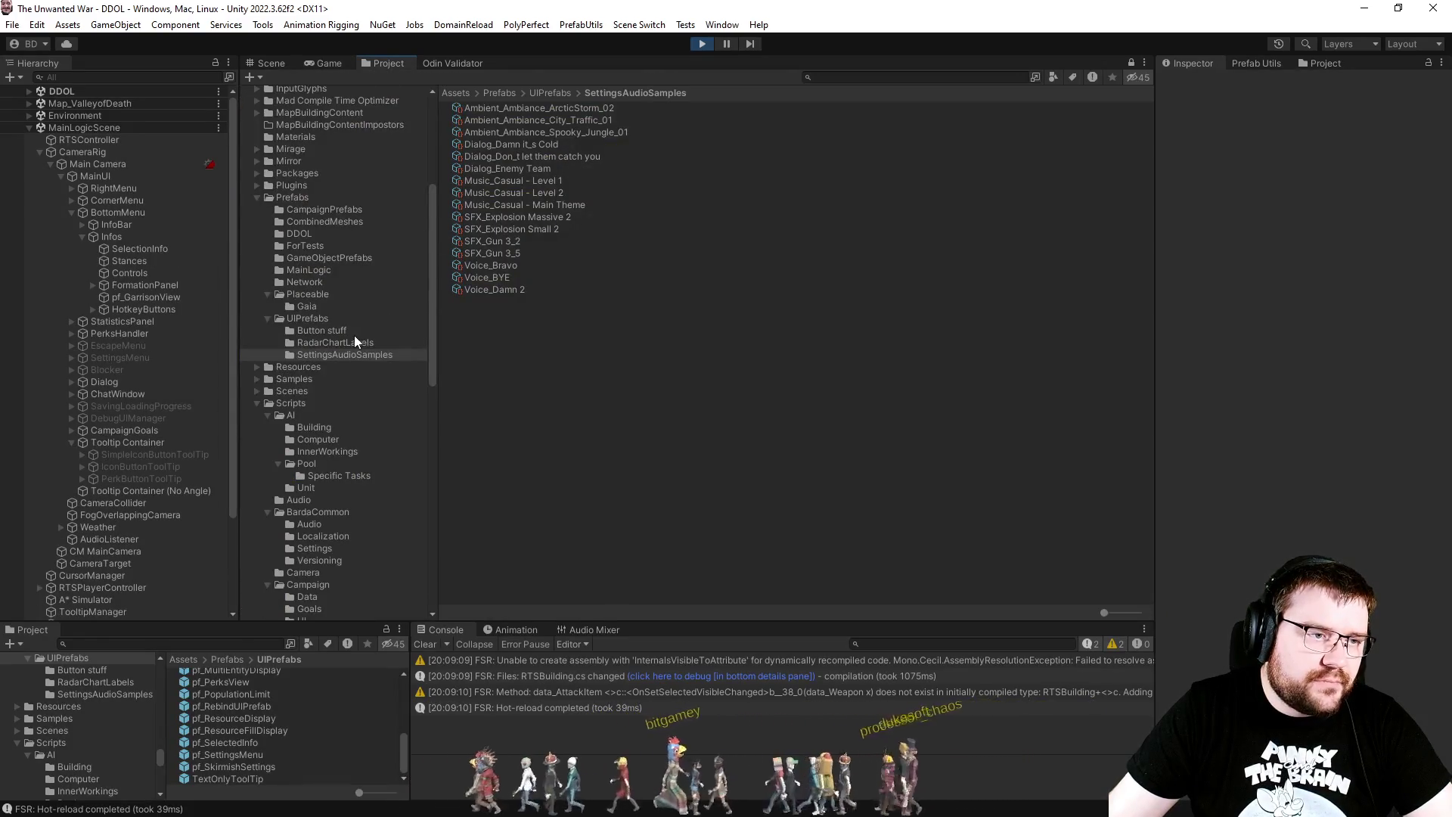
Step: Browse GameResources to World War 1 > Germany buildings and inspect the Germany1Airfield data
scroll(355, 340, down, 6)
scroll(291, 295, up, 11)
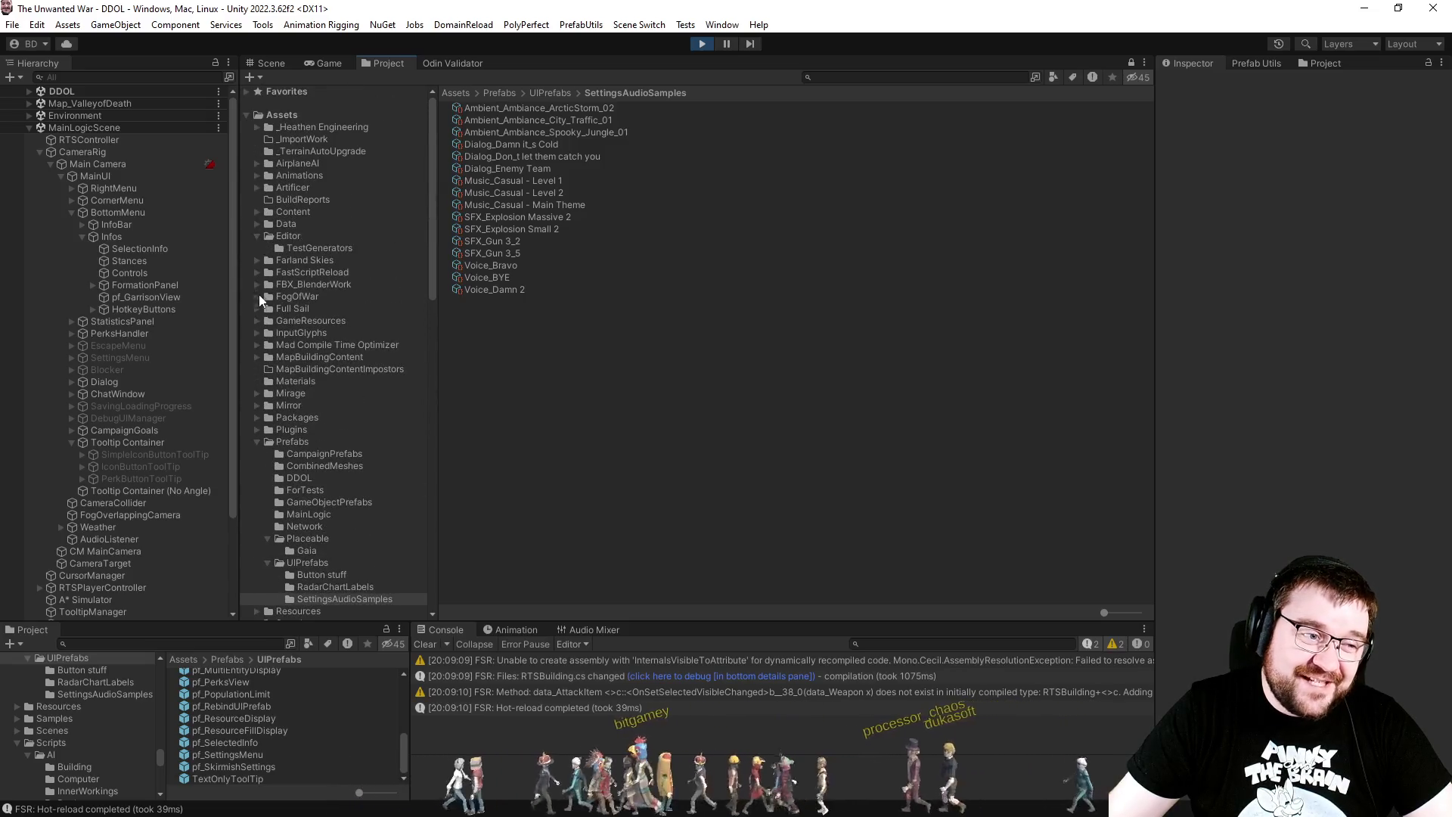
click(257, 322)
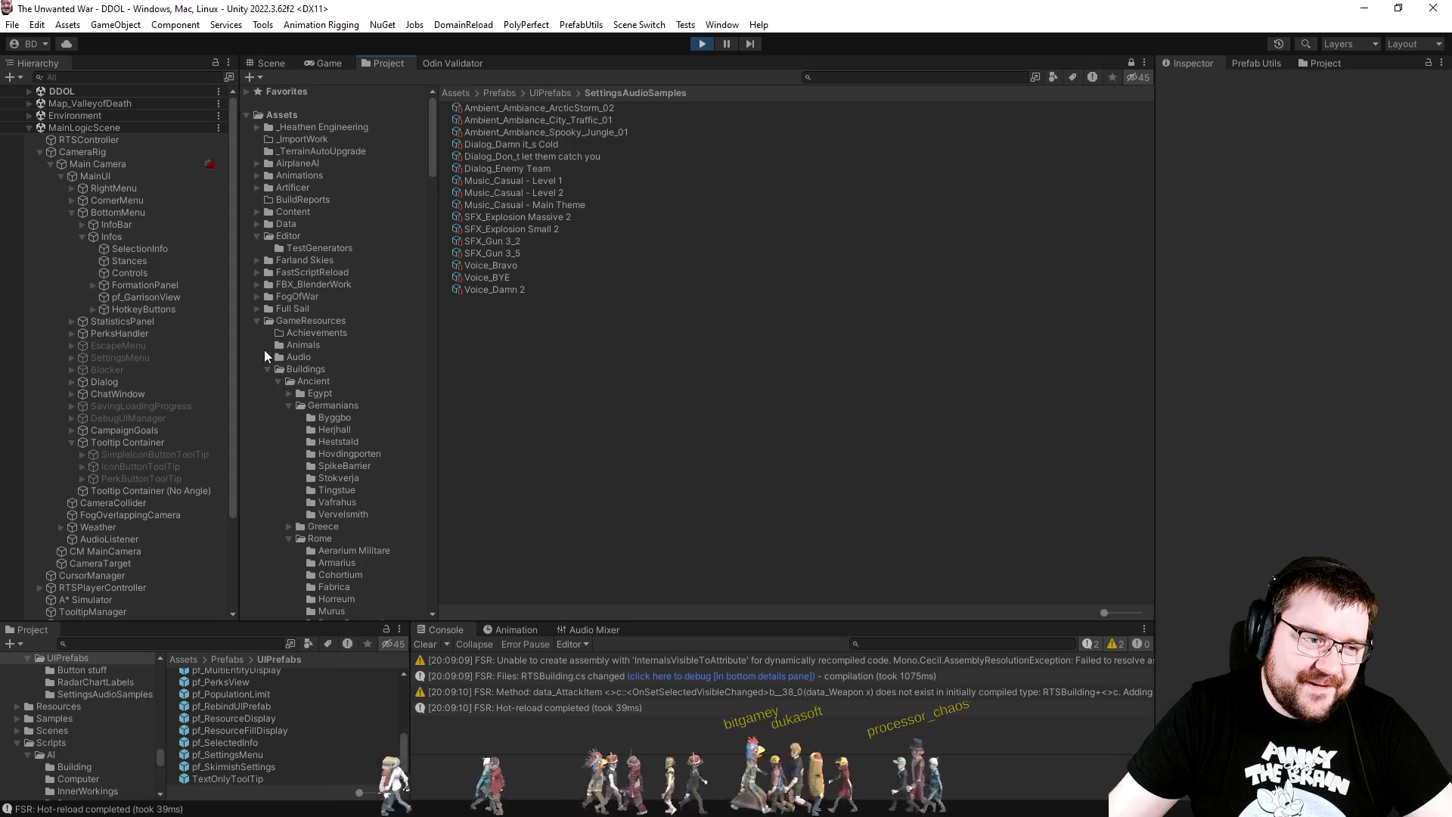
click(276, 381)
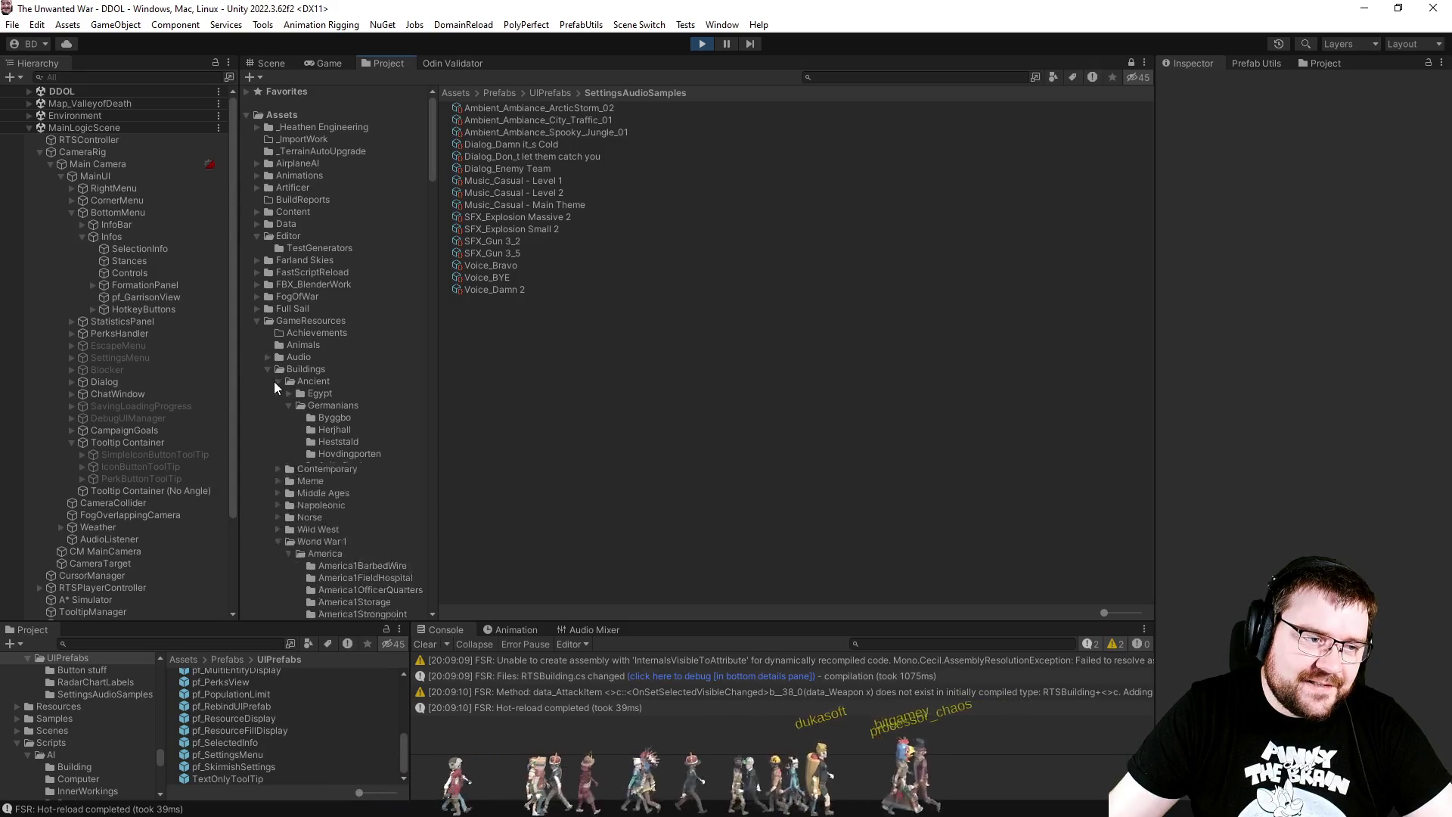
scroll(350, 484, down, 6)
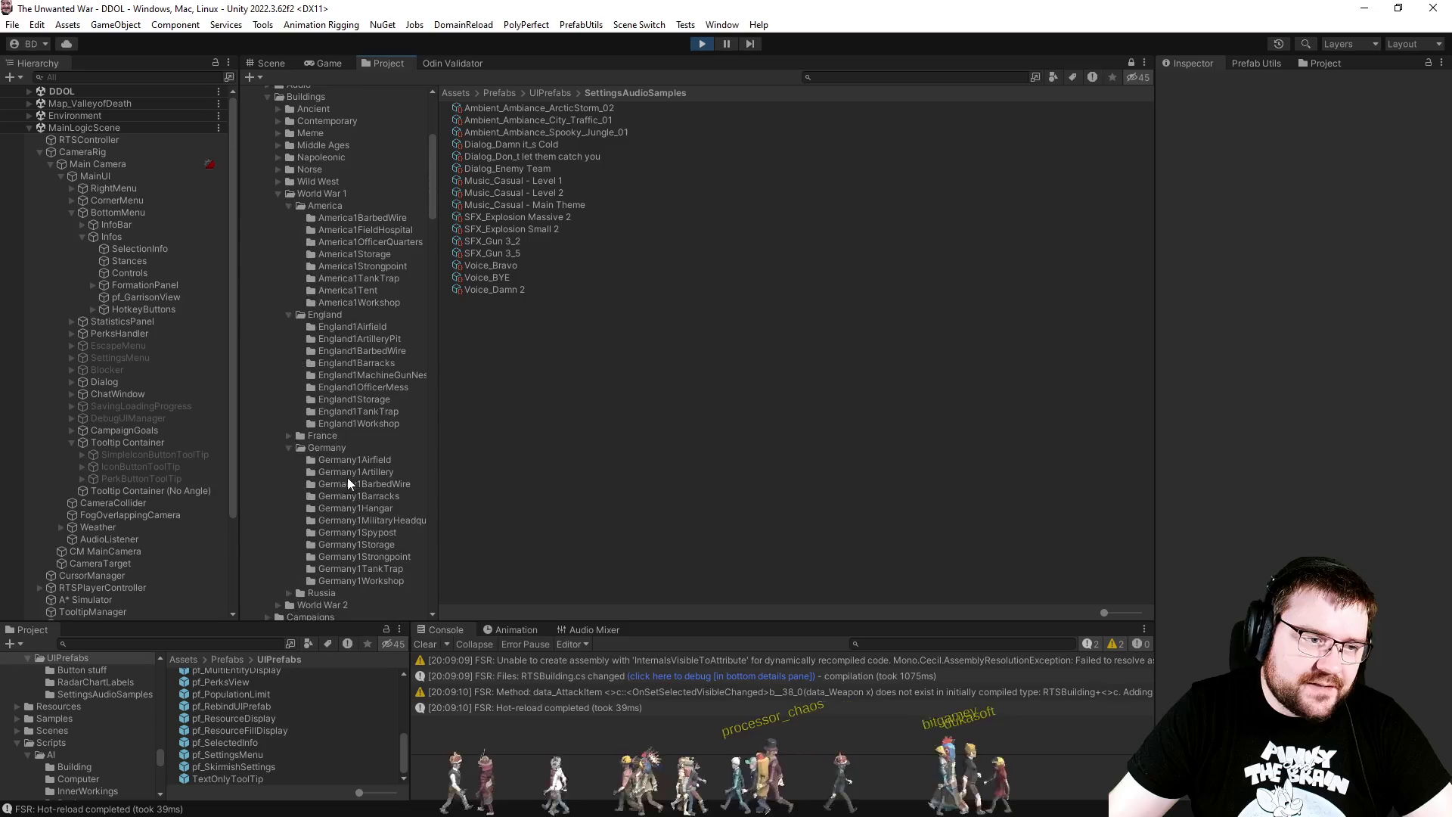
click(289, 206)
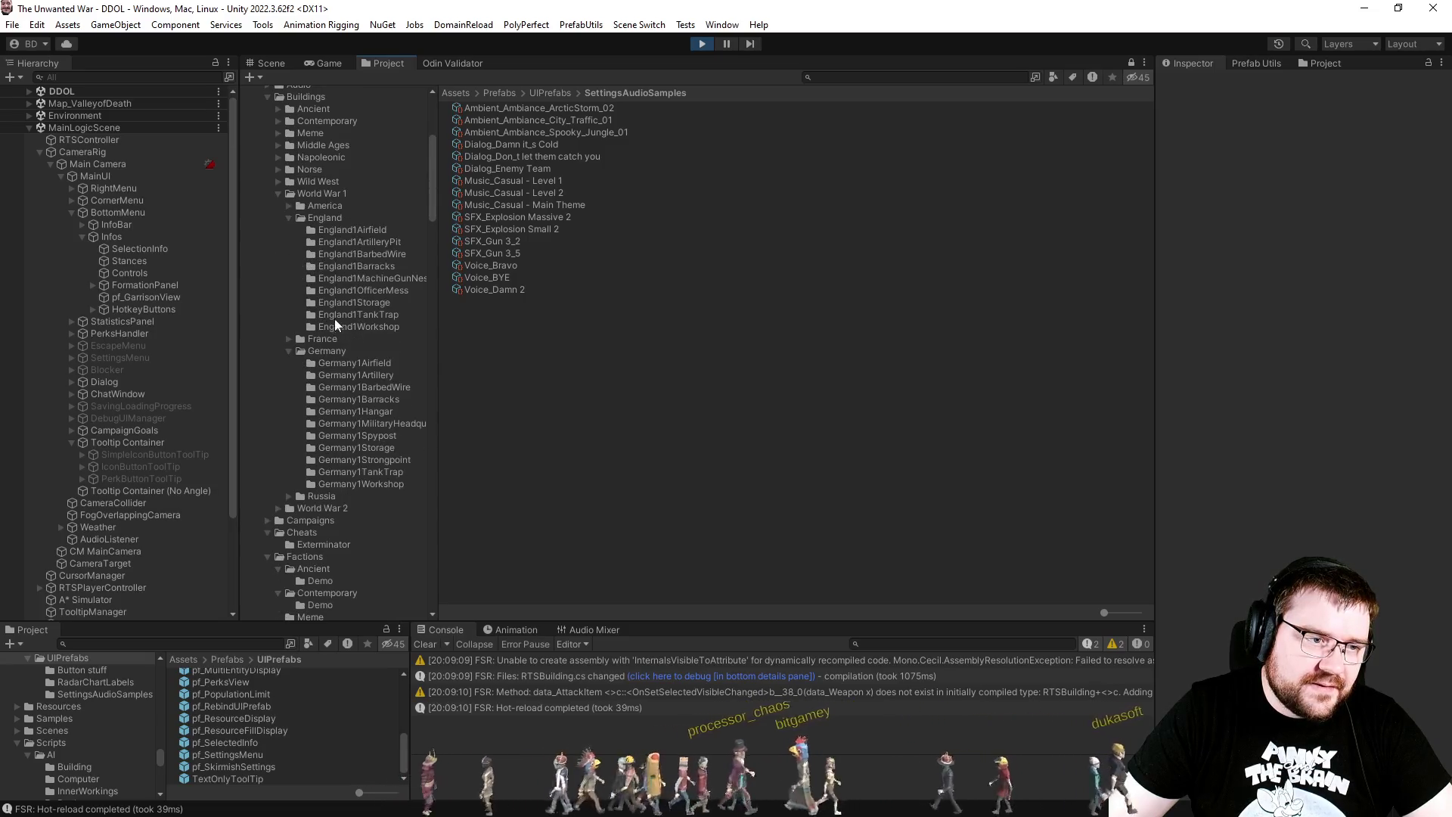
click(371, 363)
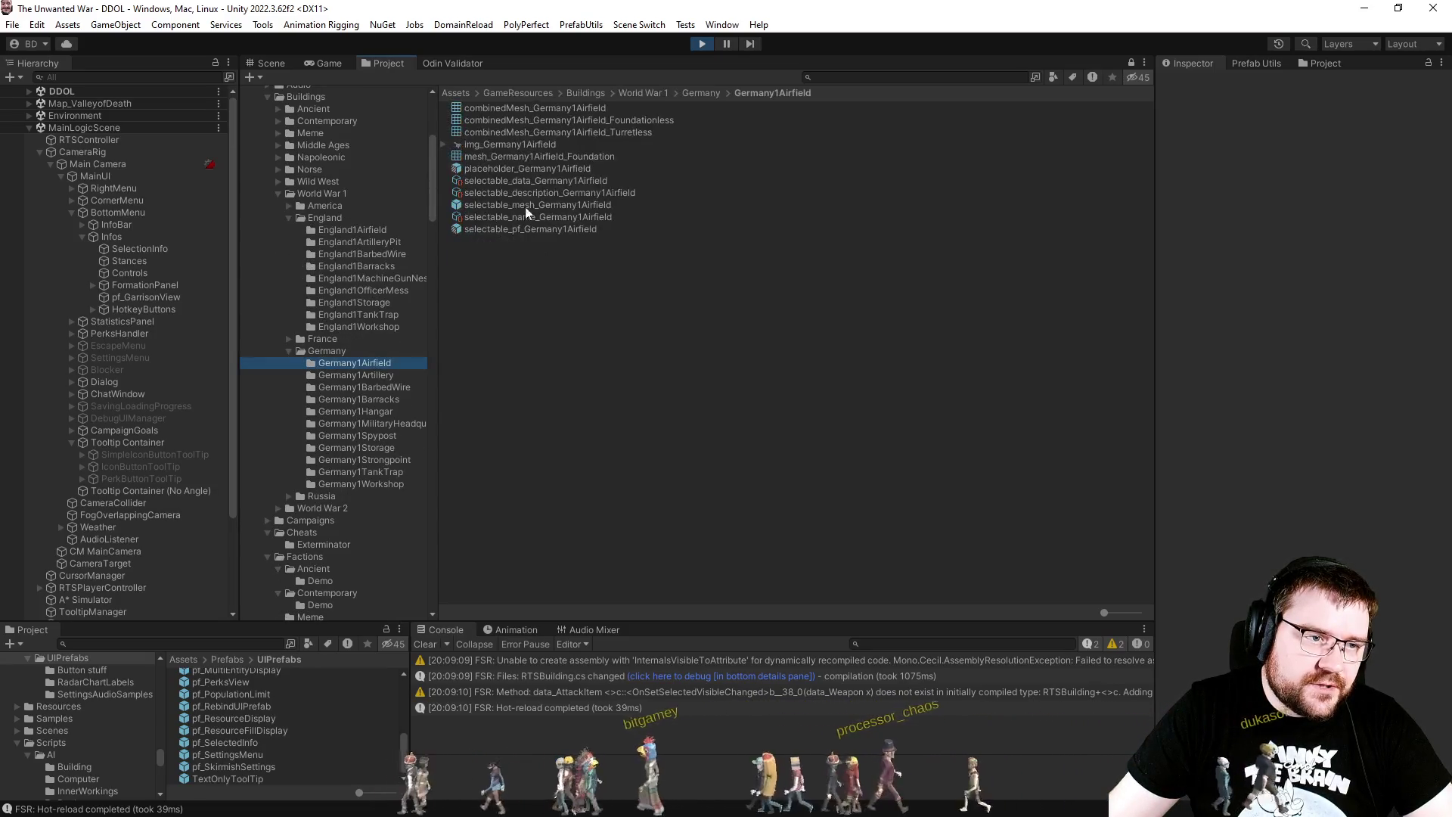
click(505, 182)
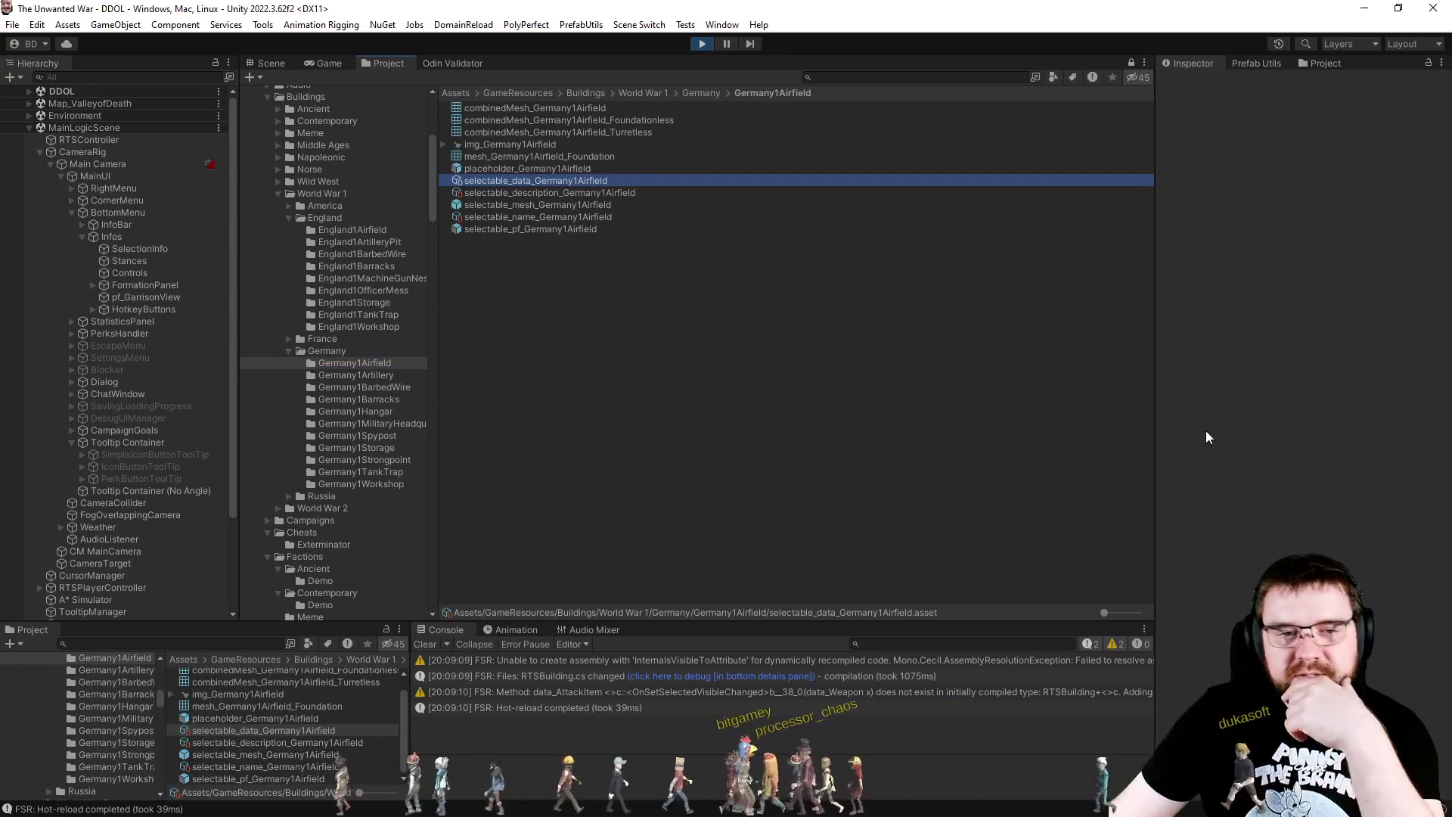
Step: Inspect Germany1Artillery's projectile, description and building data, expanding its Attack settings
click(384, 375)
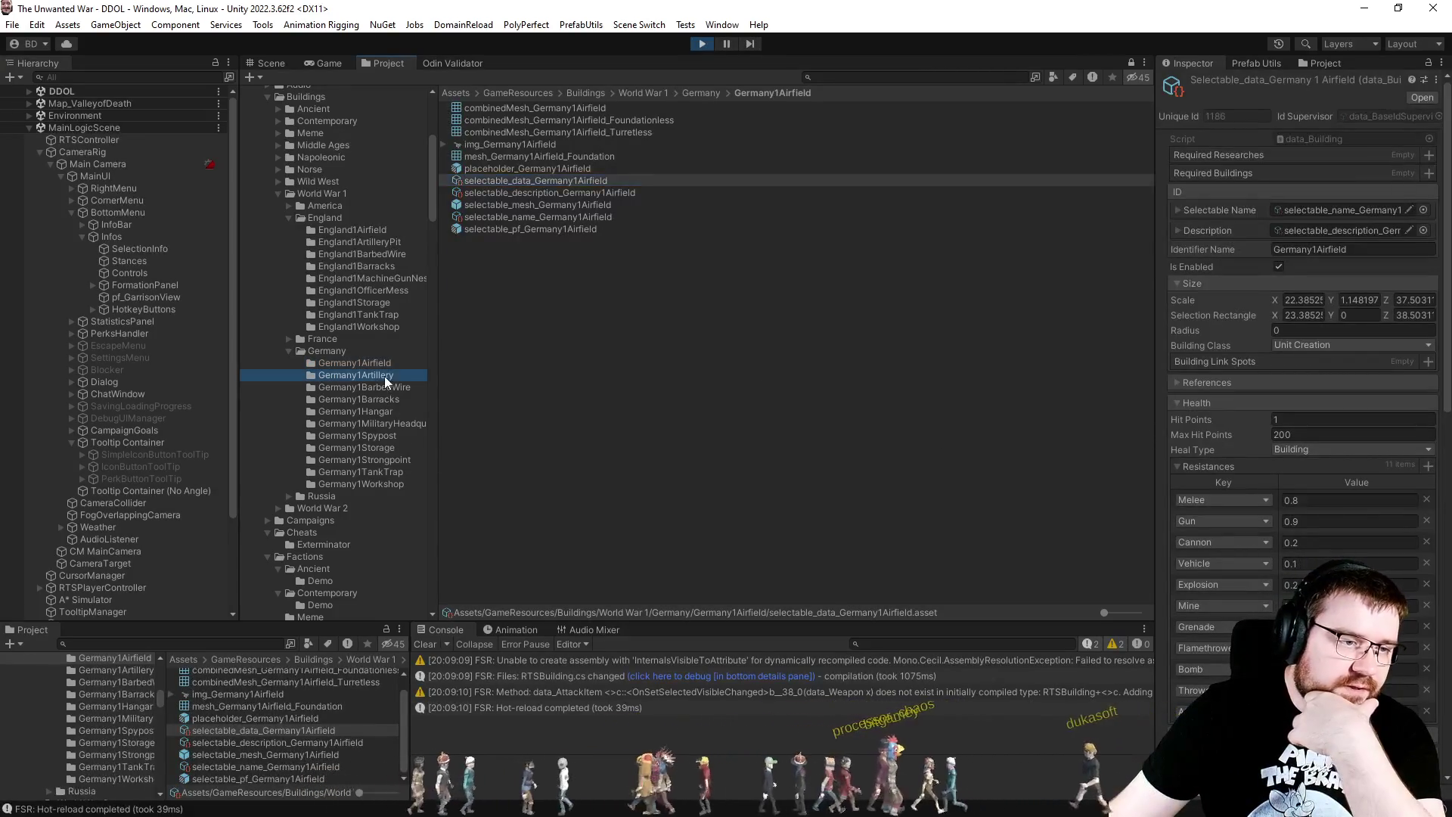
click(495, 240)
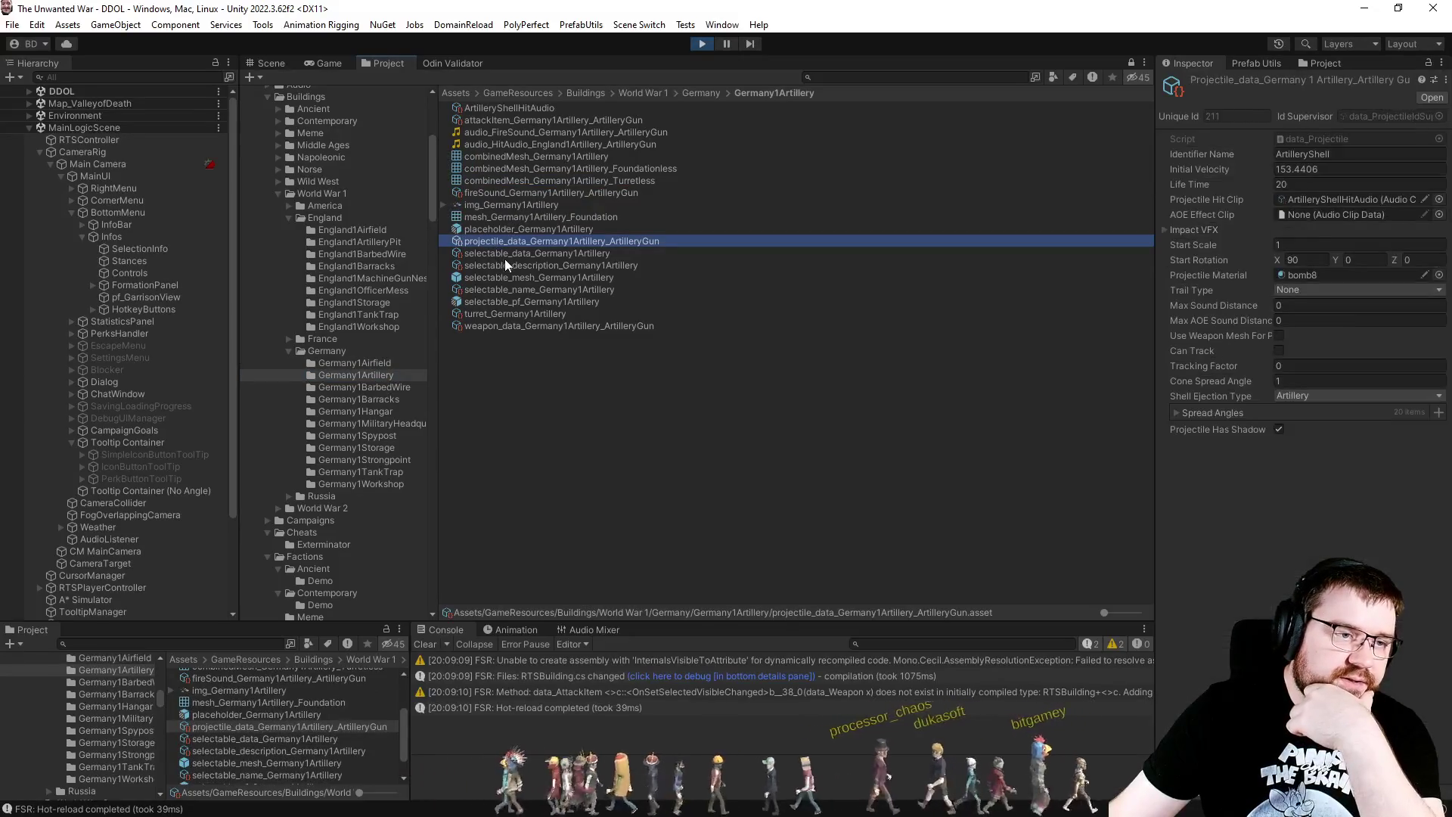
click(505, 263)
click(560, 254)
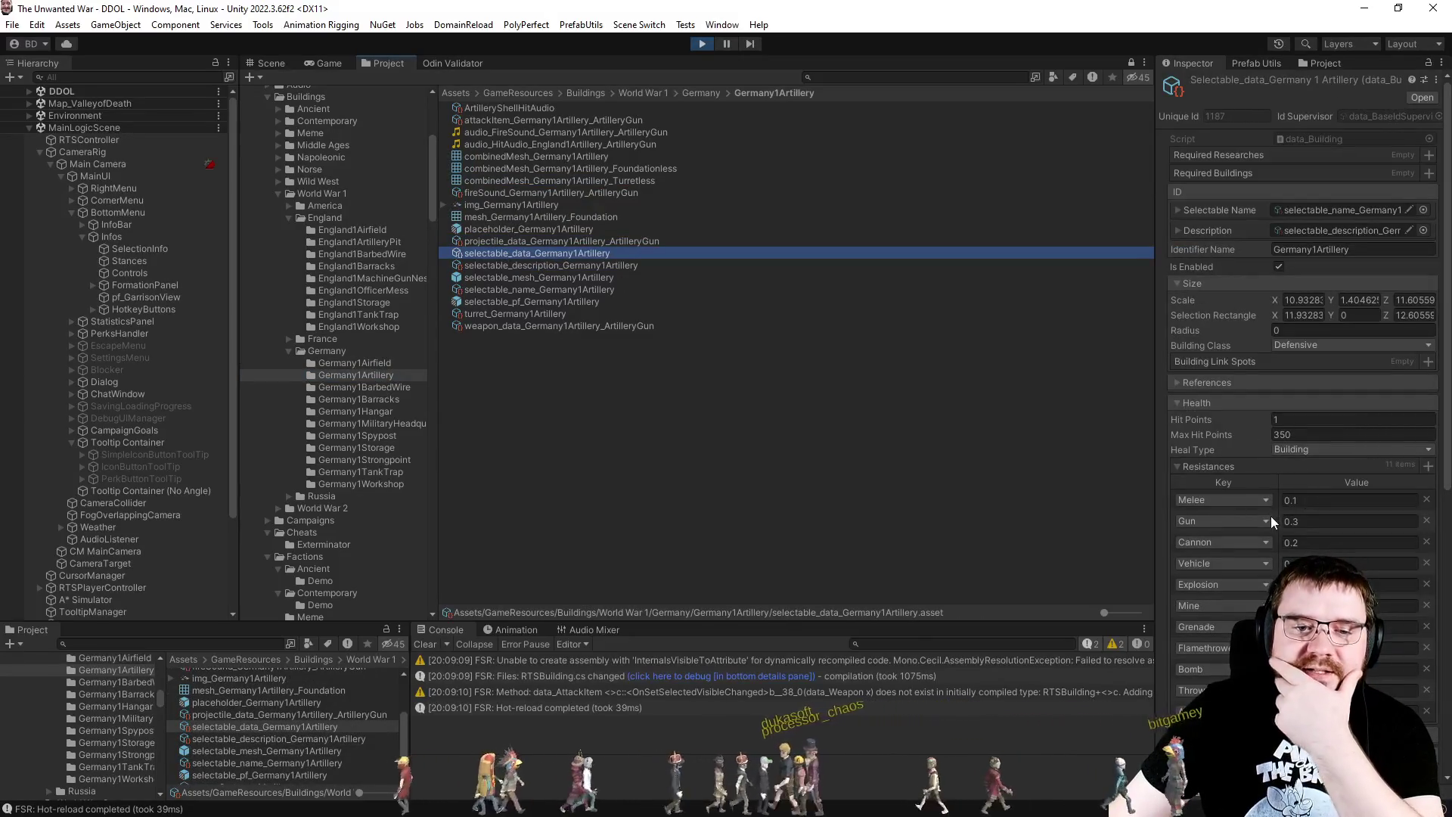
scroll(1270, 515, down, 5)
click(1230, 492)
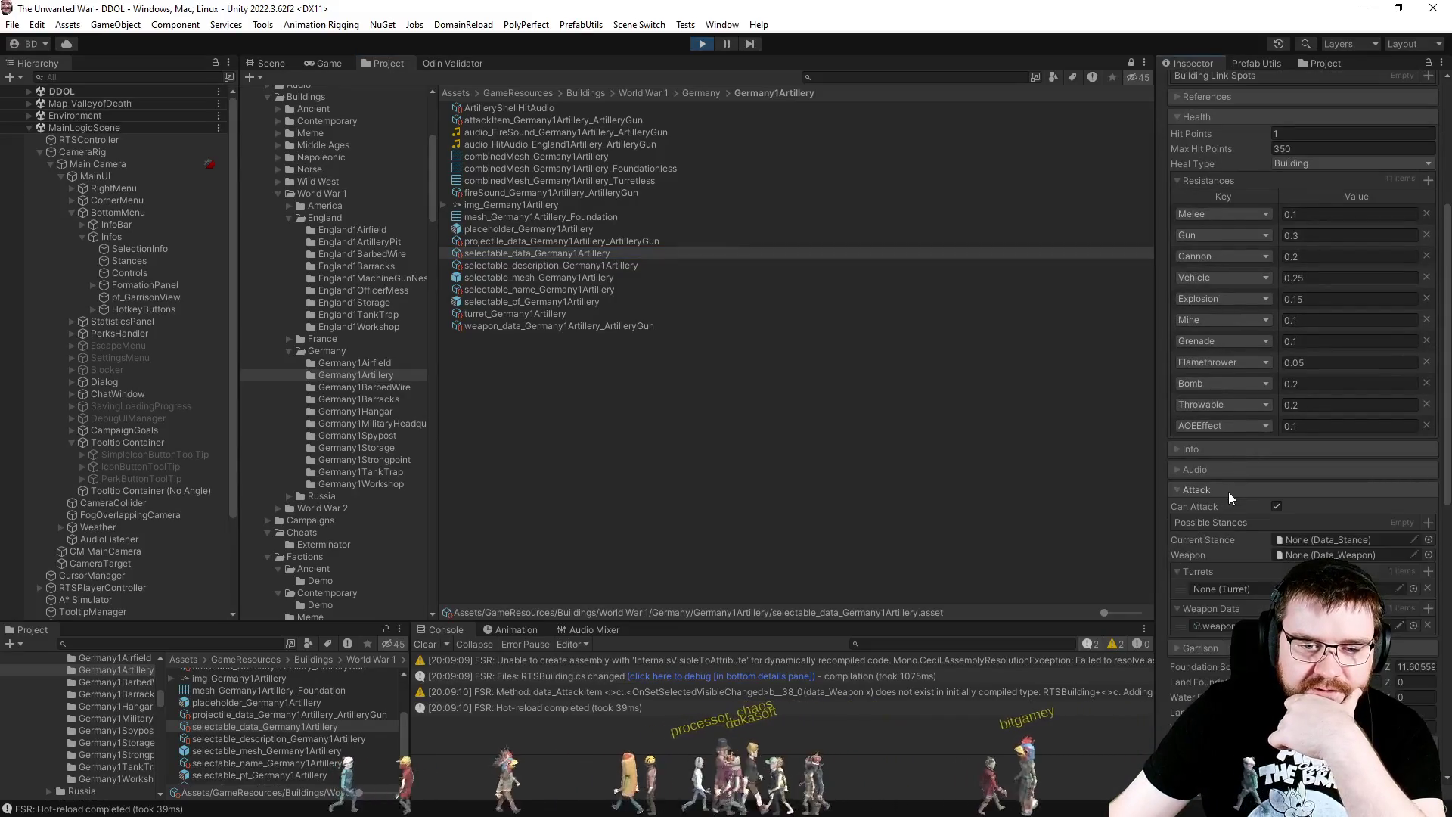
scroll(1228, 491, down, 2)
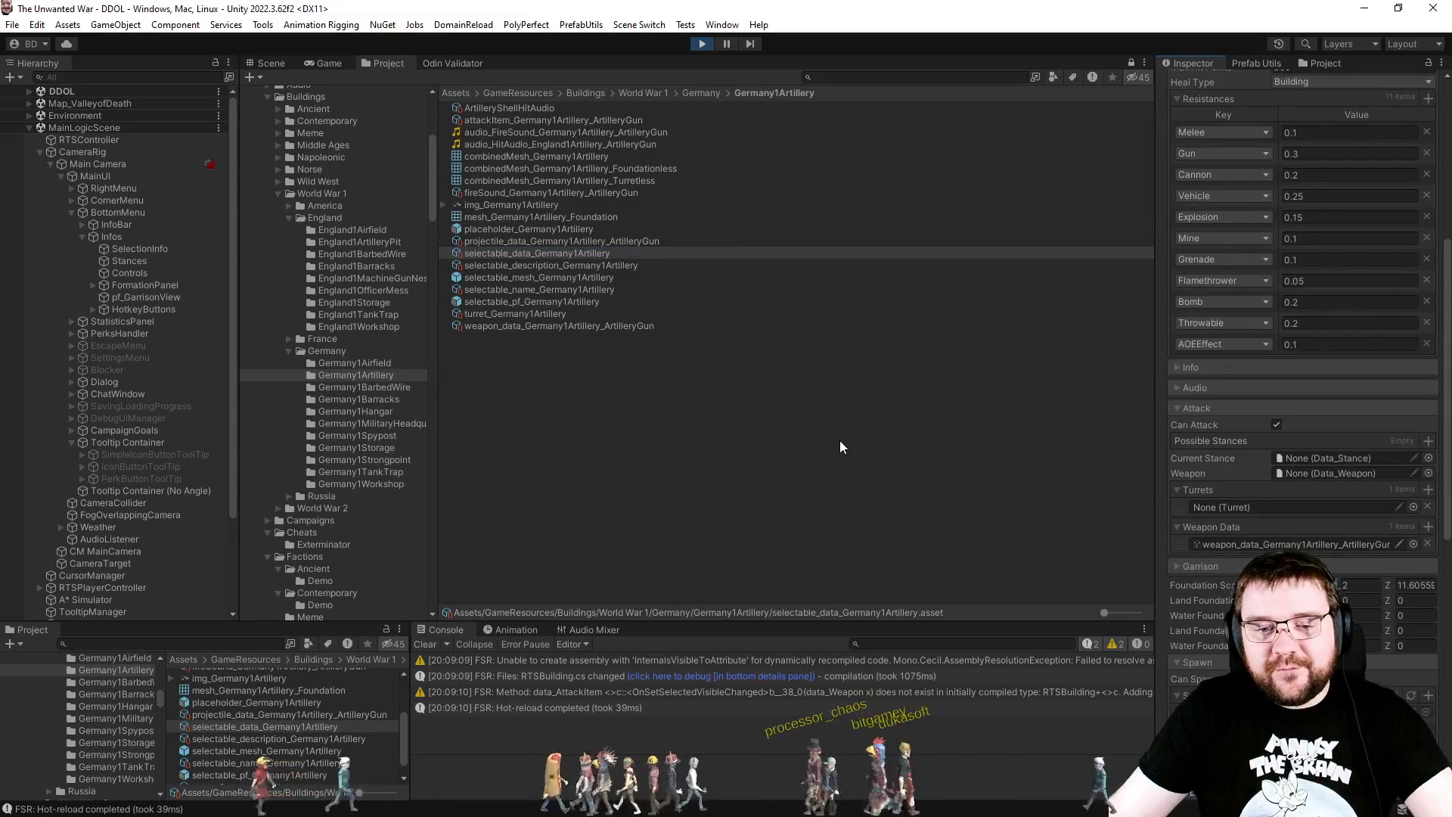
key(alt+Tab)
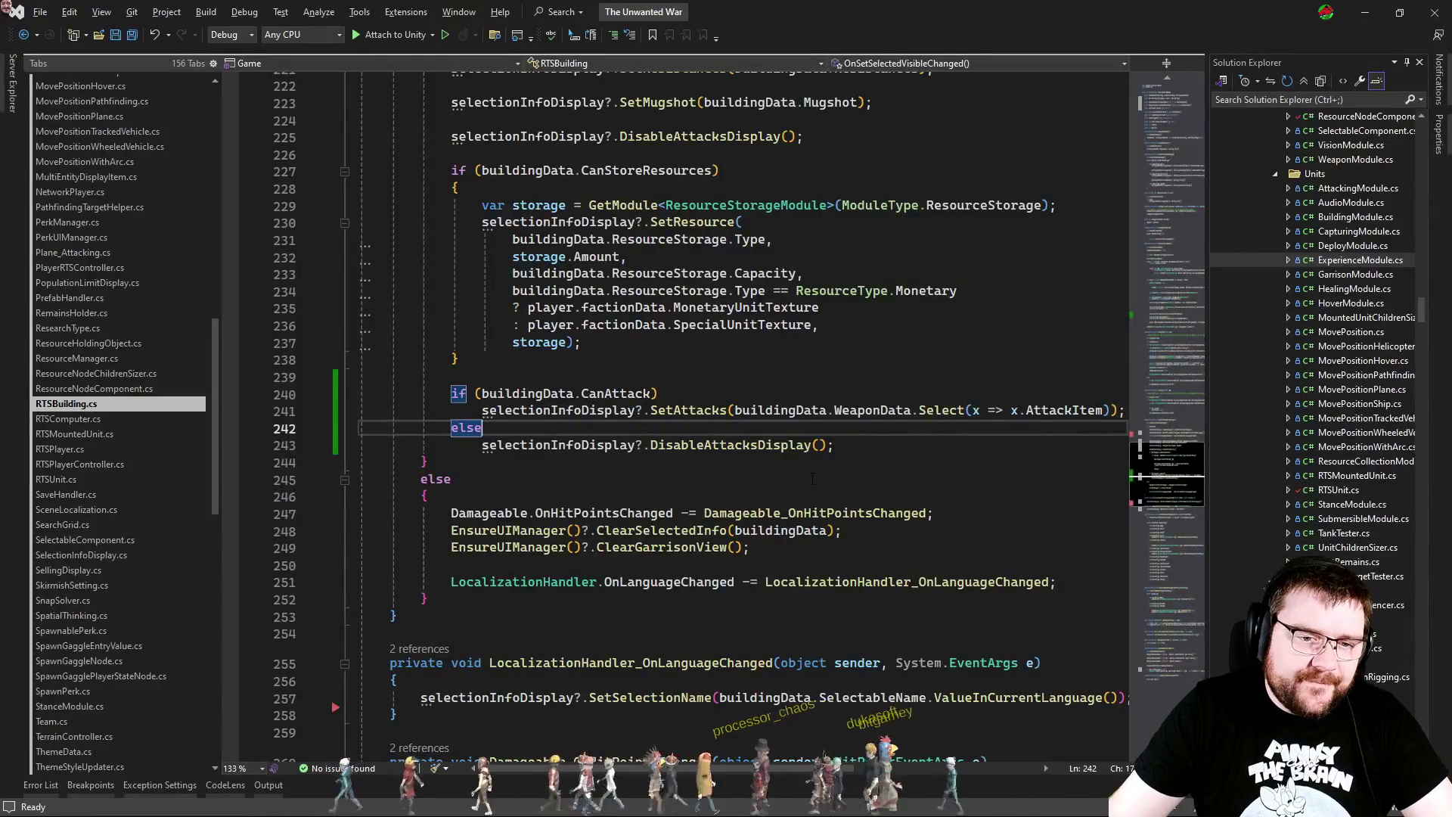
key(alt+Tab)
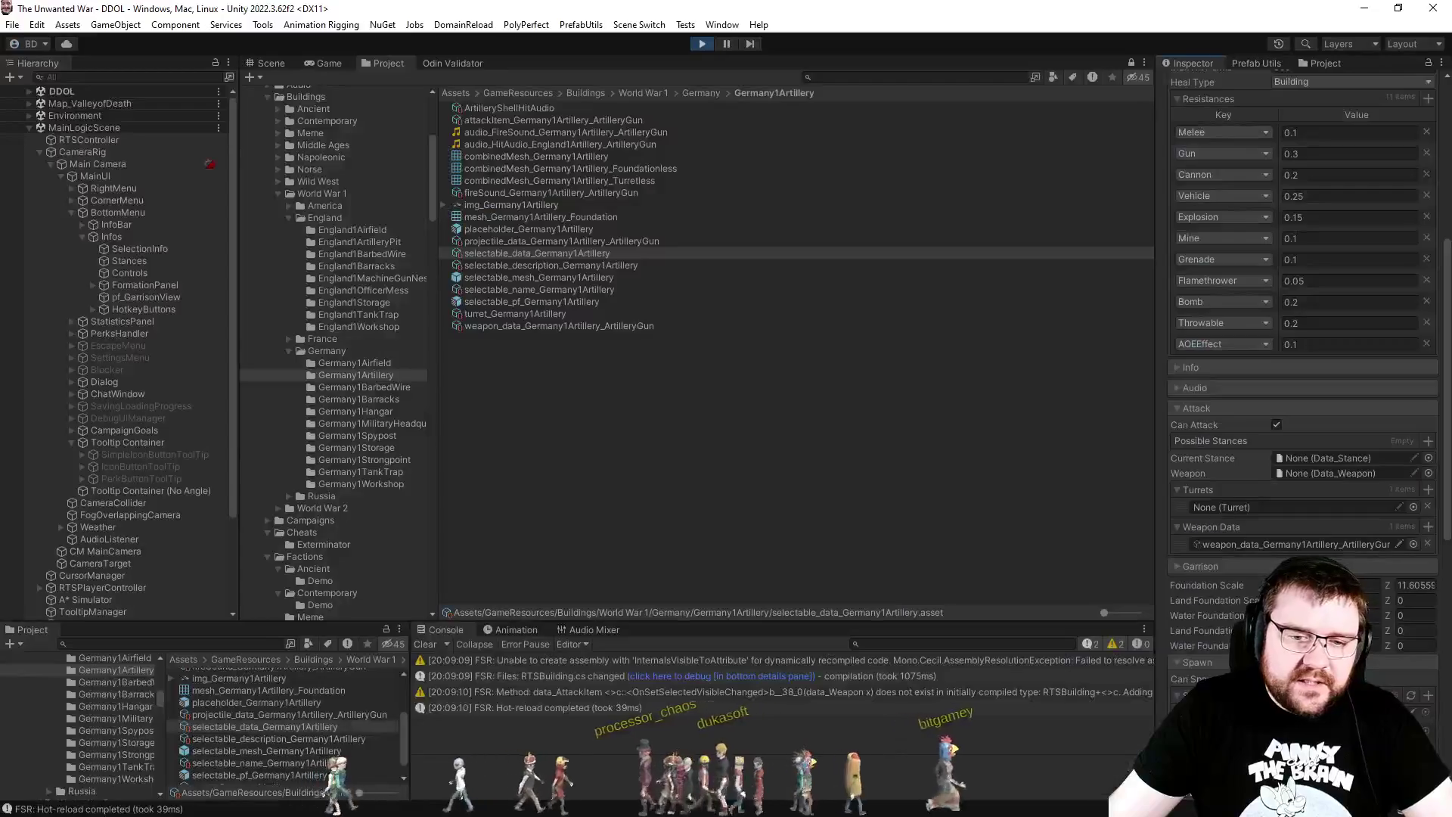
Step: Inspect the artillery gun's weapon_data and attackItem values, then return to Visual Studio
click(1279, 545)
click(605, 324)
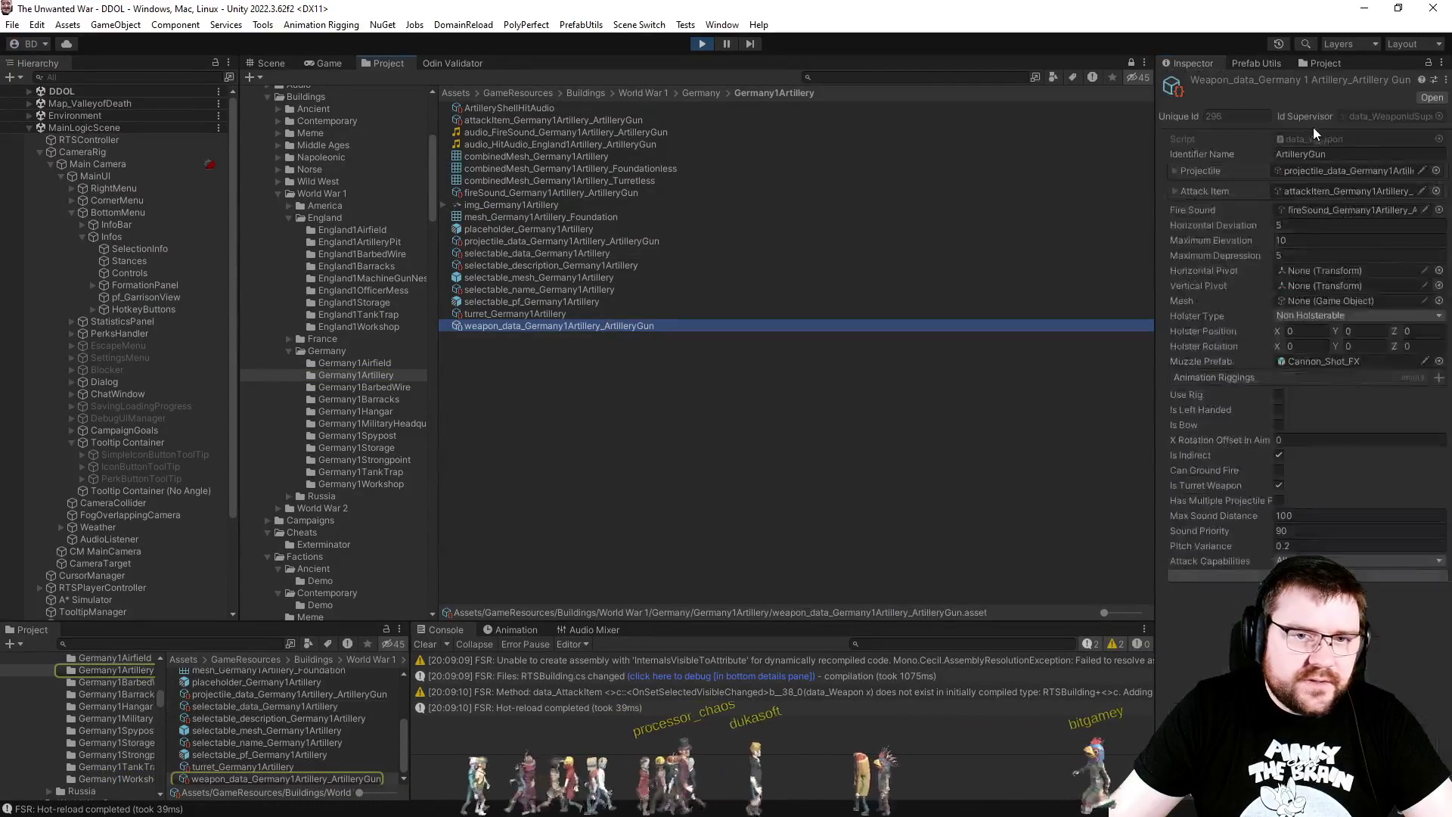
click(1297, 186)
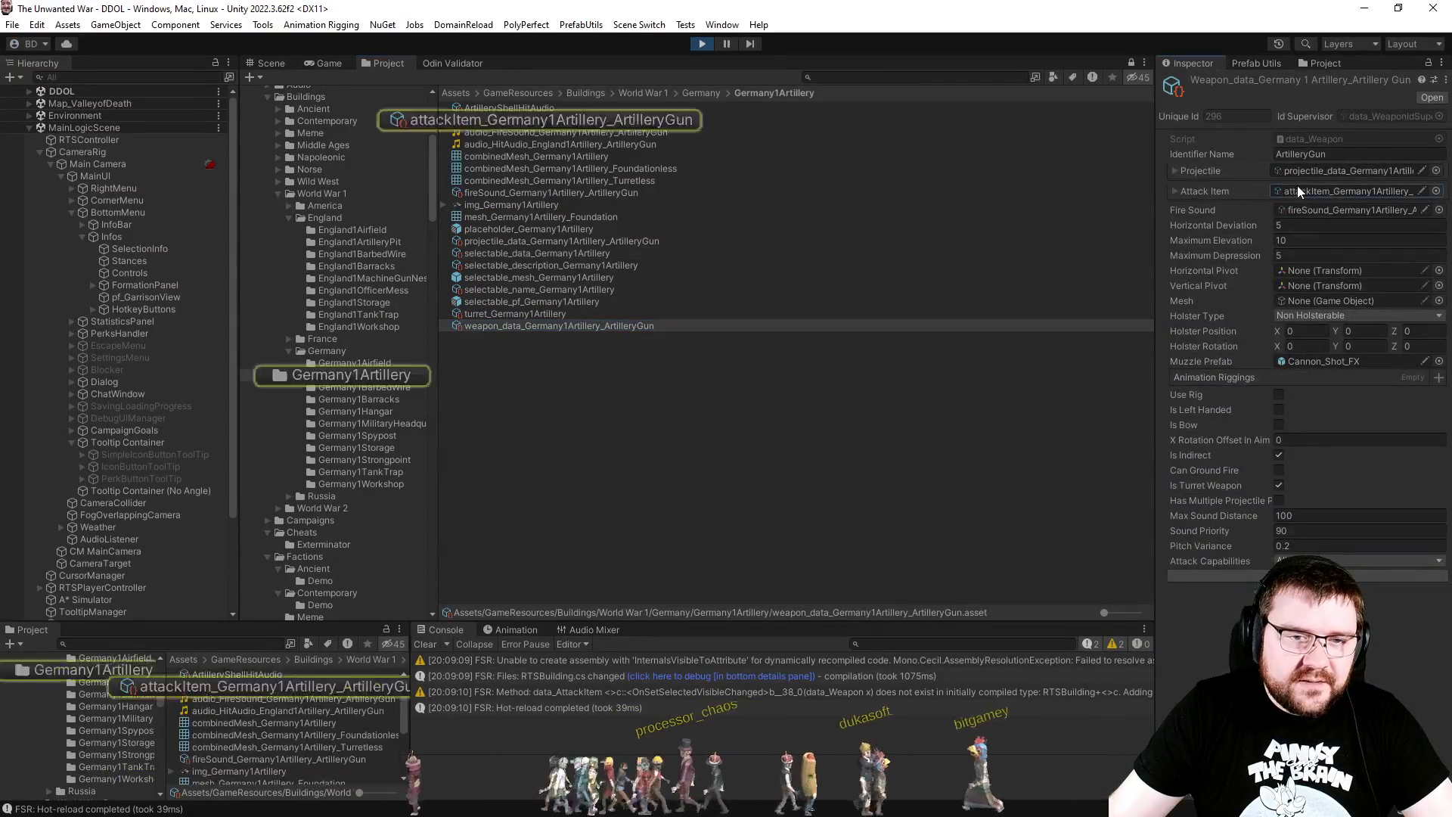
click(542, 121)
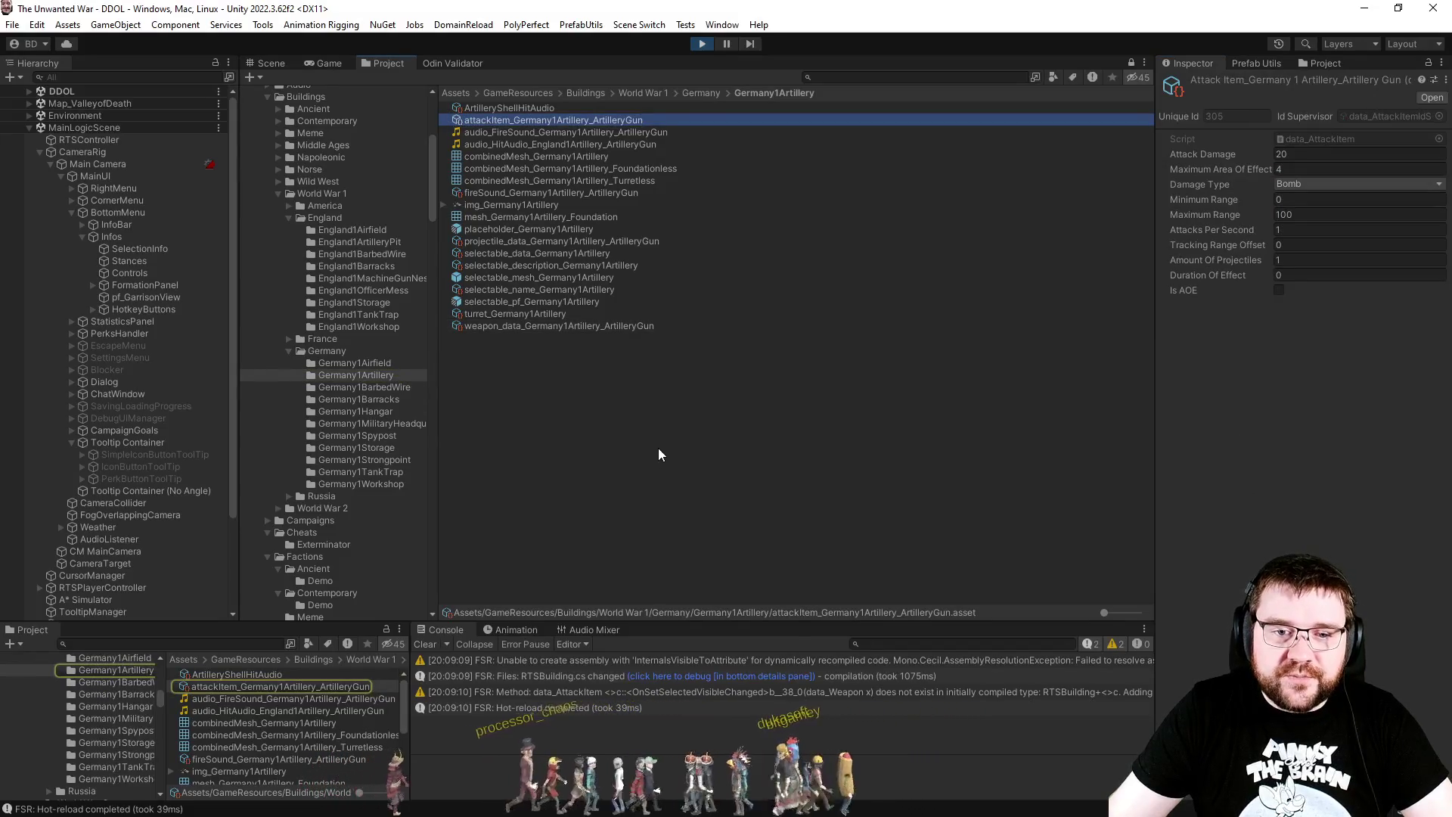
key(alt+Tab)
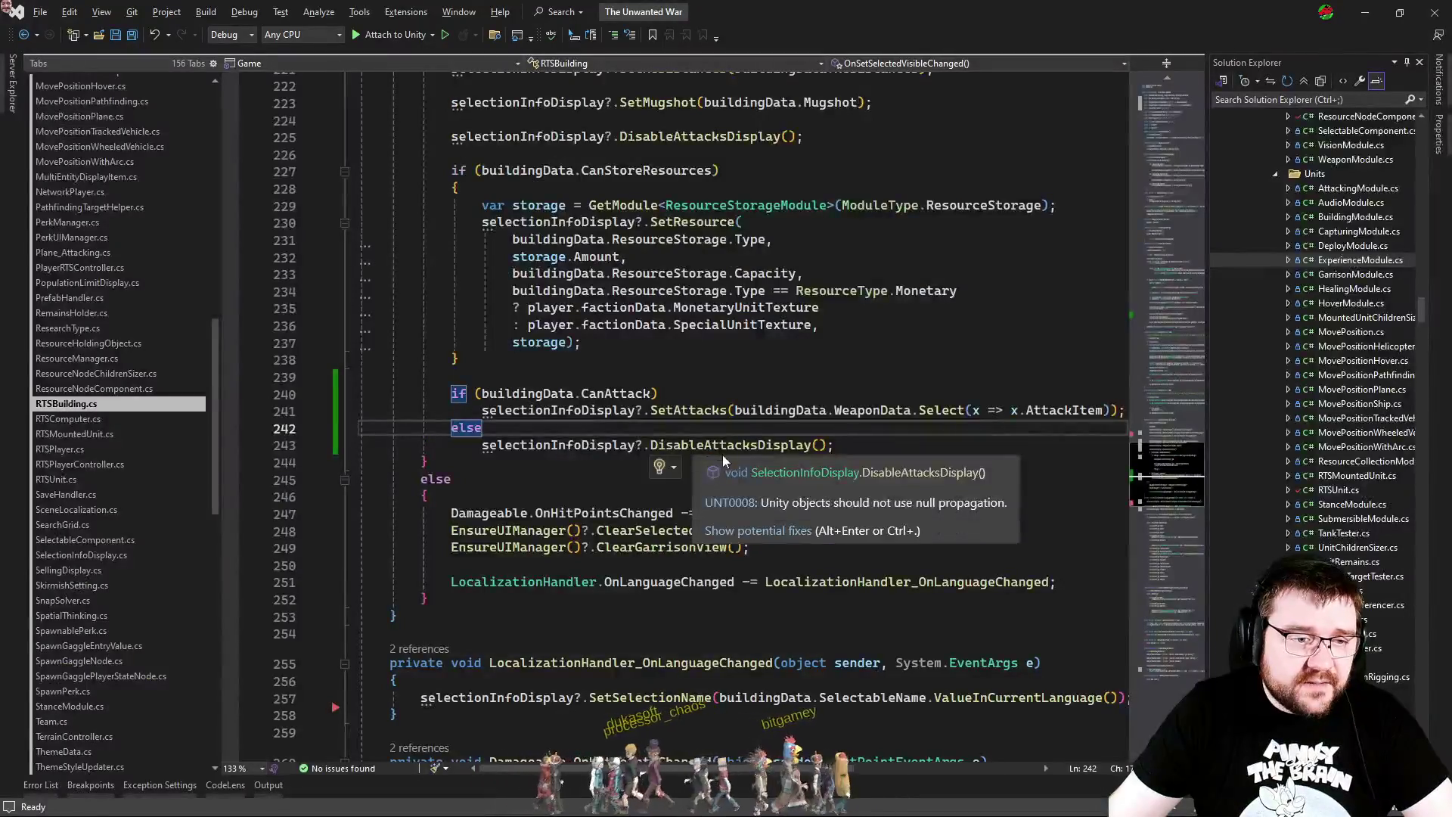
Step: Compare RTSBuilding.cs line 244 with RTSUnit.cs's attack display code, then return to Unity
click(582, 464)
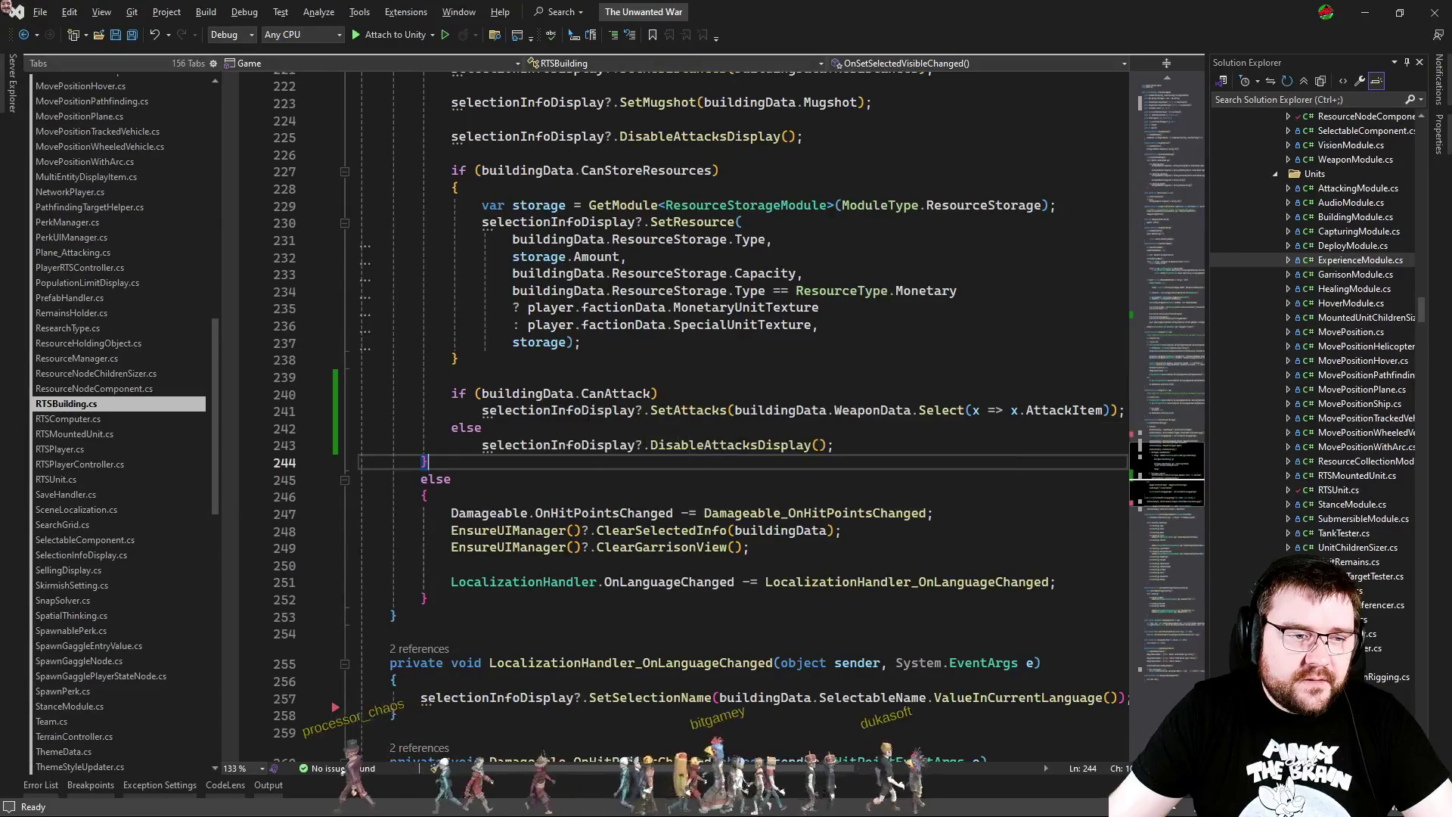
key(ctrl+Tab)
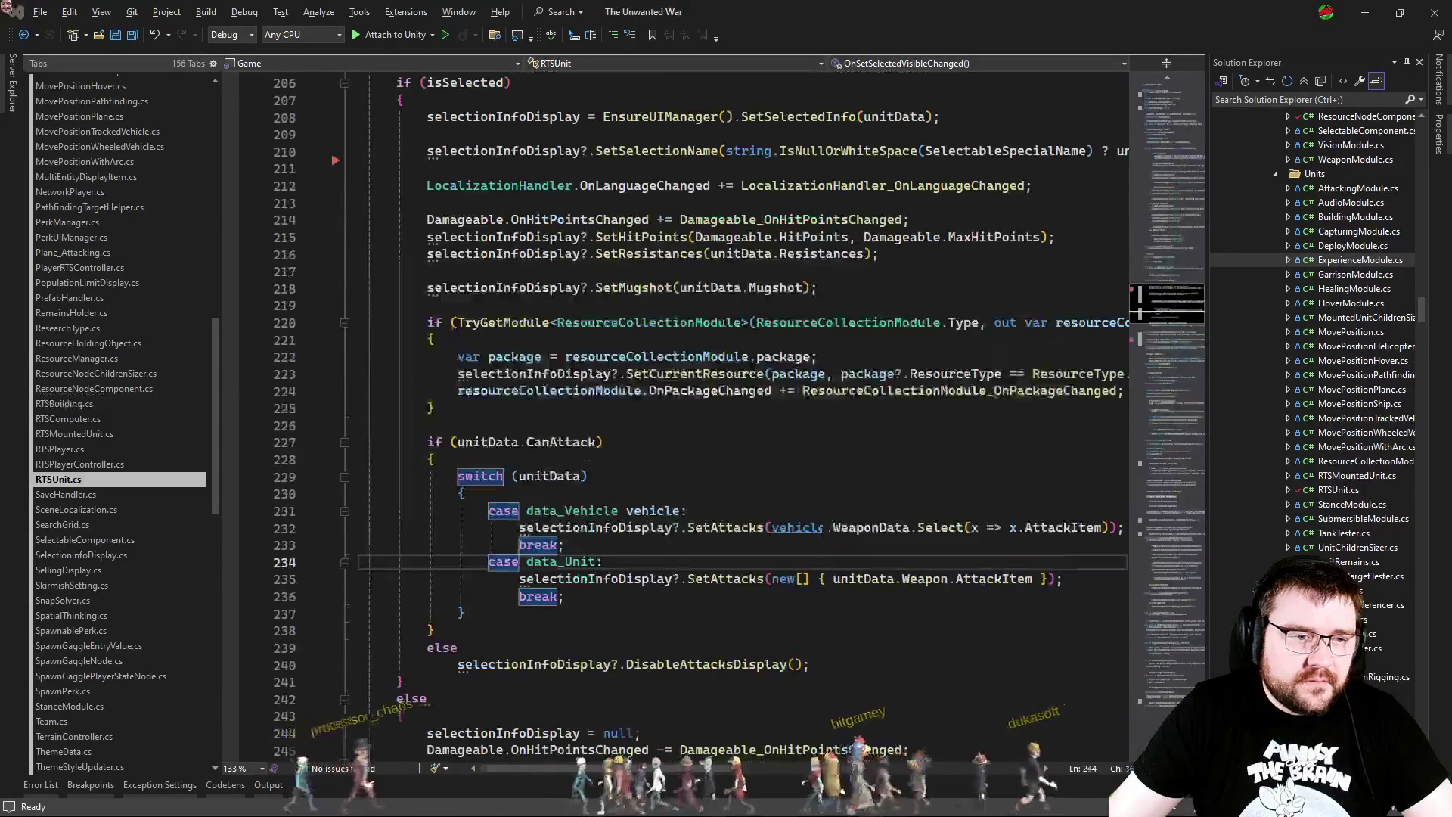
key(ctrl+Tab)
scroll(836, 492, up, 10)
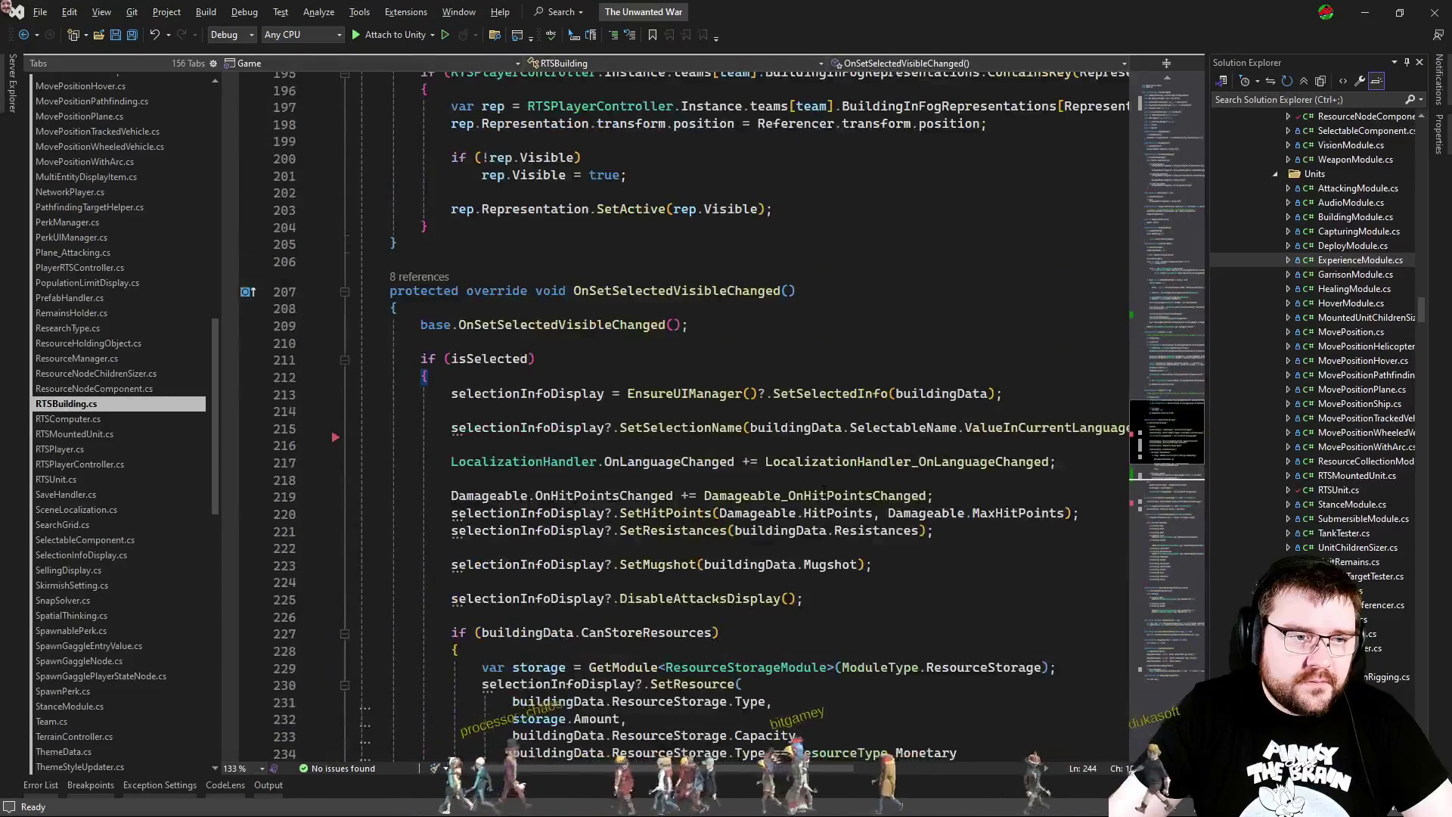
scroll(895, 514, down, 8)
key(alt+Tab)
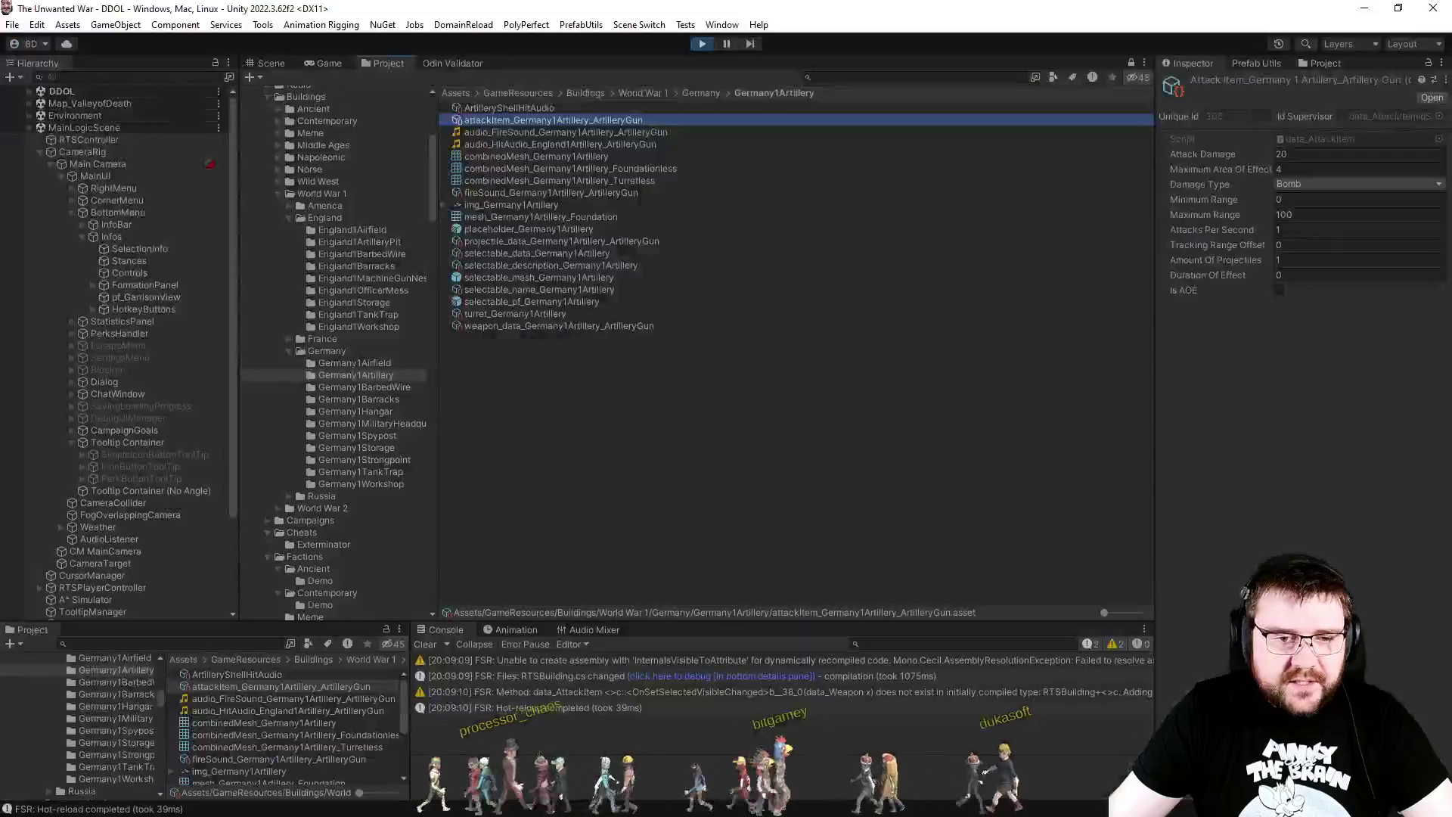
Step: Select the artillery emplacement, Germany1Hangar, then the emplacement again, checking line 239 of RTSBuilding.cs
click(330, 64)
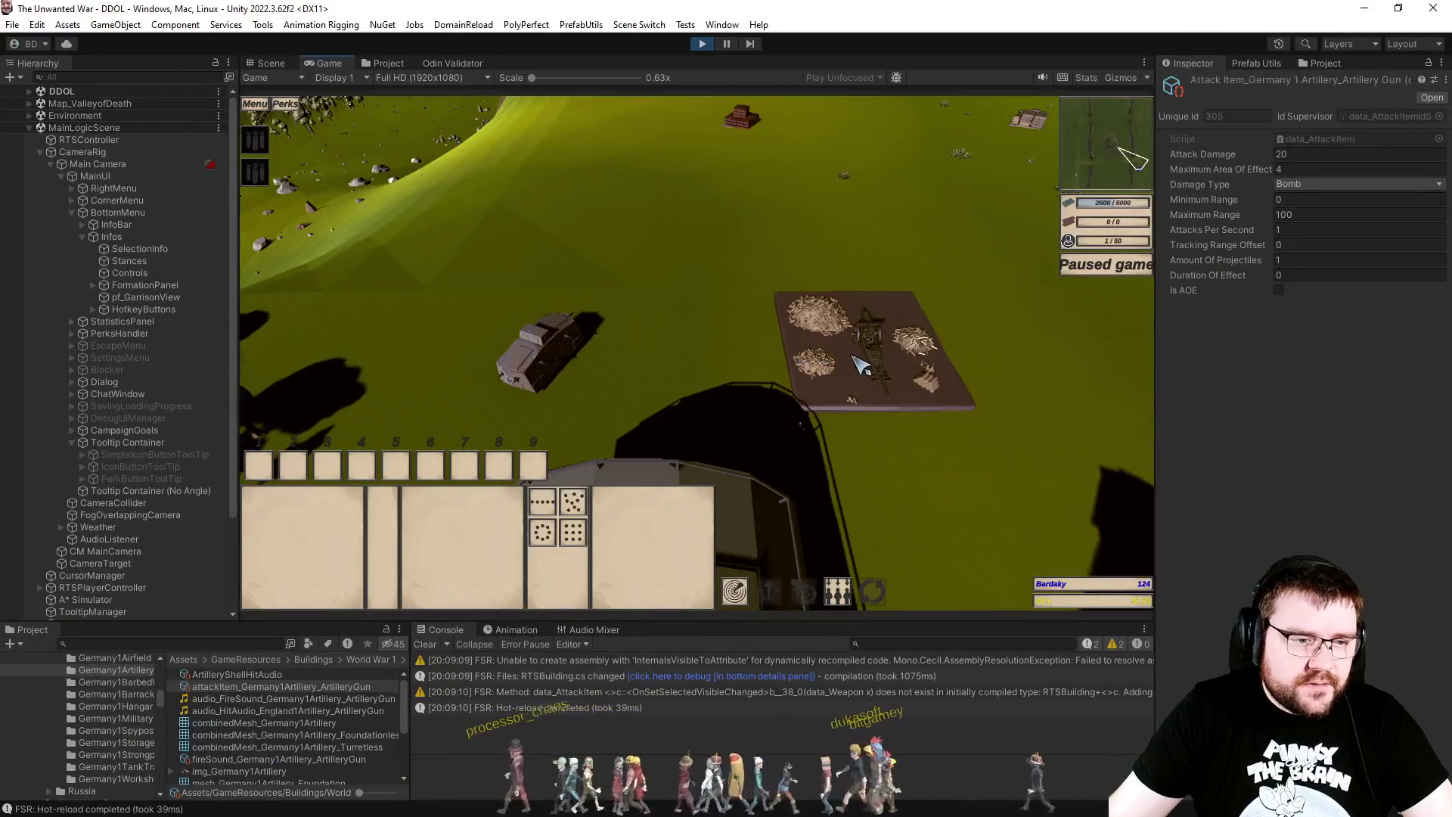
click(917, 366)
scroll(779, 371, down, 3)
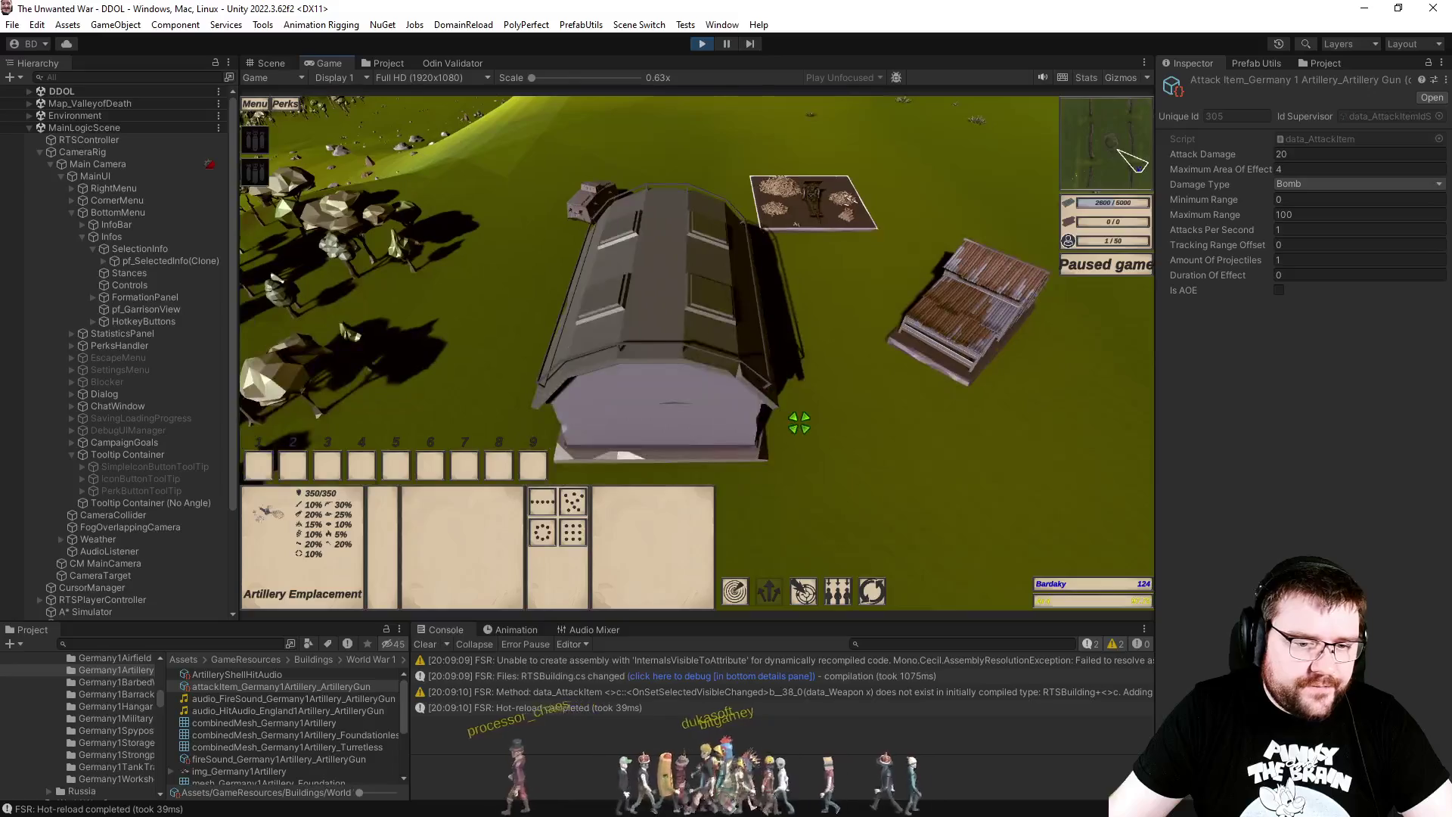
click(690, 356)
click(848, 215)
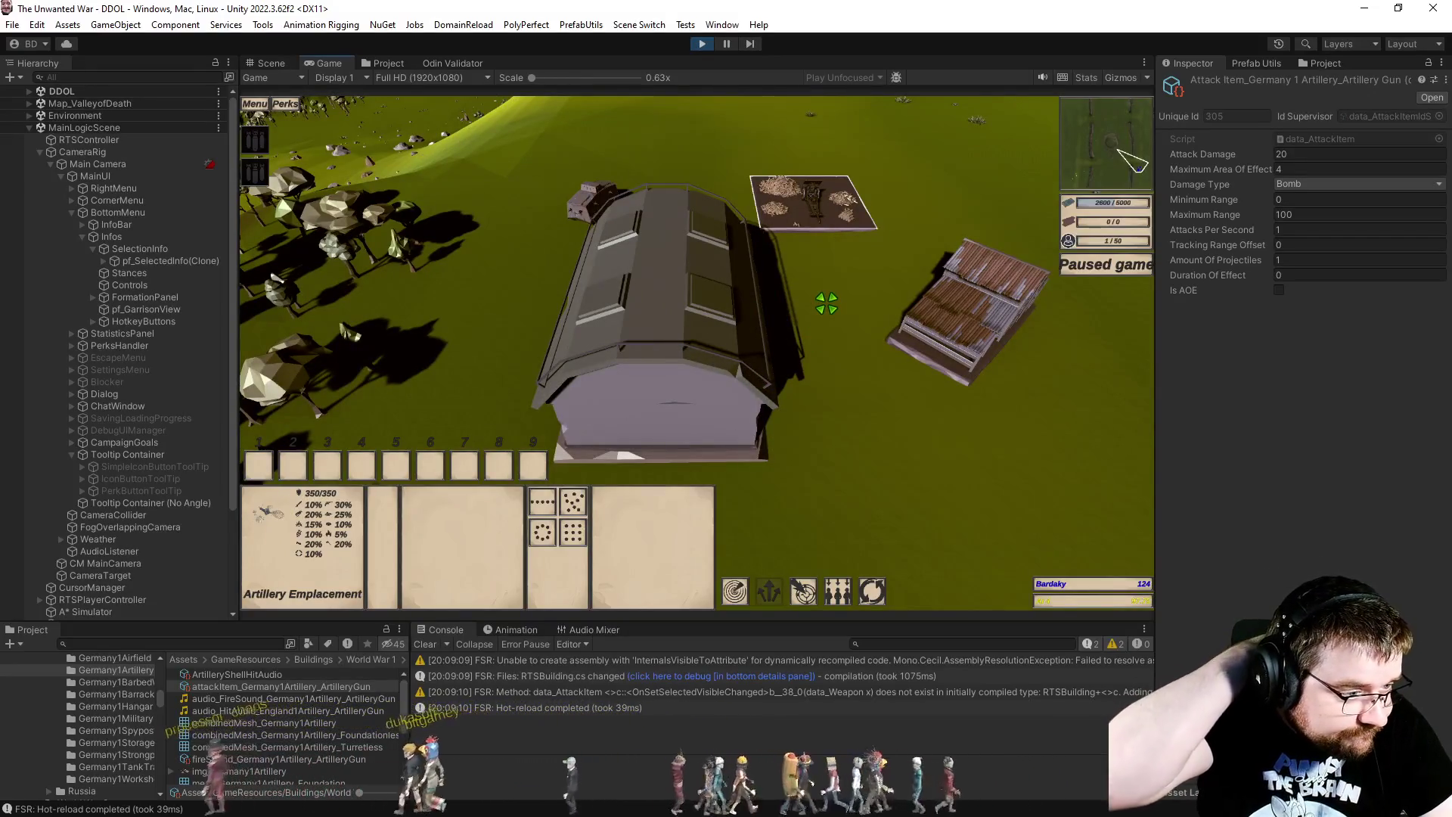
key(alt+Tab)
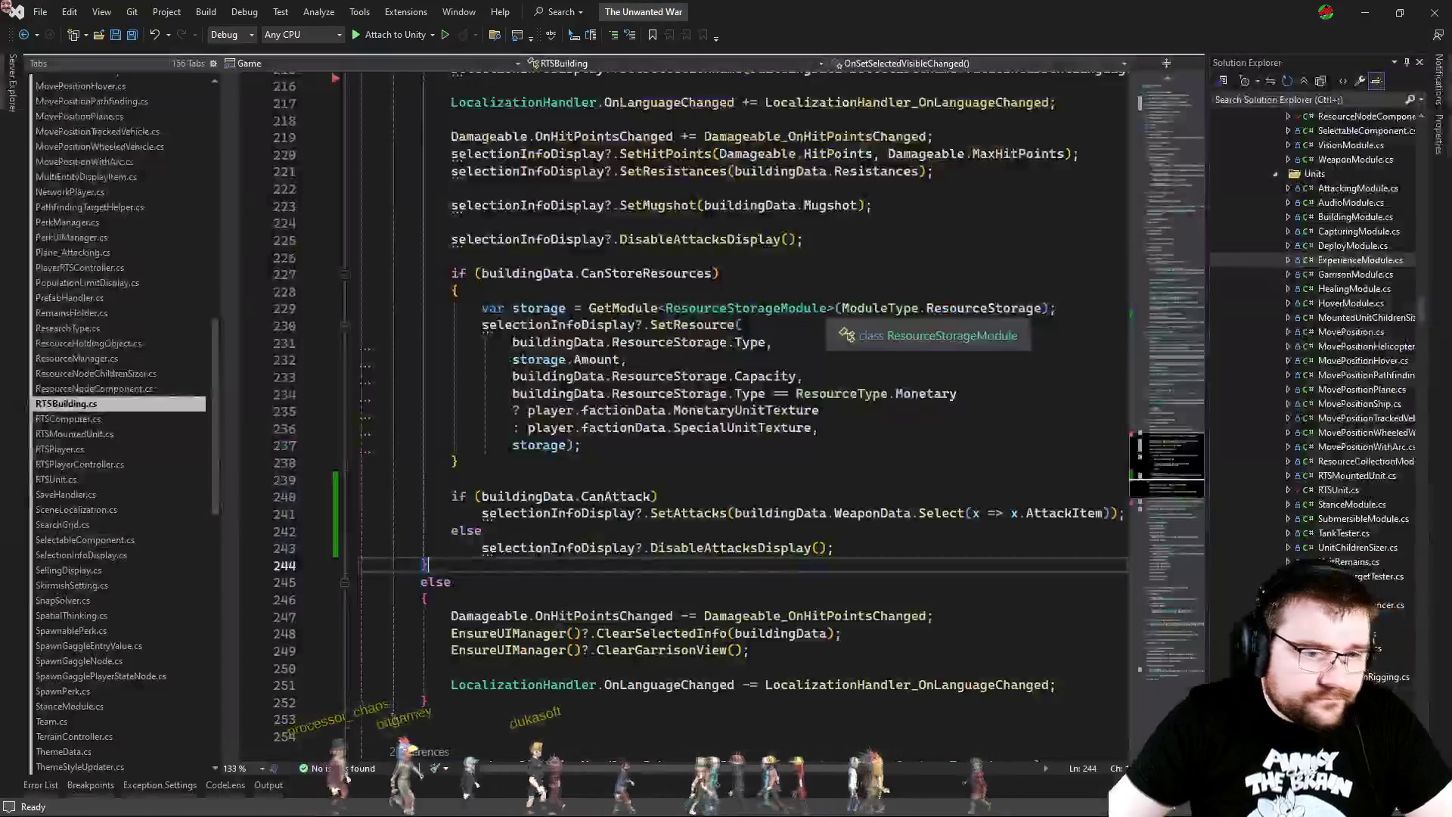
click(783, 471)
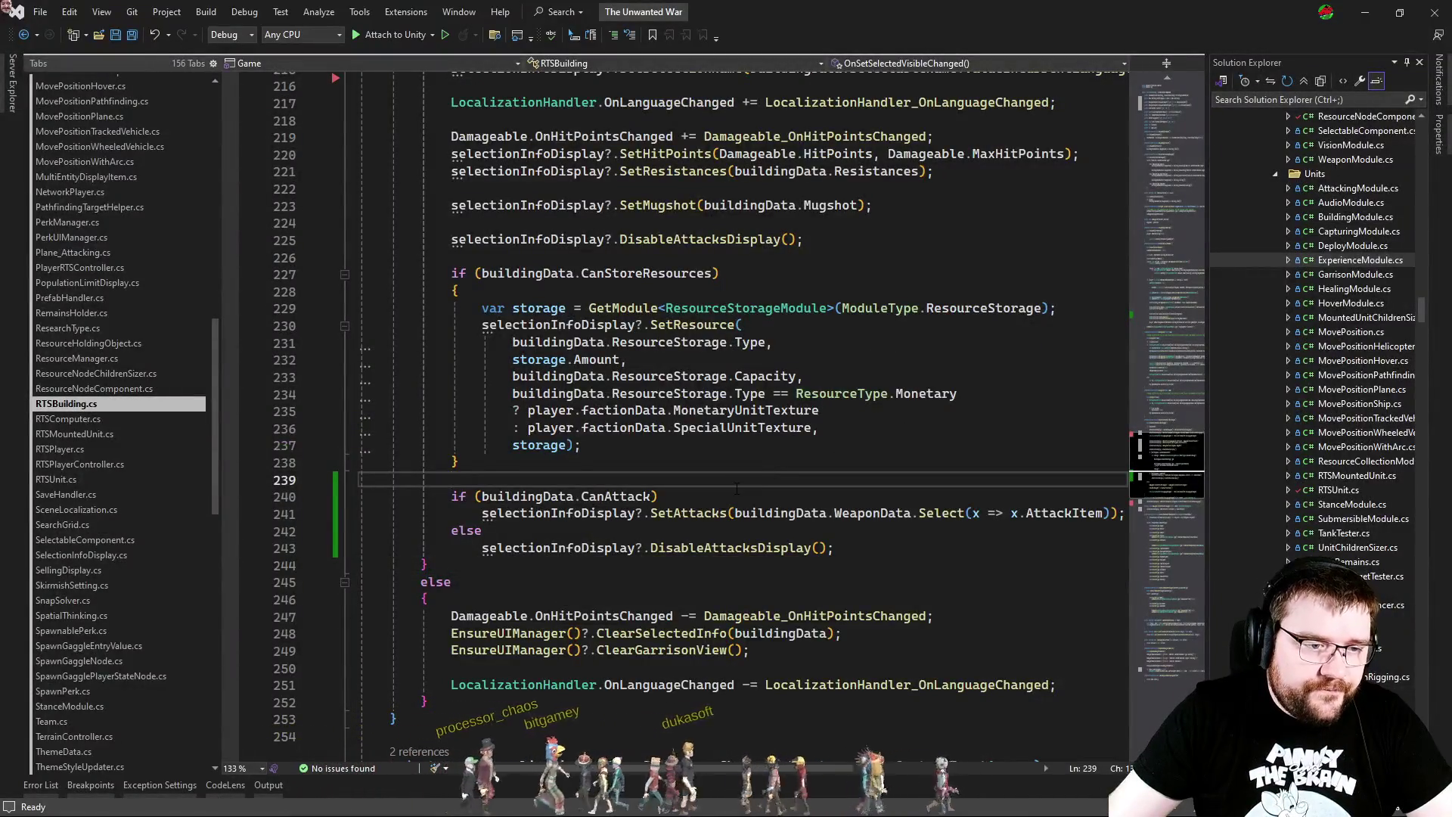
key(alt+Tab)
Step: View Germany1Artillery's projectile_data and selectable_data resistances and attack settings, then return to Visual Studio
click(390, 62)
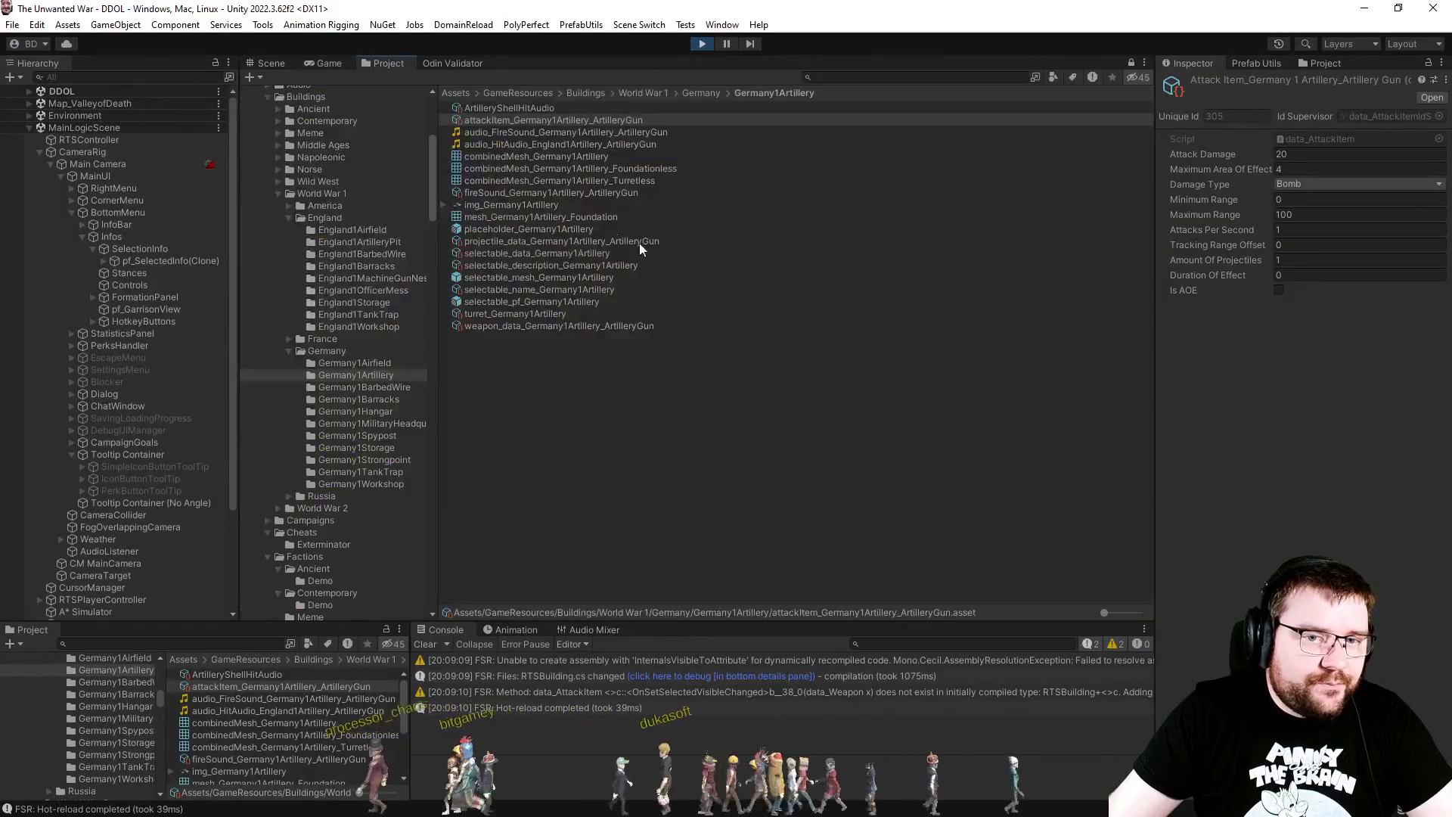
click(486, 241)
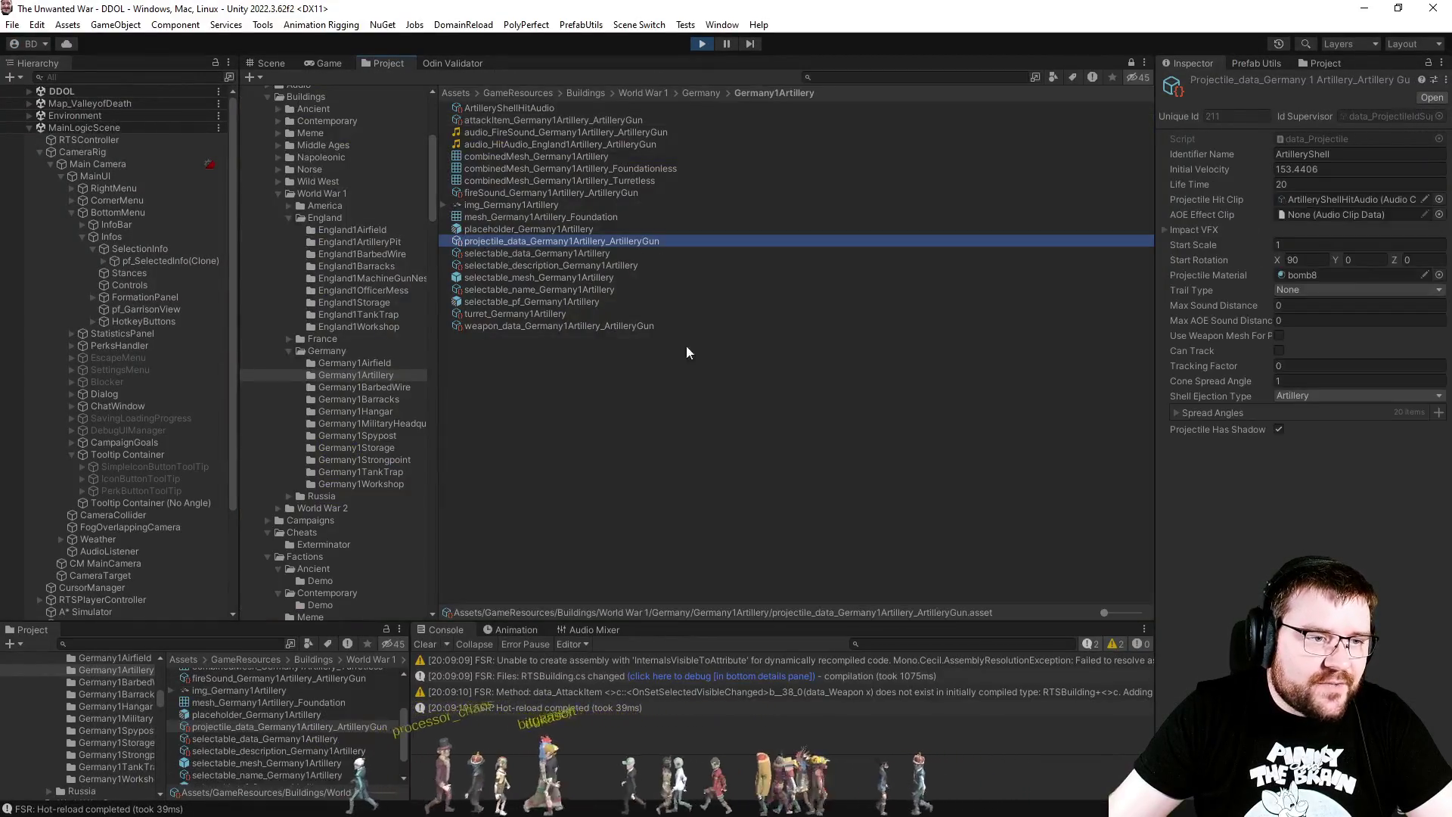
click(527, 254)
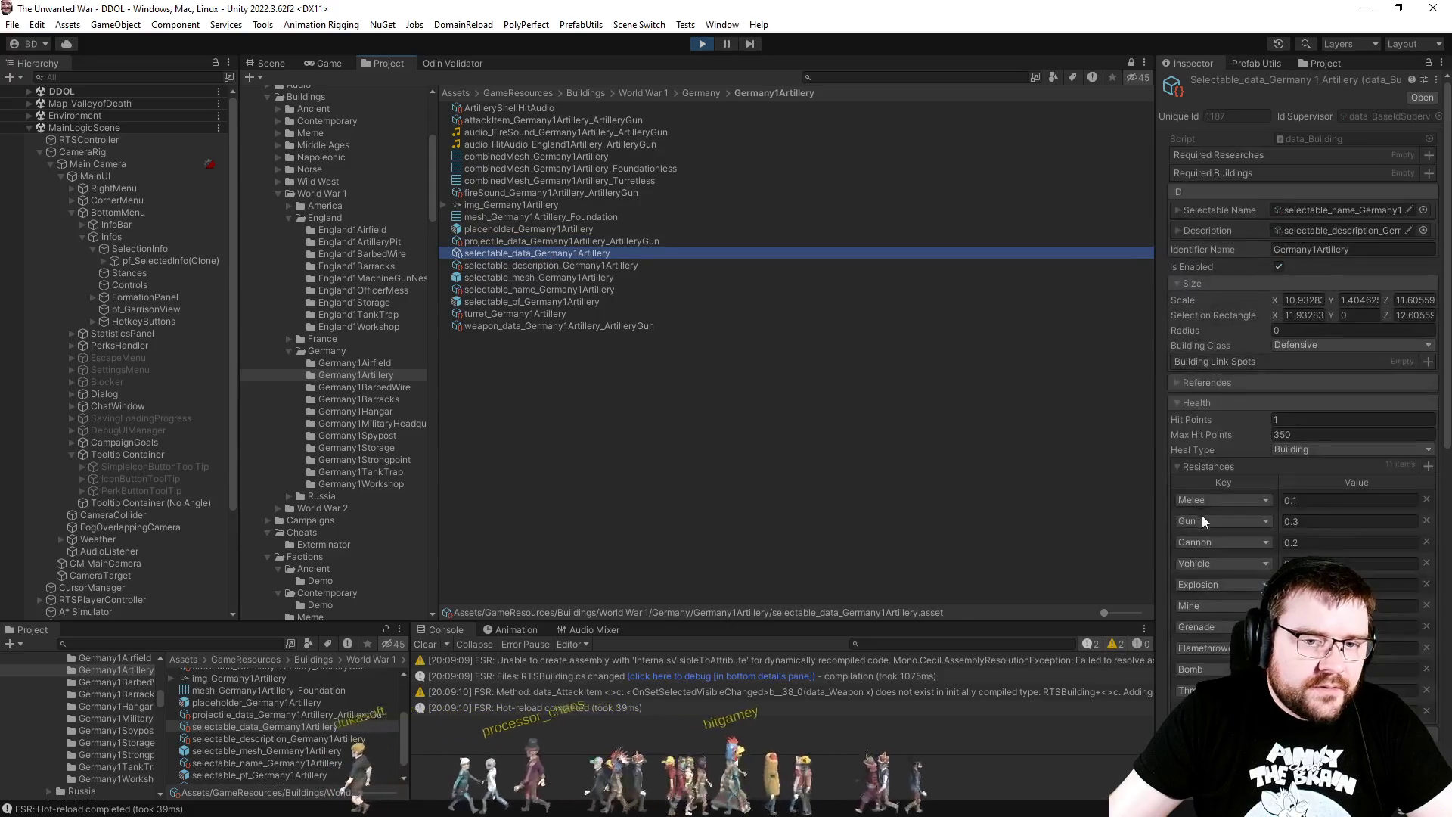
scroll(1210, 515, down, 5)
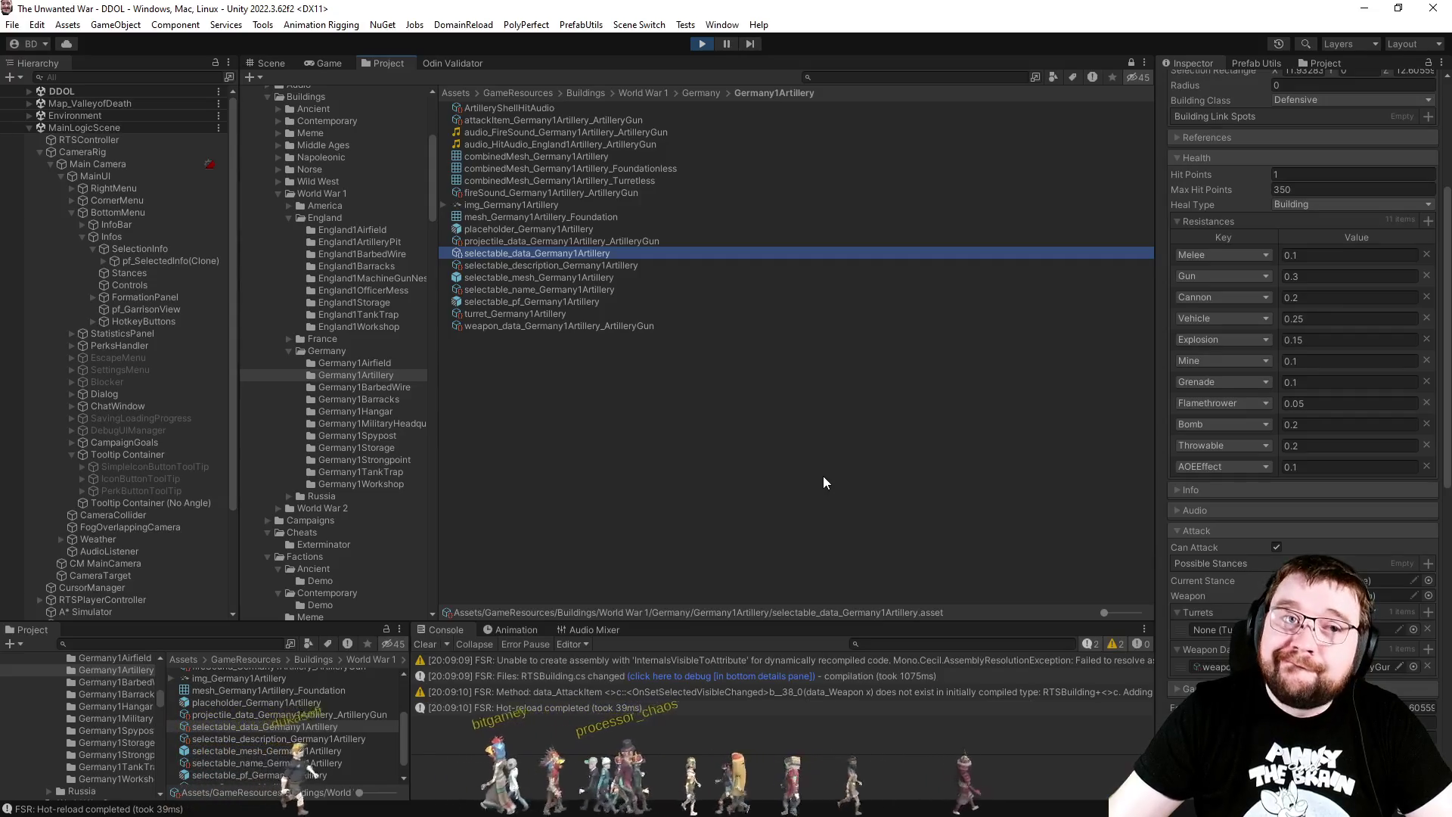
key(alt+Tab)
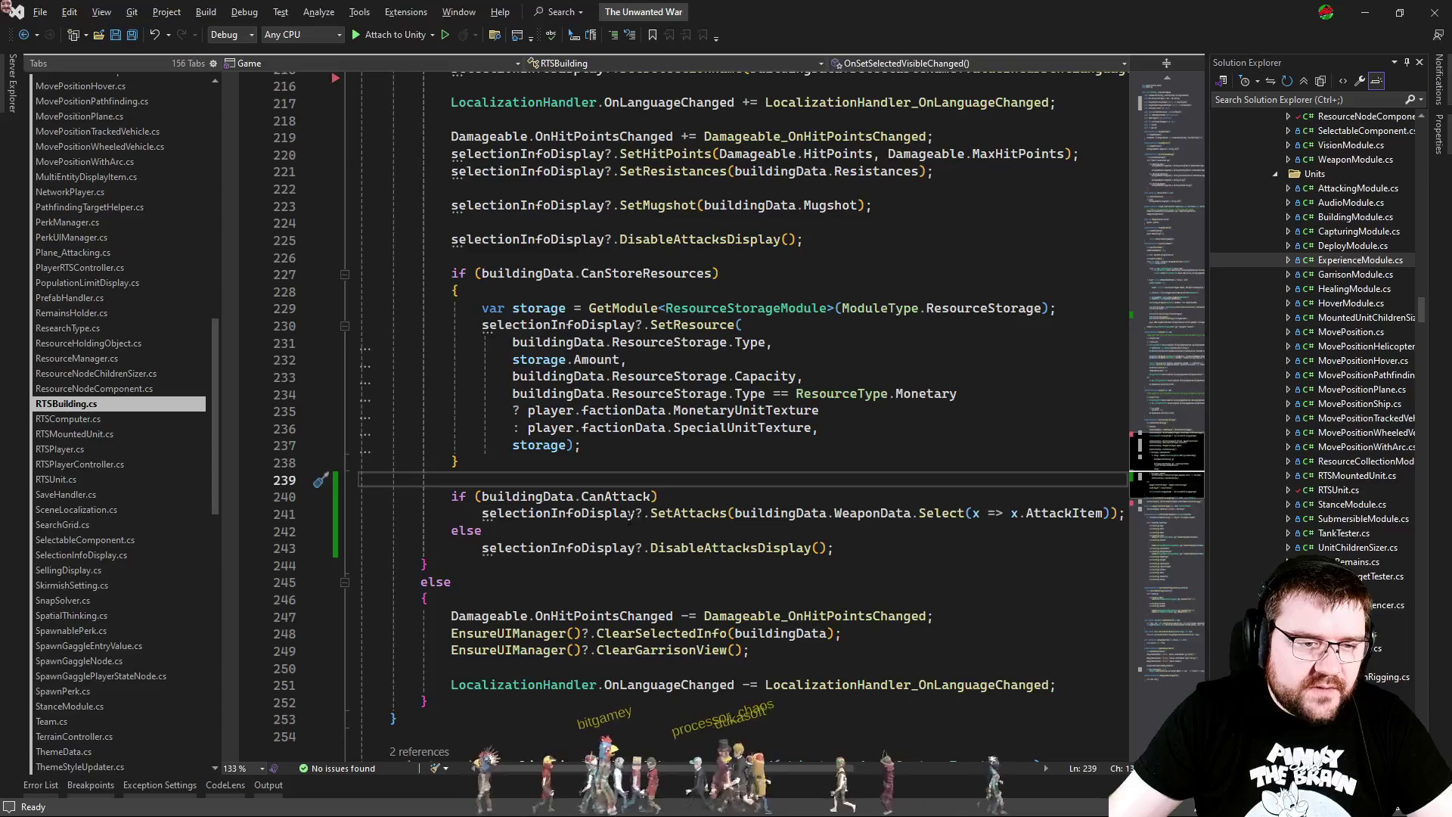
Step: Jump to the SetAttacks definition, attach the debugger to Unity, and set a breakpoint there
double_click(687, 515)
key(F12)
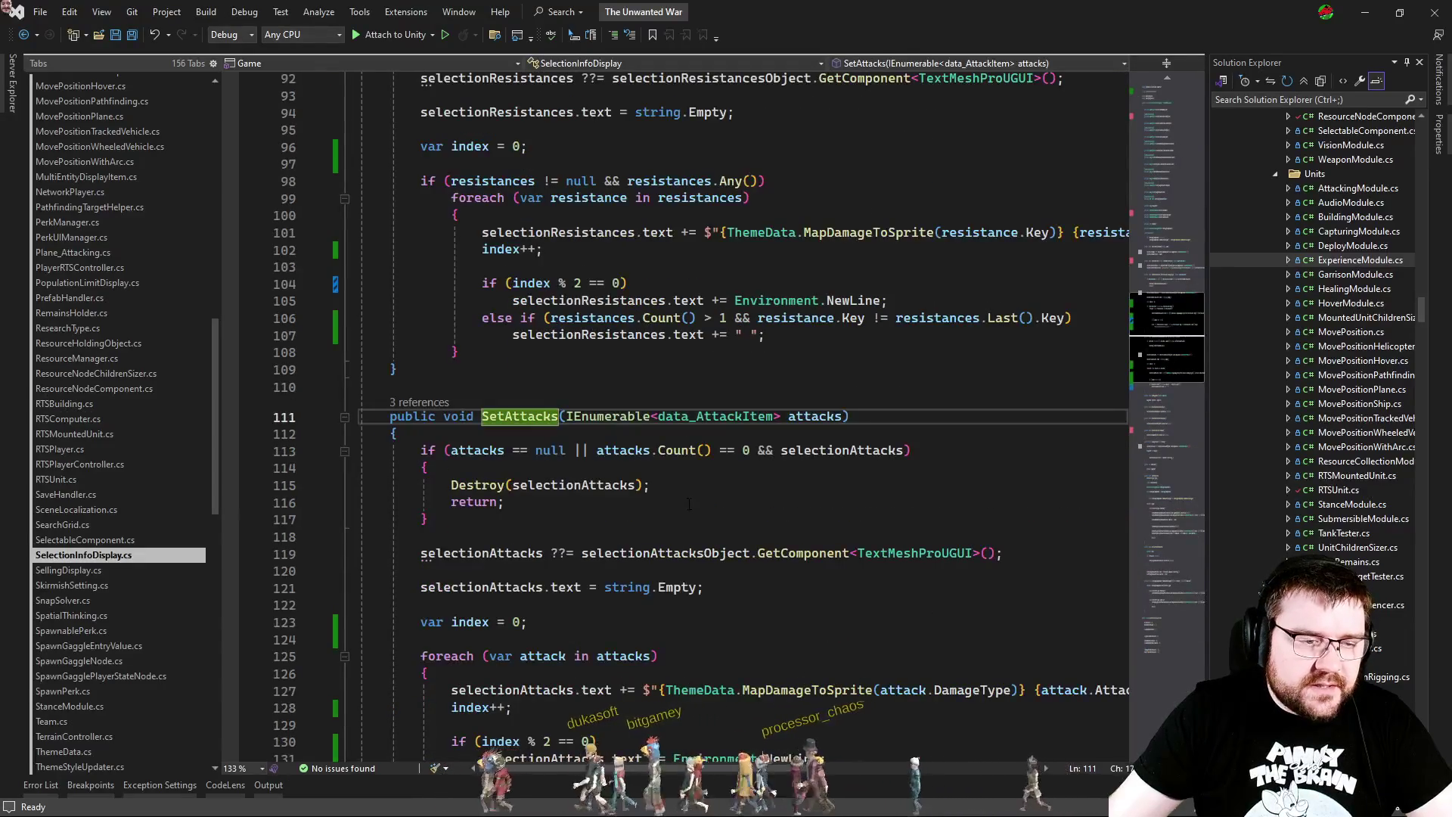
scroll(690, 504, down, 3)
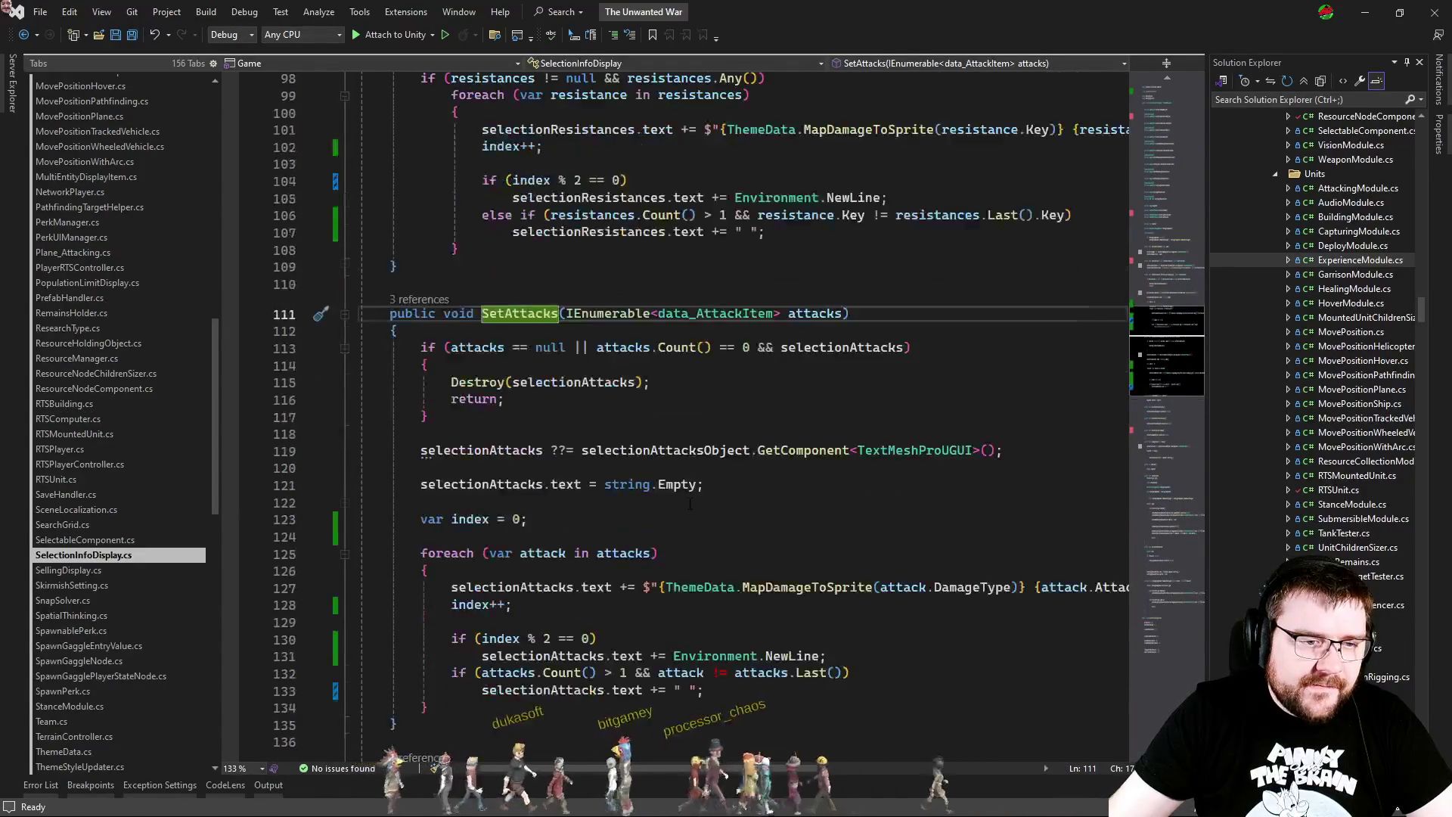
click(552, 373)
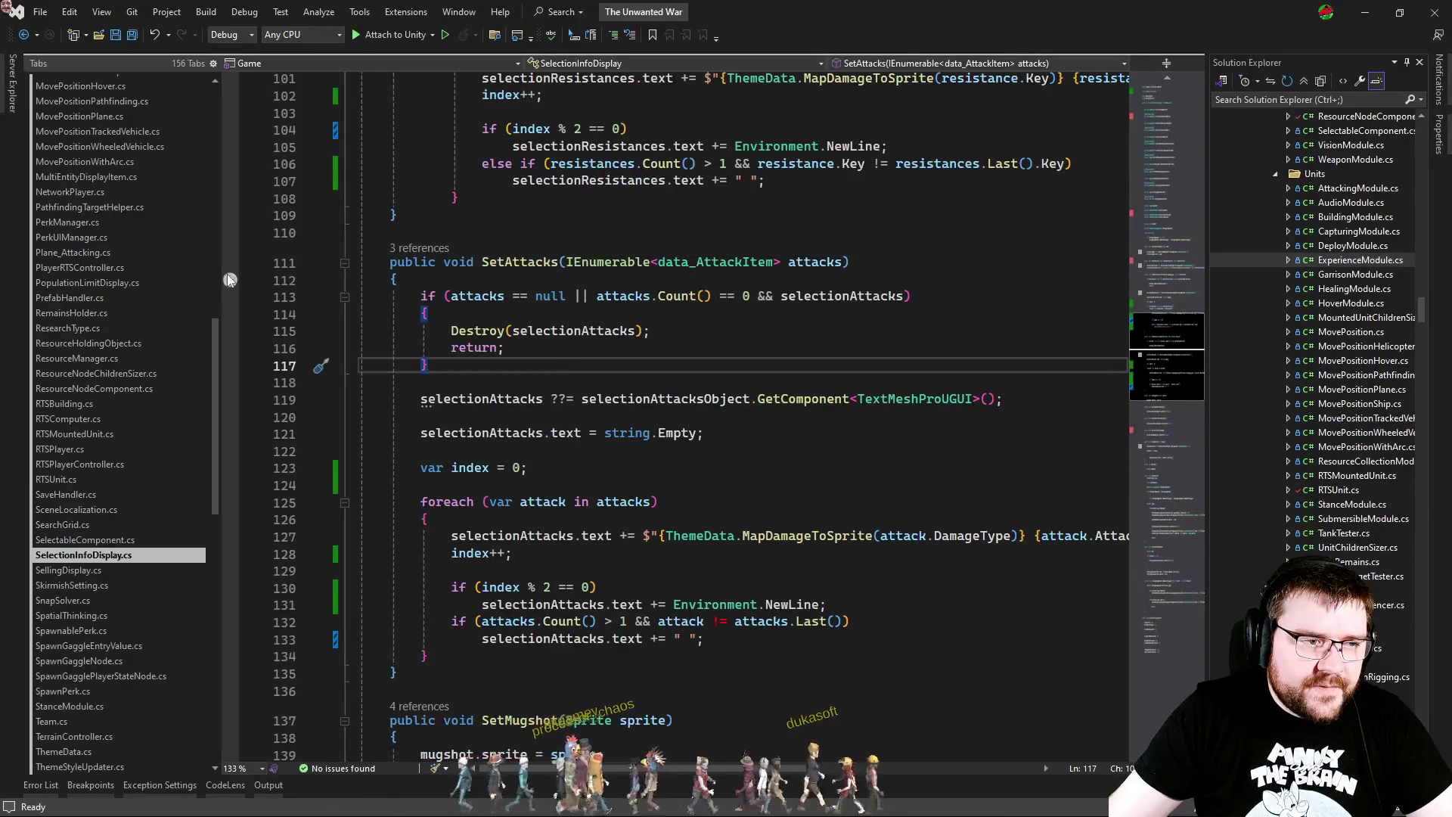
click(375, 35)
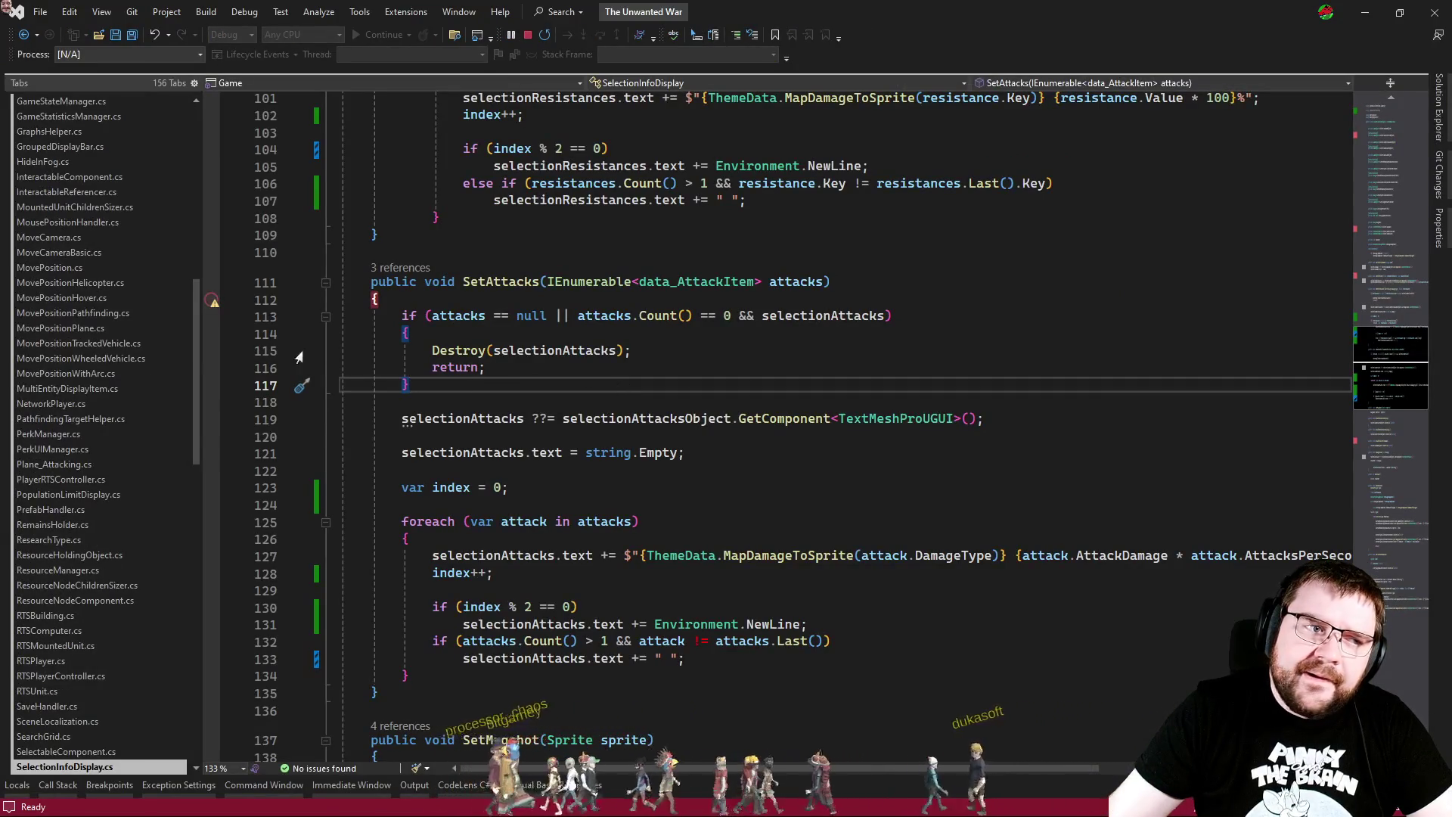
click(204, 298)
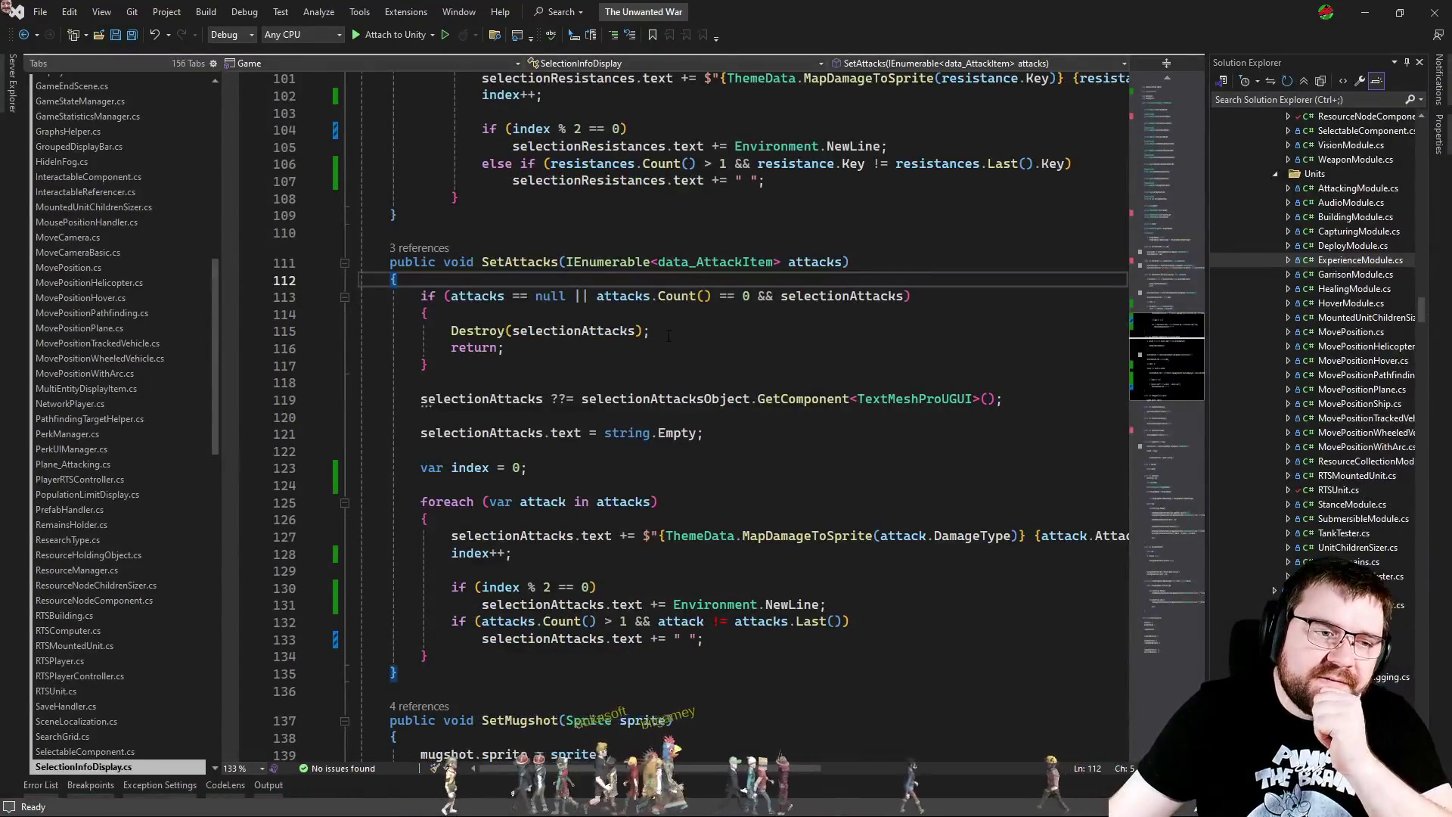
Step: Insert Debug.Log("FOO") after the early-return block in SetAttacks
click(669, 333)
click(625, 367)
key(Return)
key(Return)
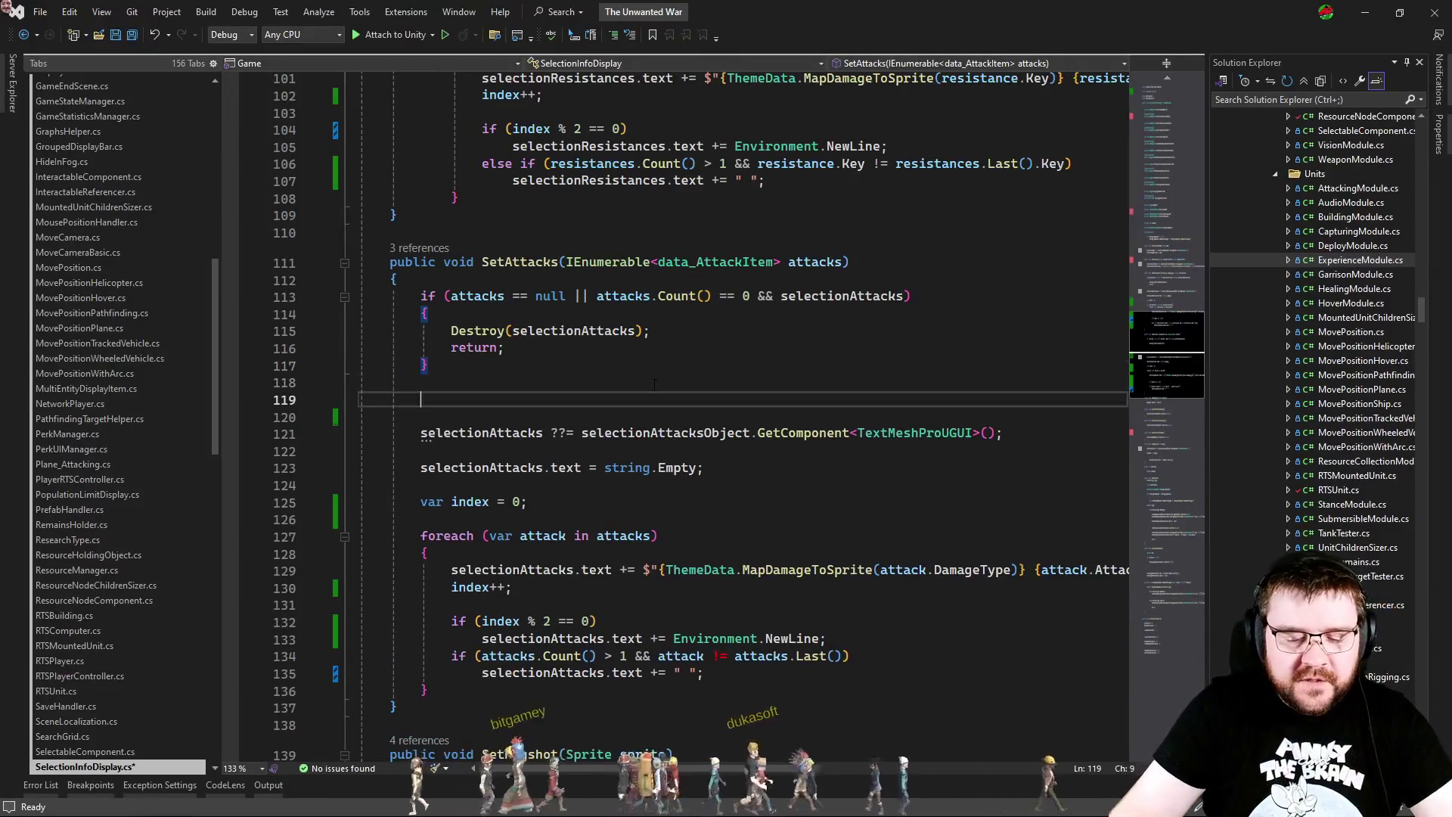
text(debug.log)
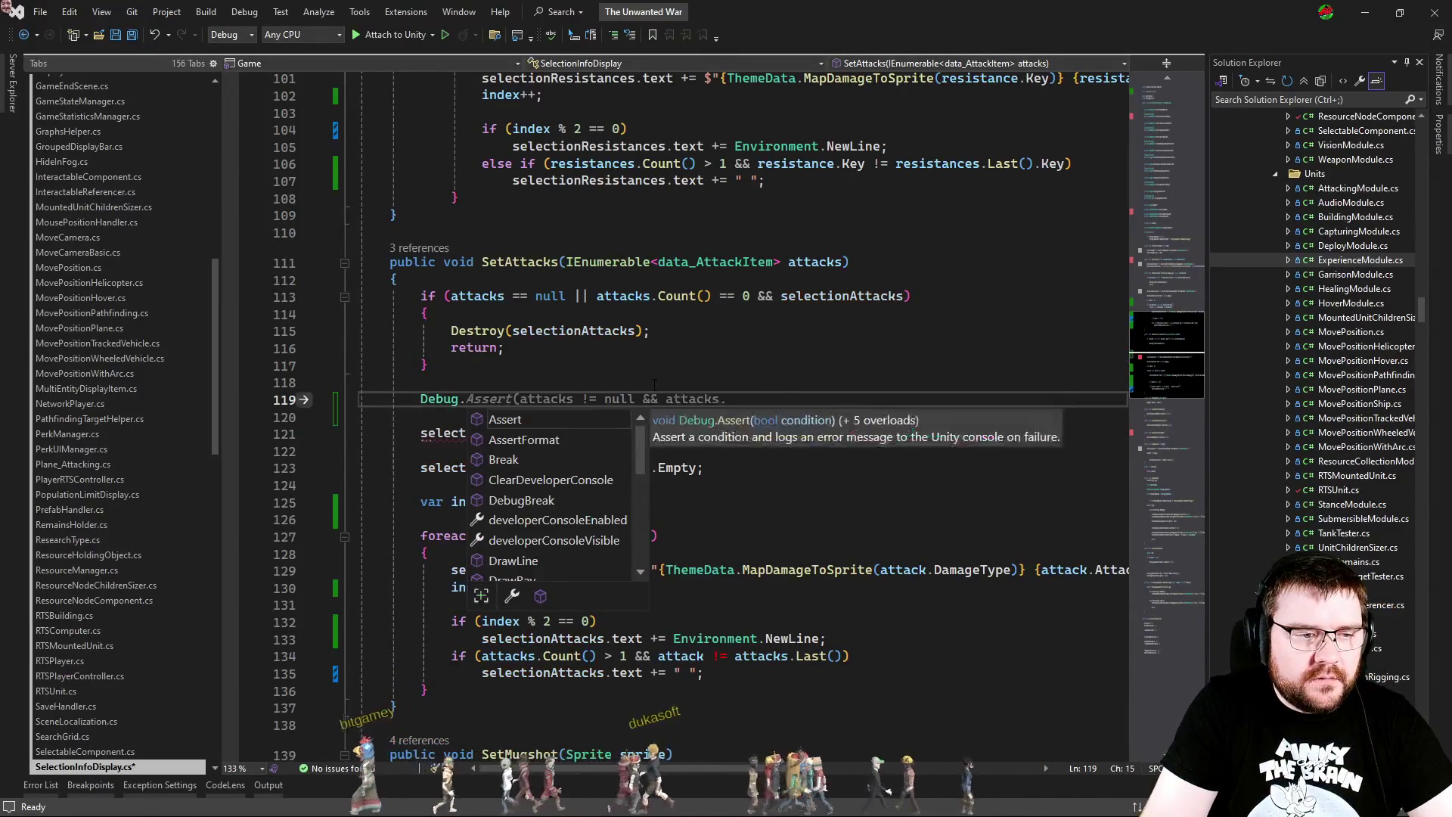
text(("FOO");)
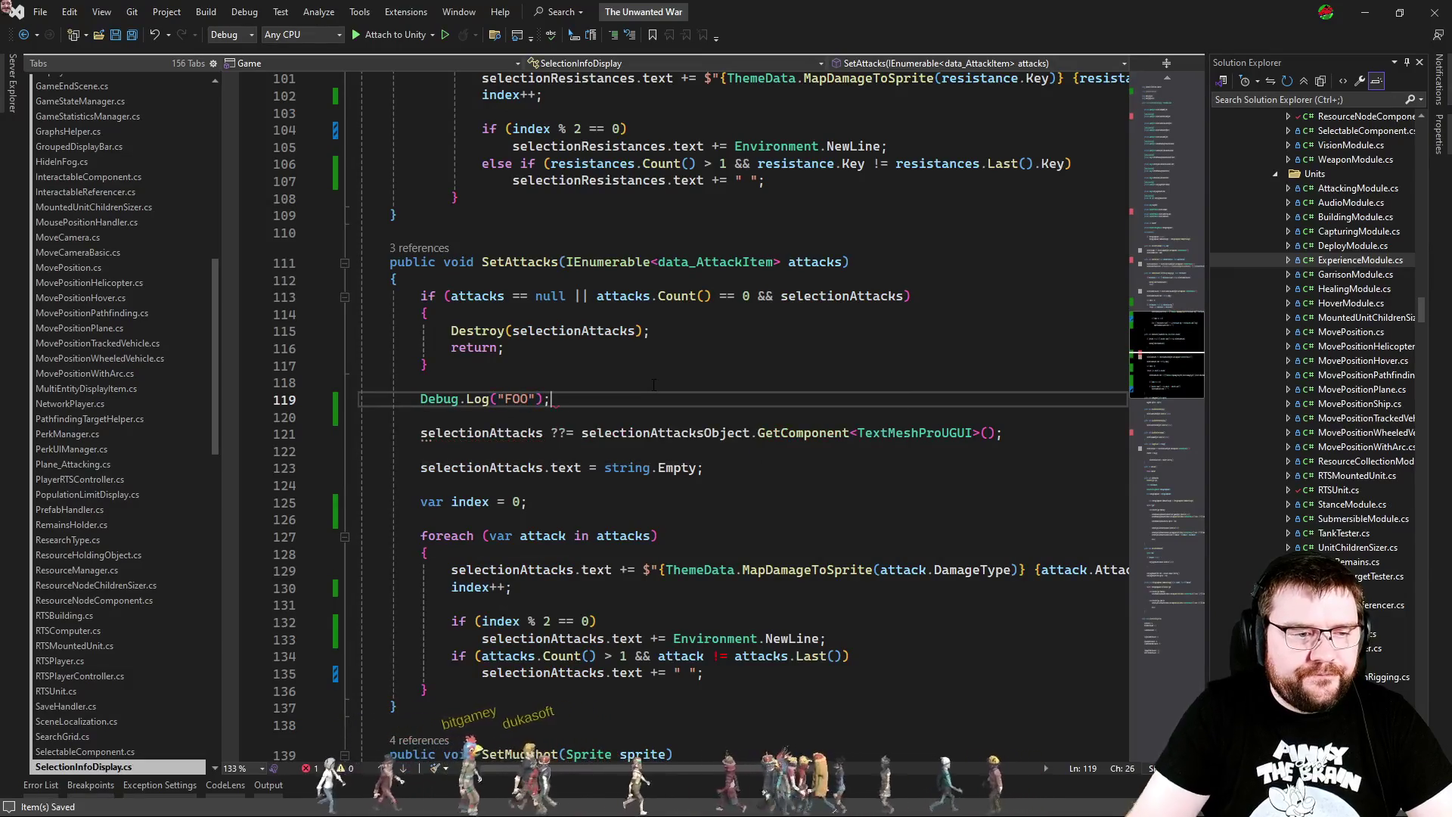
Step: In the running game, clear the Console and select the artillery emplacement, then return to the code
key(alt+Tab)
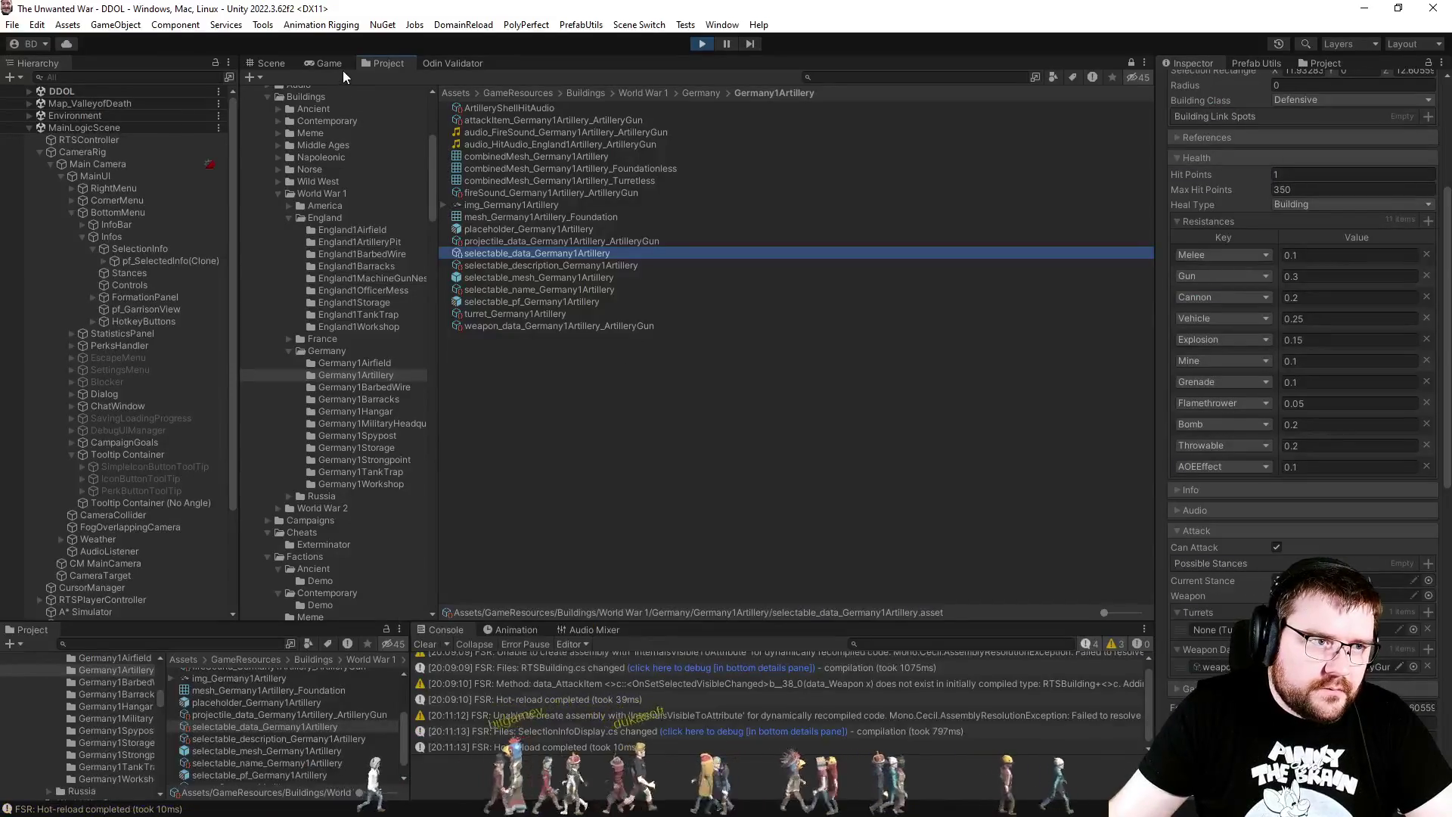
click(341, 65)
click(436, 650)
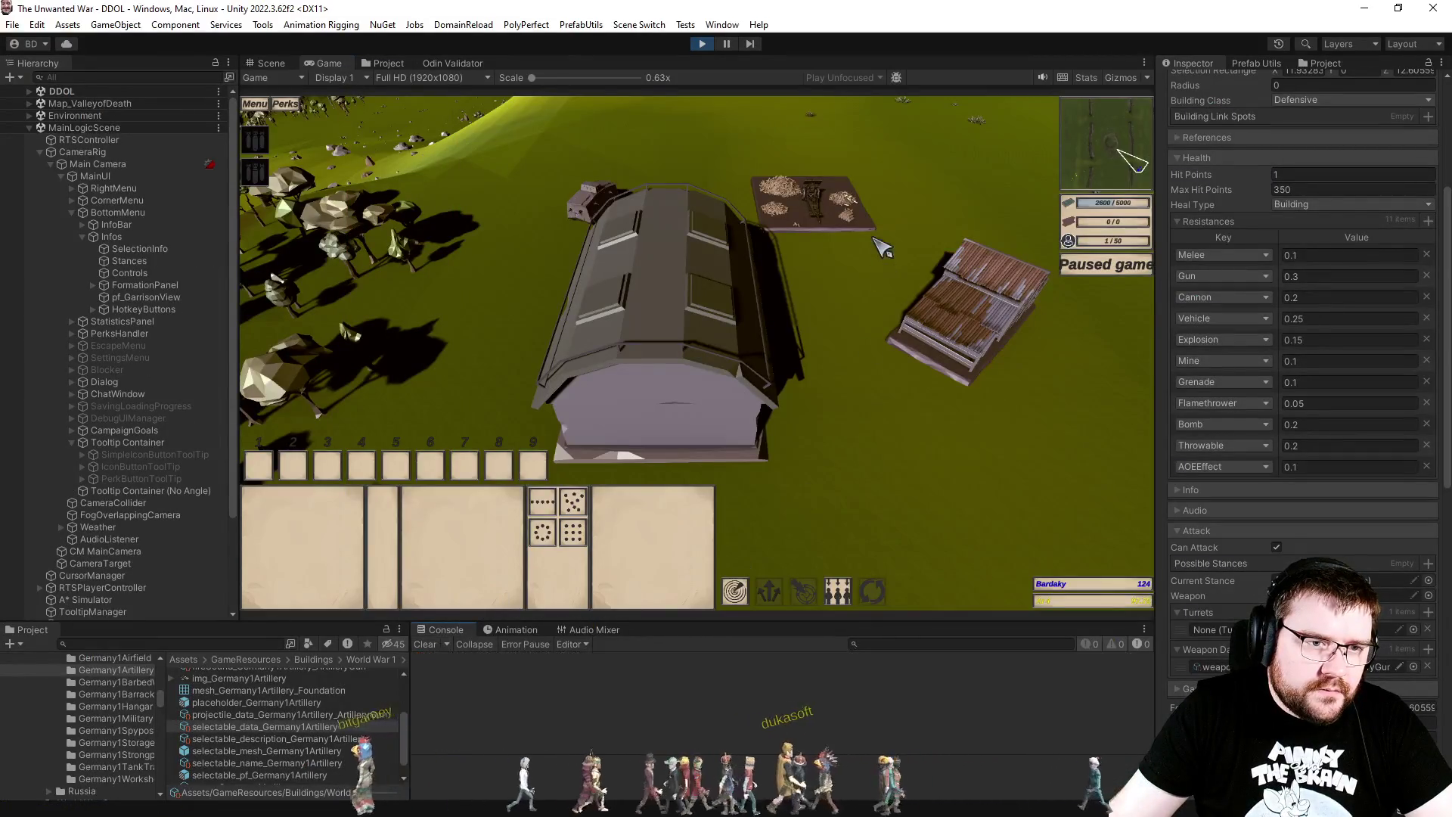
click(855, 223)
key(alt+Tab)
click(639, 401)
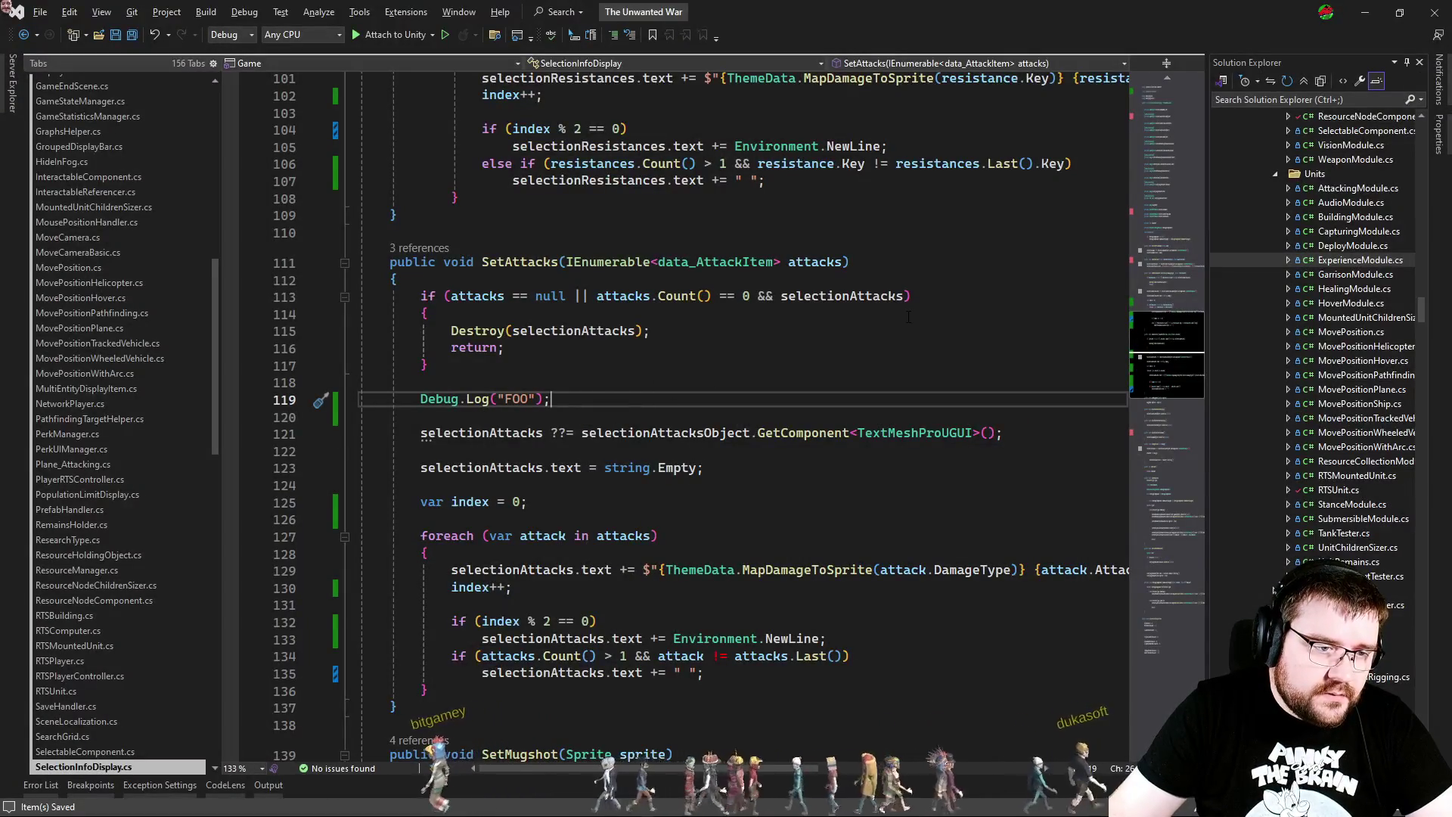
Step: Replace the FOO debug line with Debug.Log(attacks.Count()) above var index
key(ctrl+shift+l)
key(Home)
key(Down)
key(Down)
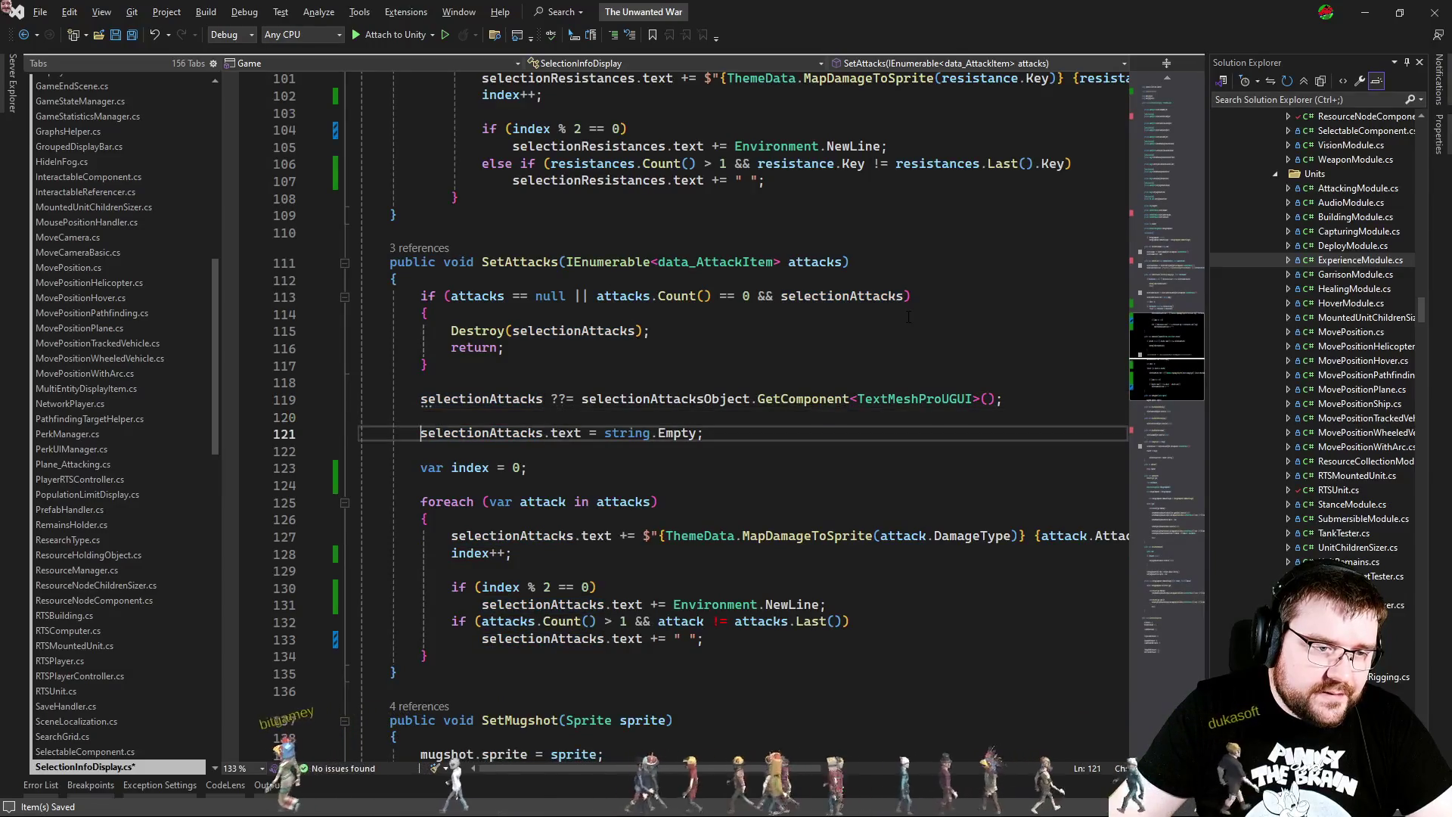
key(Down)
key(Down)
key(ctrl+Return)
key(ctrl+Return)
text(debug.lo)
key(Tab)
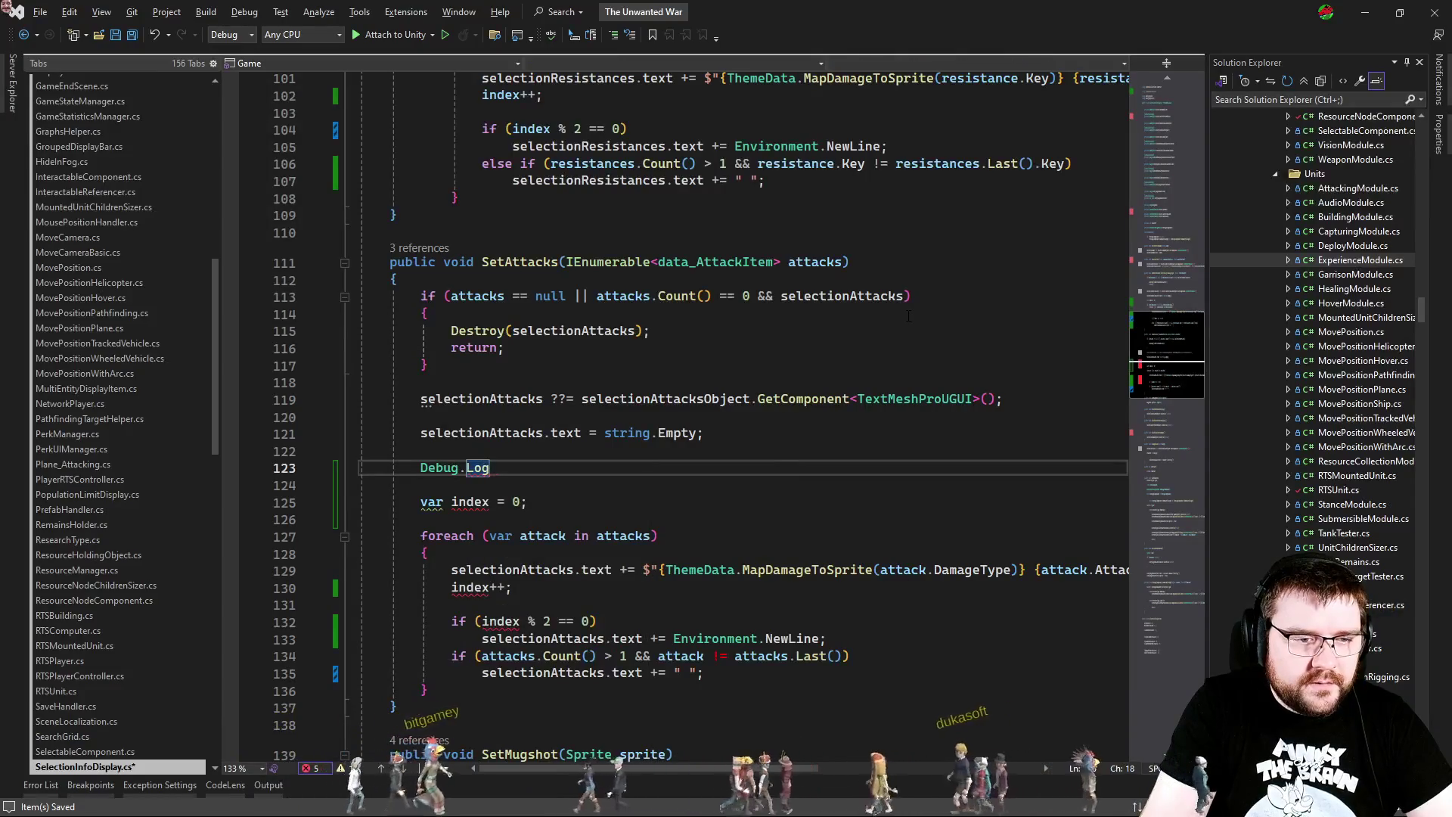
text((sl)
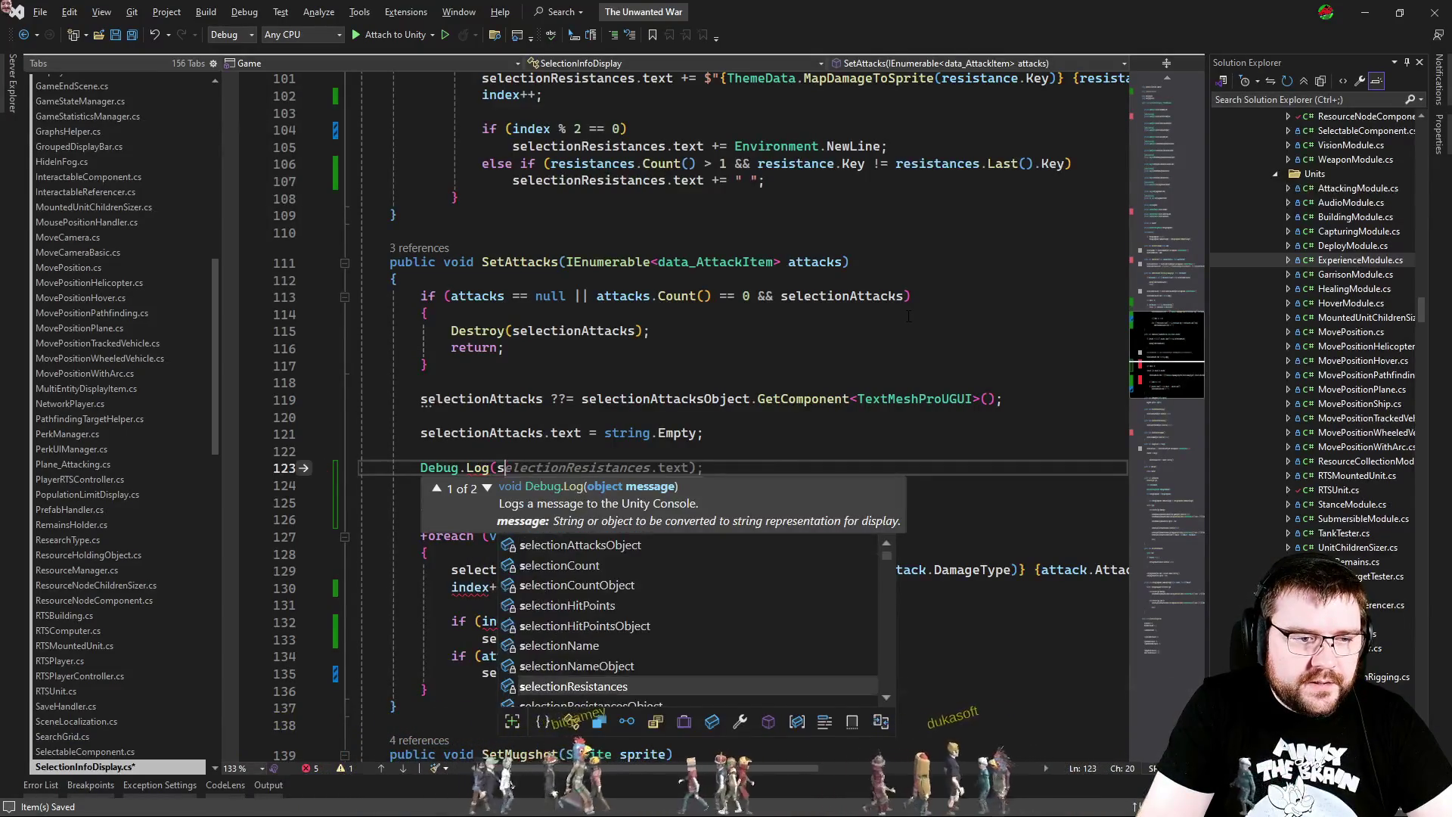
key(BackSpace)
key(BackSpace)
text(attacks.co)
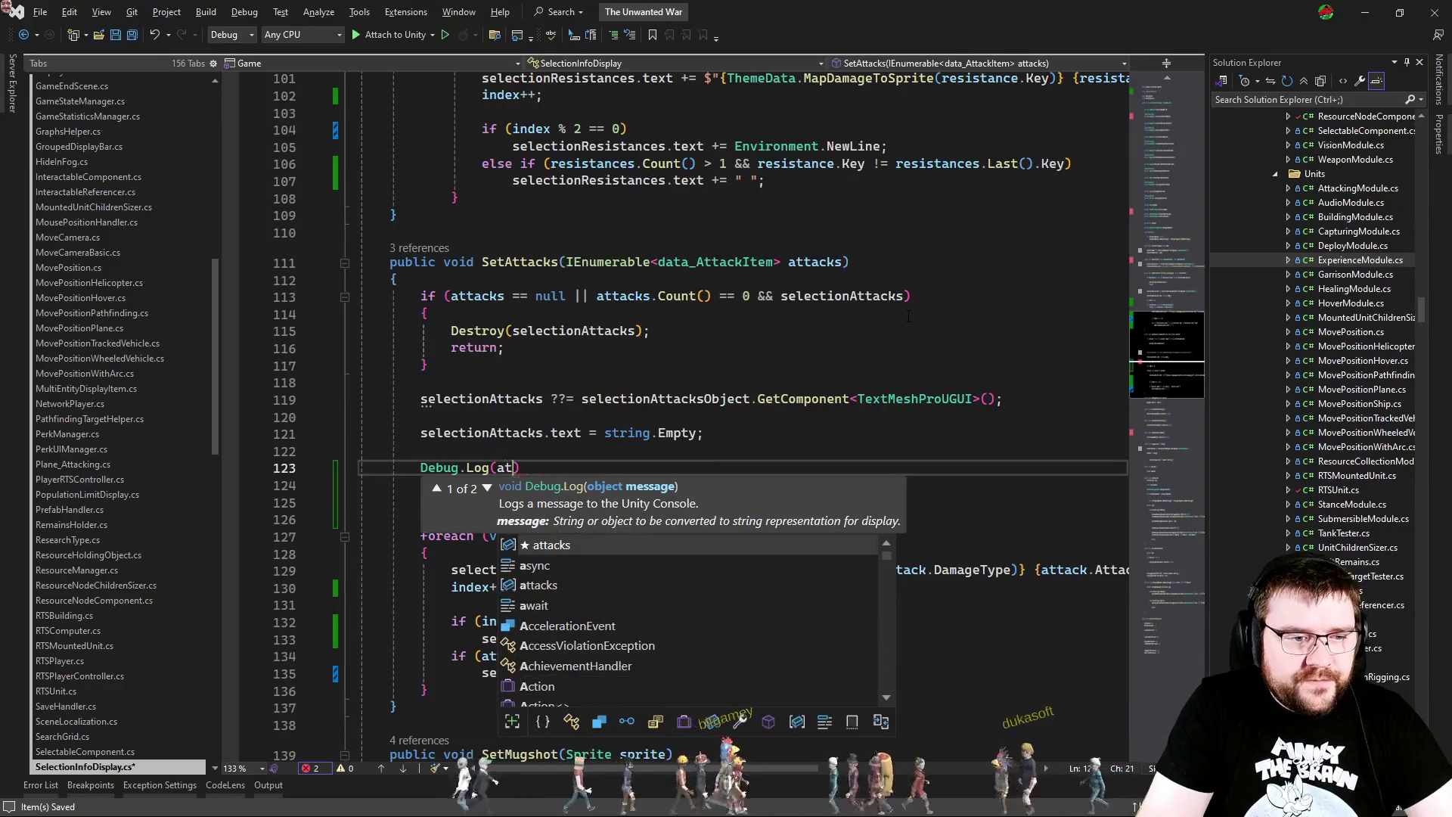
text(u)
key(Tab)
text(()))
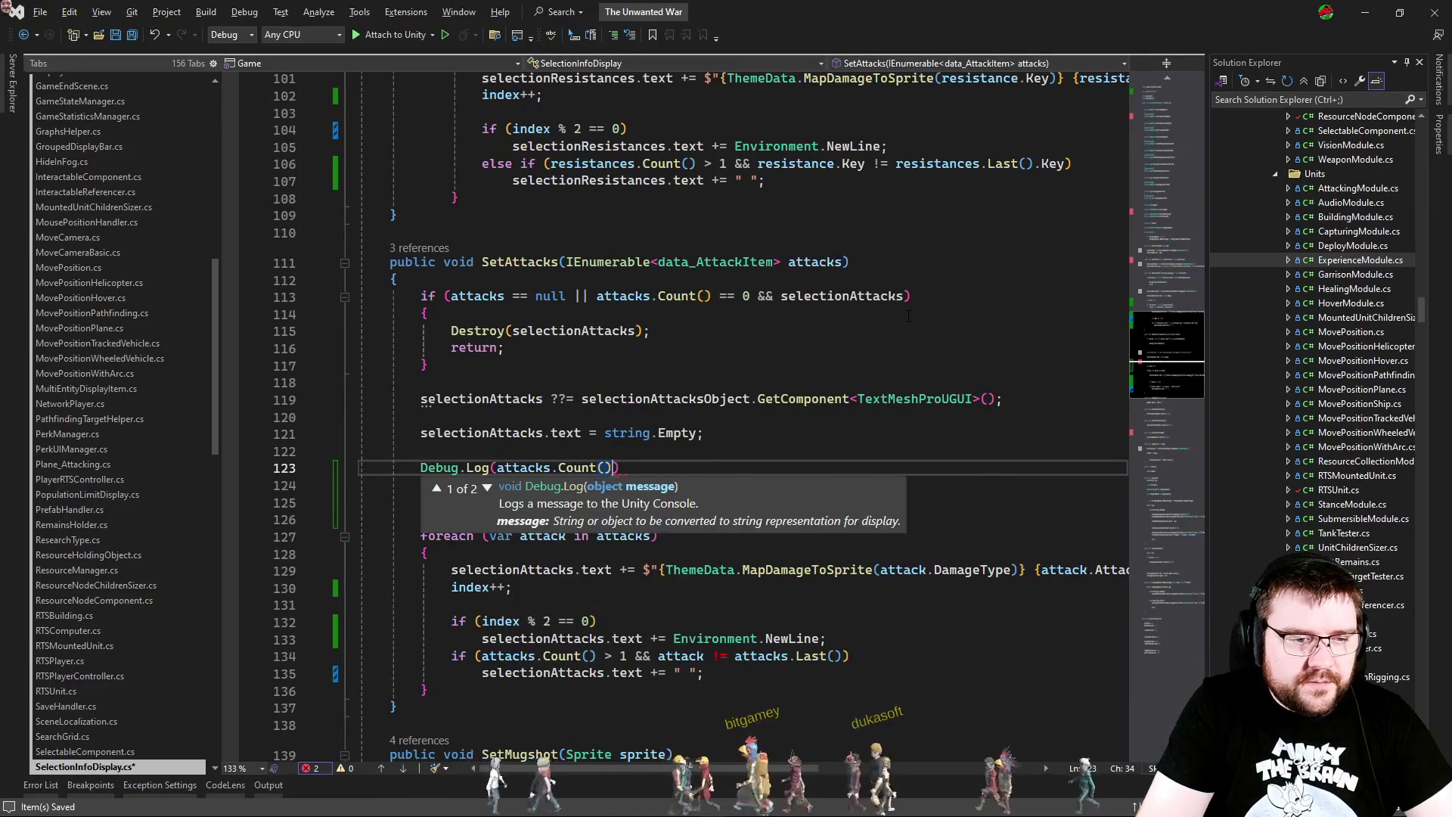
Step: In Unity, deselect and reselect the artillery building to log its attack count
key(alt+Tab)
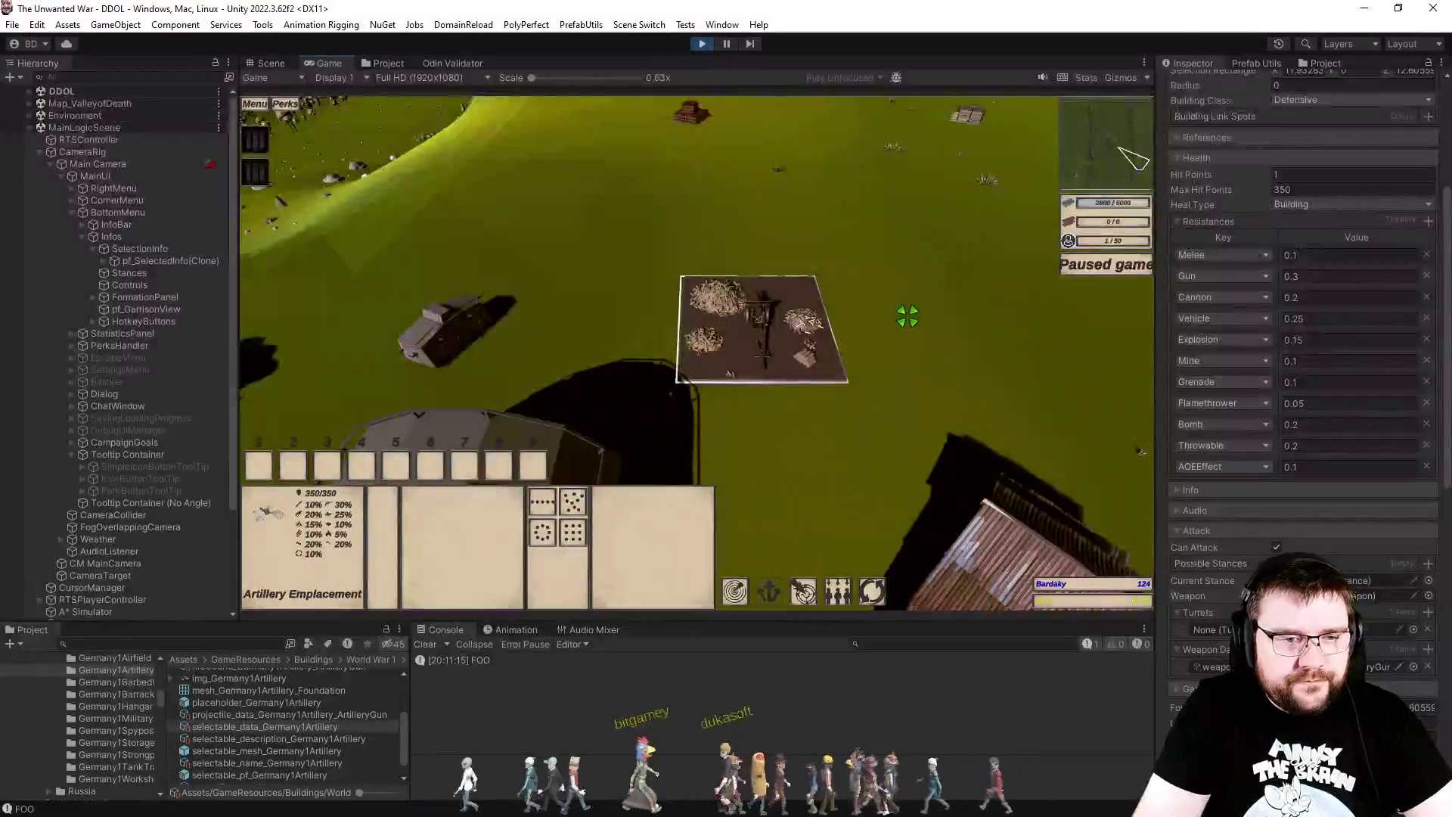
key(alt+Tab)
key(alt+Tab)
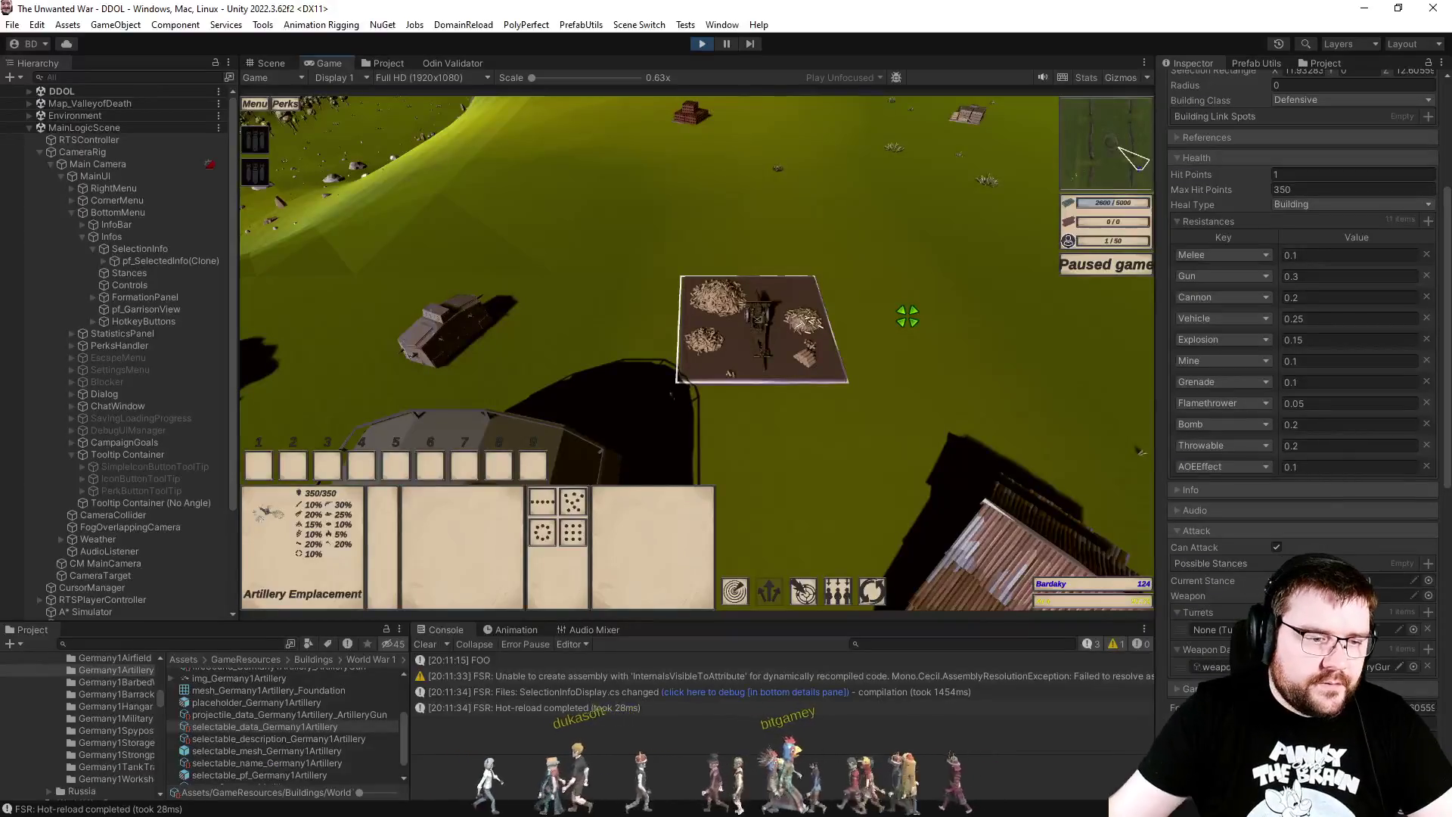
click(907, 316)
click(807, 321)
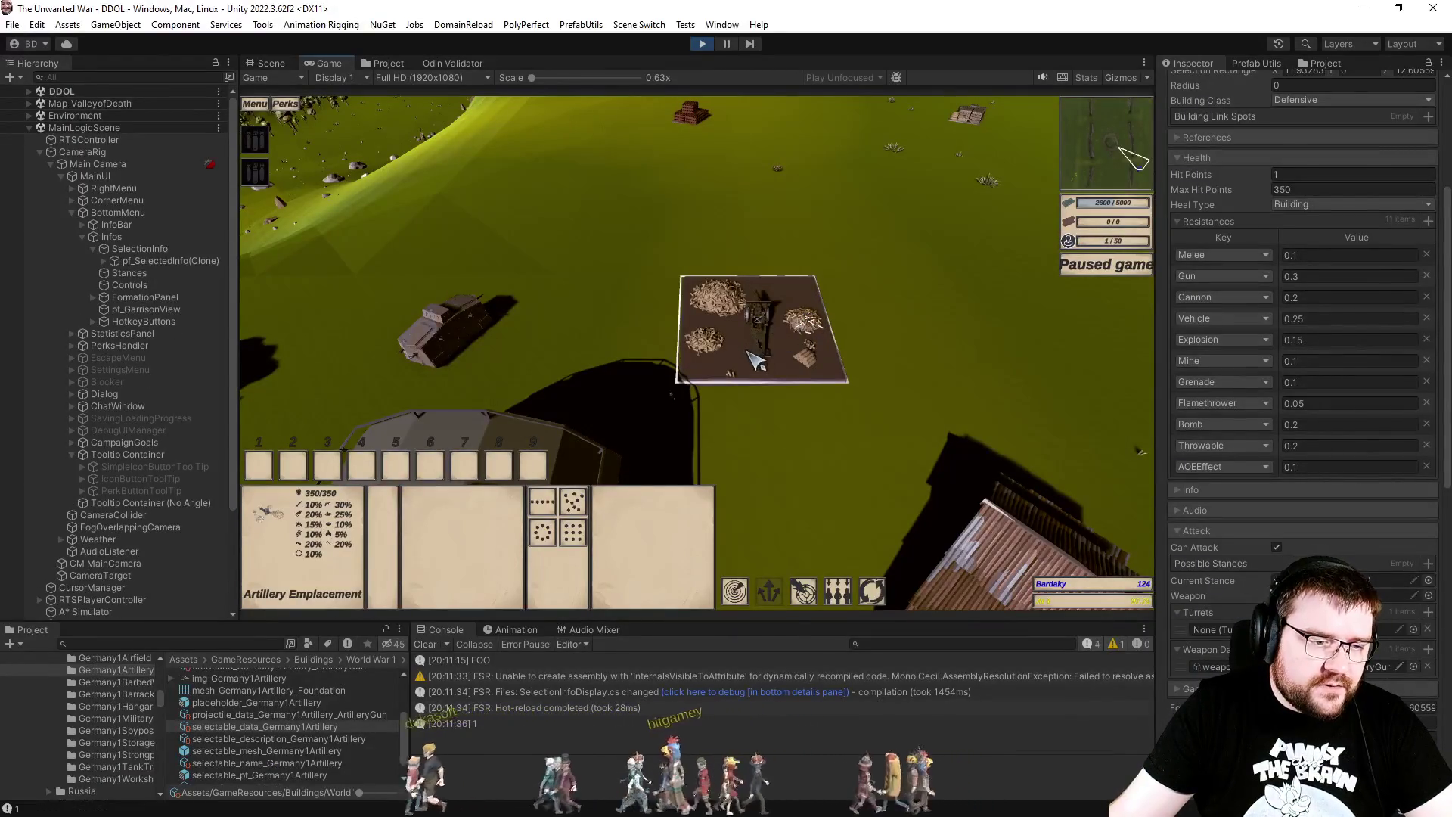
Step: Remove the attack-count log line and save the script
key(alt+Tab)
click(703, 469)
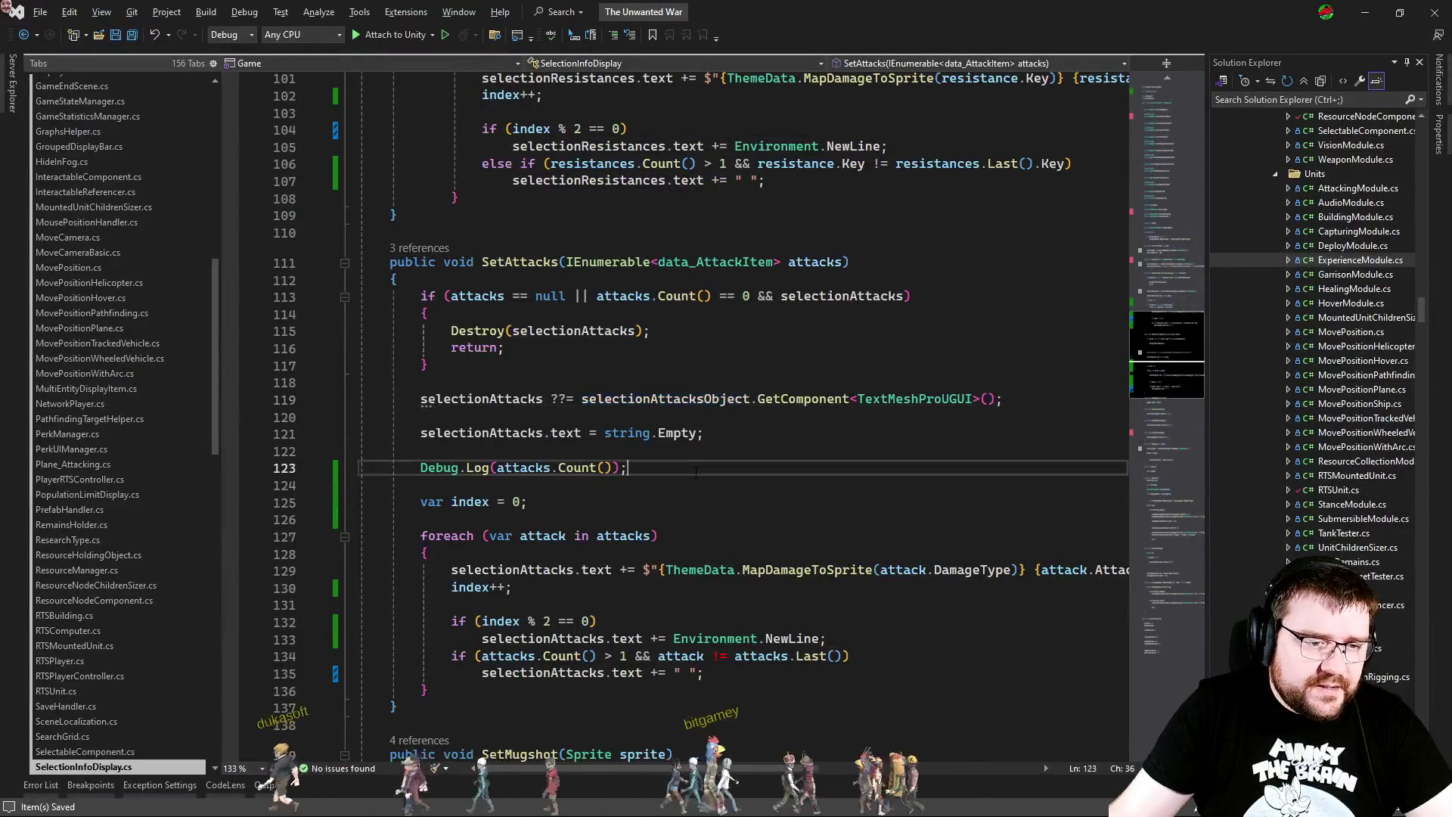
key(ctrl+x)
key(ctrl+x)
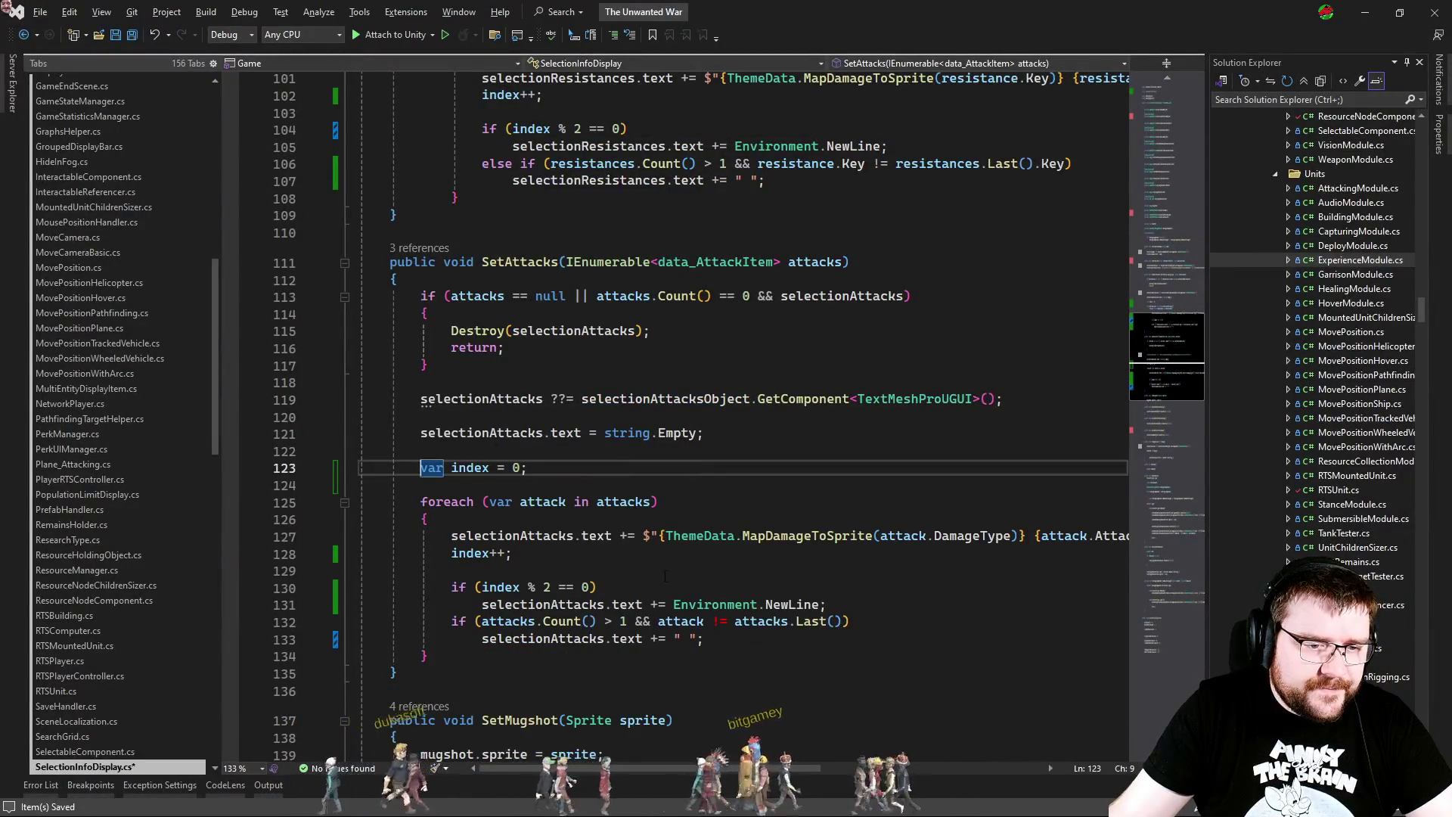
click(603, 568)
key(ctrl+s)
Step: Add Debug.Log(selectionAttacks.text); inside the SetAttacks attack loop
key(Return)
key(Return)
key(Up)
text(Debug.Log(sele)
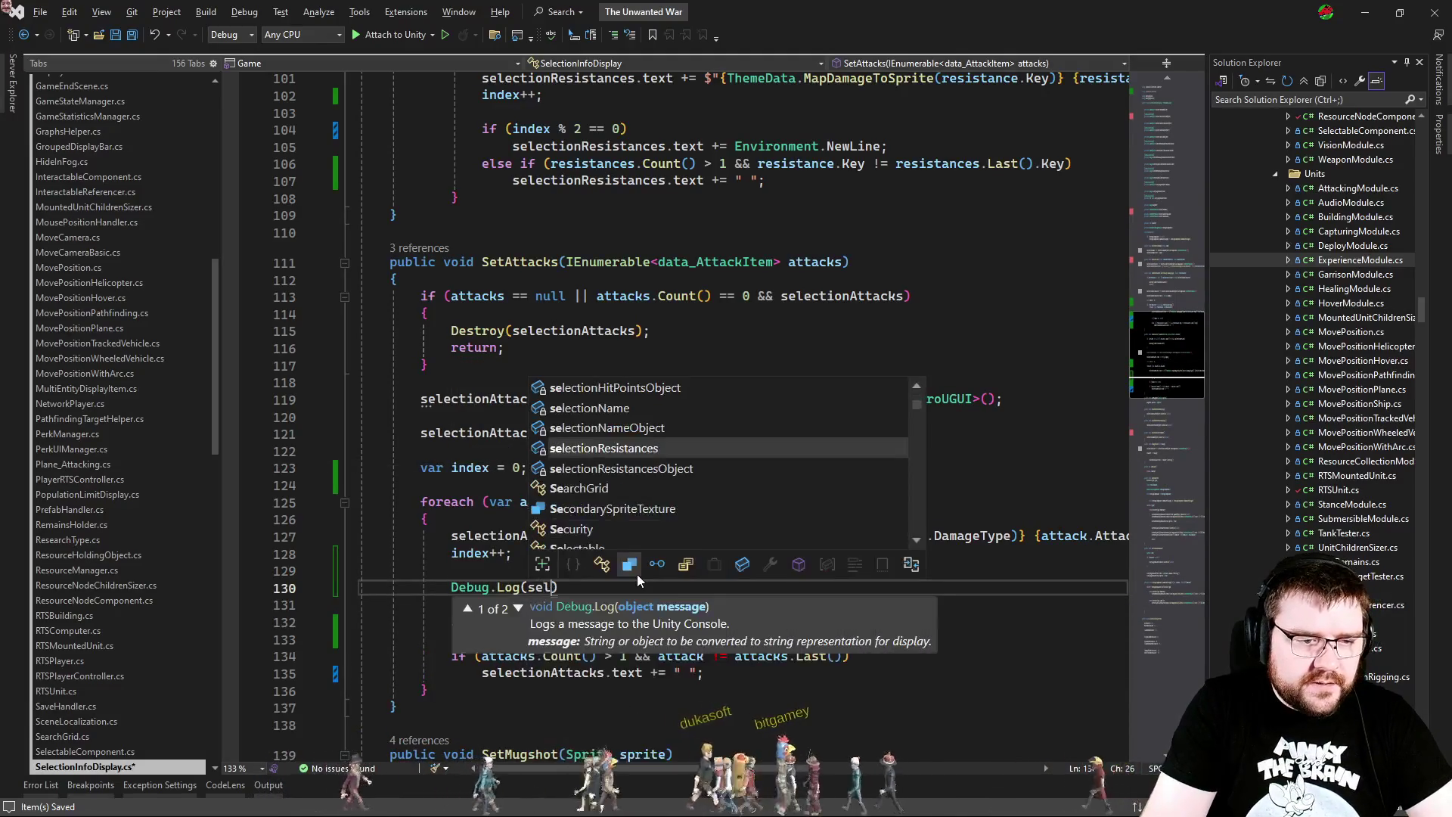
text(ctionatt)
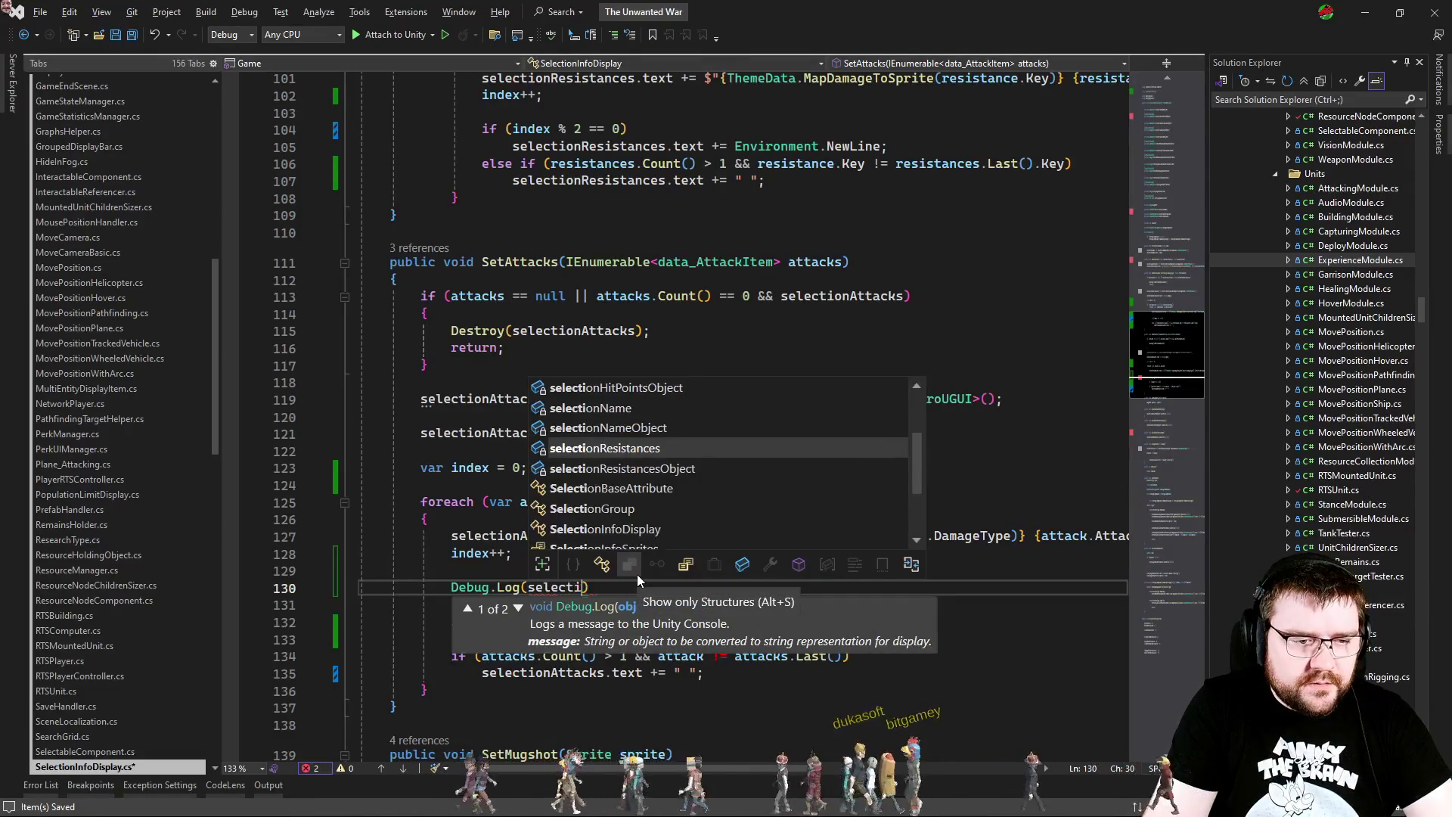
key(Tab)
text(.text);)
key(alt+Tab)
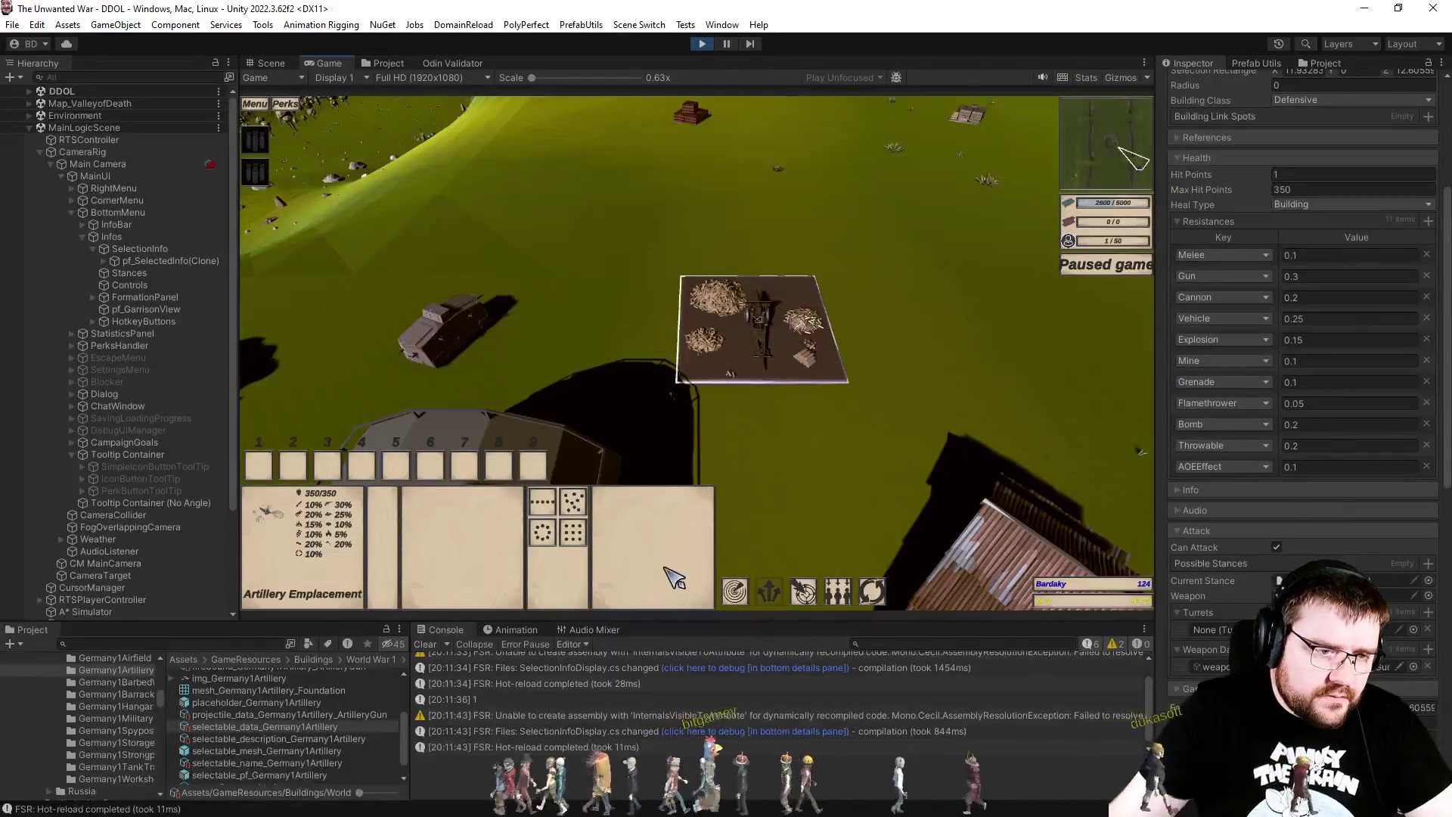
Step: Clear the console, reselect the artillery building, and view its panel in the Scene view
click(425, 644)
click(794, 528)
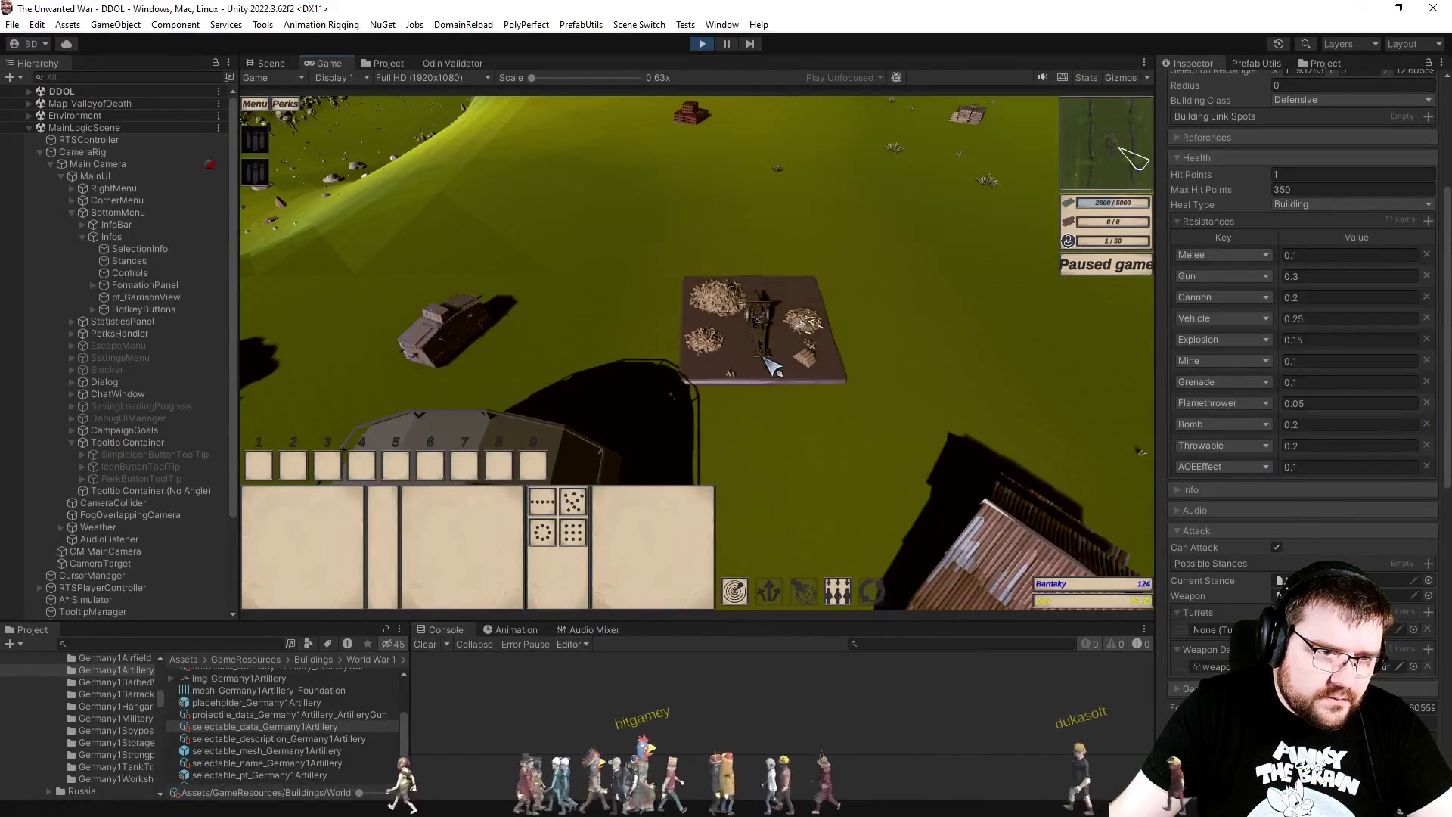
click(782, 332)
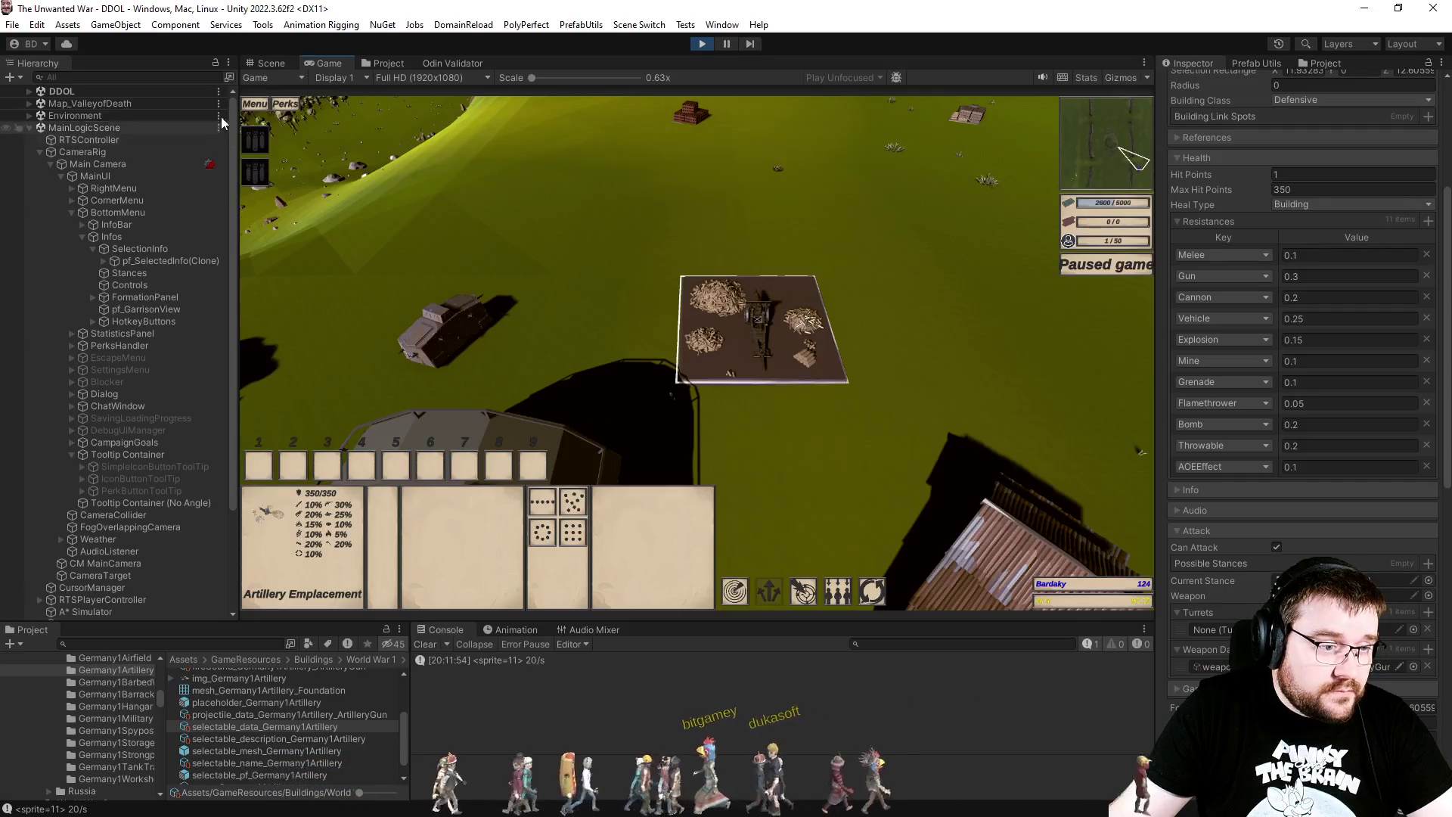
click(265, 63)
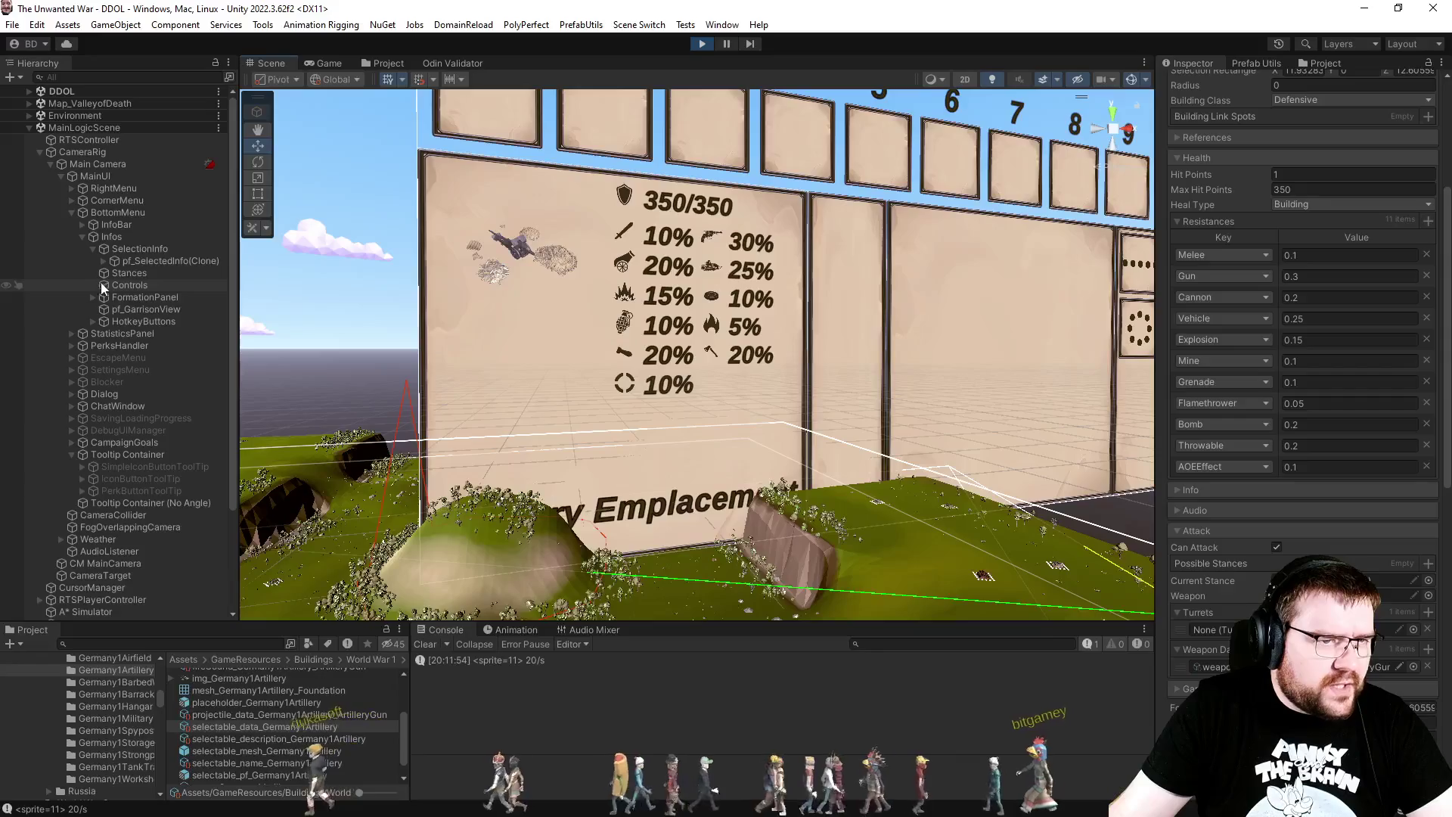
Step: Expand pf_SelectedInfo(Clone) > Top > Info and inspect the Attacks, Resistance and Info objects
click(103, 261)
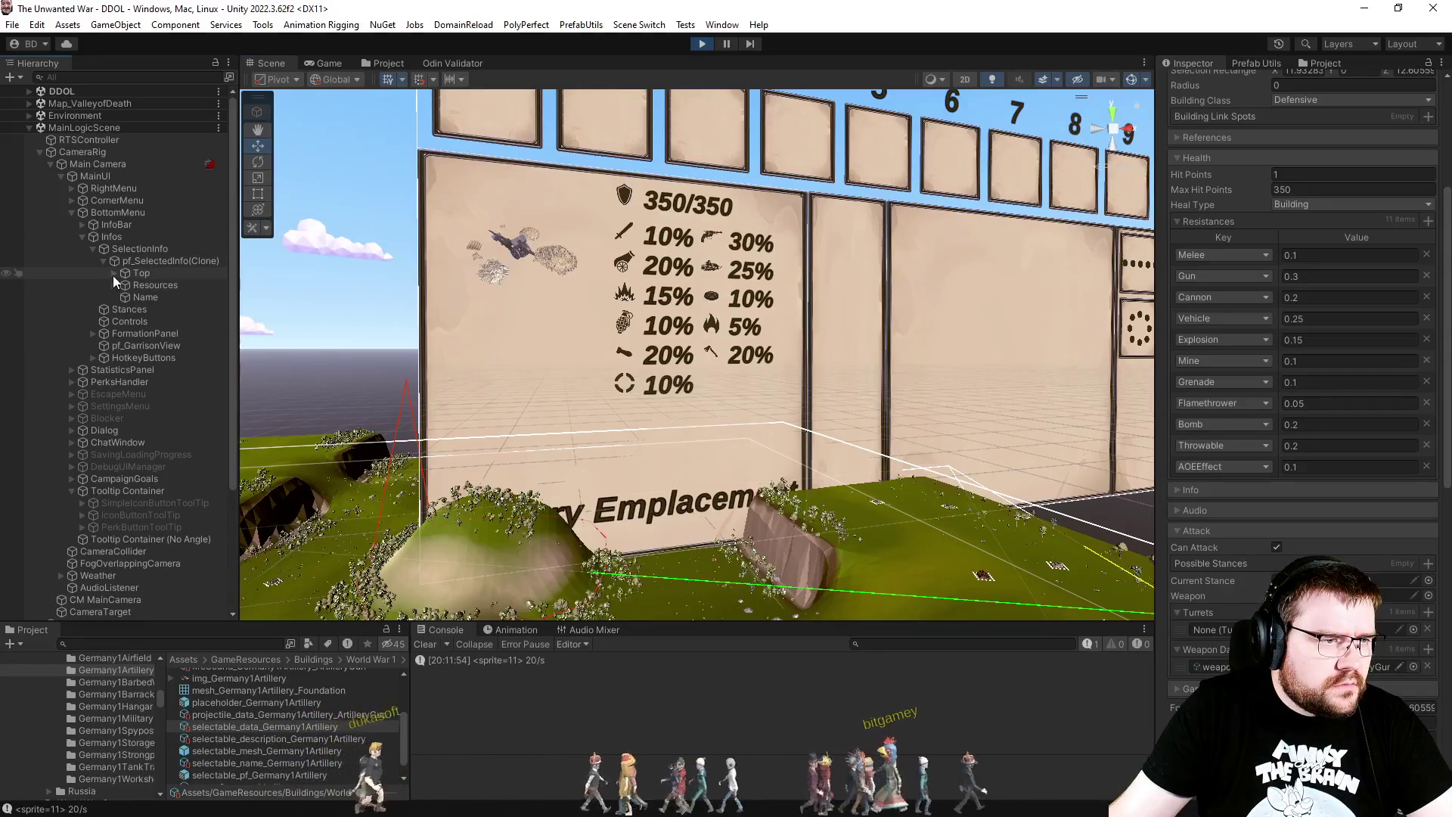
click(114, 273)
click(125, 297)
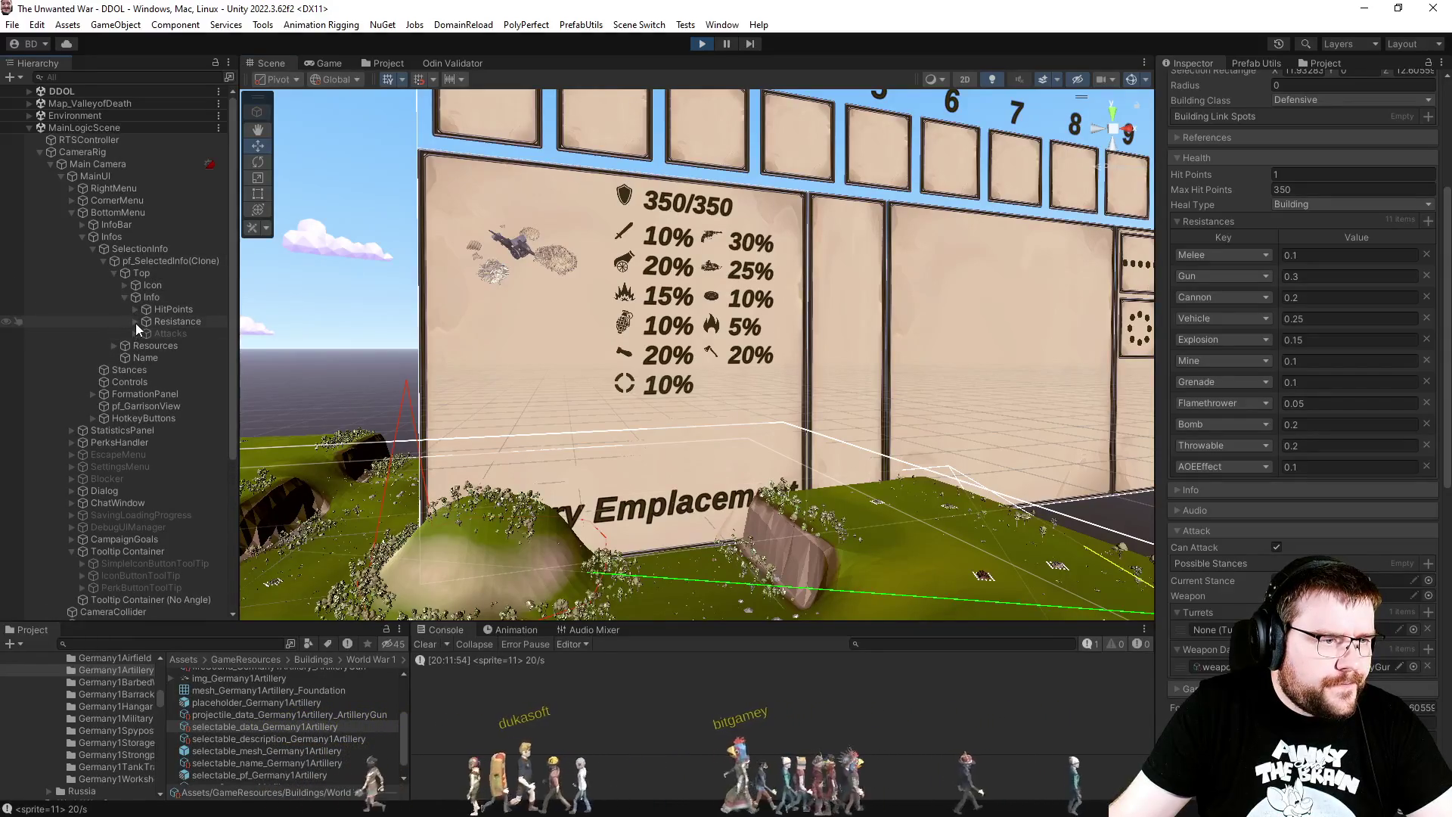
click(157, 331)
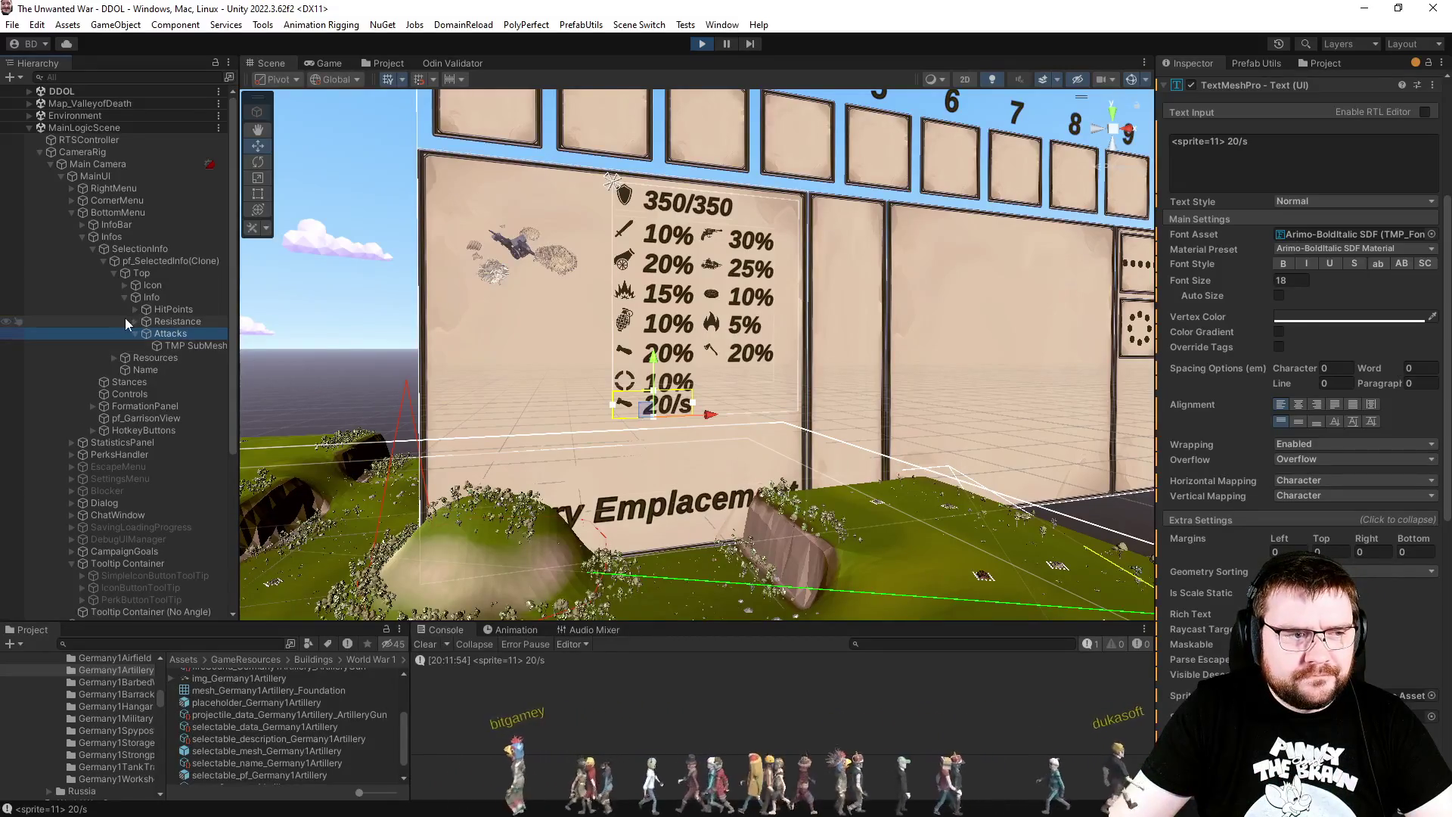
click(153, 321)
click(170, 335)
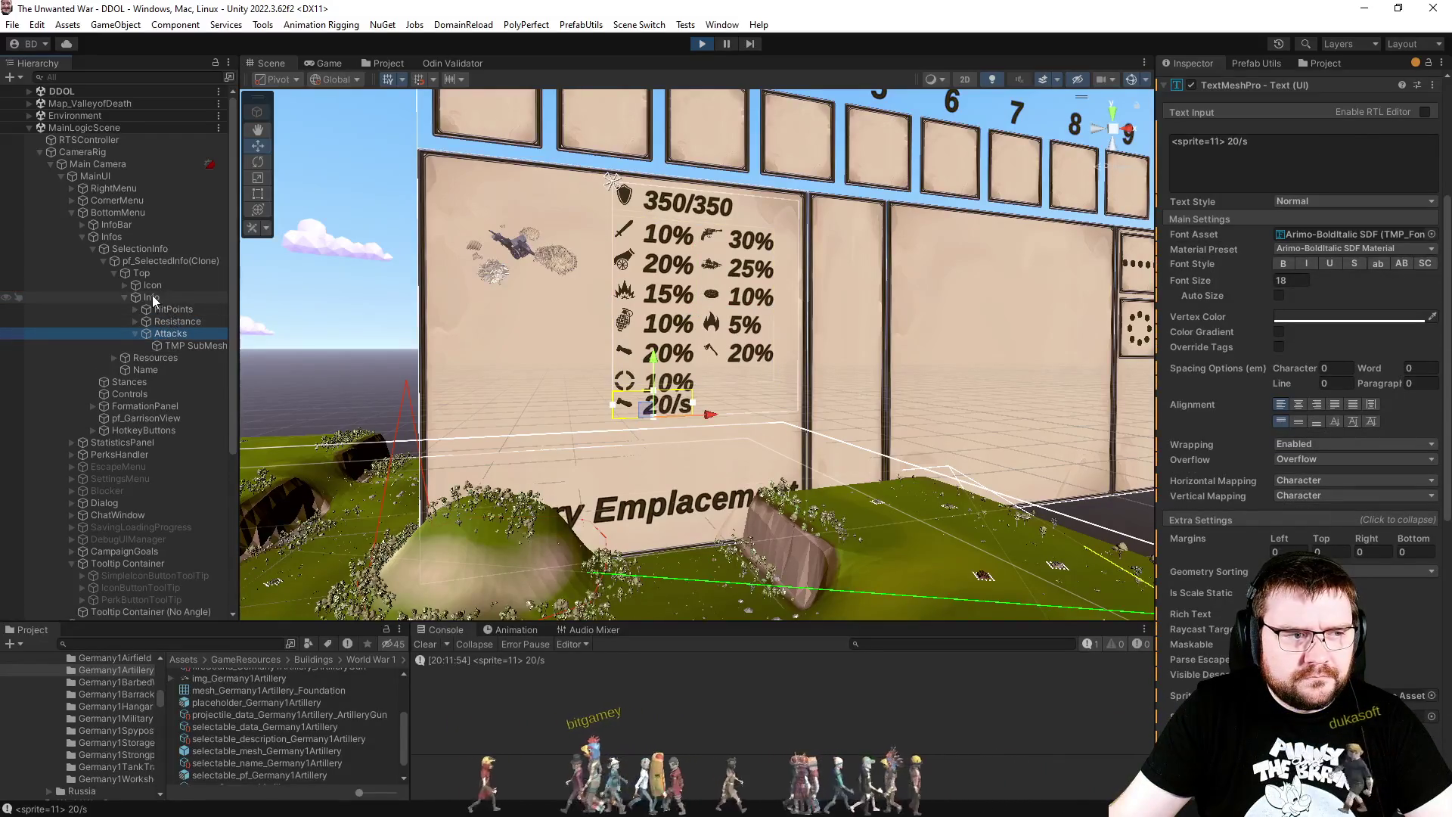
click(152, 299)
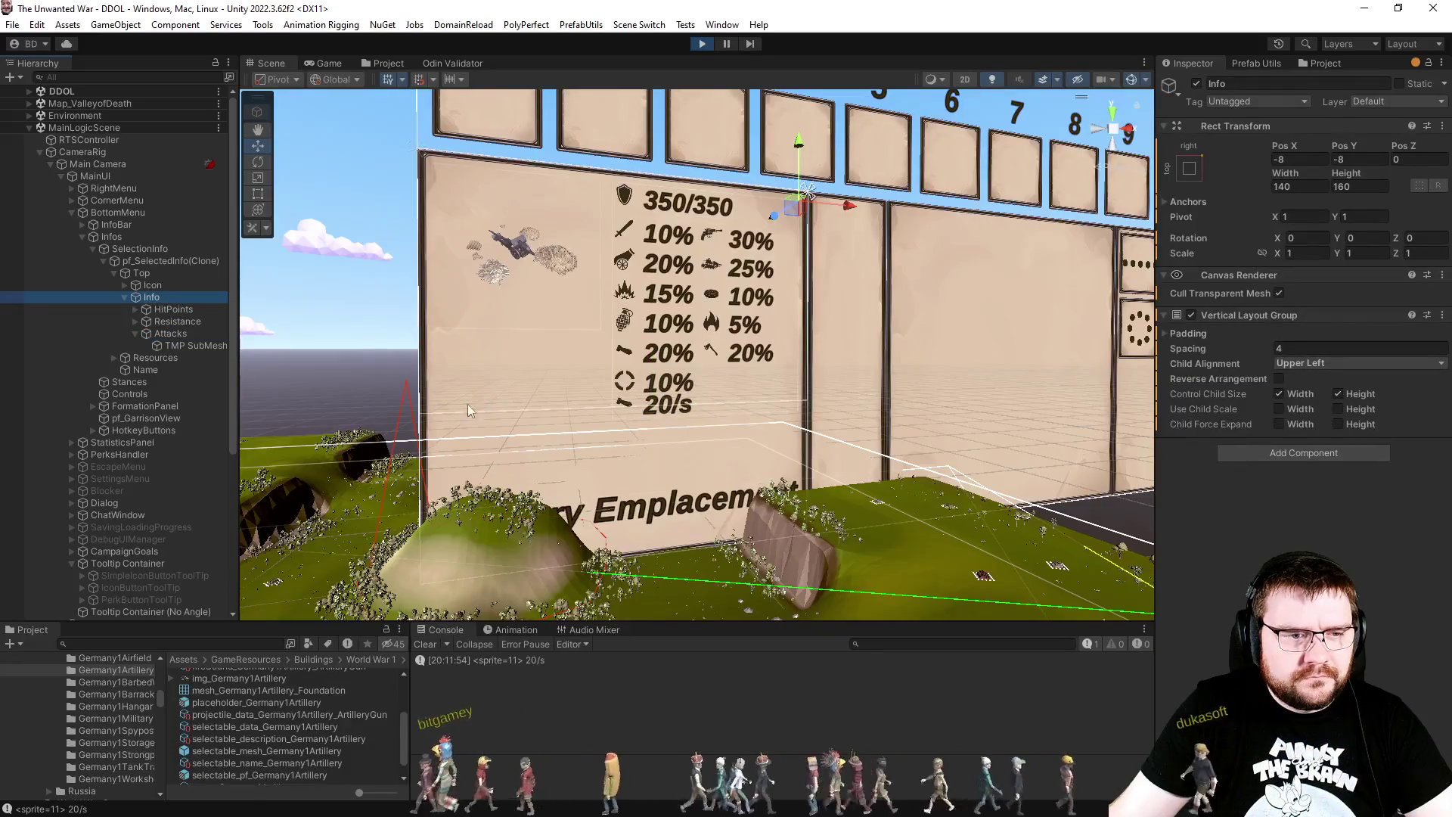
key(alt+Tab)
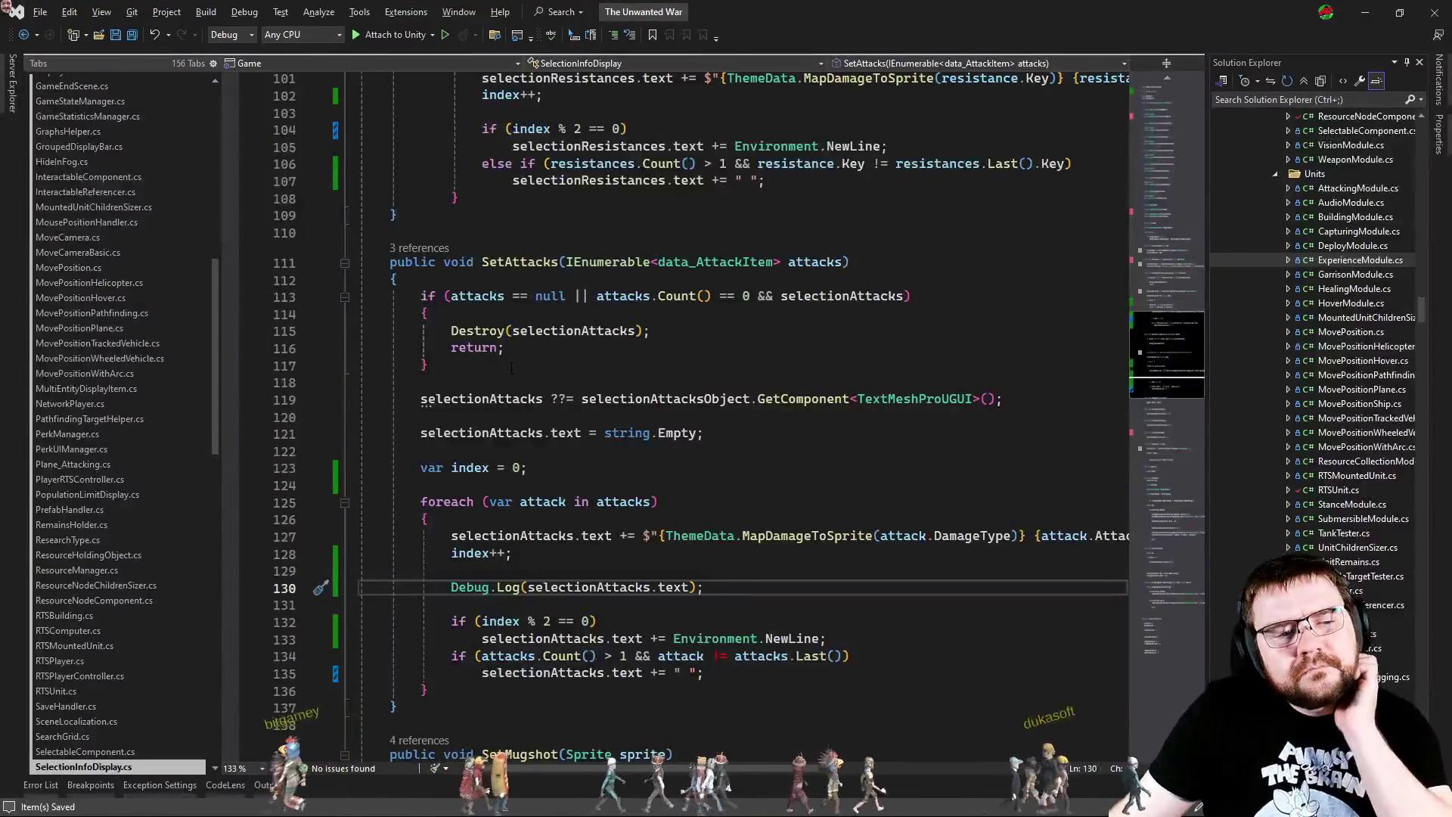
Step: Find every use of selectionAttacksObject, from the declarations to the SetAttacks method
scroll(722, 471, down, 1)
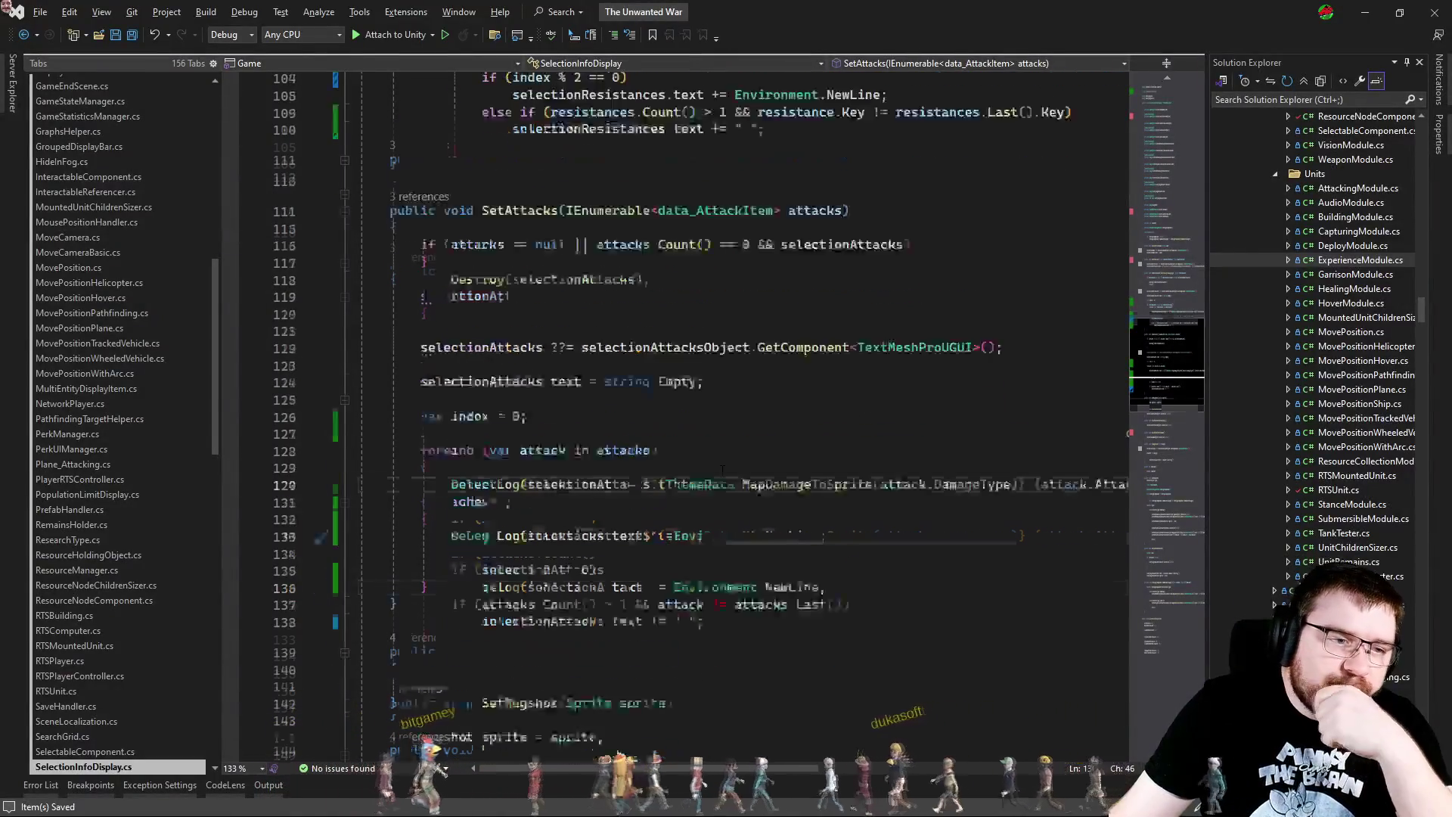
scroll(722, 219, down, 4)
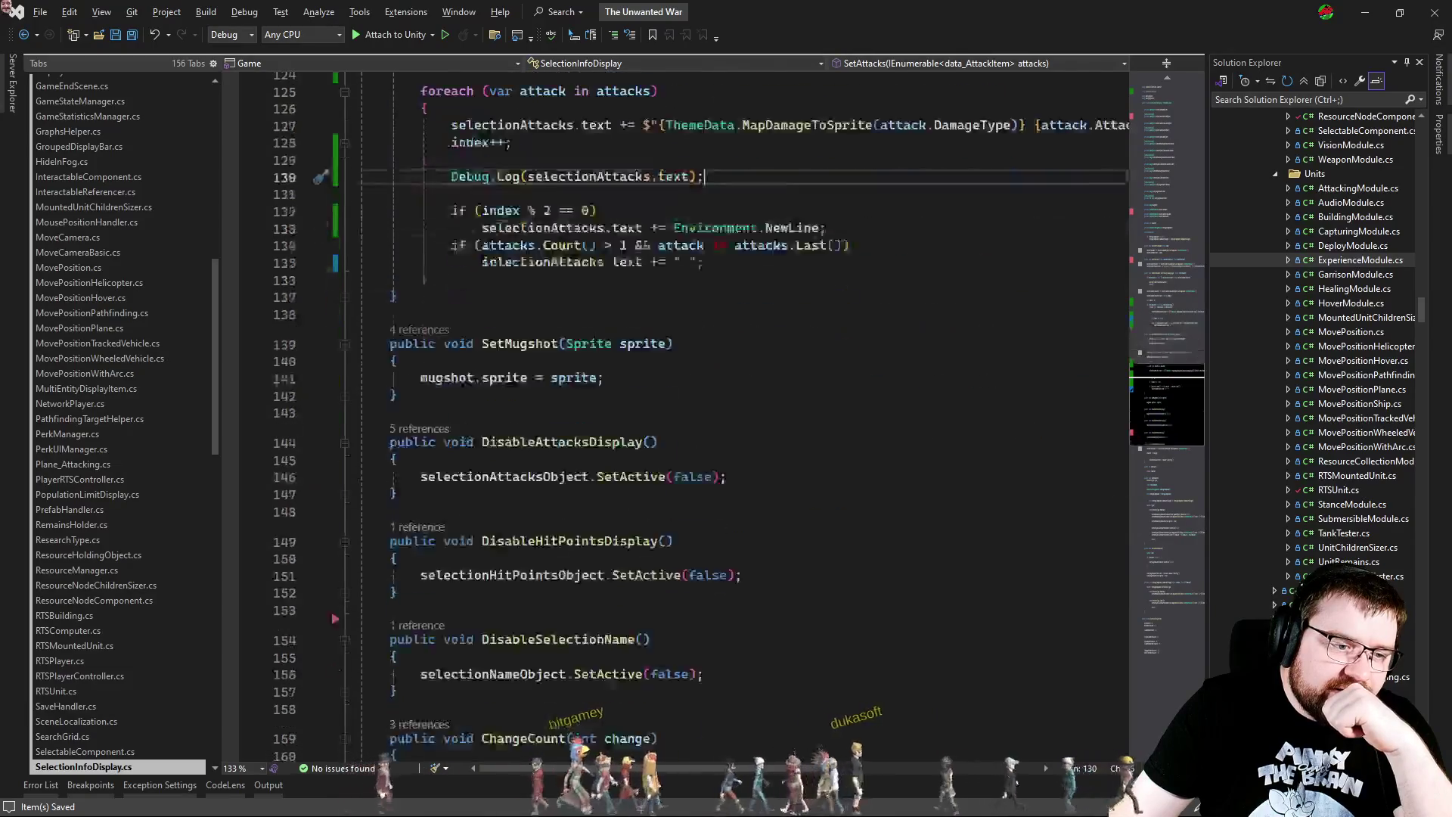
double_click(505, 425)
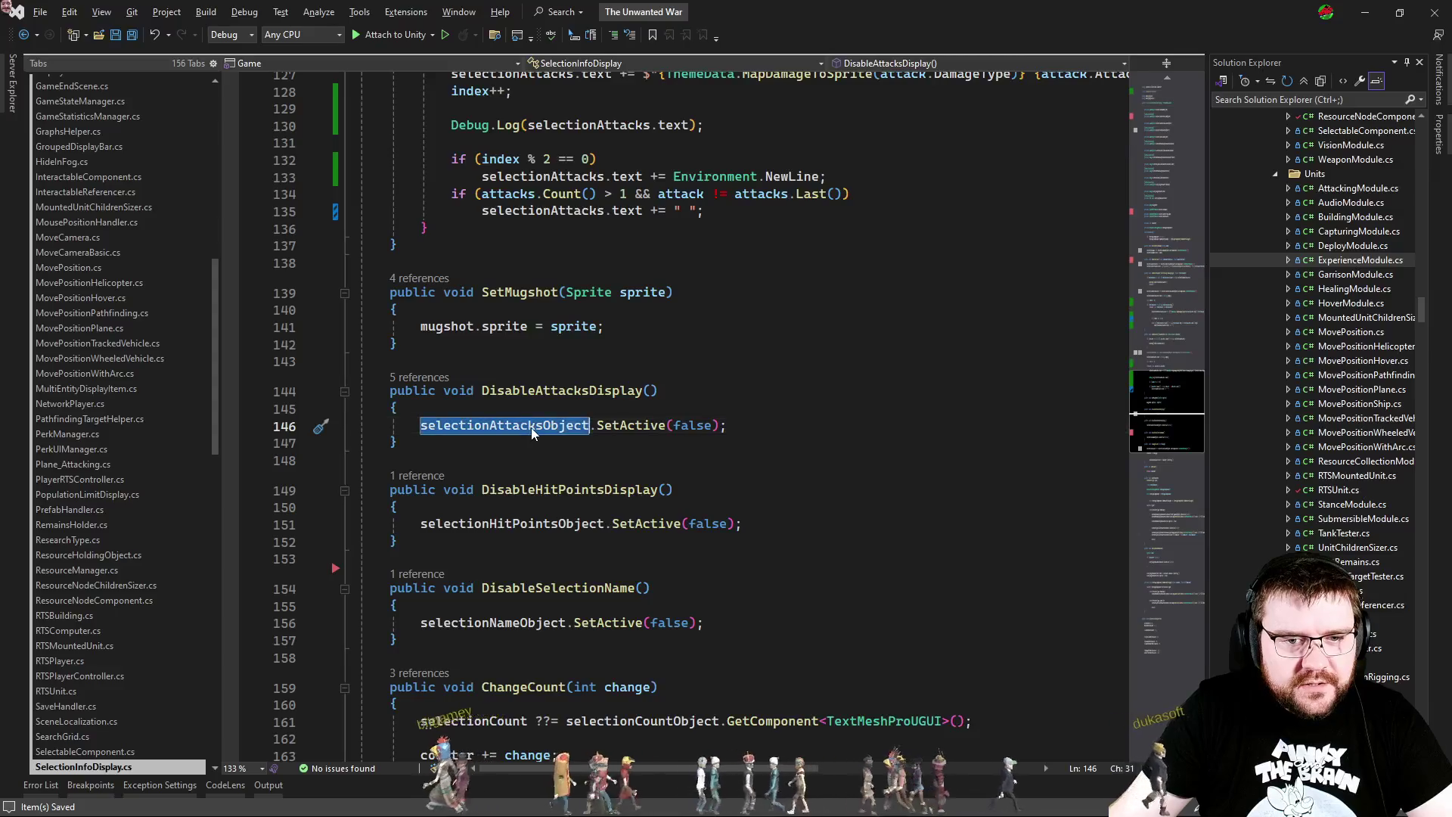
scroll(529, 429, up, 10)
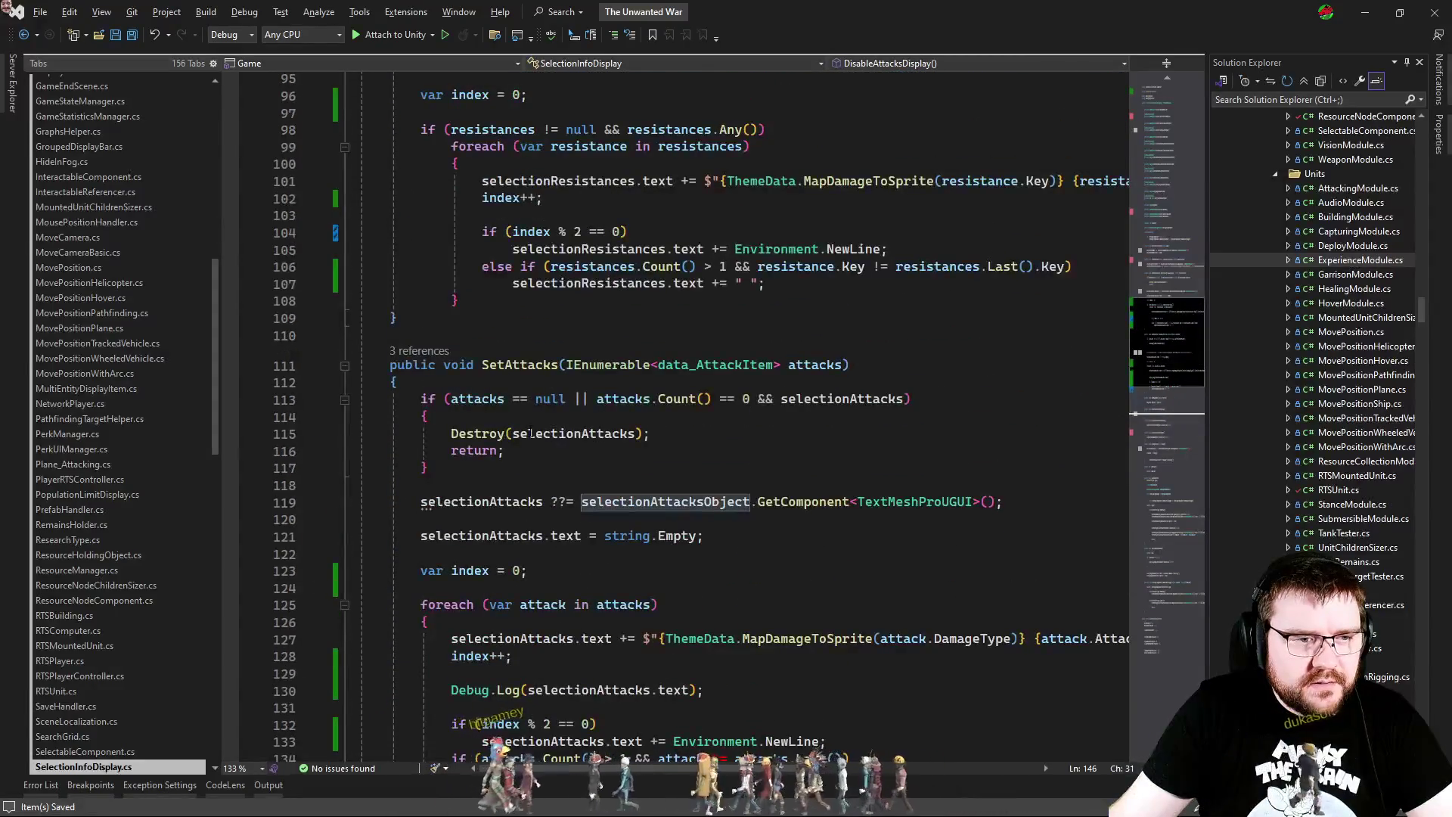
scroll(686, 458, down, 8)
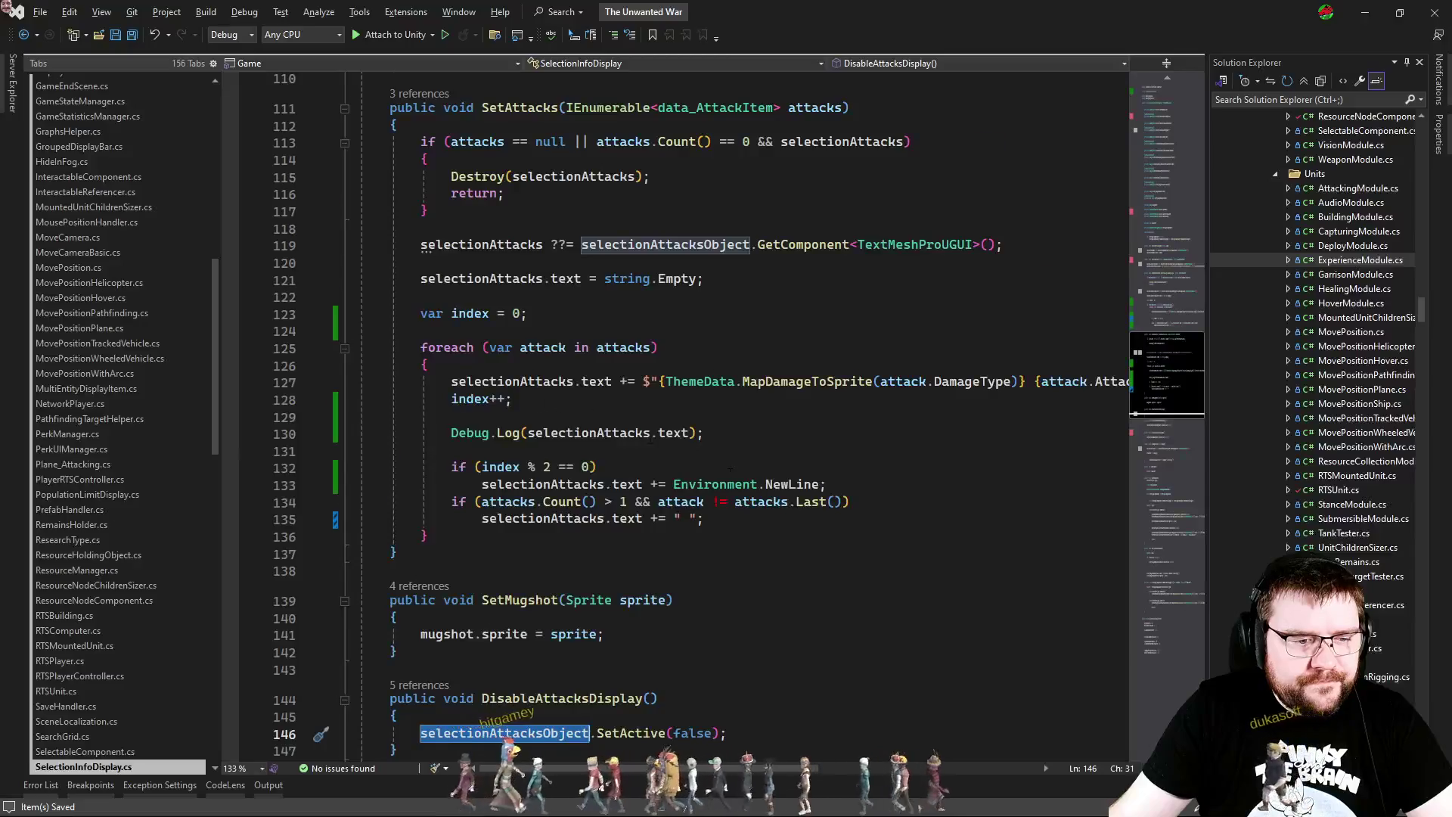
click(506, 579)
key(ctrl+f)
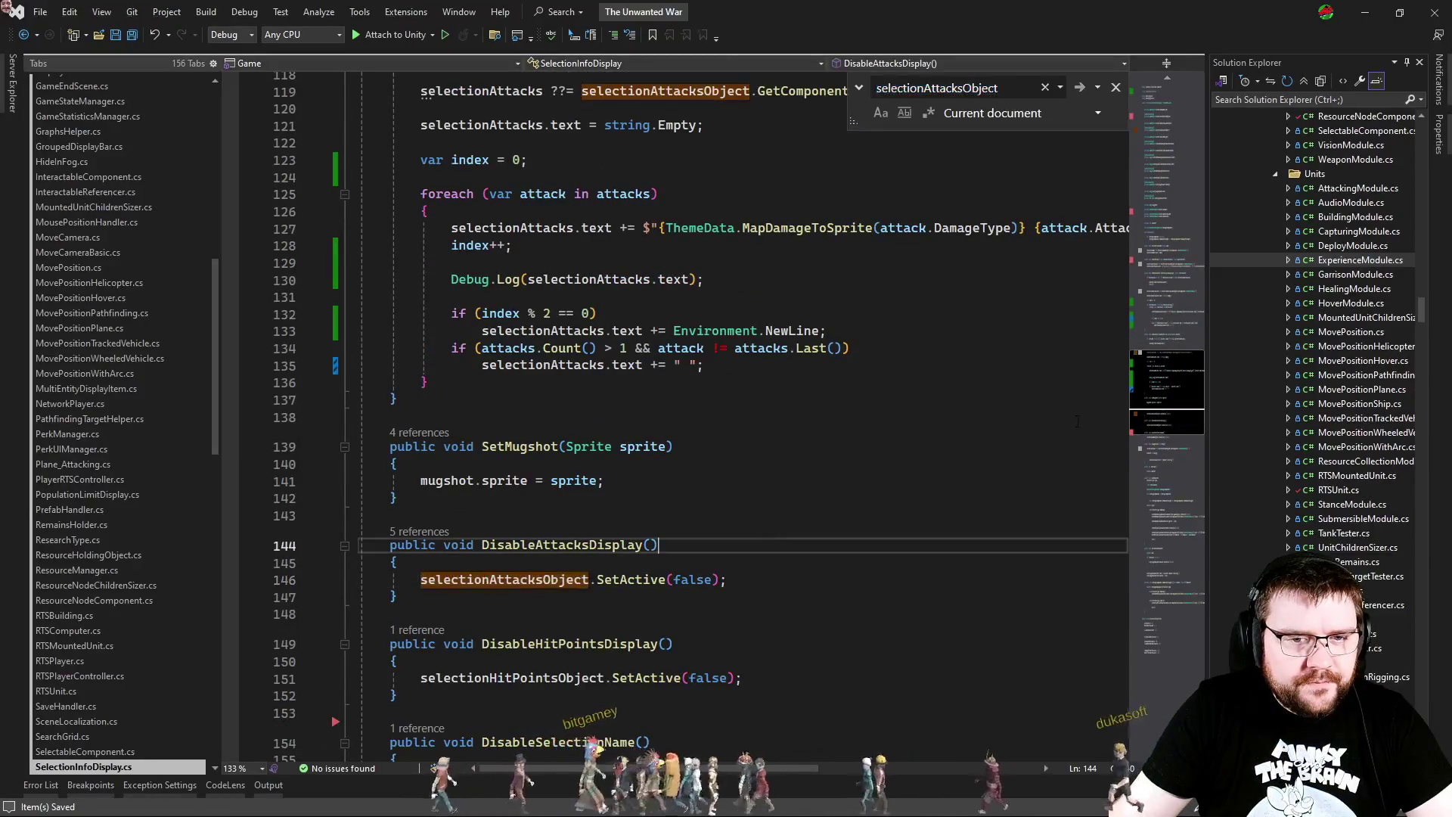
click(1162, 133)
click(1165, 351)
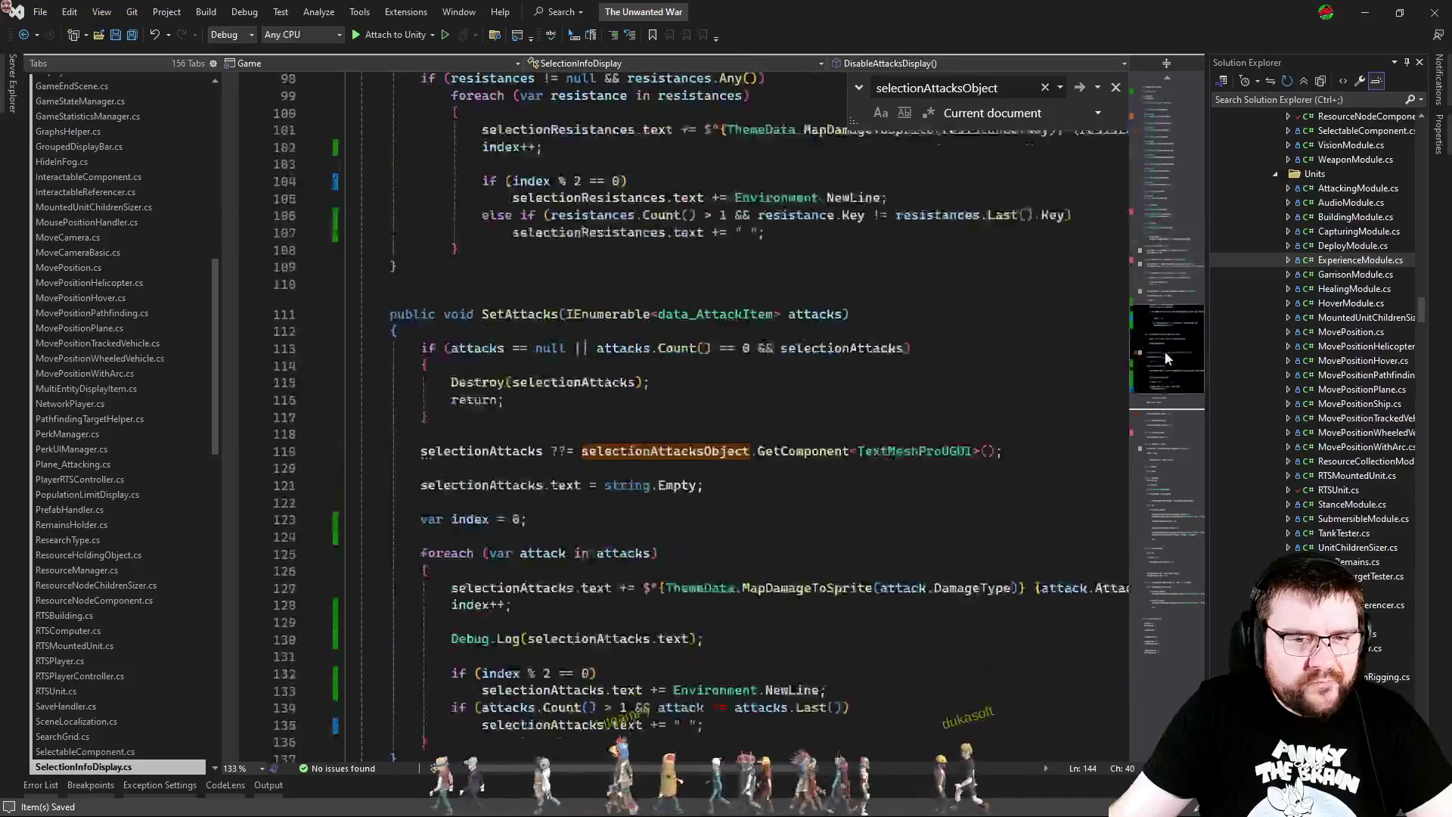
mouse_move(1164, 351)
mouse_down()
mouse_move(1168, 433)
mouse_move(1170, 416)
mouse_up()
key(alt+Tab)
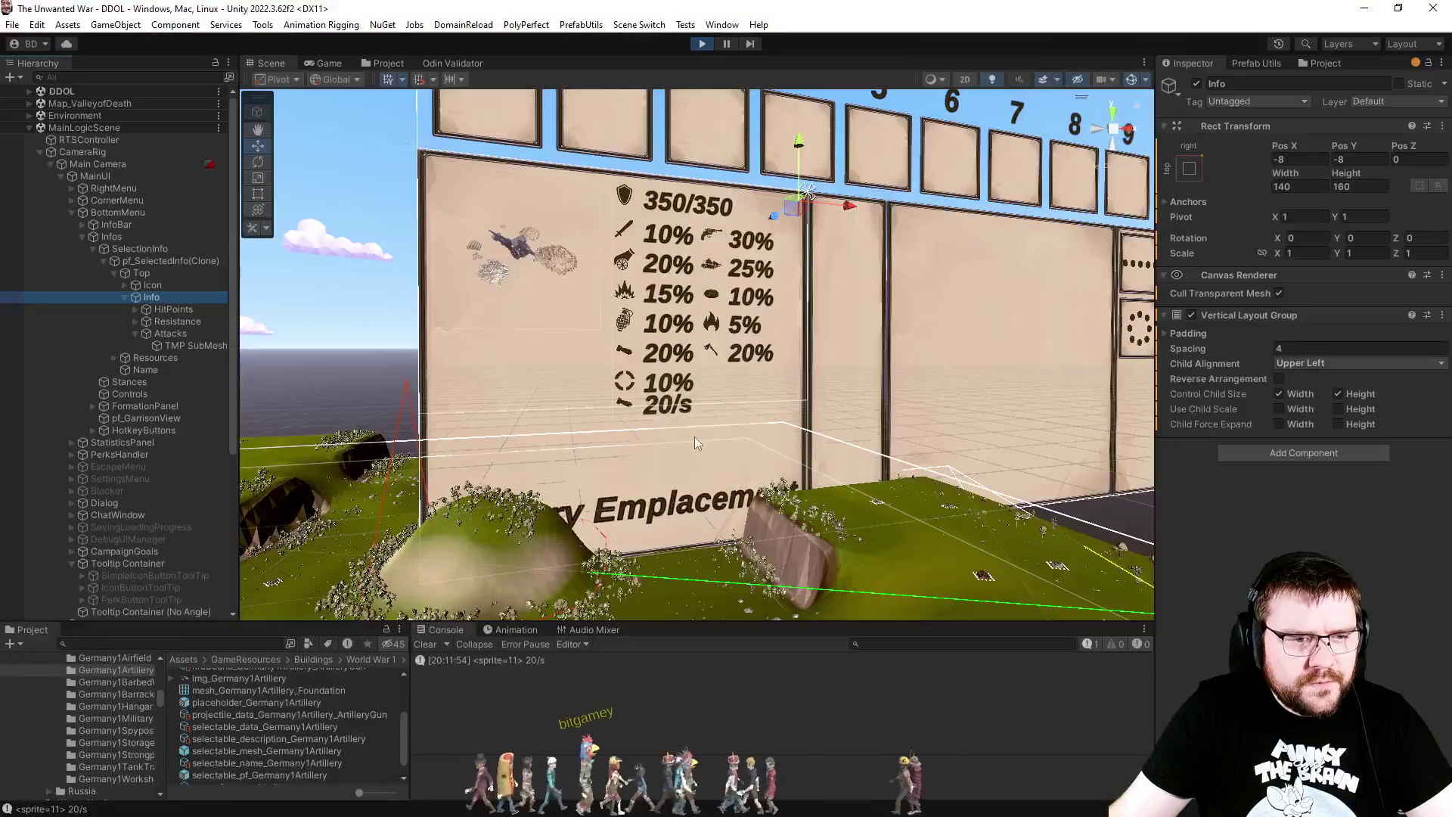
Step: Pan the paused game to the A7V and expand pf_SelectedInfo(Clone) > Resources, Top and Info
click(347, 62)
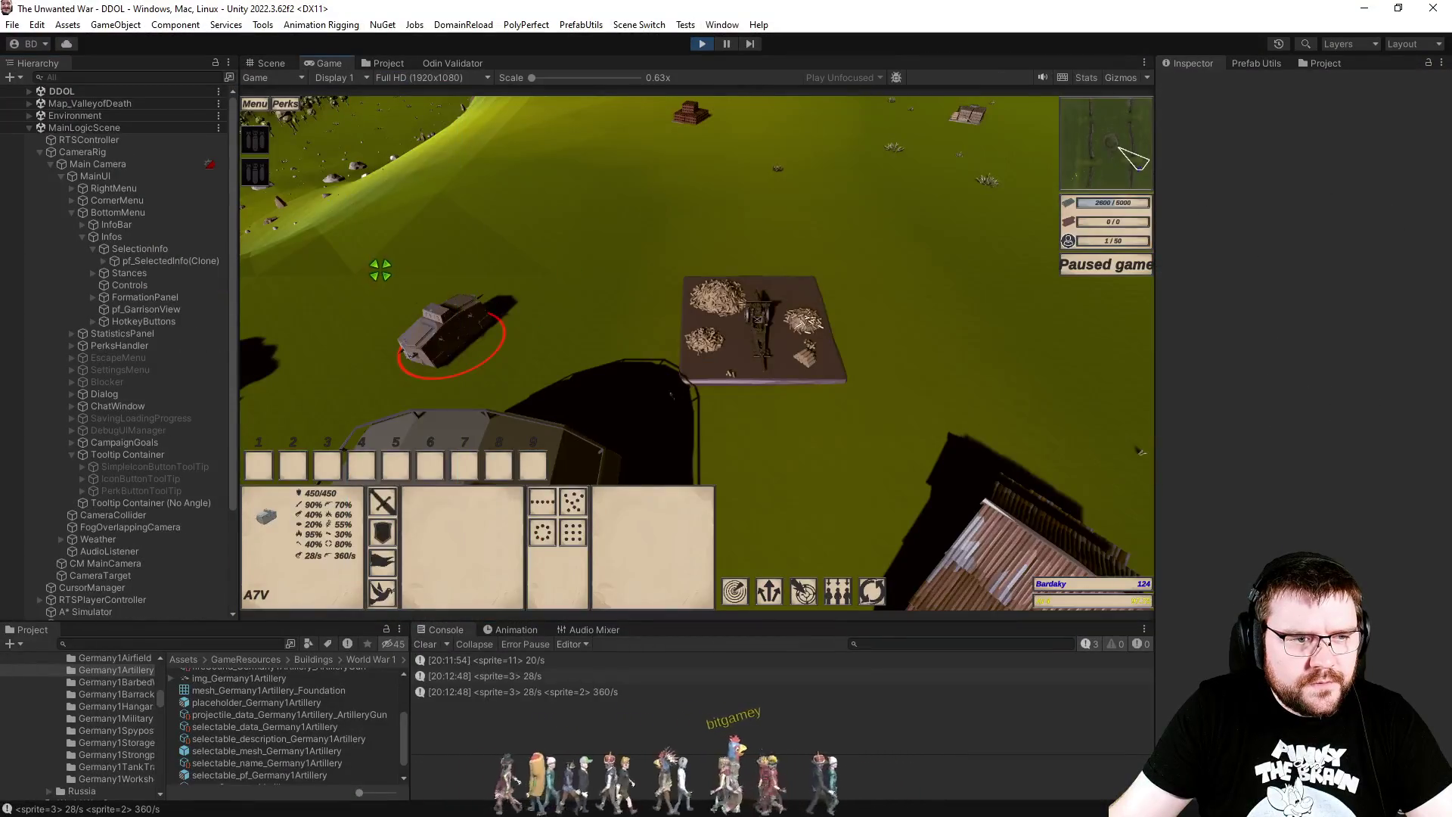
drag(546, 394, 786, 366)
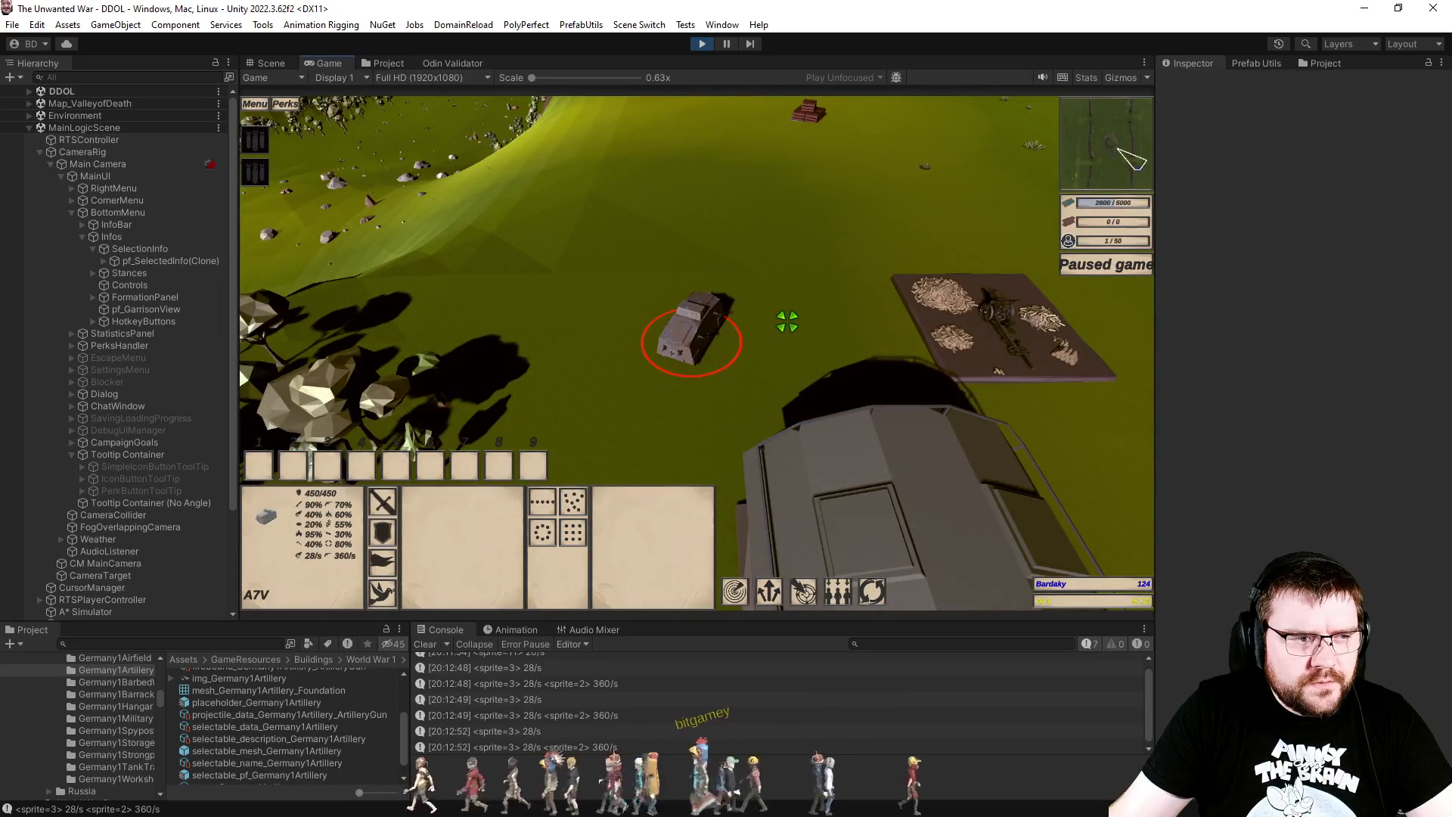
click(105, 261)
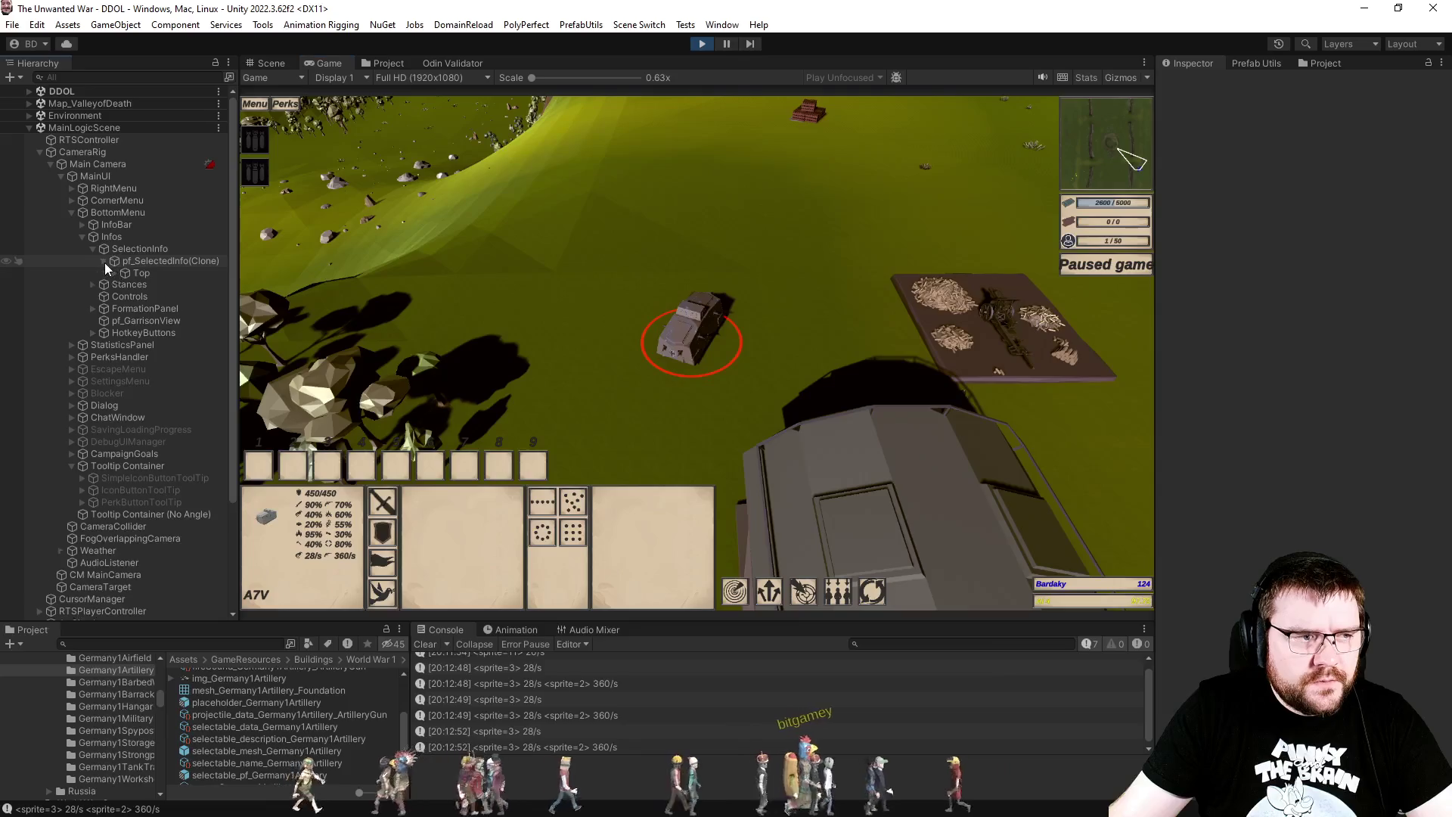
click(114, 284)
click(113, 273)
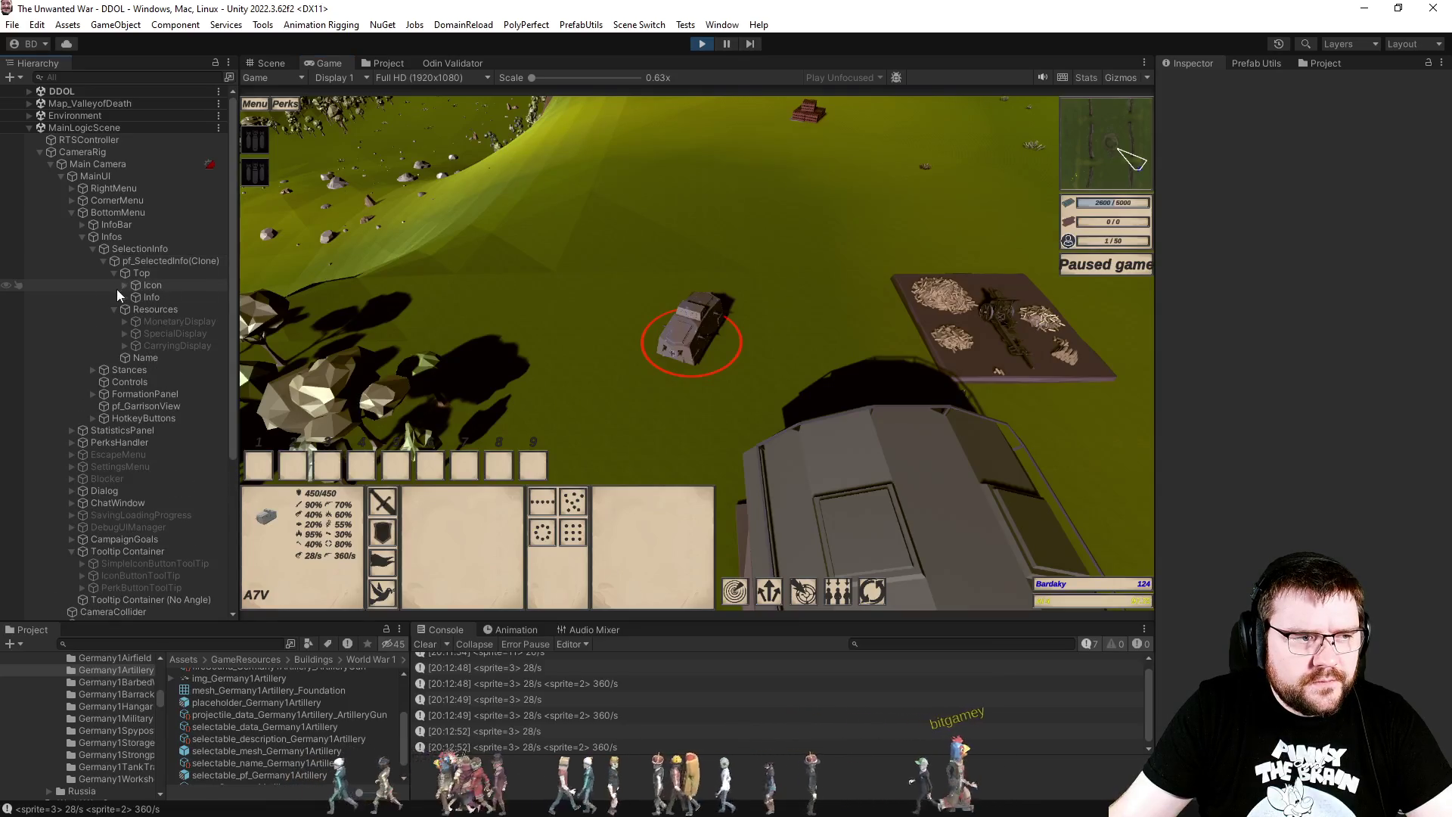
click(124, 296)
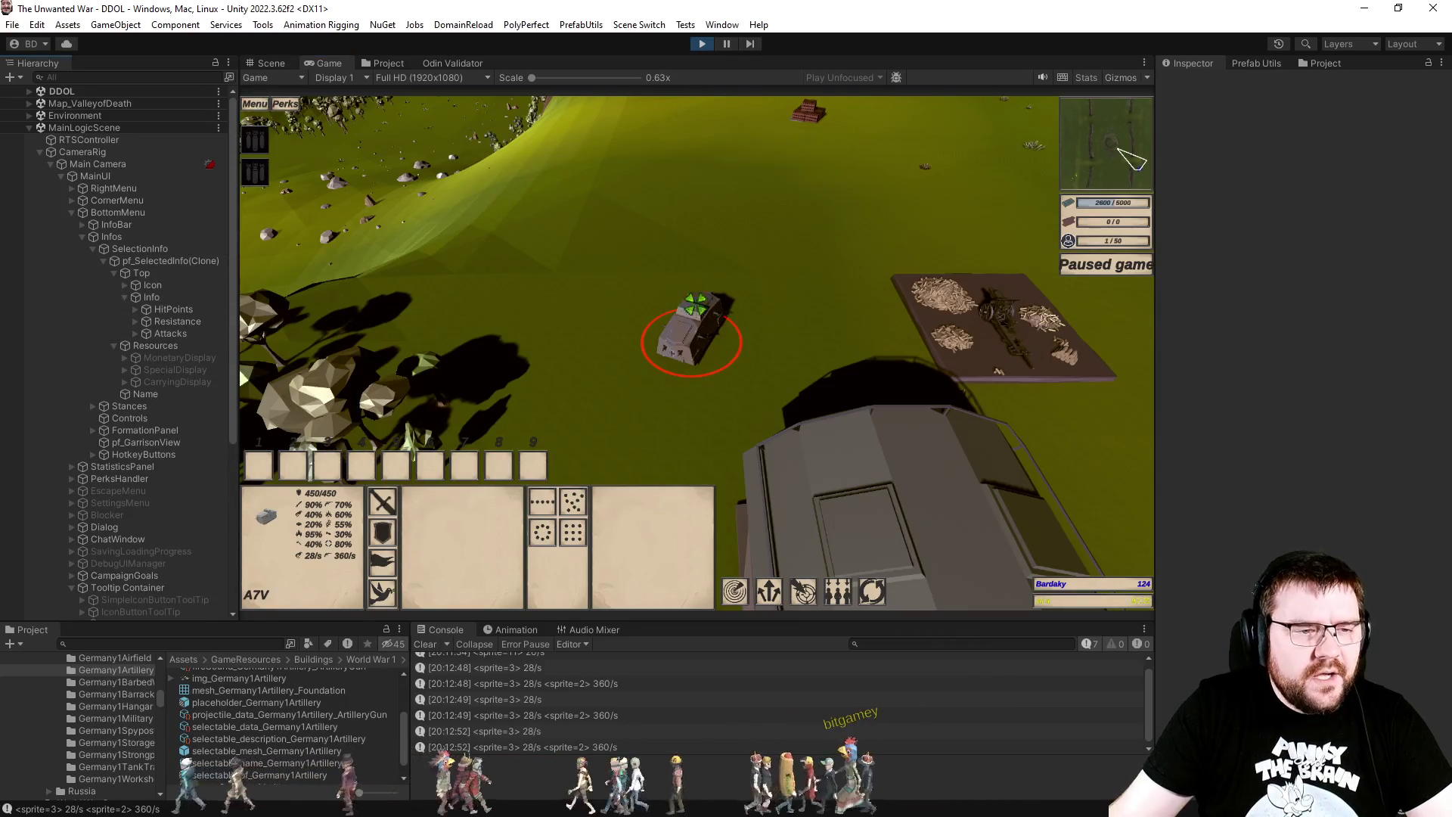
key(alt+Tab)
key(Escape)
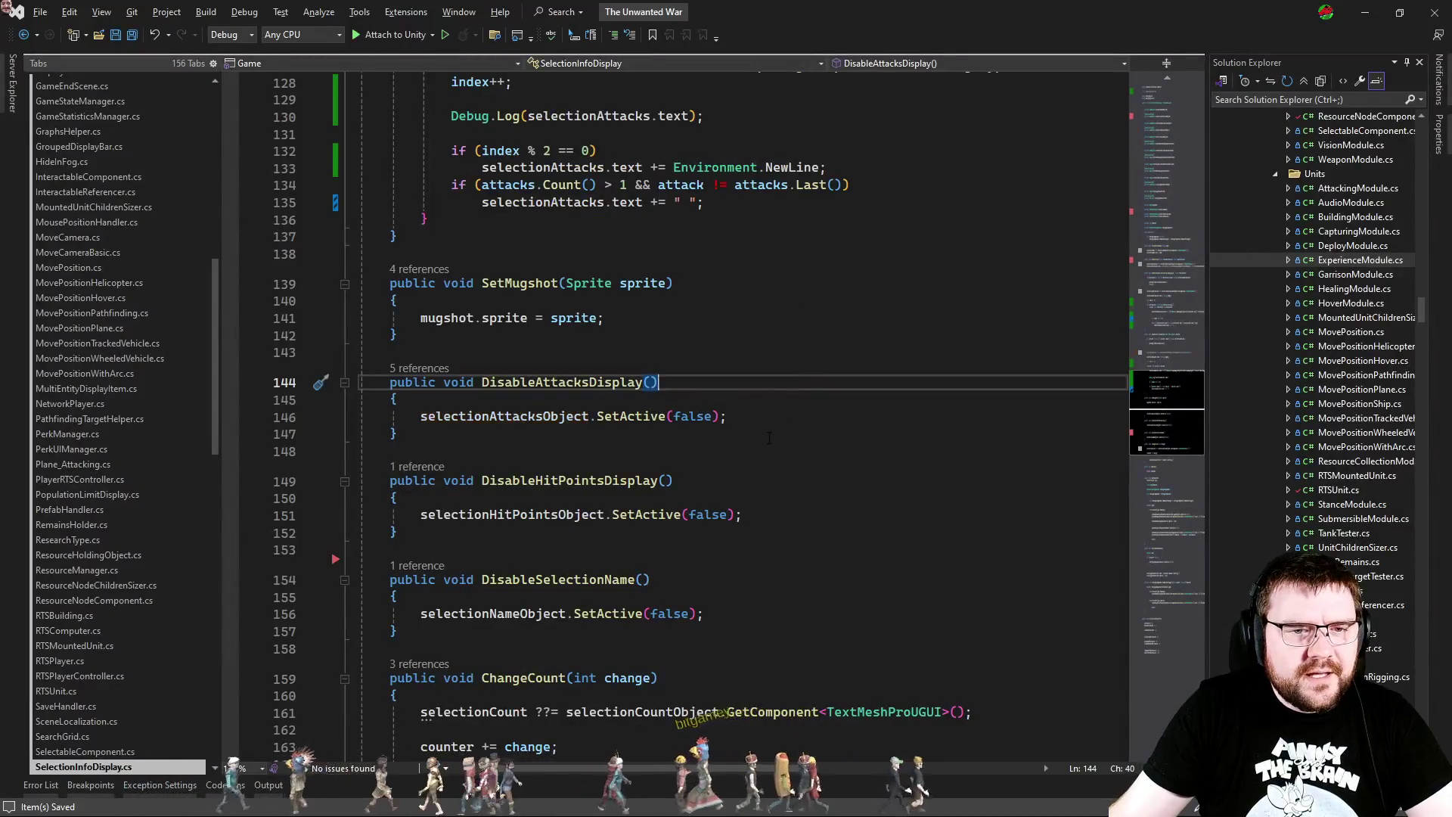
Step: Review how selectionAttacksObject is used in DisableAttacksDisplay and SetAttacks
click(770, 438)
click(596, 416)
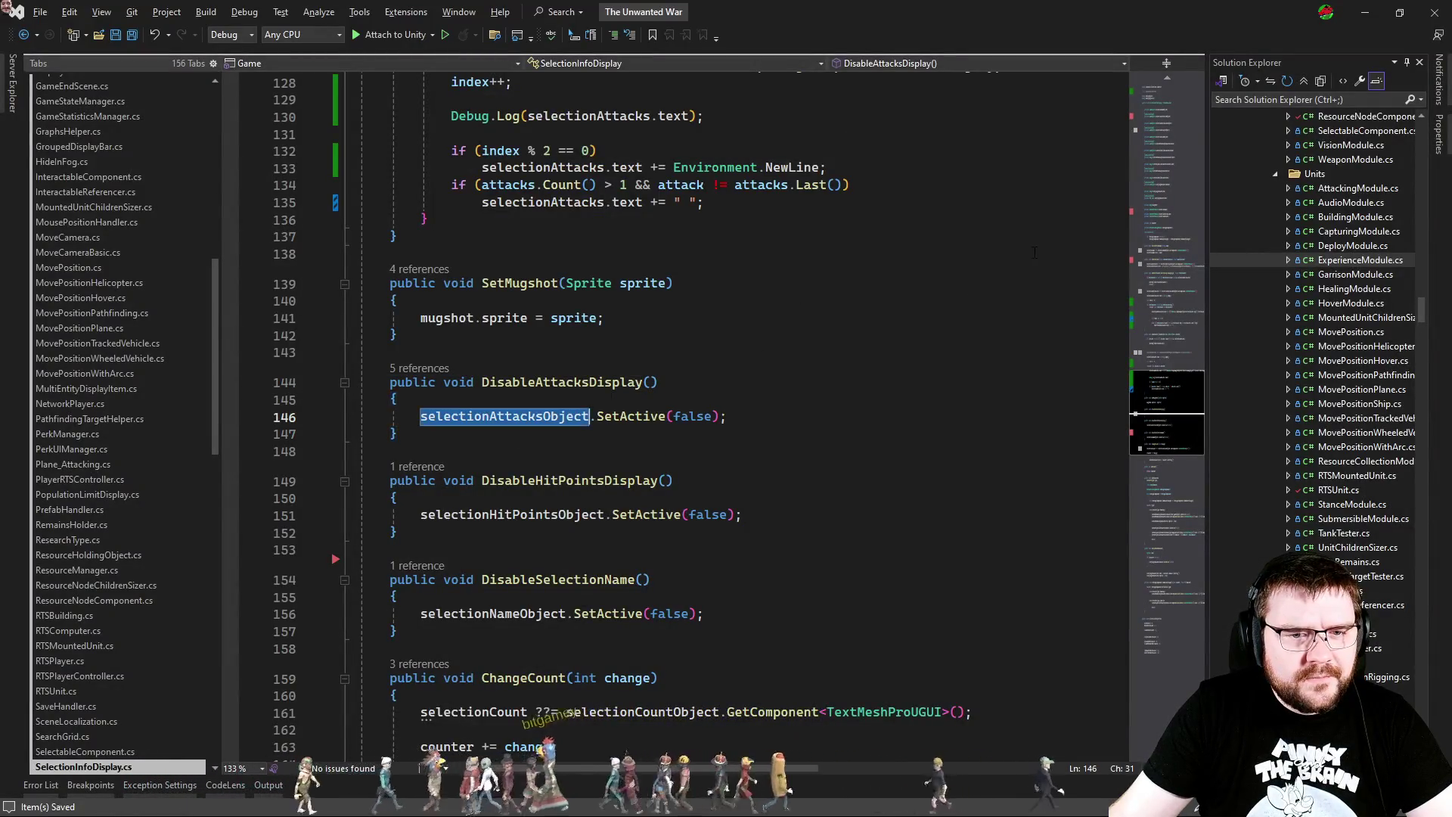
click(1156, 357)
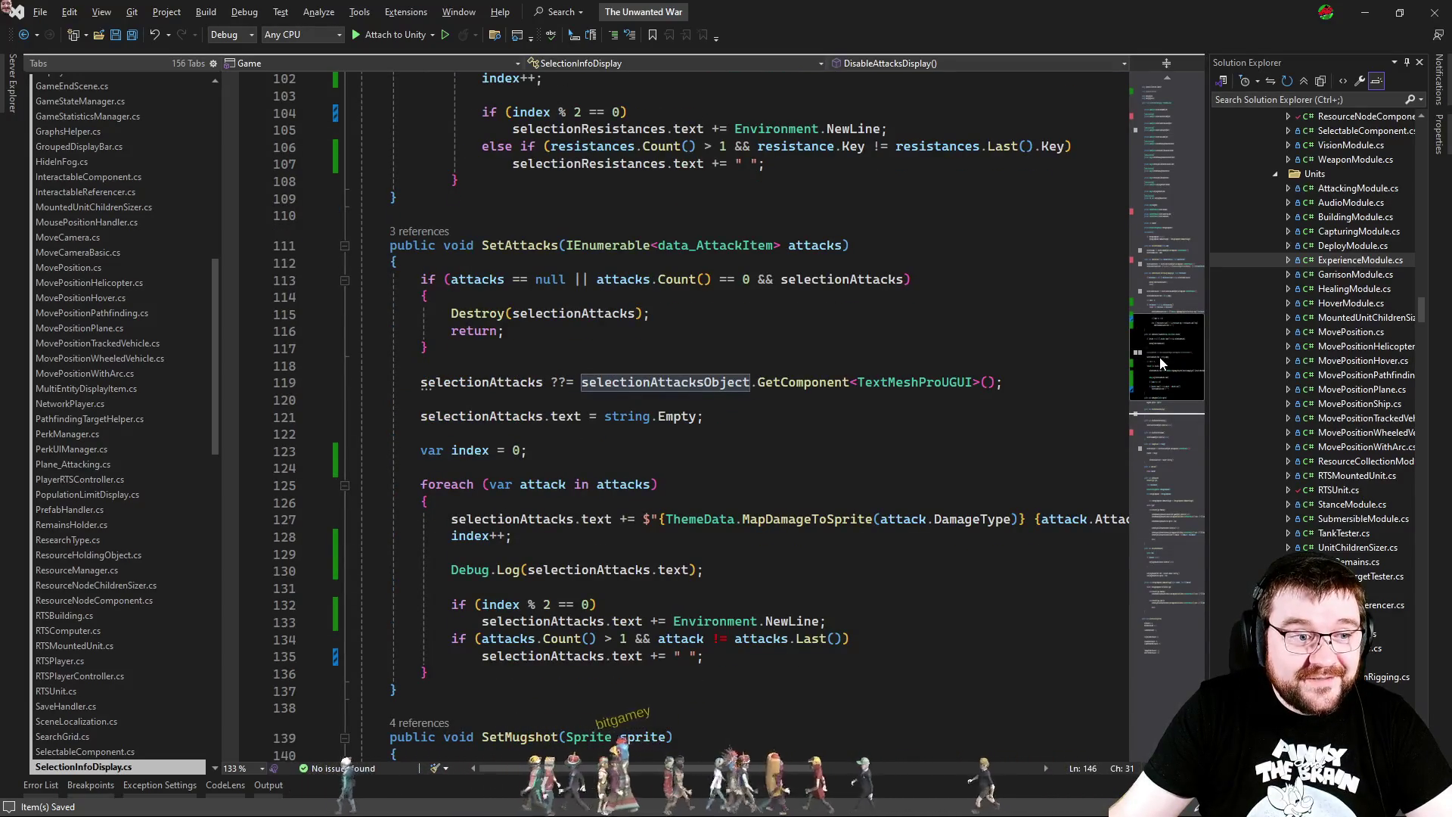
scroll(1163, 356, up, 1)
mouse_move(1170, 356)
mouse_down()
mouse_move(1168, 180)
mouse_move(1137, 416)
mouse_up()
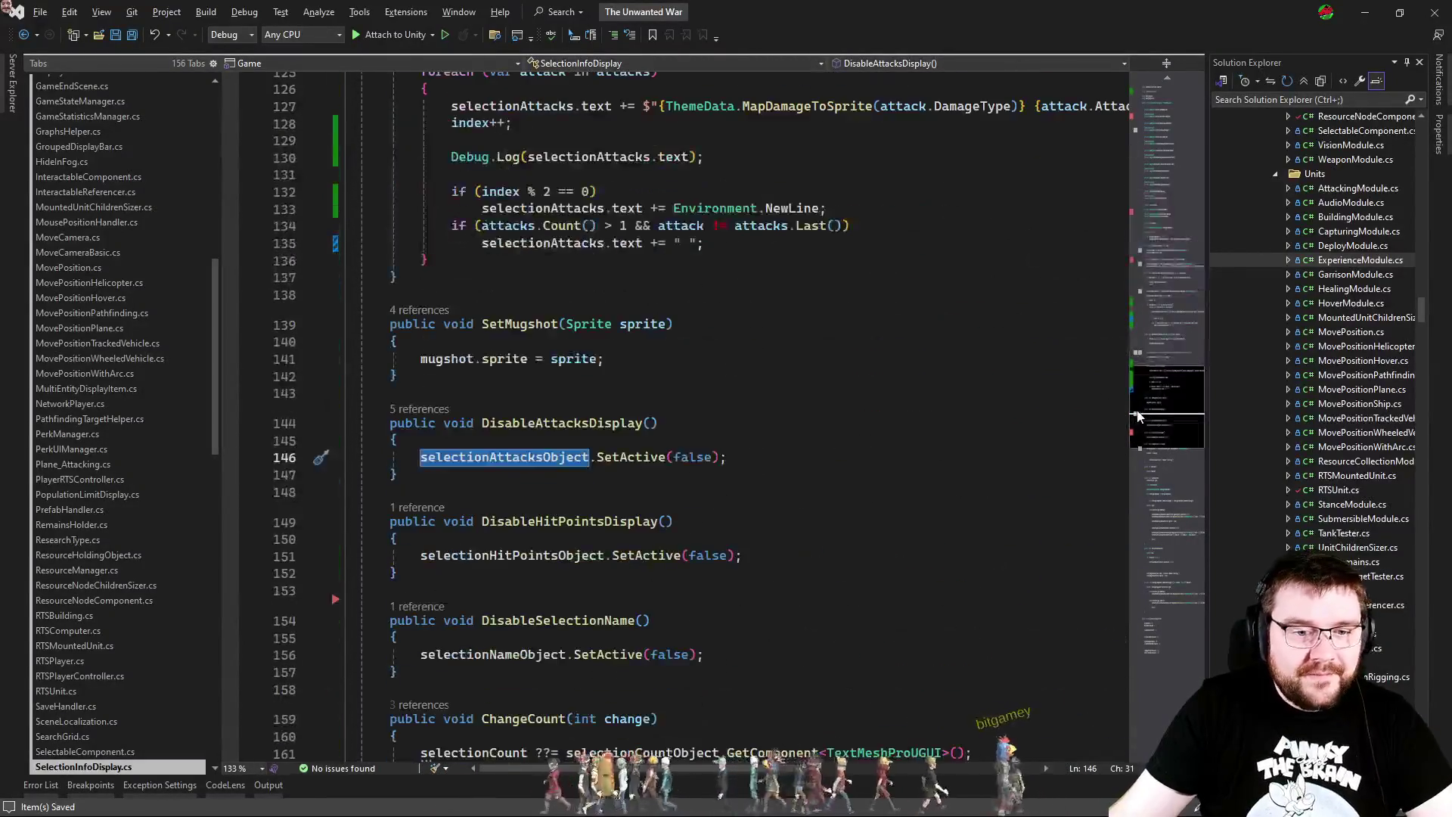
scroll(1140, 415, down, 7)
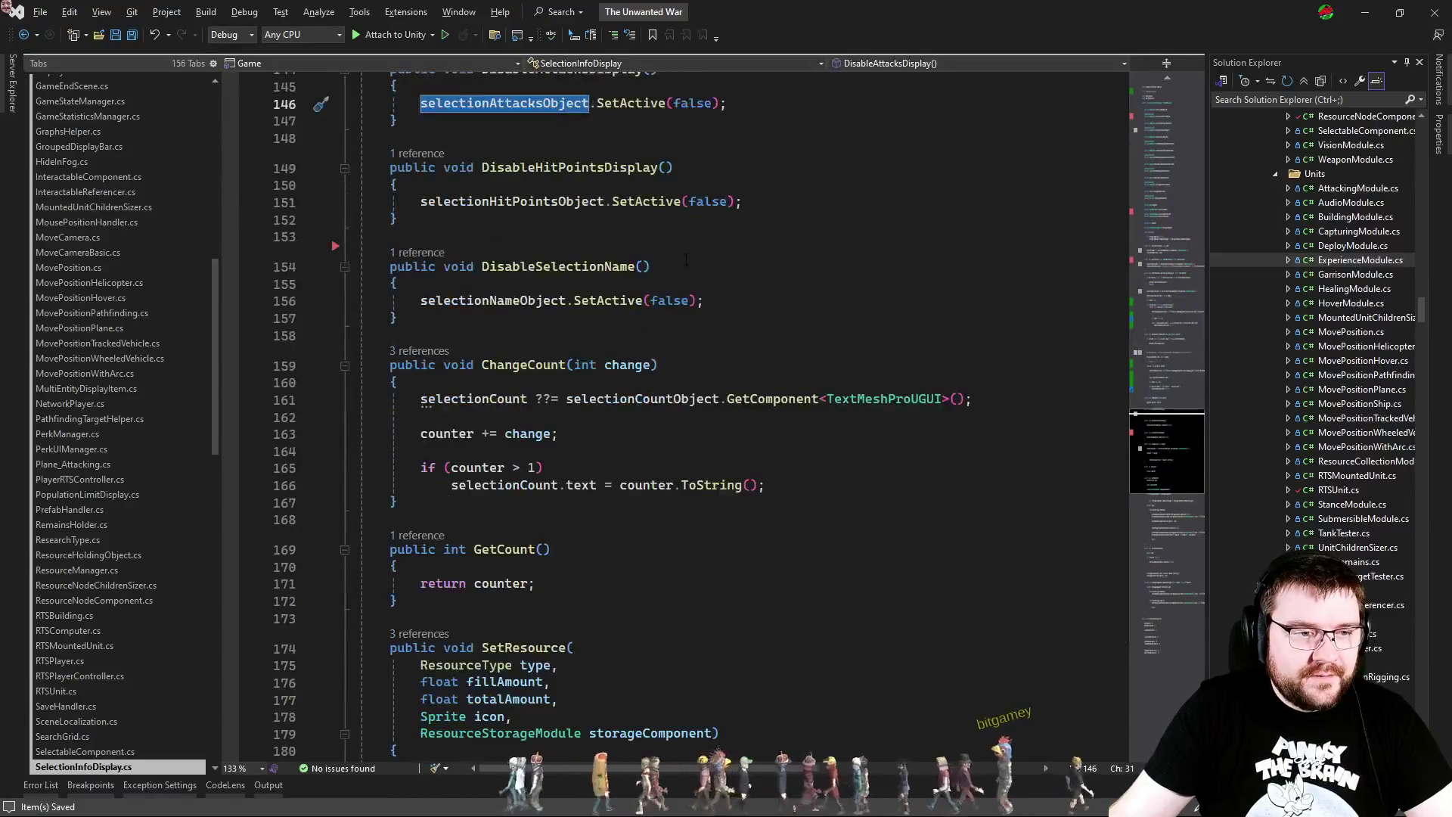
Step: Search SelectionInfoDisplay.cs for SetActive calls, then return to the attacks code at line 150
double_click(592, 301)
key(ctrl+f)
click(756, 335)
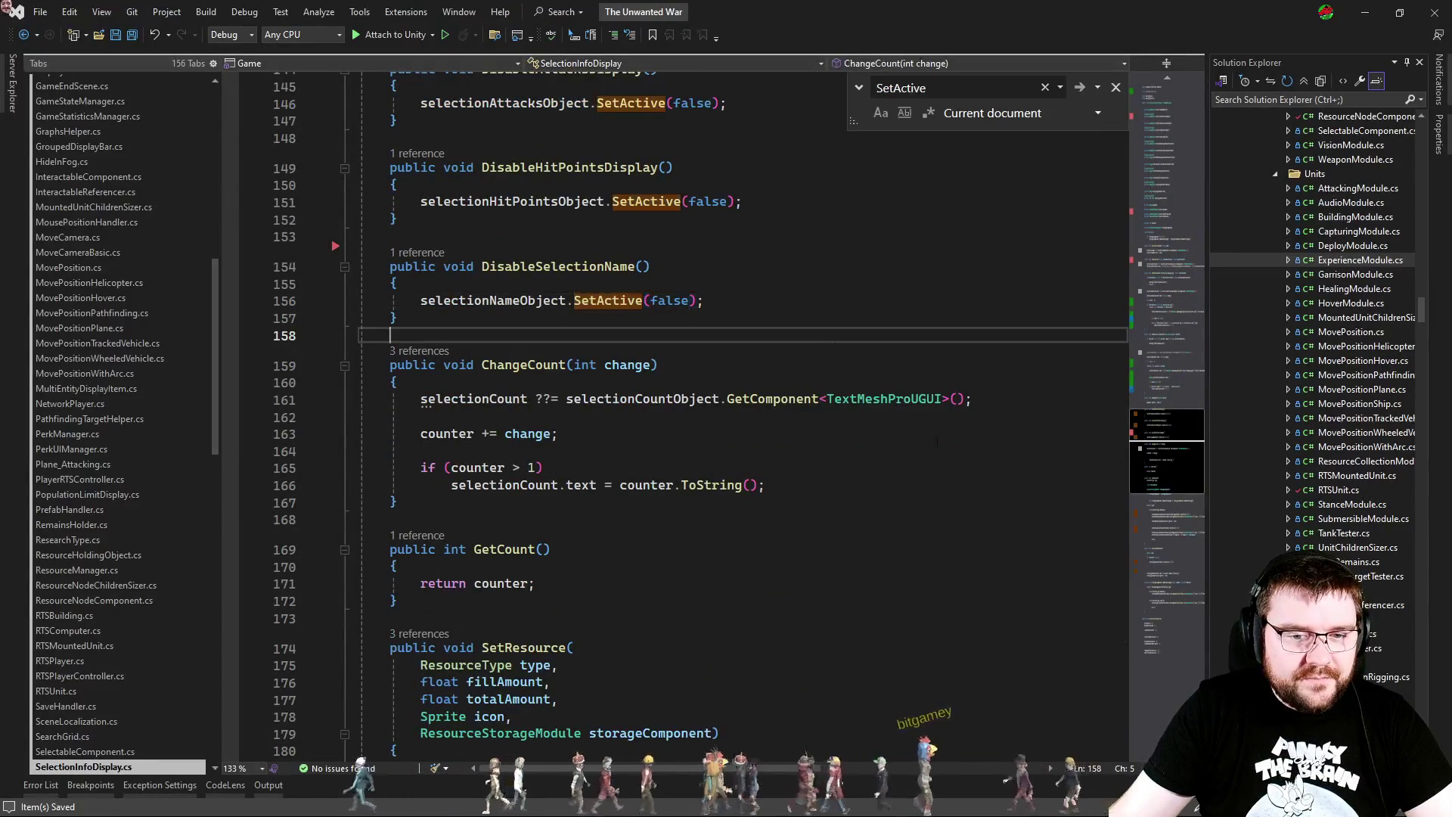
scroll(830, 479, down, 3)
scroll(830, 479, down, 15)
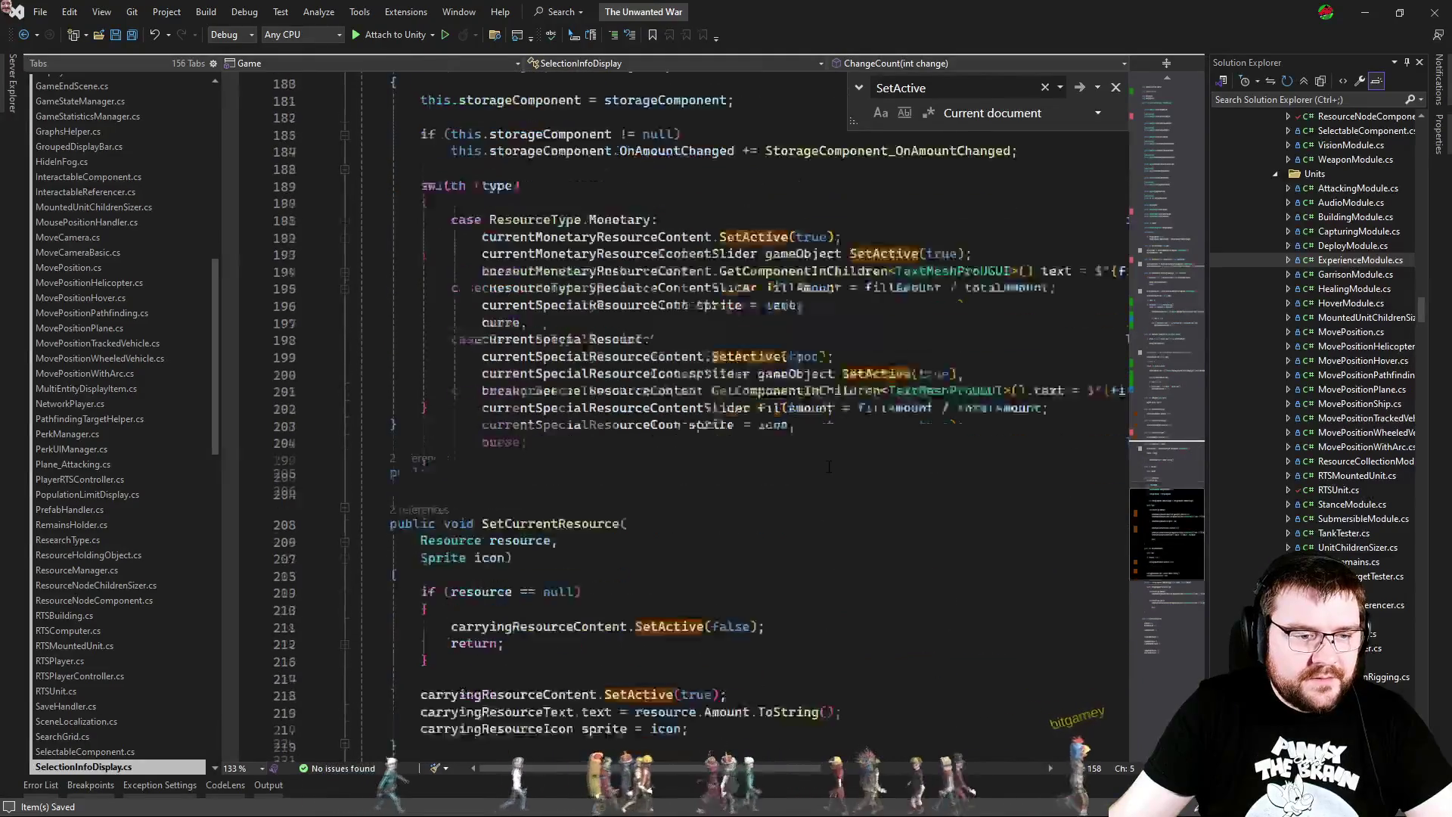
scroll(828, 466, down, 9)
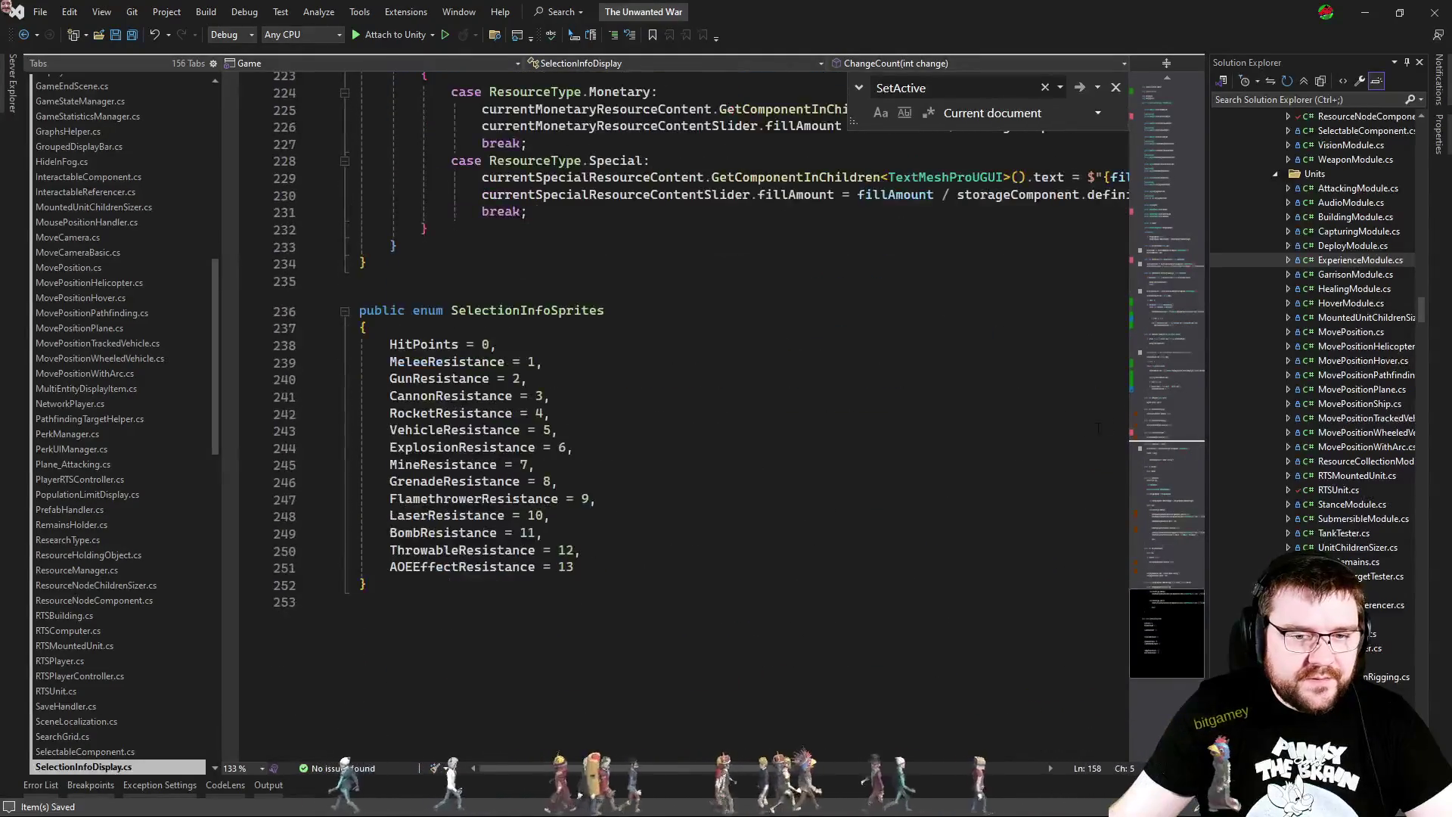
click(1168, 424)
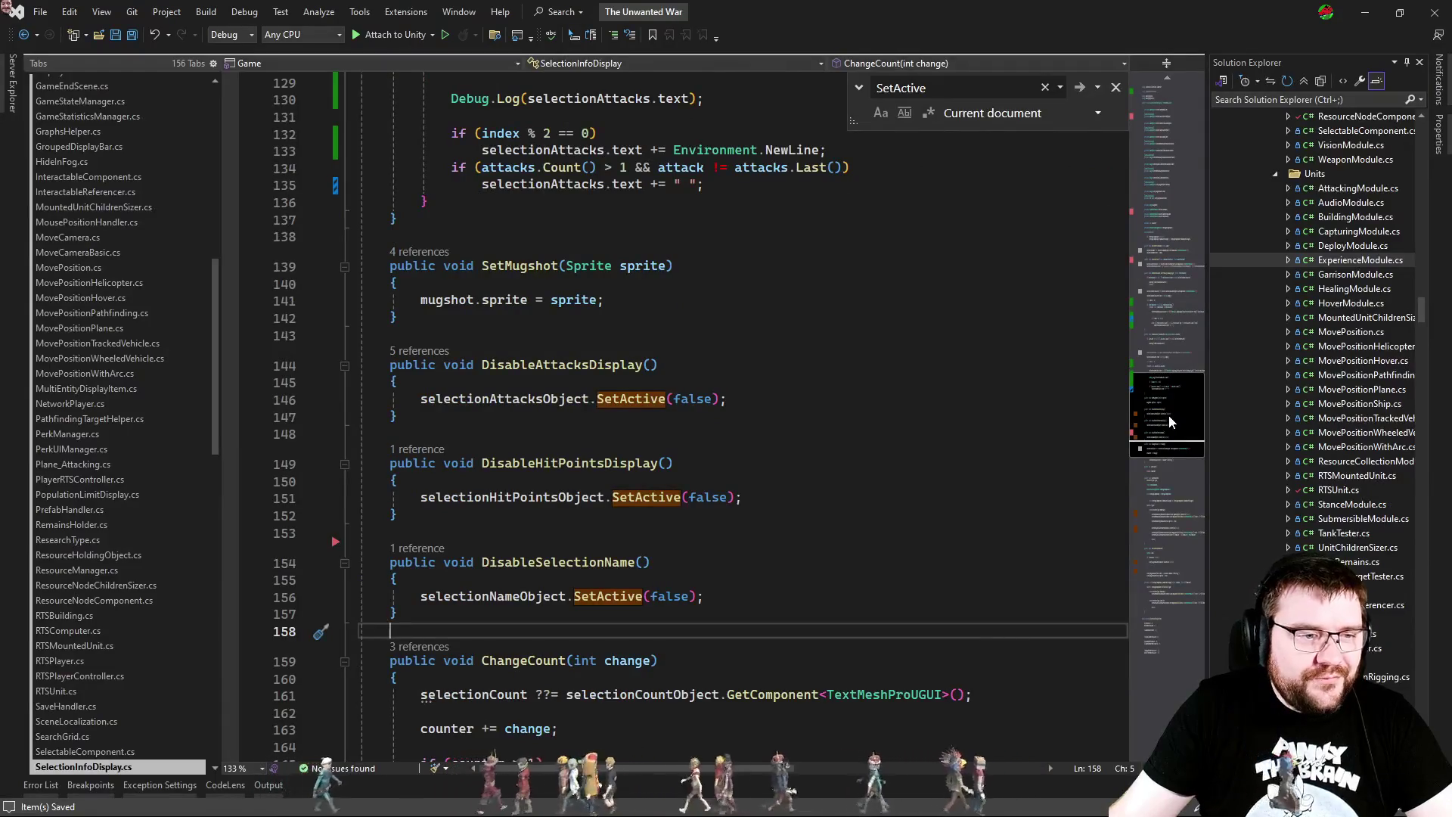
click(711, 481)
key(Escape)
Step: Remove the unconditional DisableAttacksDisplay() call in RTSBuilding.cs and test on the Artillery Emplacement
key(ctrl+Tab)
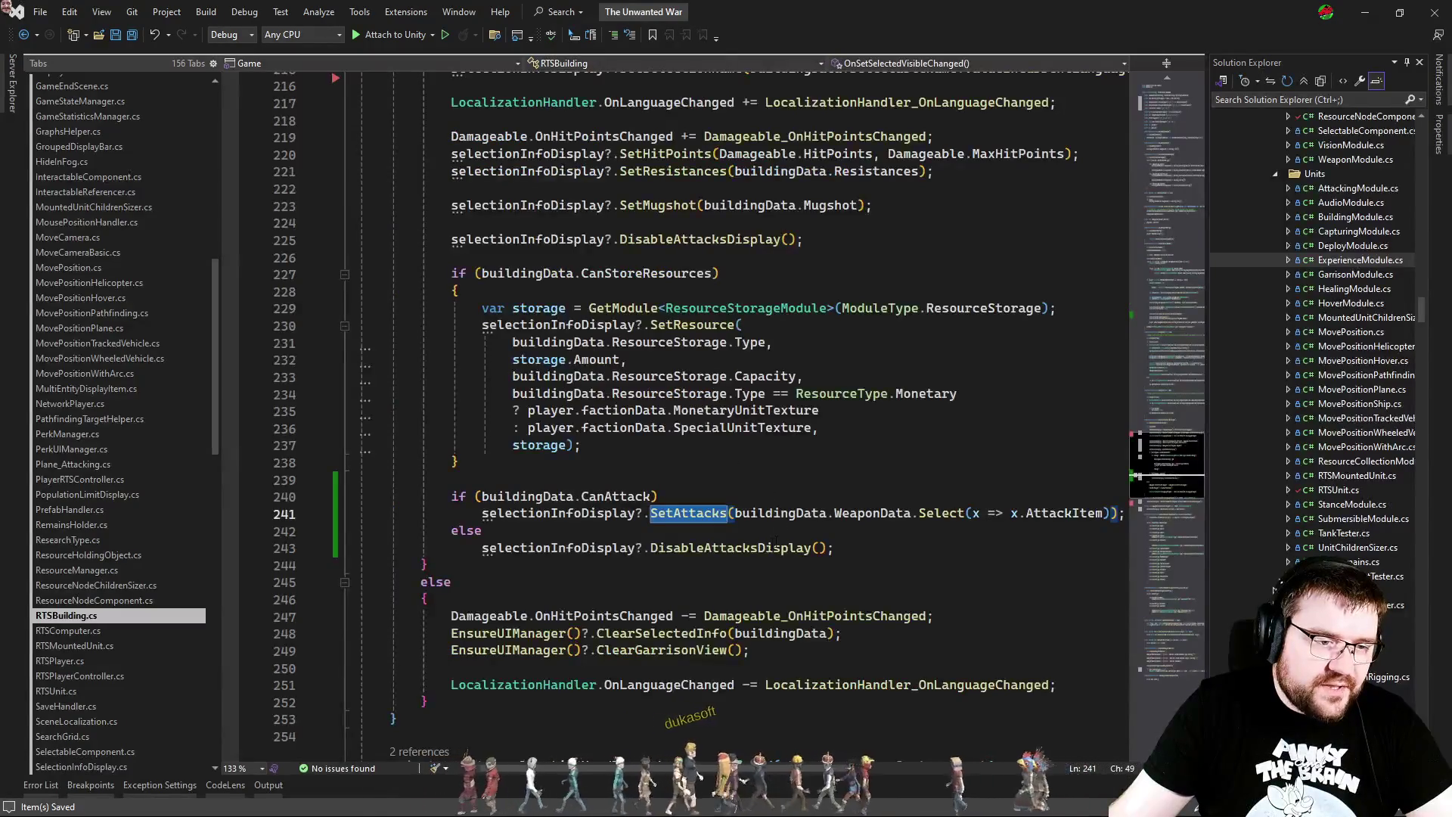
click(648, 533)
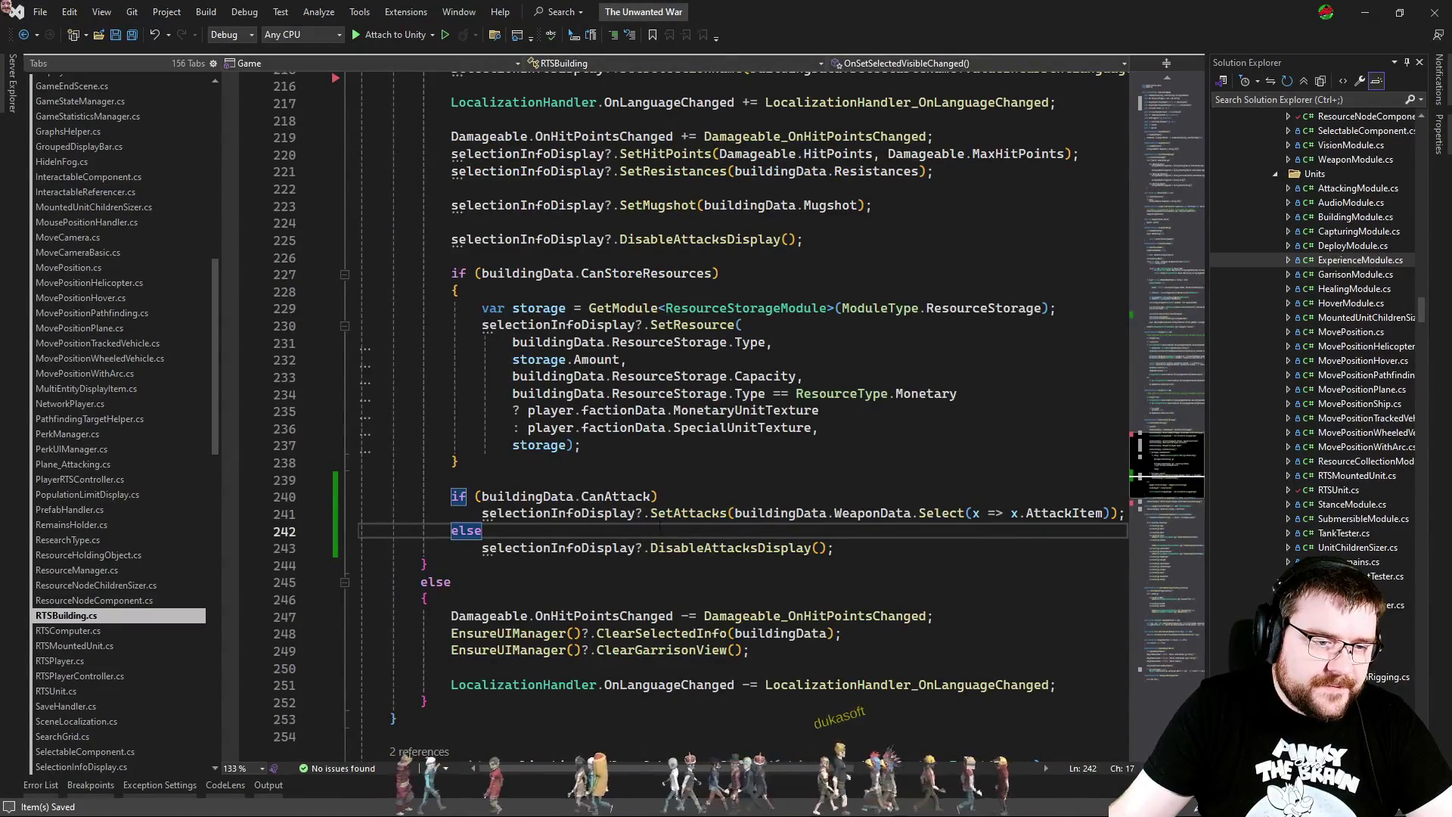
double_click(666, 548)
scroll(665, 548, up, 3)
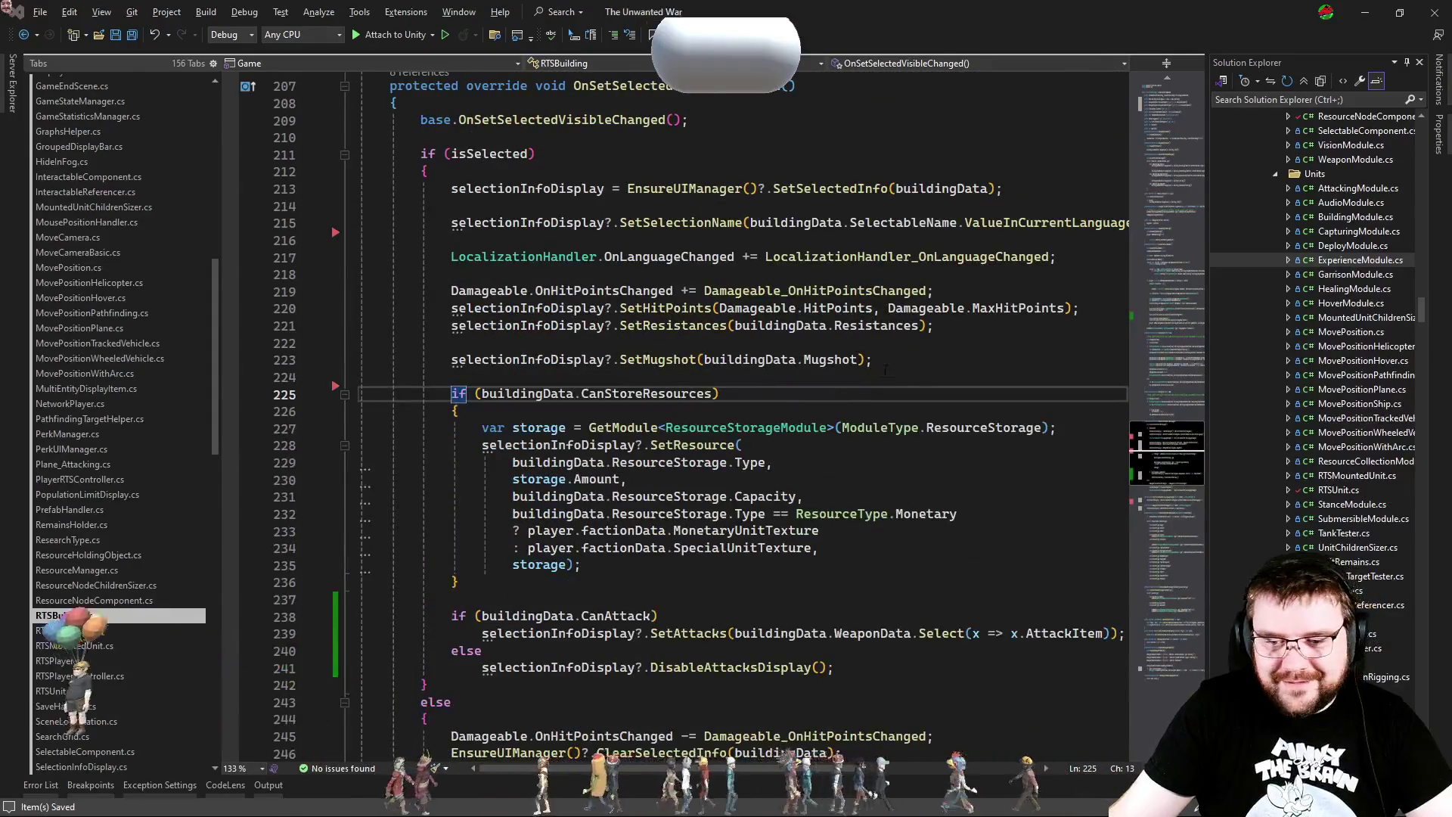
key(alt+Tab)
click(953, 340)
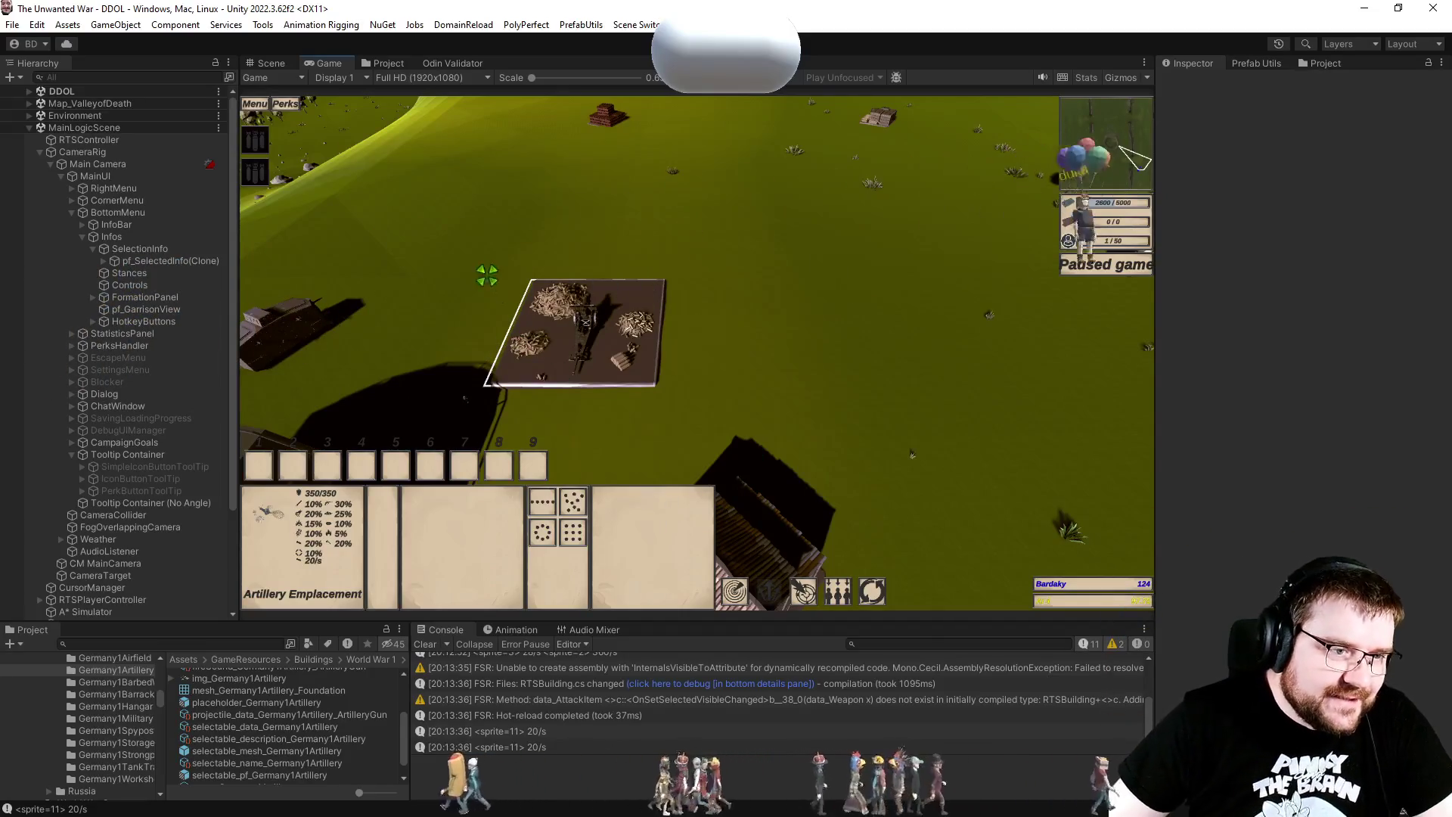
Step: In the Scene view, expand pf_SelectedInfo(Clone) > Top > Info, inspecting the stat rows and Vertical Layout Group
click(271, 62)
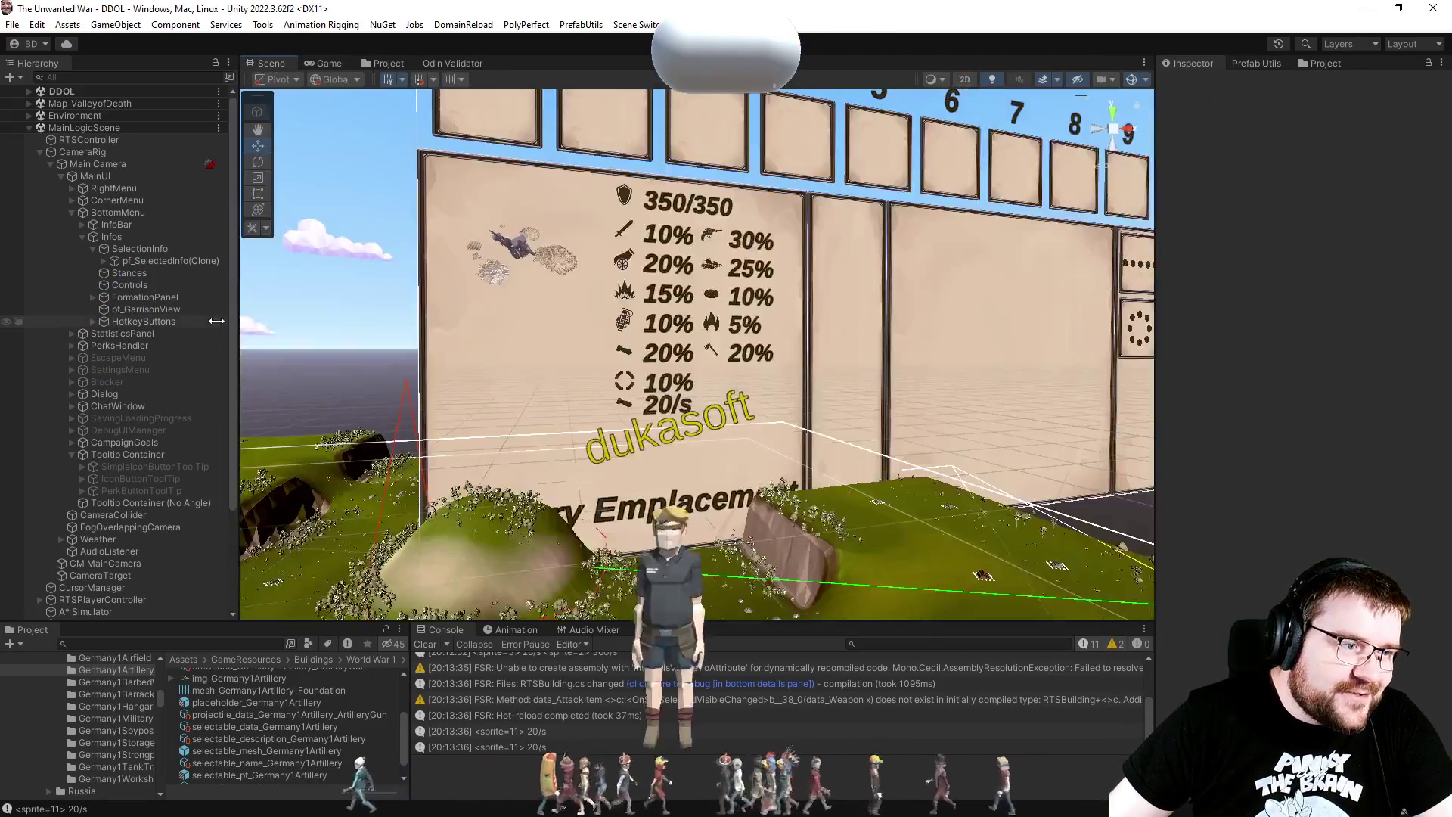
click(98, 261)
click(106, 261)
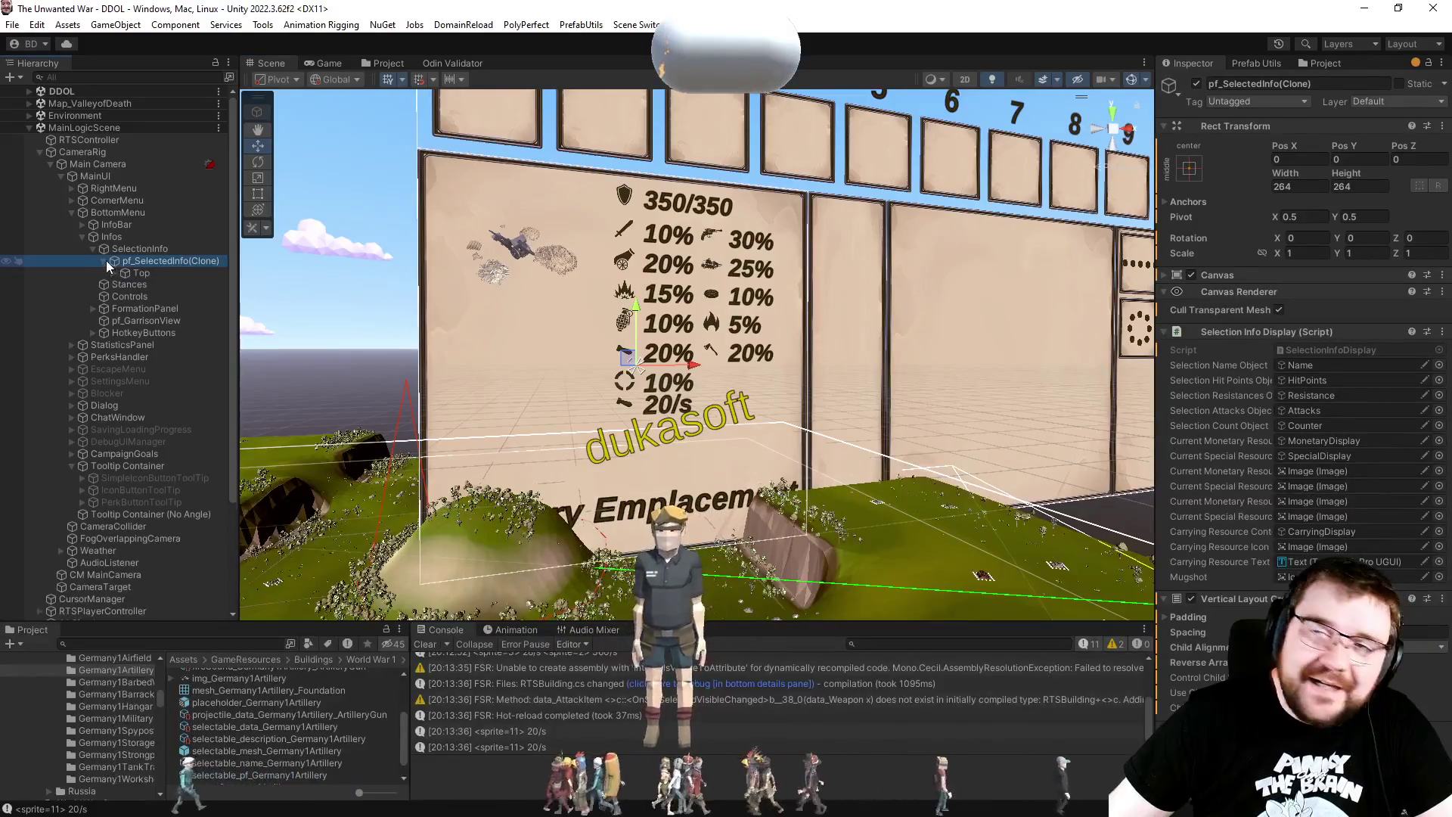
click(112, 273)
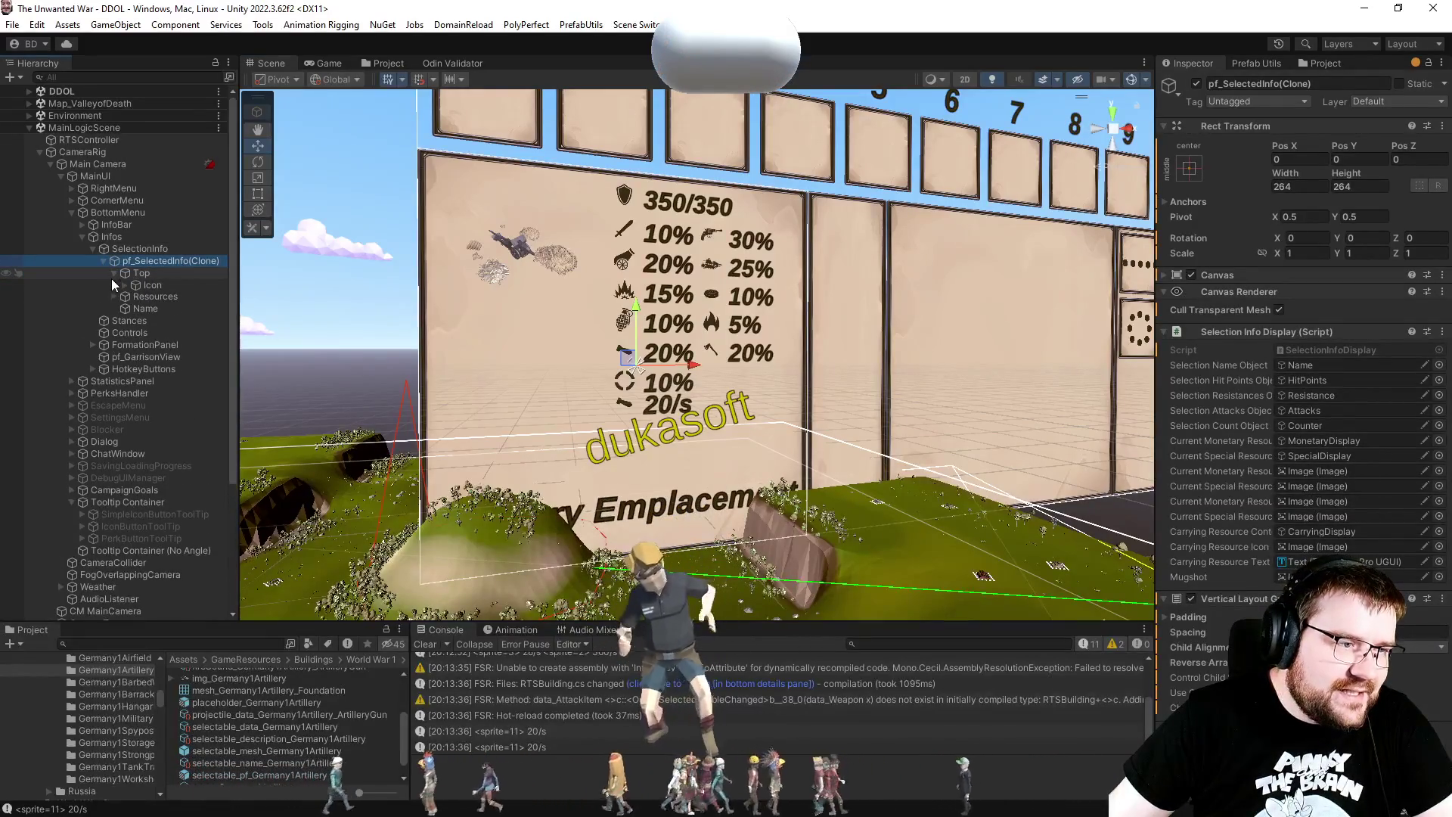
click(124, 298)
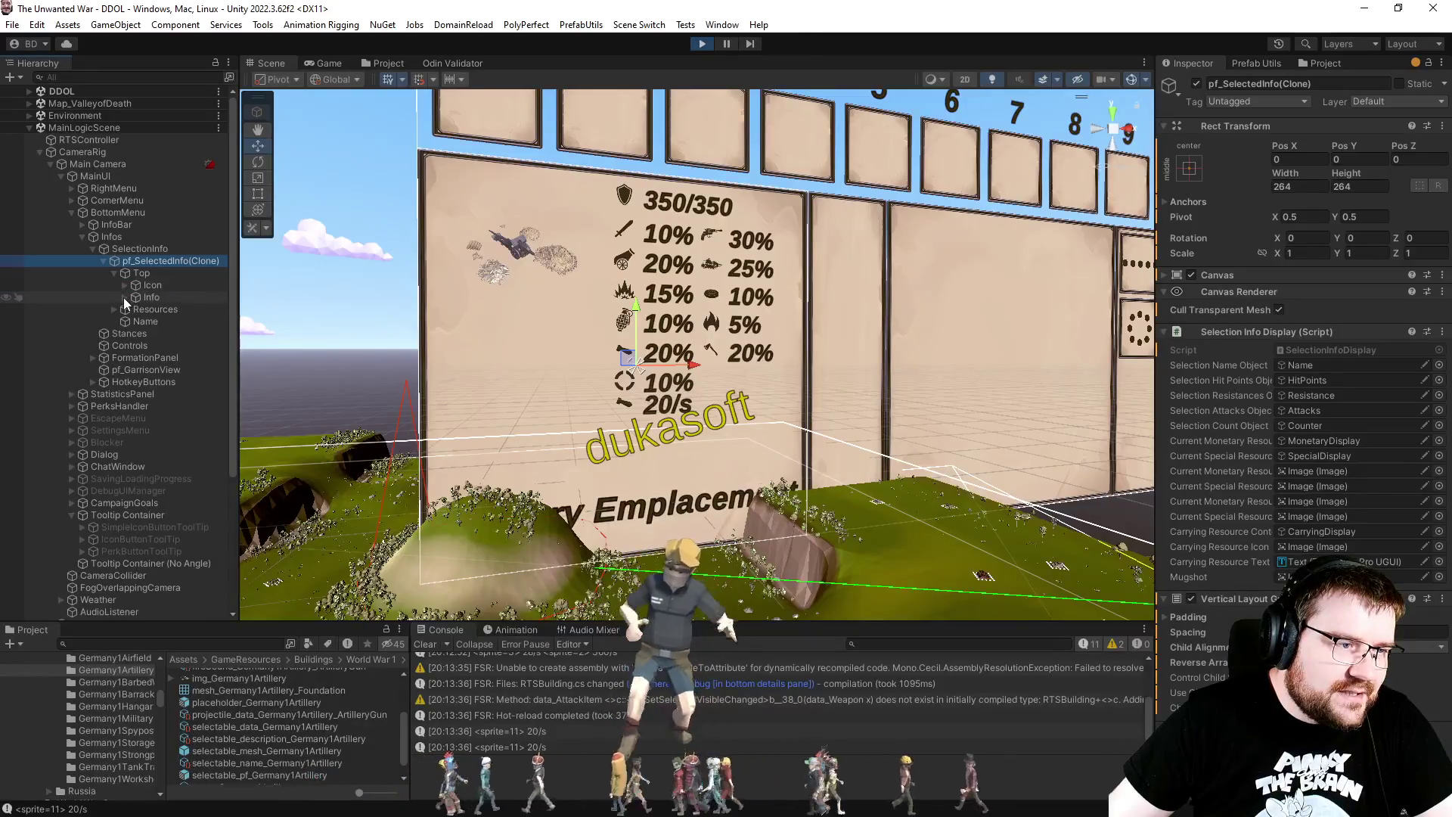
click(135, 333)
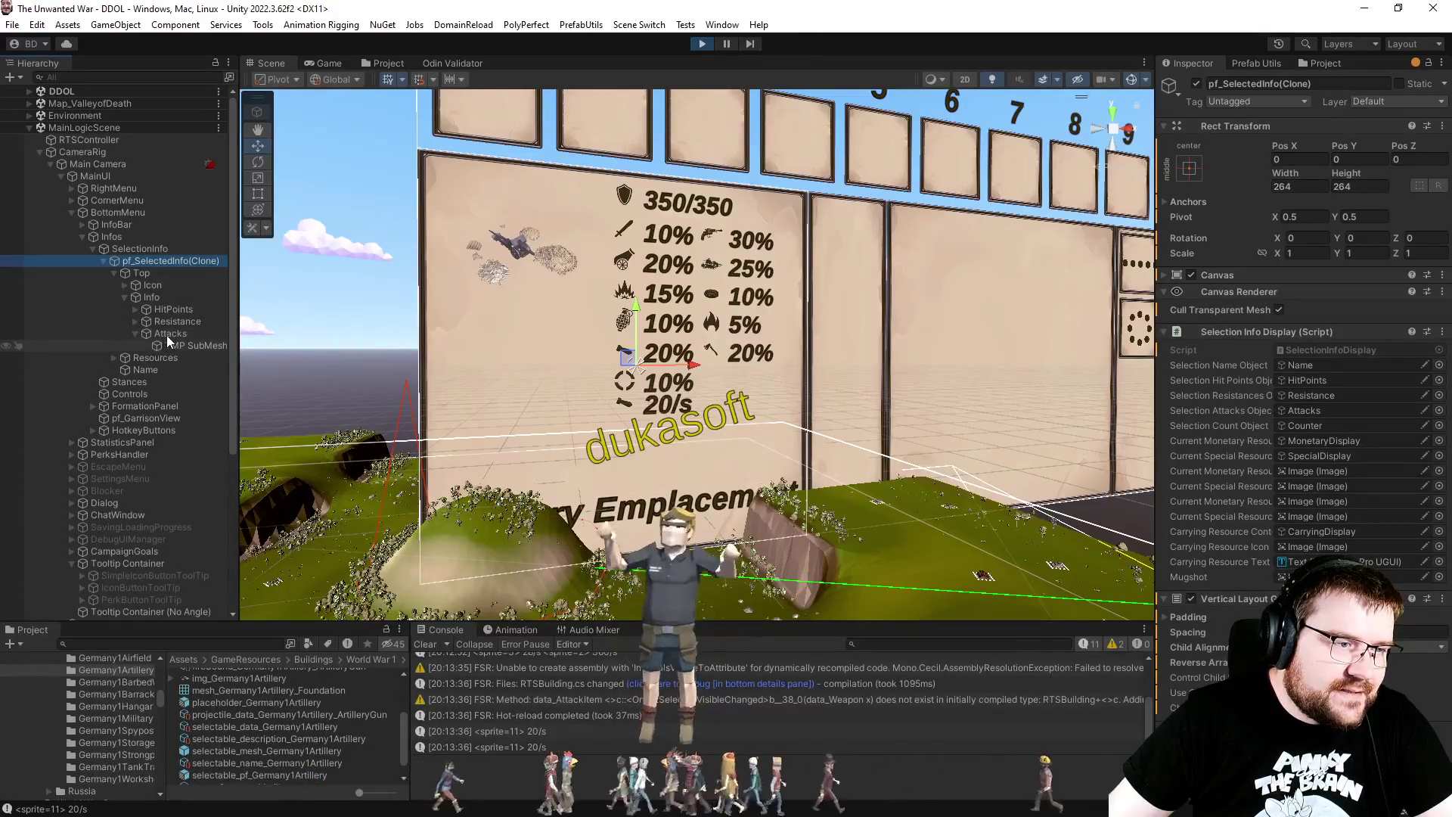
click(168, 335)
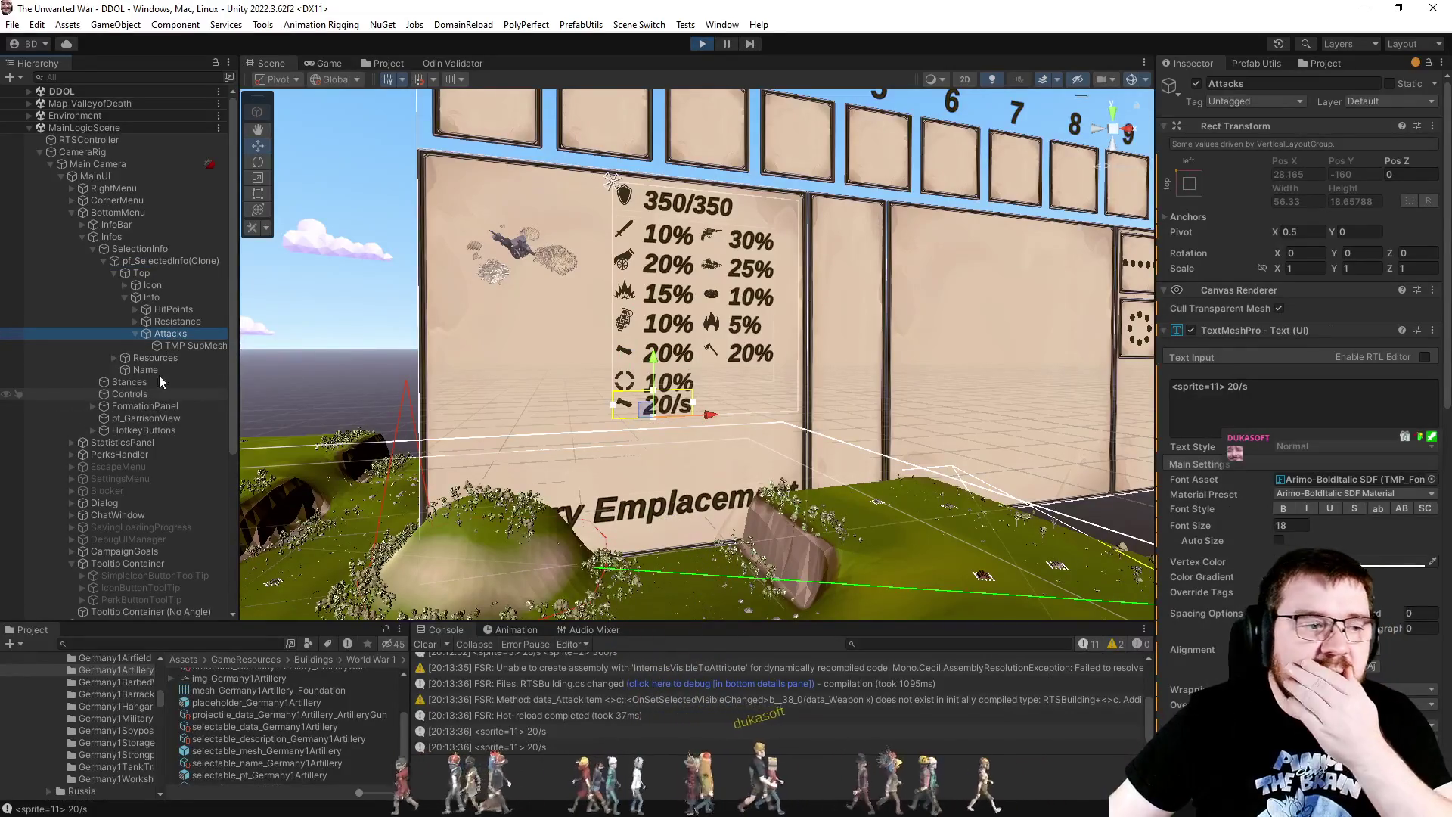
click(172, 325)
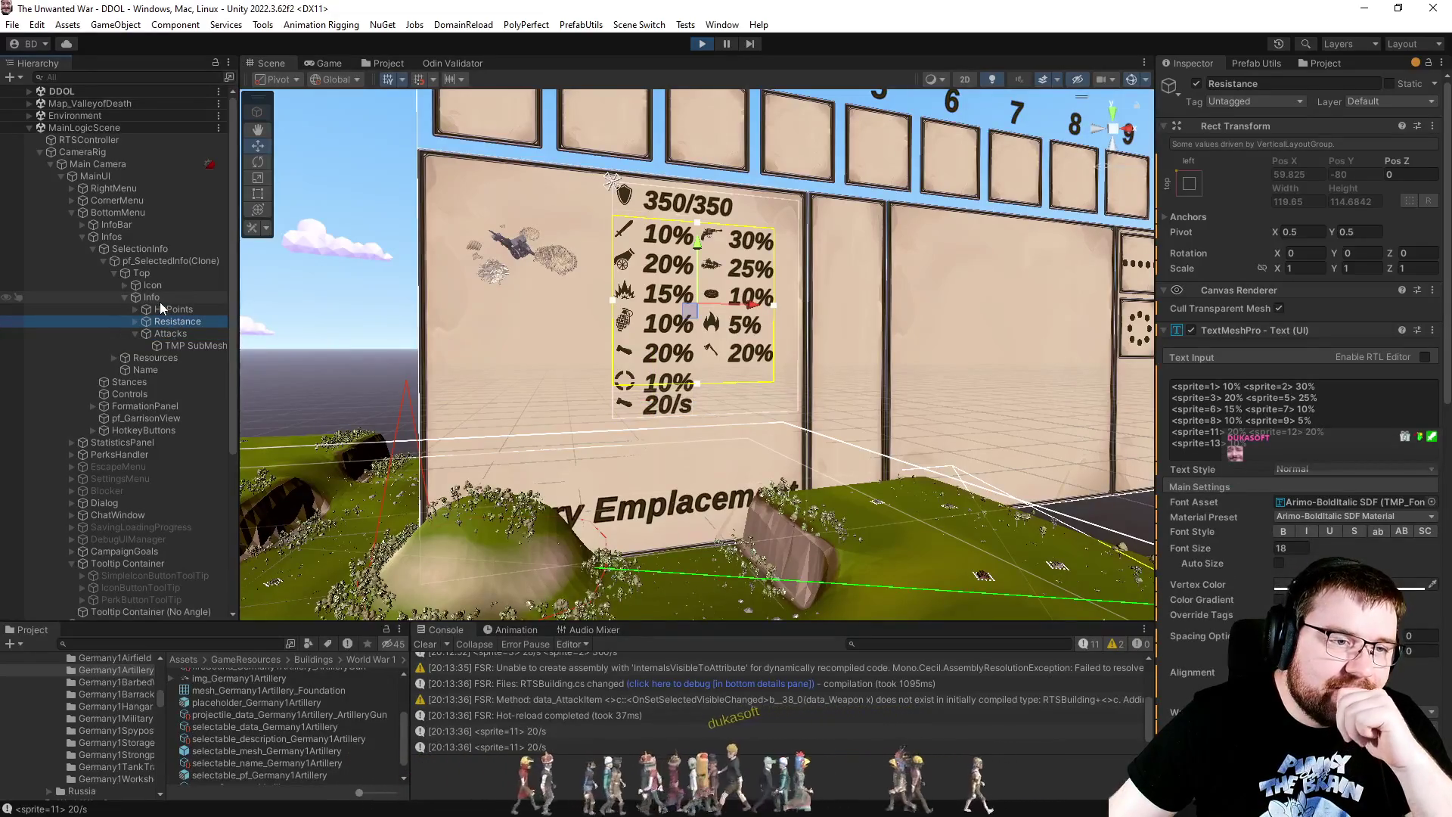
click(165, 323)
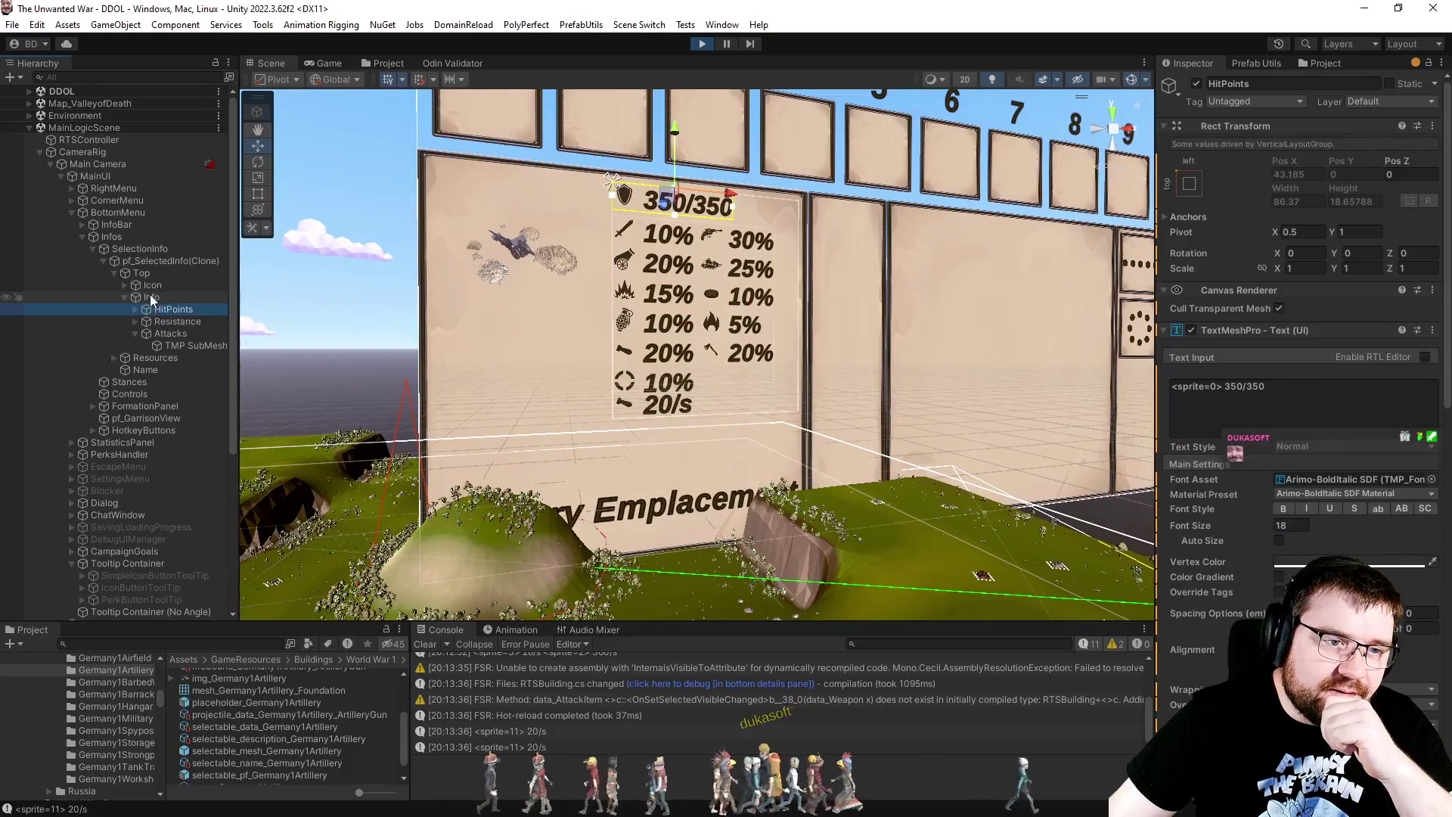
click(152, 298)
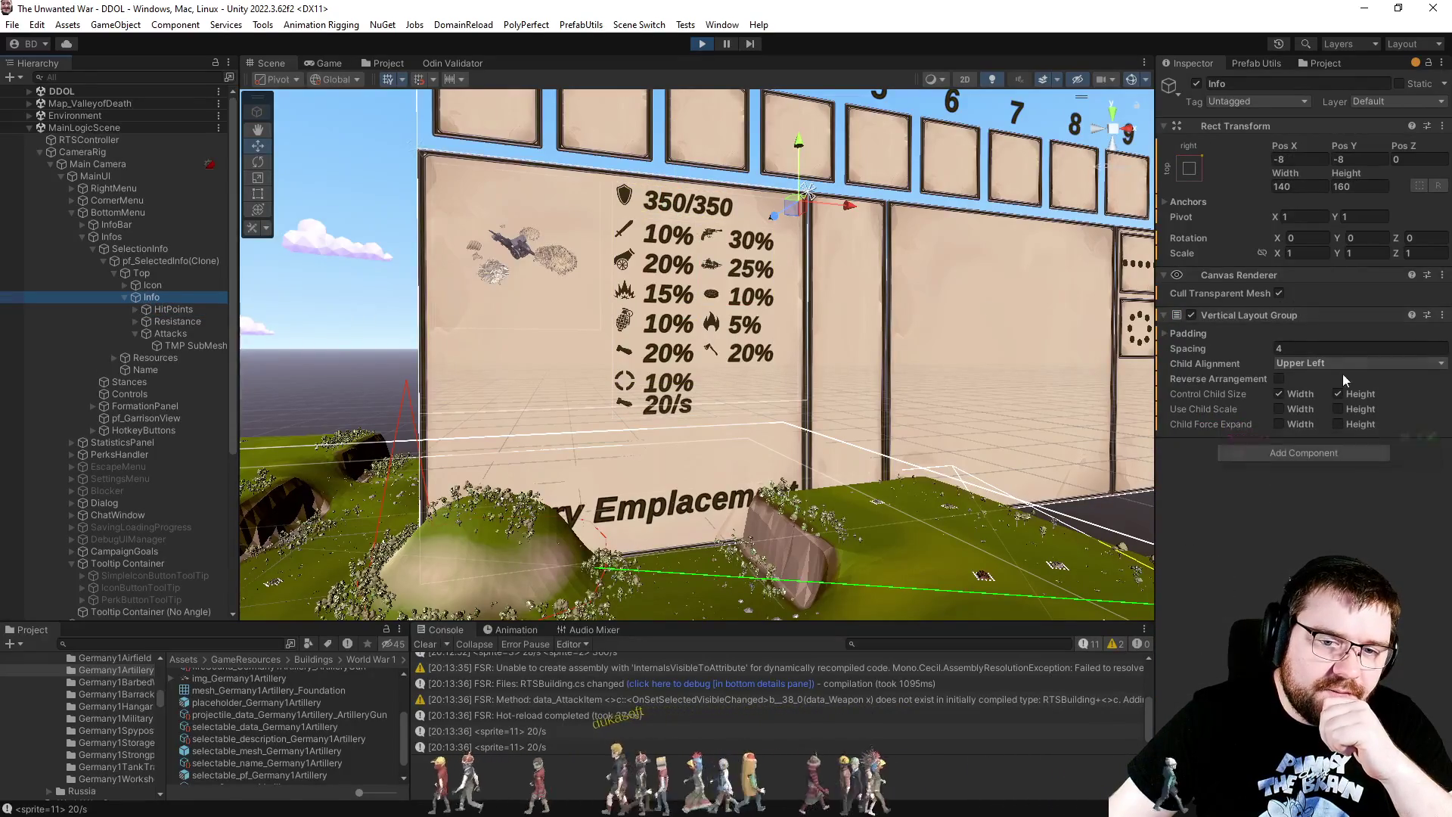
Step: Set the Info Vertical Layout Group spacing to 4 and its height to 180
click(1340, 349)
text(0)
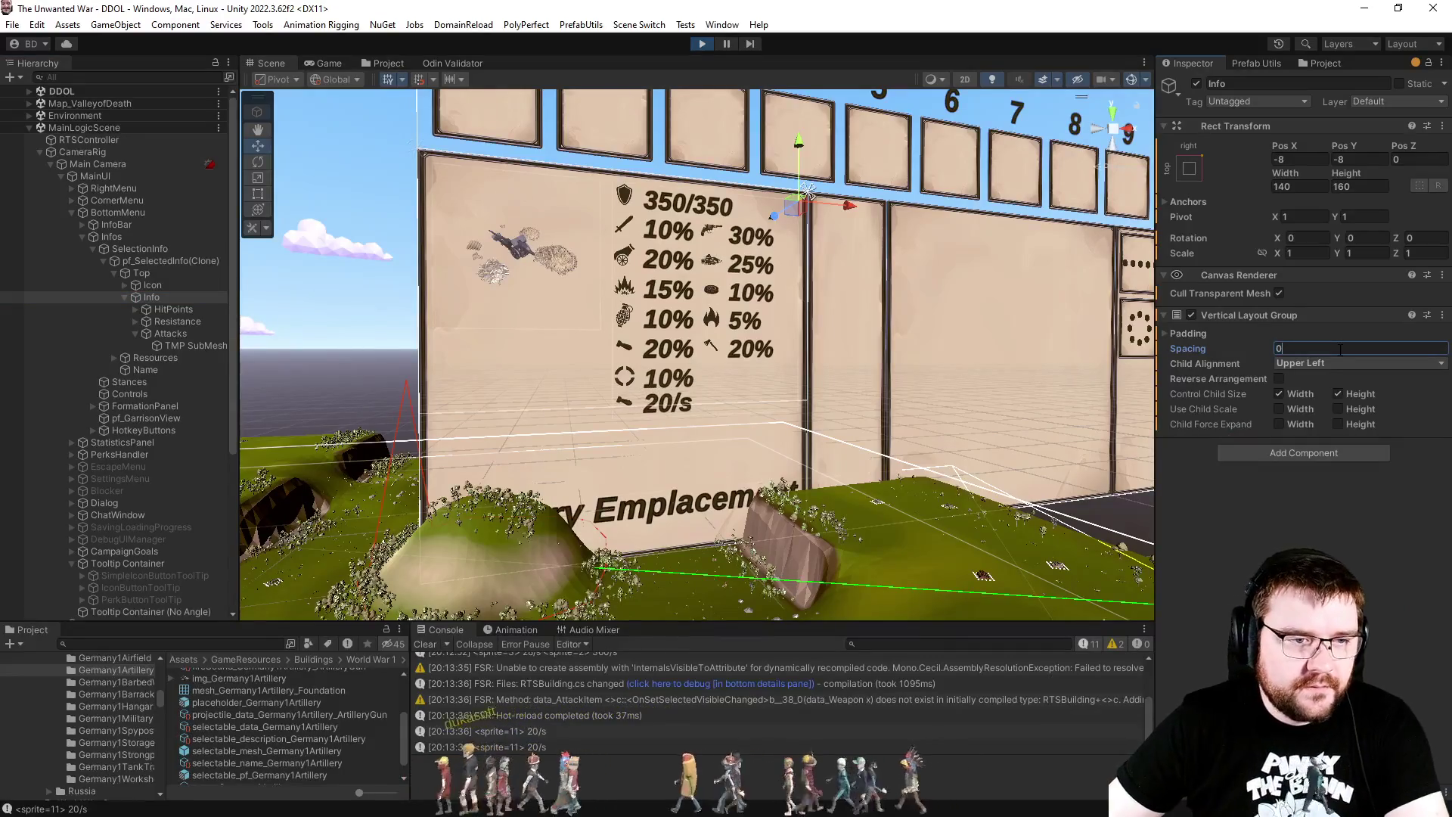
click(1301, 496)
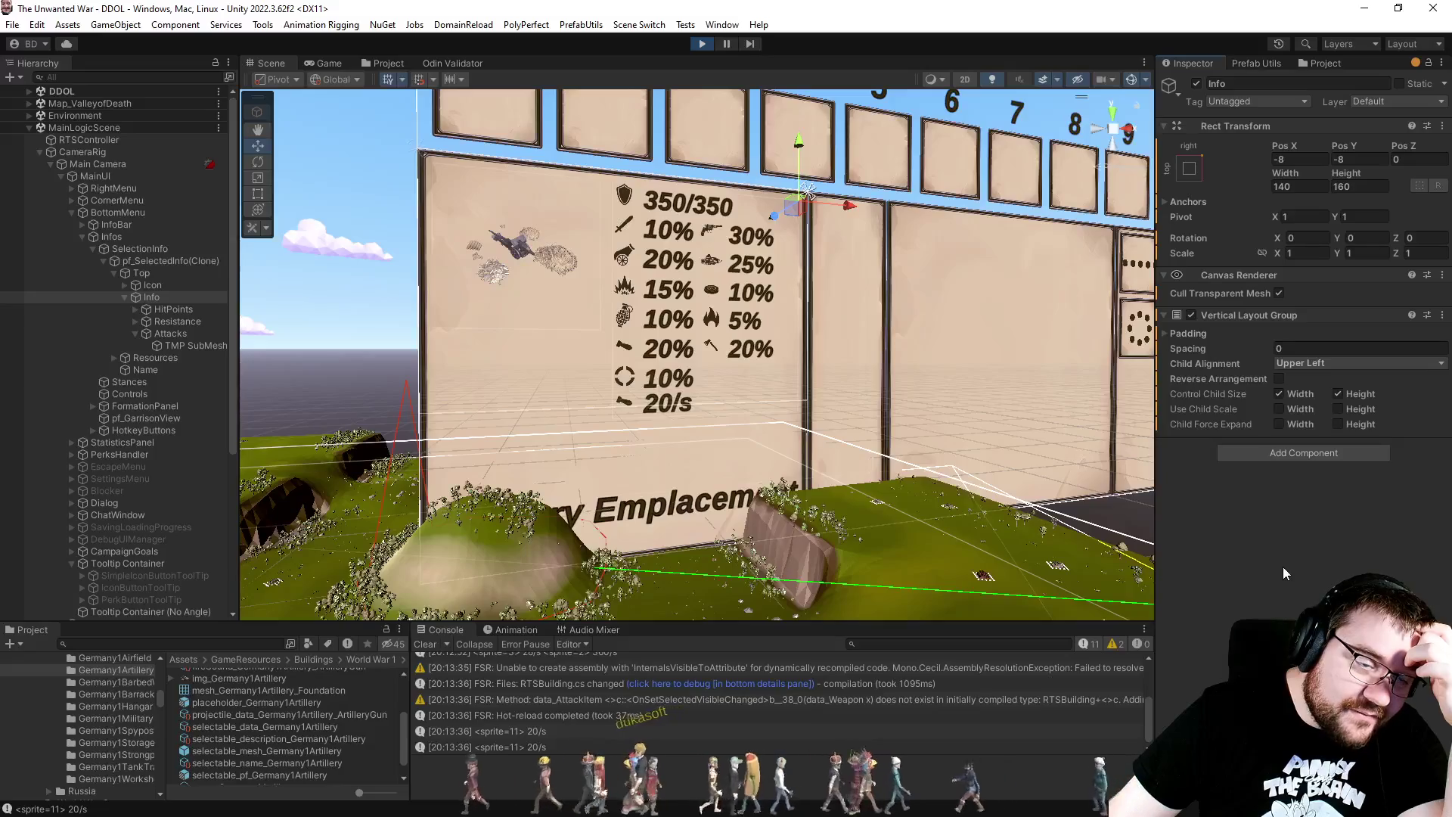
mouse_move(1259, 354)
mouse_down()
mouse_move(1301, 352)
mouse_move(147, 365)
mouse_move(1432, 364)
mouse_up()
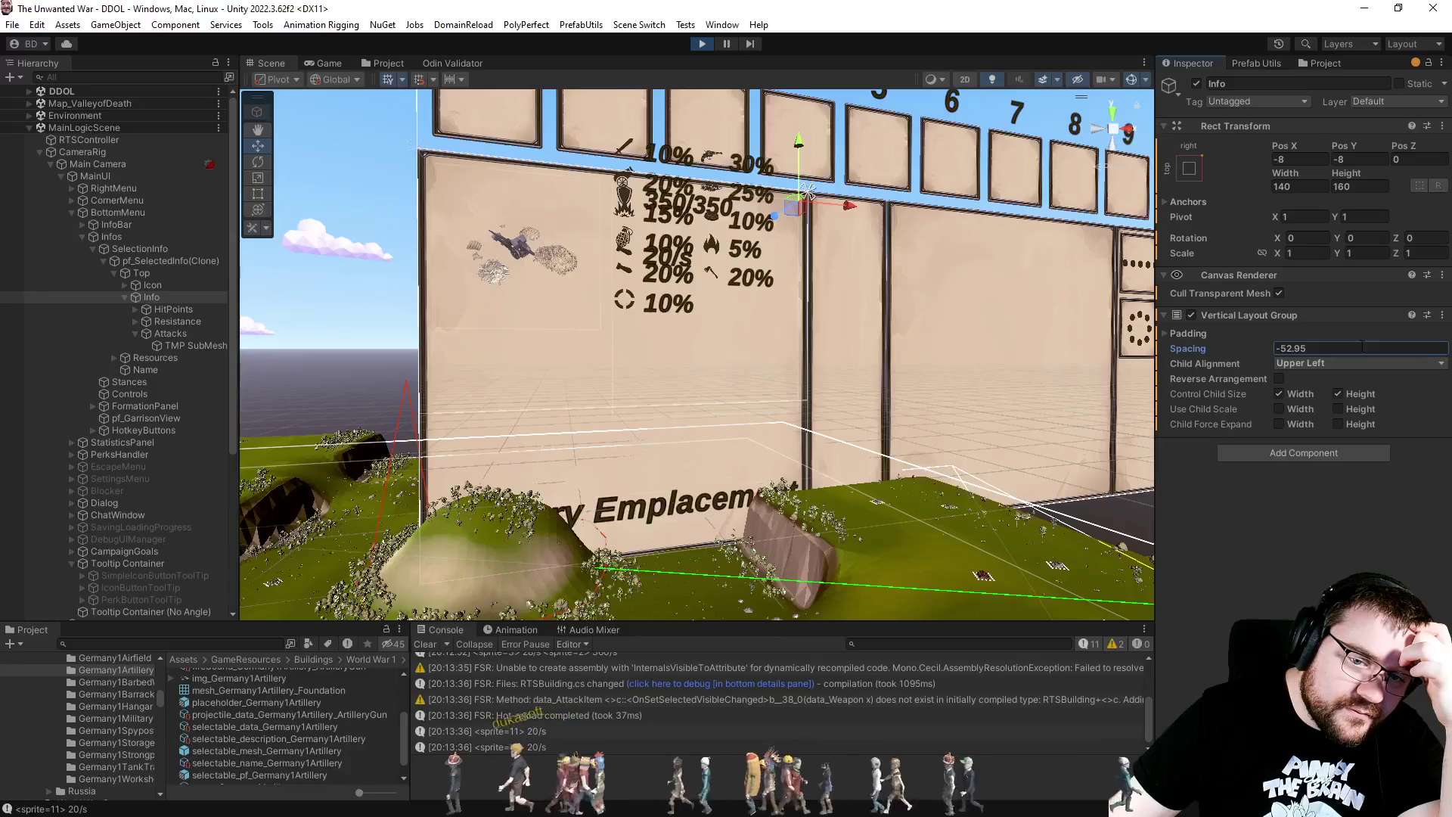
text(4)
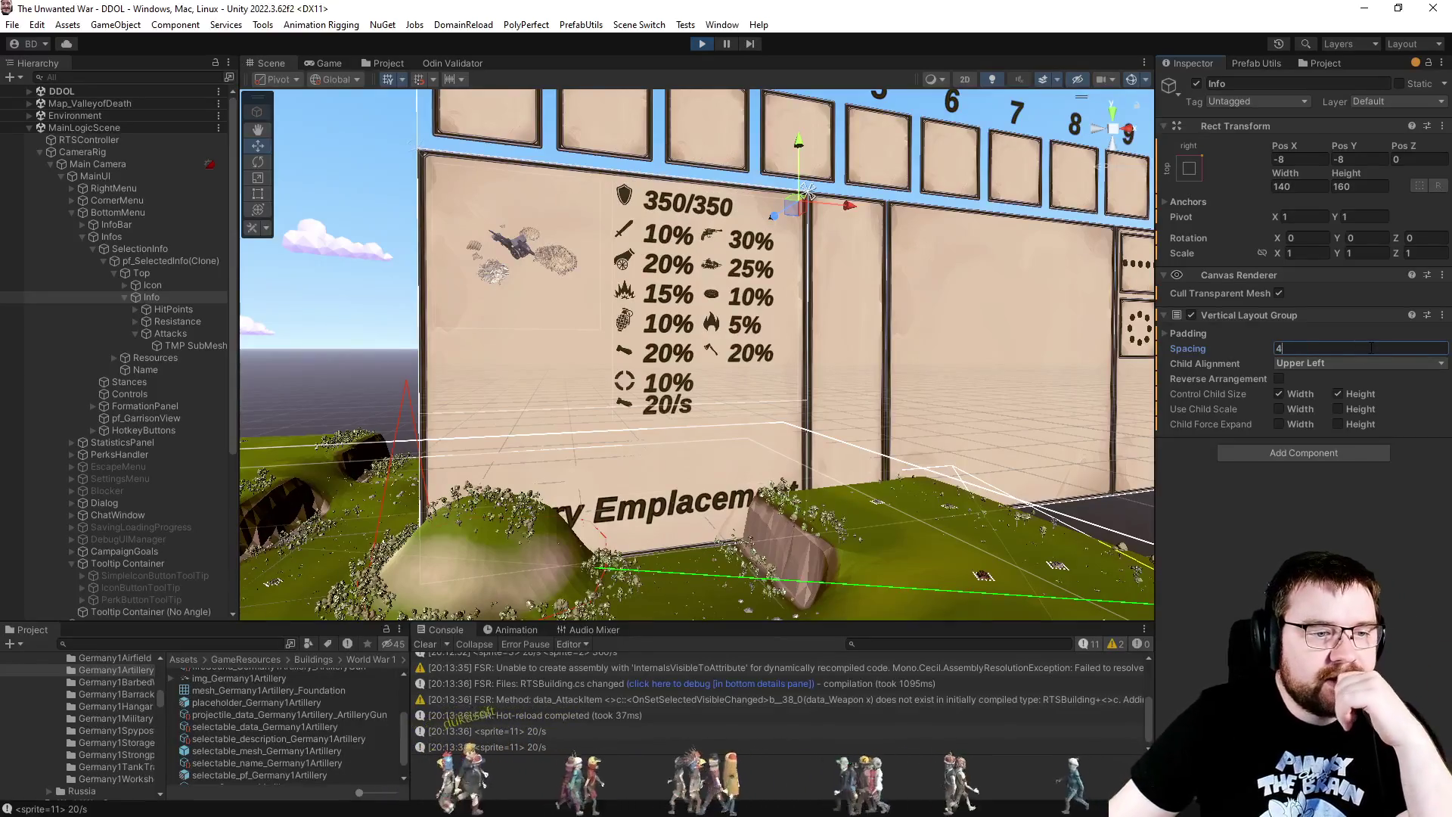
click(1360, 186)
text(180)
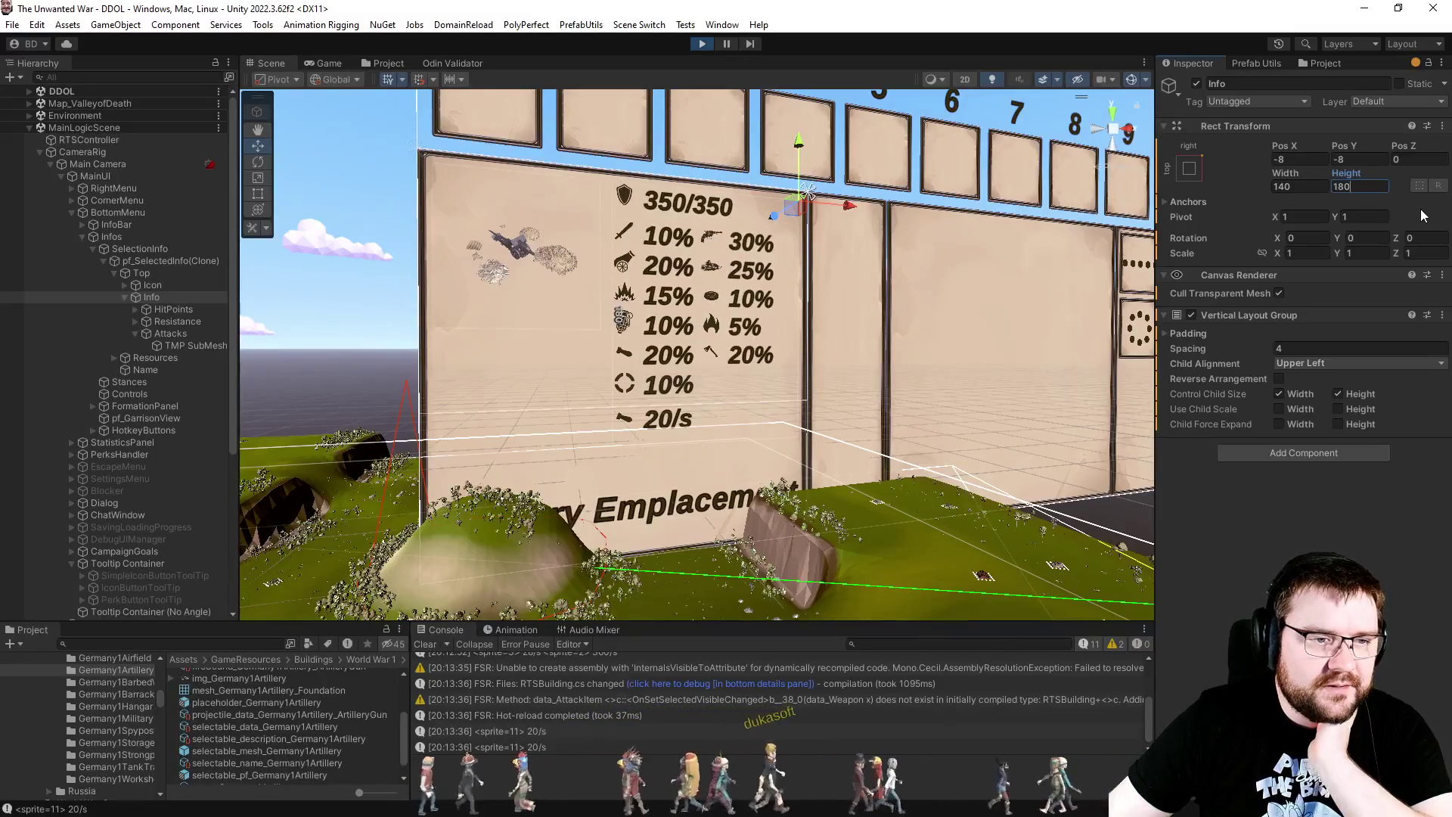
key(Return)
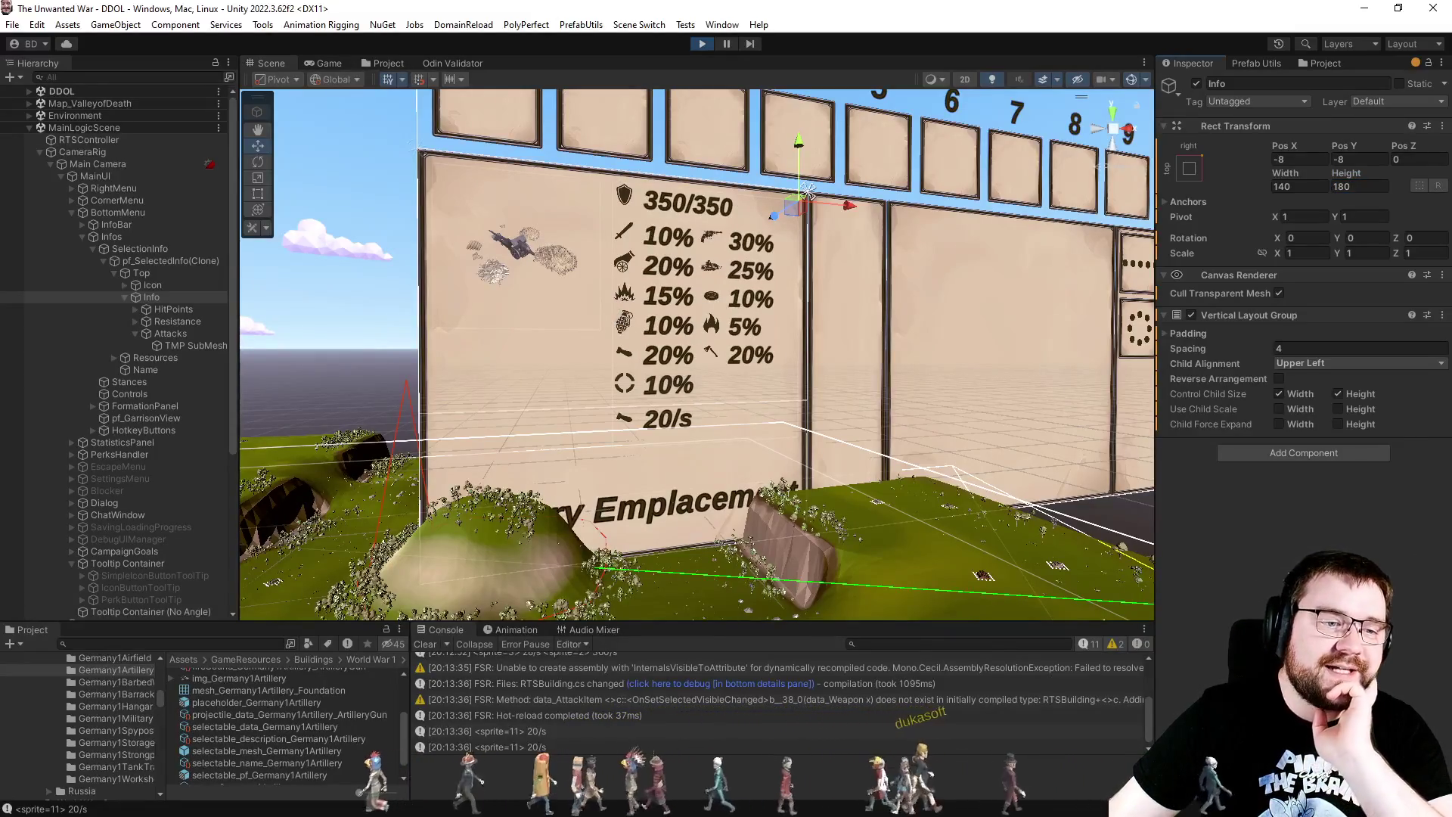
Step: Check the artillery panel in the Game view, then browse the Germany1Artillery assets in Project
click(318, 70)
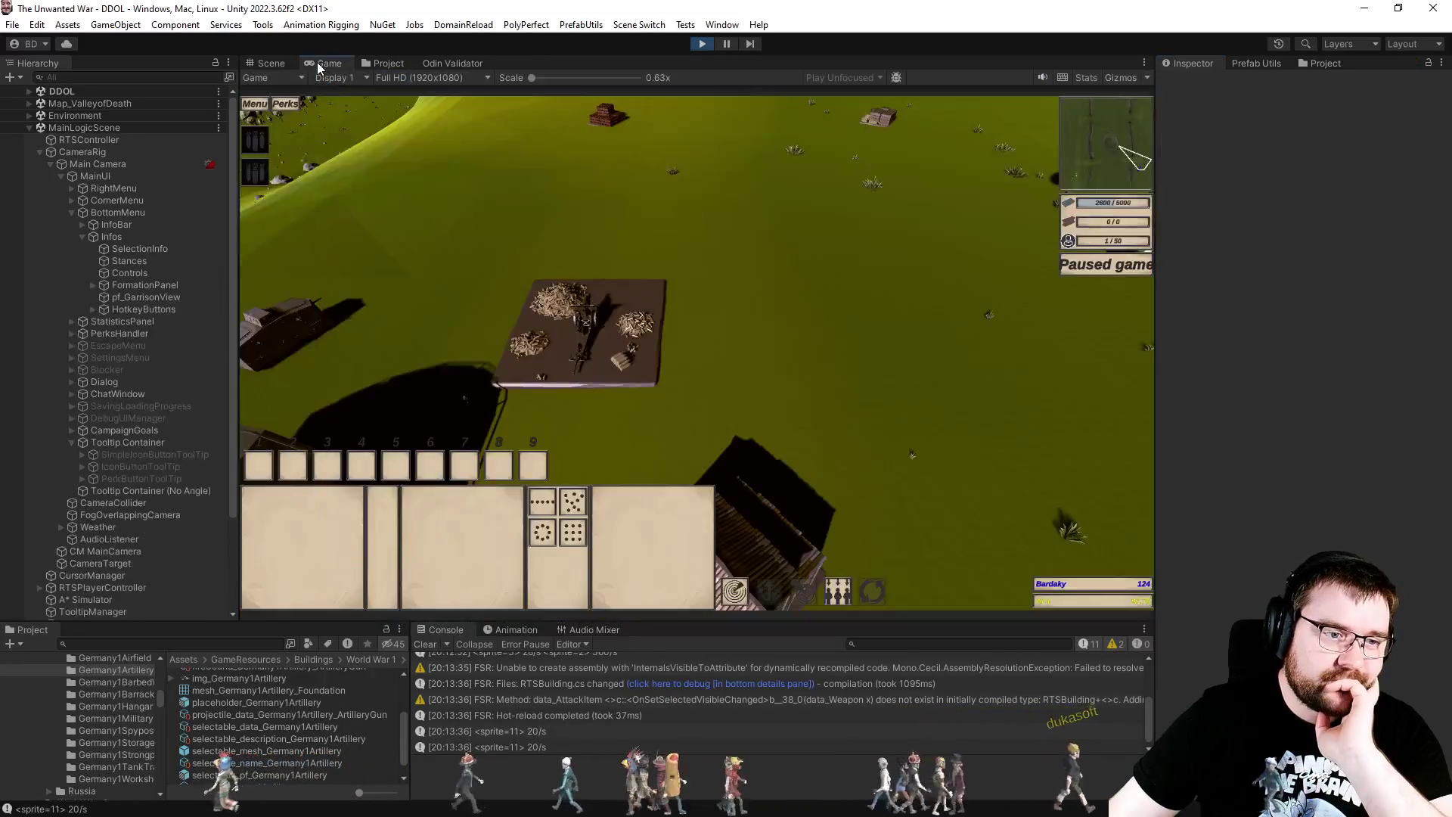
click(574, 288)
click(712, 326)
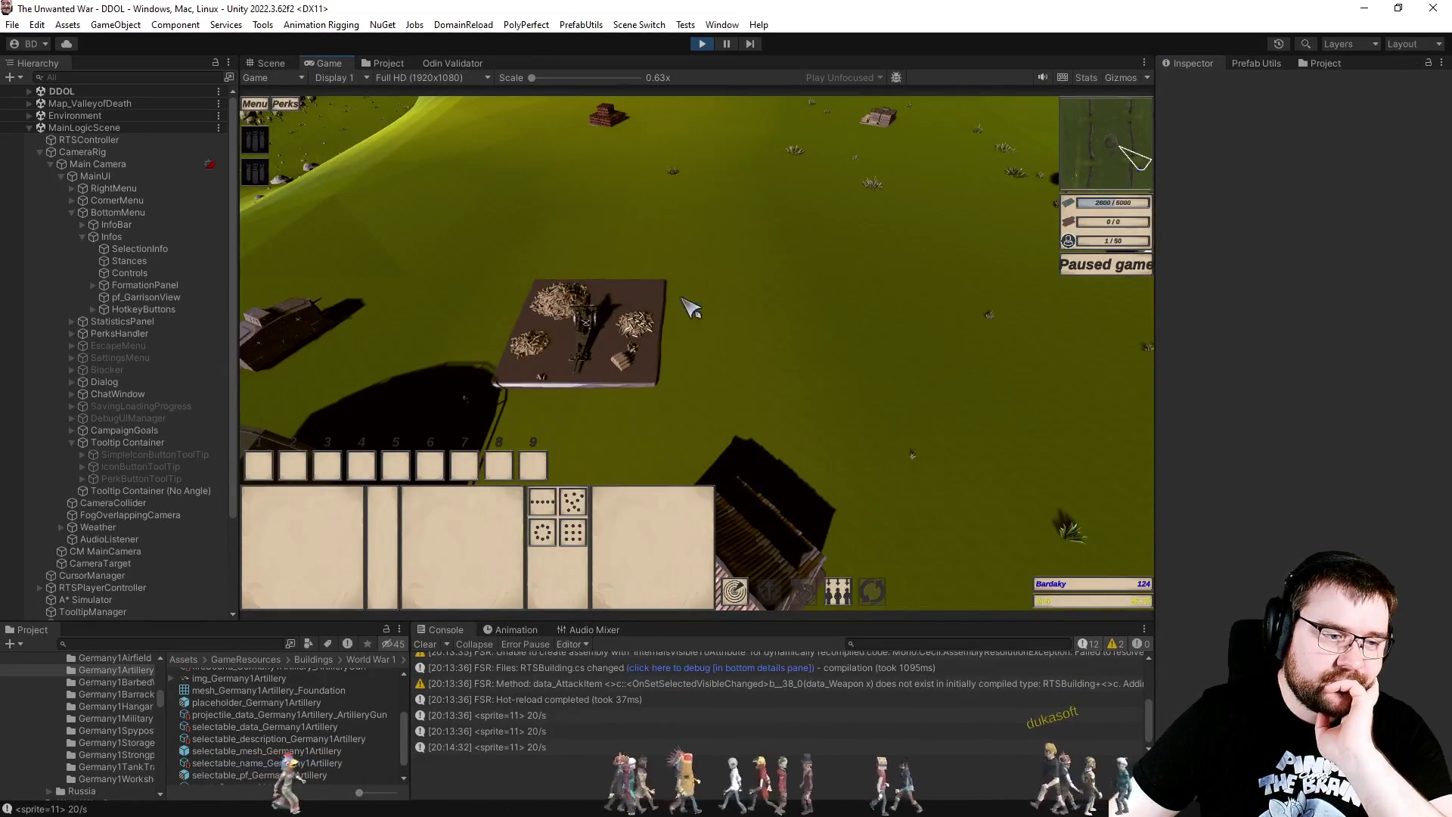
click(386, 65)
scroll(392, 298, down, 15)
Step: In the Prefabs/UIPrefabs pf_SelectedInfo prefab, set Info's height to 180, save, and exit Prefab Mode
scroll(389, 297, down, 15)
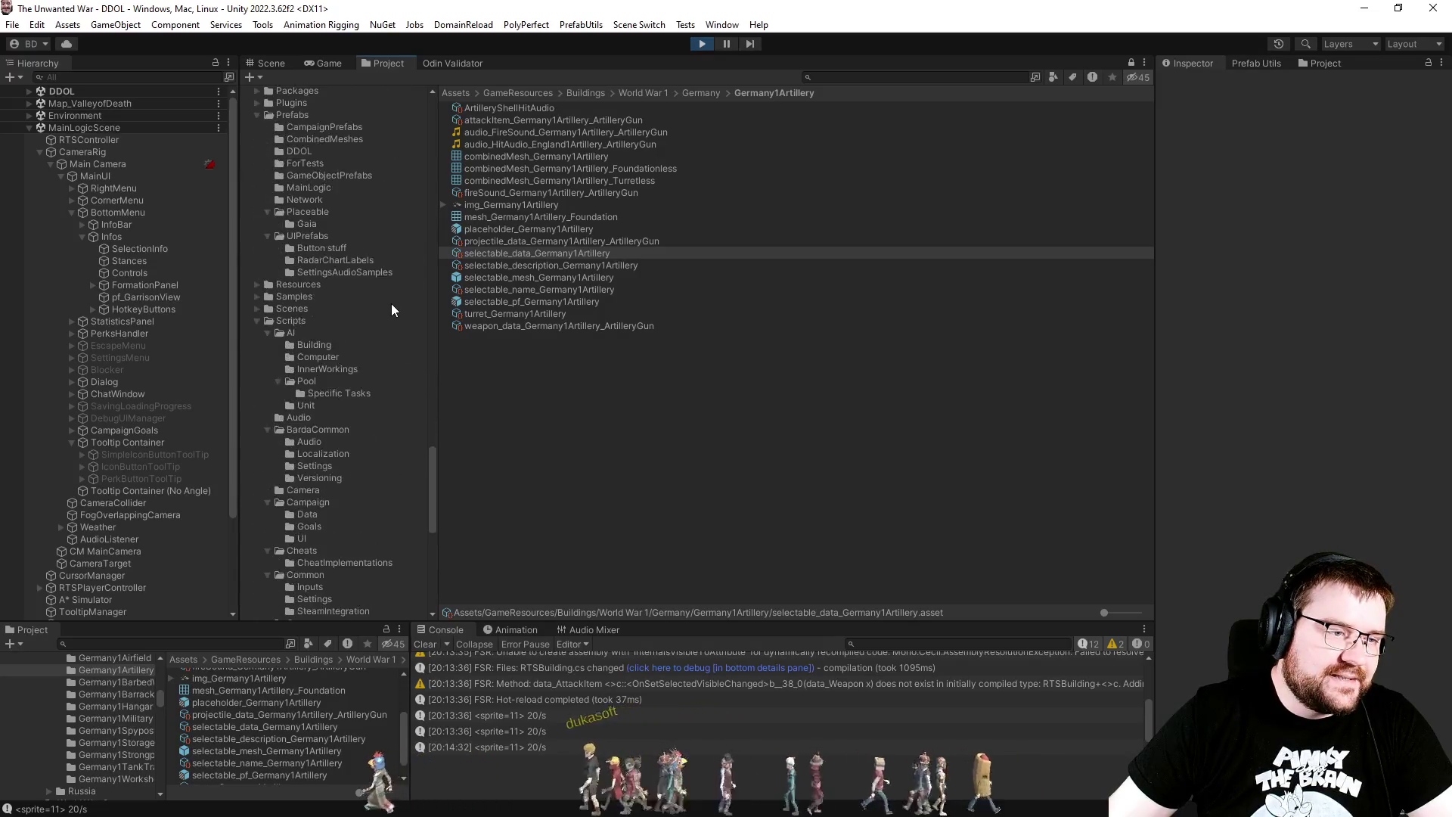
click(316, 237)
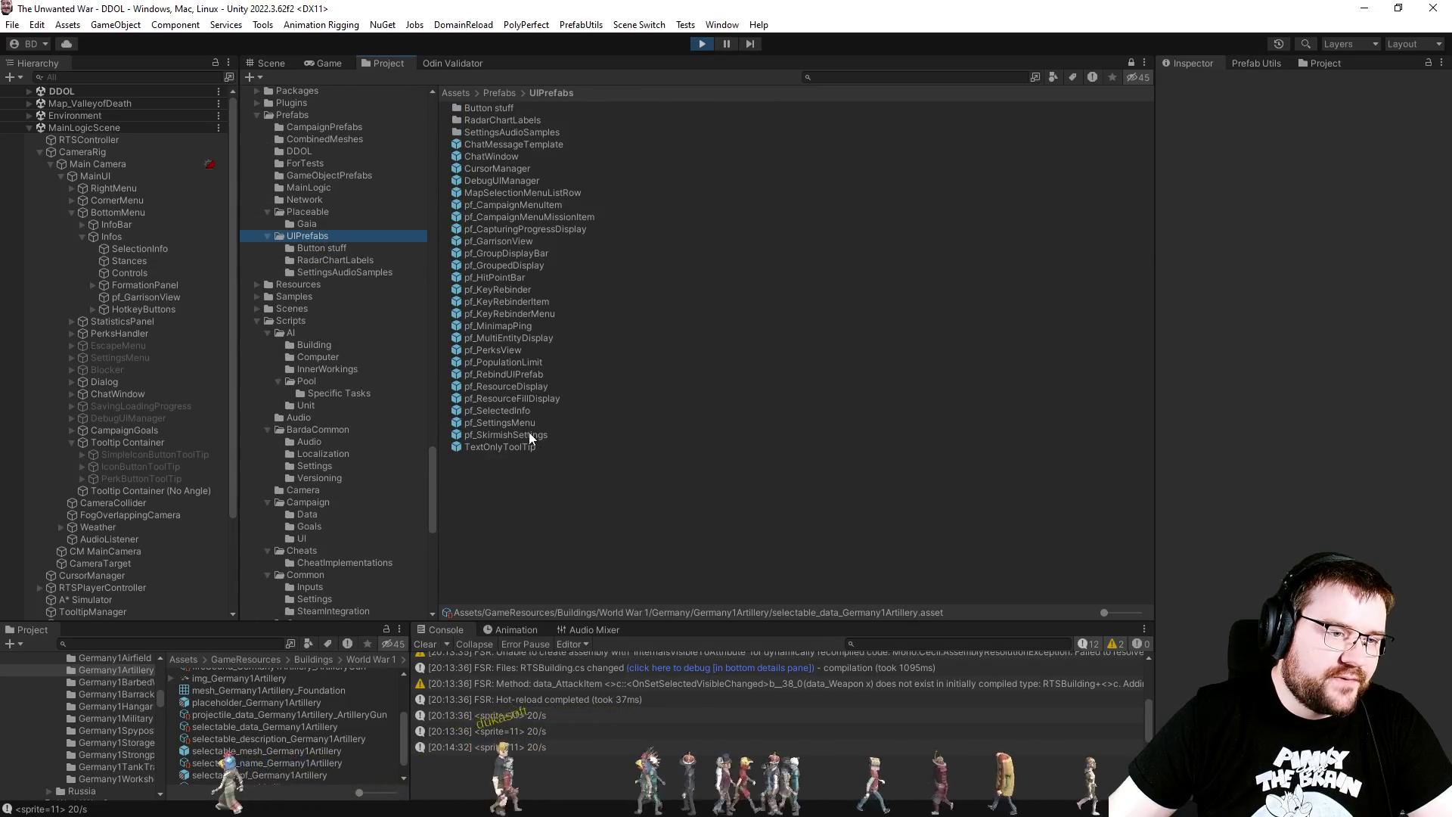
double_click(519, 411)
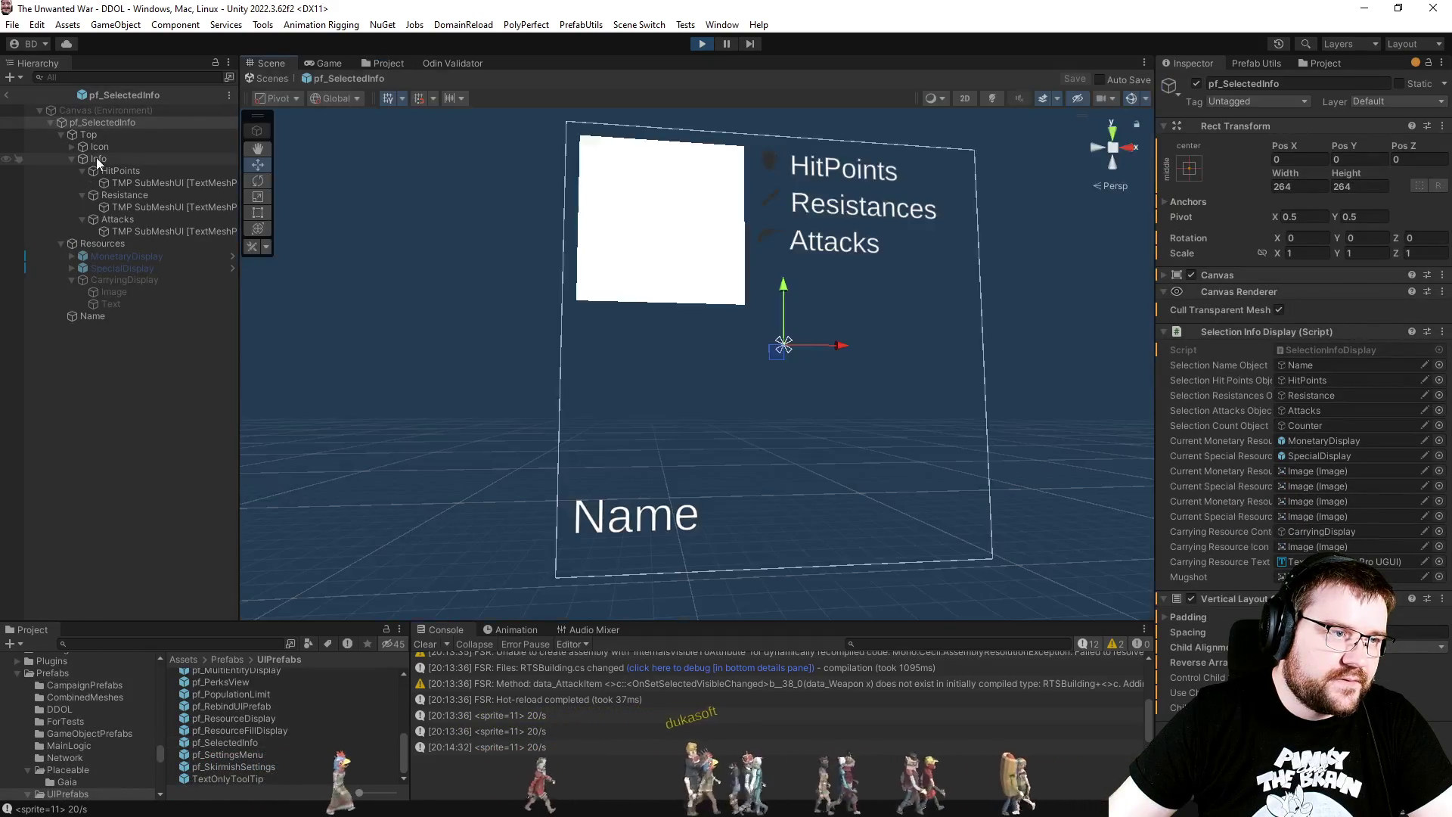
click(97, 157)
double_click(1355, 187)
text(180)
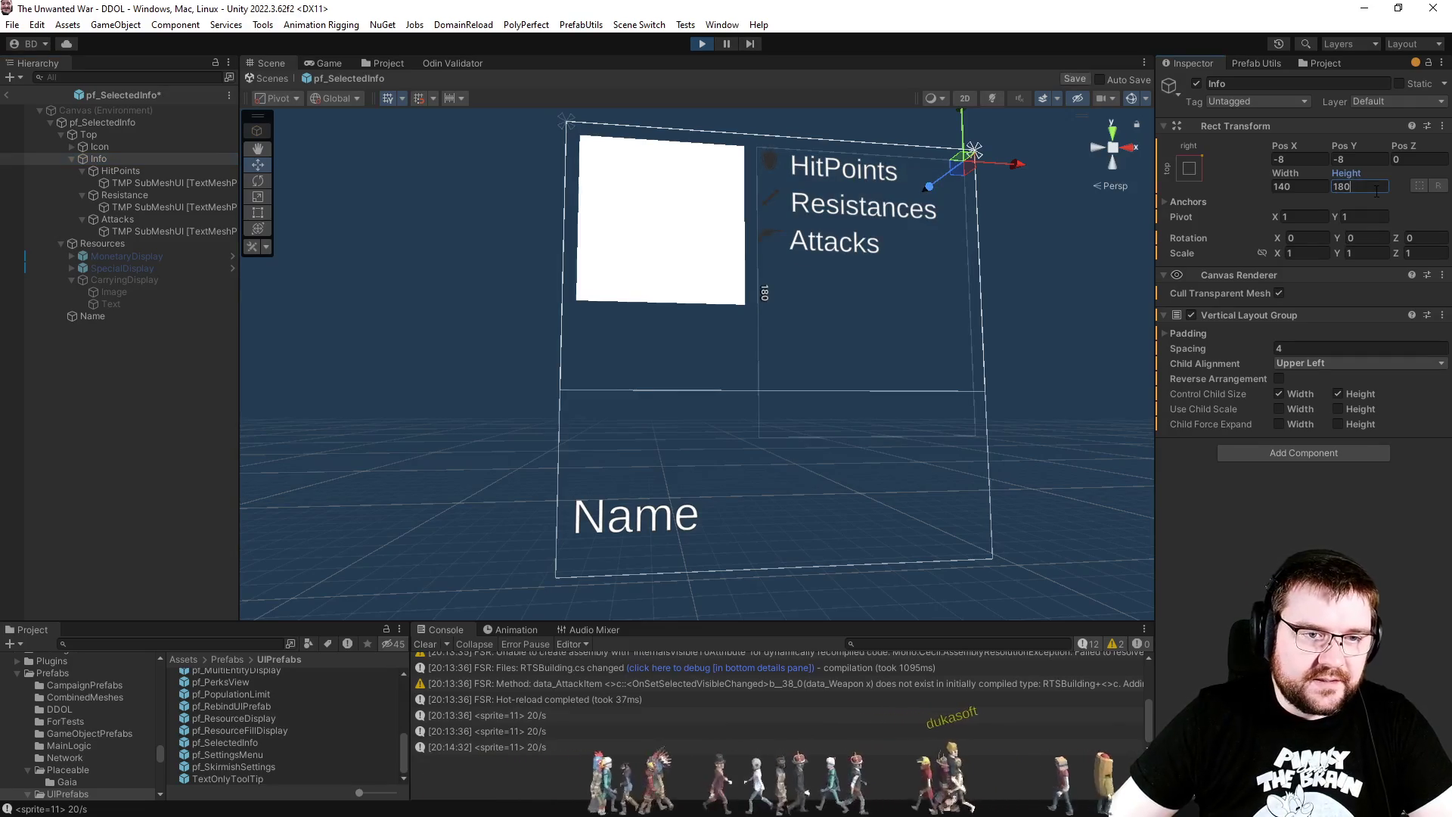
key(ctrl+s)
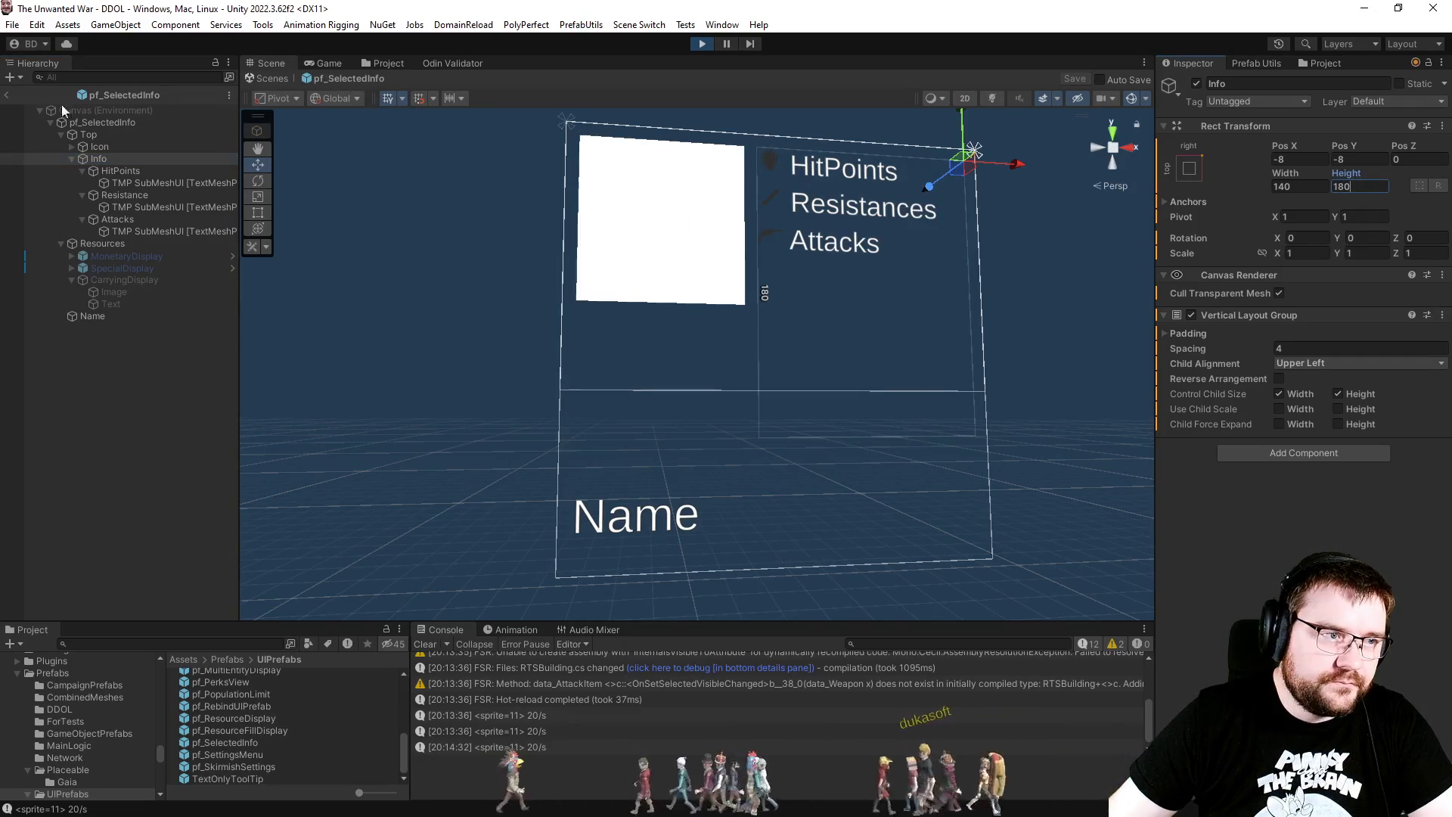
click(6, 97)
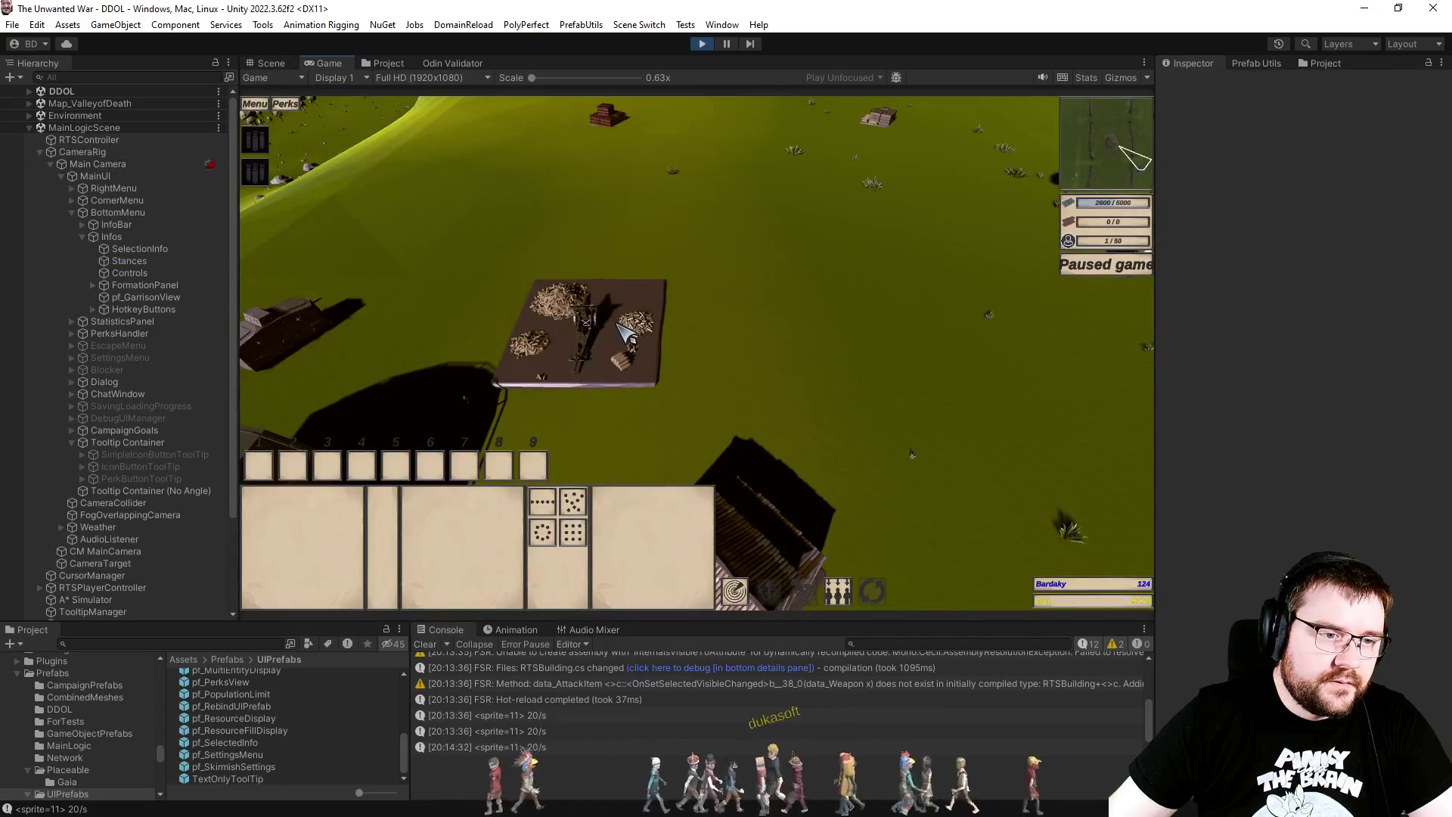
Step: Select the Artillery Emplacement, A7V tank and hangar in turn to check their info panels
click(589, 308)
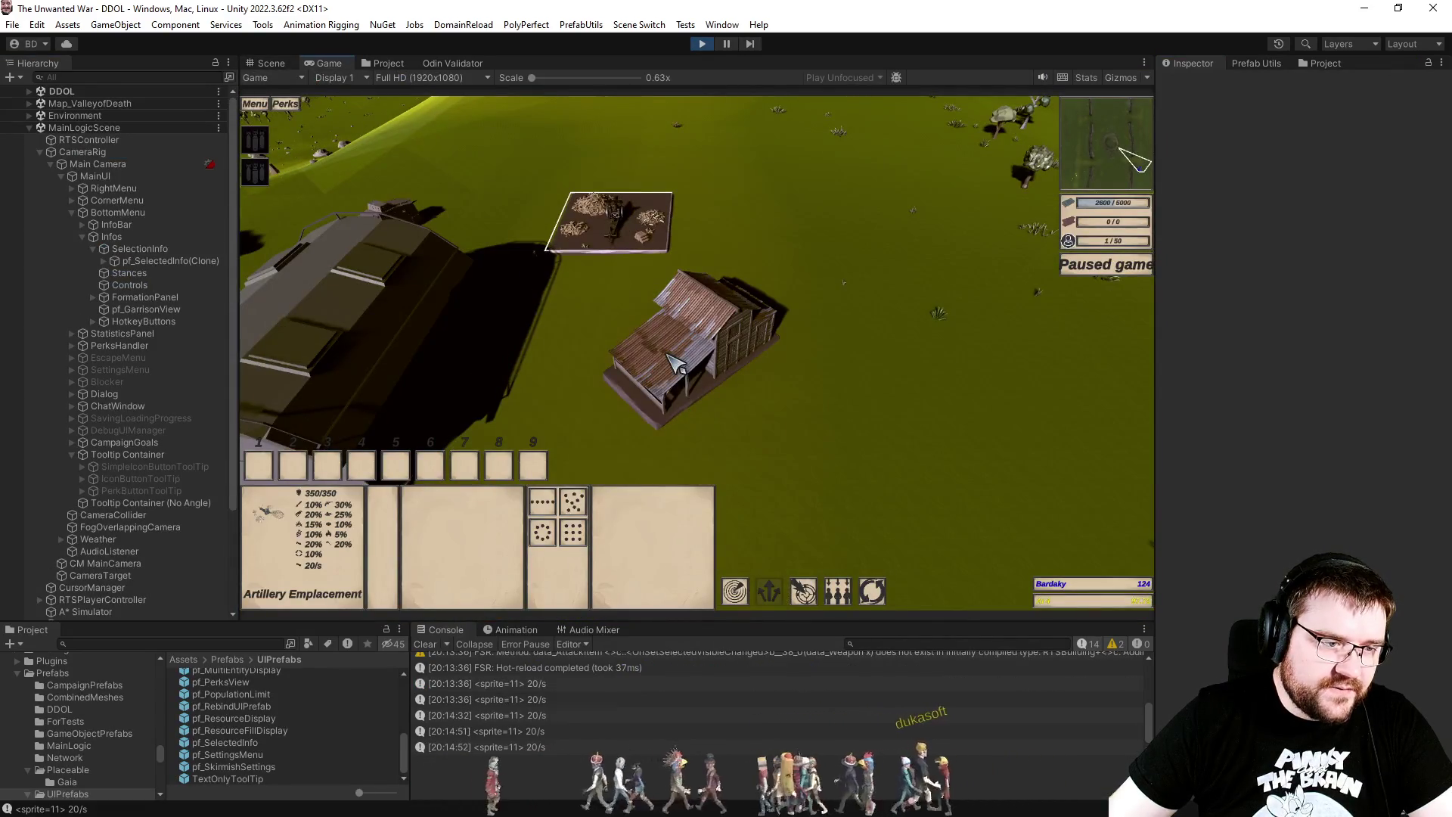
click(675, 363)
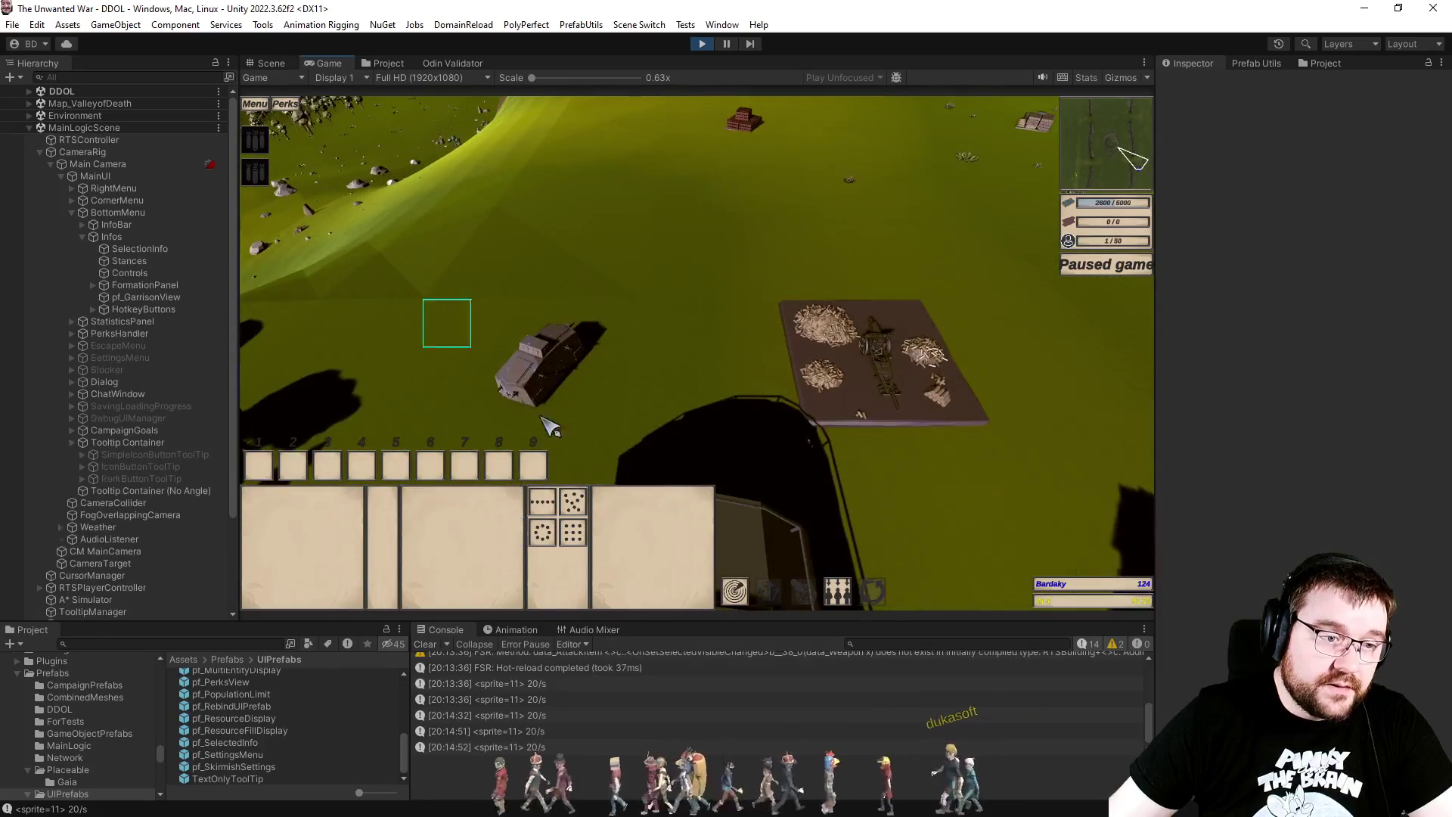
click(544, 419)
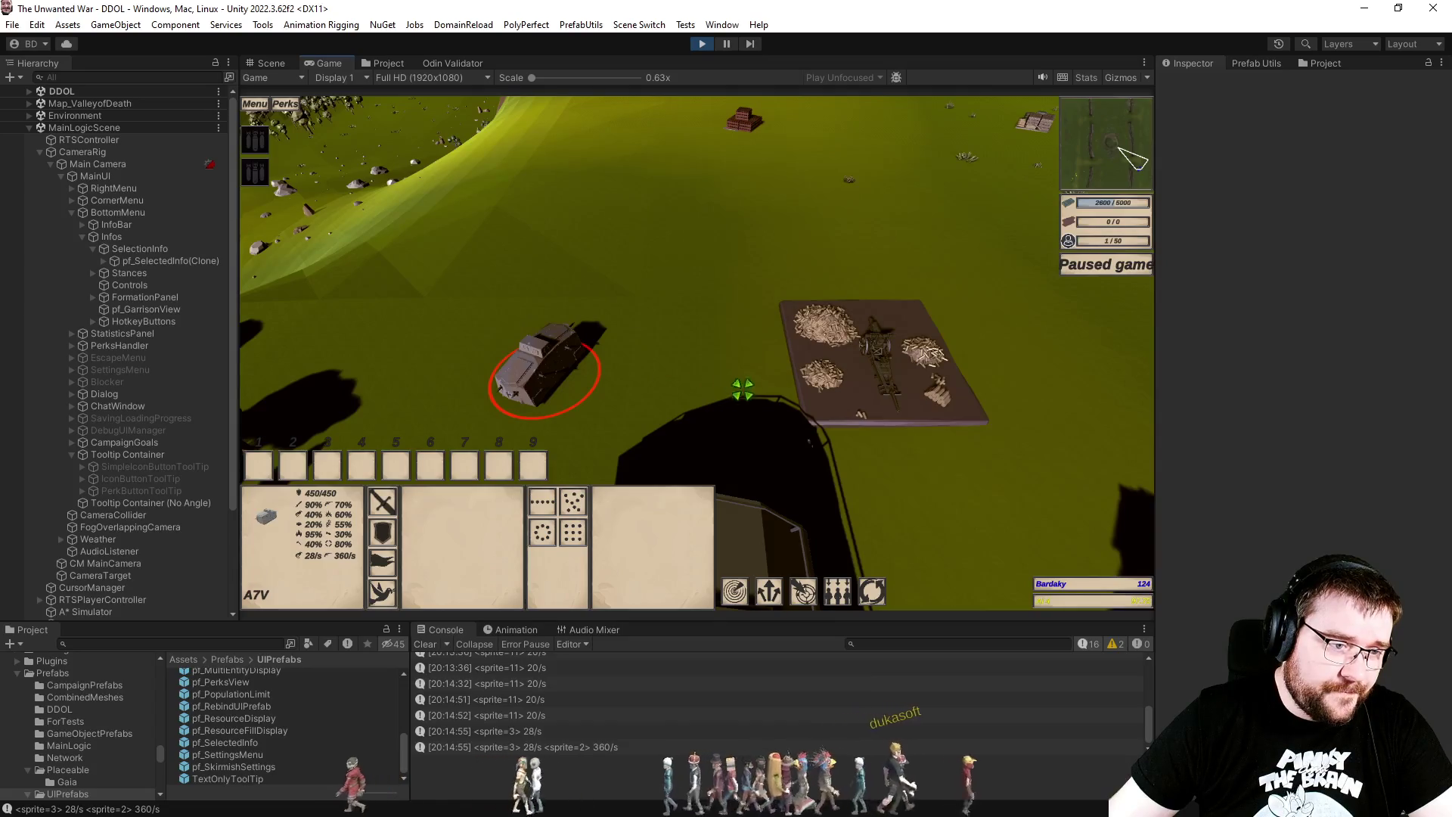
click(741, 261)
click(916, 420)
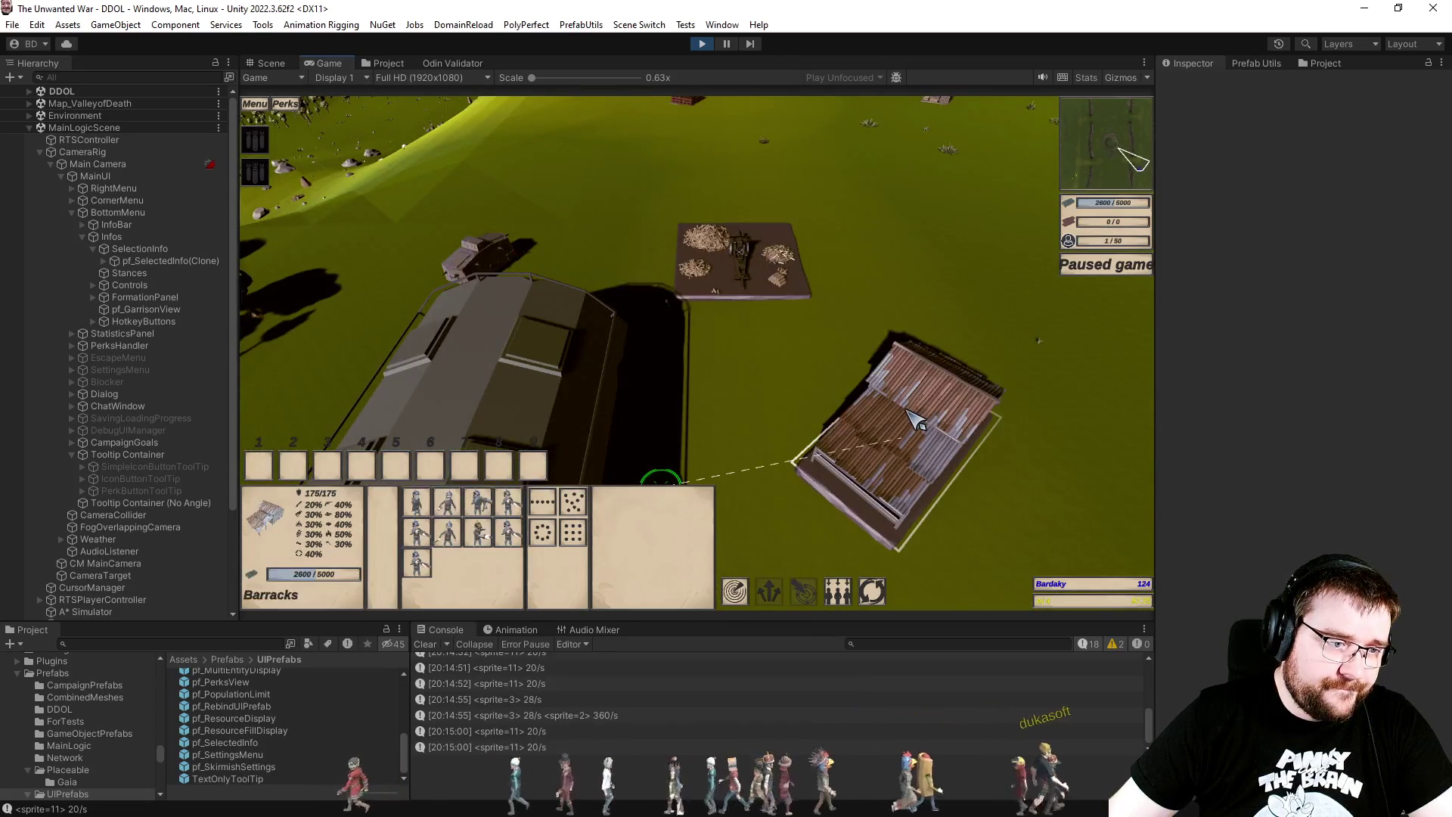
click(542, 396)
Step: Box-select the tank and soldiers, reselect the Artillery Emplacement, and maximize the Game view
mouse_move(401, 182)
mouse_down()
mouse_move(830, 486)
mouse_move(923, 510)
mouse_move(931, 480)
mouse_up()
scroll(886, 448, up, 3)
mouse_move(688, 130)
mouse_down()
mouse_move(1076, 474)
mouse_move(1073, 496)
mouse_up()
key(w)
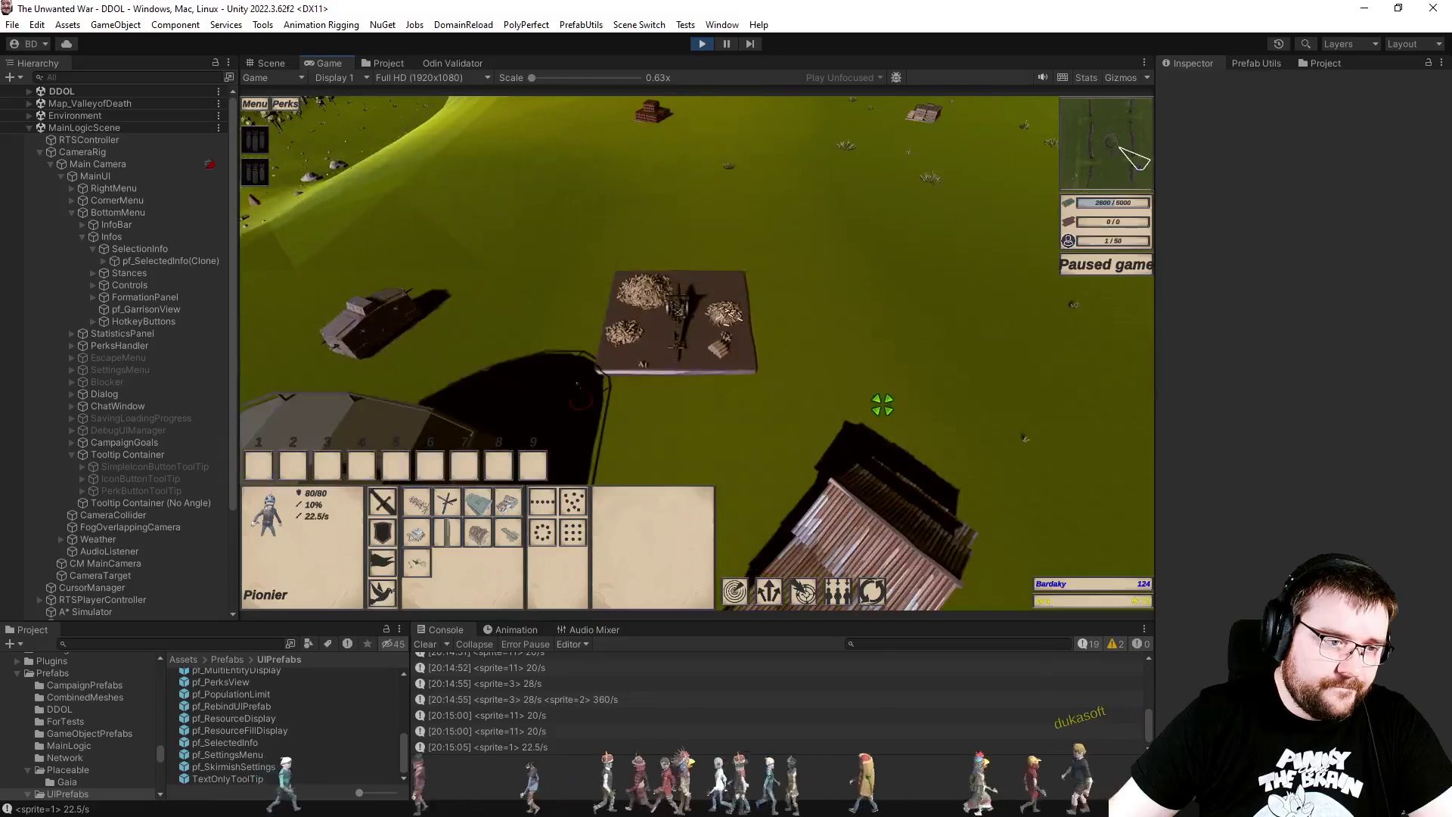
key(w)
key(s)
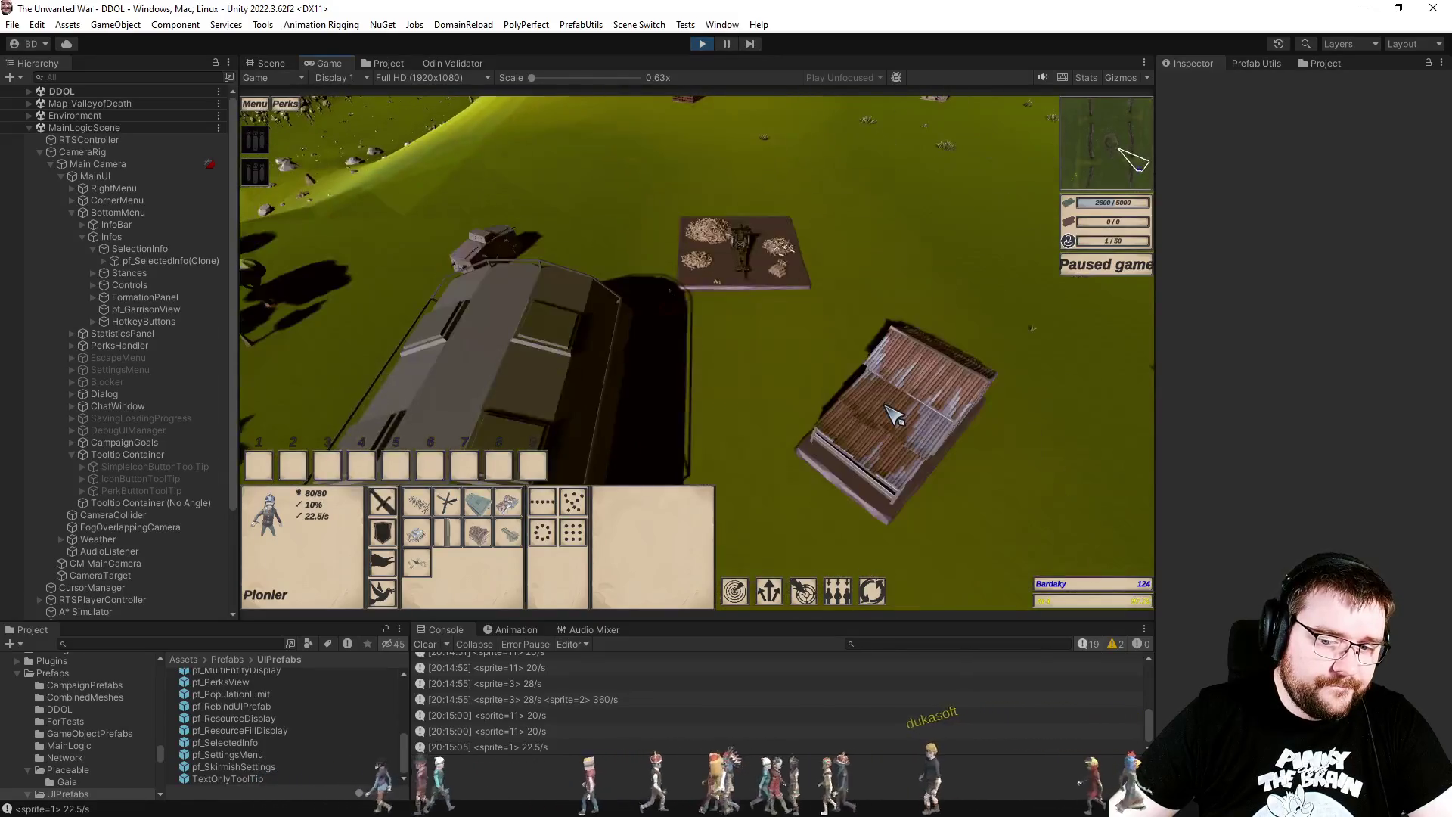
click(761, 275)
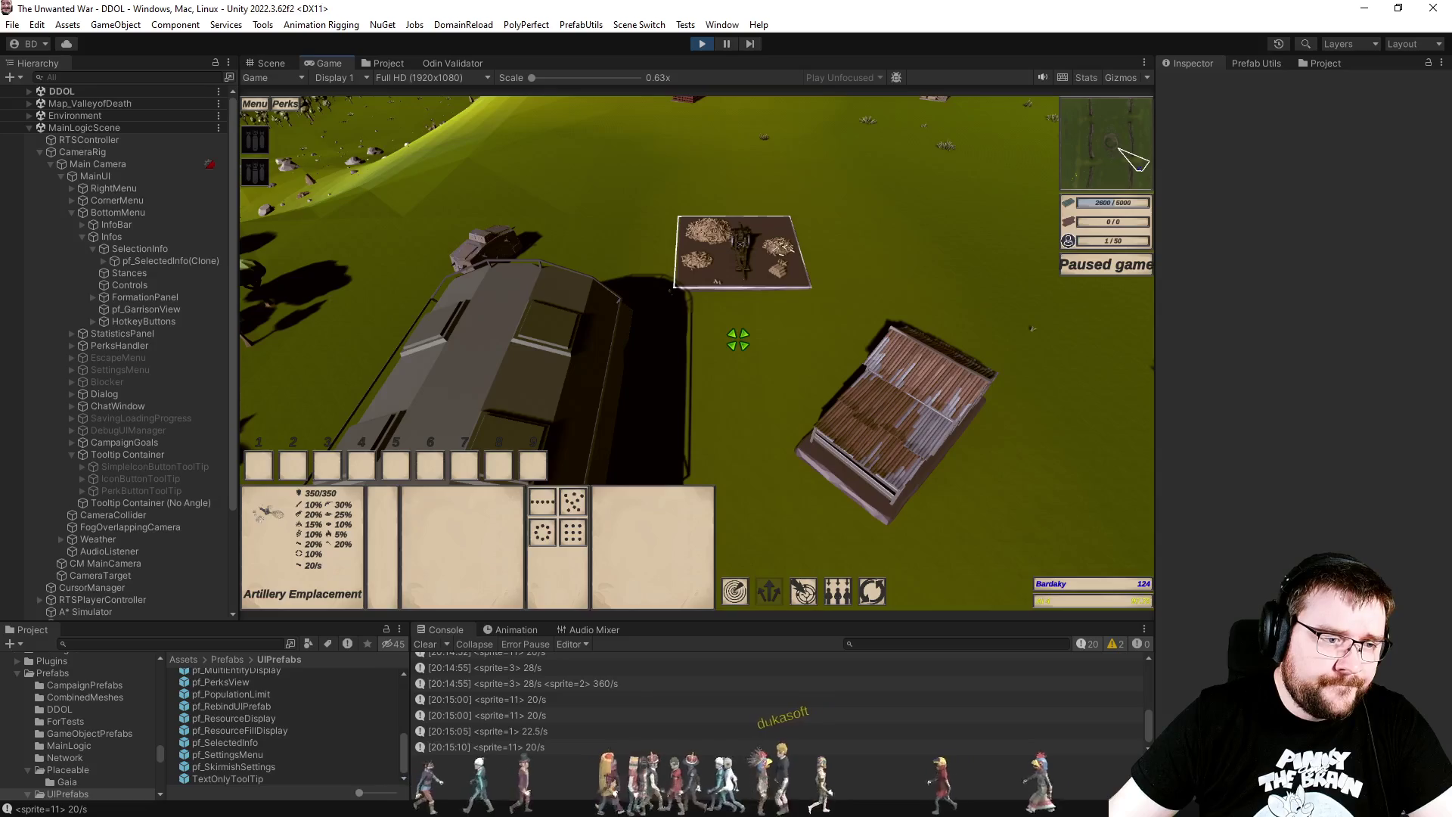
double_click(337, 66)
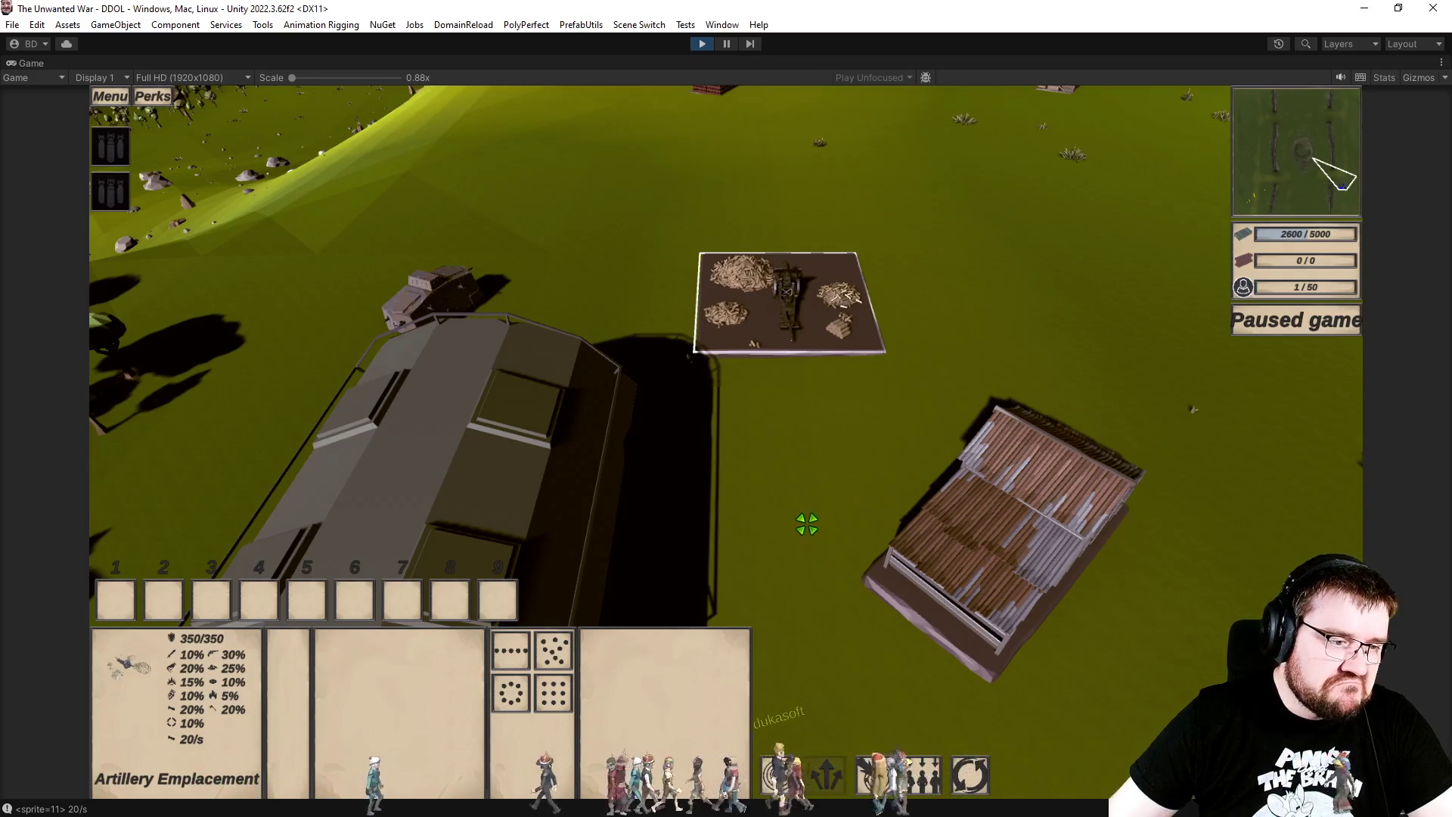
Step: Select the Barracks, Pionier soldier and hangar, narrow the selection via a panel entry, then un-maximize
click(1038, 552)
drag(652, 243, 979, 601)
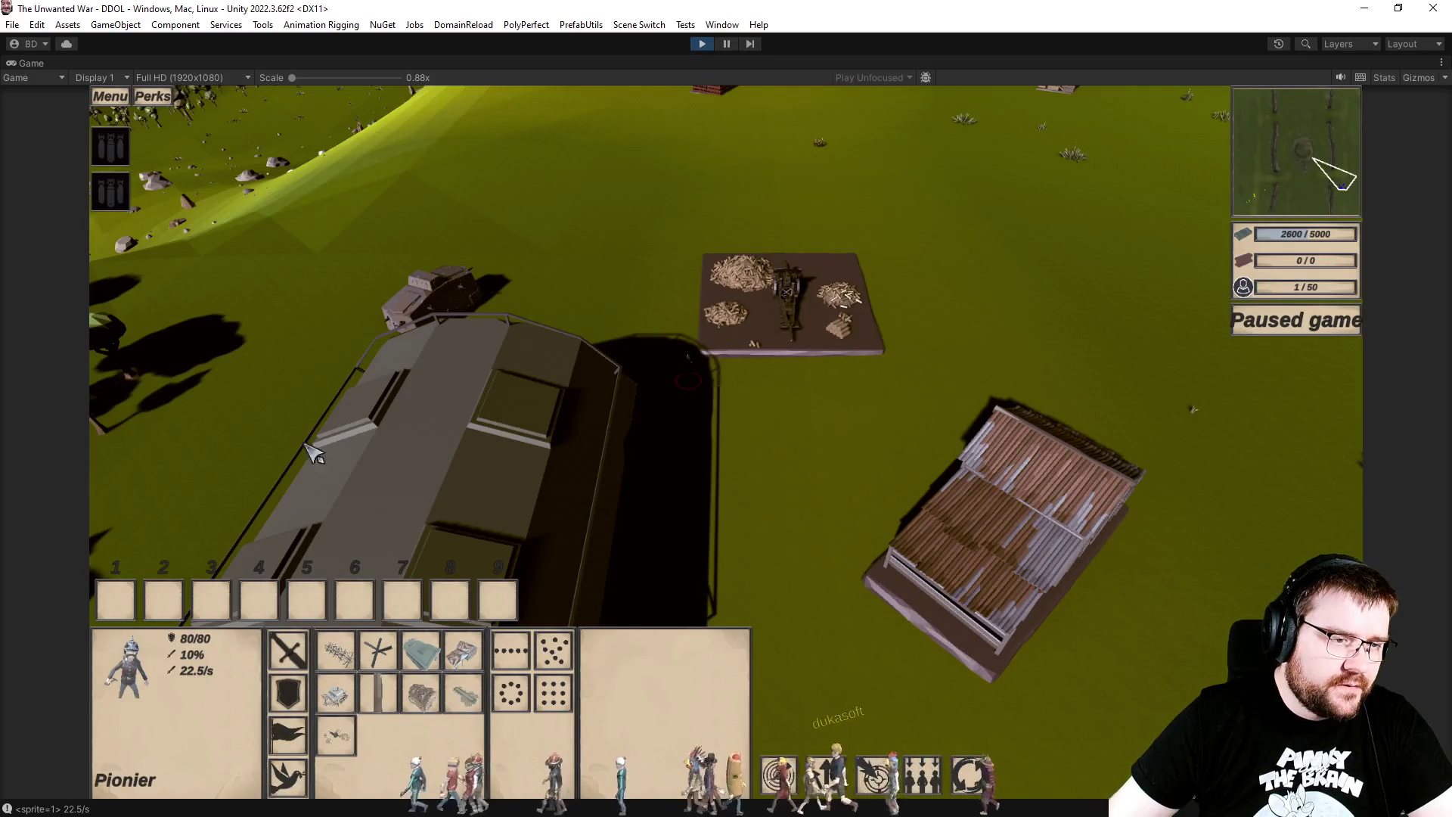
click(457, 320)
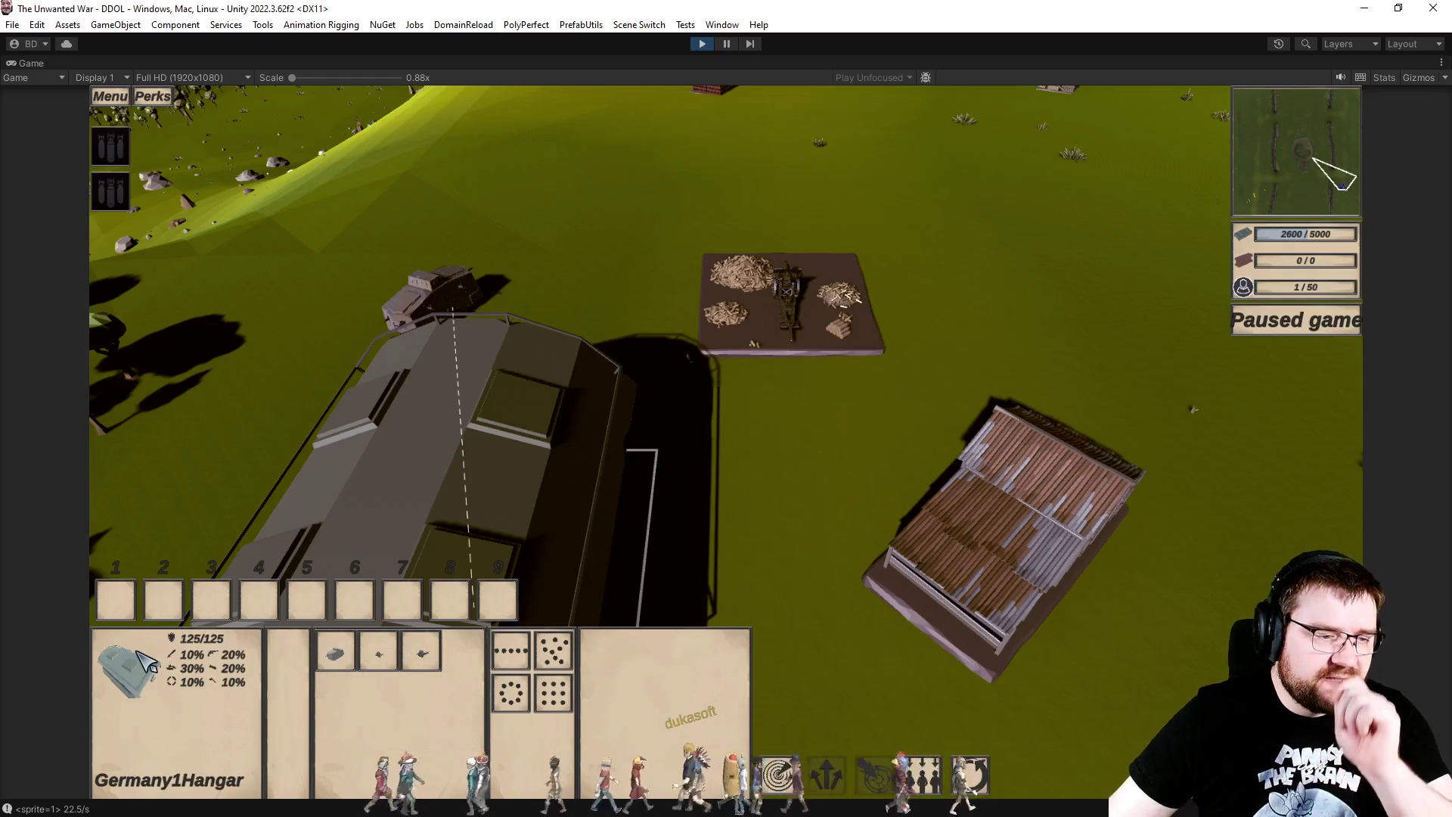
click(879, 547)
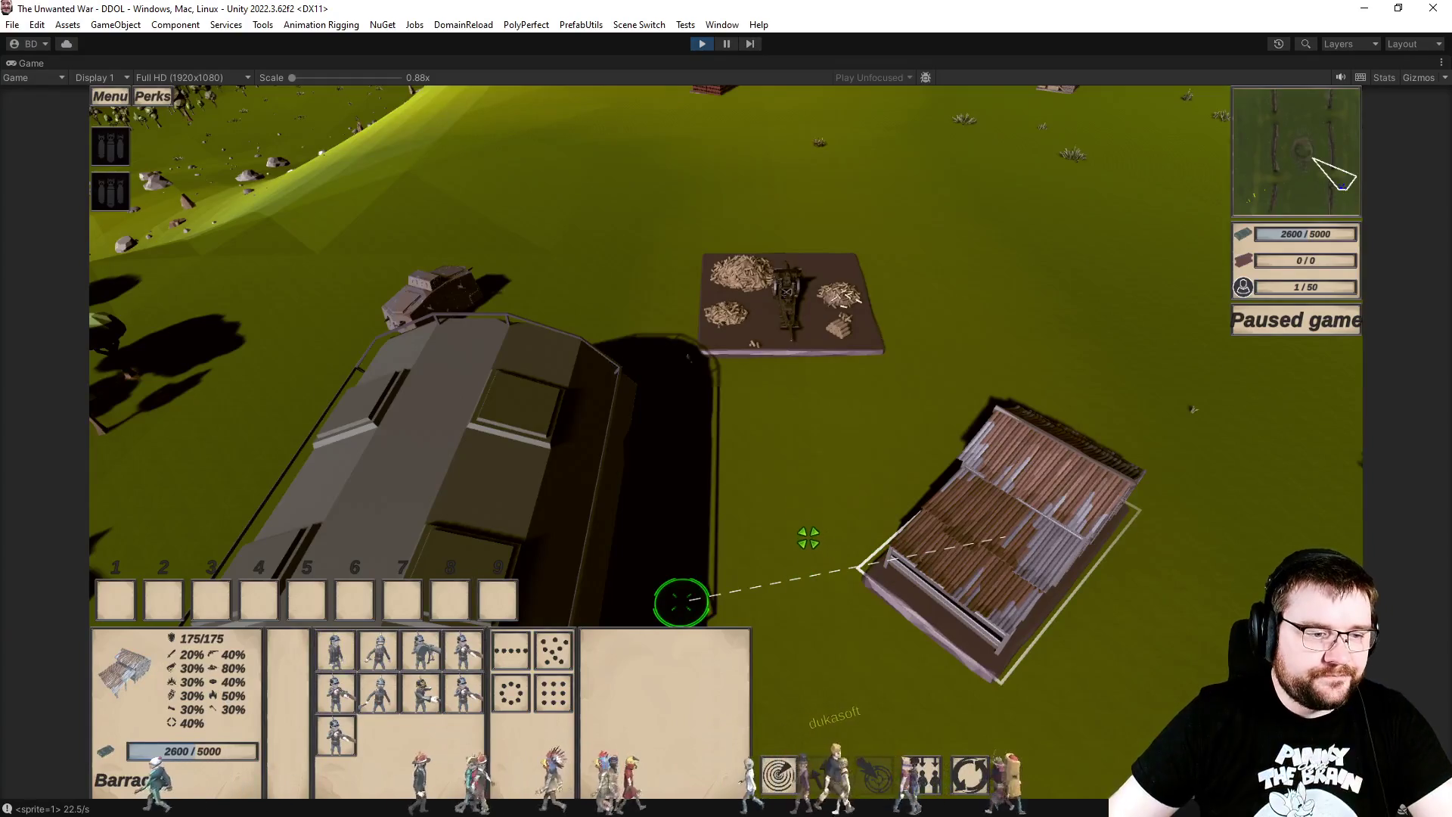
click(969, 678)
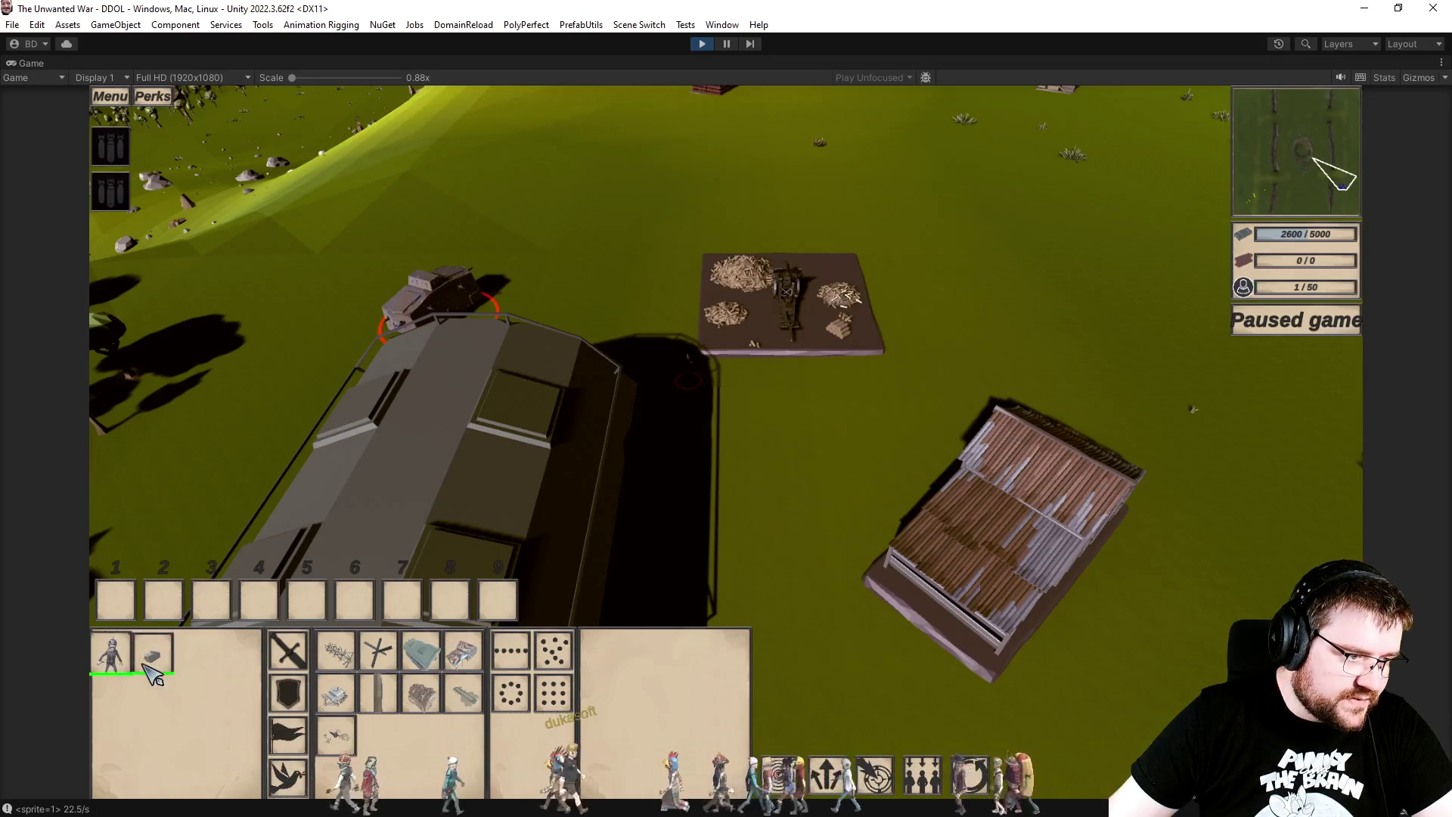
click(259, 208)
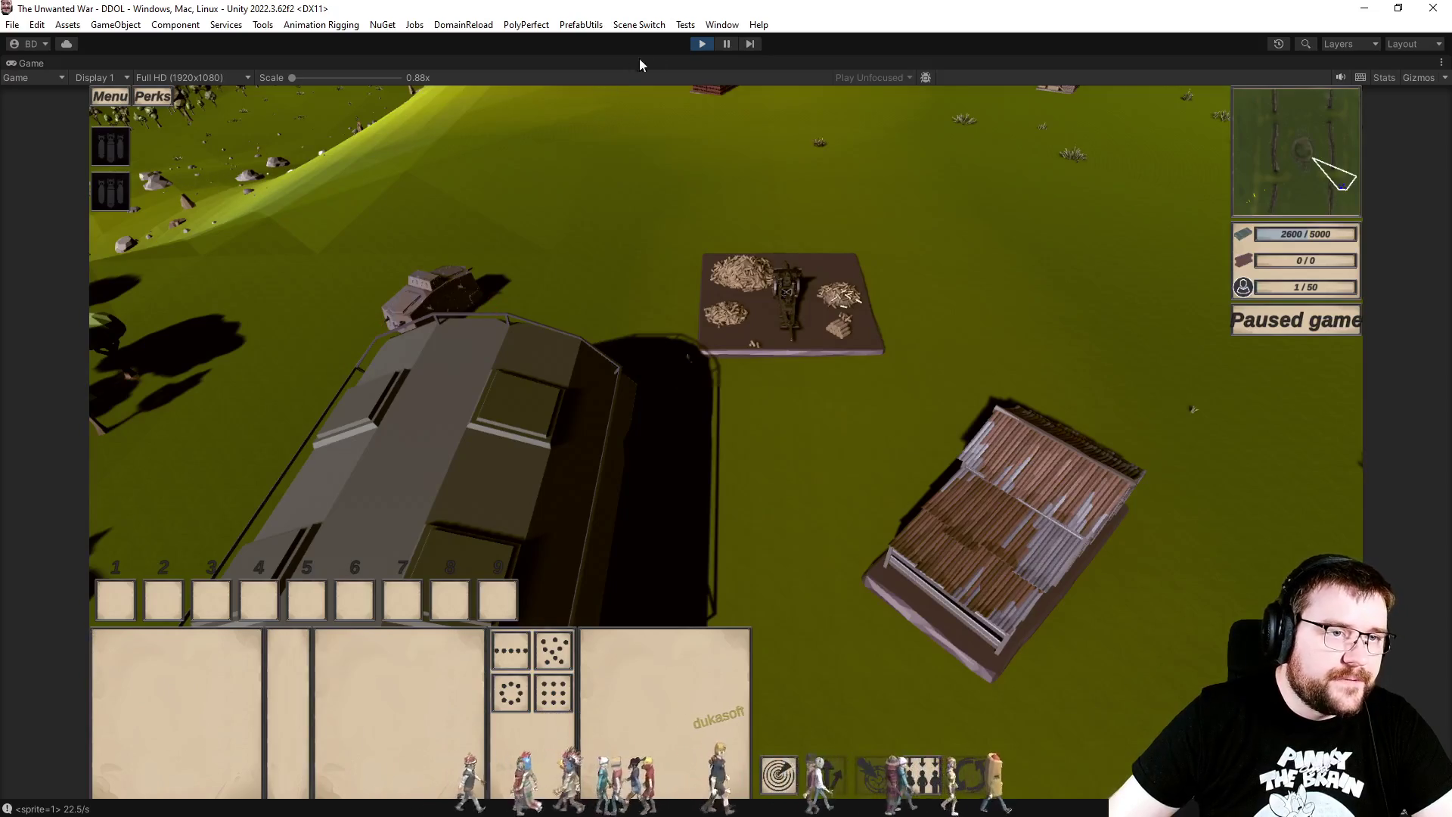
double_click(32, 64)
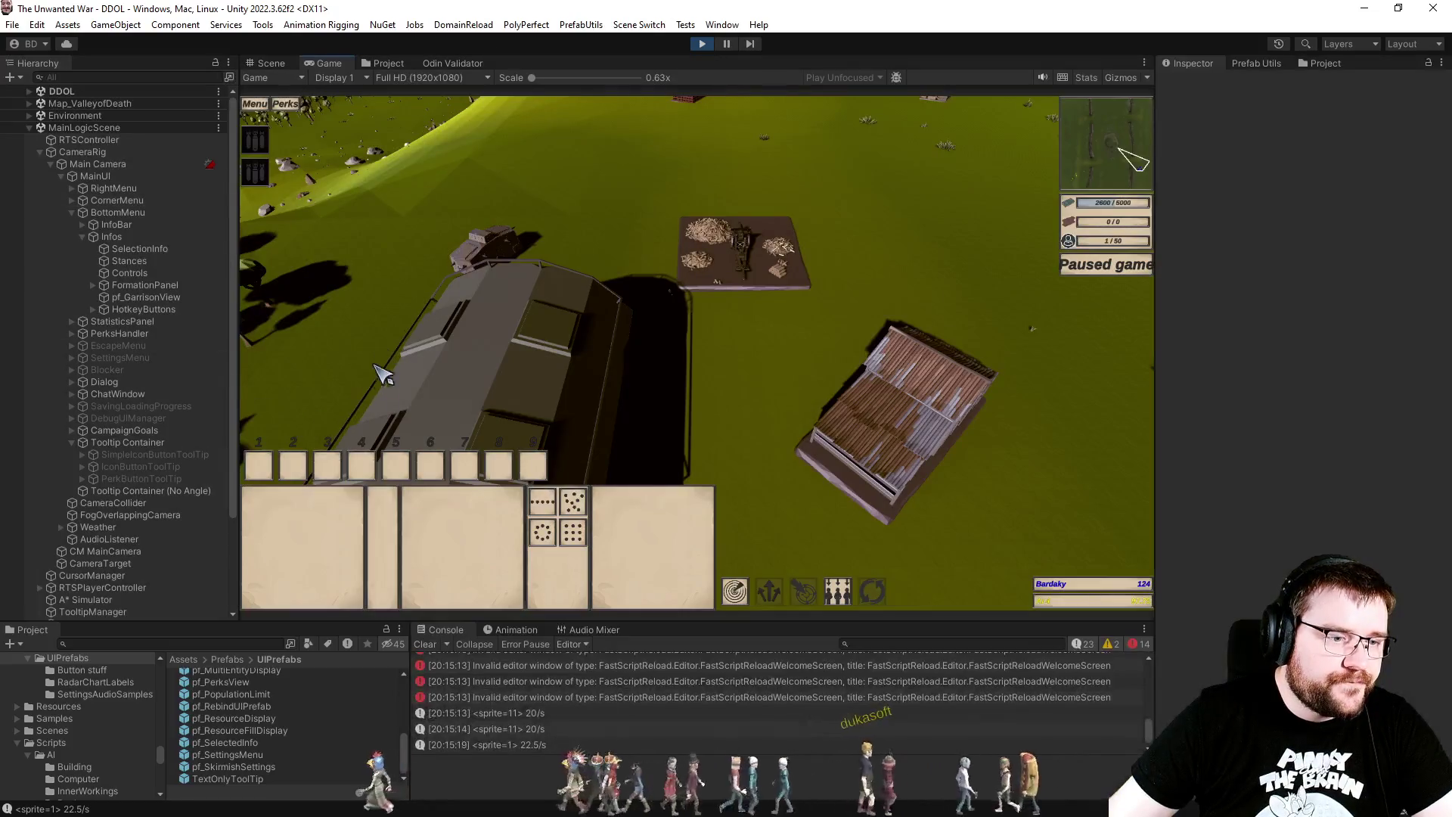
Step: Open the pf_MultiEntityDisplay prefab from UIPrefabs and inspect its Panel item in the Scene view
click(376, 66)
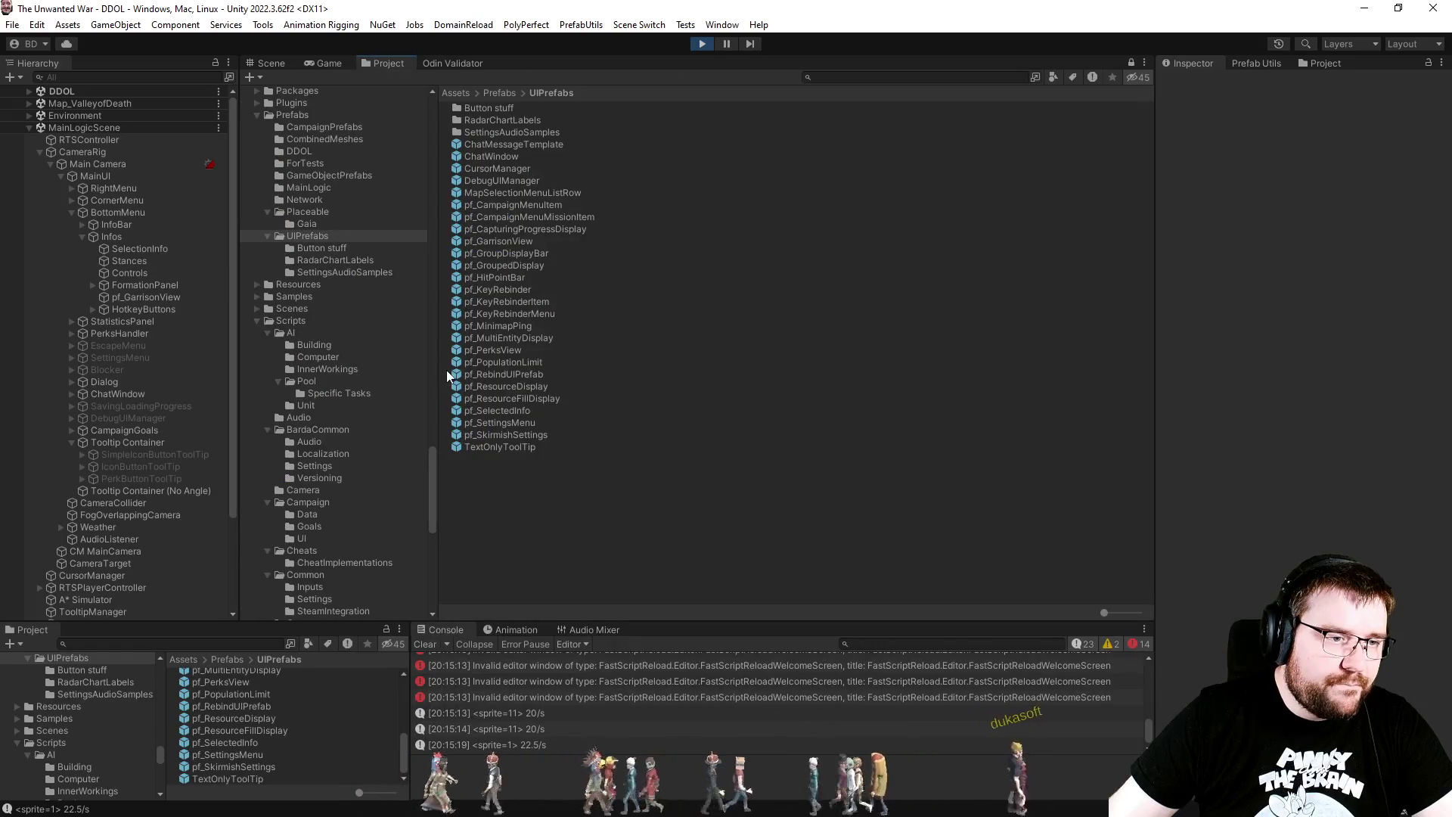
double_click(534, 338)
click(263, 65)
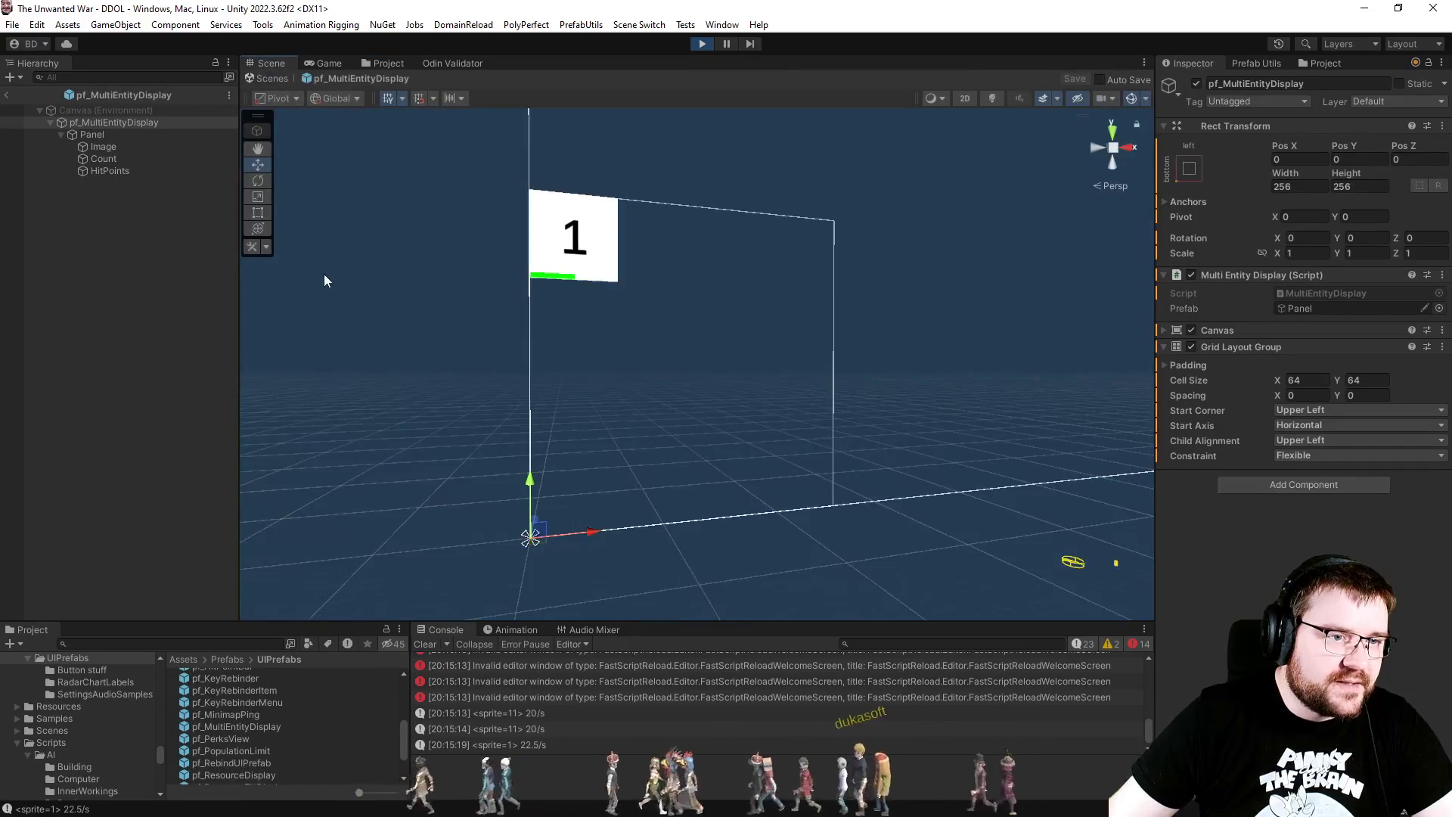
click(108, 134)
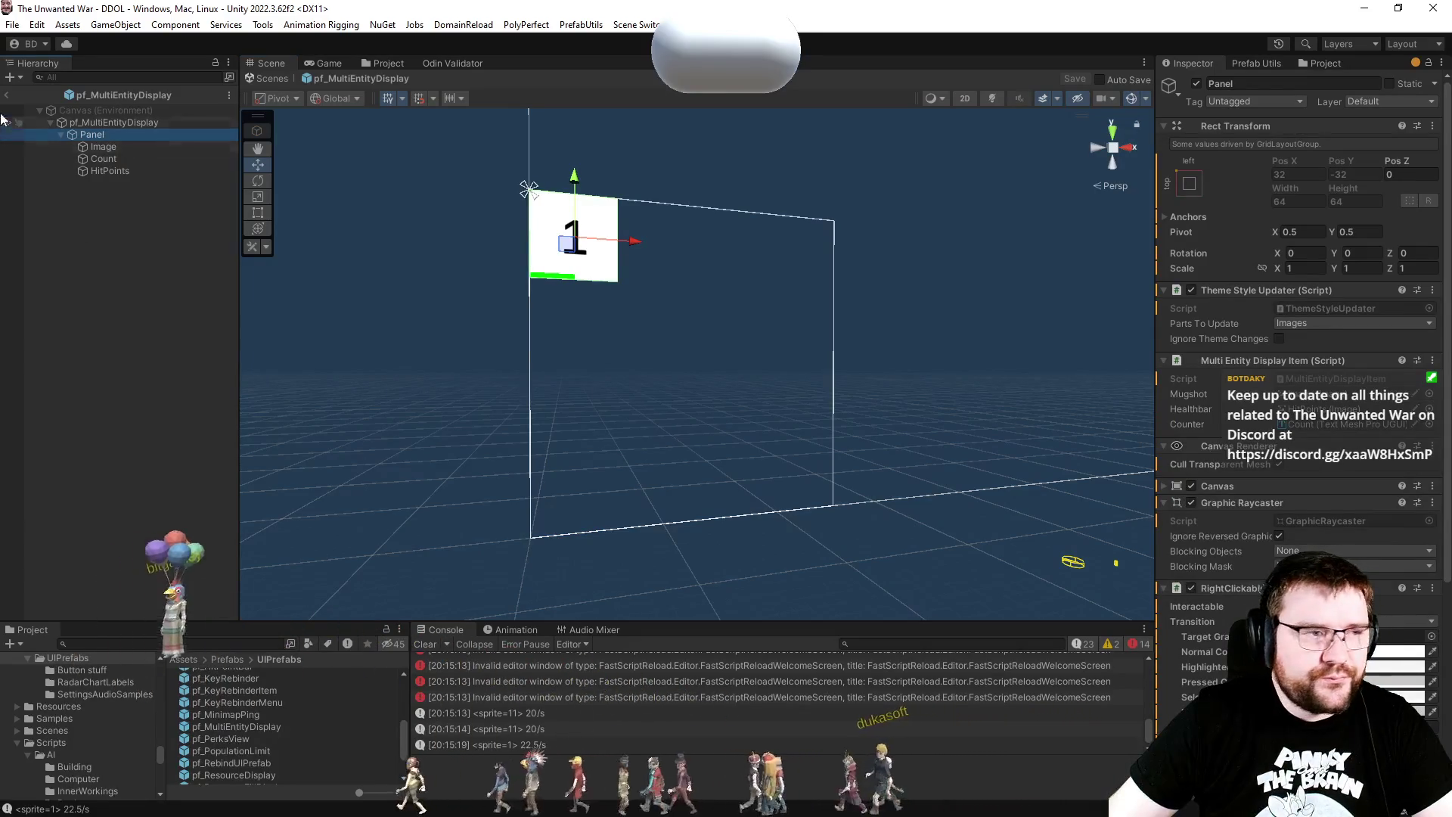
Step: In Play mode, resize pf_MultiEntityDisplay(Clone) to 264 by 264, then return to the Project browser
key(ctrl+p)
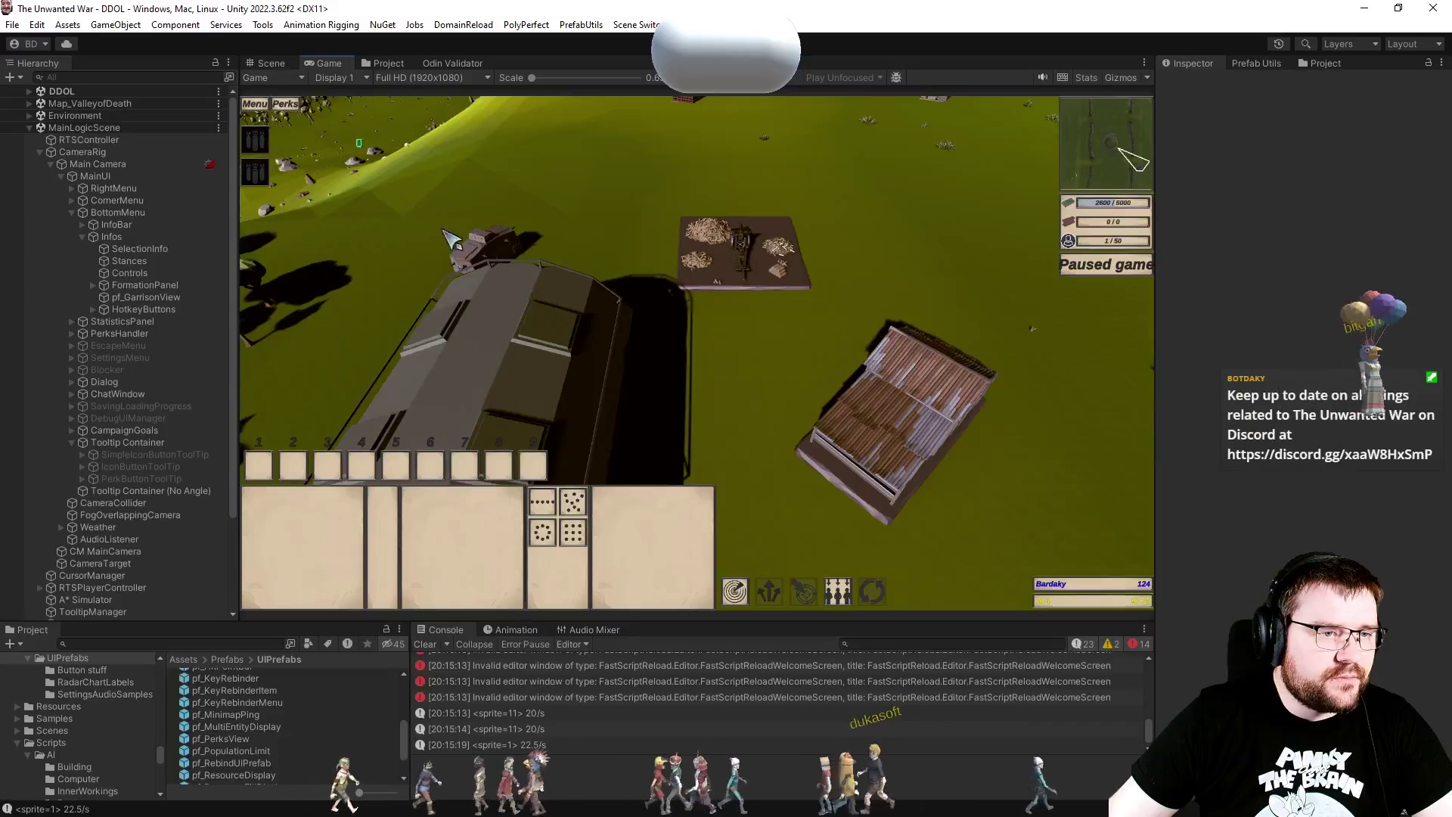
click(271, 63)
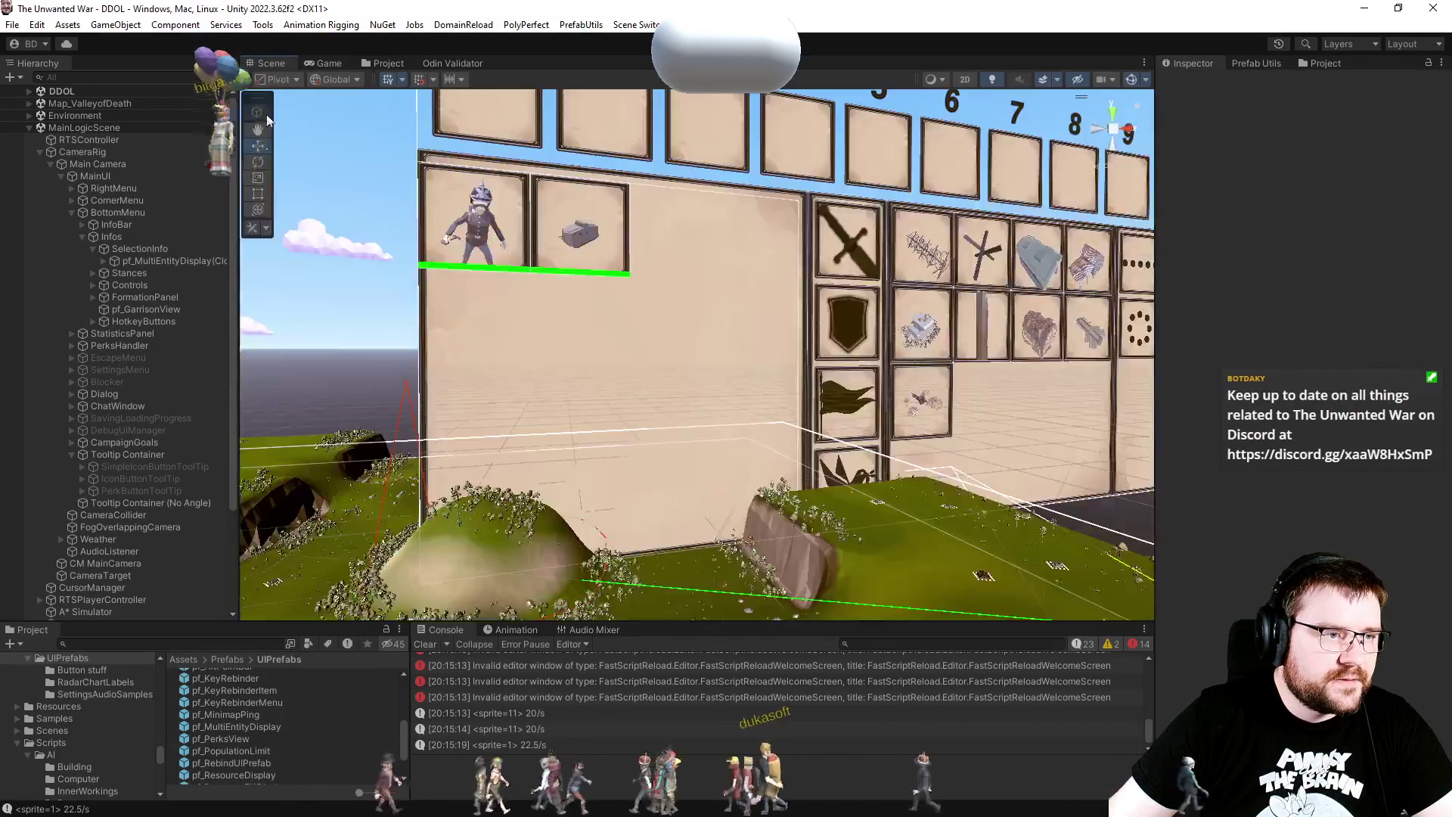
click(105, 261)
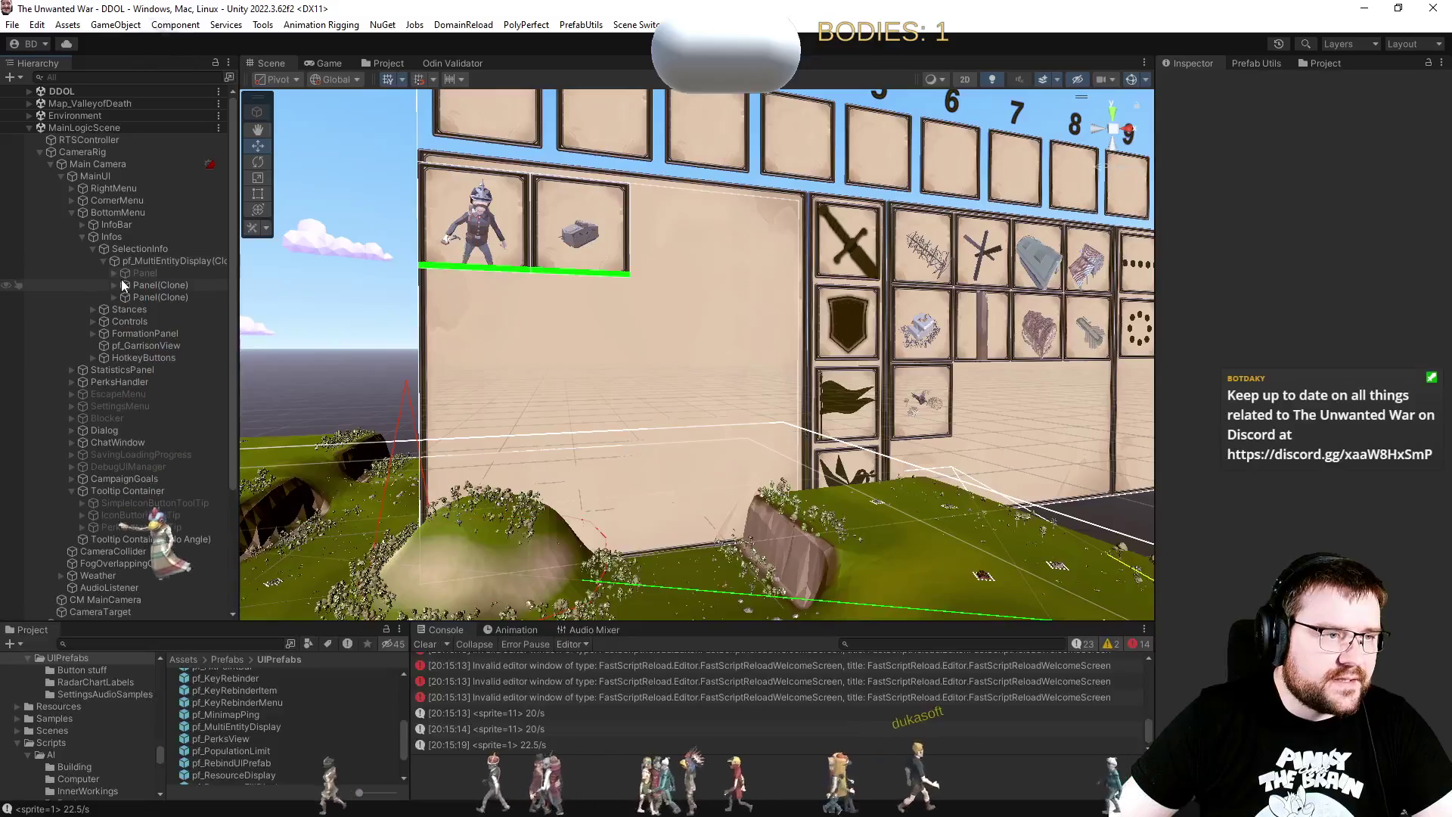
click(132, 264)
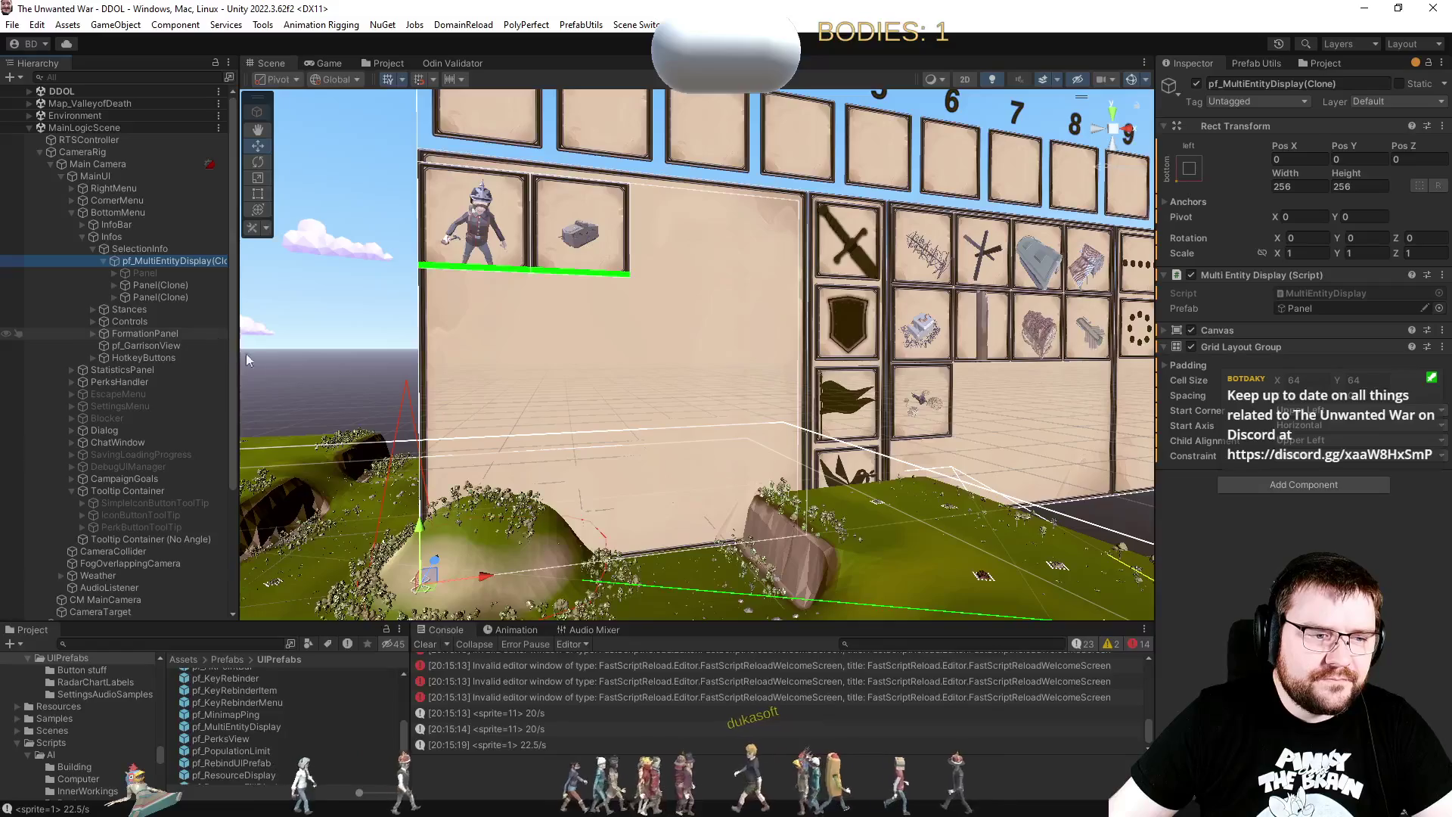
click(1305, 185)
text(264)
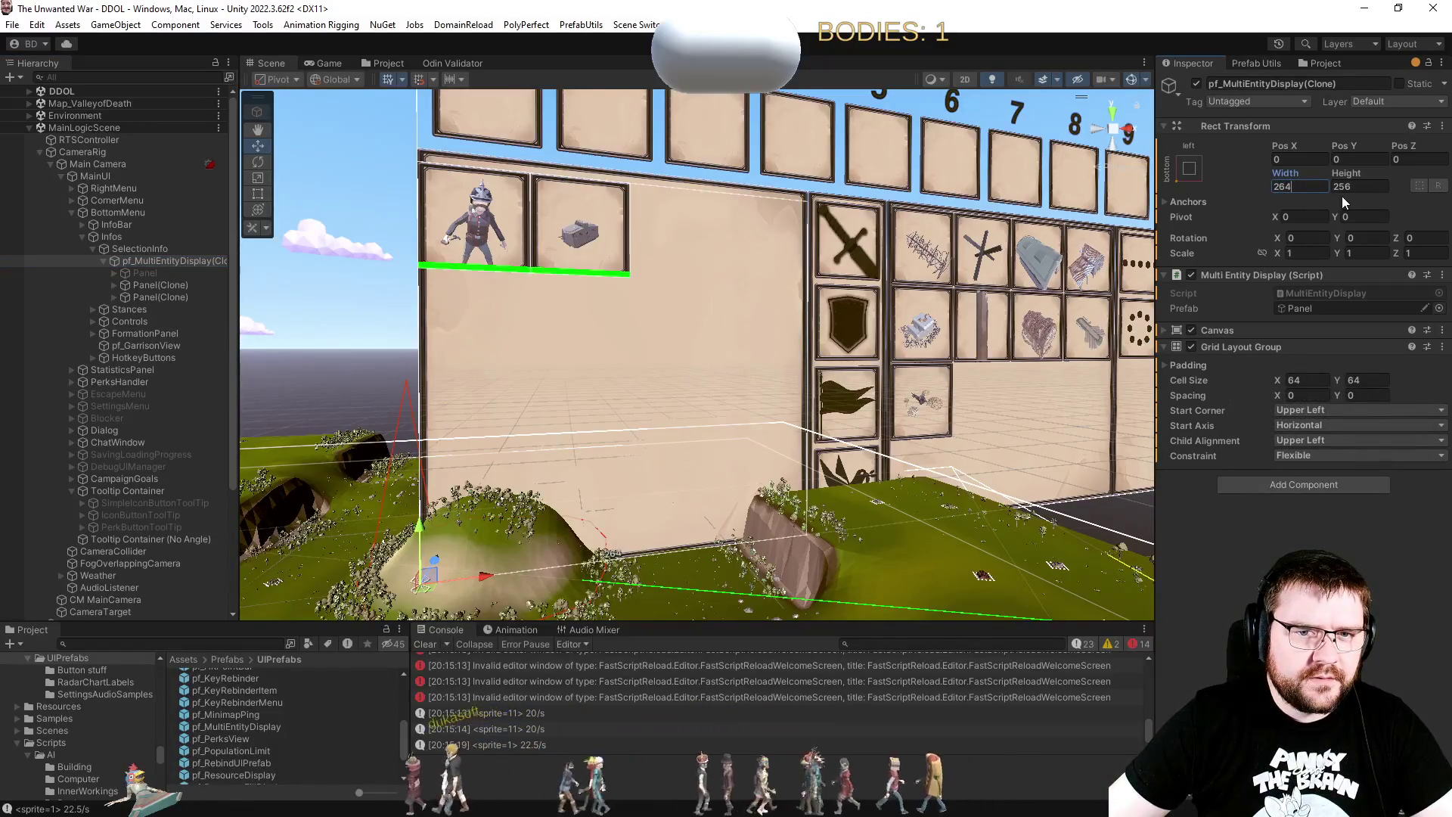
key(shift+Tab)
key(Tab)
key(Tab)
text(264)
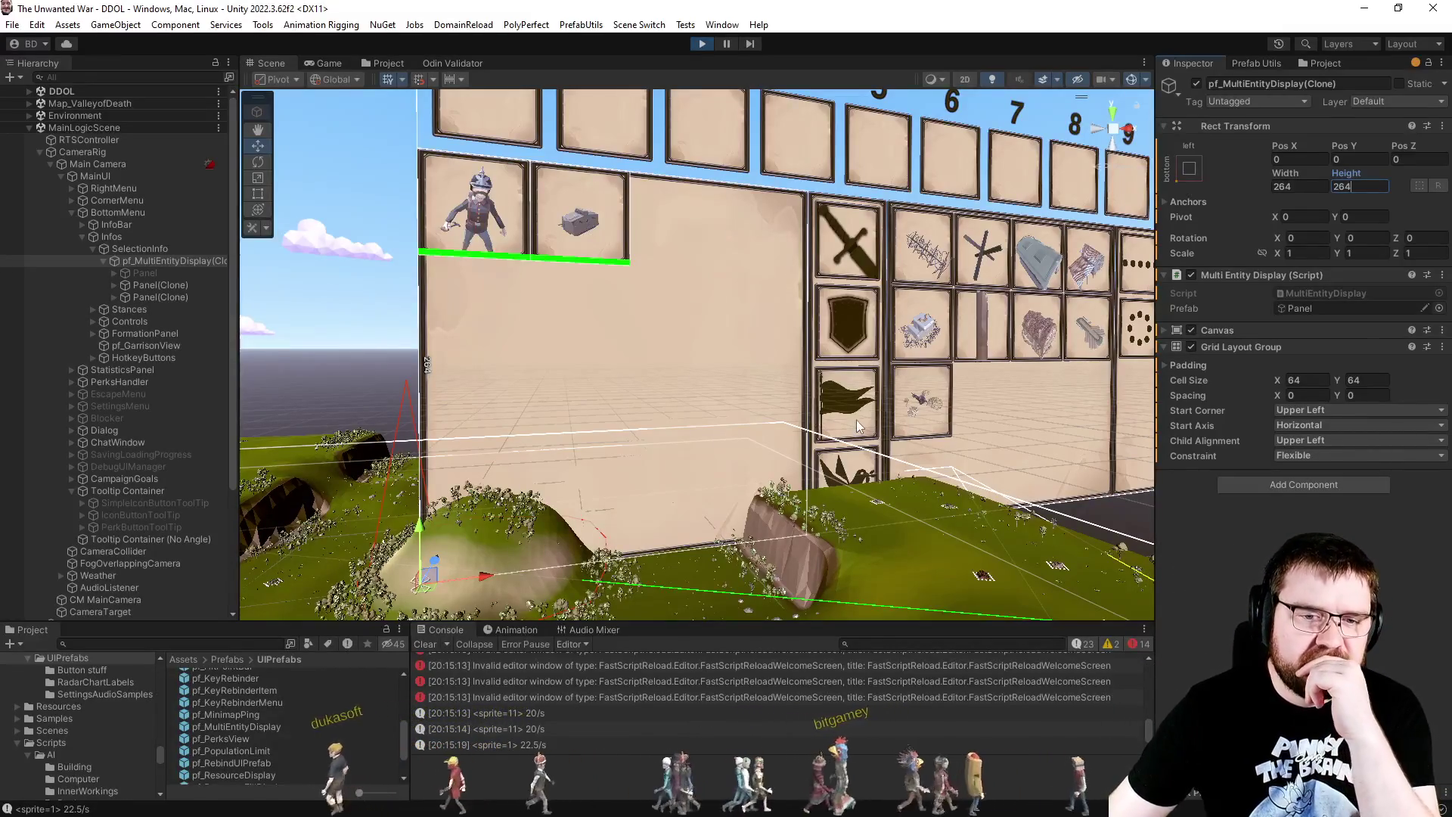
click(333, 64)
click(385, 64)
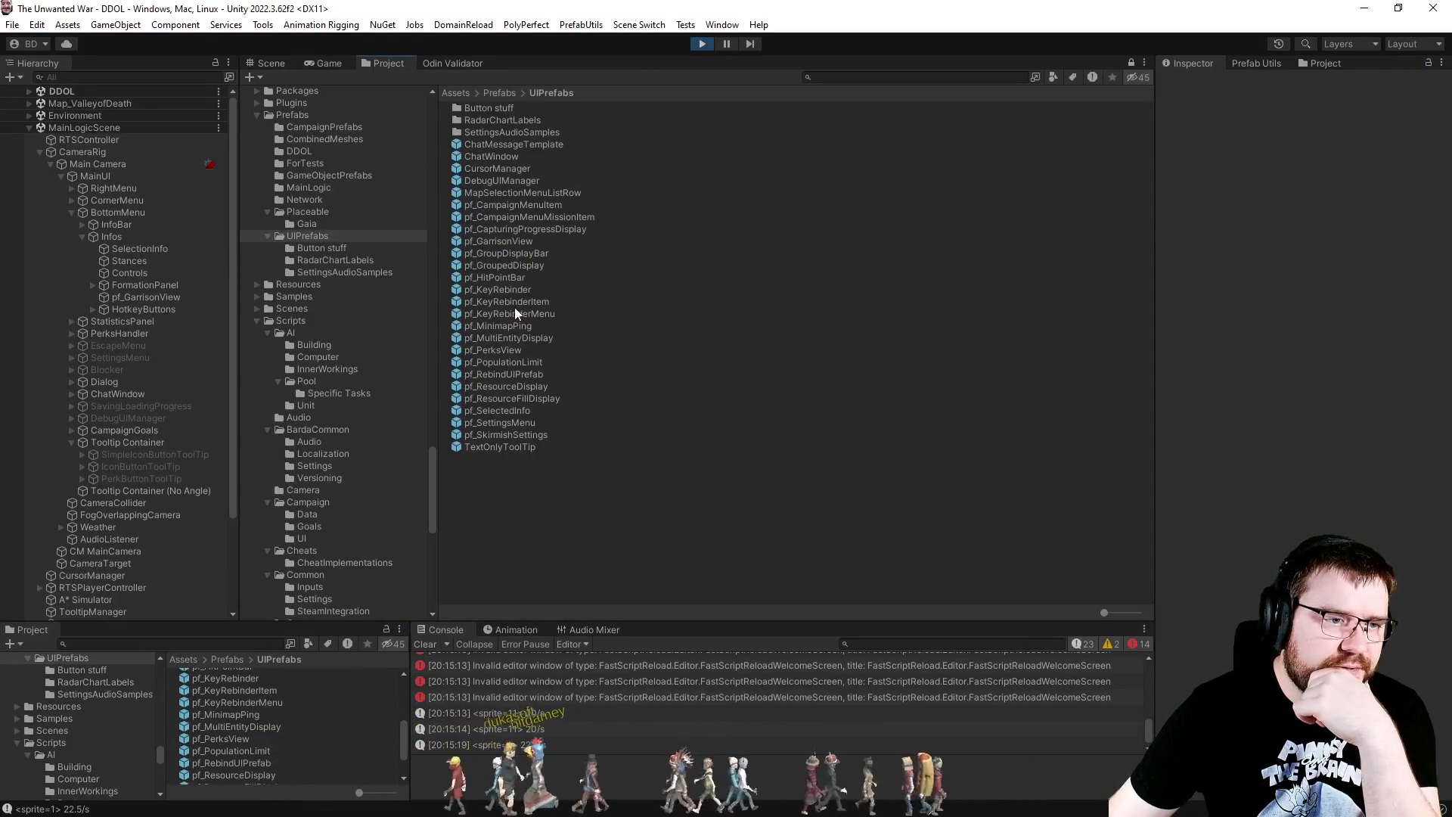
Step: Open pf_MultiEntityDisplay and set its width and height to 264
double_click(536, 336)
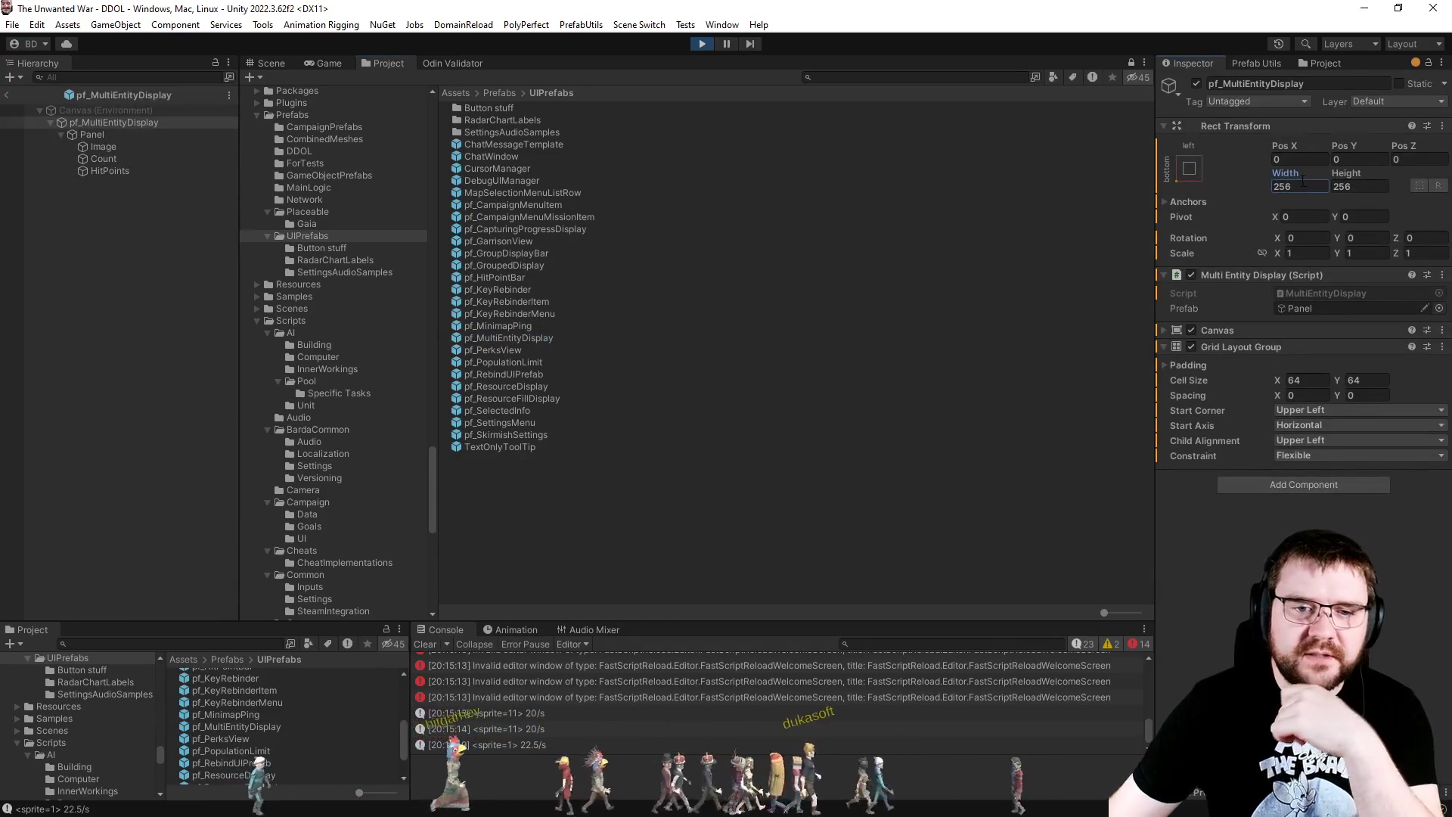
click(1309, 183)
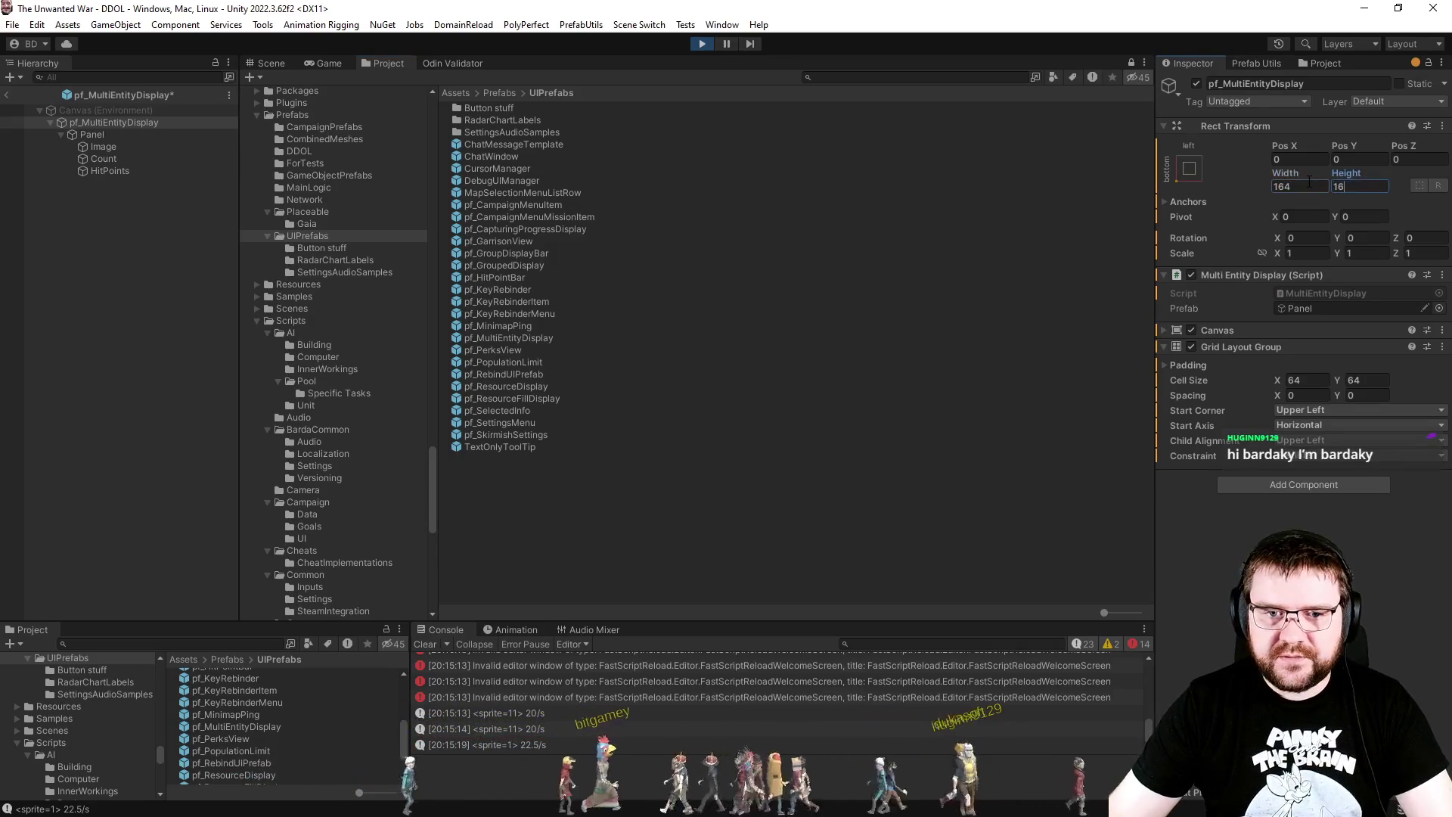
text(164)
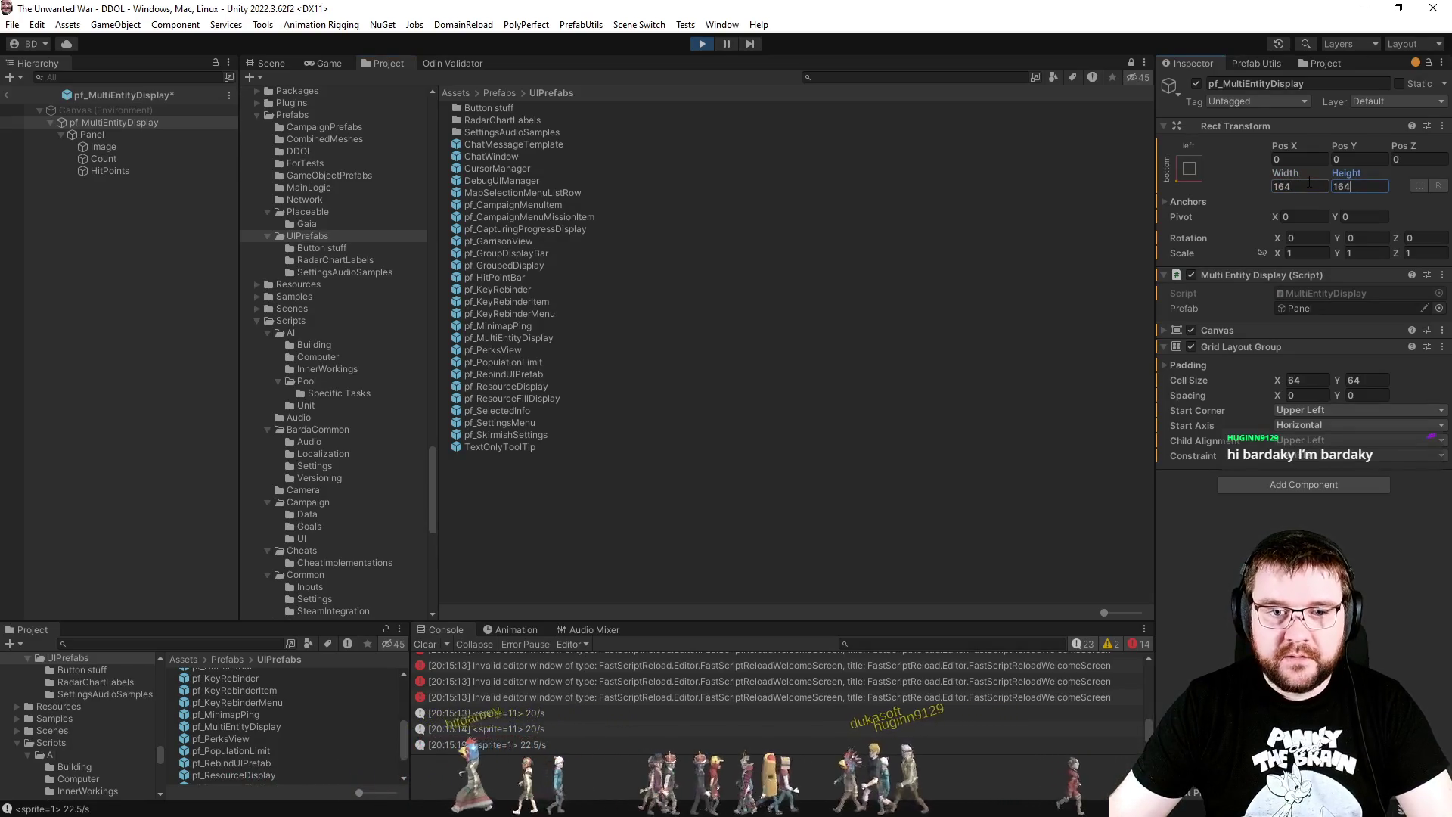
text(264)
click(1309, 183)
text(264)
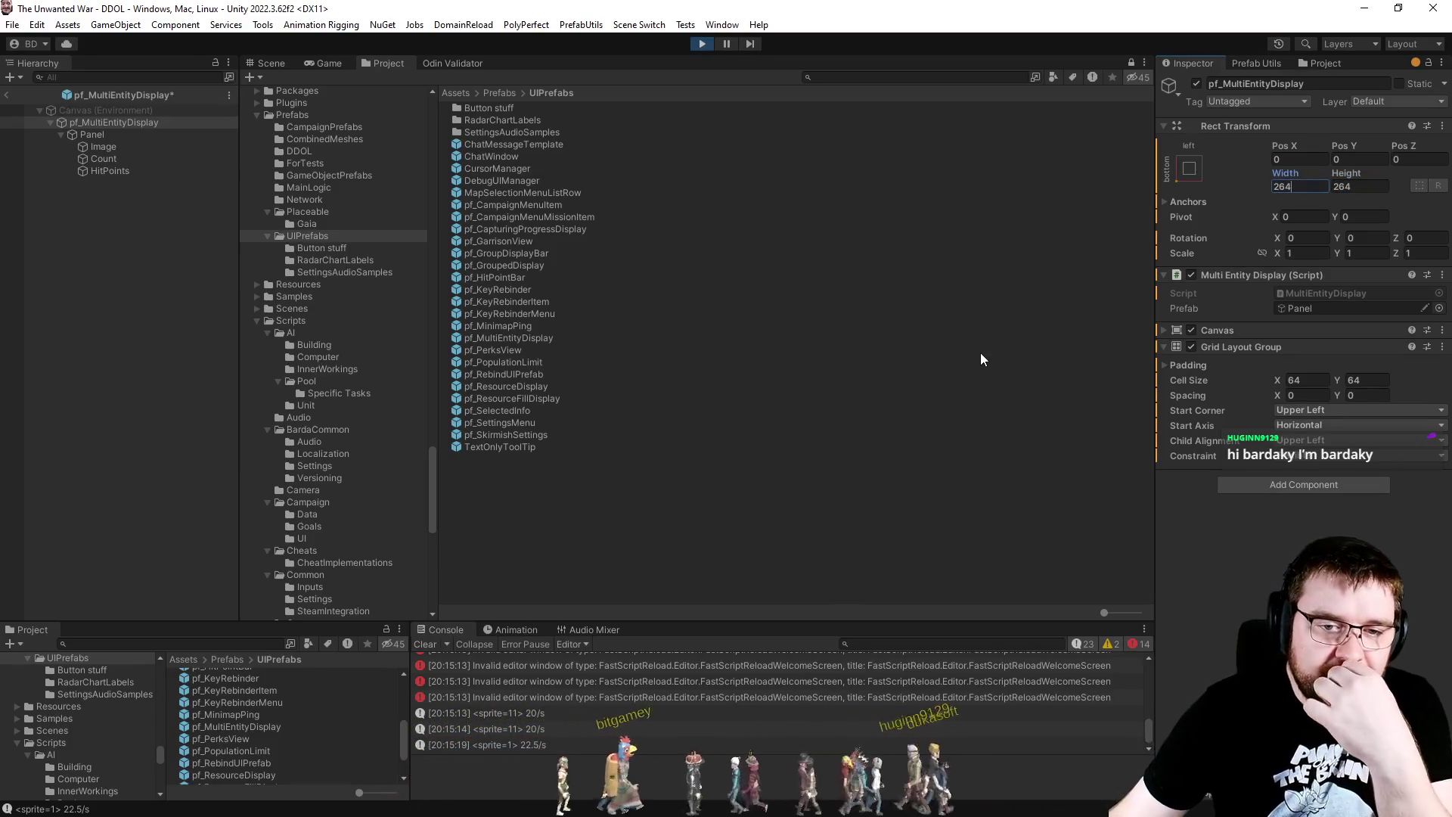
Step: Duplicate the Panel item in the Scene view to preview several entries
click(1189, 367)
click(267, 63)
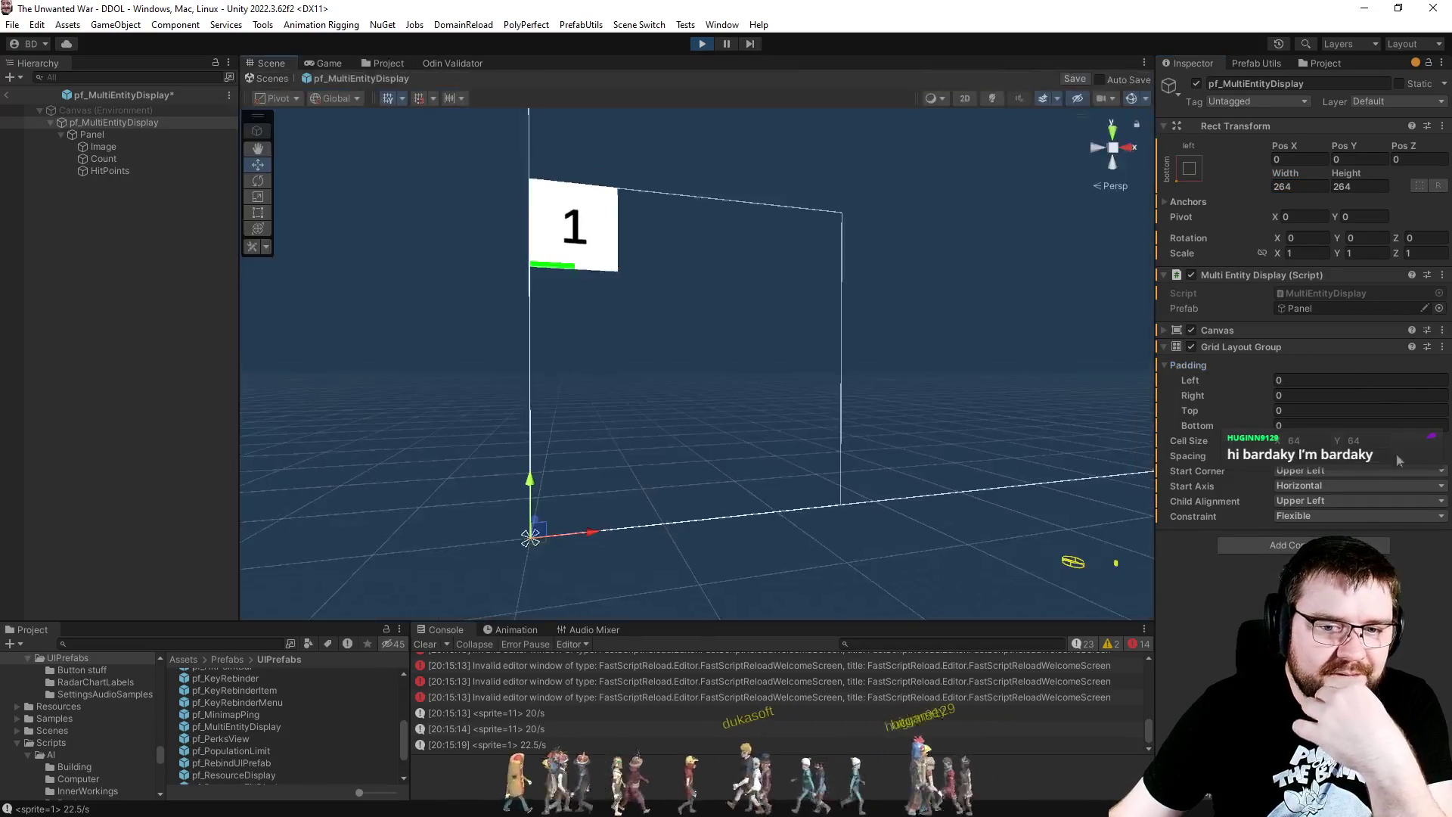
click(113, 132)
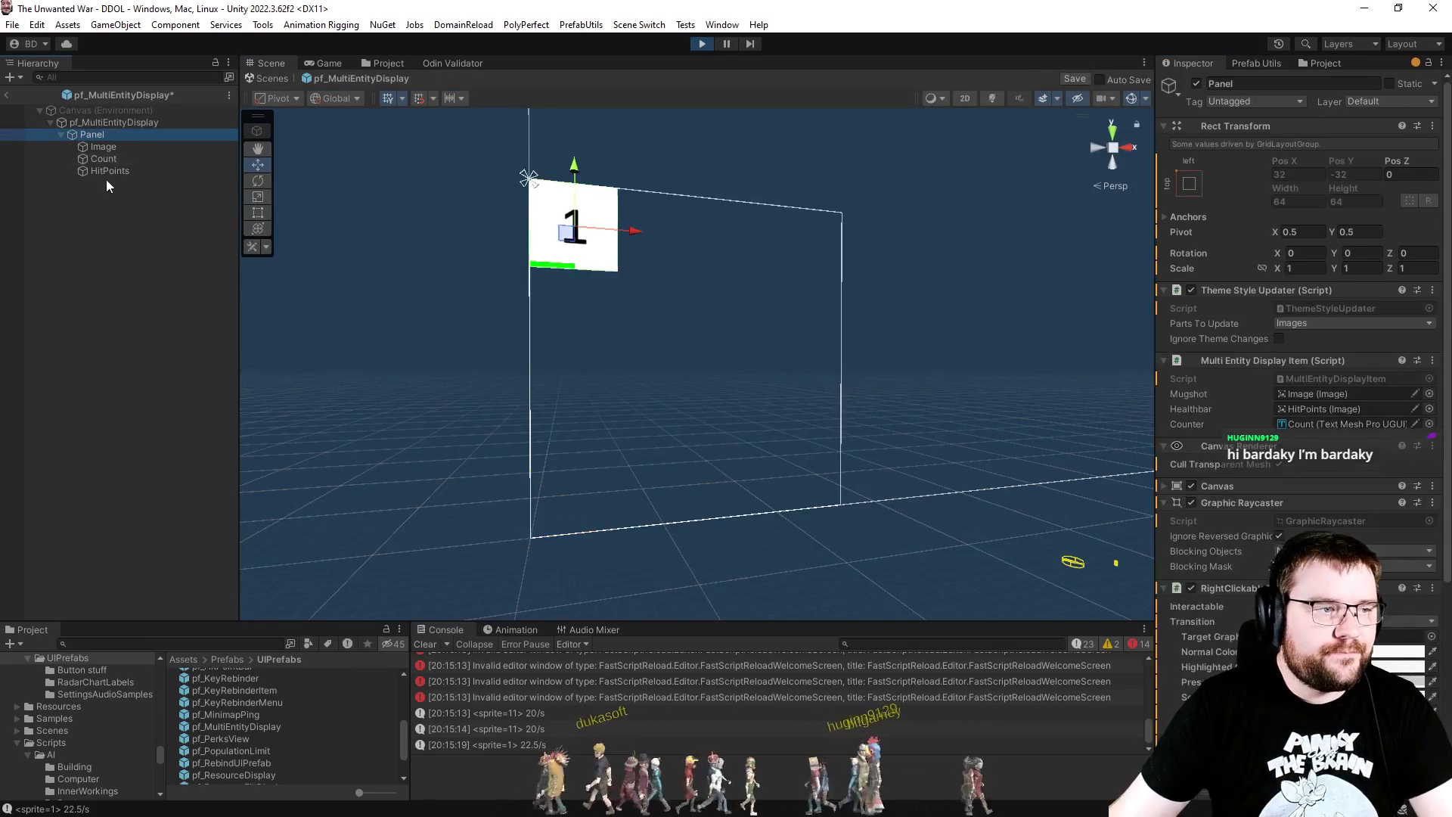
key(ctrl+d)
key(ctrl+d)
key(ctrl+d)
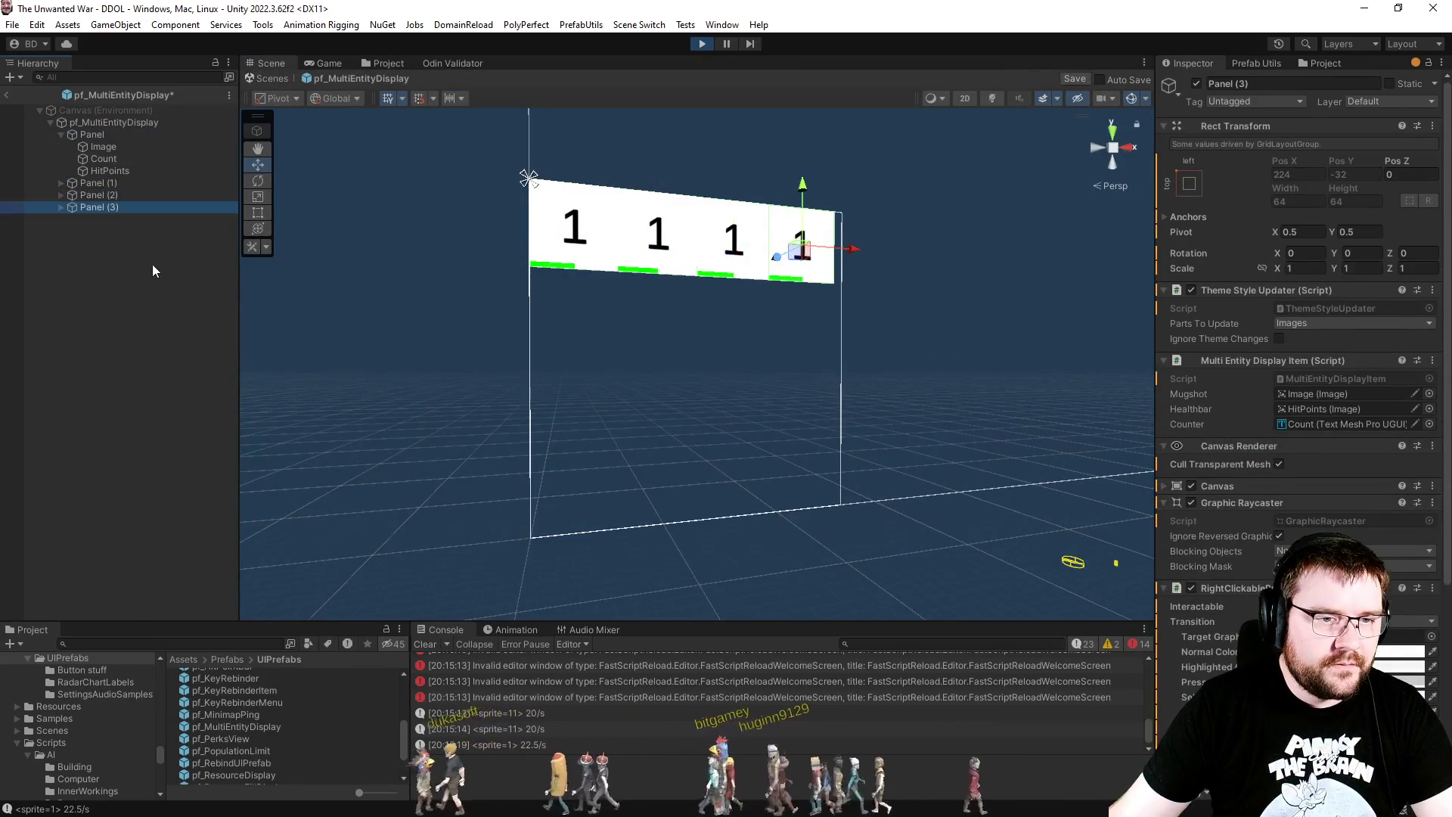
Step: Set the Grid Layout Group padding to 4 on each side, keeping spacing at 0
click(97, 121)
click(1307, 456)
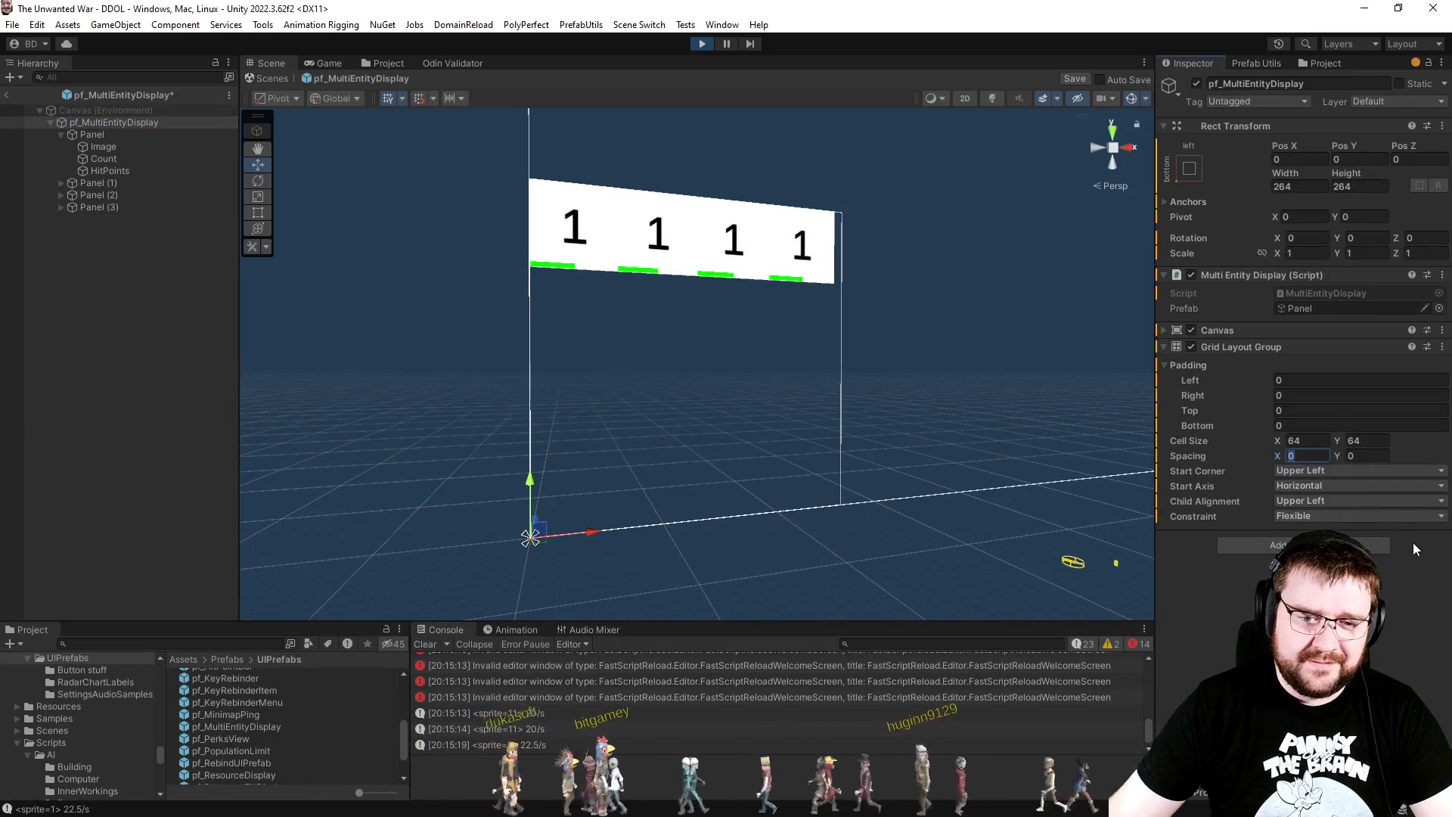
text(4)
key(Tab)
text(4)
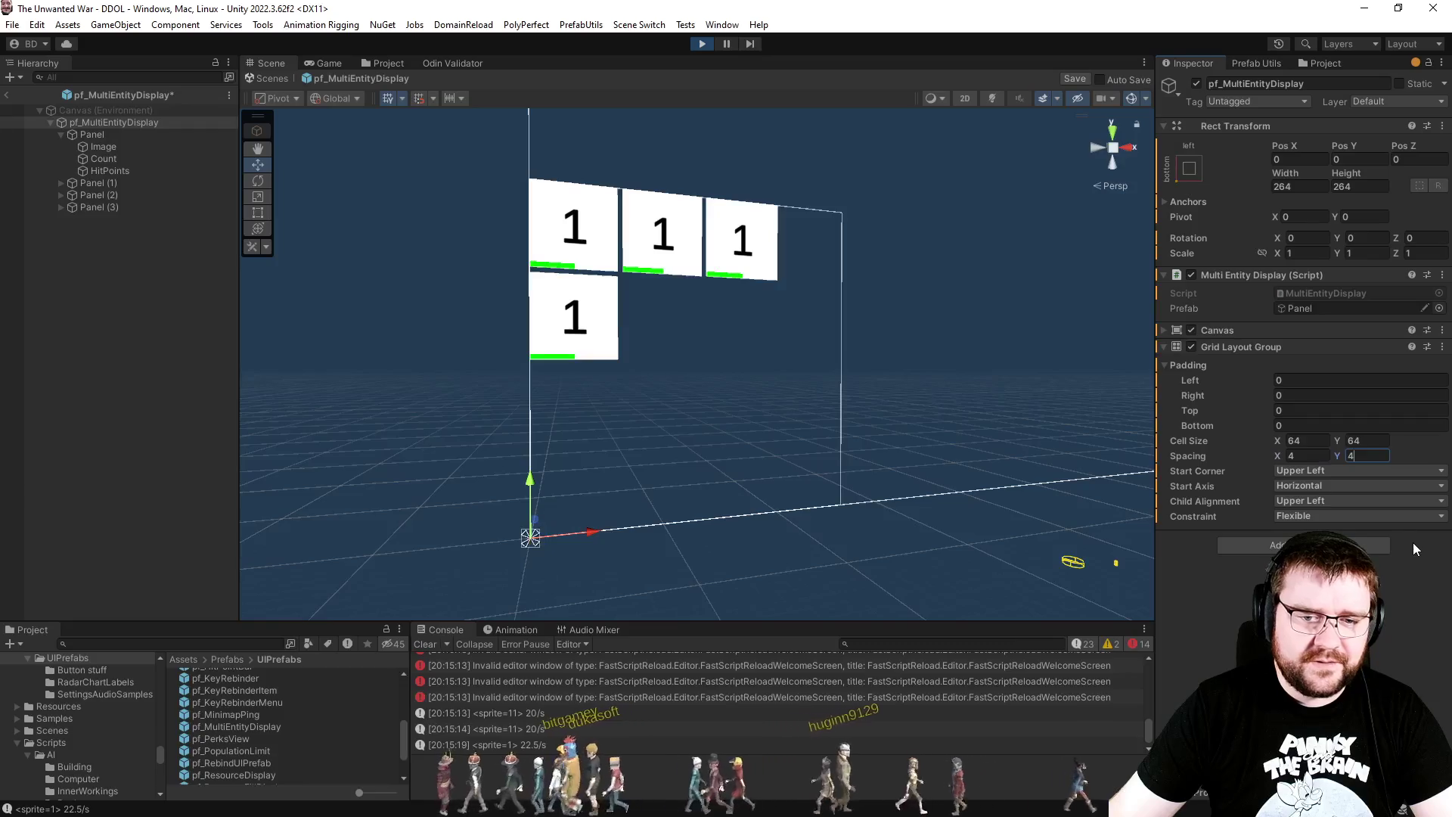
key(ctrl+z)
click(1296, 380)
text(4)
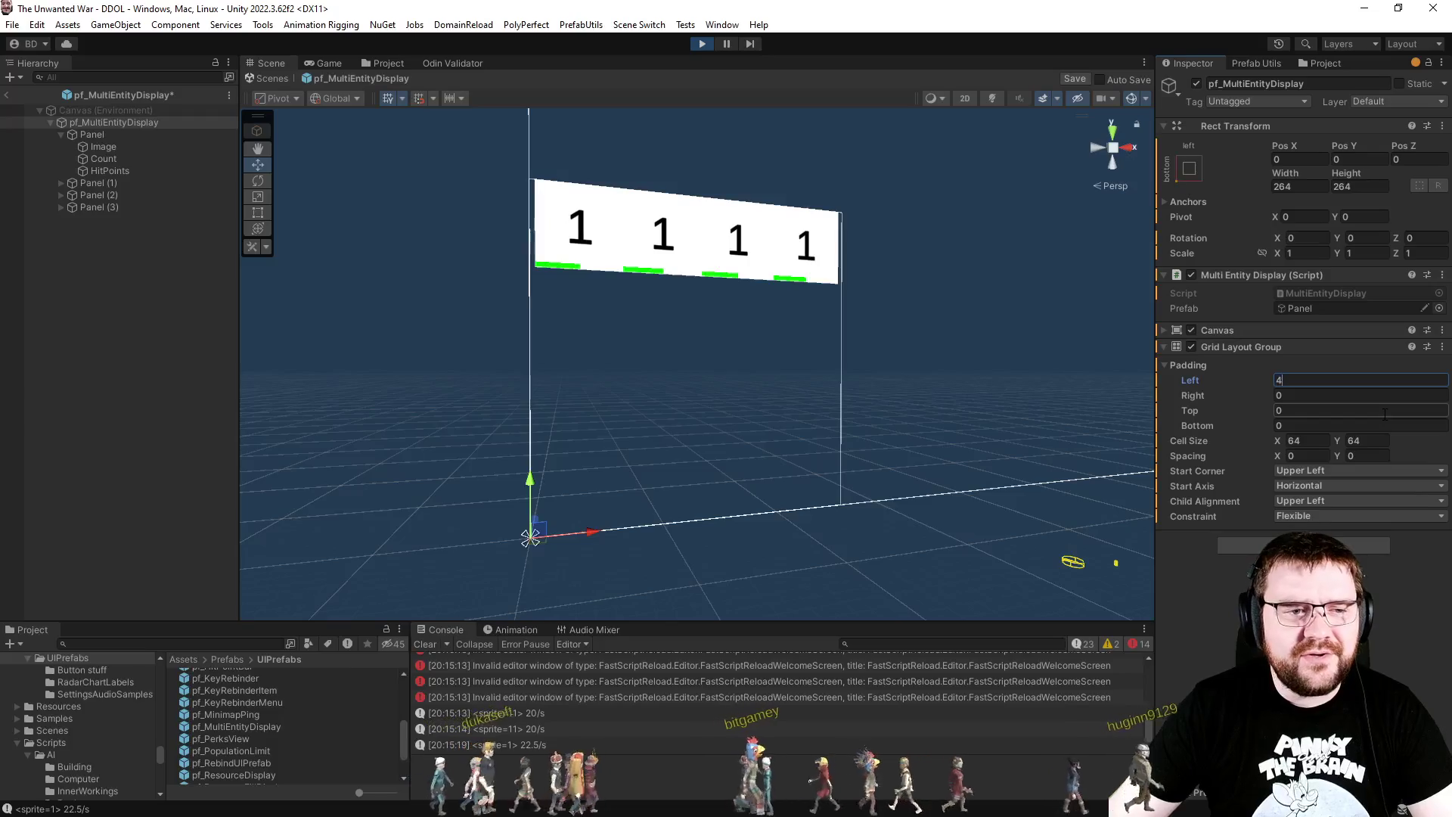
key(Tab)
key(Tab)
text(4)
key(Tab)
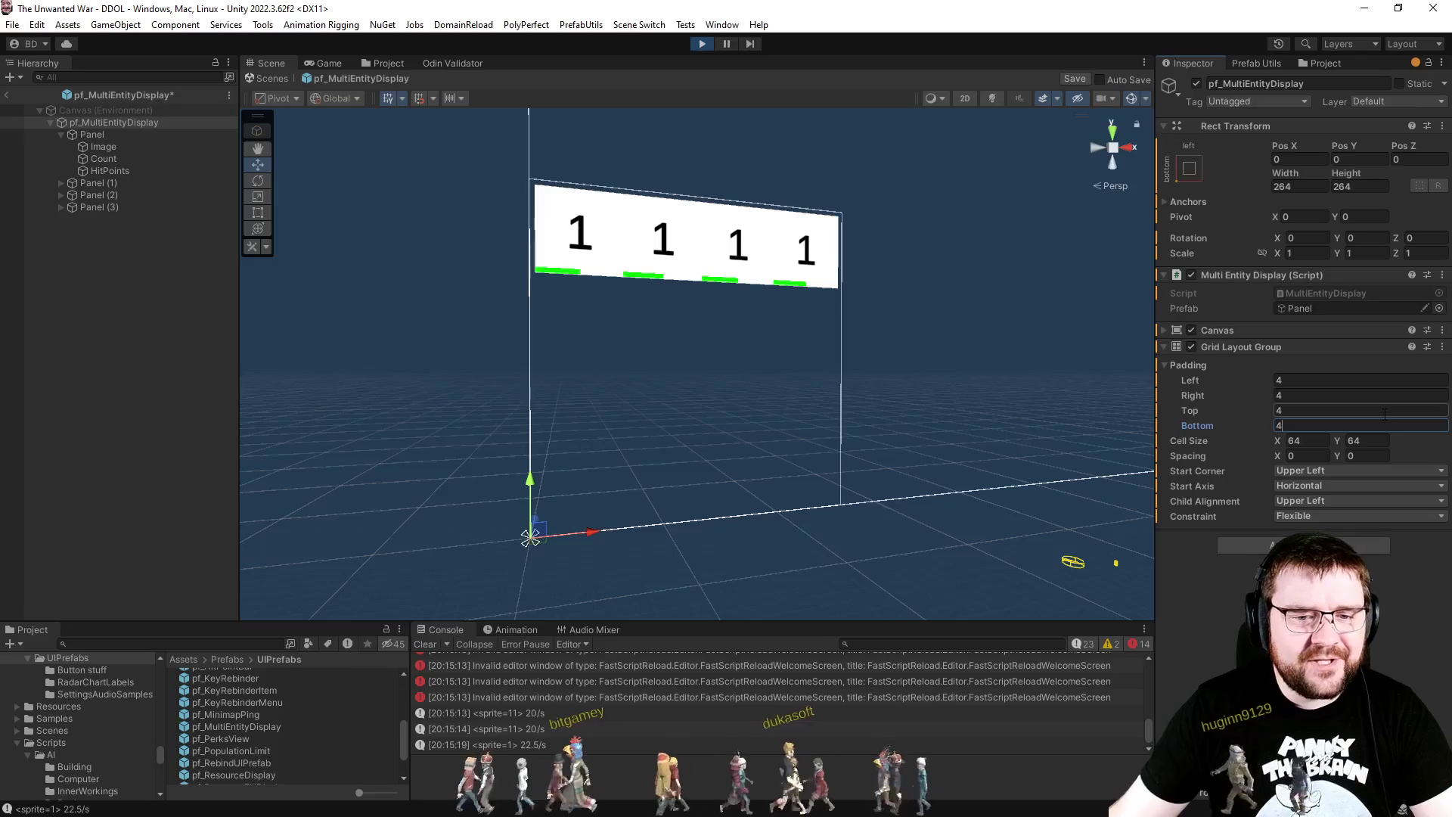
Step: Delete the duplicated preview panels and save the prefab
click(90, 188)
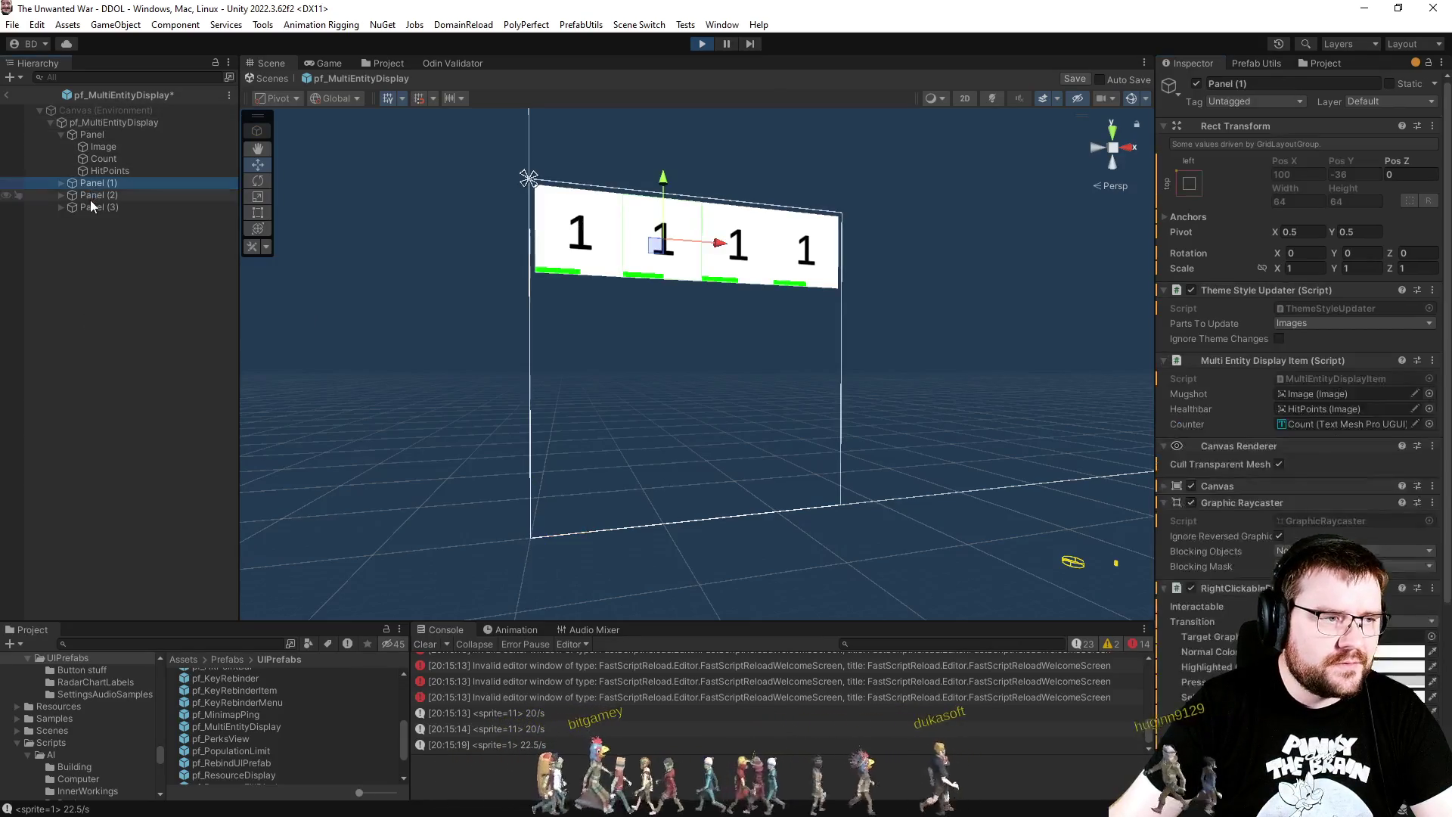
shift+click(89, 202)
key(Delete)
key(ctrl+s)
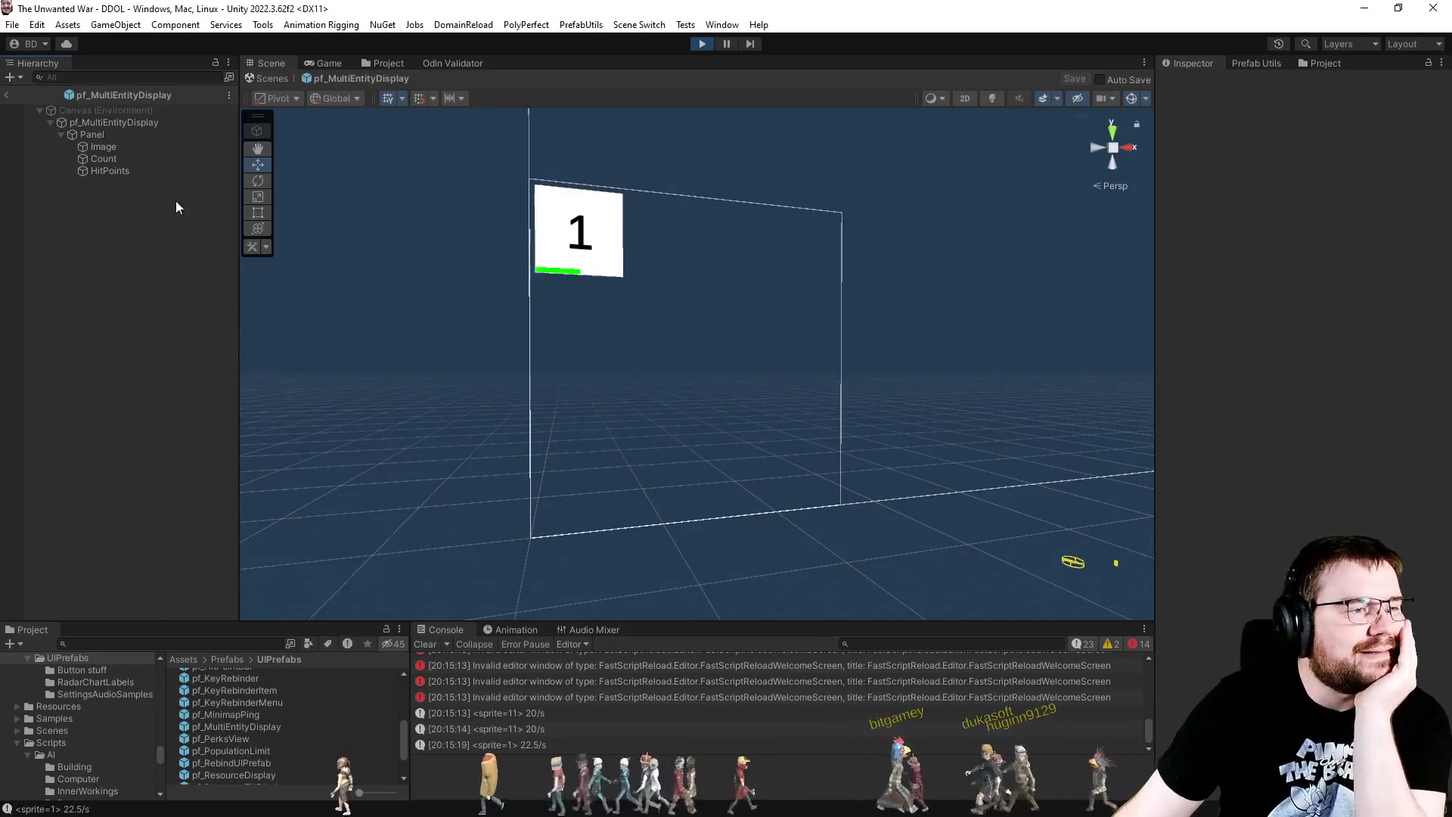
Step: Exit Prefab Mode, box-select units in the running game and order them to move
click(271, 77)
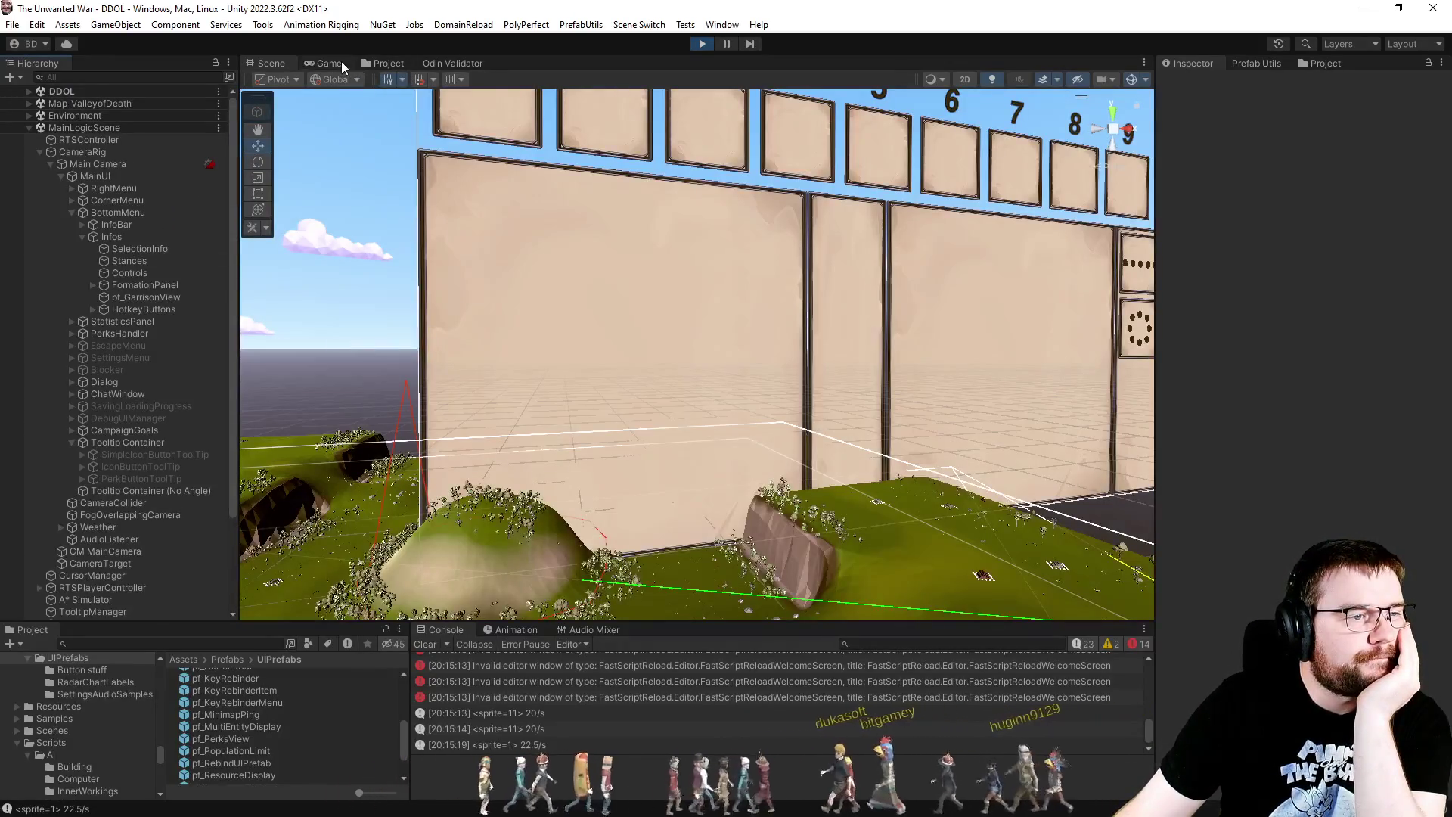
click(342, 65)
mouse_move(464, 207)
mouse_down()
mouse_move(966, 480)
mouse_move(838, 492)
mouse_up()
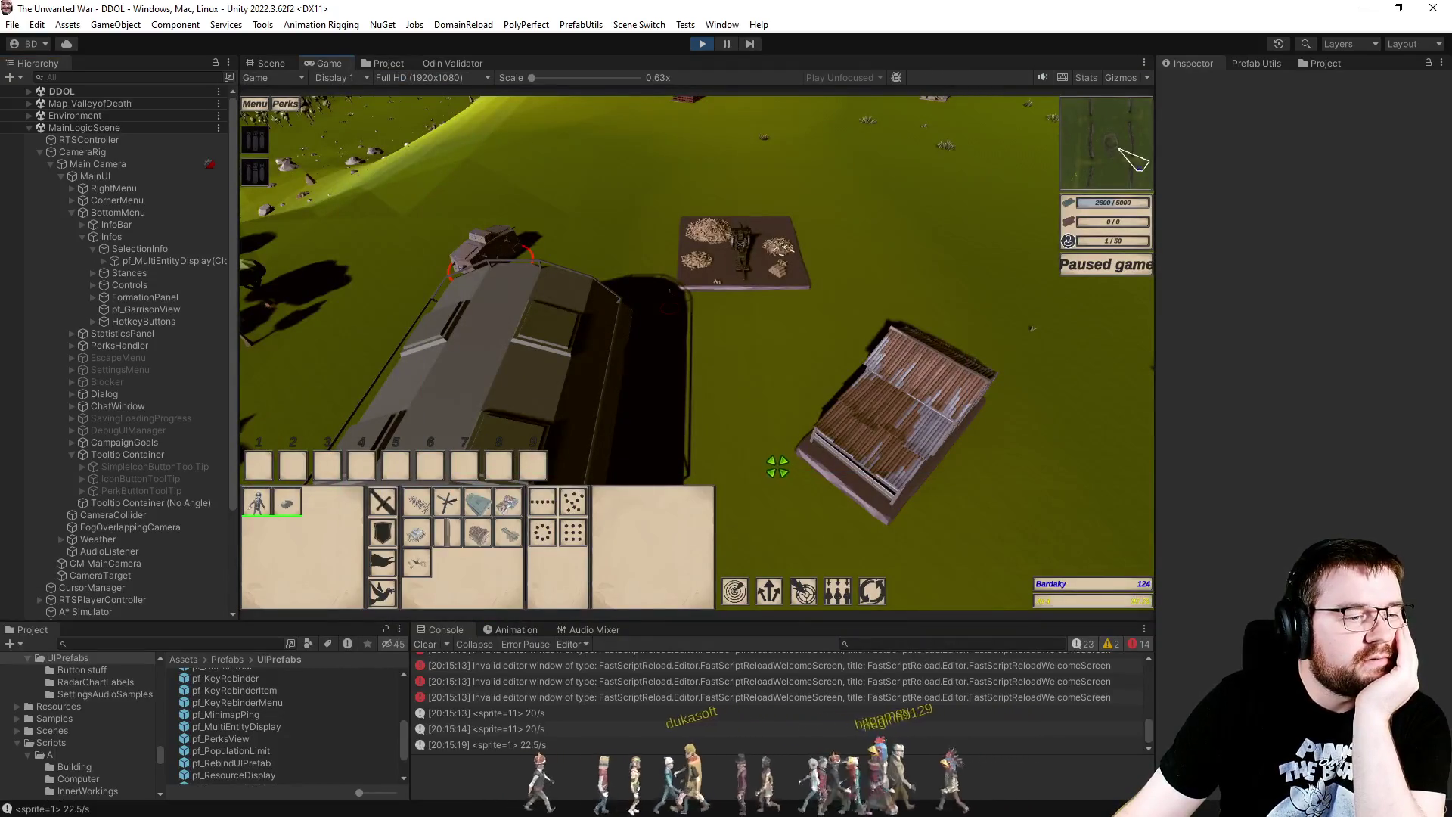
scroll(412, 214, down, 3)
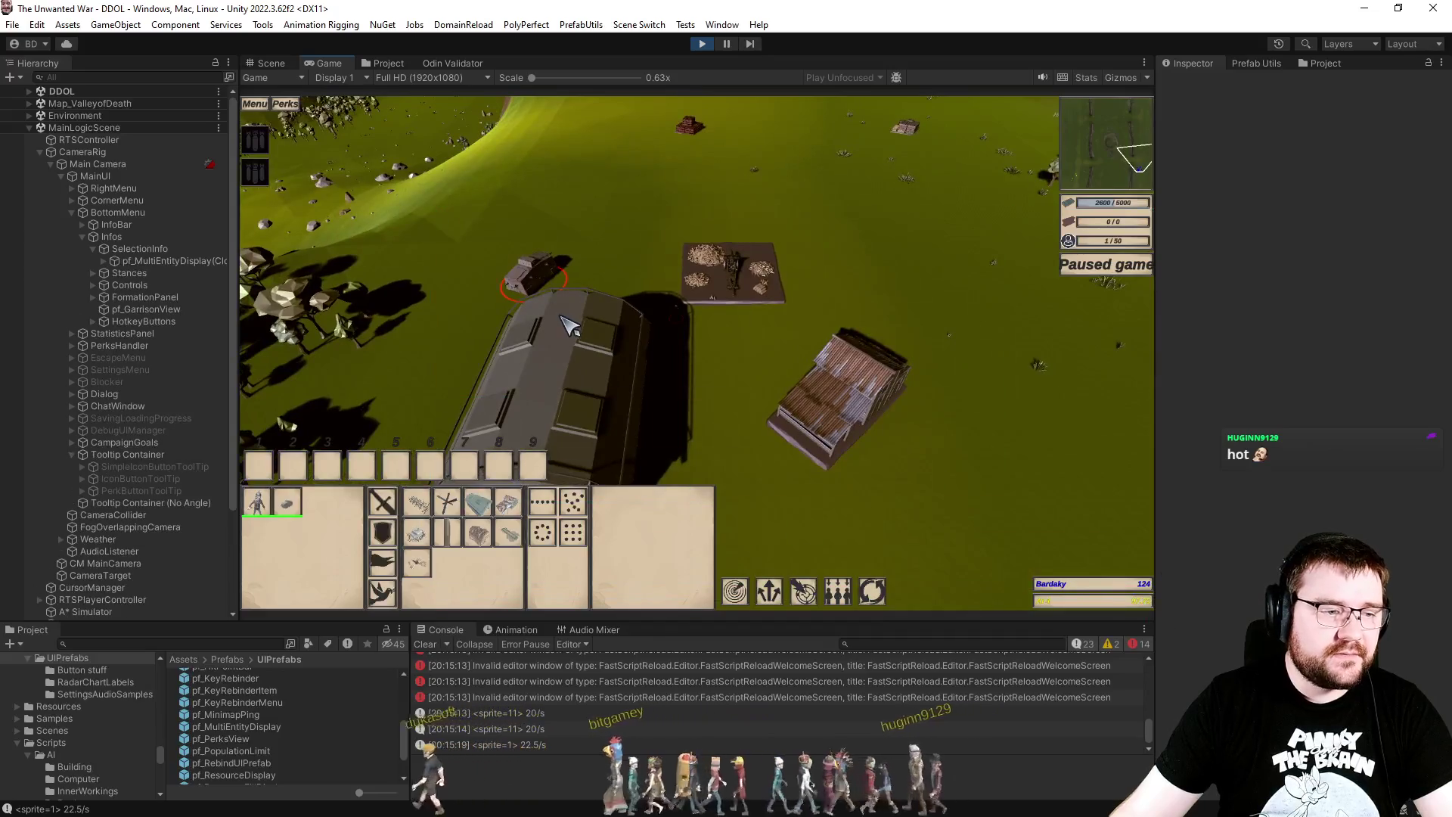
drag(446, 213, 552, 295)
right_click(674, 433)
Step: Box-select several other groups of units and buildings to test the selection panel
mouse_move(444, 205)
mouse_down()
mouse_move(1035, 580)
mouse_move(1085, 646)
mouse_up()
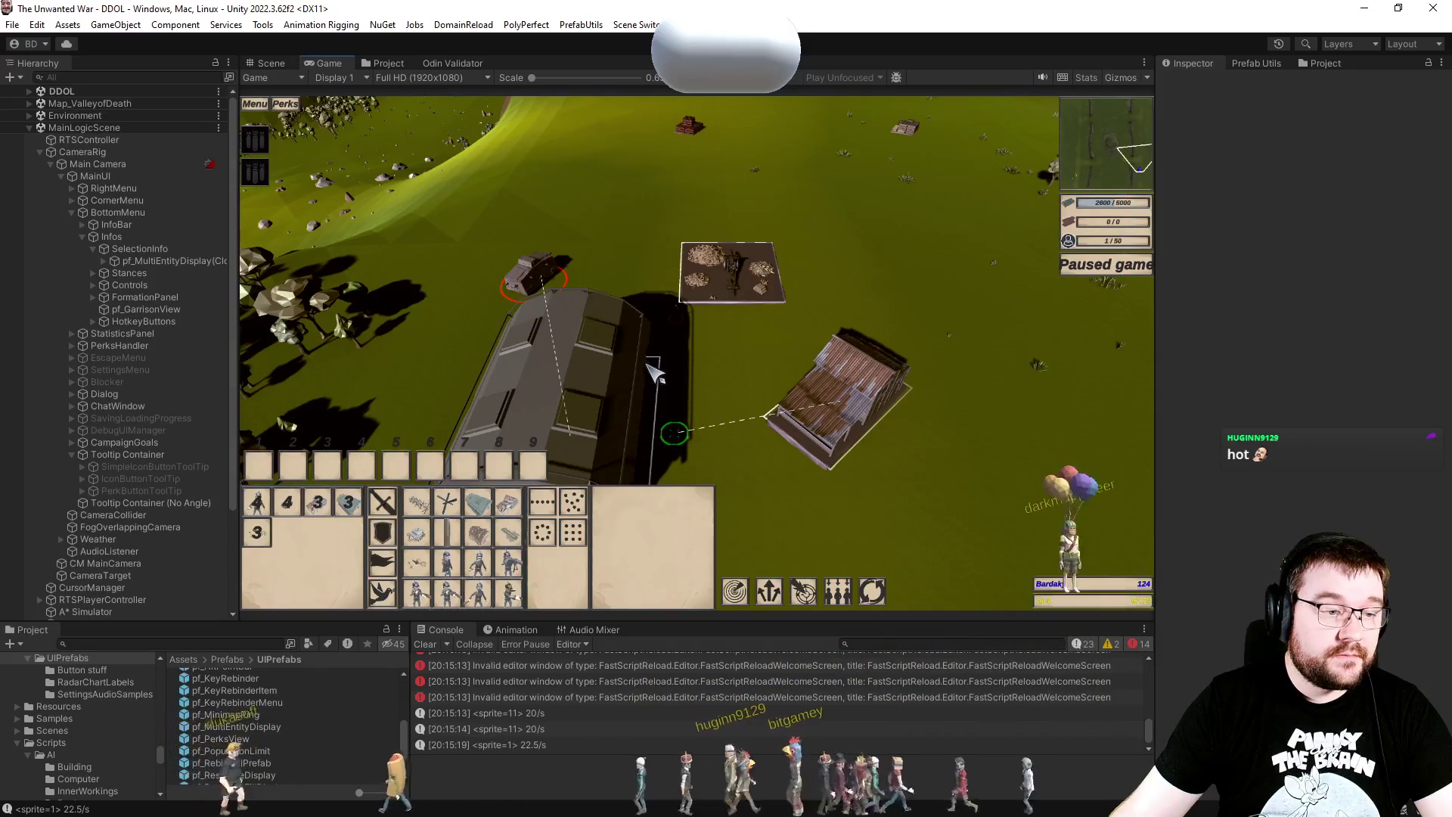
drag(423, 194, 460, 218)
drag(664, 350, 745, 373)
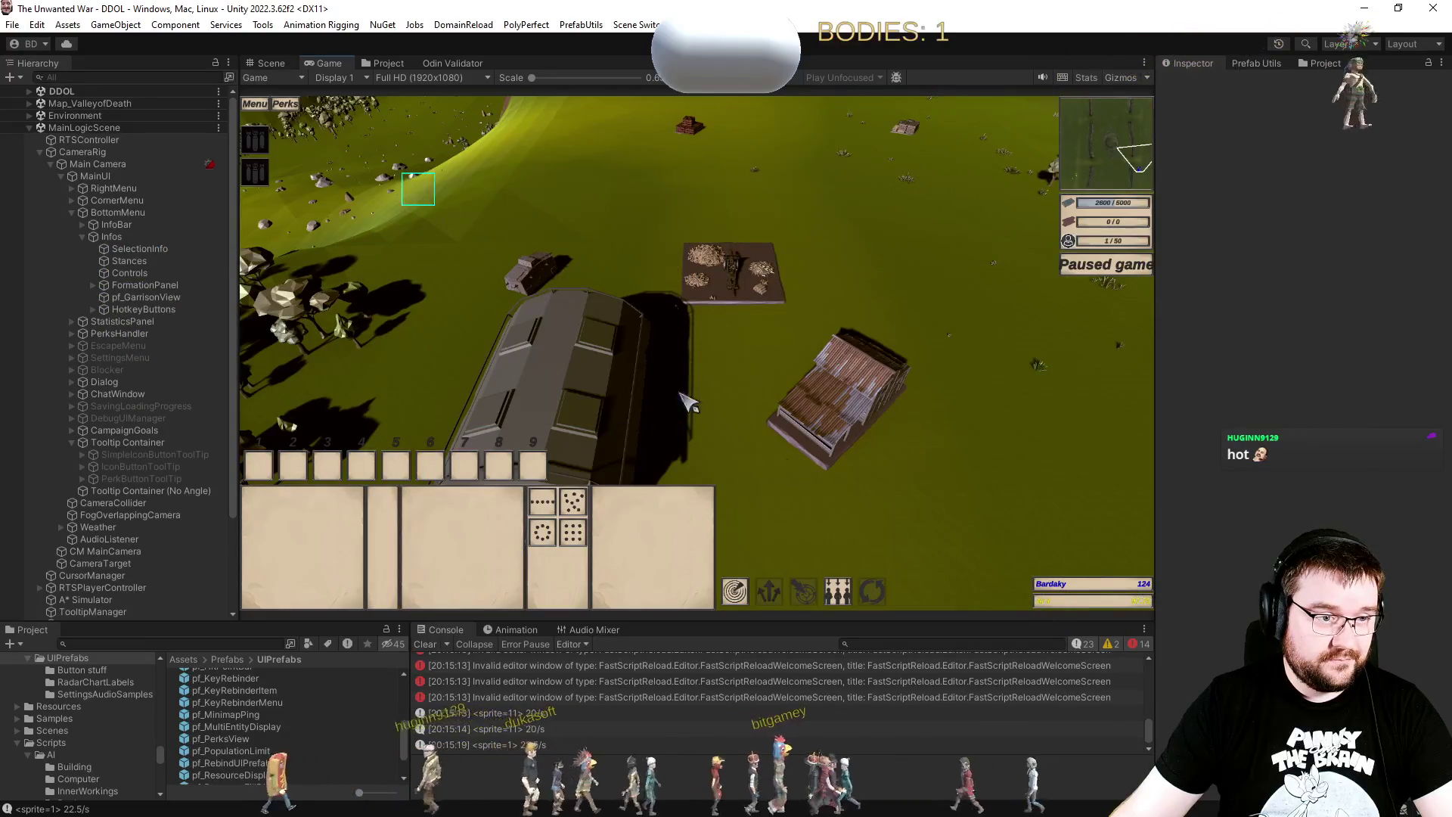
click(673, 424)
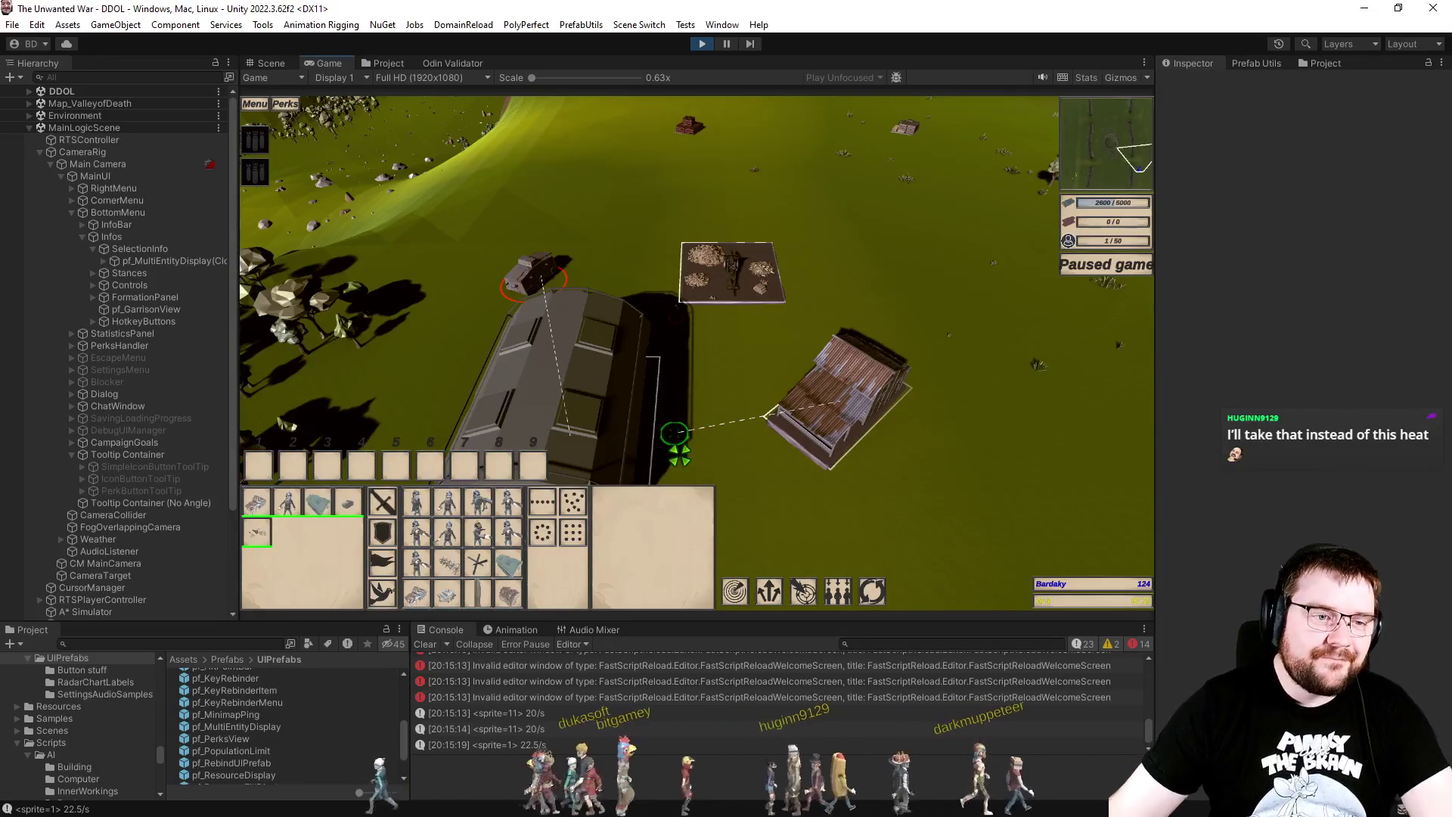
Step: Clear the selection, then box-select the mixed group of units and buildings to fill the panel
click(739, 415)
drag(536, 204, 1103, 558)
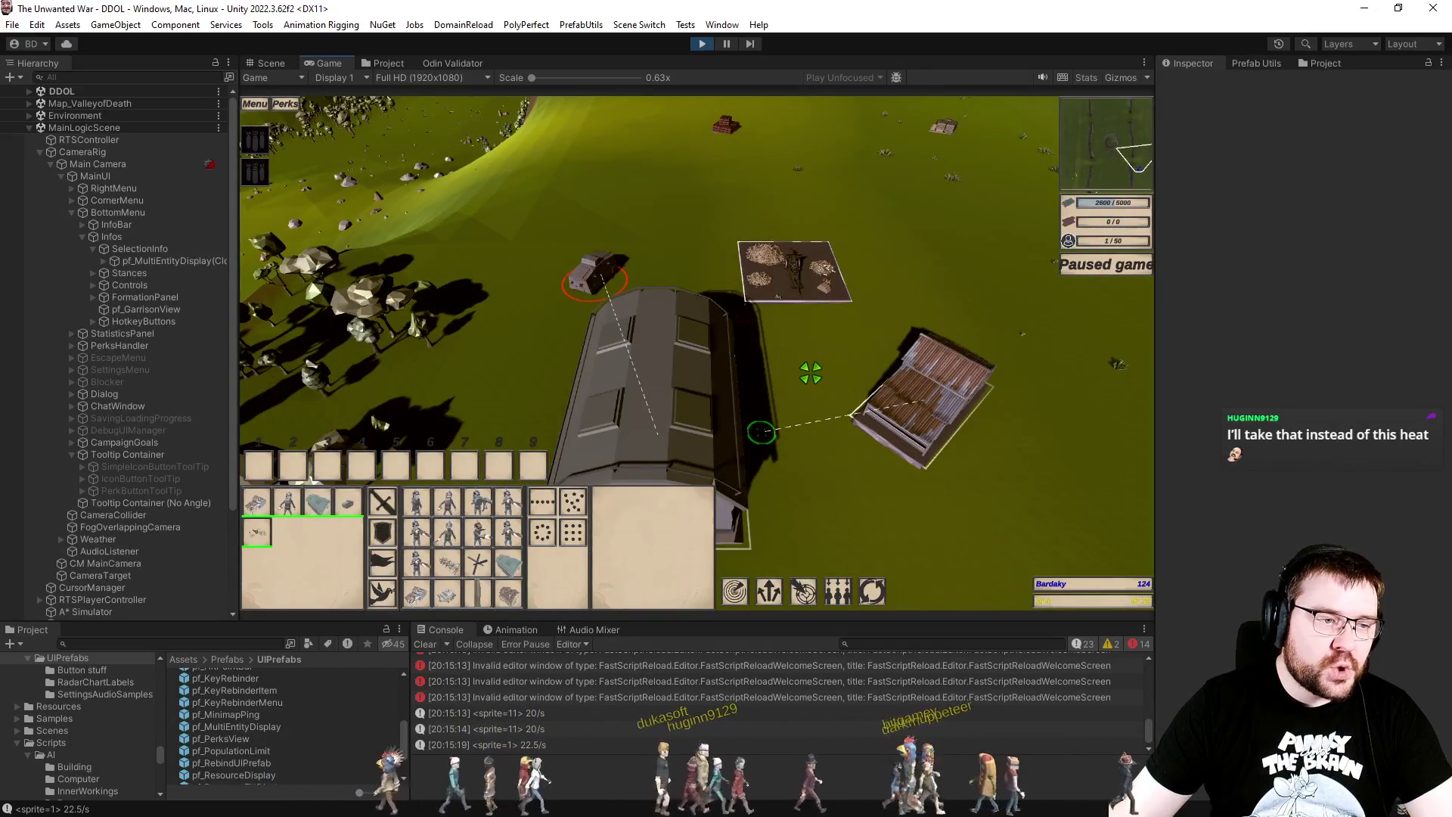
Step: Box-select a larger group of units repeatedly to refill the selection panel
mouse_move(502, 217)
mouse_down()
mouse_move(1120, 552)
mouse_move(853, 454)
mouse_up()
drag(605, 279, 1025, 590)
drag(506, 255, 924, 519)
mouse_move(520, 150)
mouse_down()
mouse_move(1079, 490)
mouse_move(1163, 577)
mouse_up()
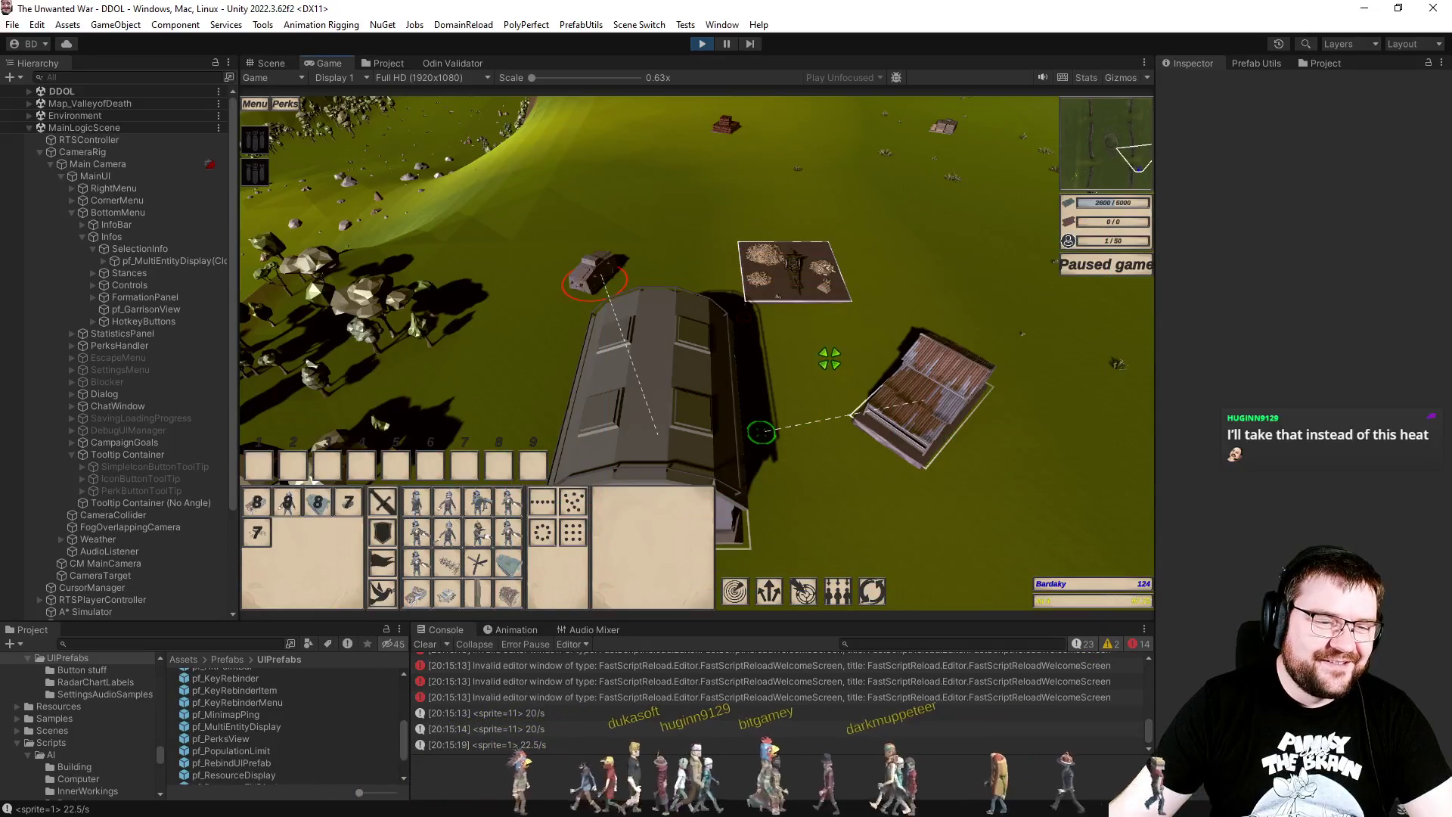
click(825, 352)
drag(502, 196, 1091, 599)
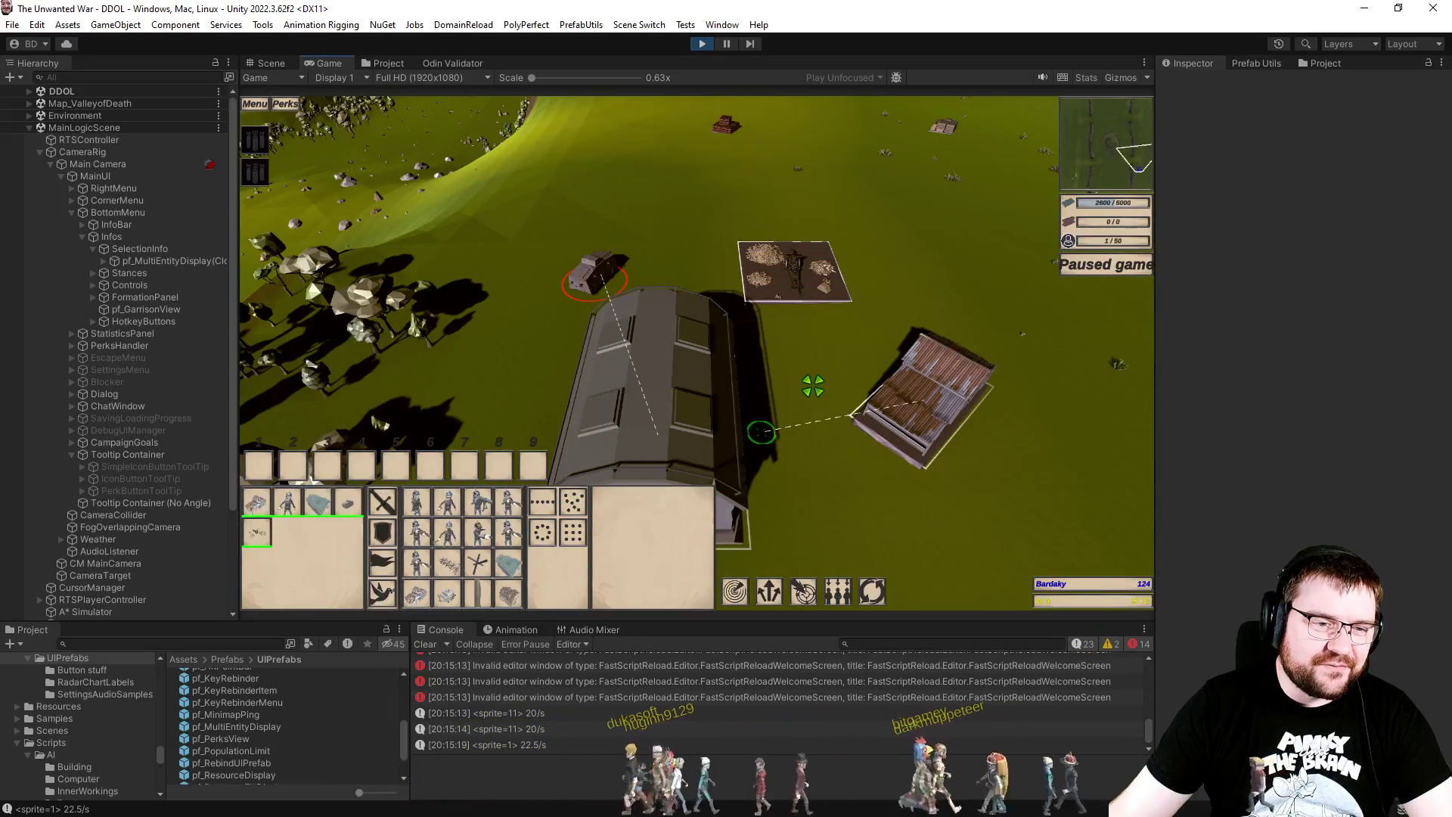
Step: Clear the Console and expand the first display item's Panel under pf_MultiEntityDisplay in the Hierarchy
click(425, 645)
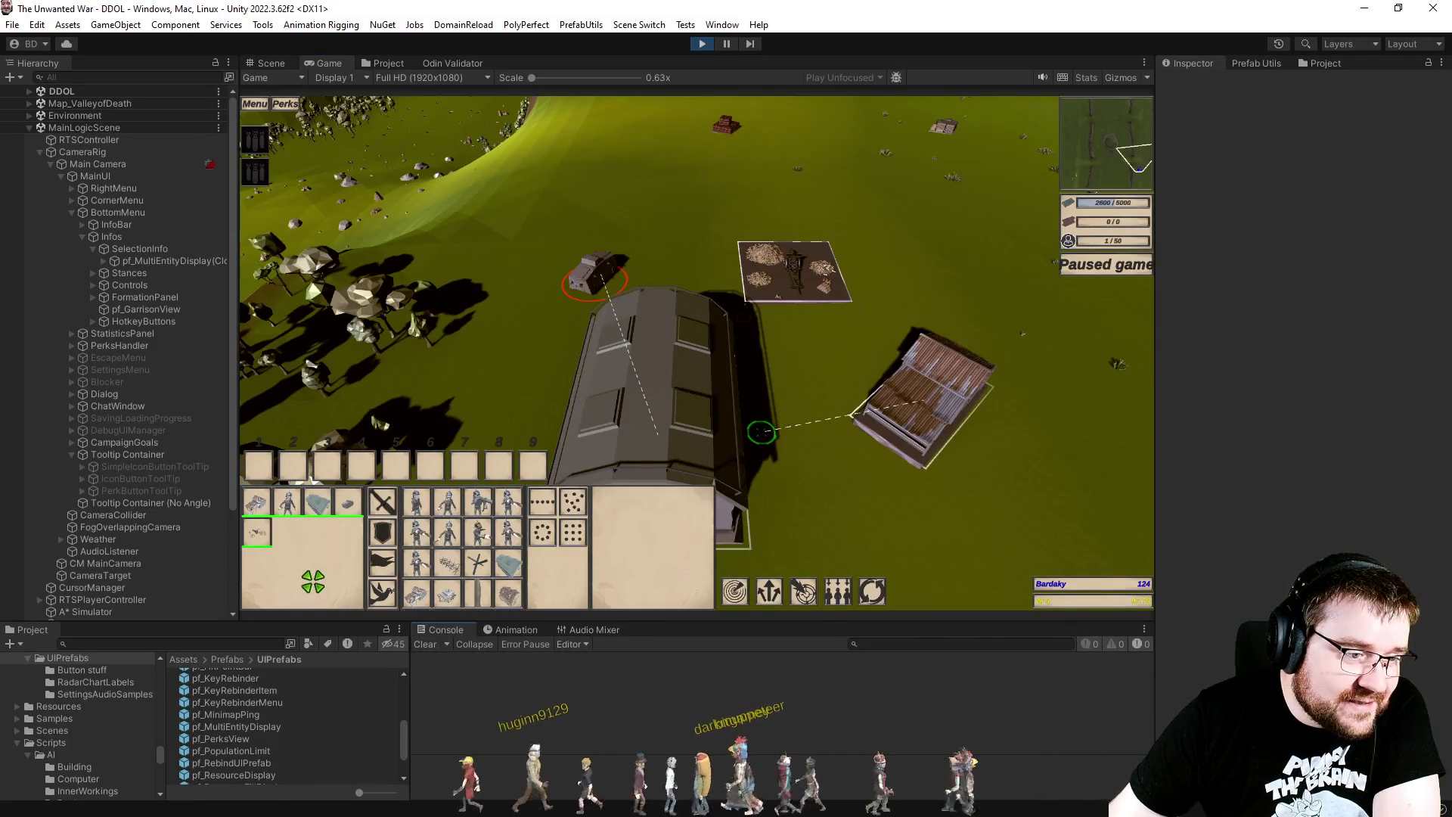
click(103, 261)
click(116, 288)
click(114, 285)
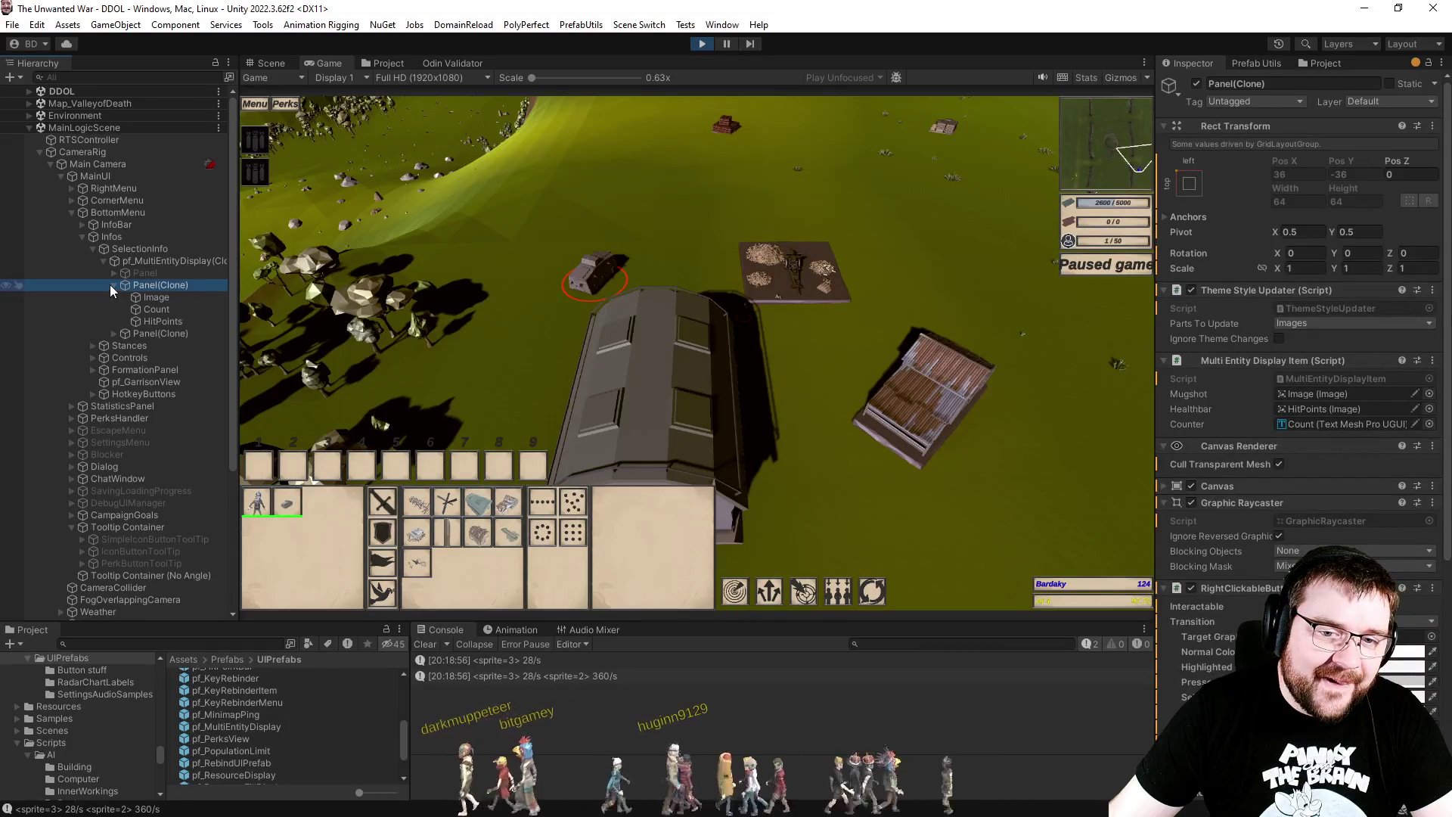
Step: Test clicking unit portraits in the selection panel, reselecting units on the map between tries
click(274, 515)
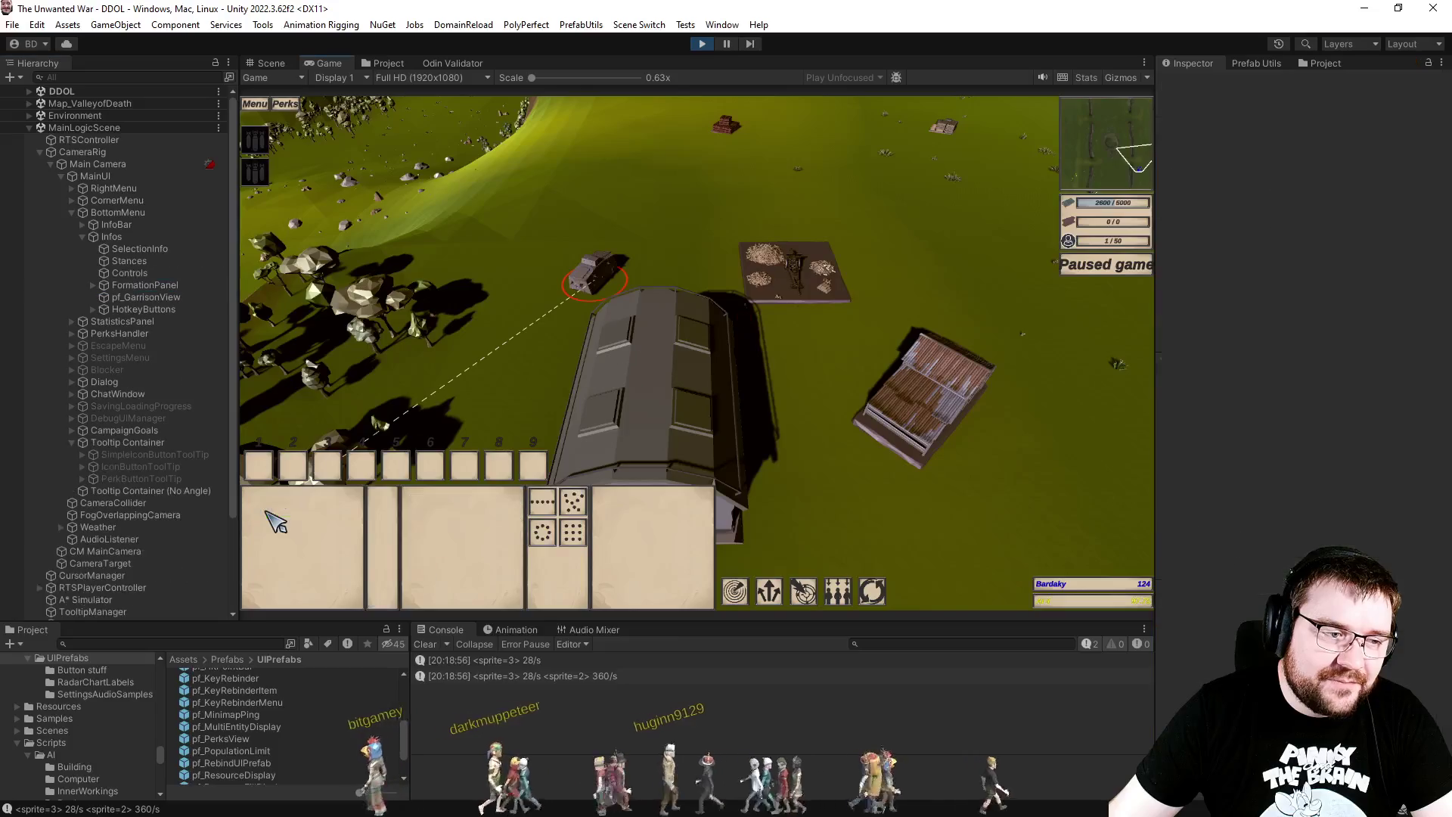
click(509, 242)
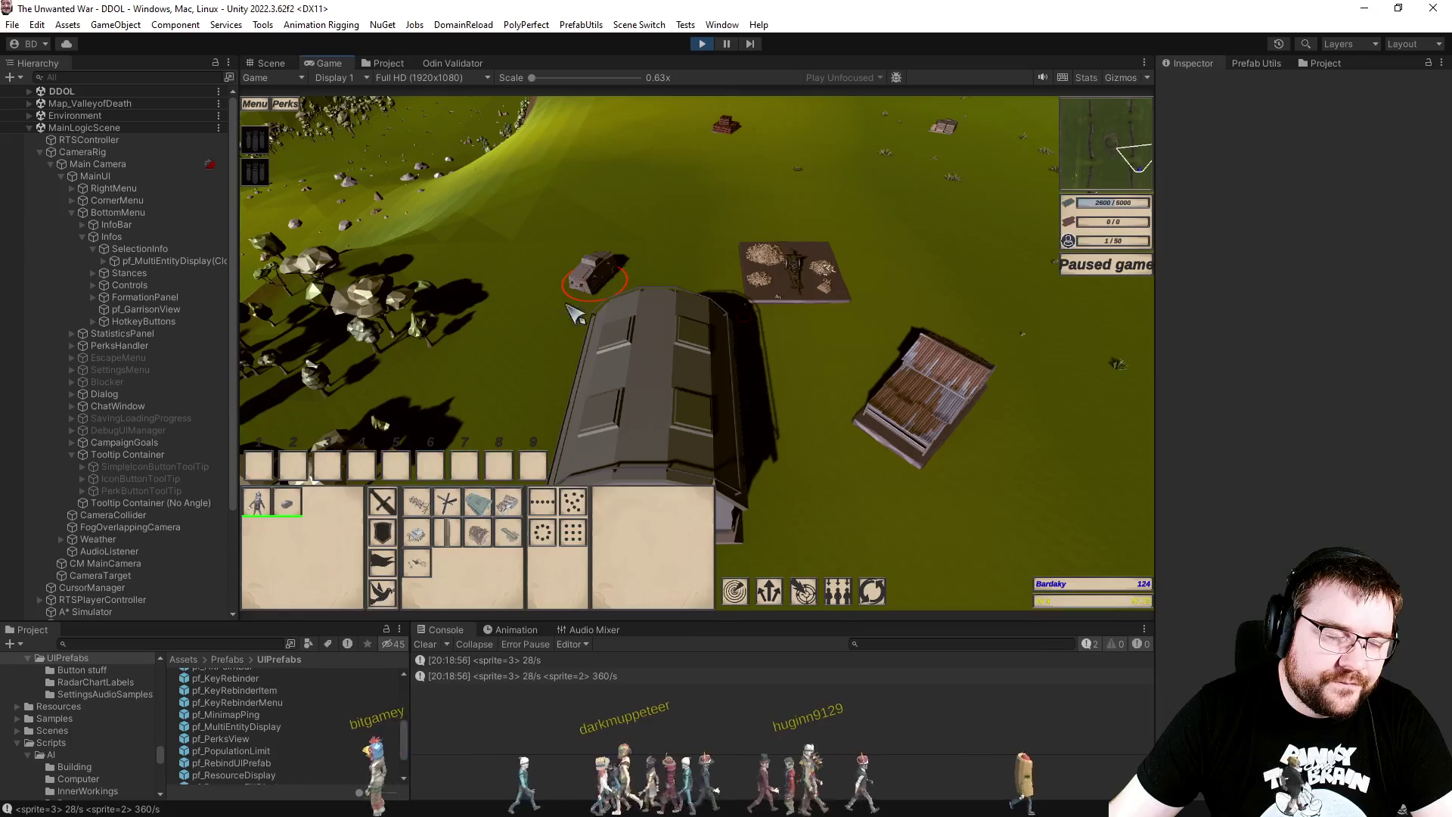
click(274, 508)
click(478, 249)
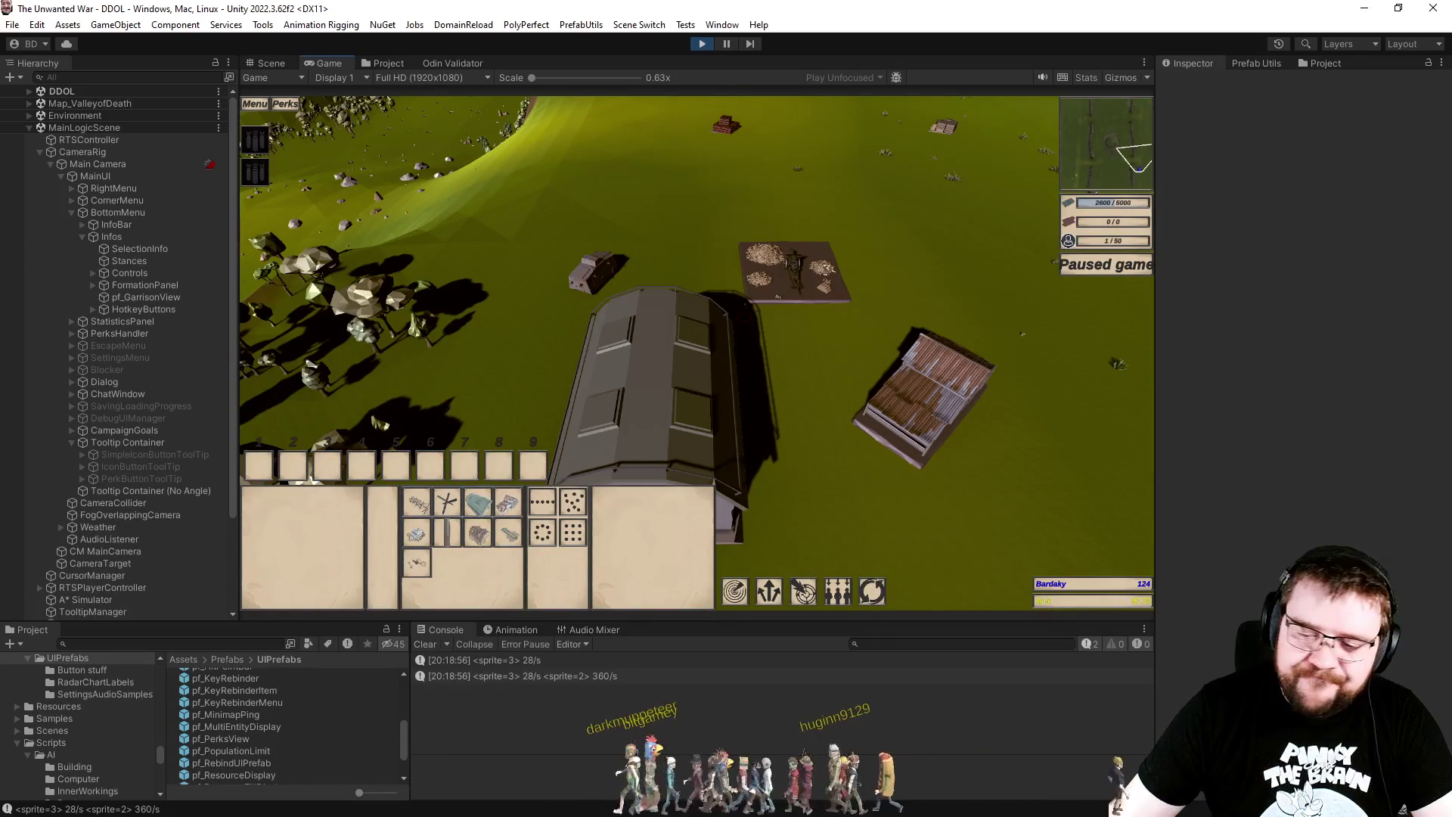
Step: In Visual Studio, search the code for 'multientity'
key(alt+Tab)
click(735, 411)
key(ctrl+t)
text(multi)
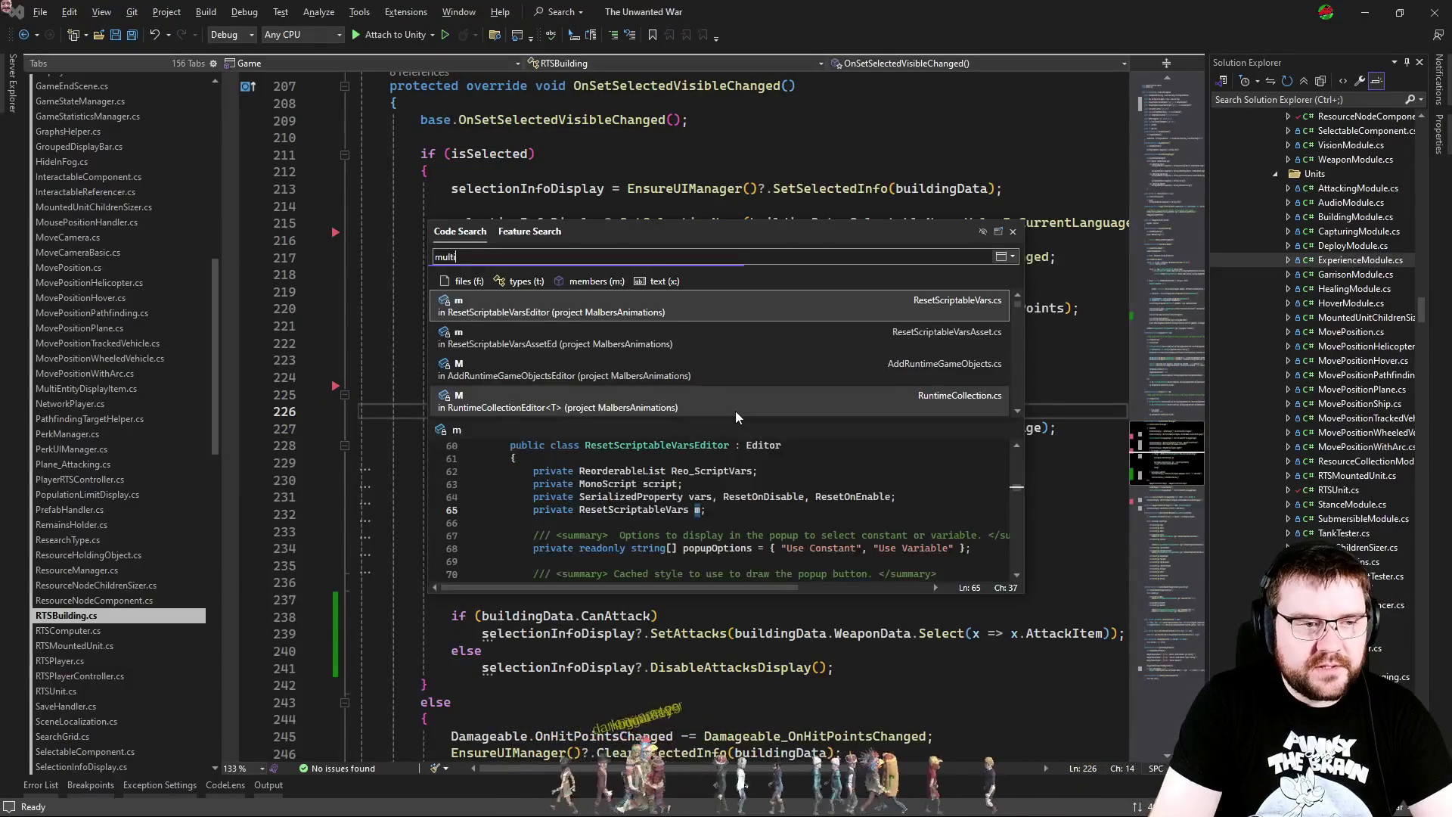
text(entity)
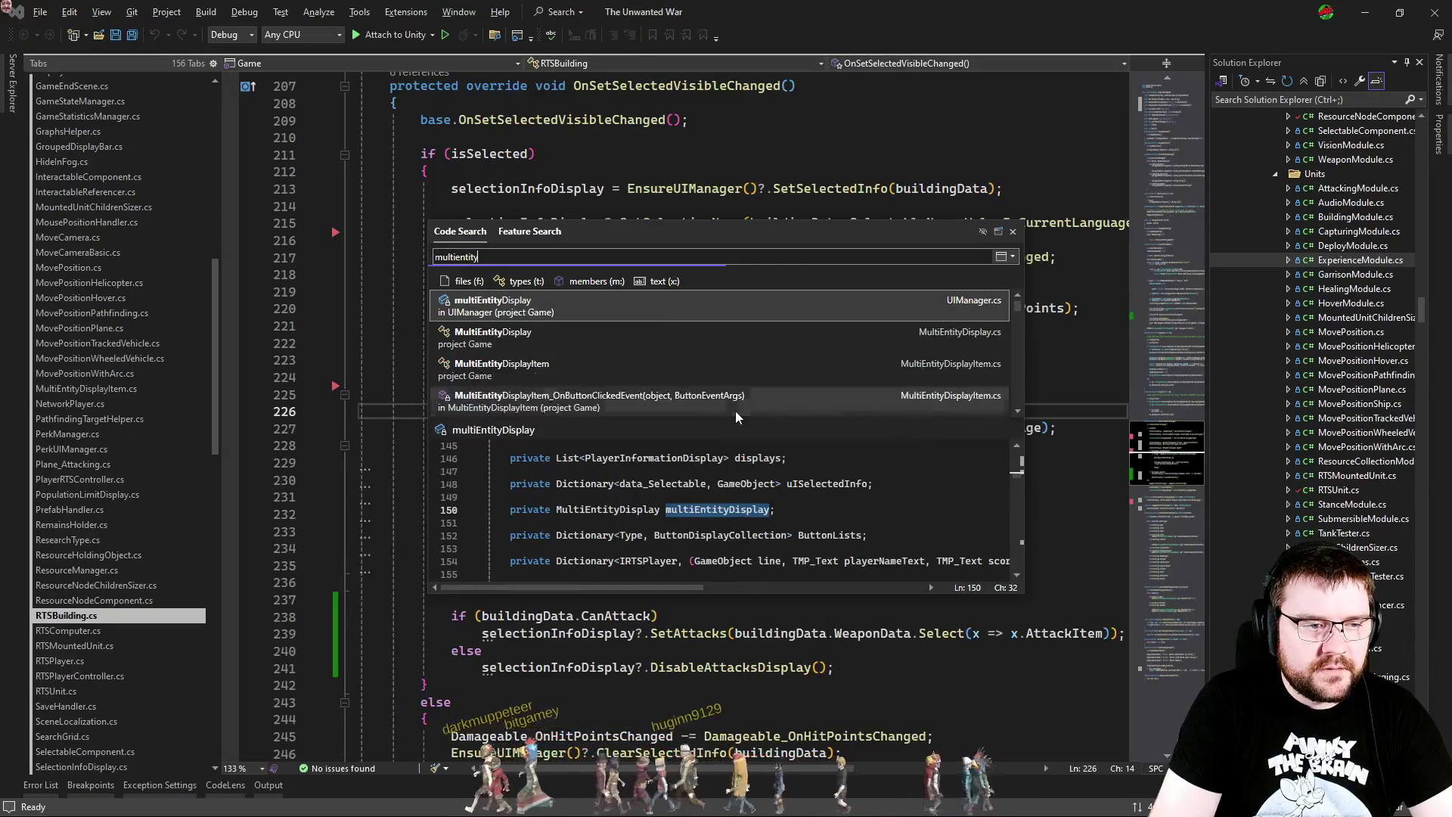
Step: Open MultiEntityDisplayItem.cs from the search results and scroll to its OnButtonClickedEvent handler
key(Down)
key(Down)
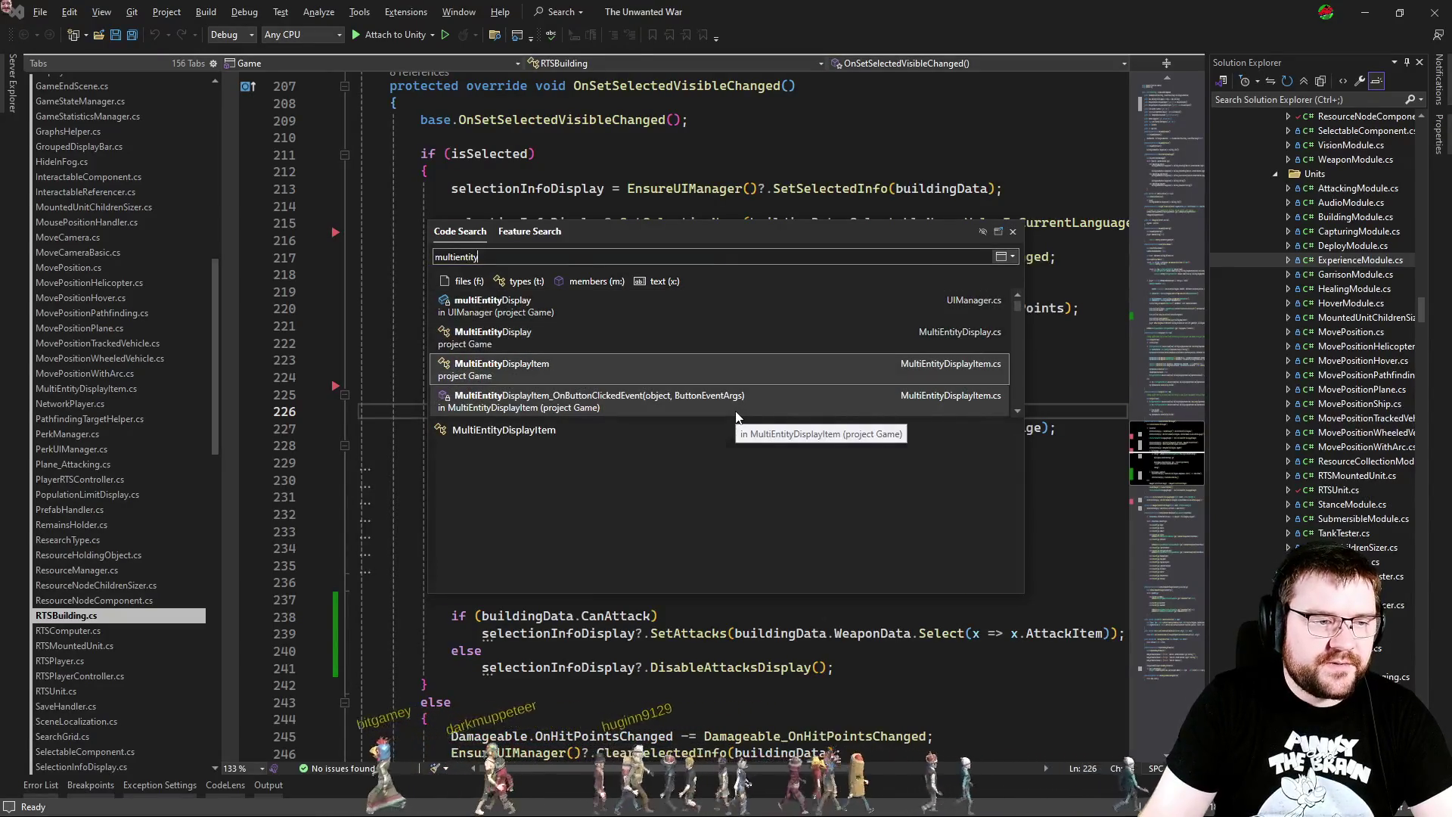
key(Return)
scroll(547, 401, down, 12)
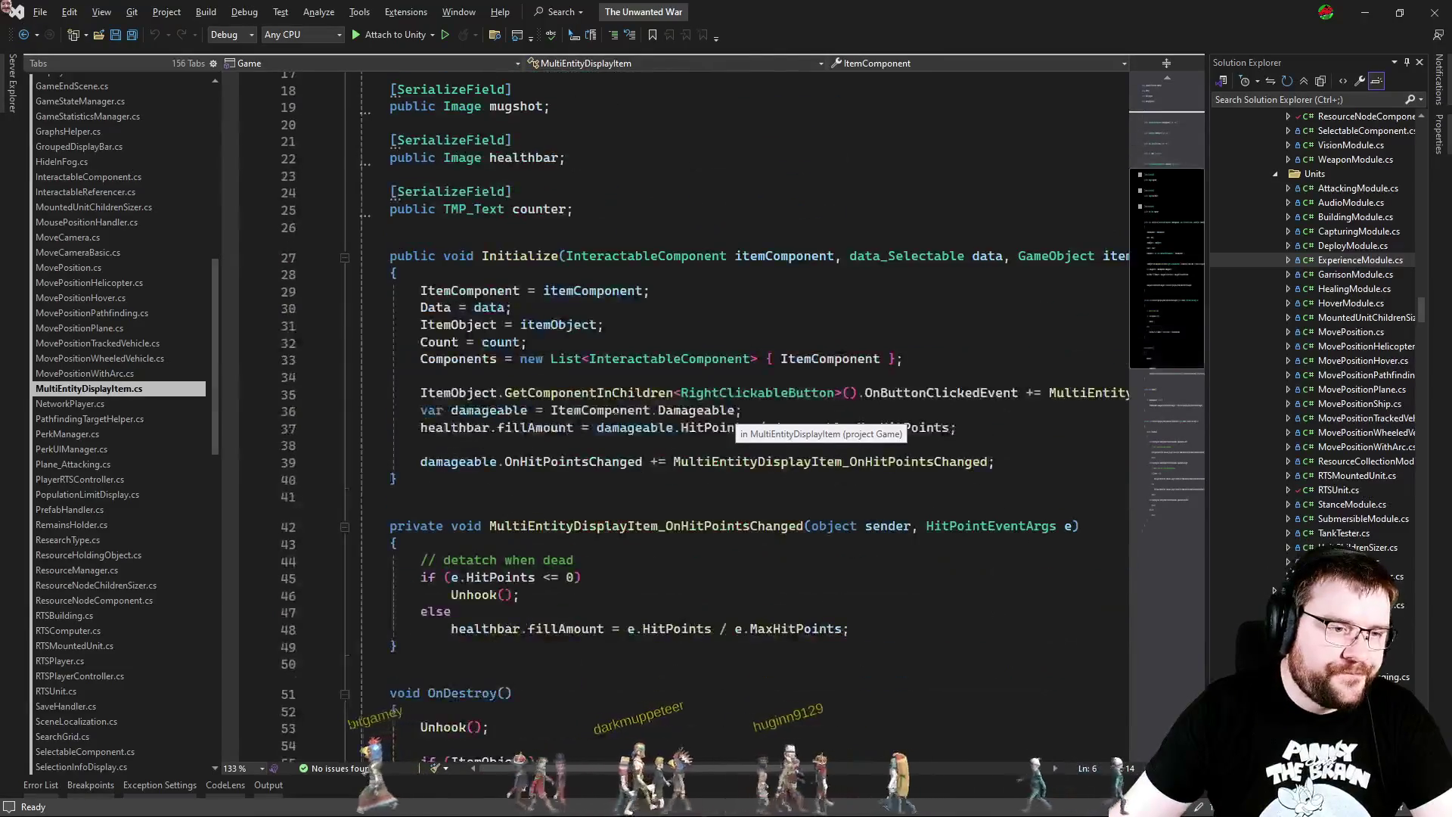
scroll(670, 435, down, 5)
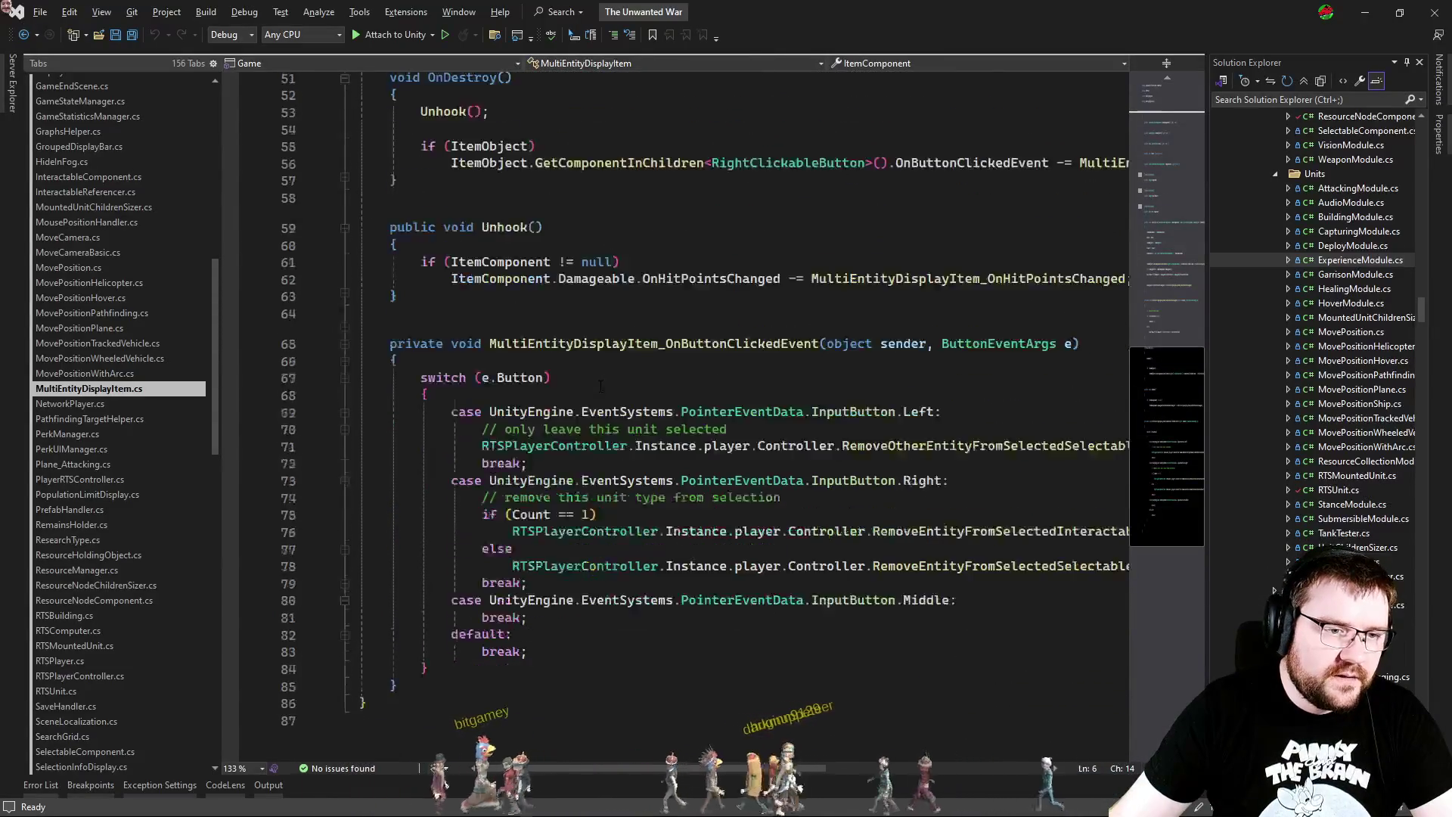
click(702, 617)
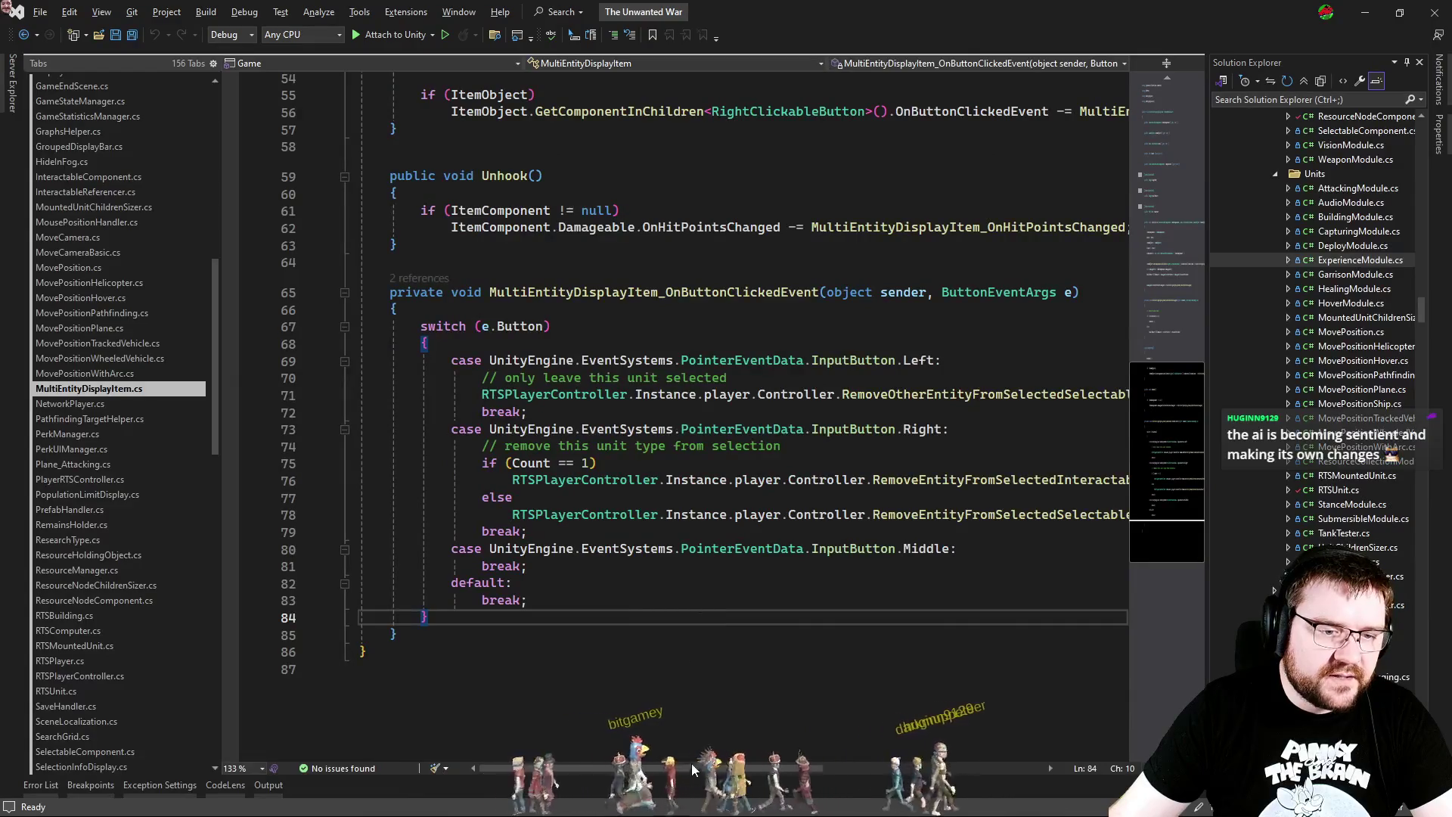
Step: Review the handler's long lines and select the RemoveEntityFromSelectedInteractablesAndGroup call
scroll(692, 768, right, 3)
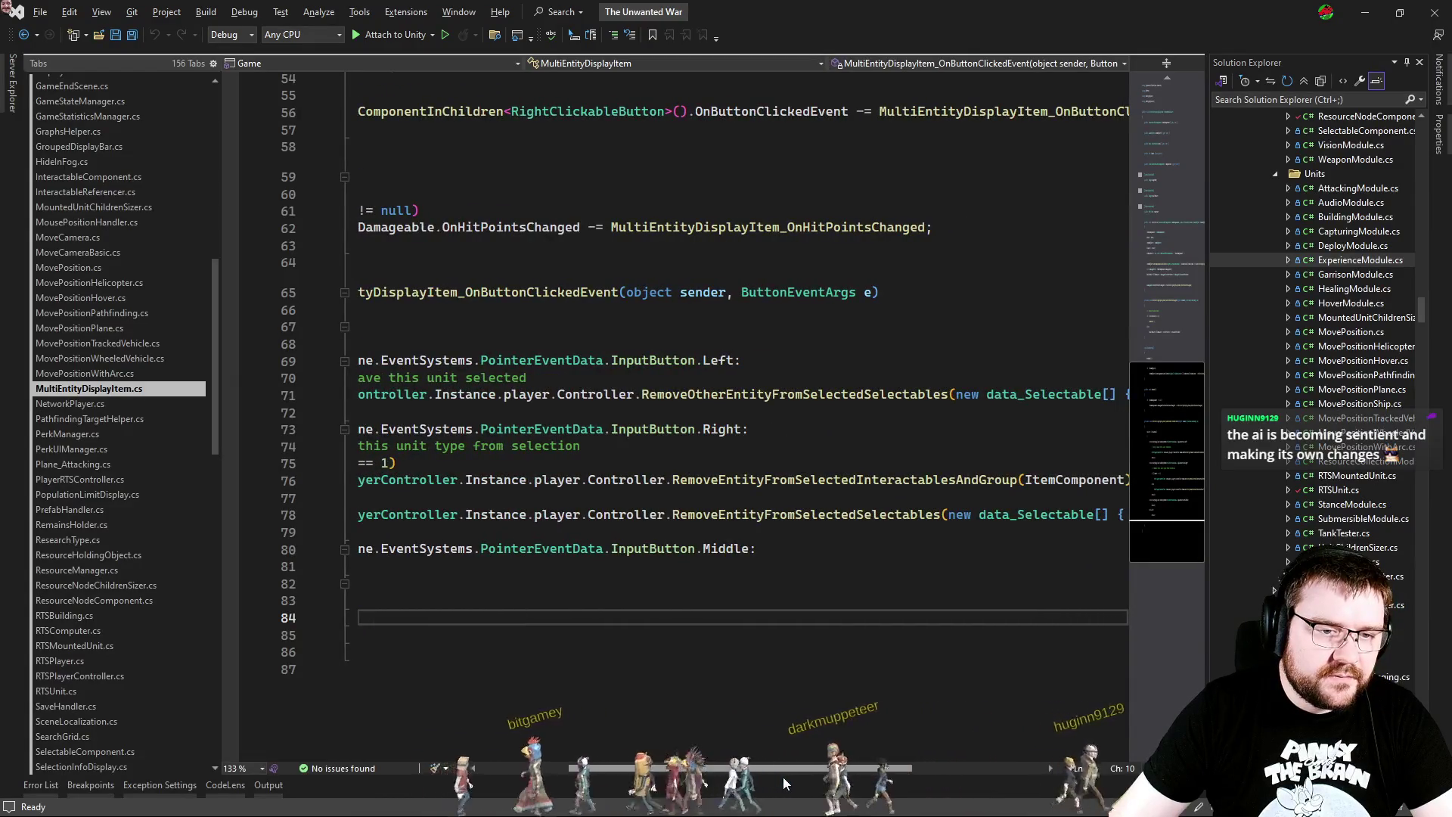
scroll(785, 779, right, 3)
scroll(802, 768, left, 1)
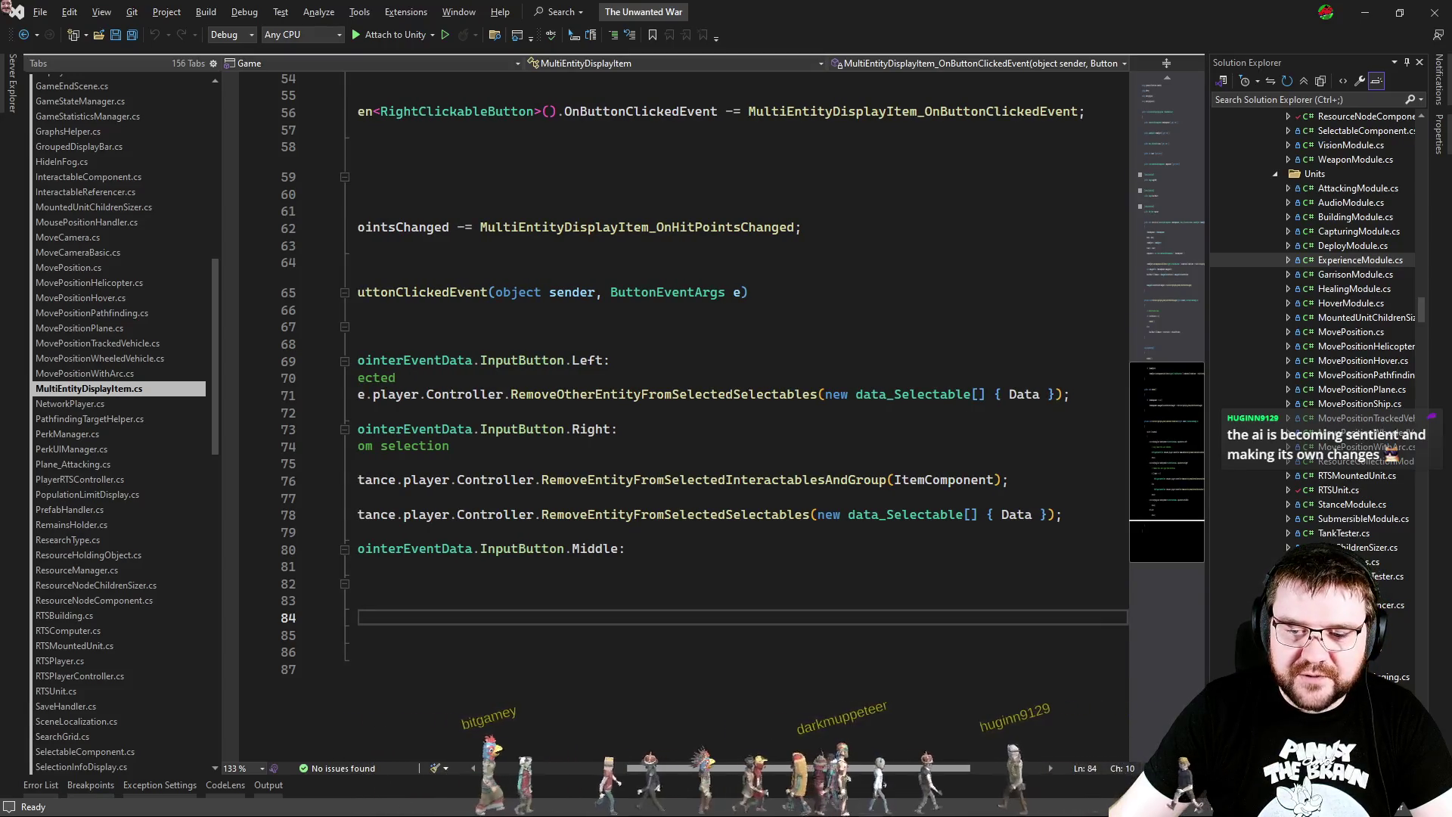
scroll(787, 768, left, 1)
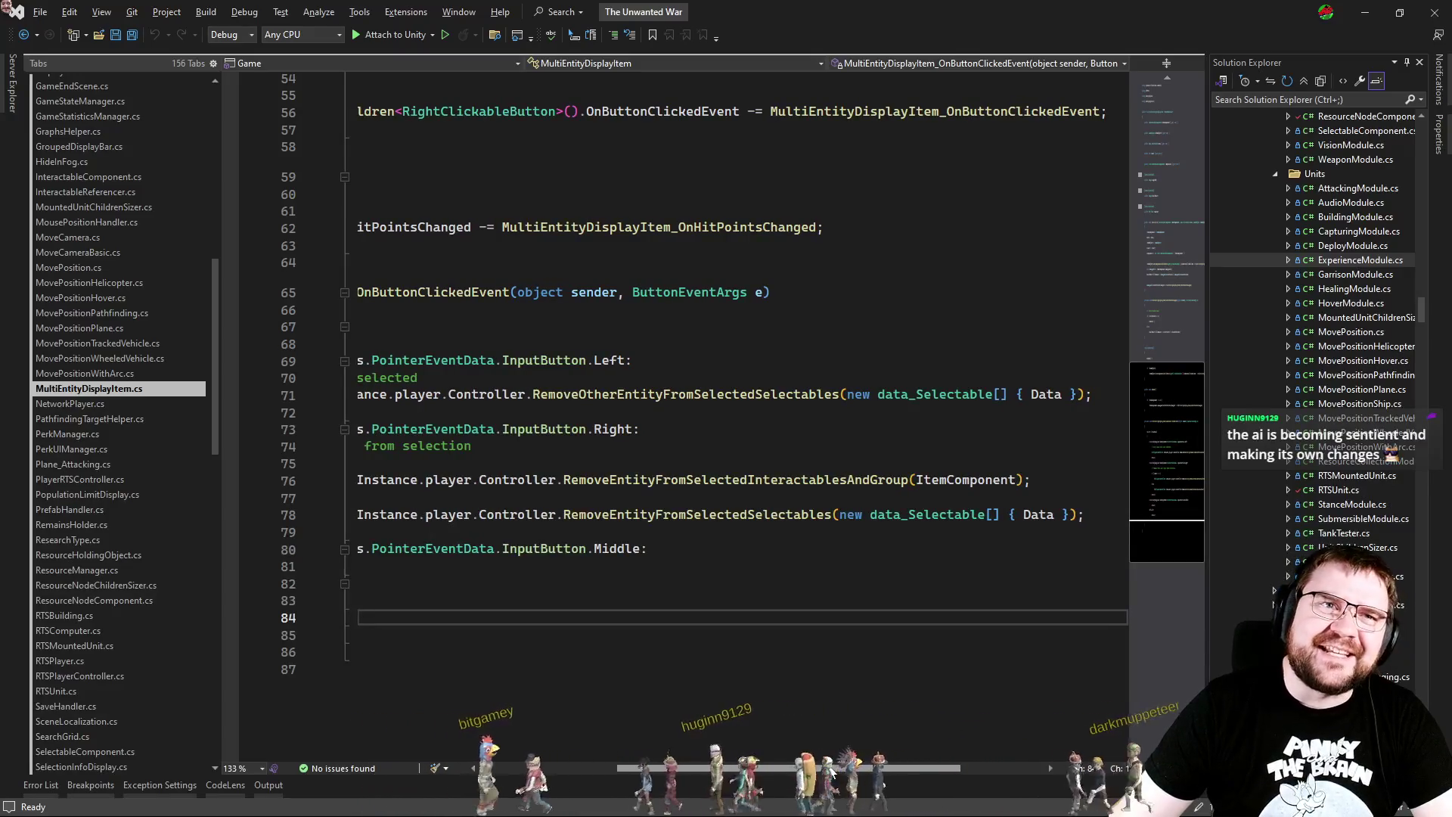
scroll(787, 767, left, 1)
scroll(830, 772, right, 1)
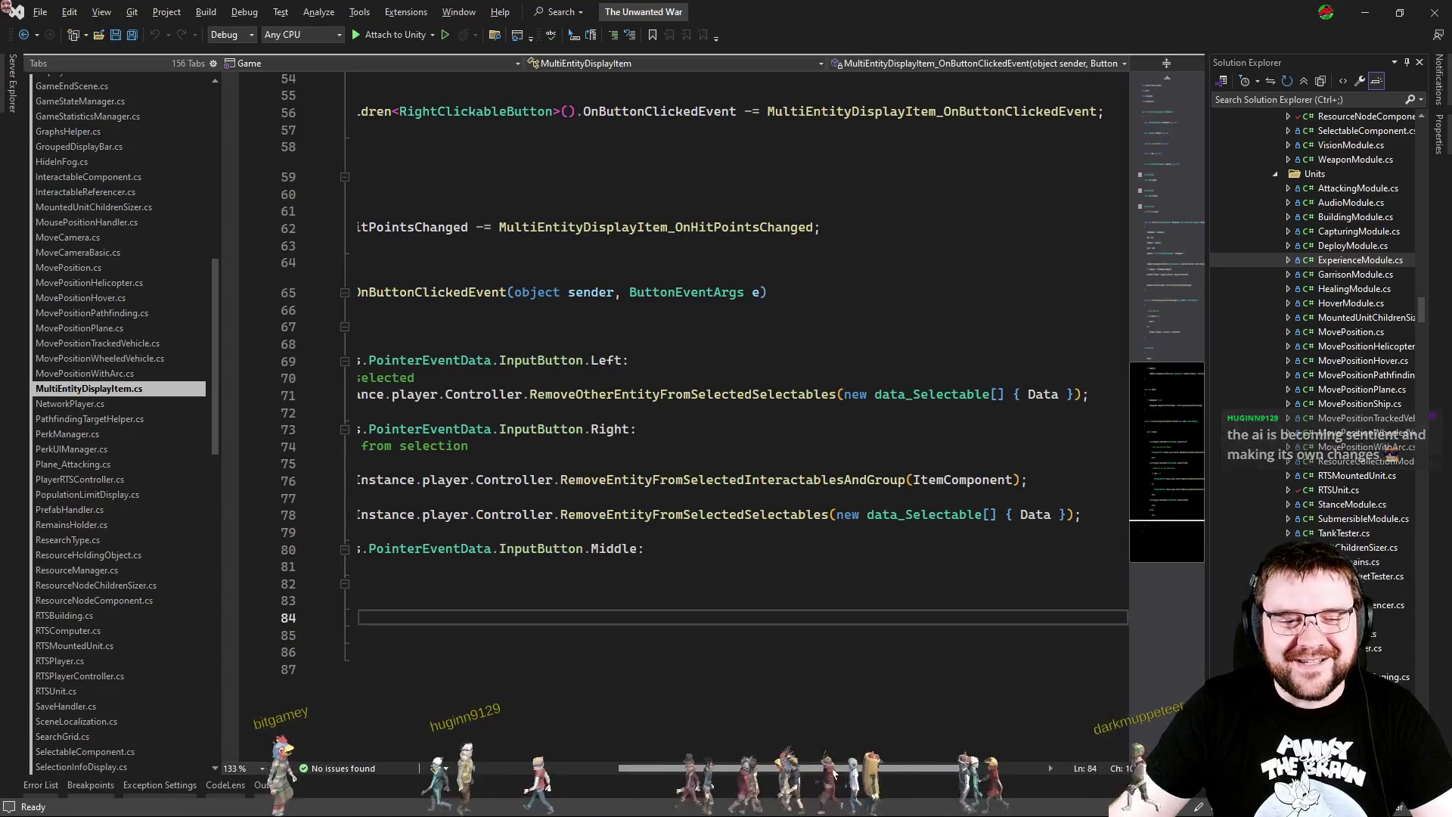
scroll(830, 772, left, 1)
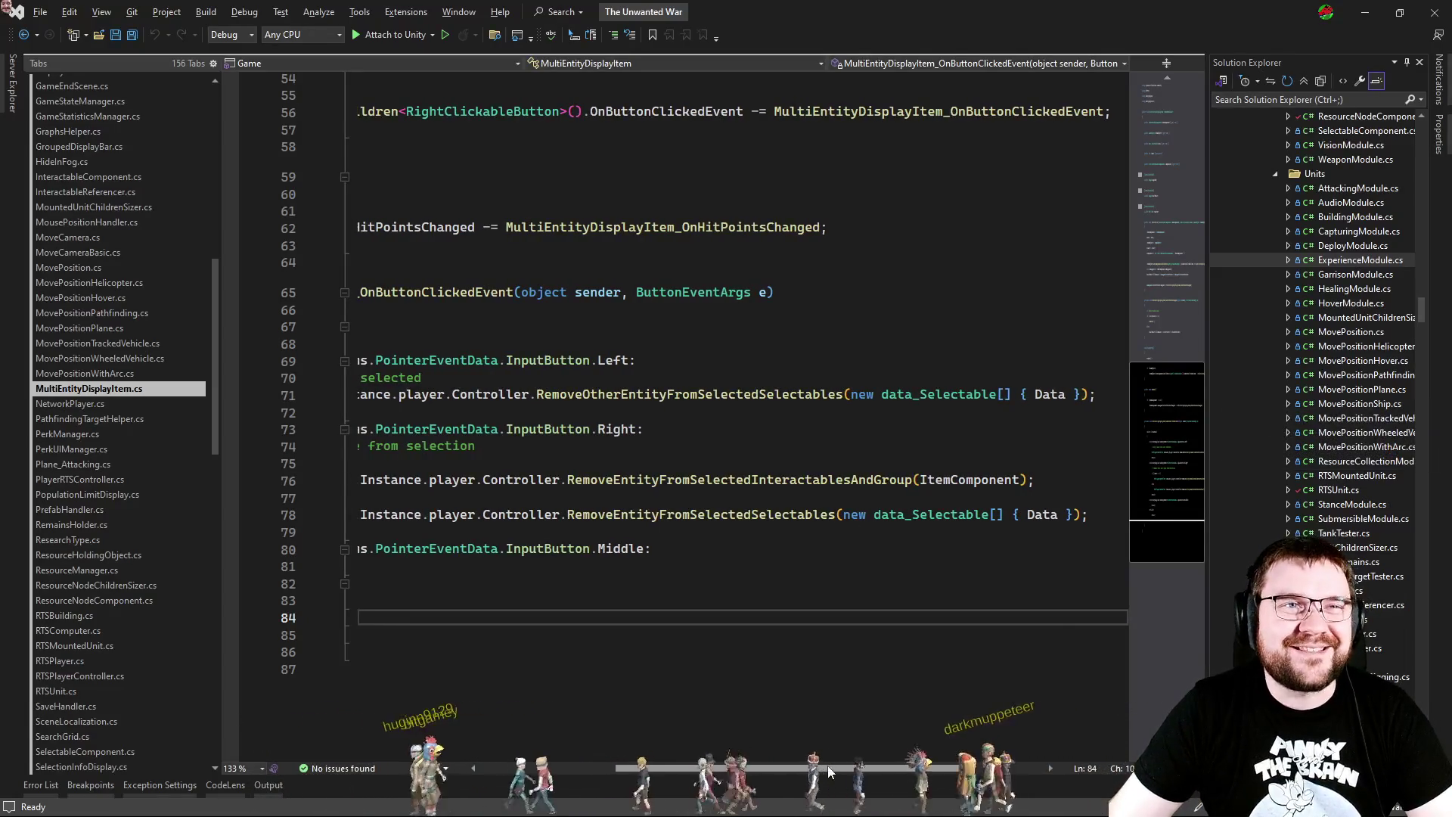
scroll(830, 771, right, 1)
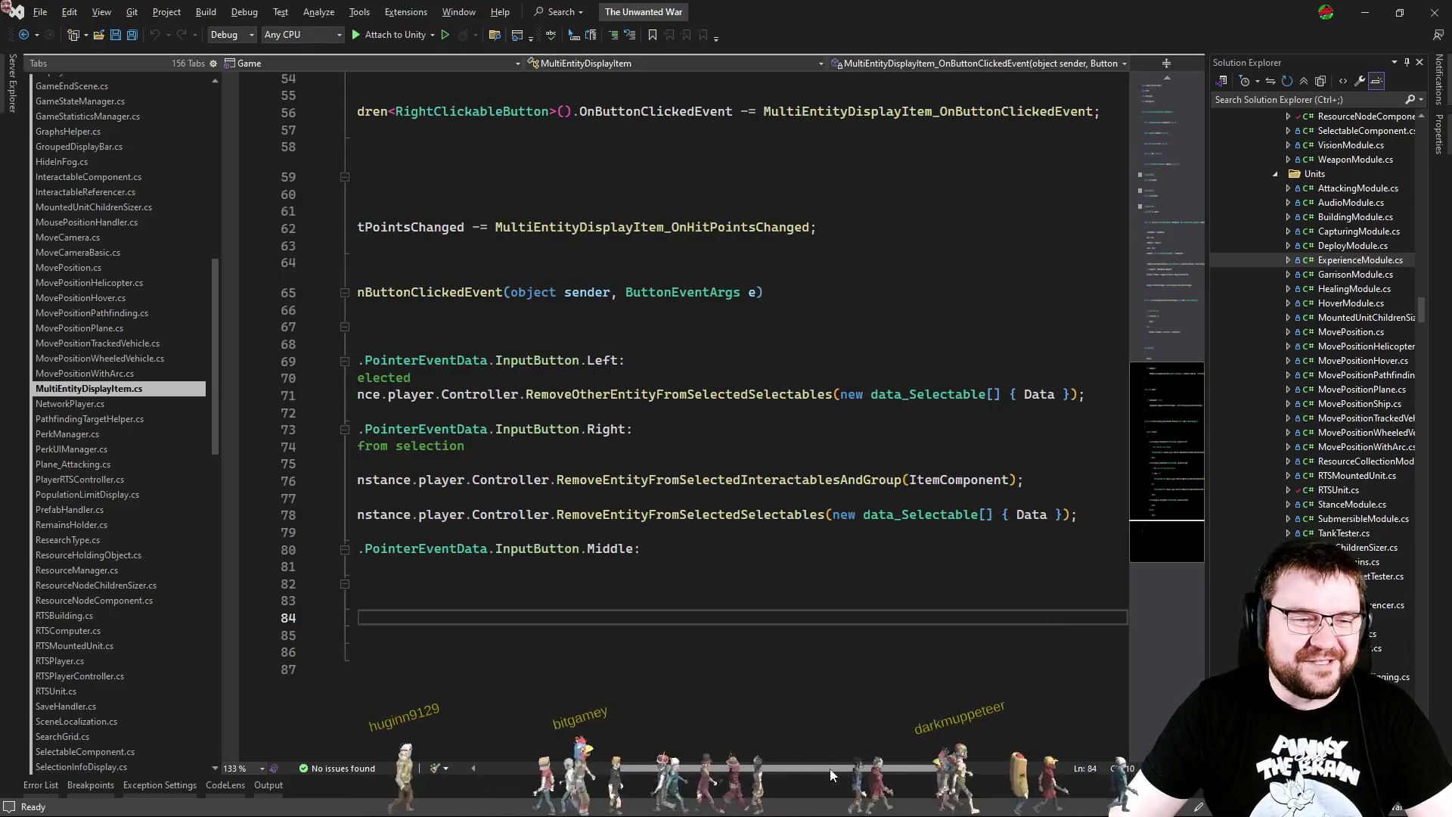
scroll(830, 773, left, 5)
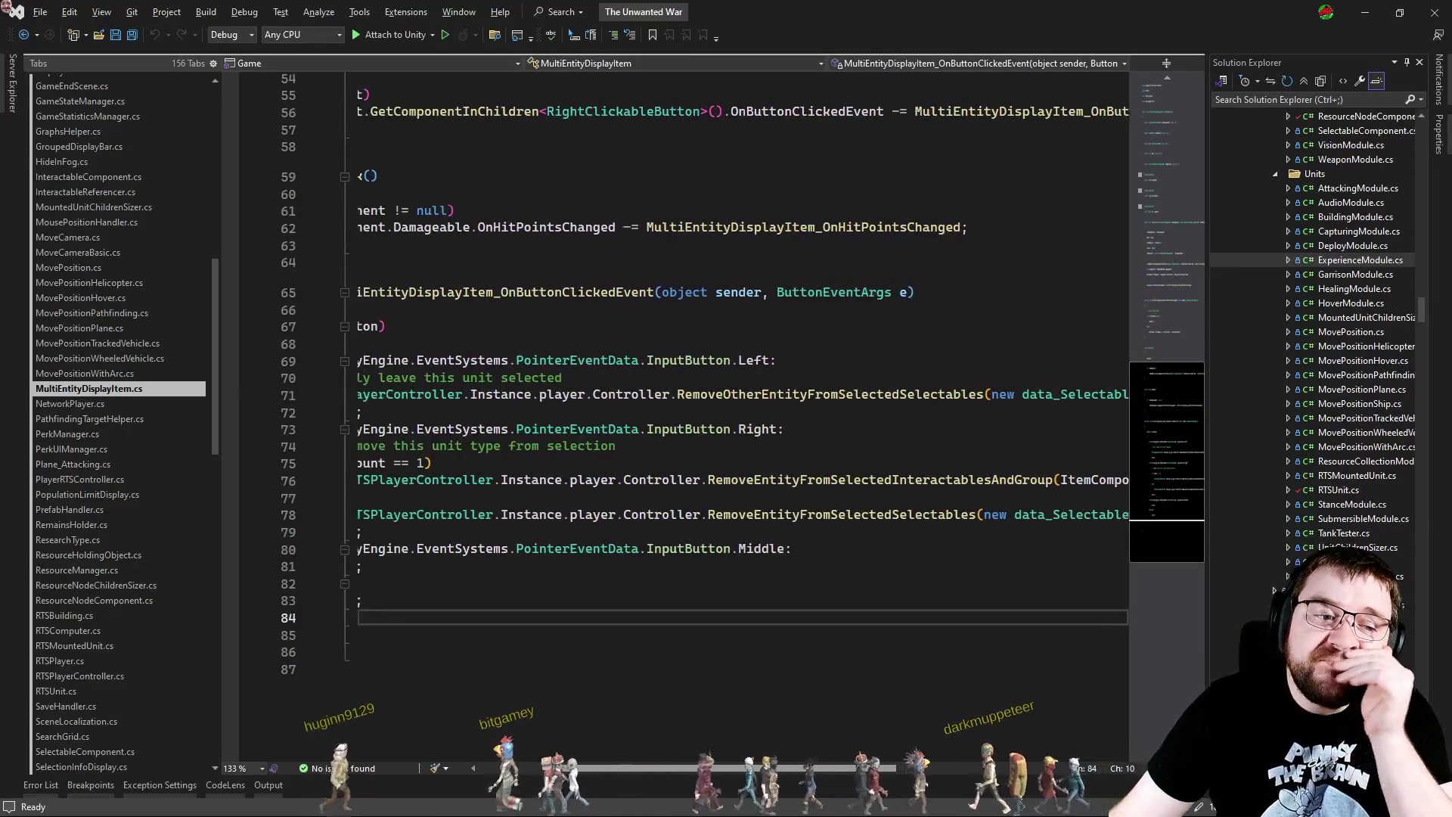
scroll(736, 765, right, 5)
scroll(736, 766, left, 6)
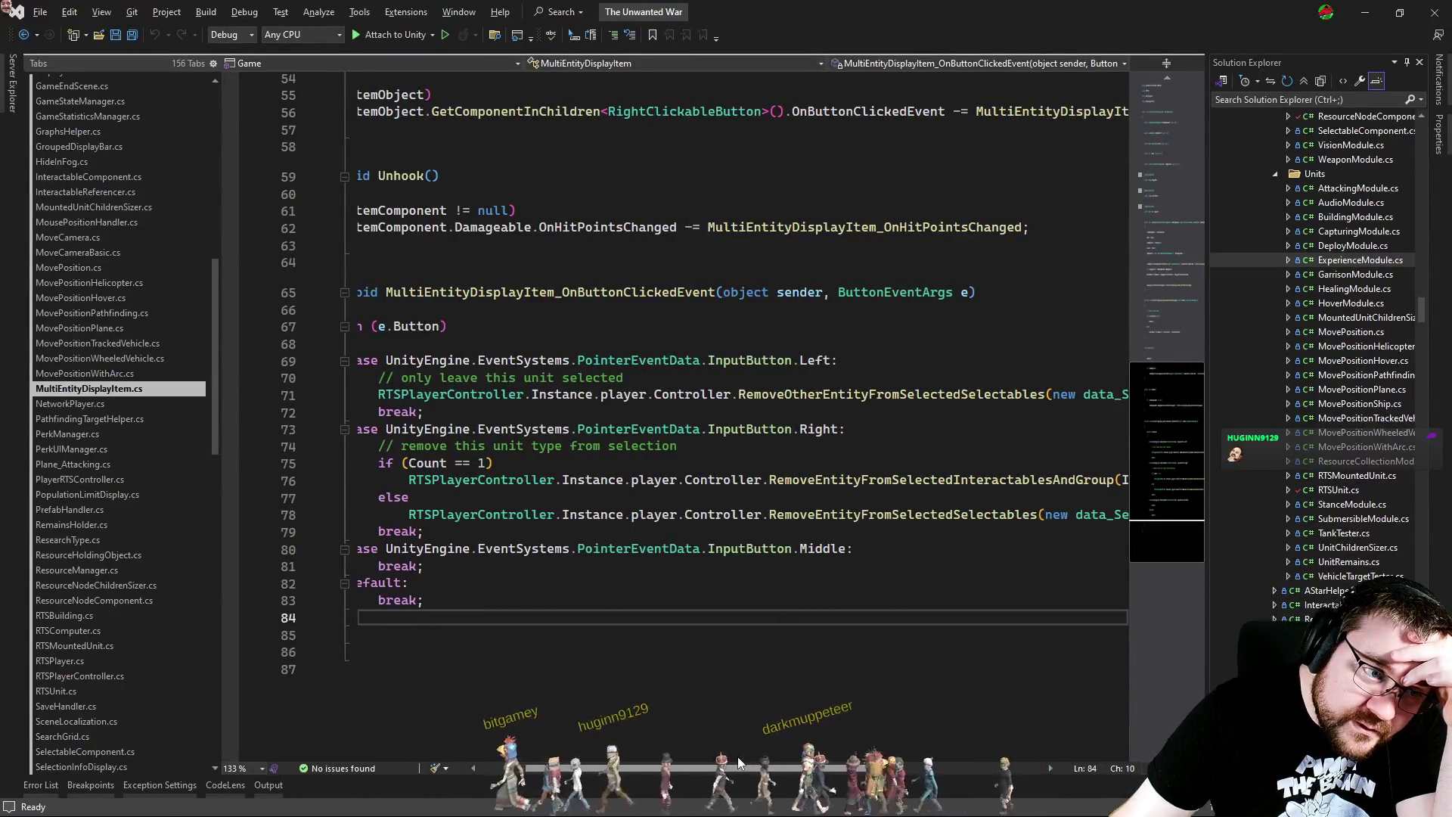
mouse_move(738, 760)
mouse_down()
mouse_move(853, 755)
mouse_move(701, 755)
mouse_move(825, 724)
mouse_move(772, 745)
mouse_move(862, 745)
mouse_up()
double_click(702, 481)
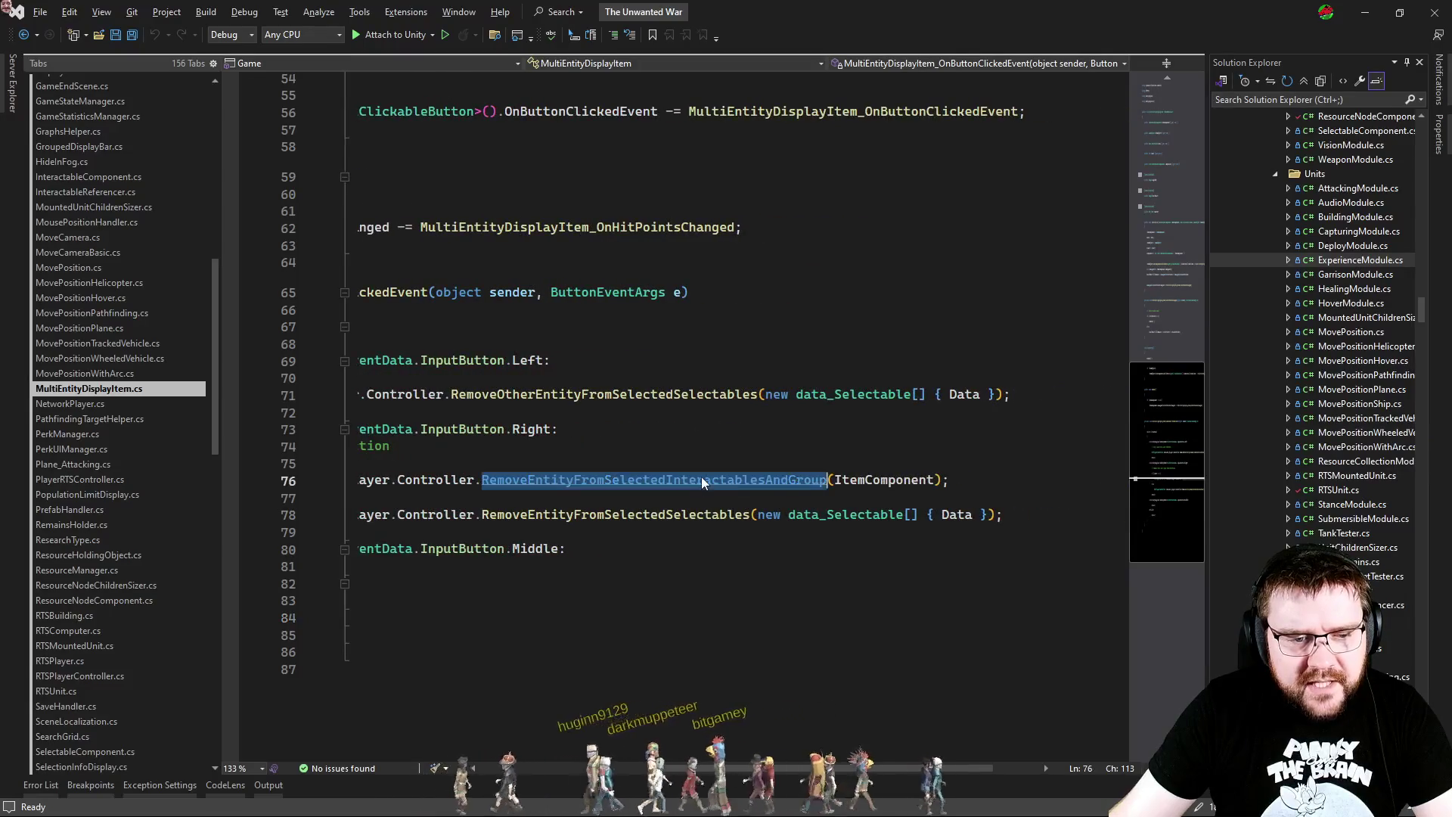
Step: Go to RemoveEntityFromSelectedInteractablesAndGroup in BaseRTSController.cs and check its CodeLens references
key(F12)
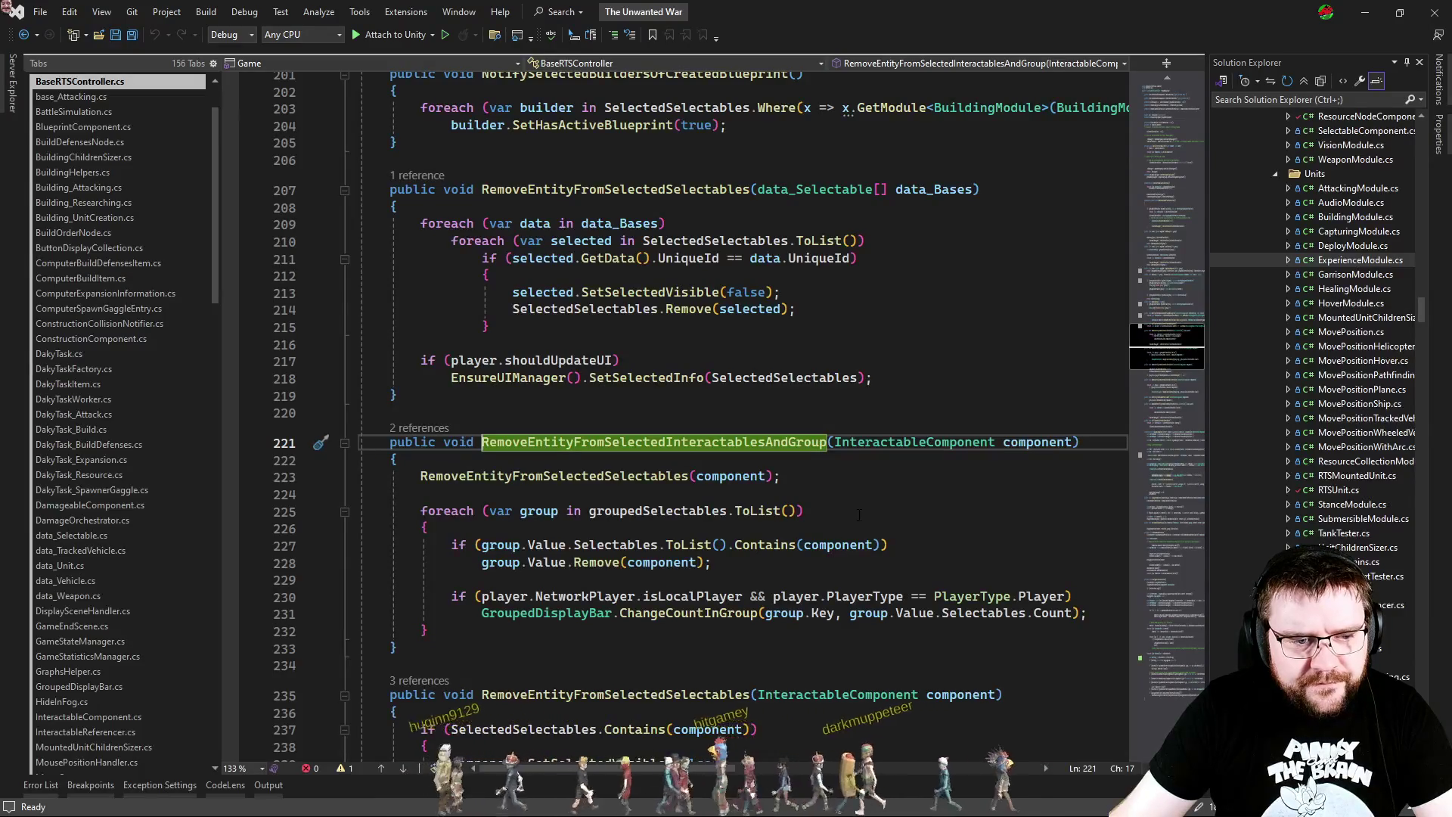
click(1070, 442)
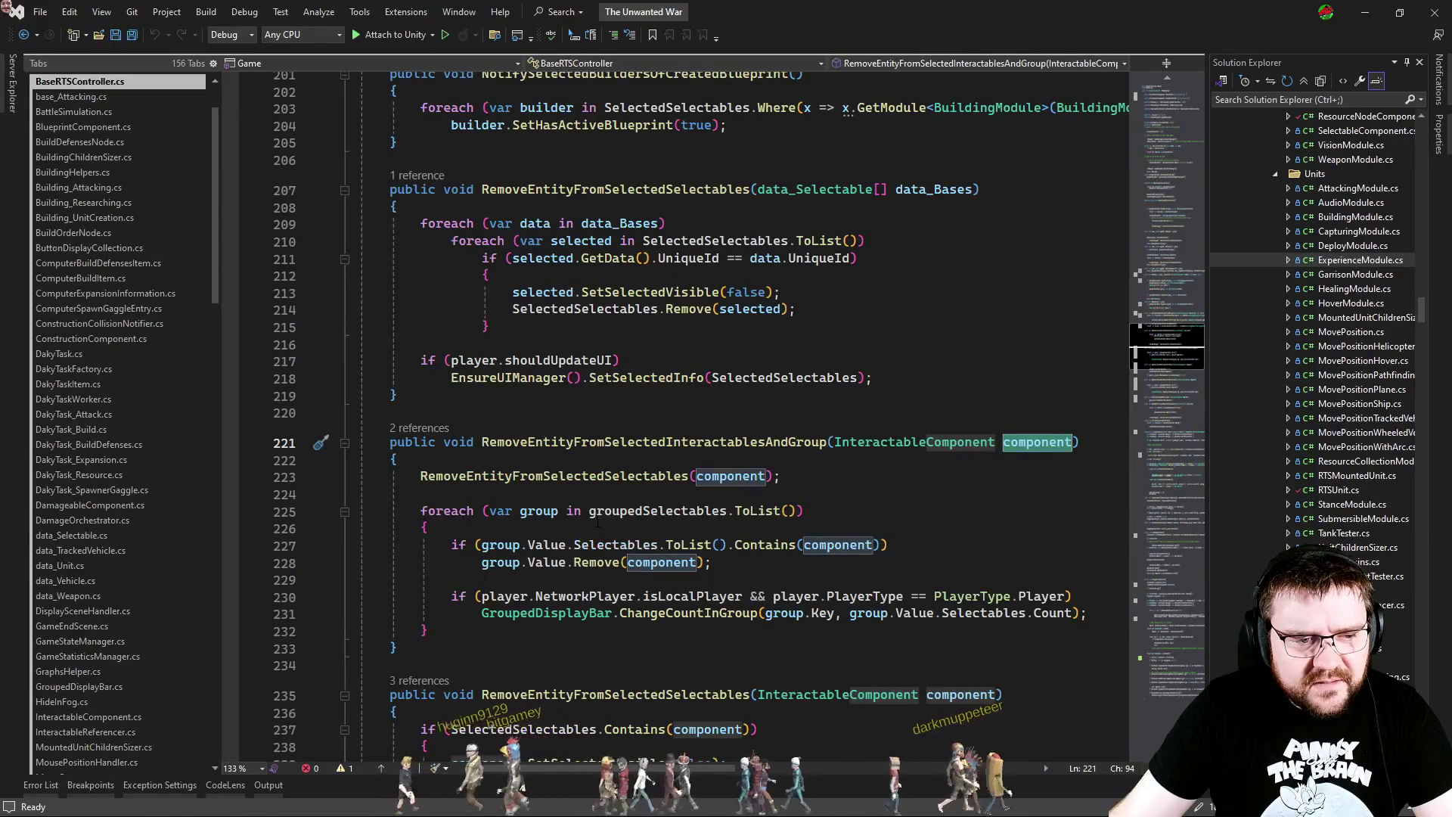
click(419, 428)
double_click(567, 307)
Step: Follow the call into RemoveEntityFromSelectedSelectables, then box-select the tank in Unity's running game
mouse_move(717, 770)
mouse_down()
mouse_move(599, 778)
mouse_move(611, 774)
mouse_up()
key(F12)
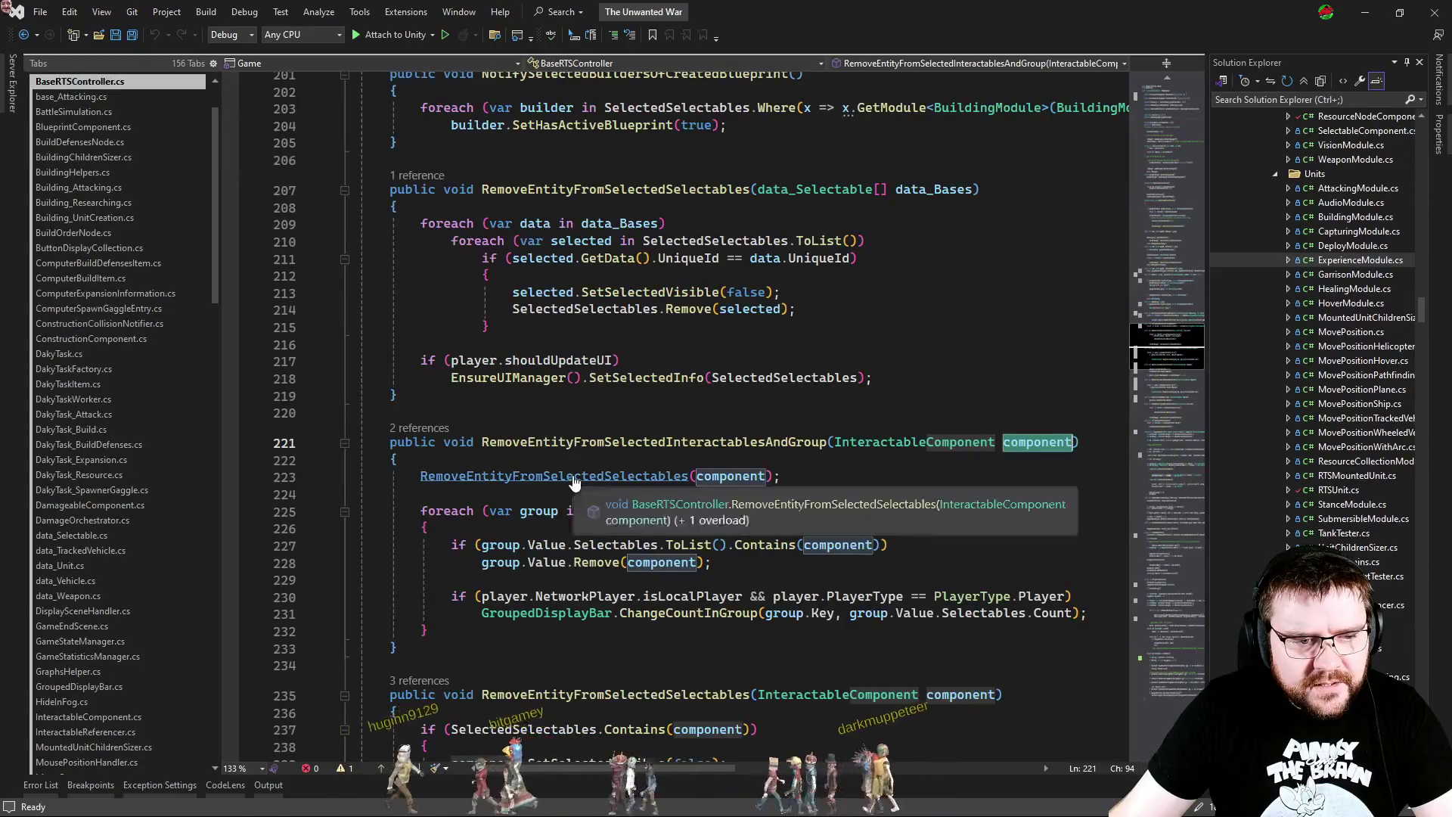
ctrl+click(575, 476)
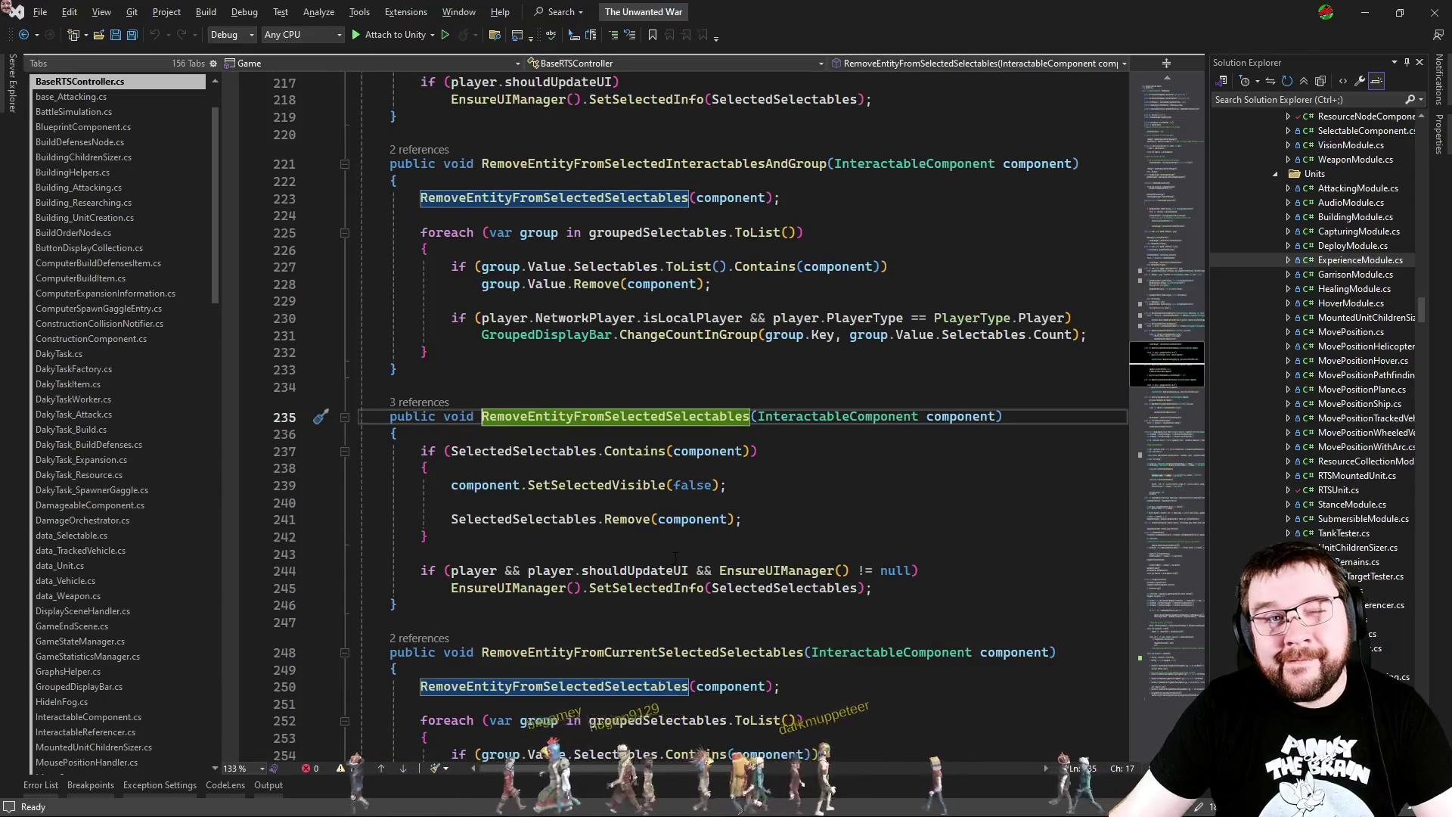
key(alt+Tab)
mouse_move(480, 220)
mouse_down()
mouse_move(1150, 599)
mouse_move(1135, 590)
mouse_up()
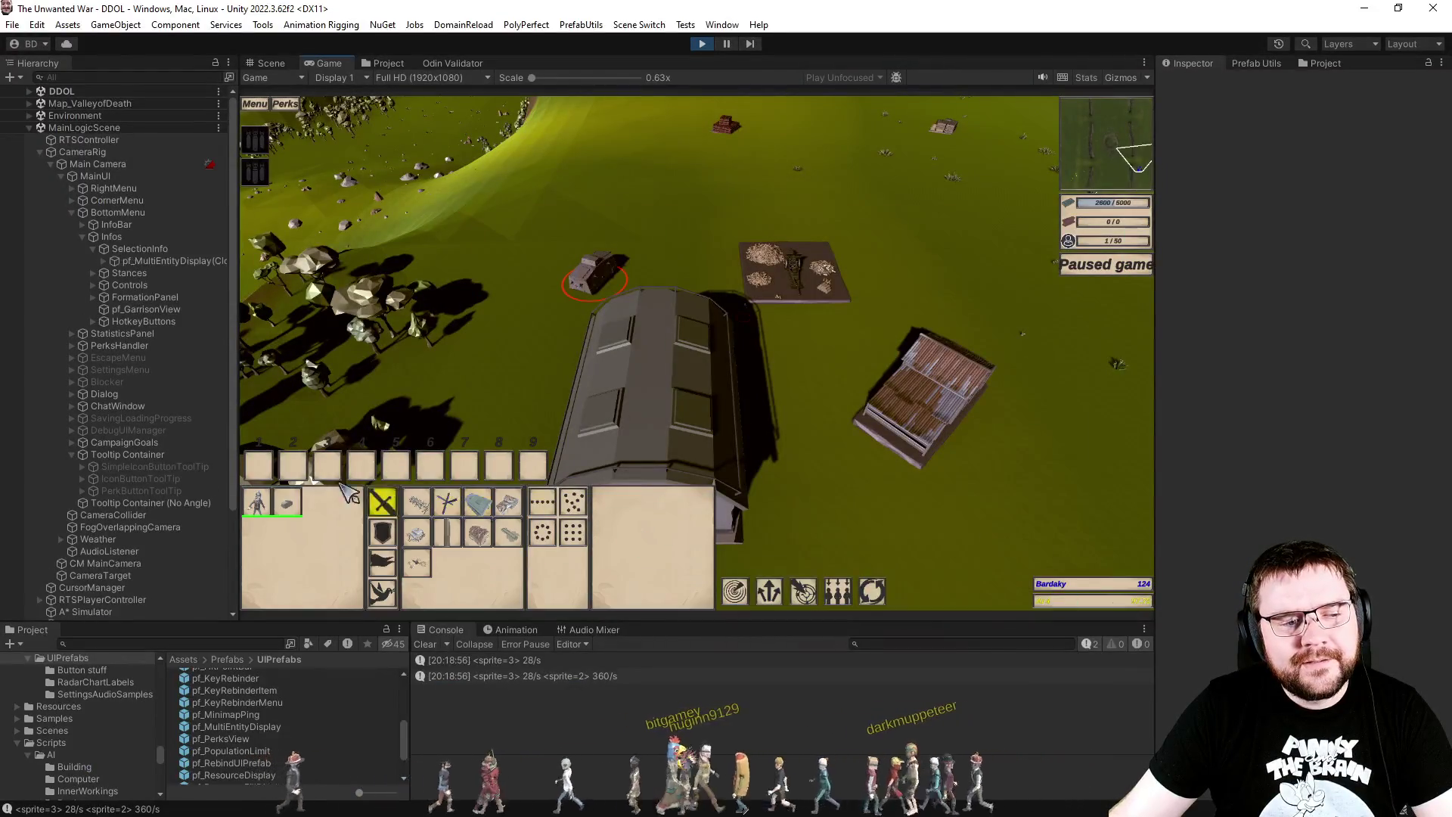
Step: Click the tank's portrait to deselect it, then put the caret on line 231 of BaseRTSController.cs
click(287, 503)
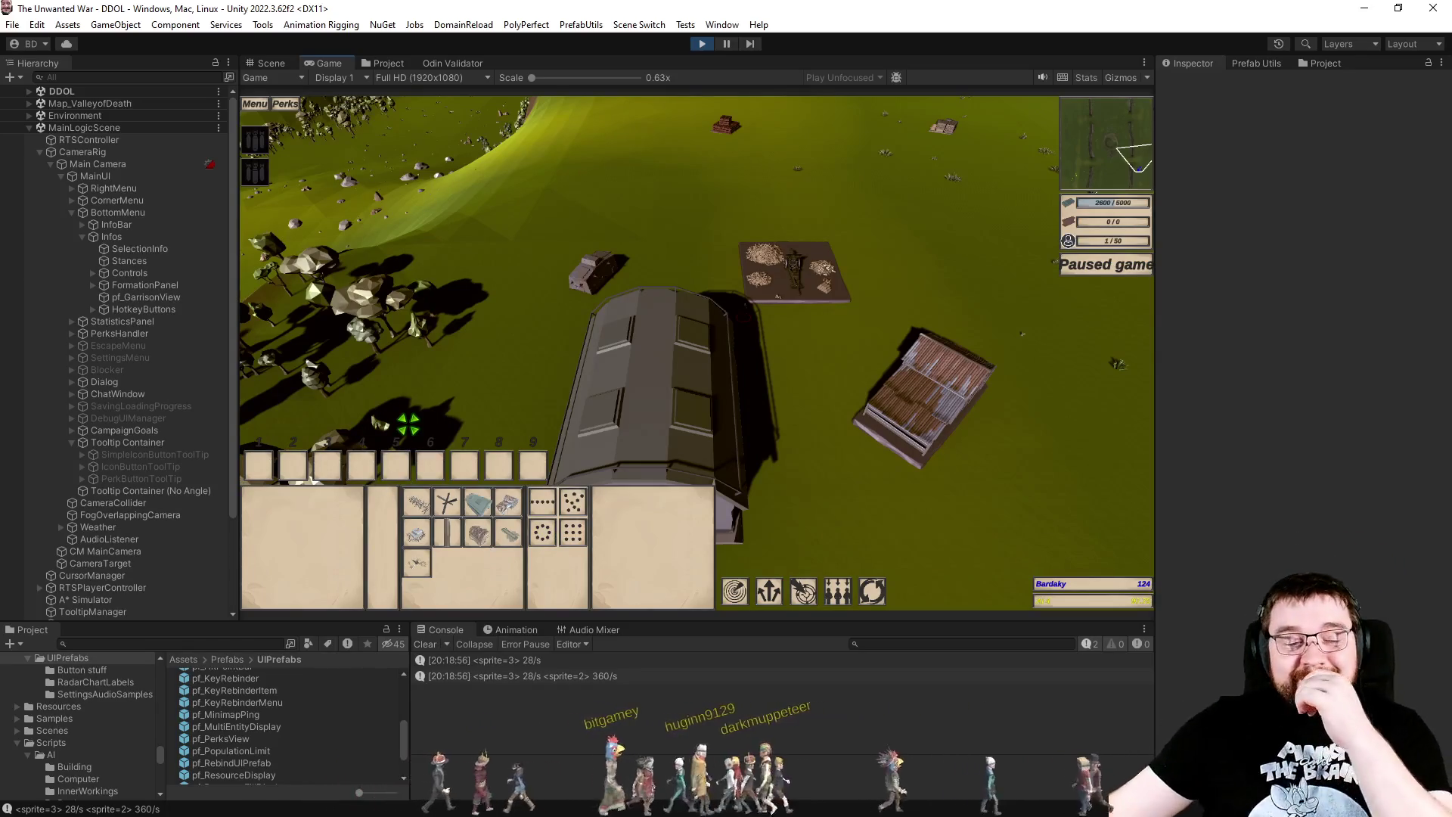
key(alt+Tab)
click(530, 336)
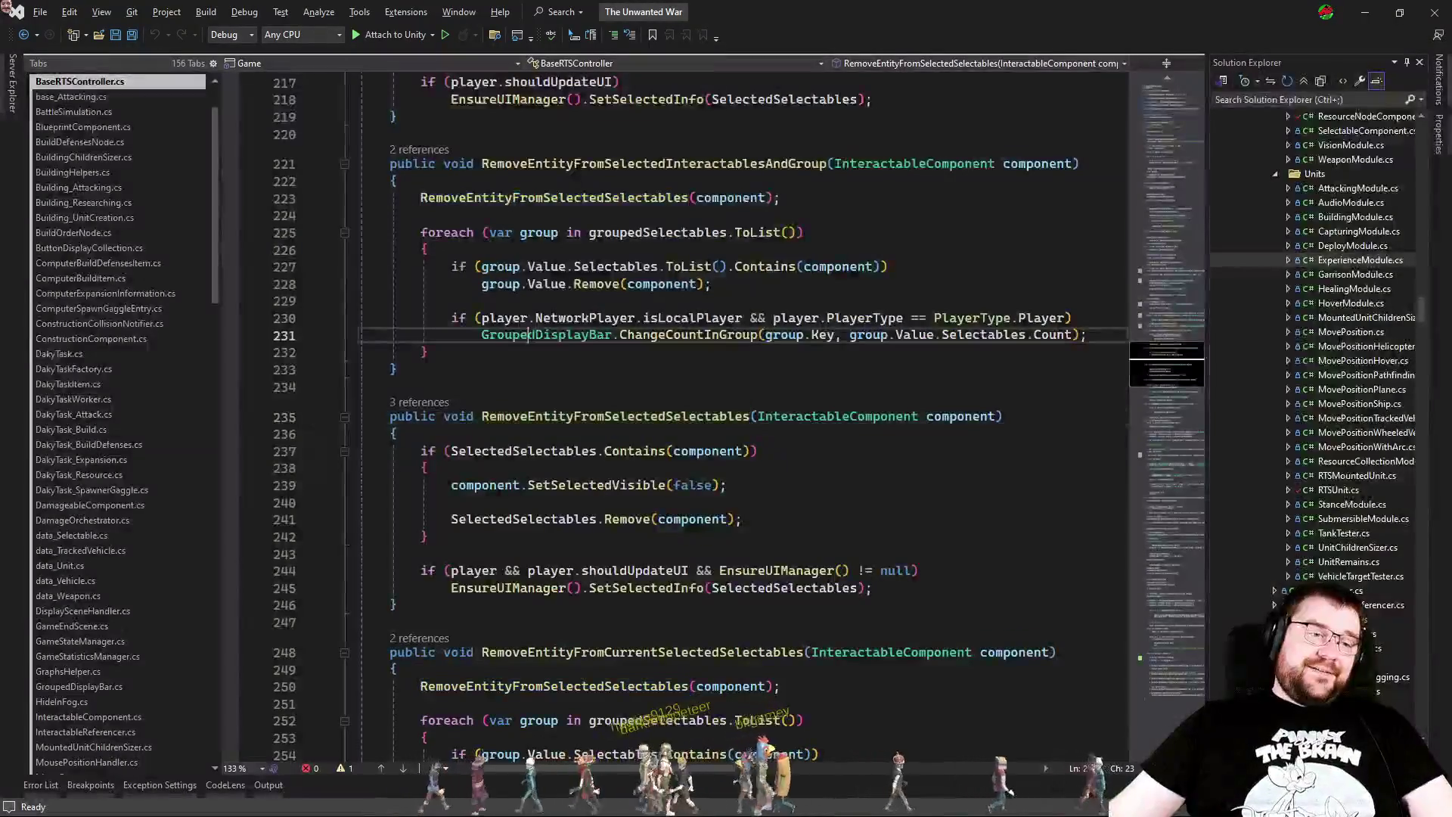
Step: Set a breakpoint at line 236, attach the debugger to Unity, and box-select the tank
click(231, 436)
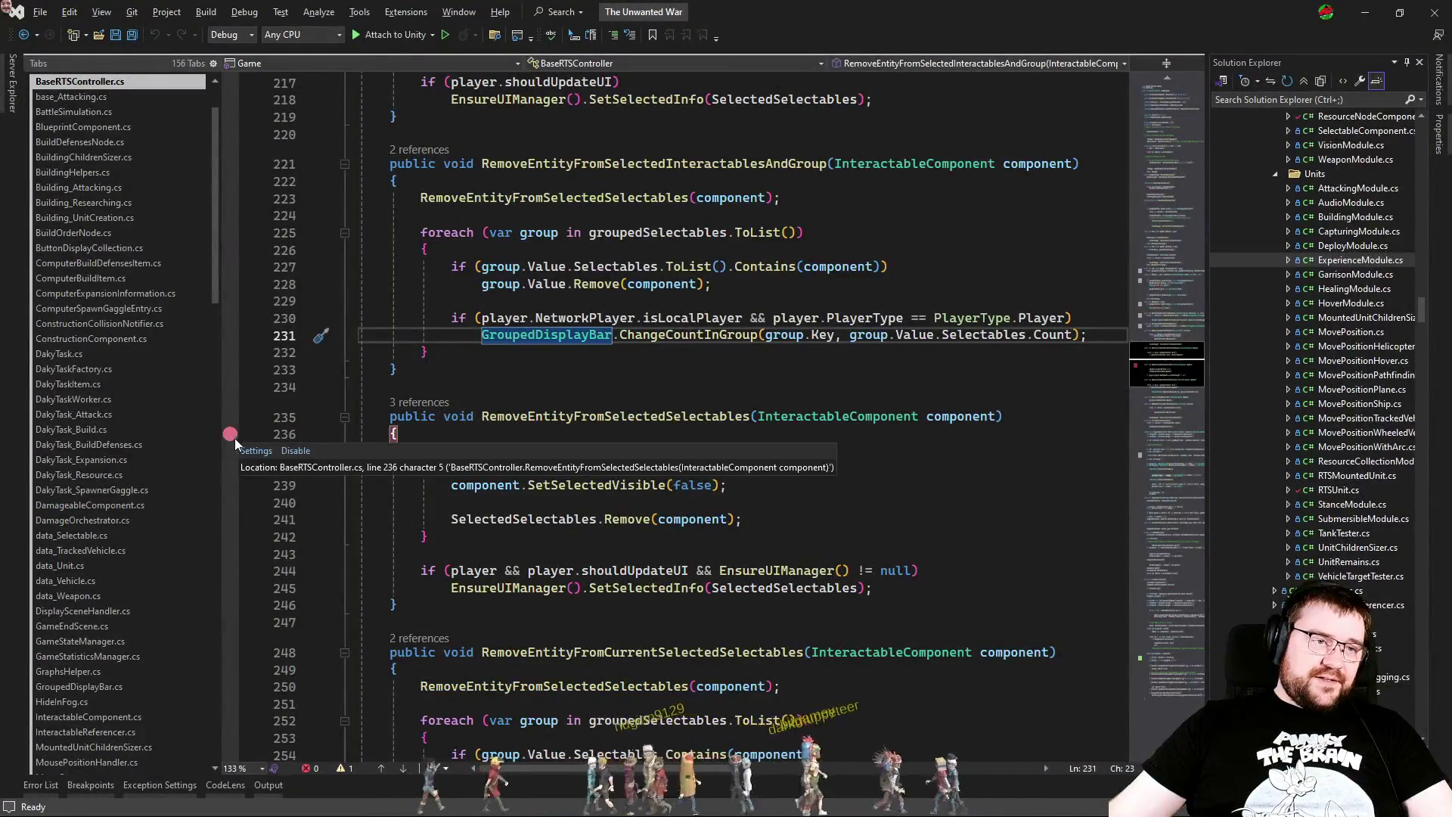
click(398, 36)
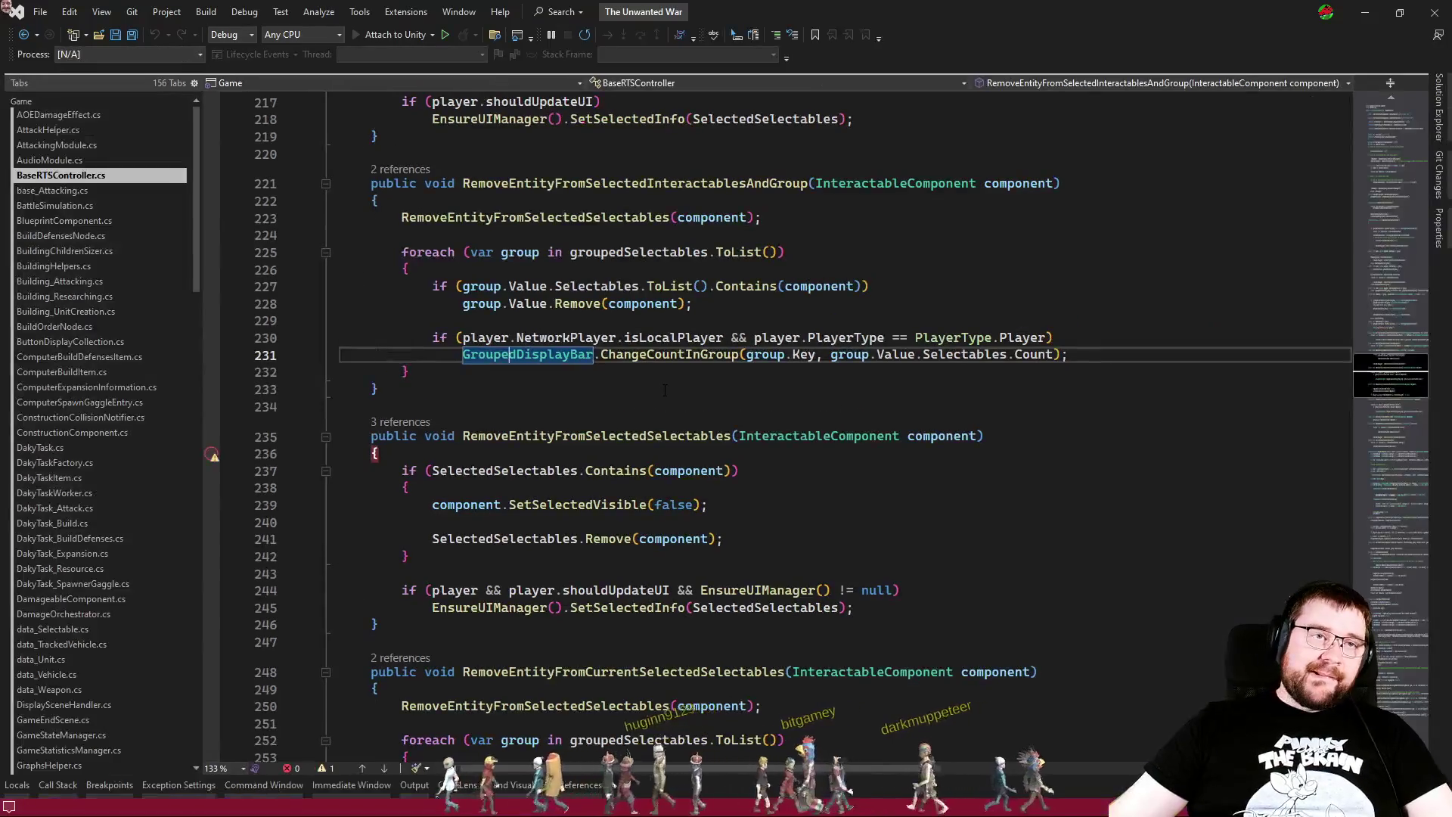
key(ctrl+minus)
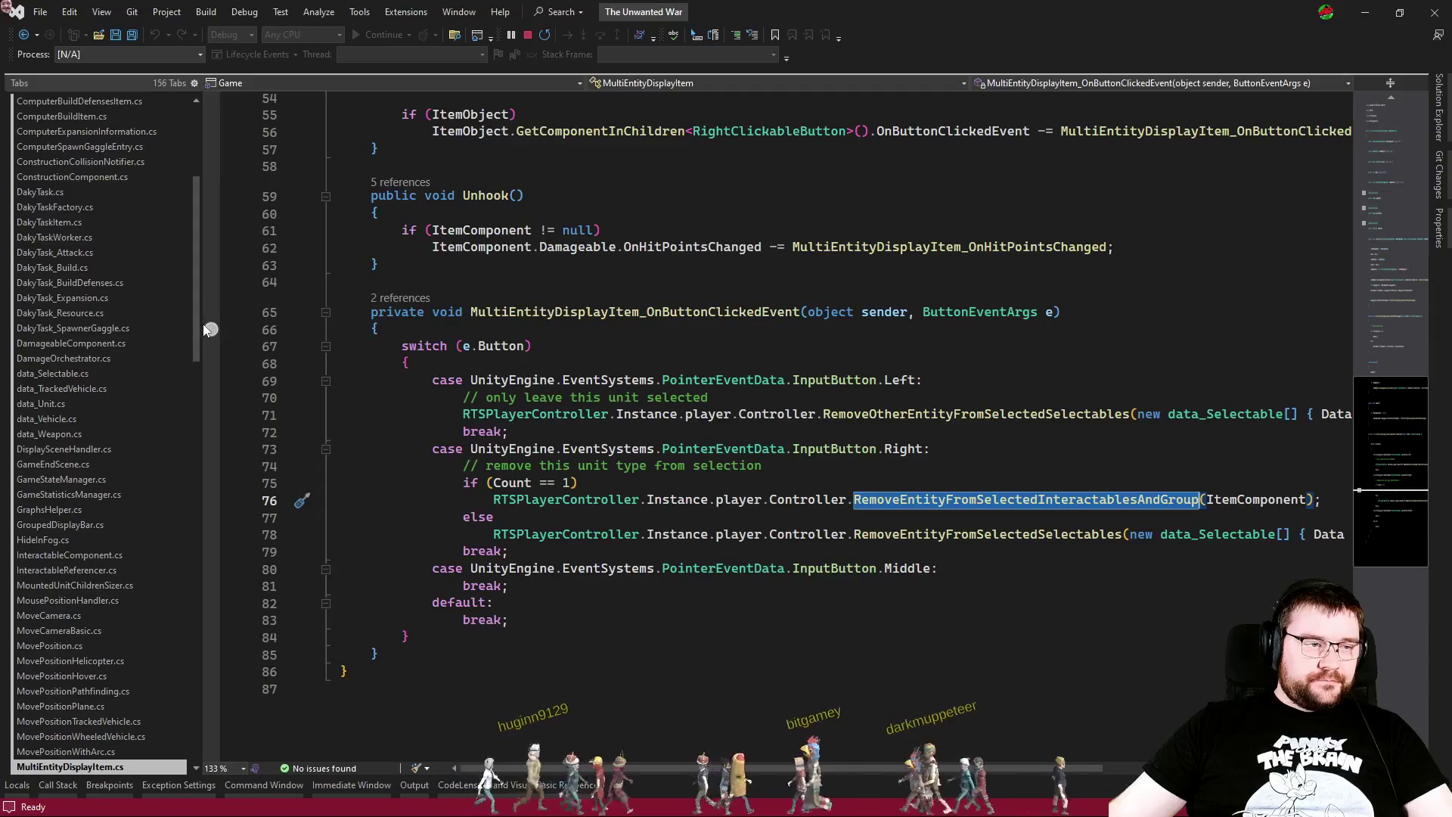
key(alt+Tab)
drag(454, 204, 979, 519)
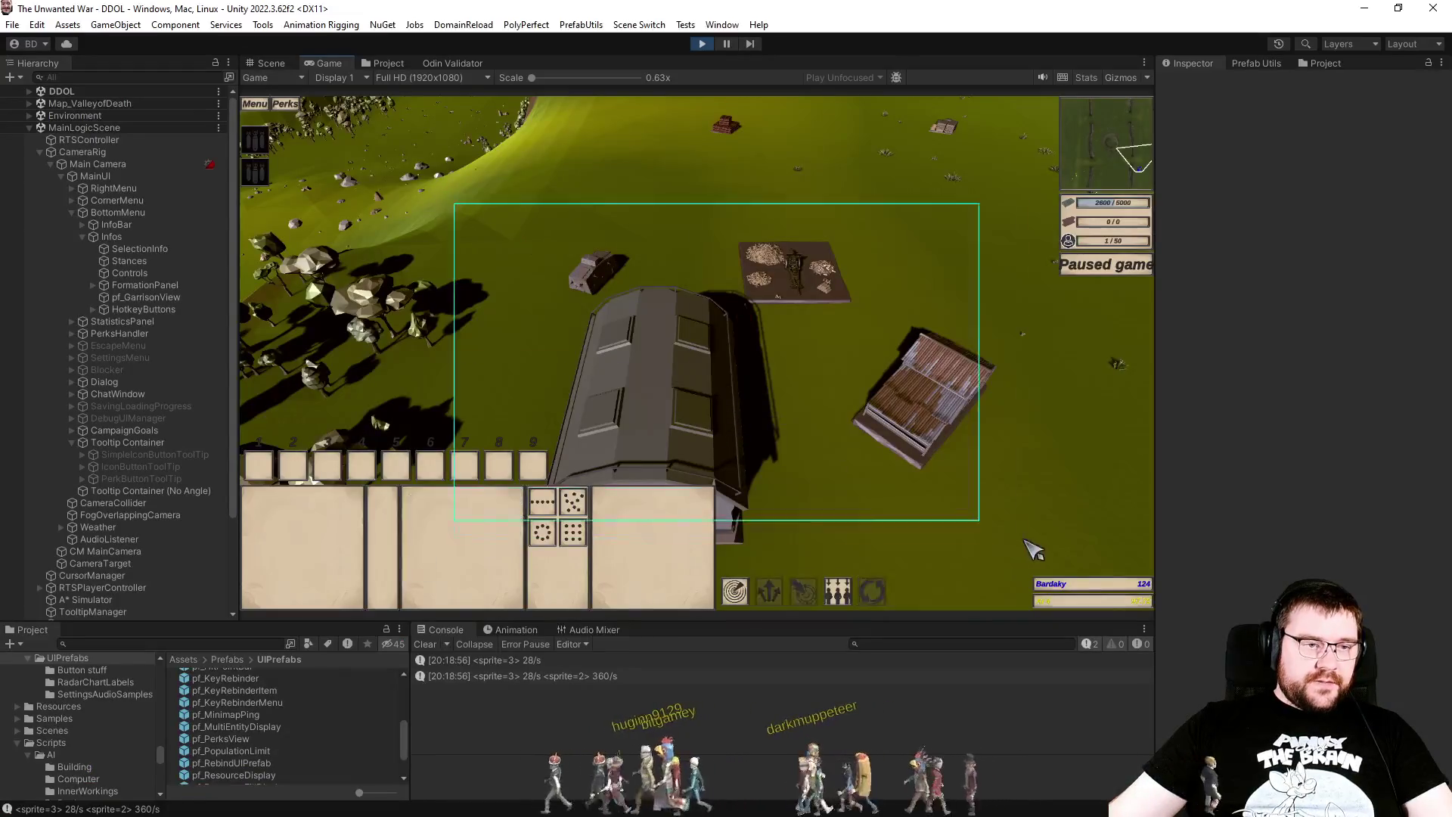
Step: Click the A7V portrait to hit the breakpoint, step with F10, and jump to RemoveOtherEntityFromSelectedSelectables
click(295, 507)
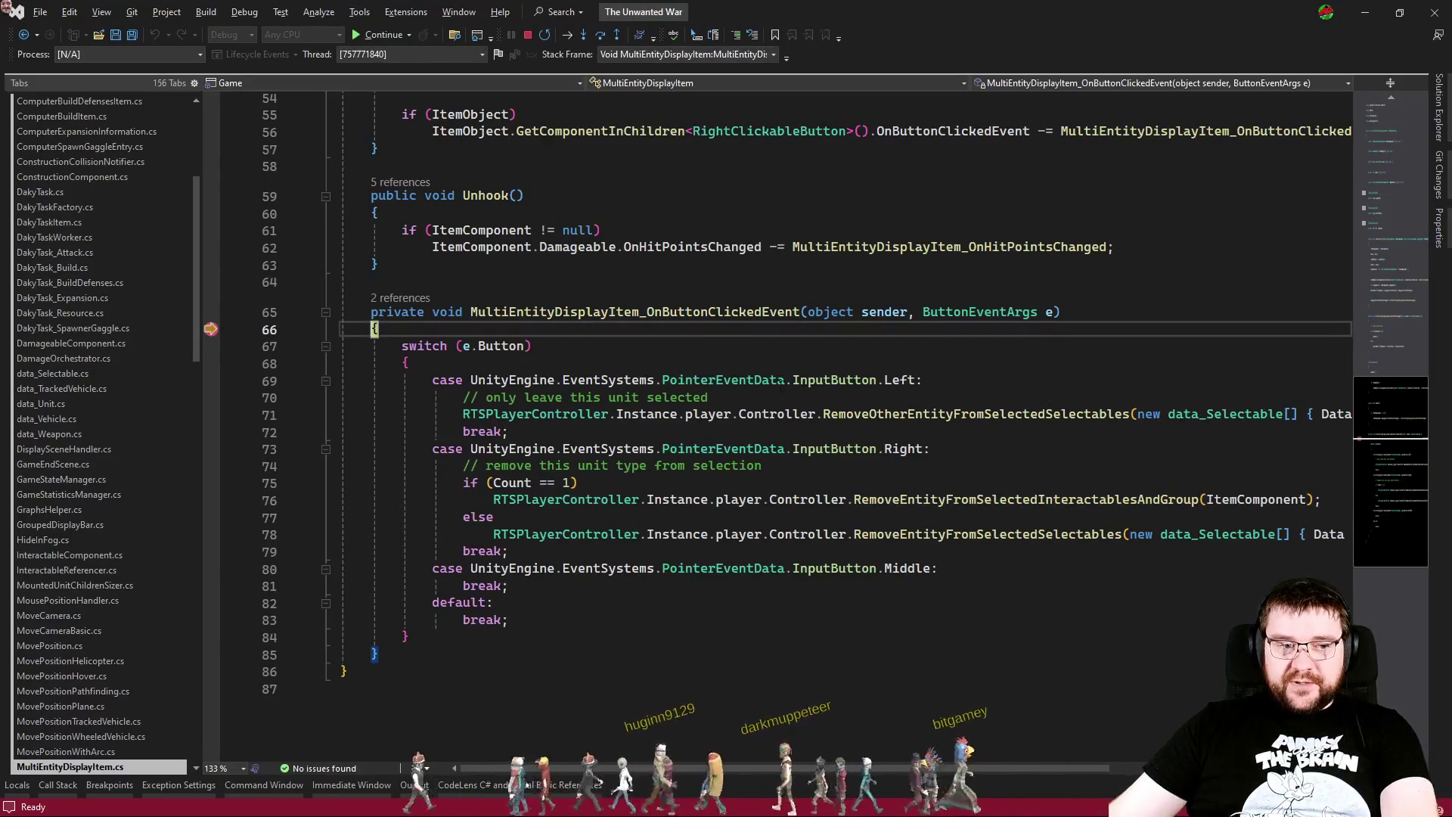
key(F10)
key(F10)
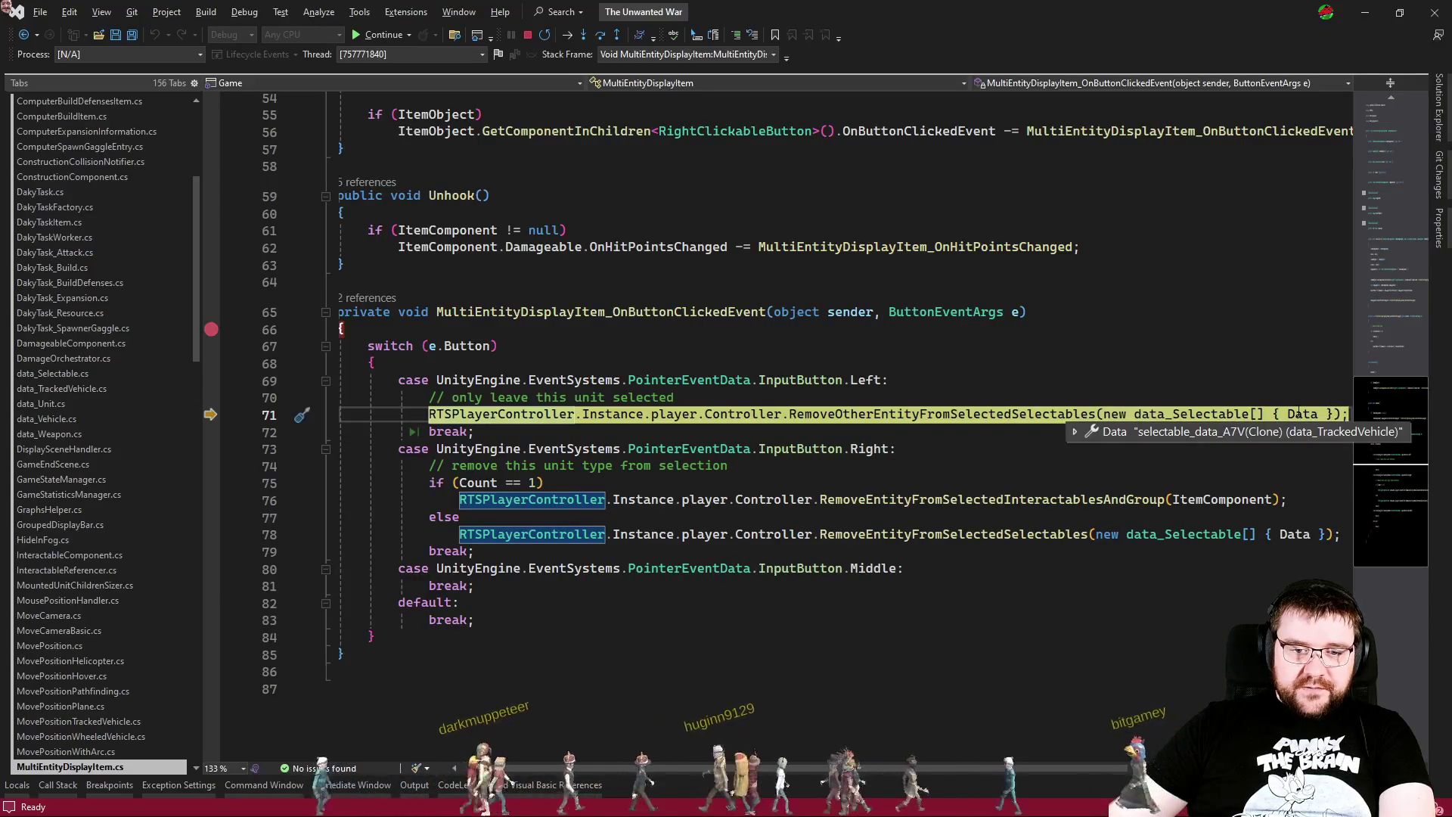
key(alt+Tab)
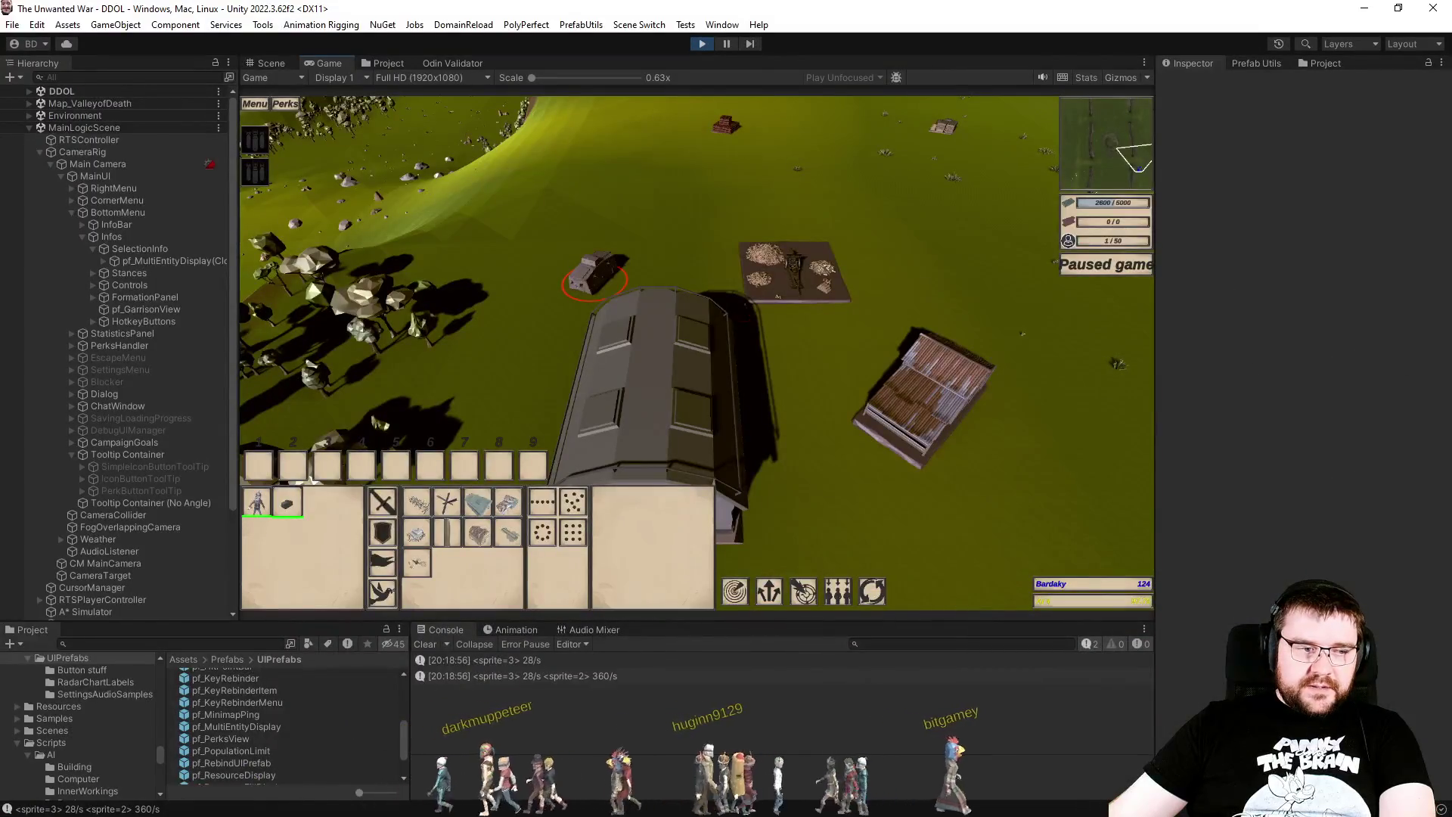
key(alt+Tab)
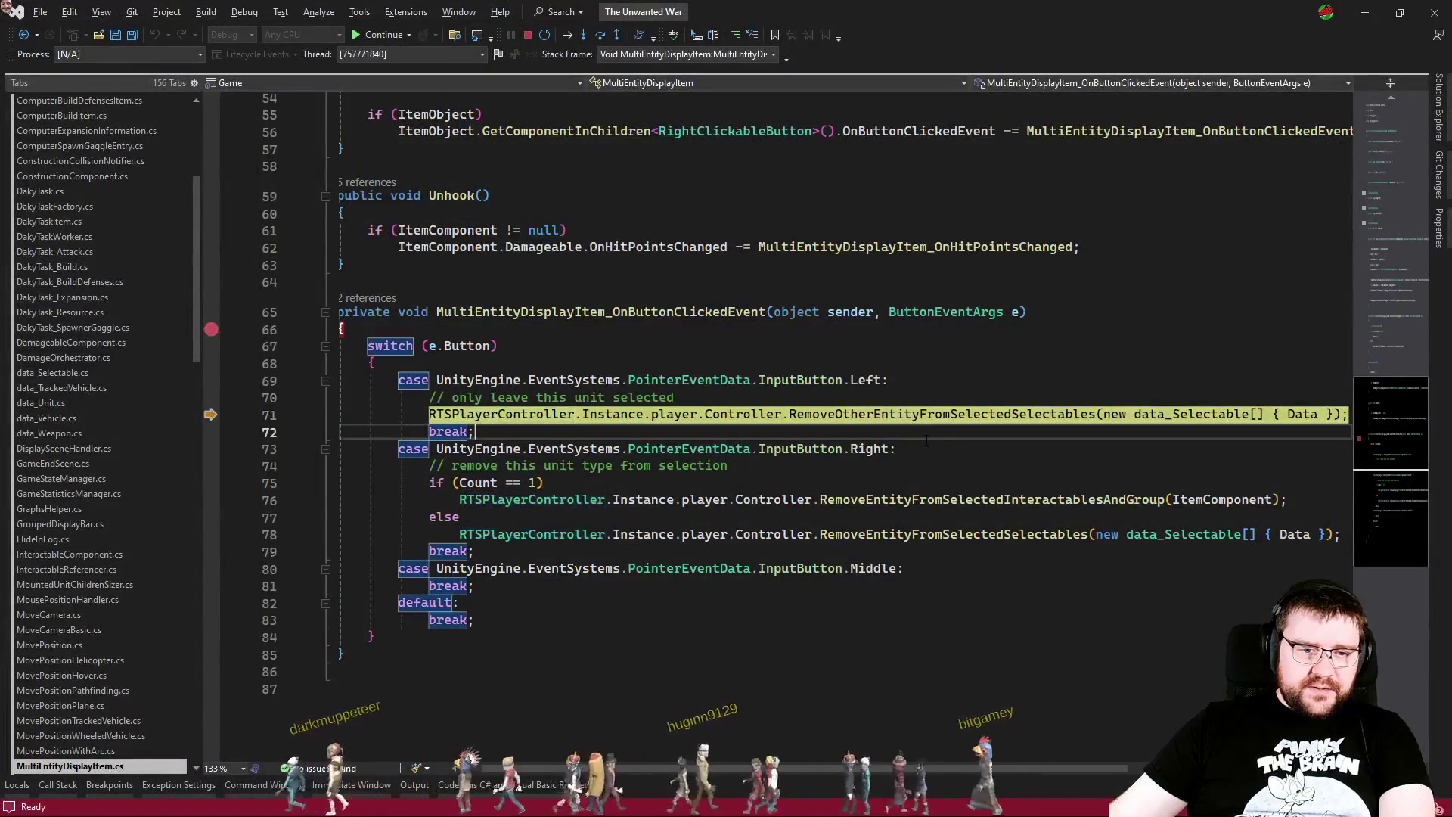
click(938, 413)
key(F12)
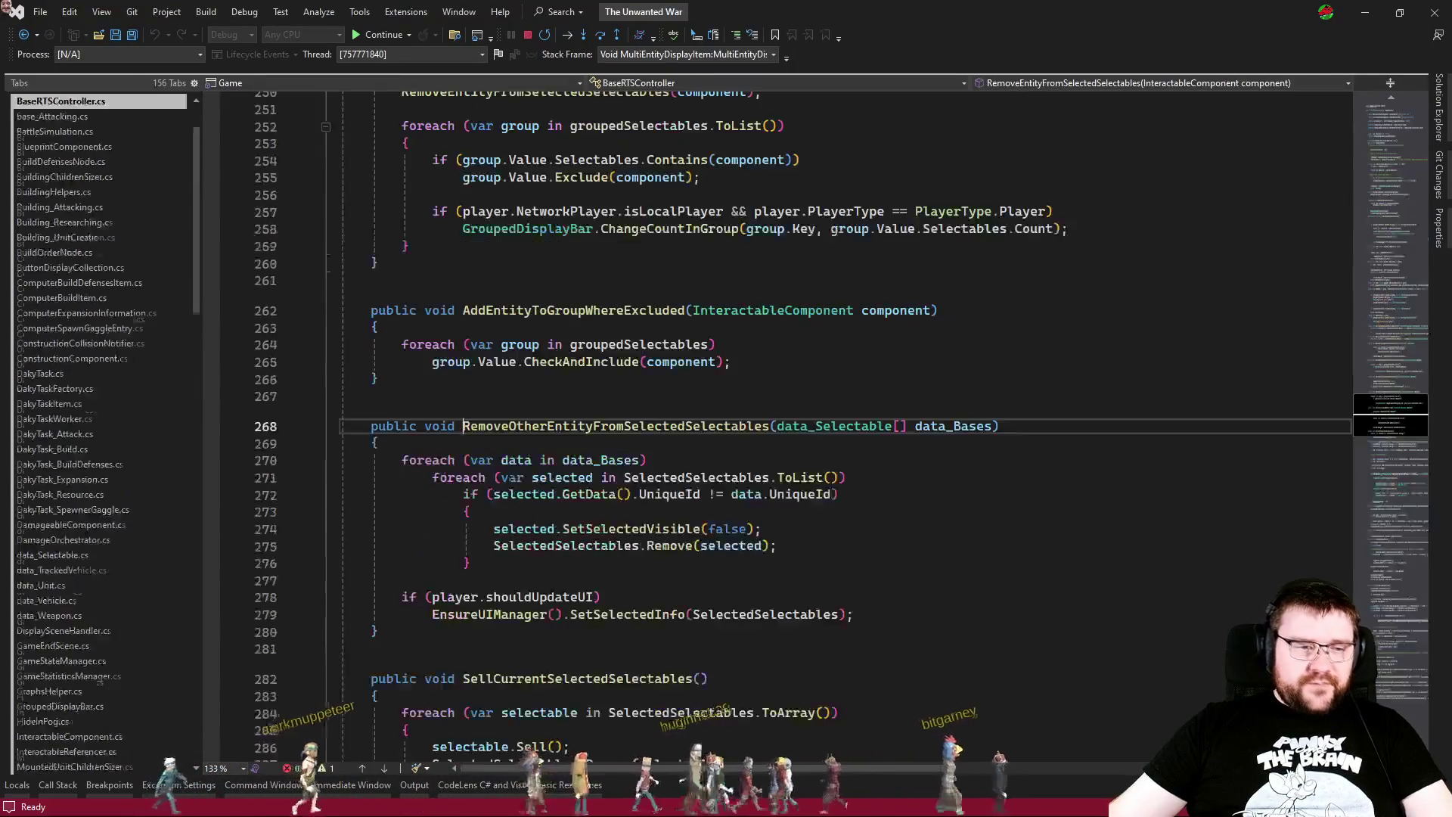
Step: Break at line 269, inspect data_Bases, and step with F10 through the entity removal loop
click(211, 444)
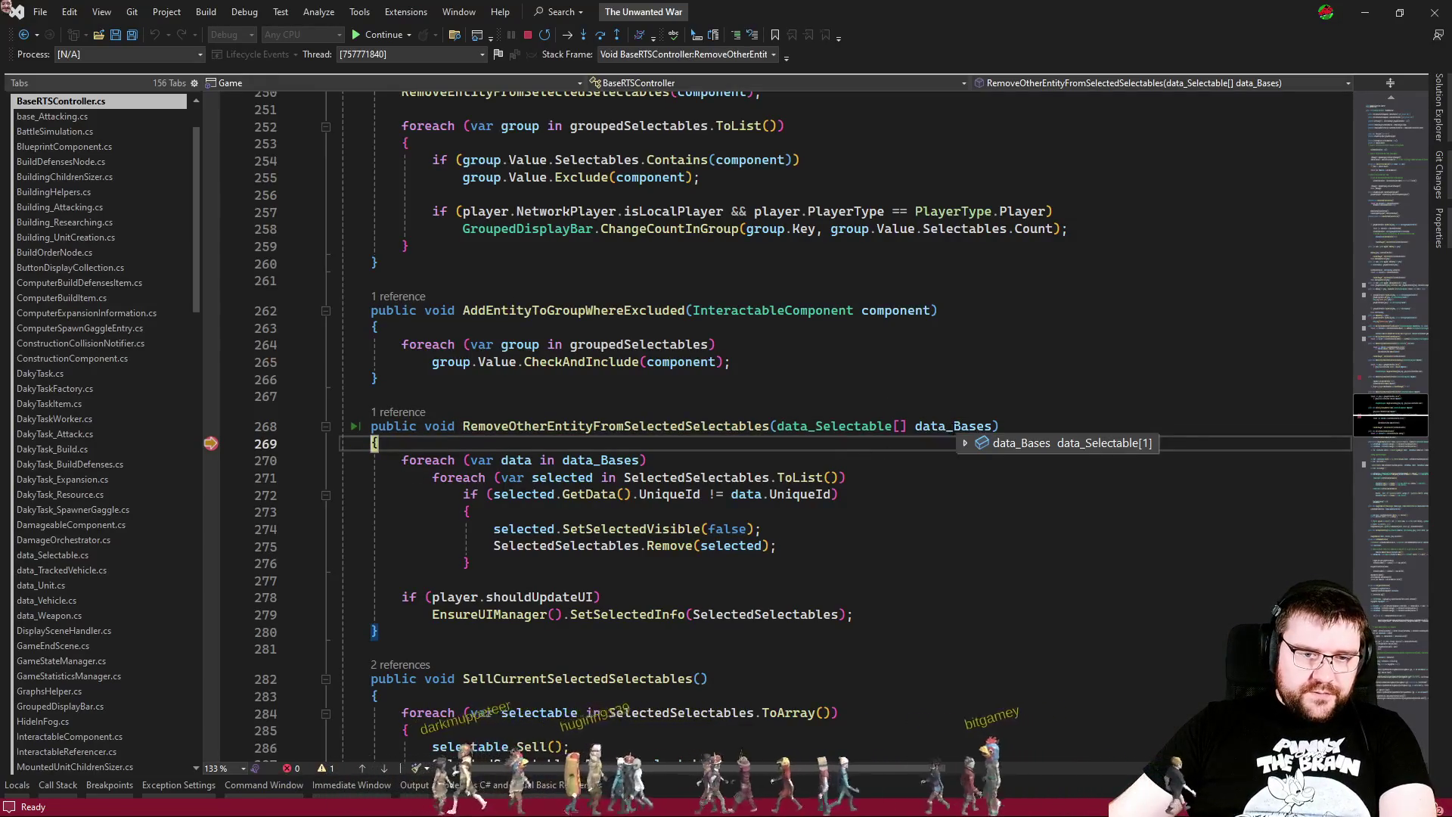
click(965, 444)
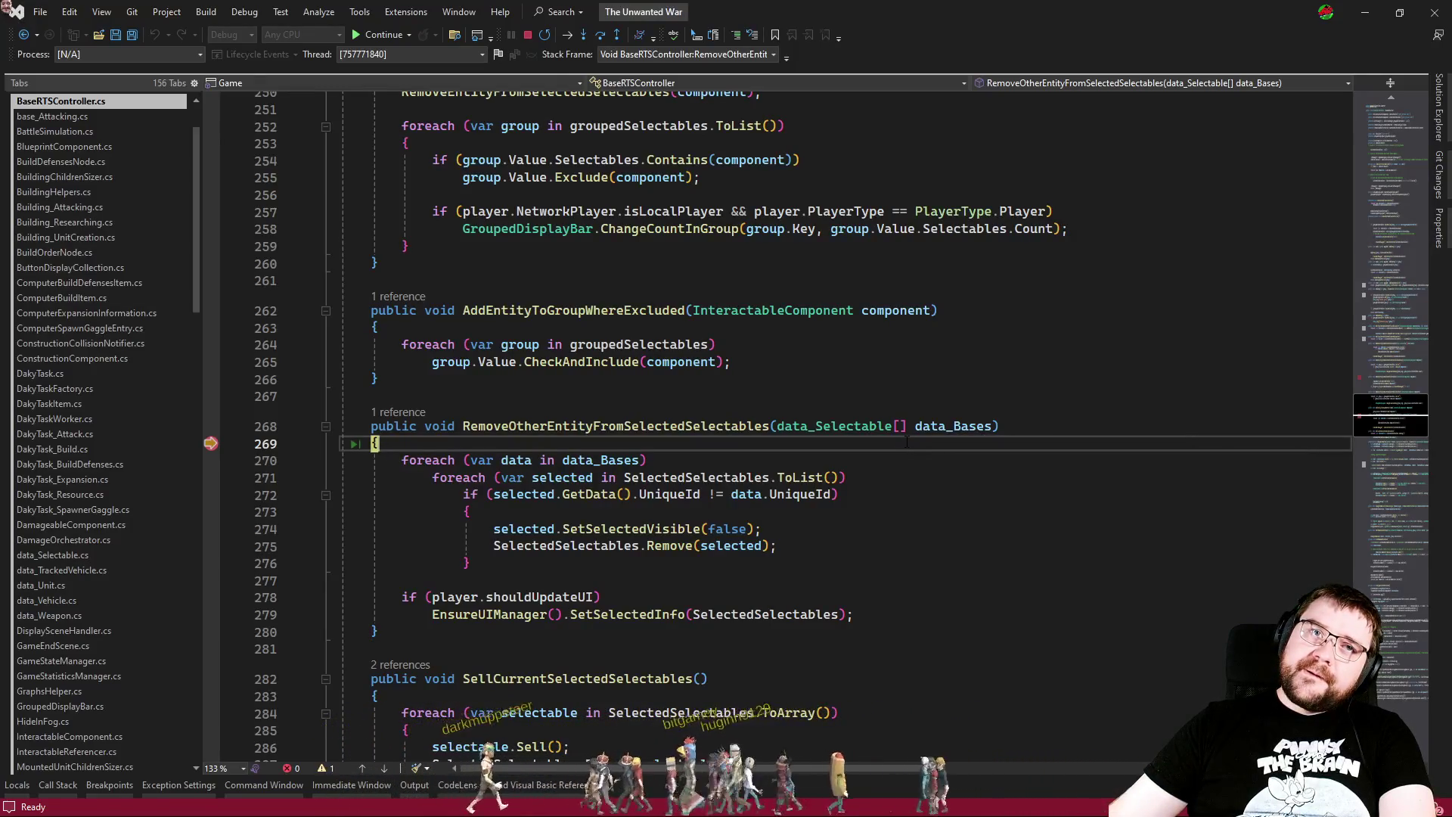
key(F10)
key(F10)
key(F10)
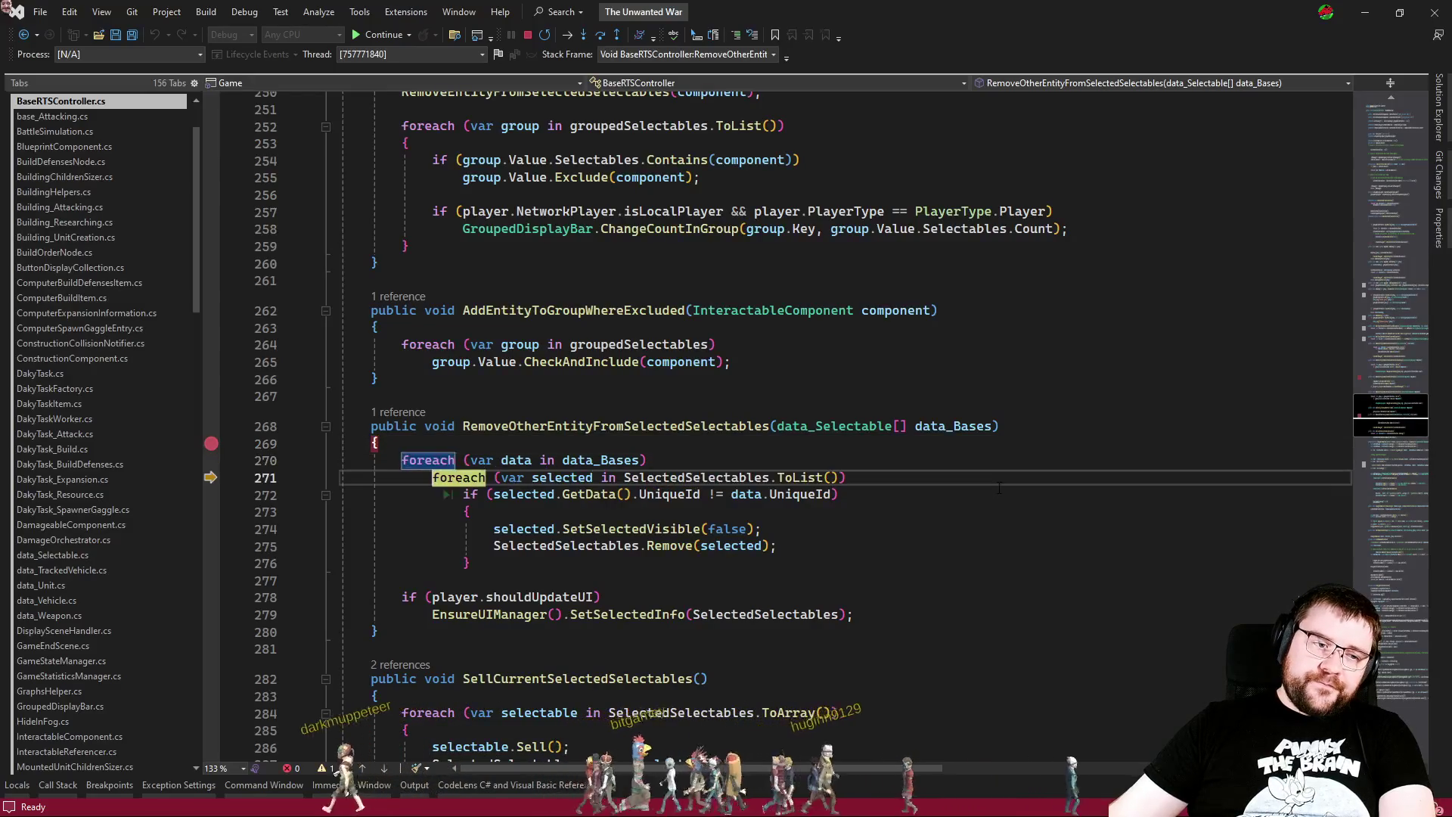
key(F10)
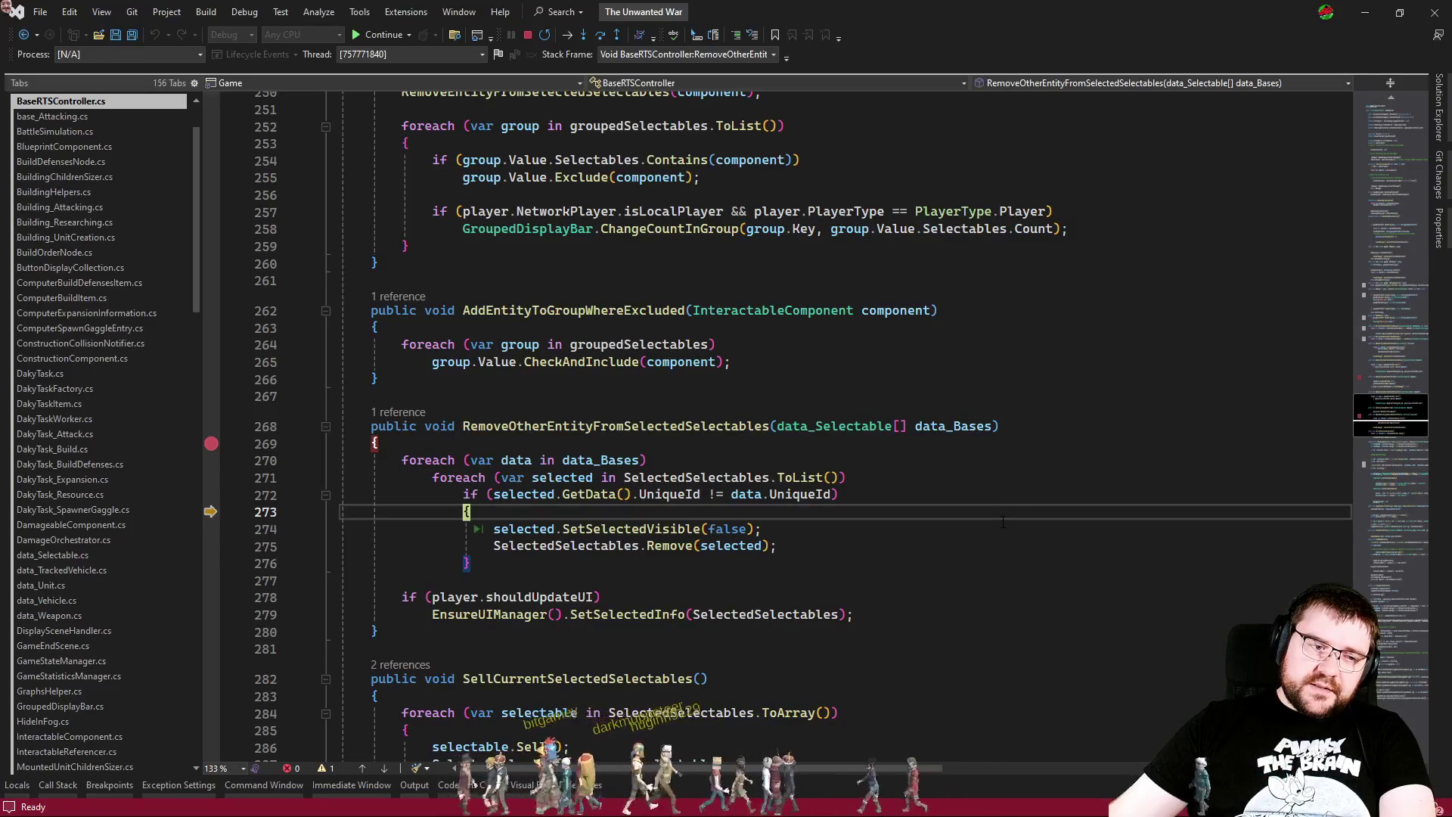
key(F10)
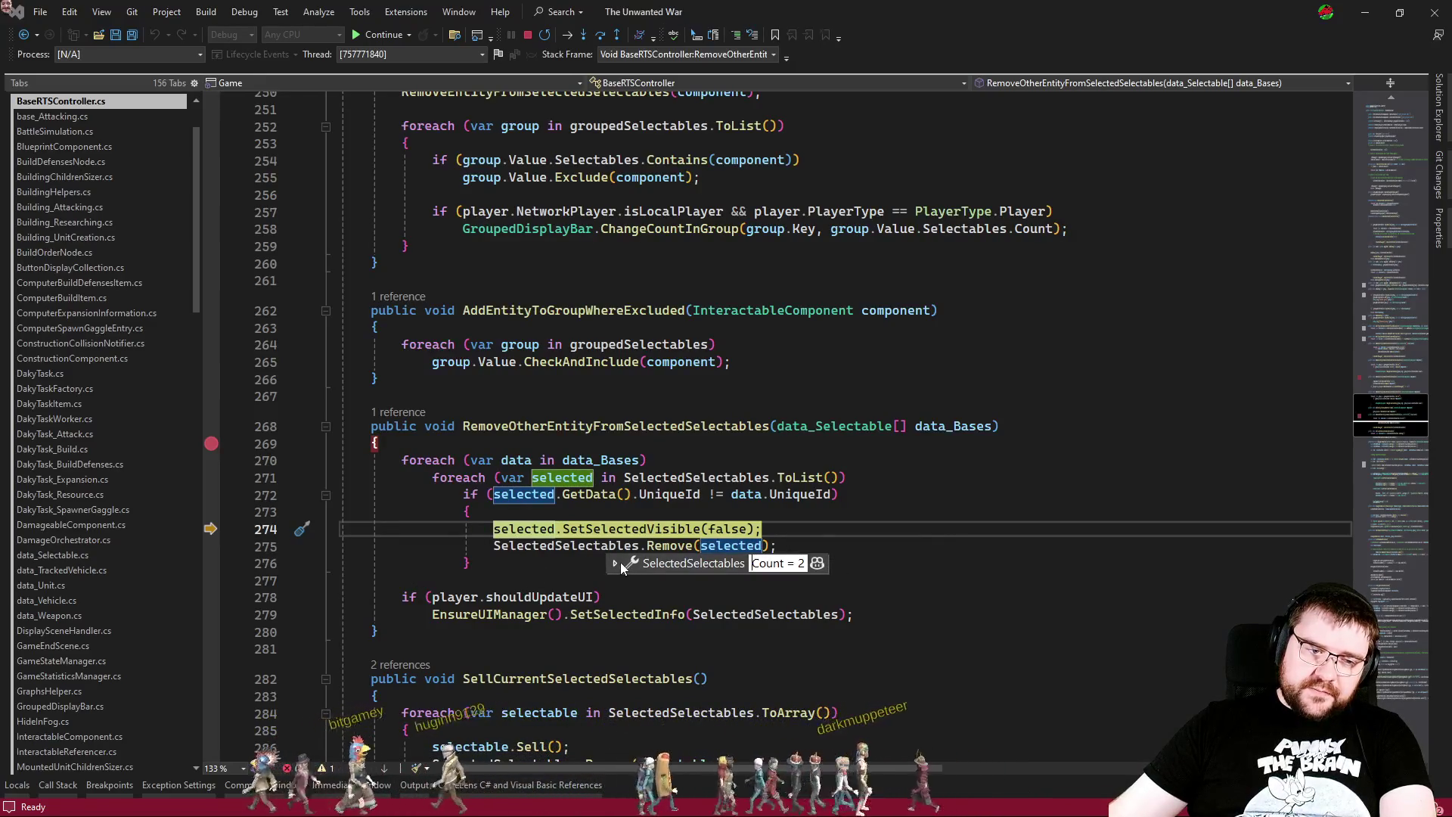
click(583, 563)
key(F10)
key(F10)
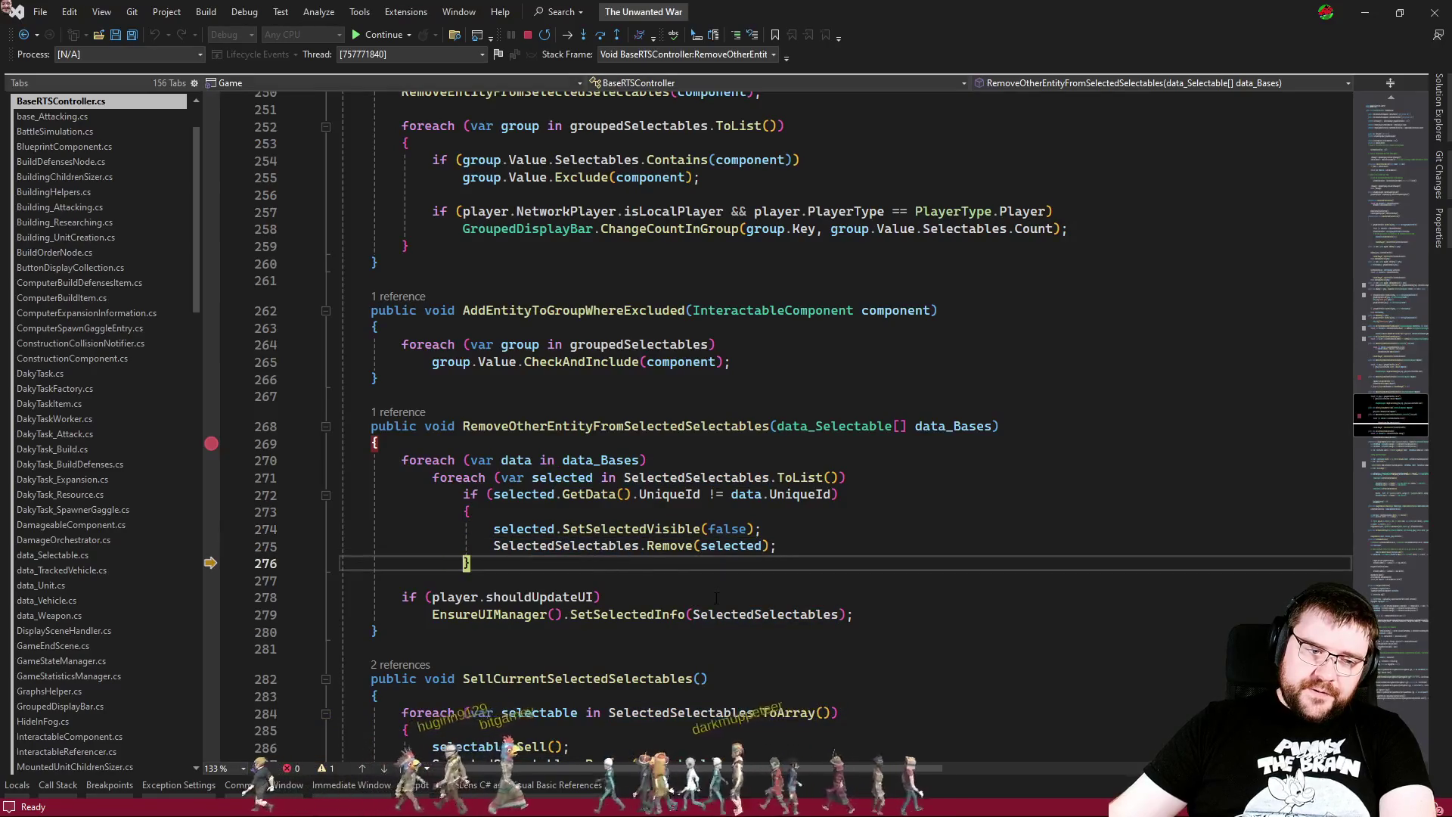
Step: Peek SetSelectedInfo's IUIManager declaration, then list all its implementations with Ctrl+F12
click(649, 614)
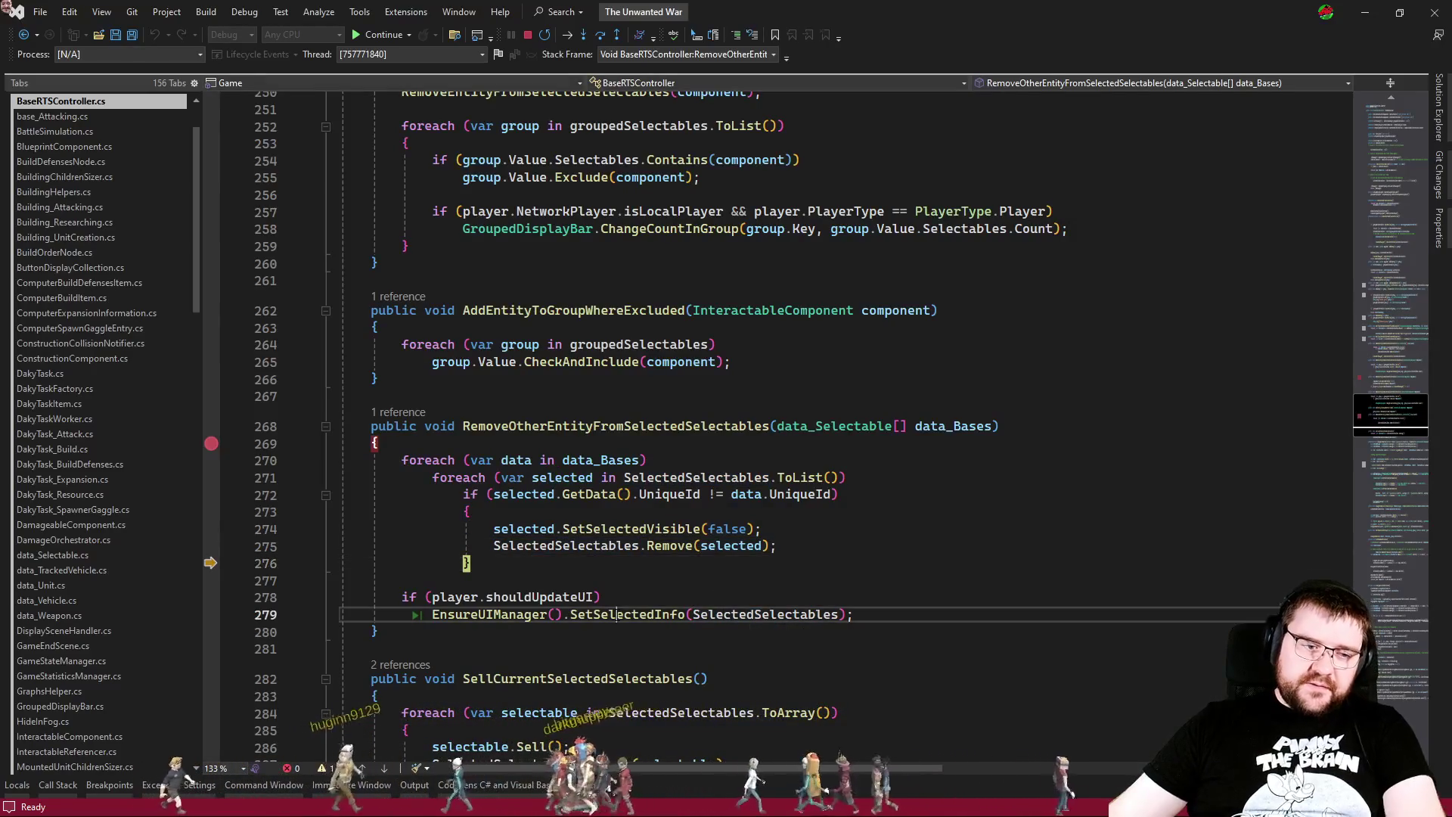
key(F12)
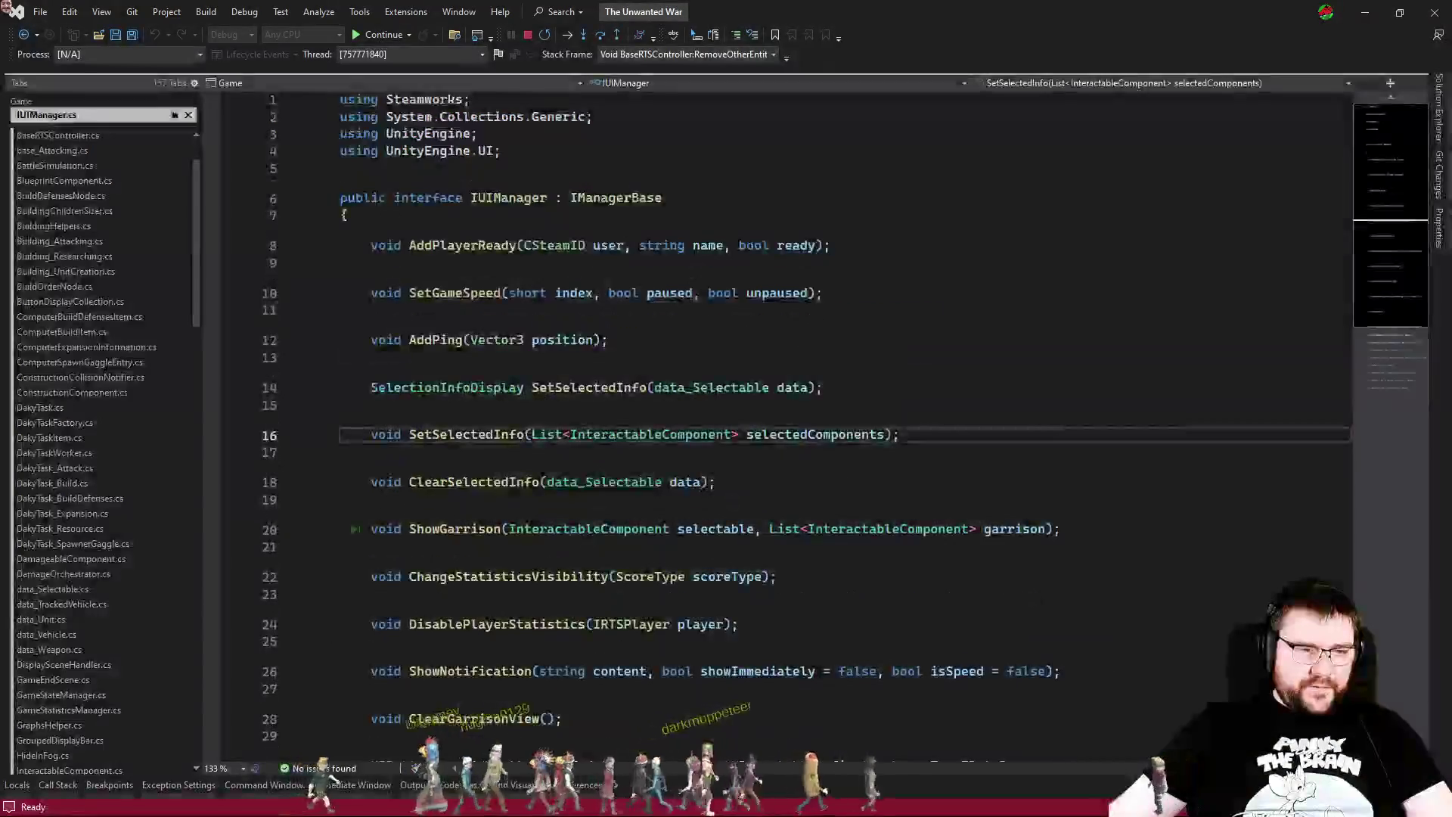
key(ctrl+F4)
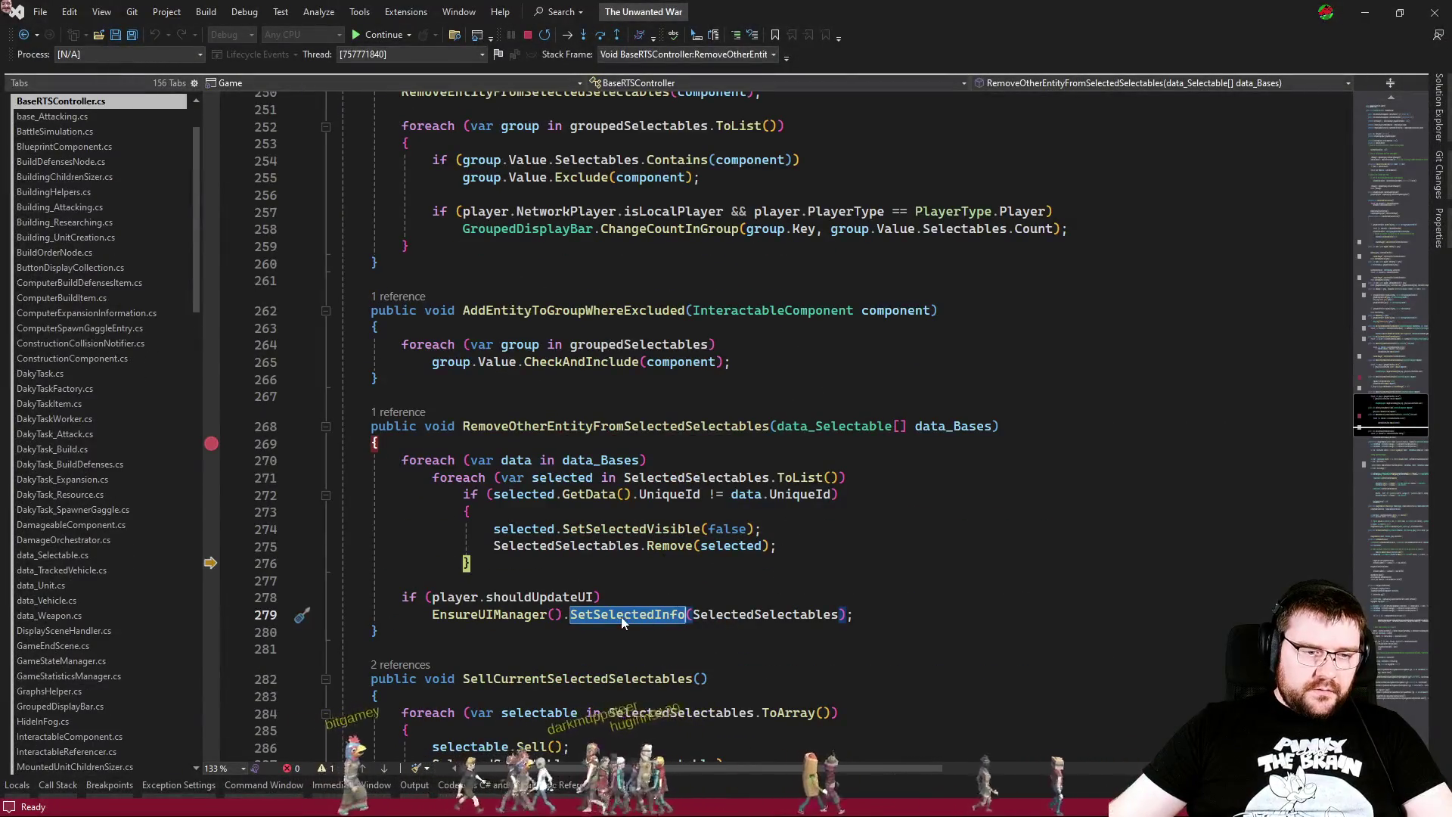
key(ctrl+F12)
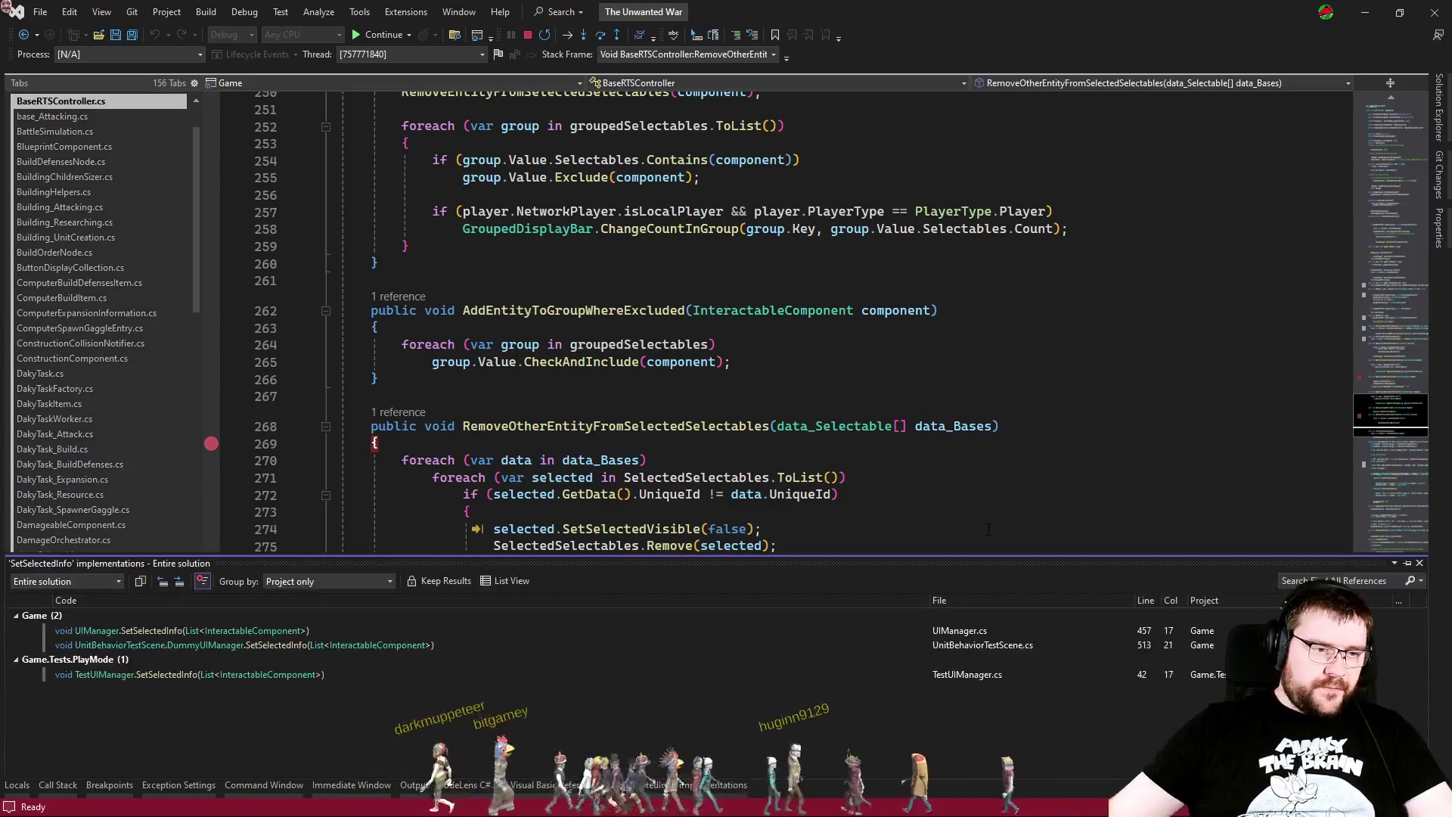
Step: Open UIManager's SetSelectedInfo, break on line 458, and step into the single-selection branch
double_click(242, 630)
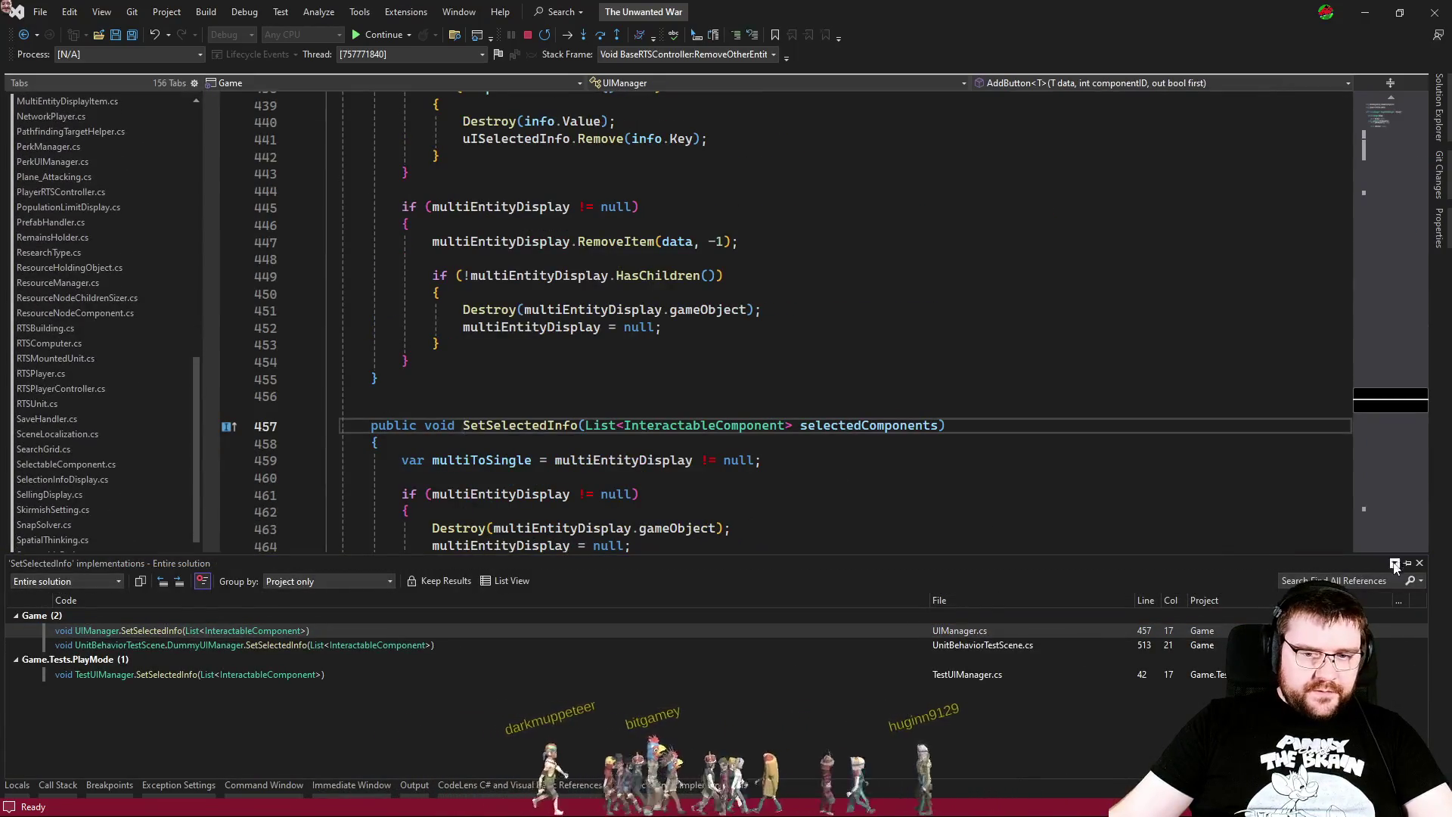
click(1419, 564)
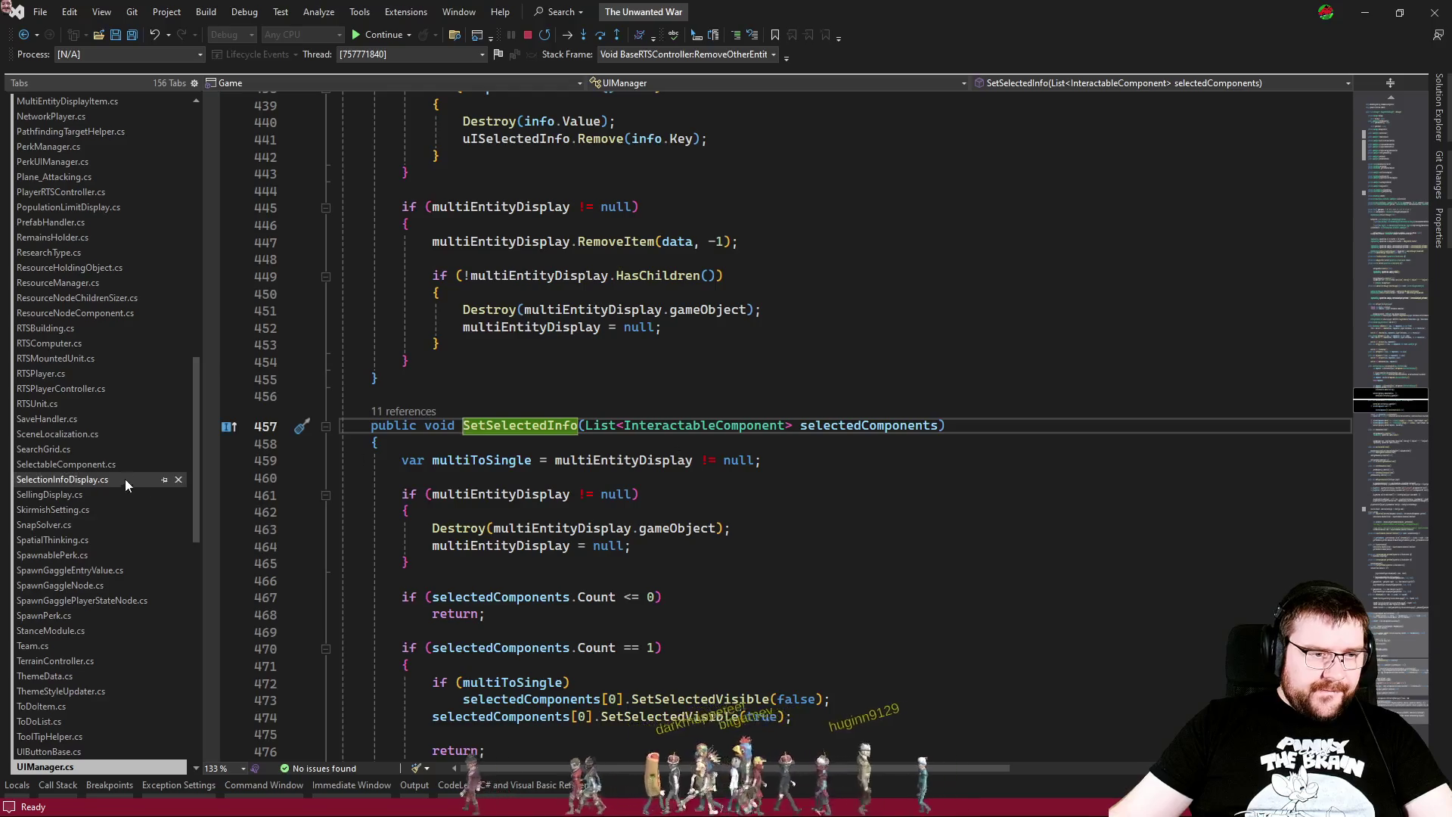
click(264, 448)
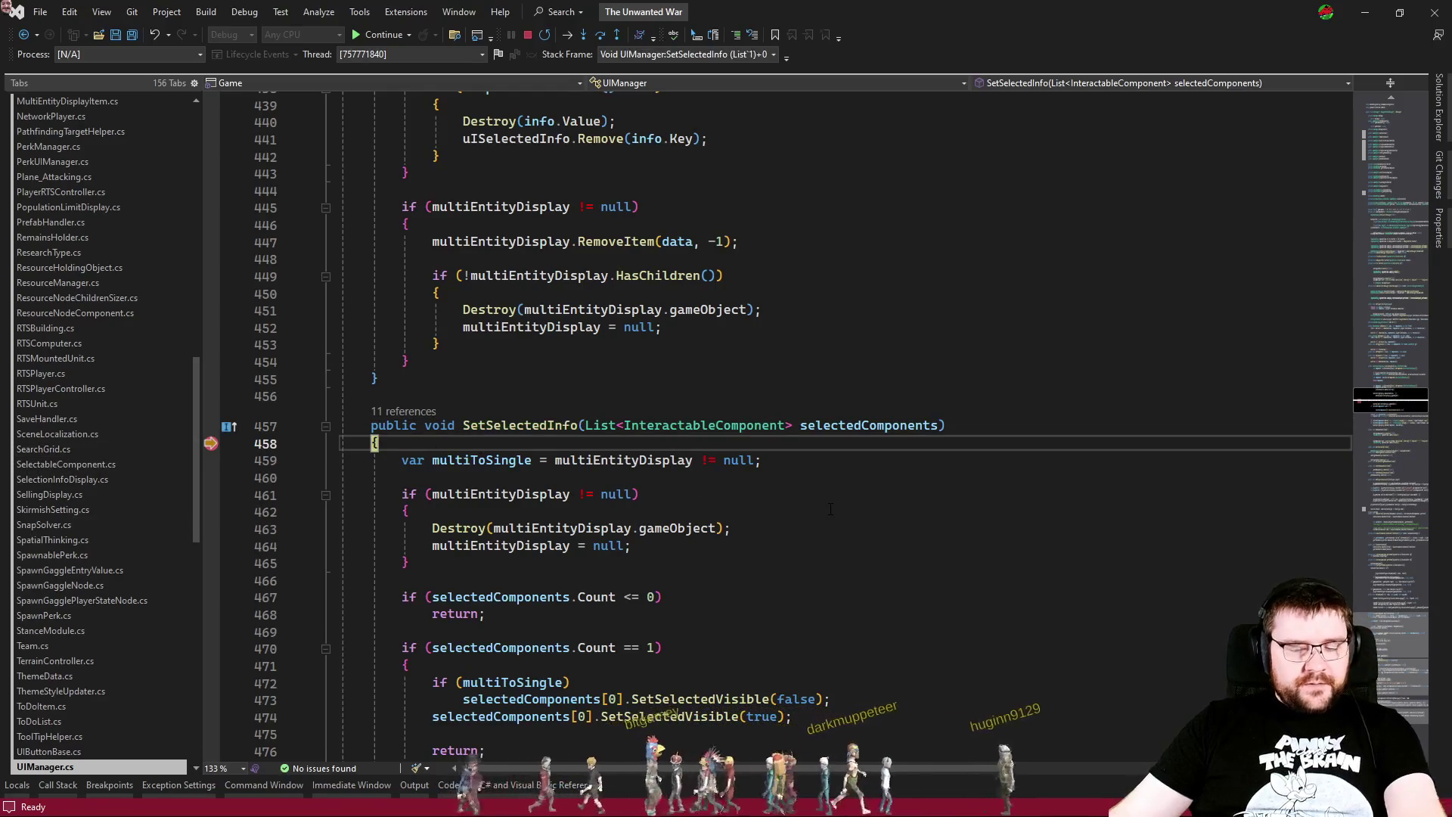
key(F10)
key(F10)
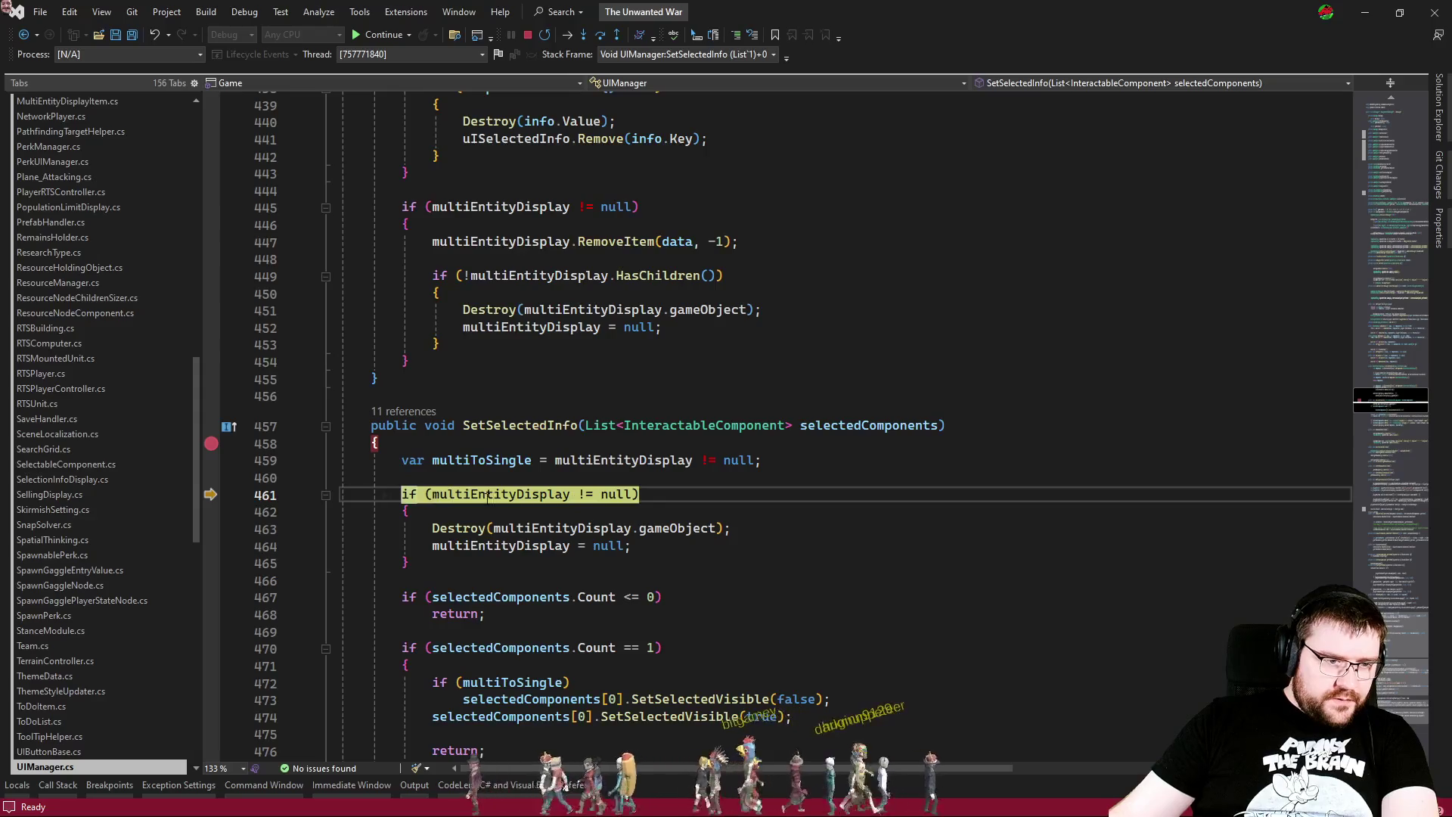
key(F10)
scroll(488, 496, down, 5)
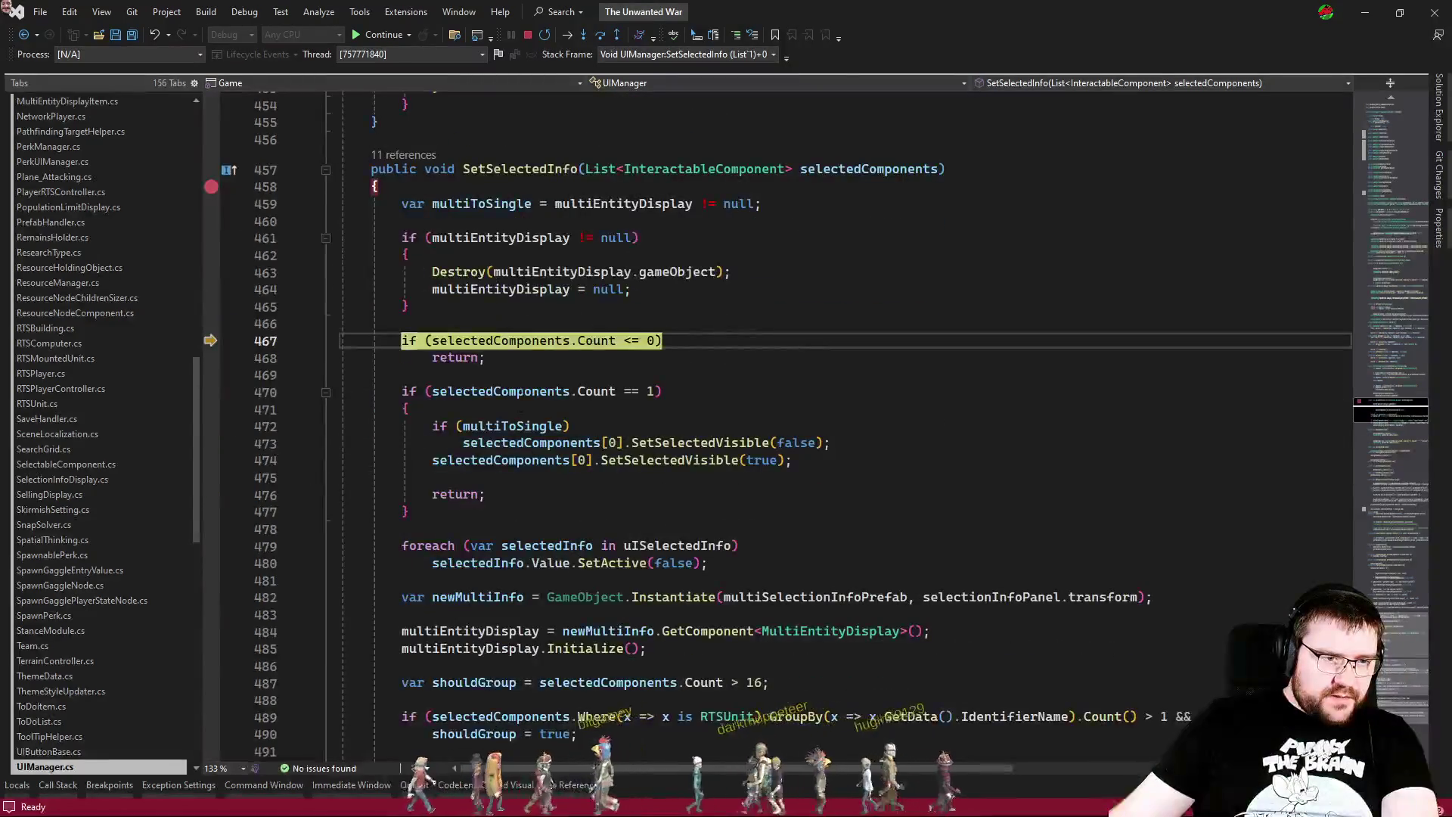
key(F10)
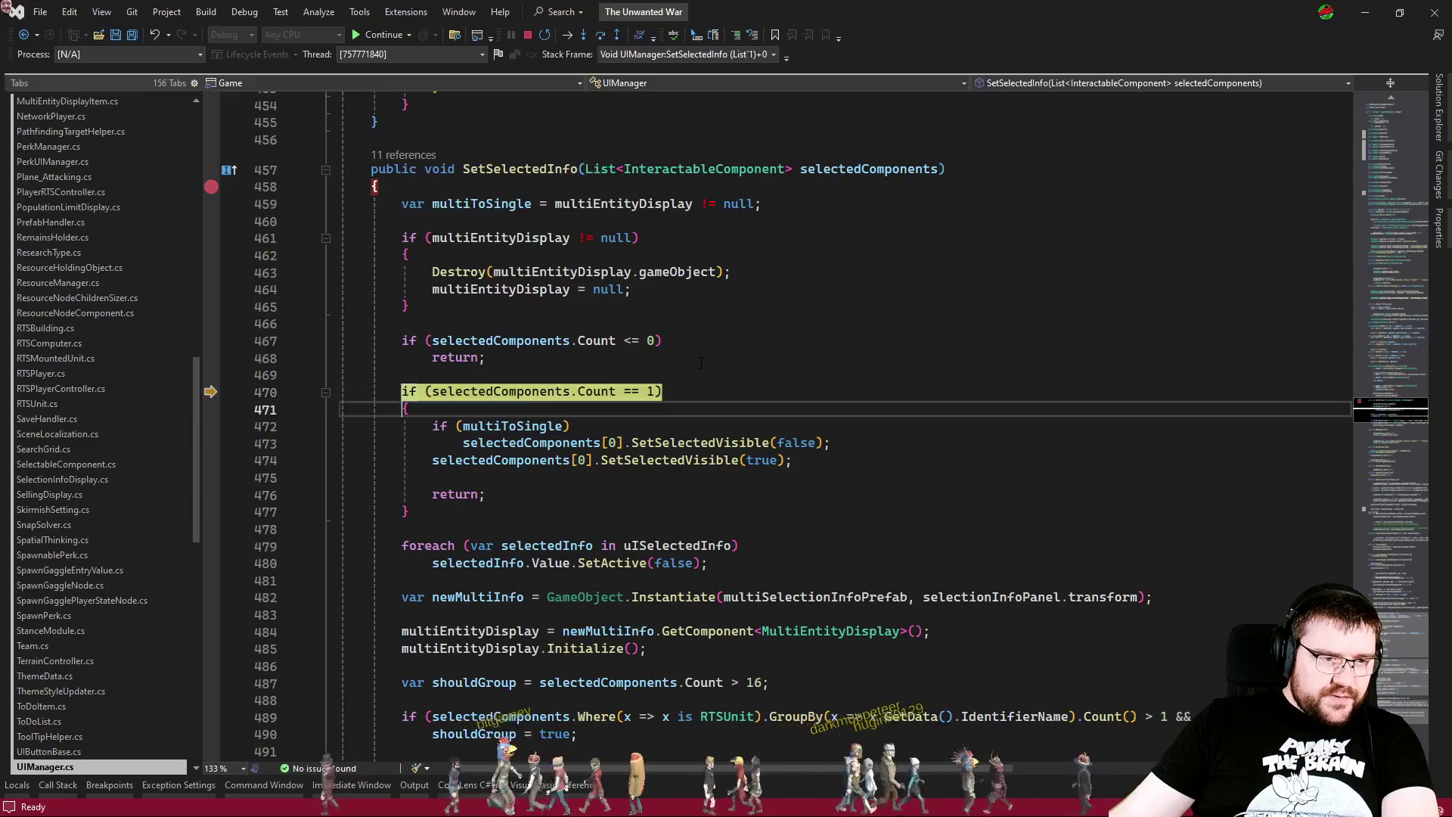
key(F10)
key(F10)
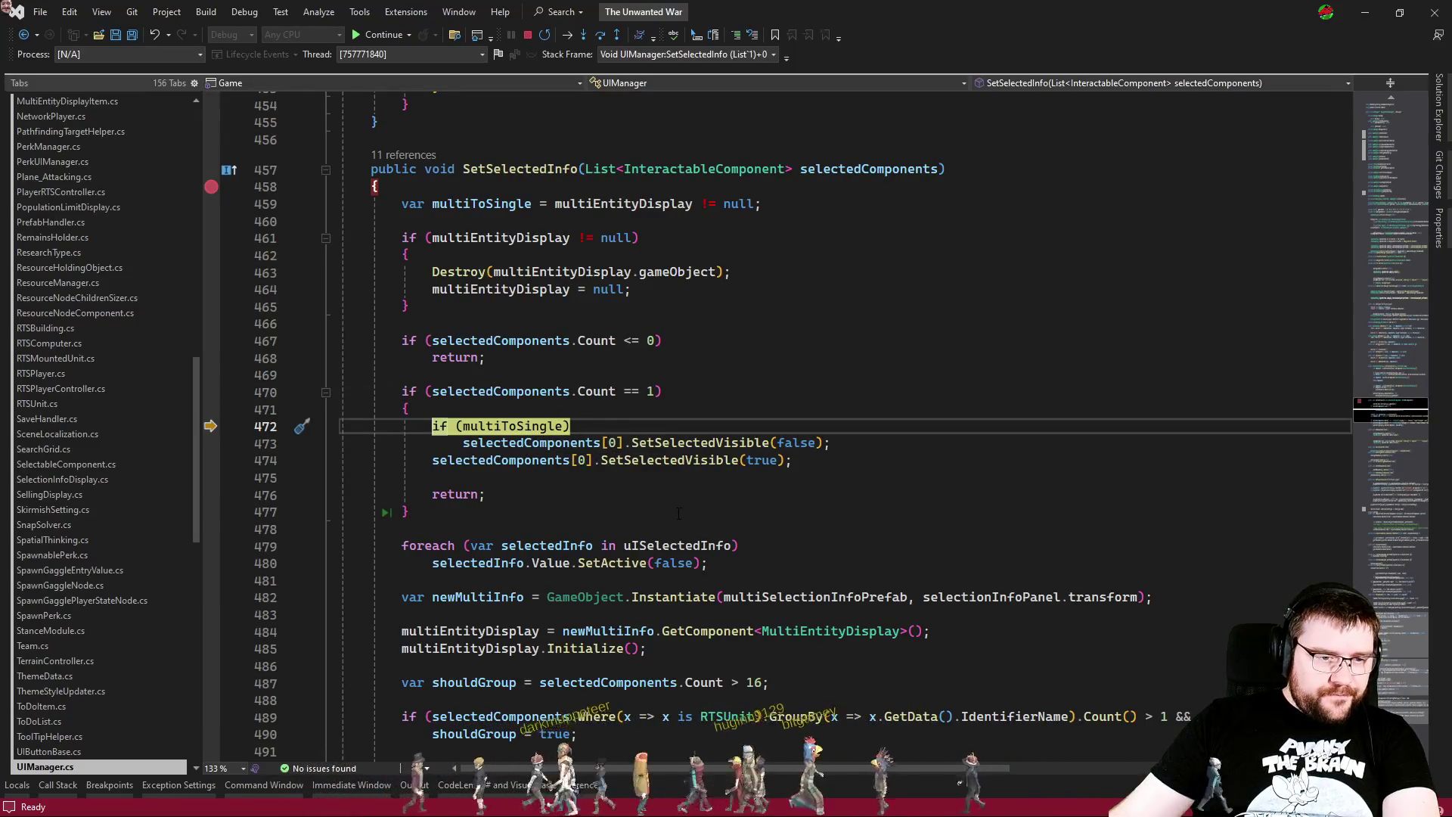
Step: Step past the multiToSingle check, then inspect and step into SetSelectedVisible on line 474
mouse_move(530, 461)
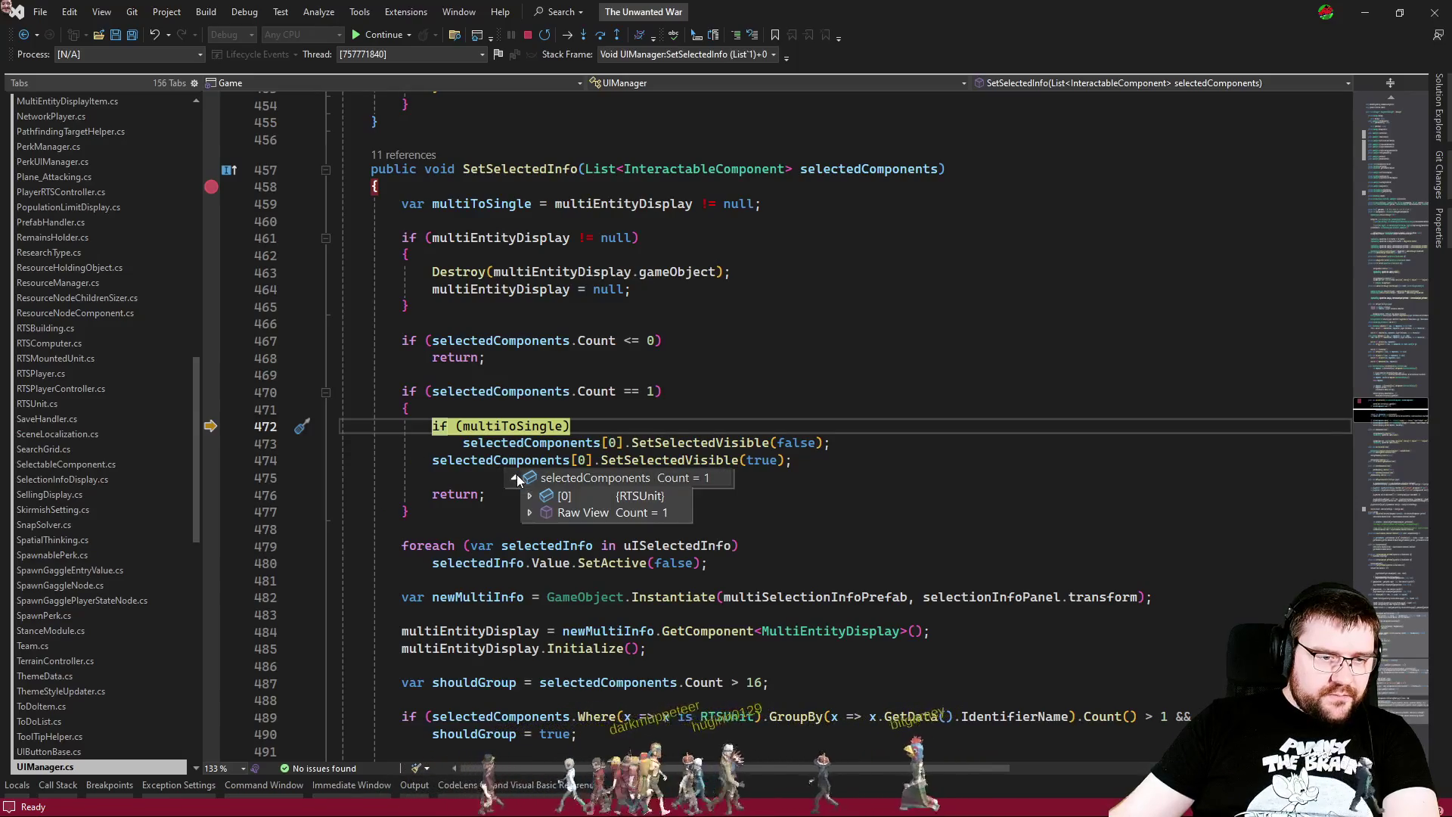
click(624, 410)
click(590, 428)
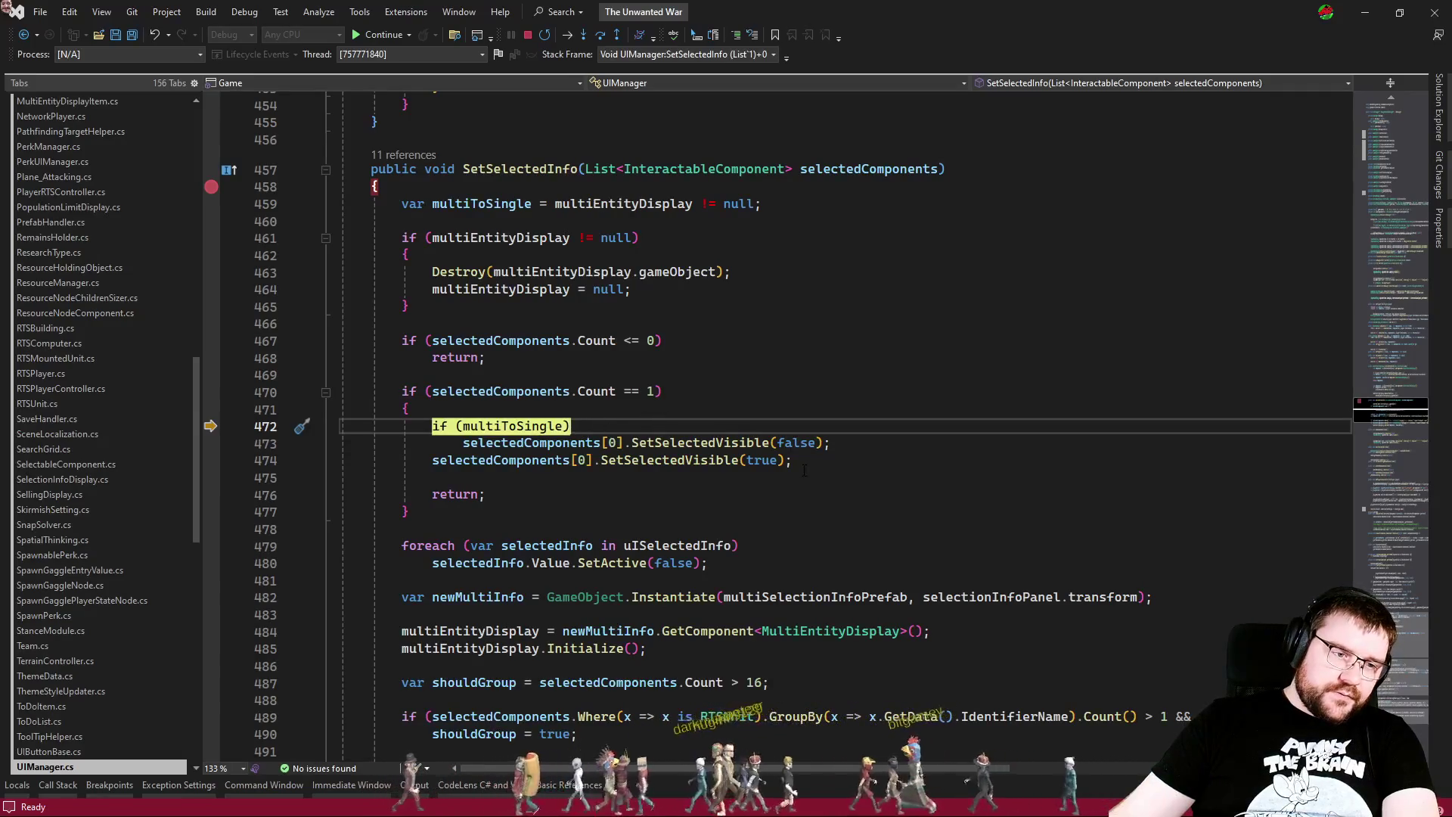
key(F10)
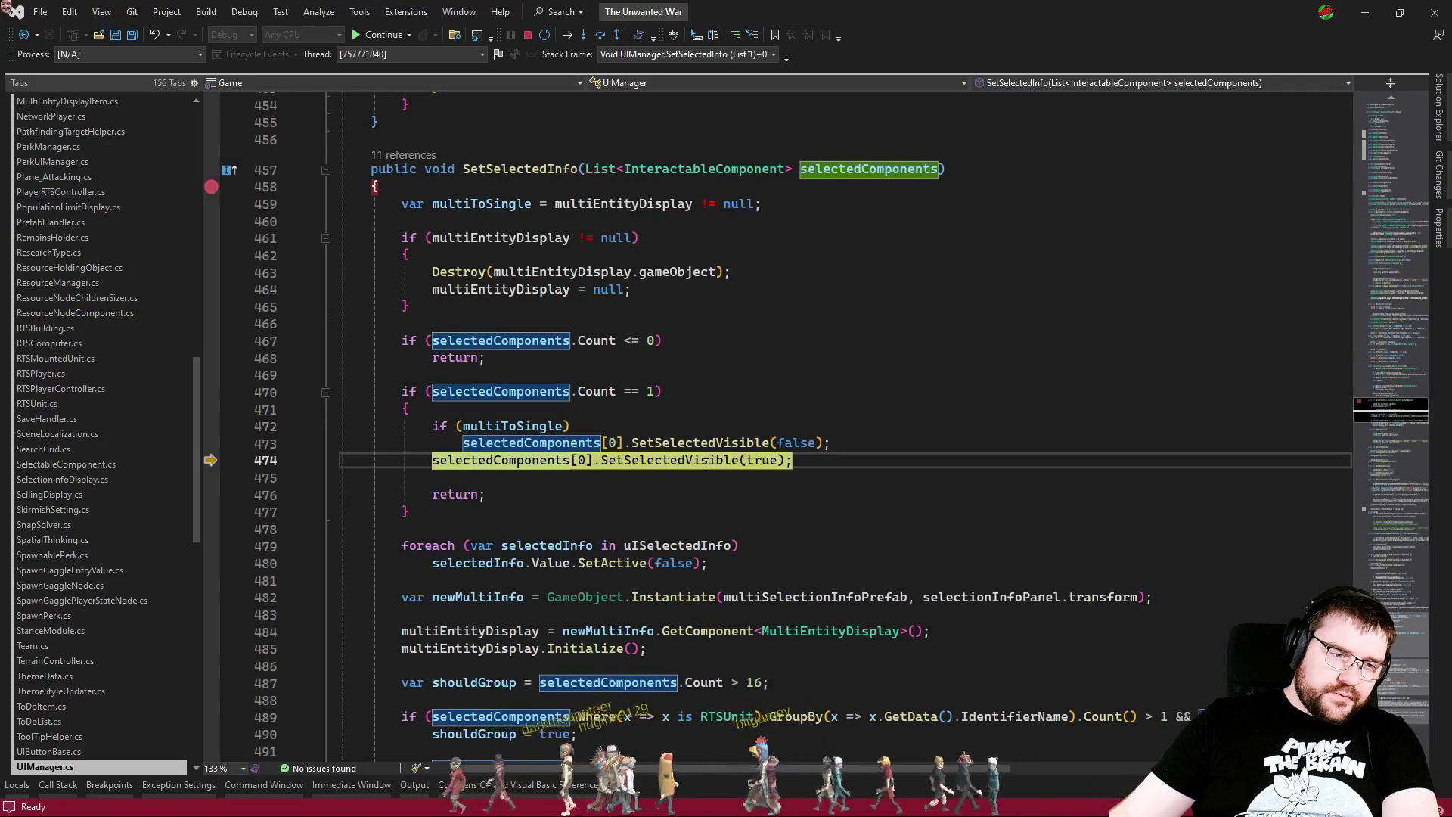
click(704, 464)
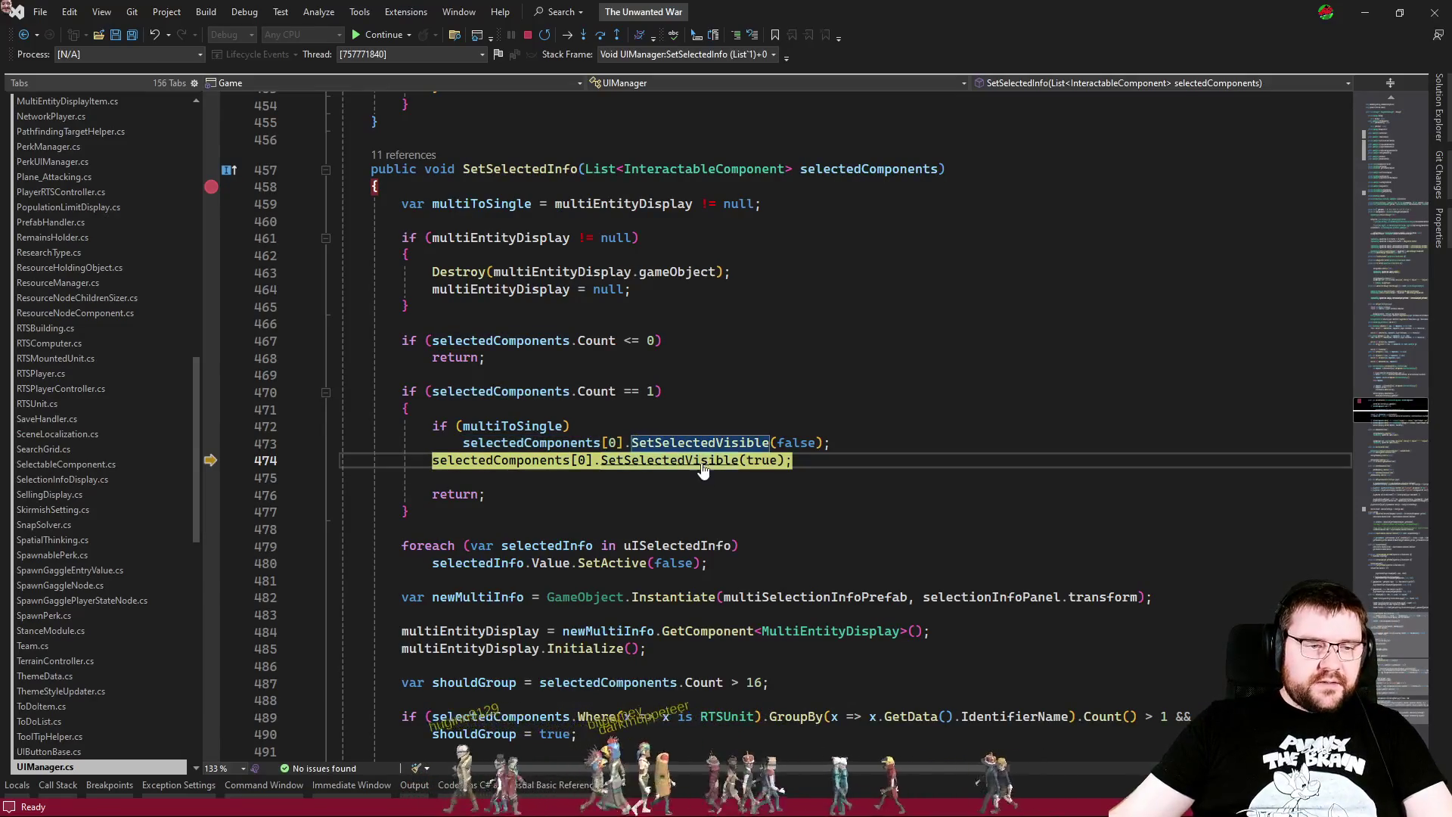
key(F12)
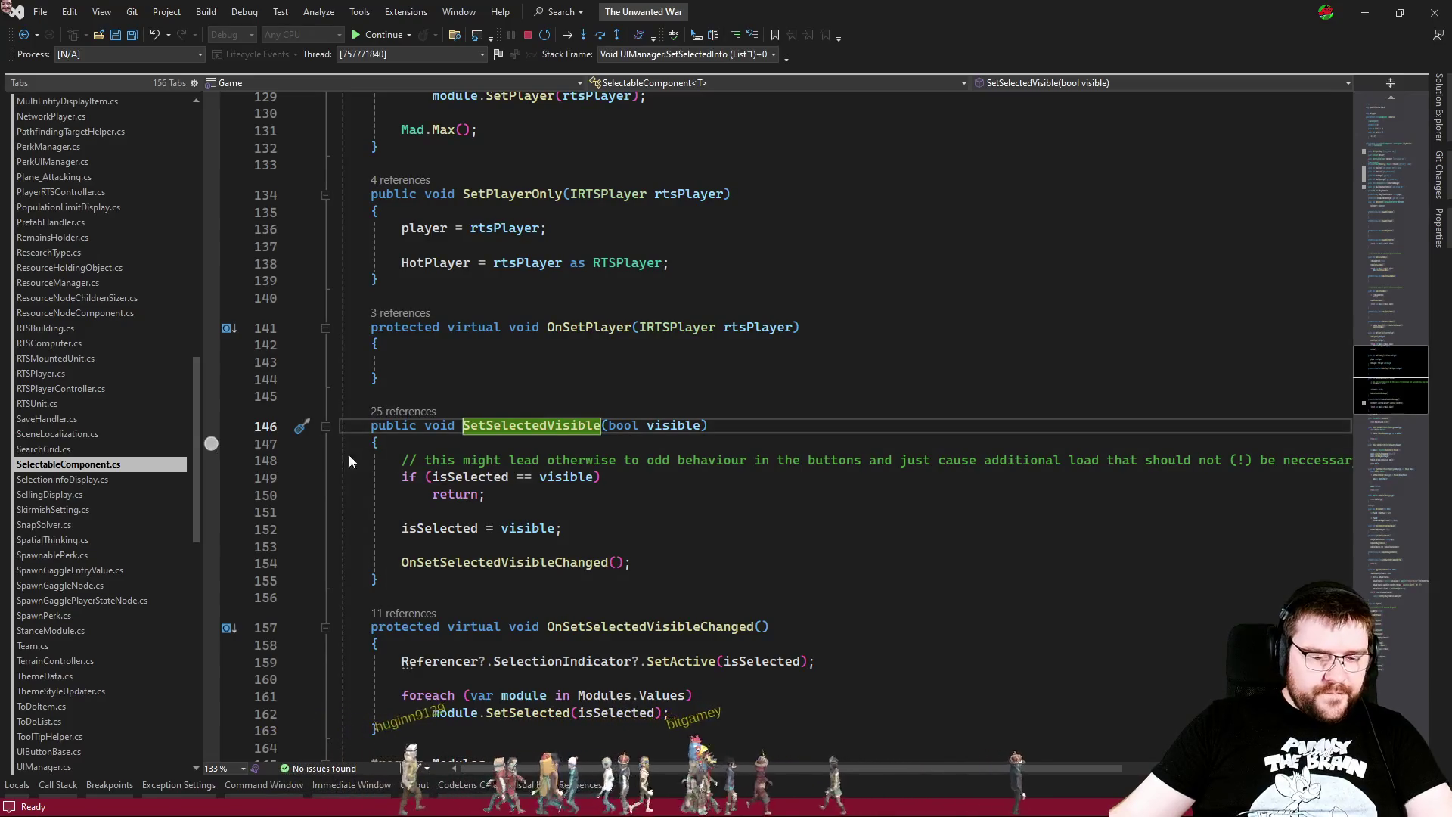
key(F11)
mouse_move(473, 478)
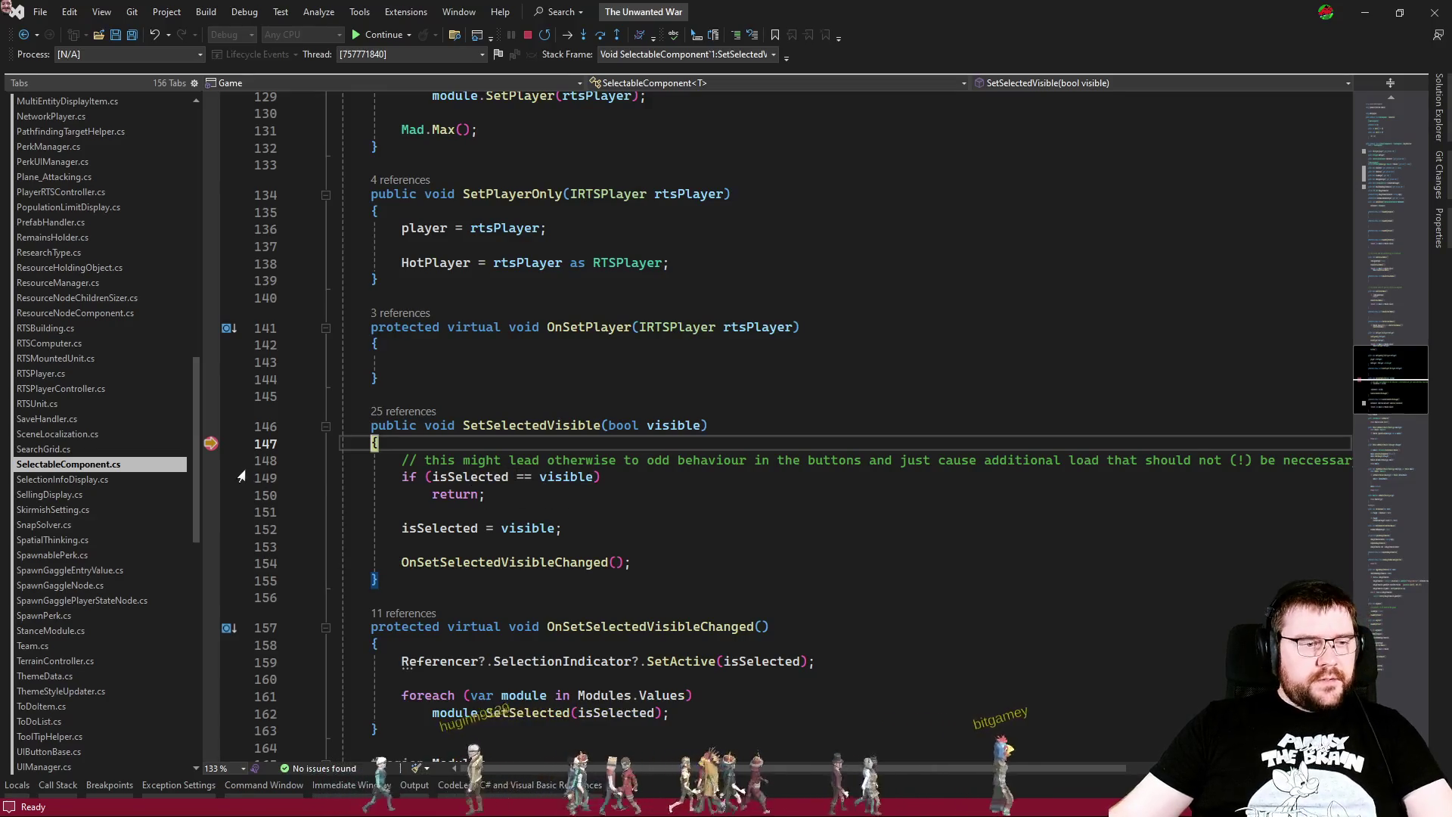
key(ctrl+minus)
Step: Highlight the uses of multiToSingle and multiEntityDisplay, then resume the game
click(510, 425)
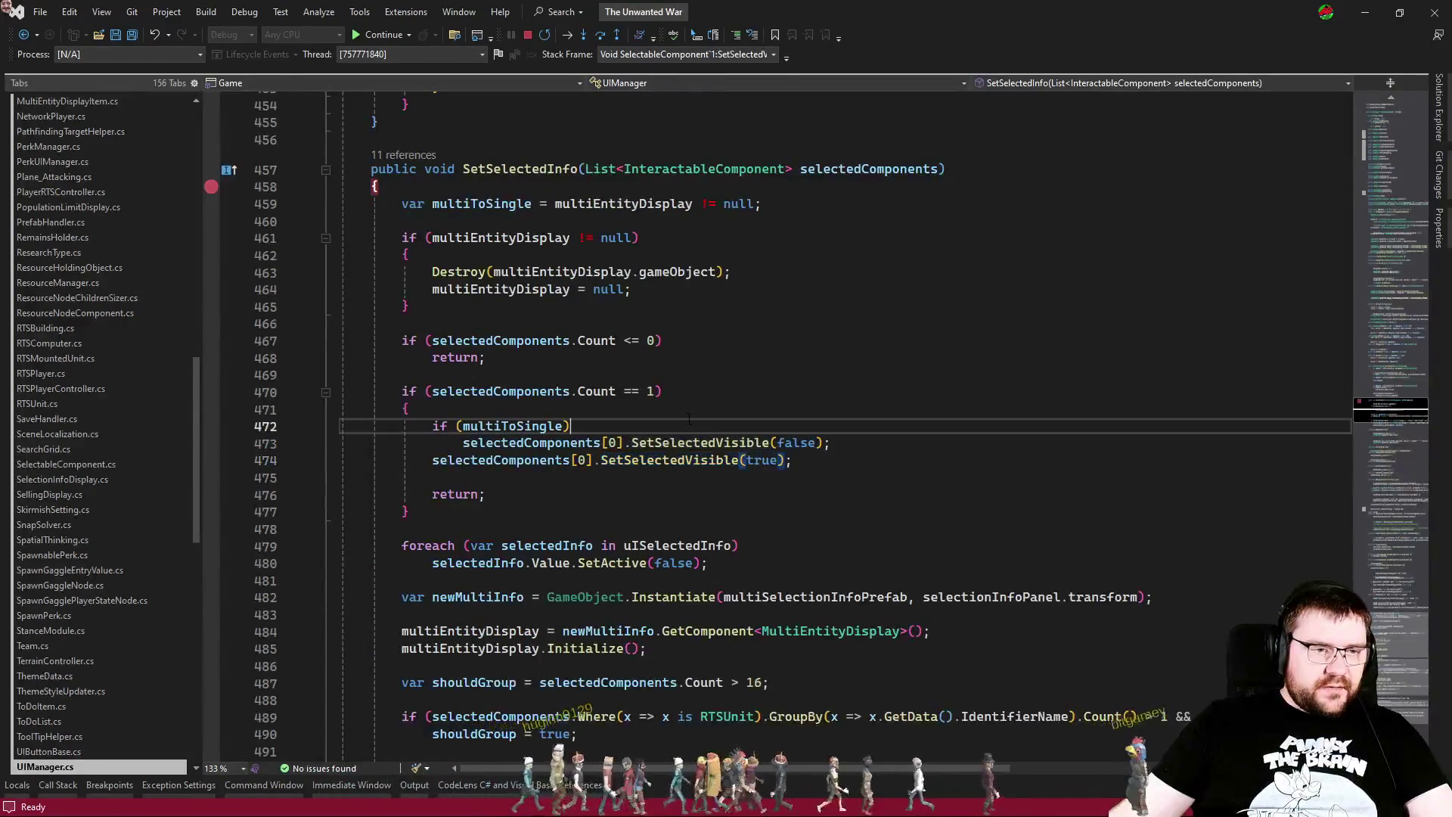
double_click(511, 425)
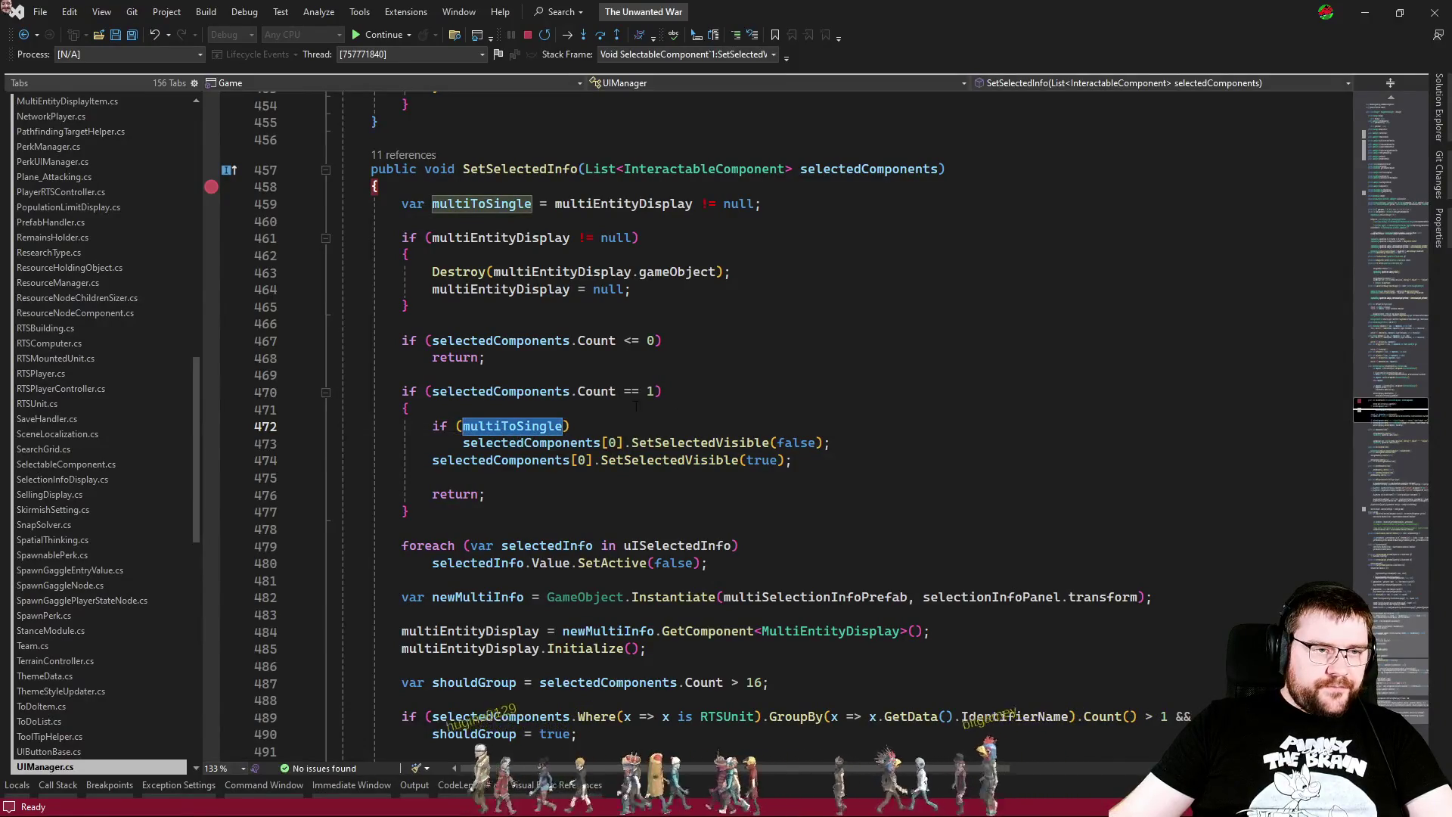
double_click(647, 204)
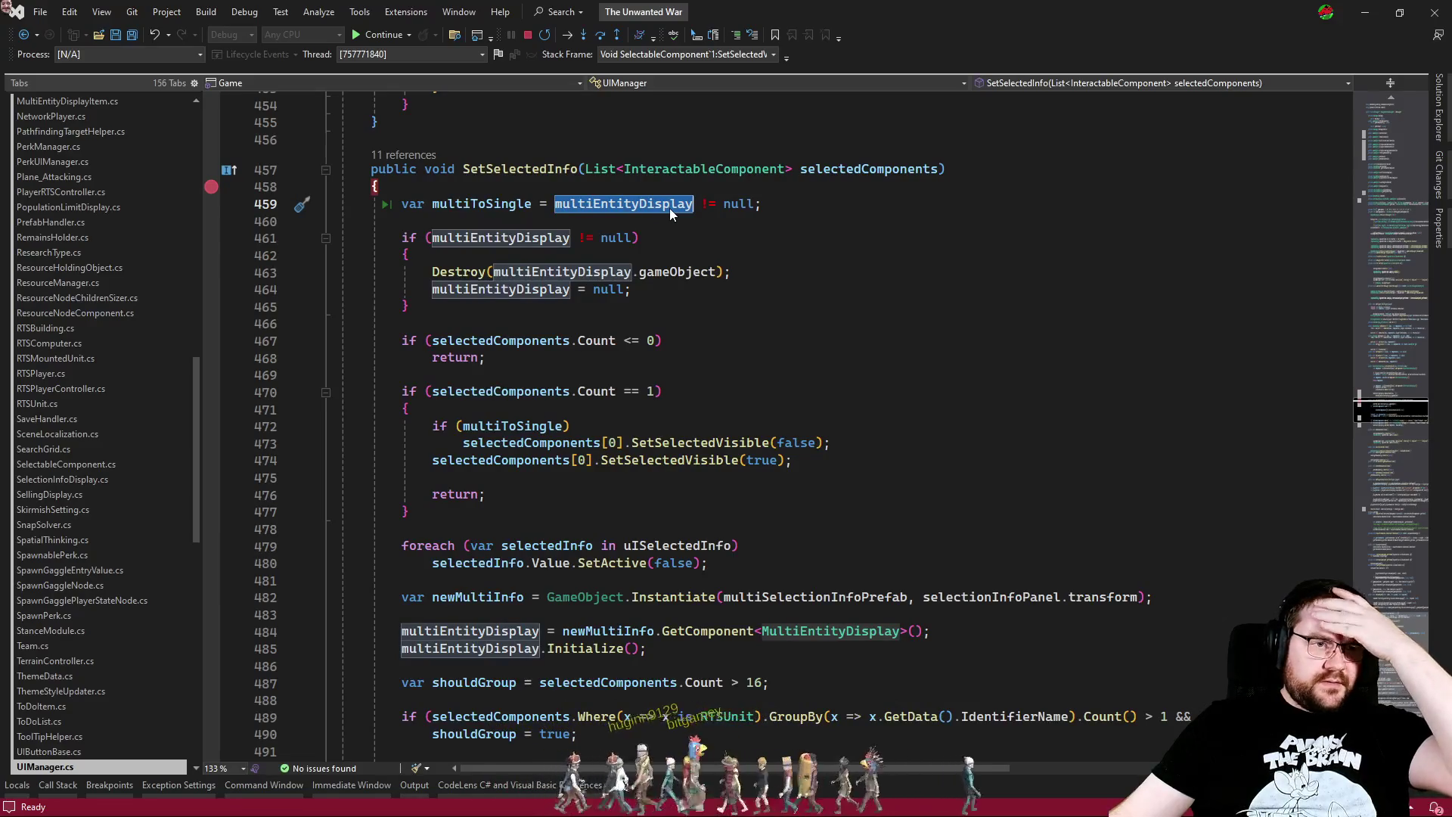
key(F5)
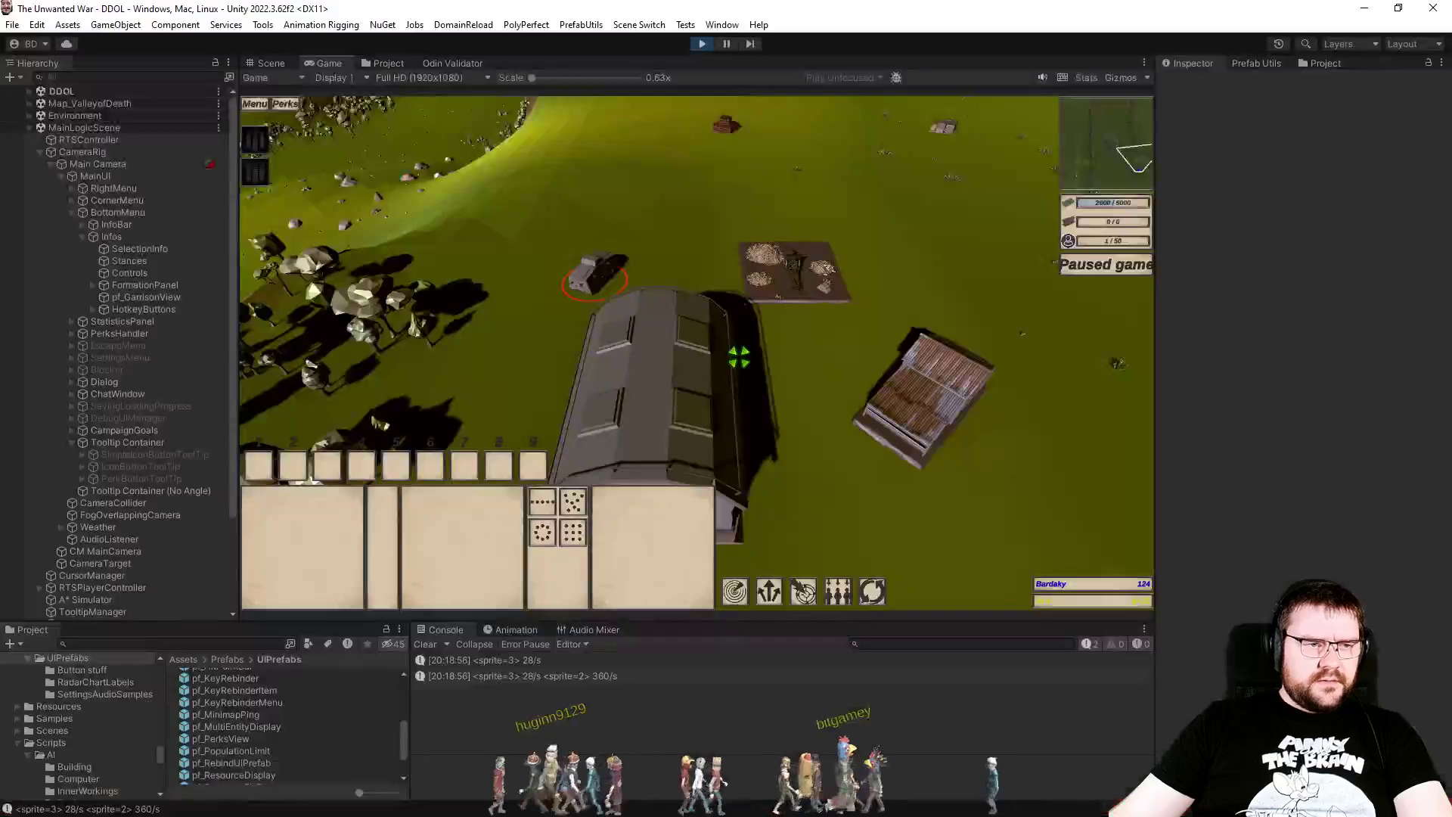
Step: Click in the running game twice, continuing past the breakpoint each time
click(828, 380)
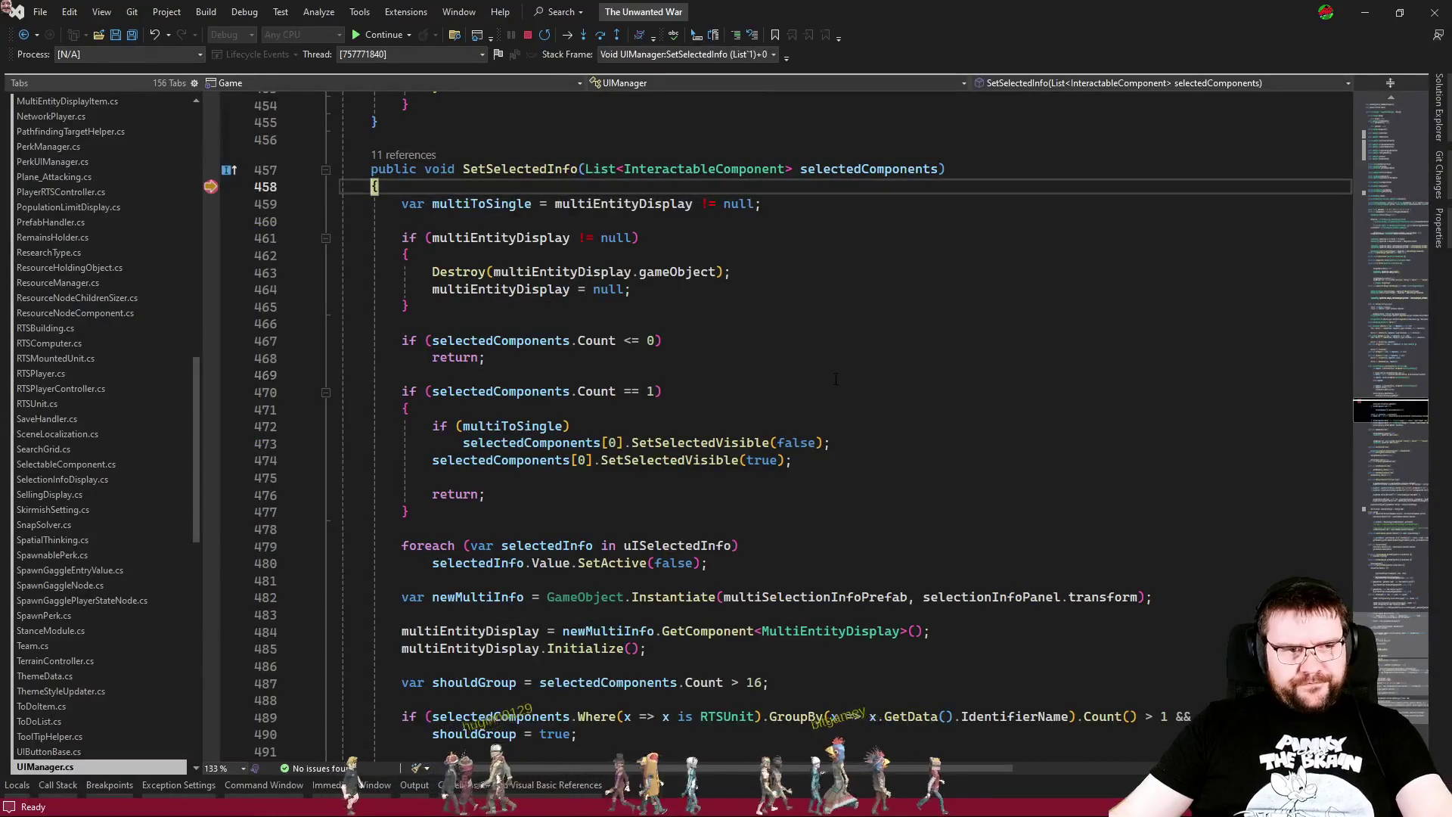
key(F5)
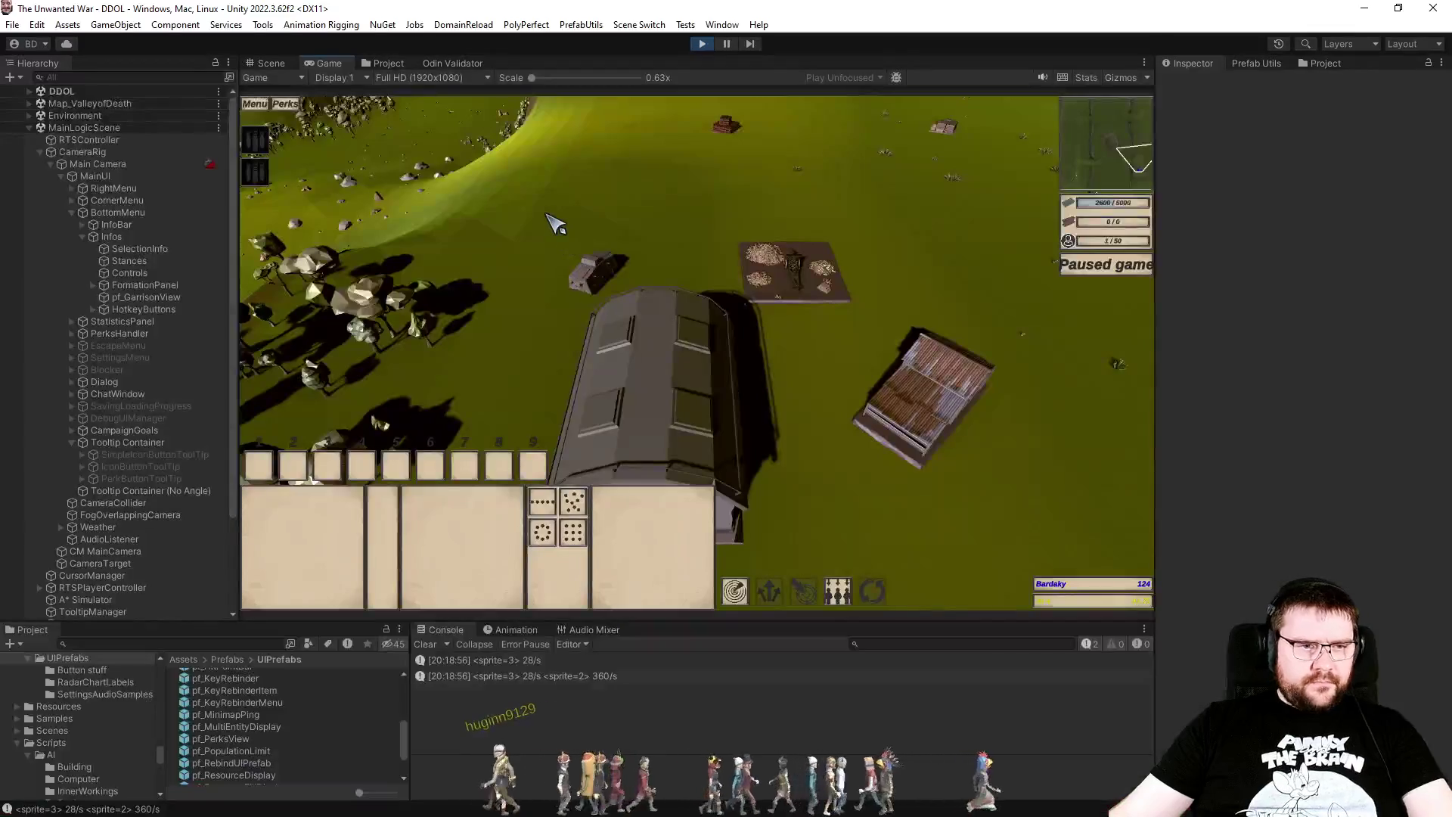
click(545, 244)
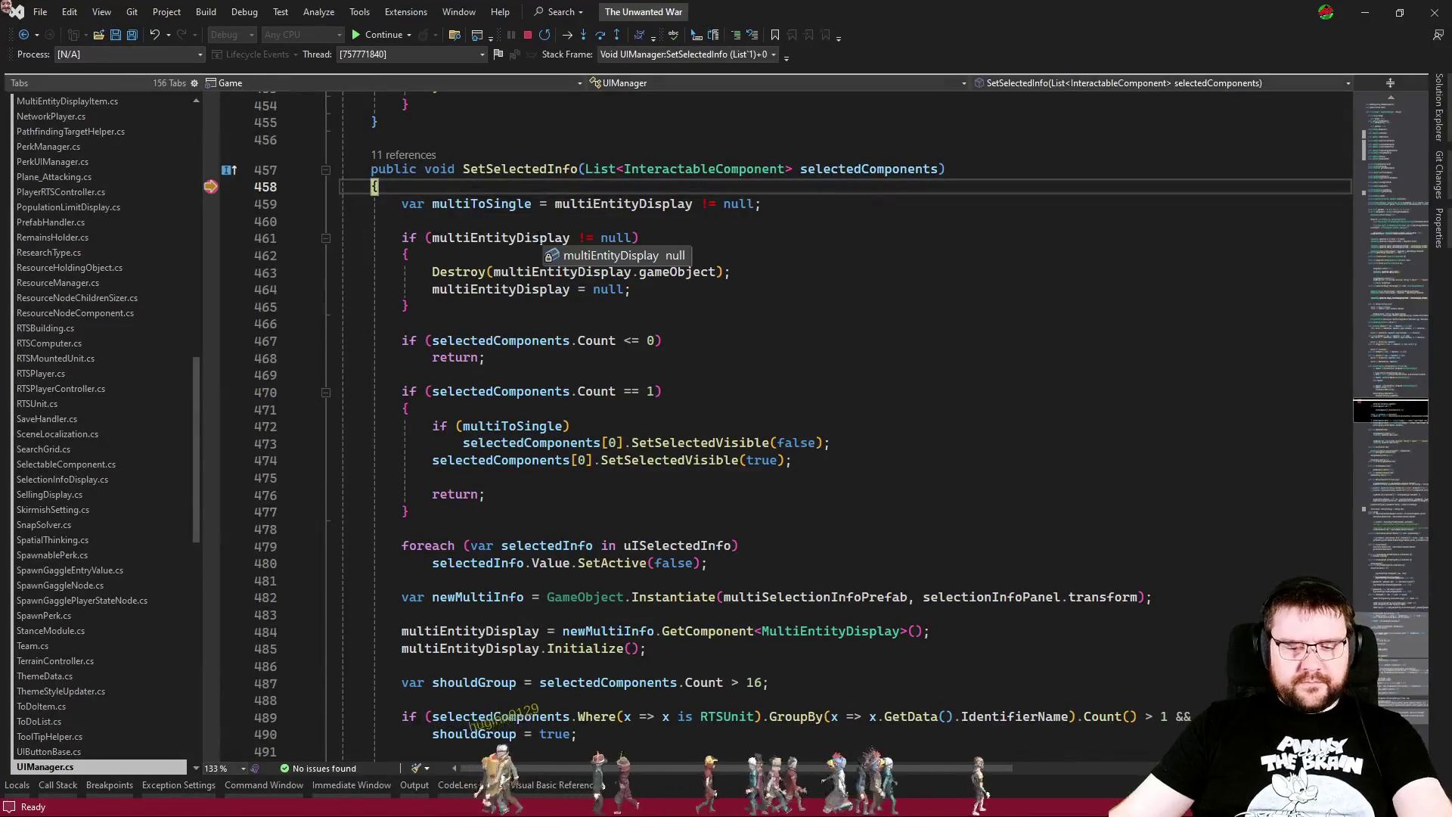
key(F5)
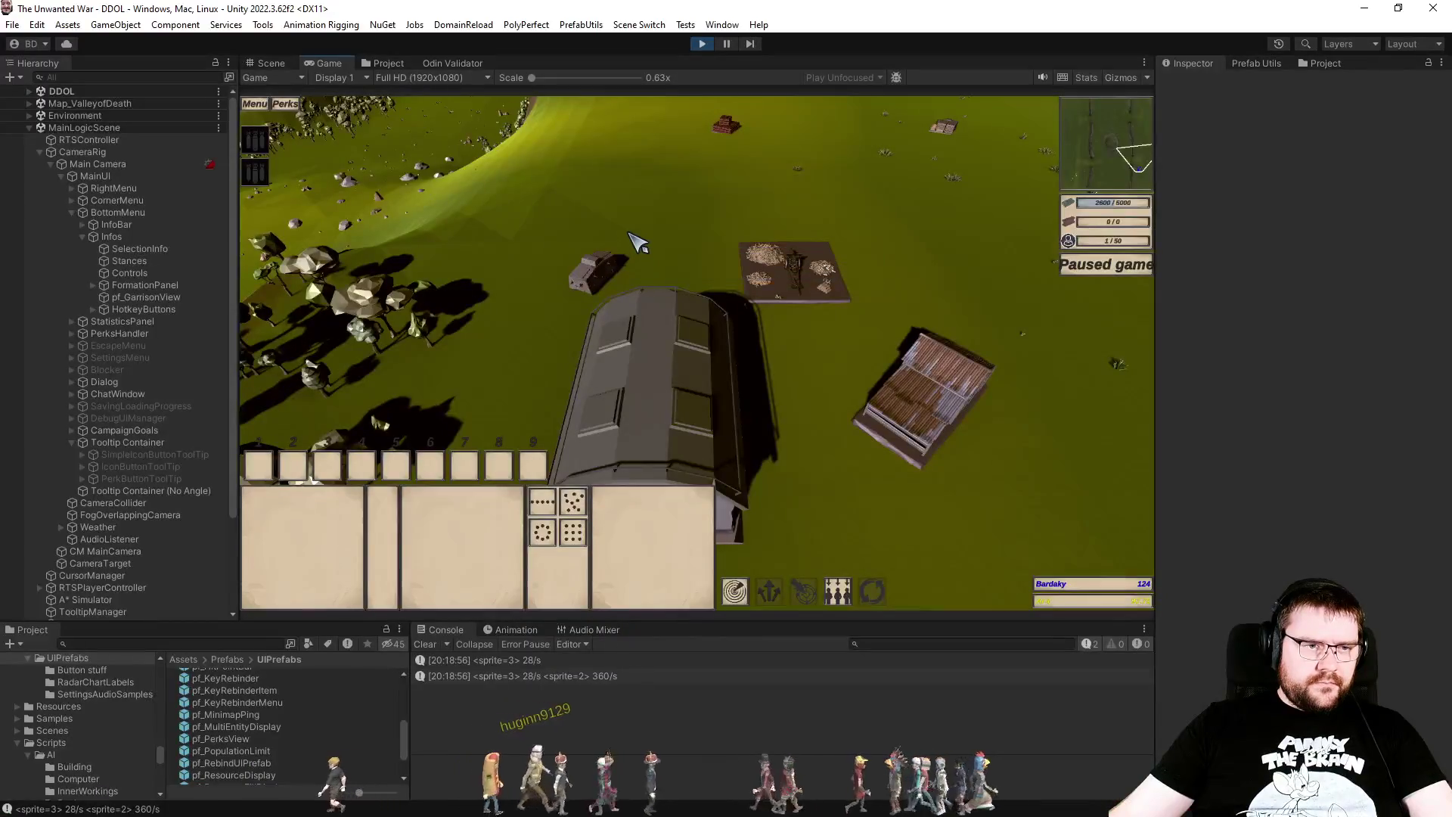
Step: Drag-select several units, click one in the multi-selection panel, and step into RemoveOtherEntityFromSelectedSelectables
drag(469, 172, 1146, 518)
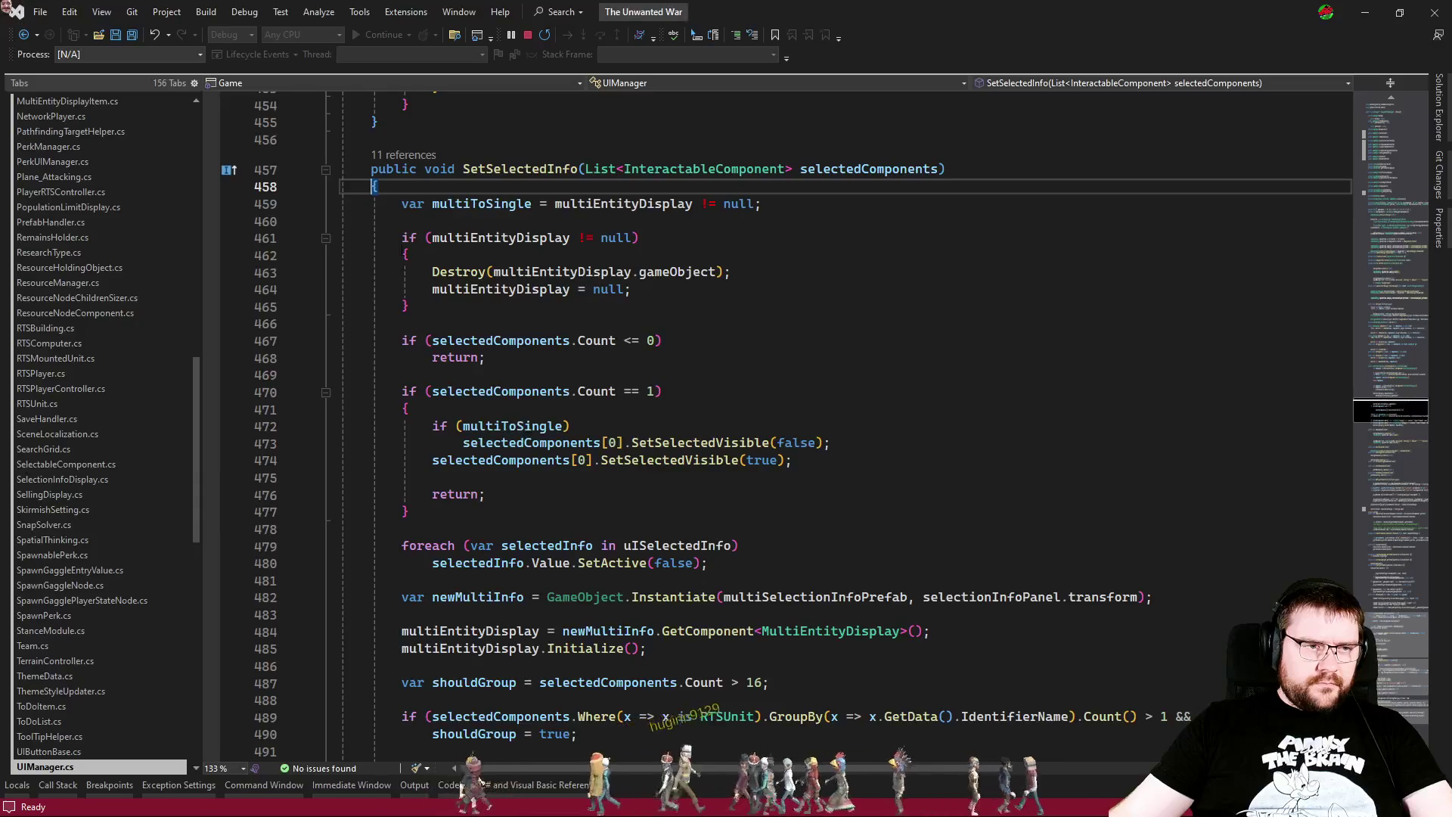
key(alt+Tab)
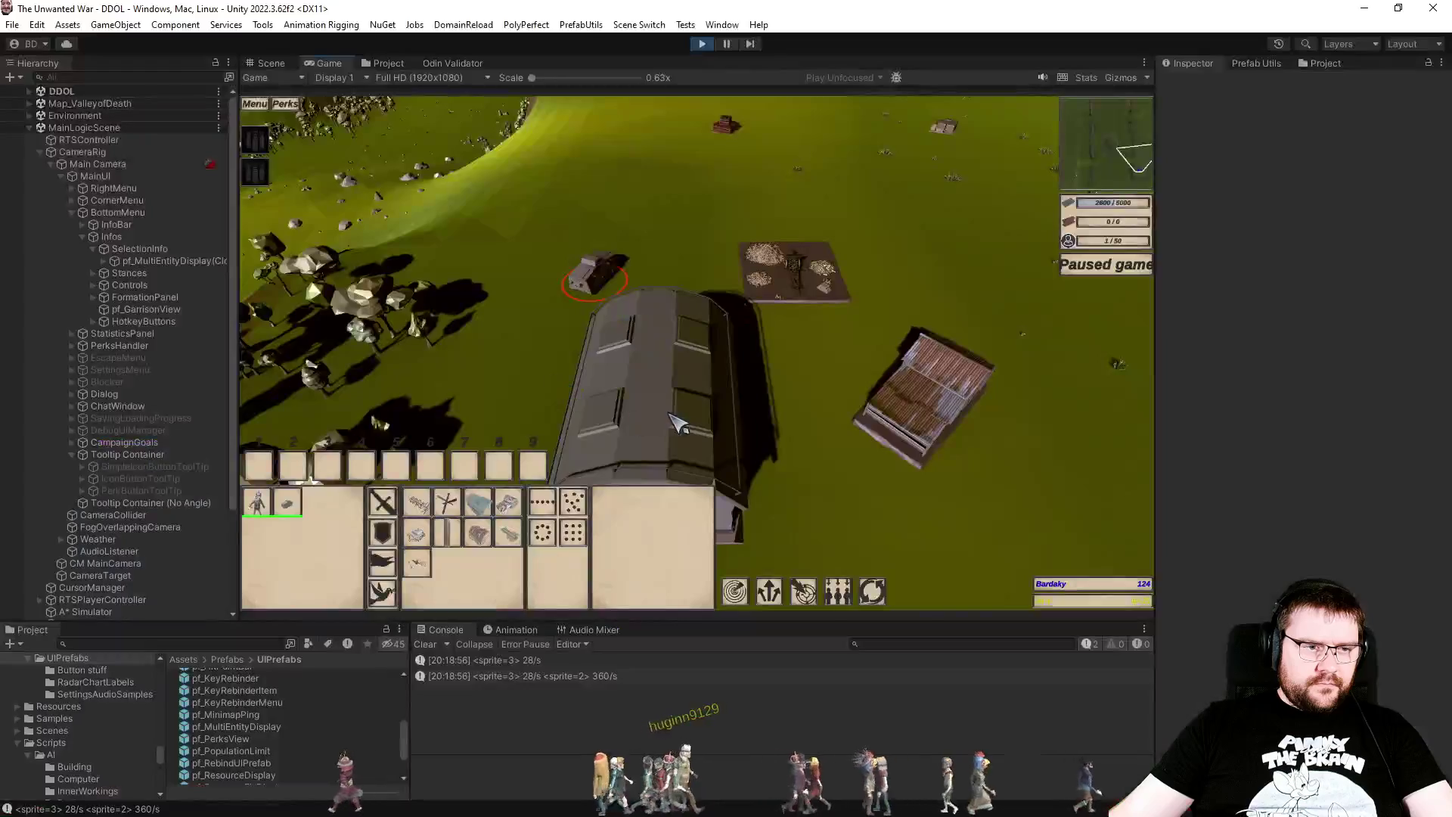
click(290, 509)
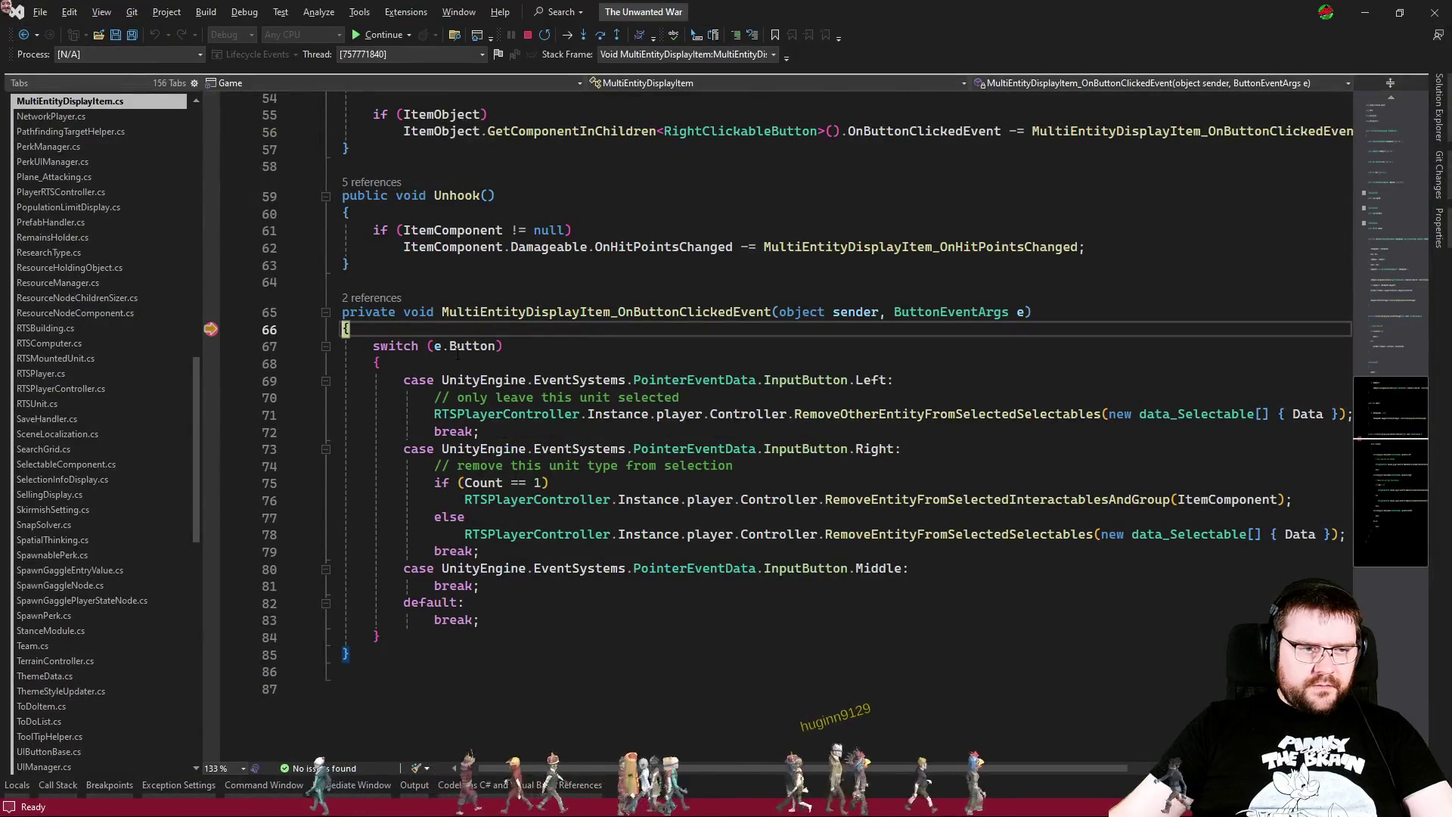
key(F10)
key(F10)
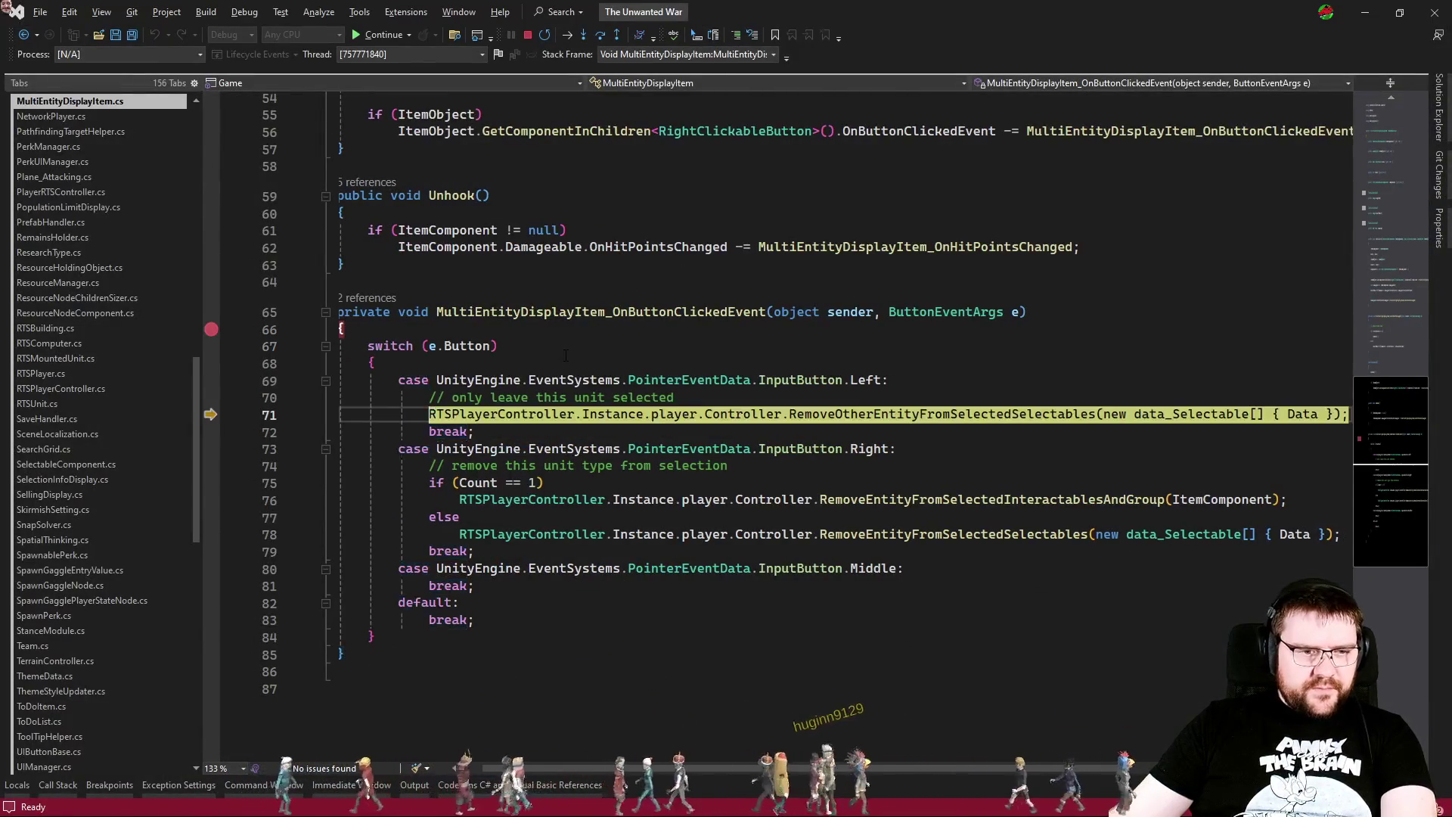
key(F11)
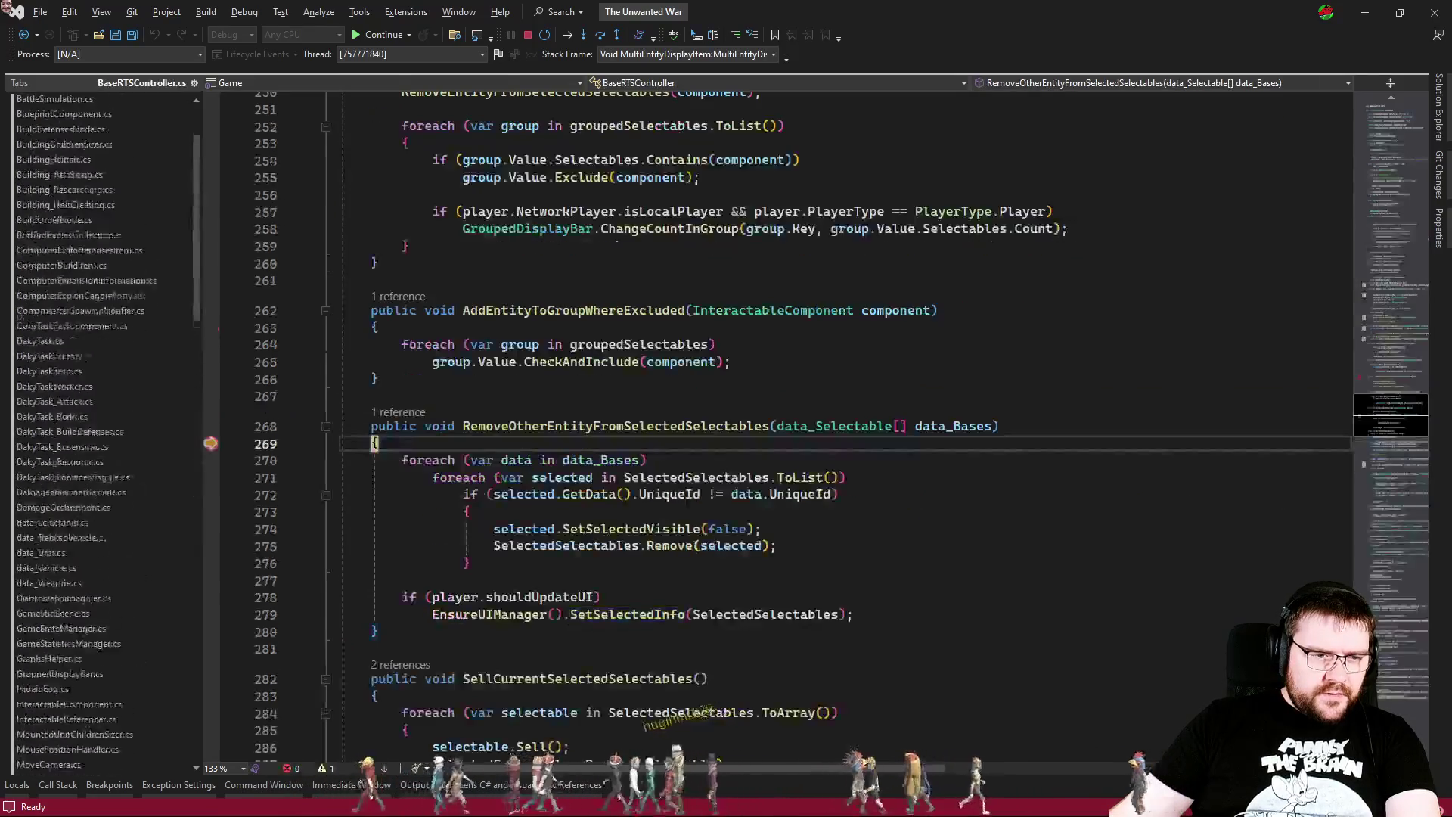
key(F5)
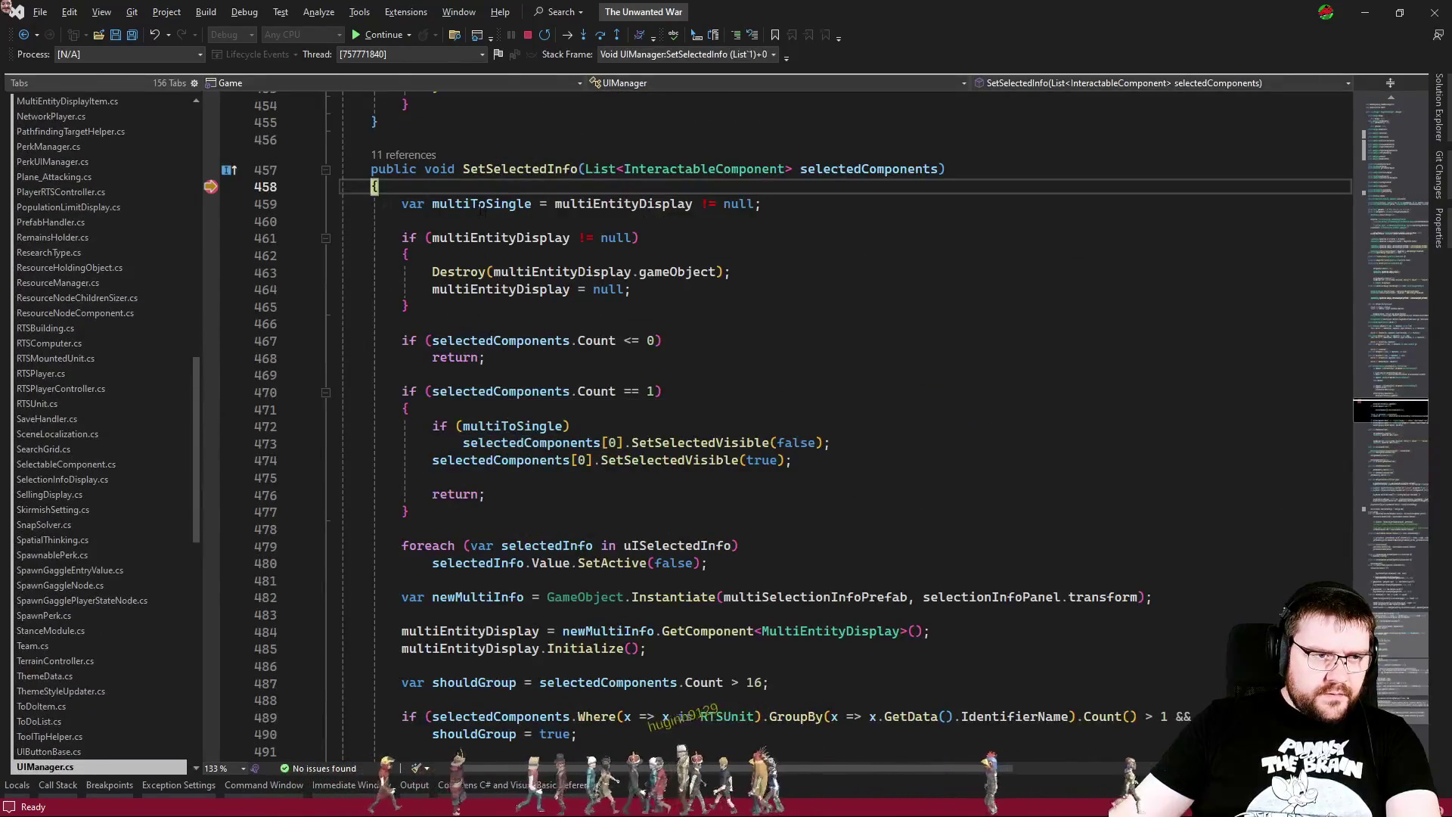
Step: Highlight multiEntityDisplay on line 459 in SetSelectedInfo, then continue and return to the game
click(578, 205)
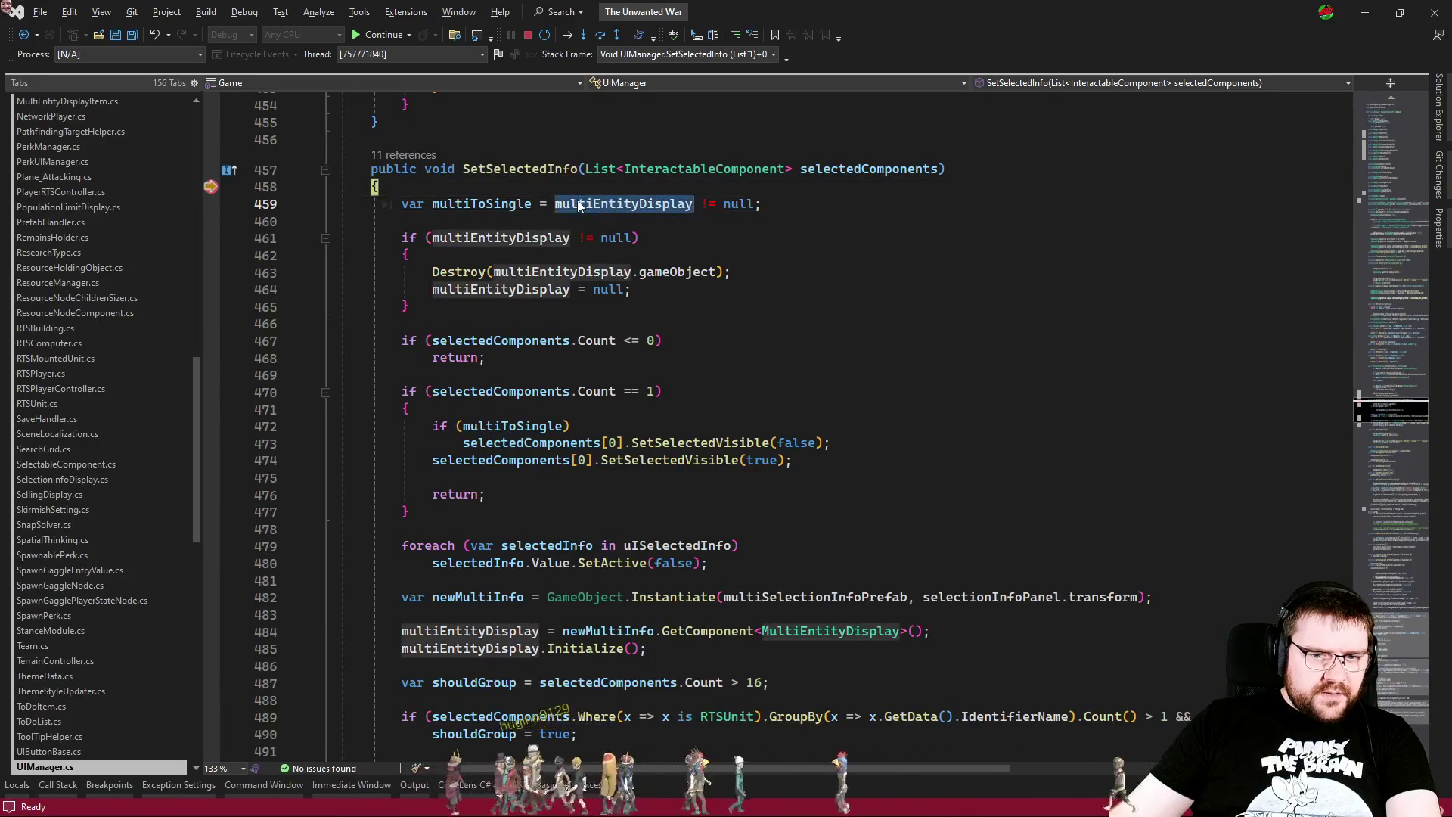
click(793, 335)
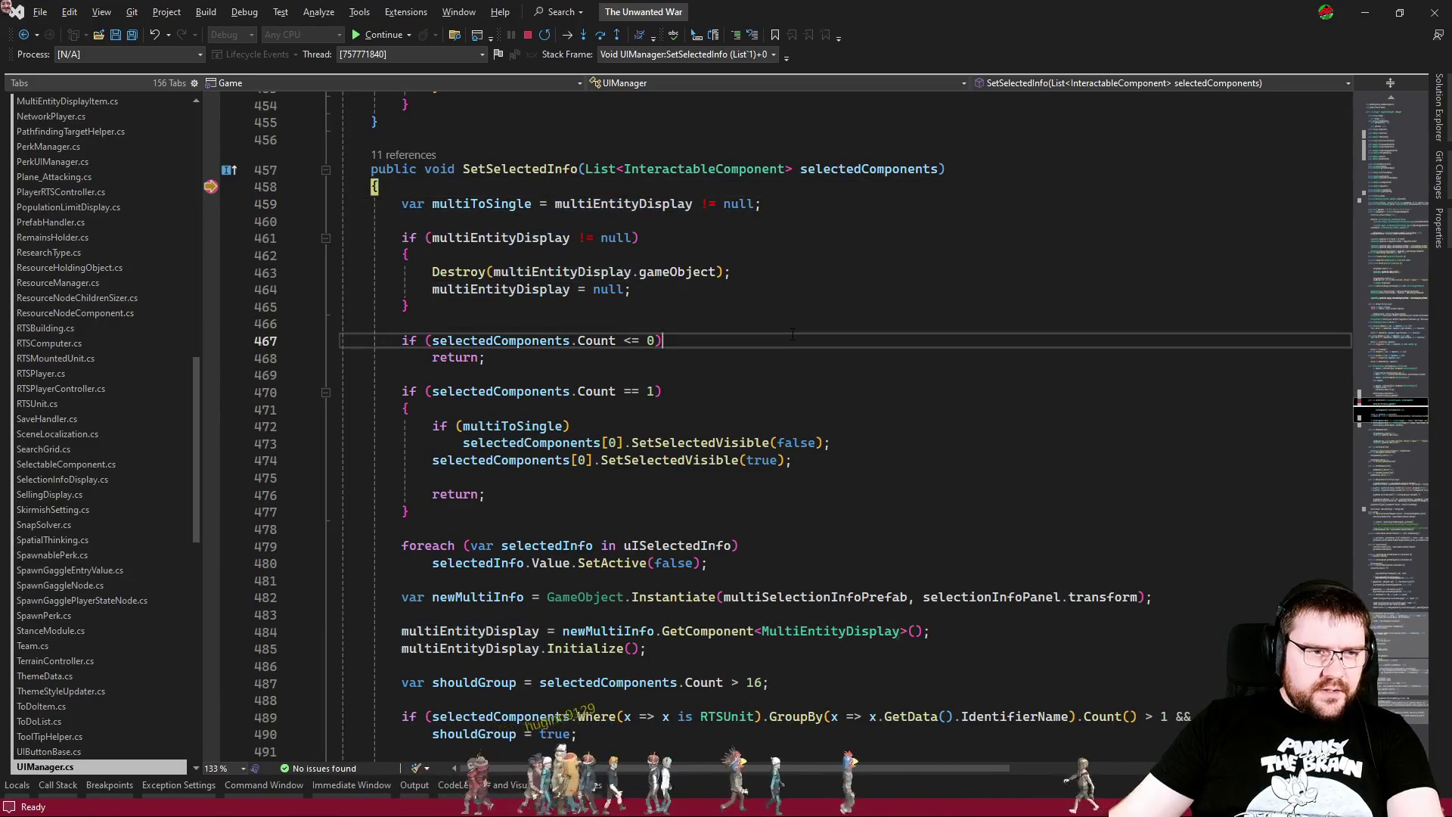
double_click(586, 205)
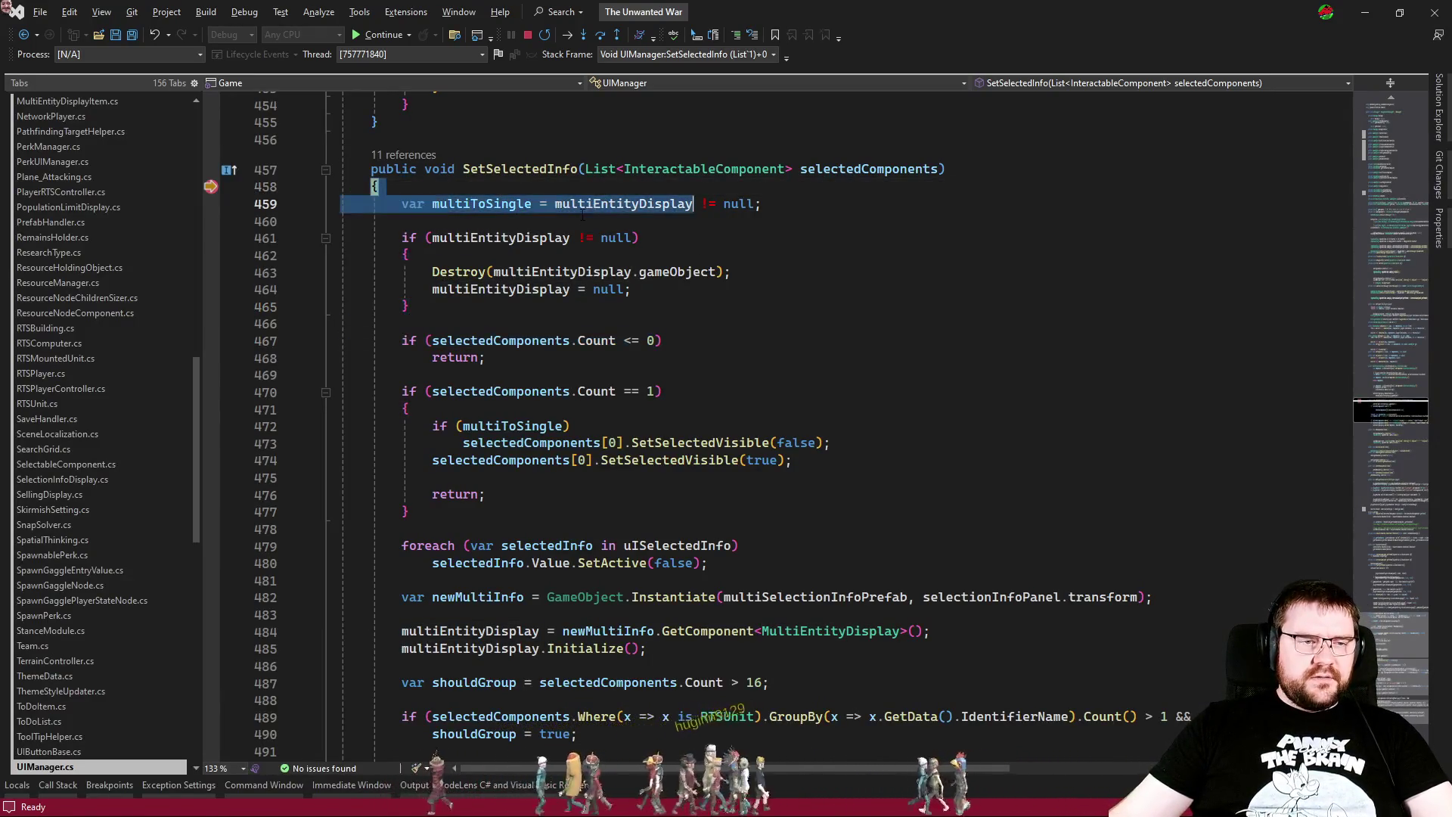
click(815, 308)
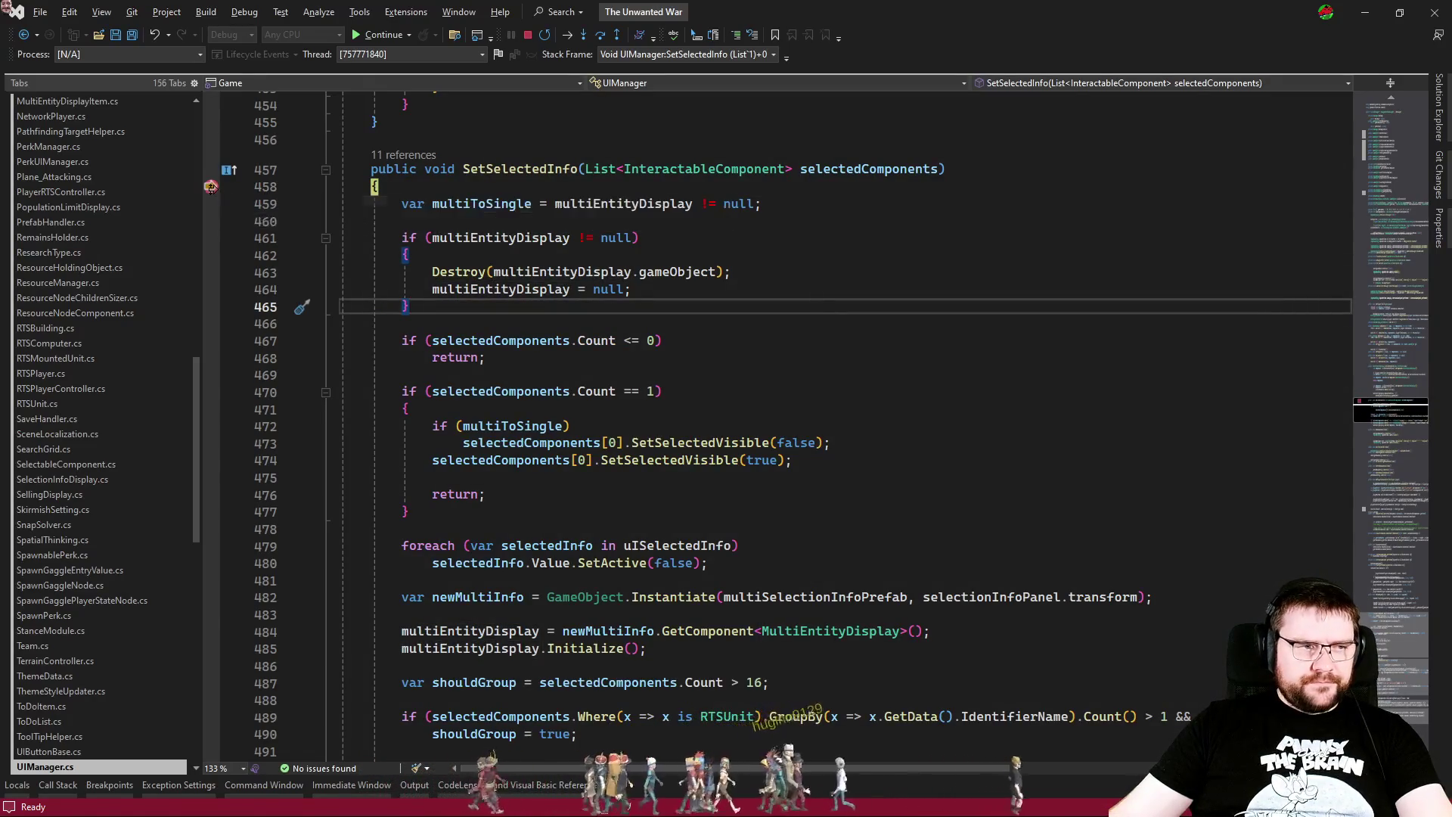
key(F5)
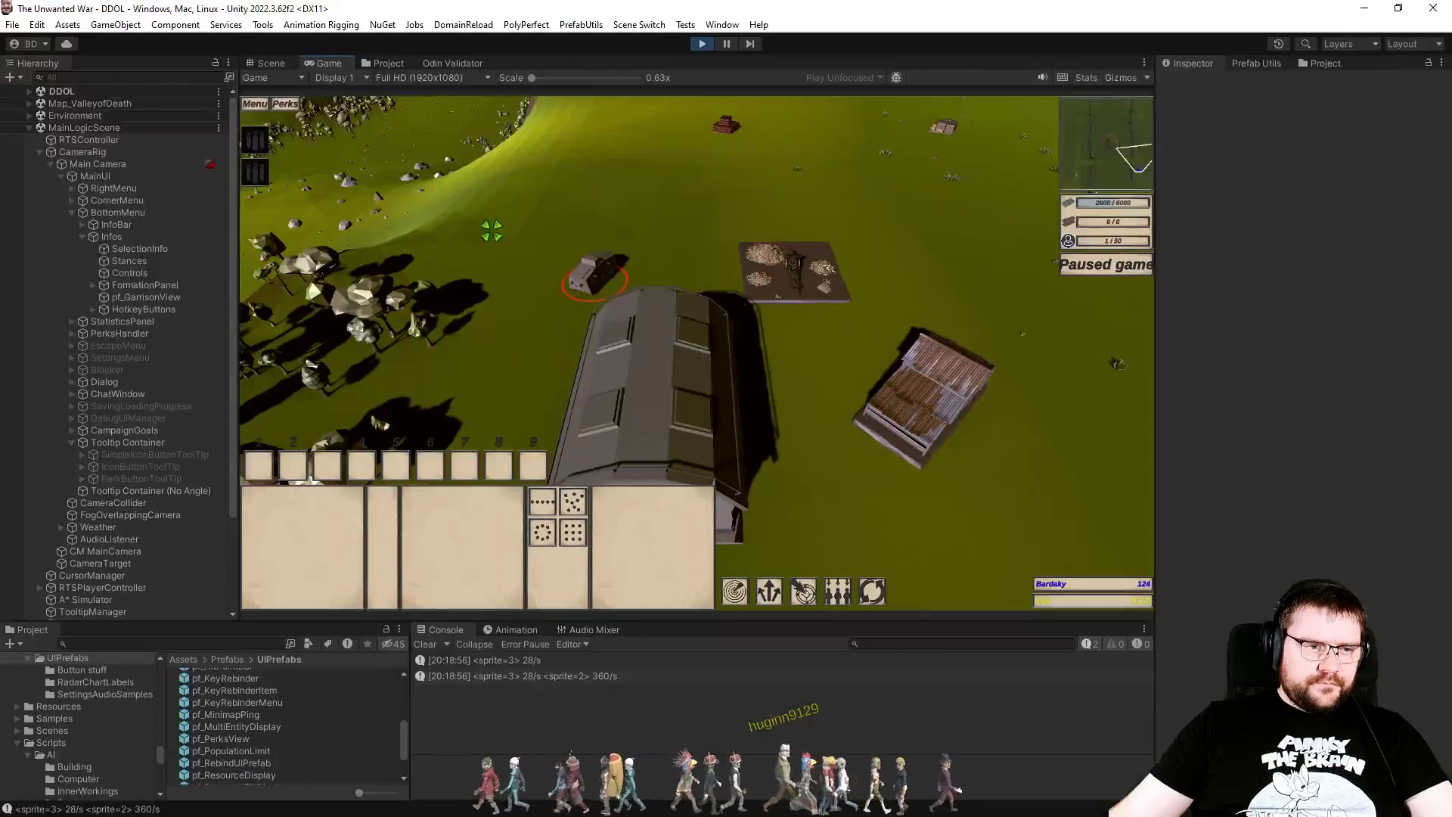
key(alt+Tab)
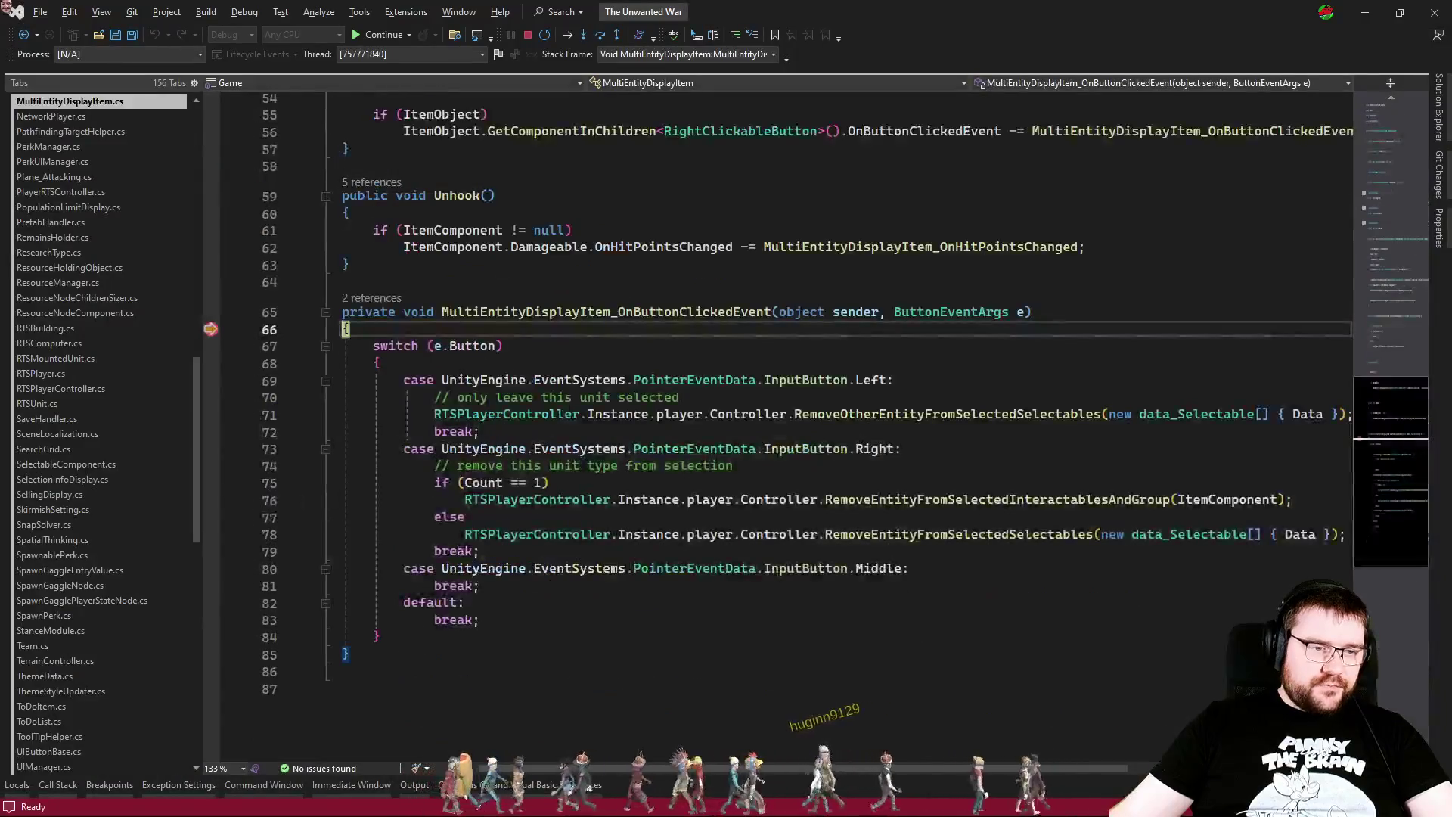
Step: Review lines 270–279 of RemoveOtherEntityFromSelectedSelectables, then select multiEntityDisplay on UIManager.cs line 461
key(F5)
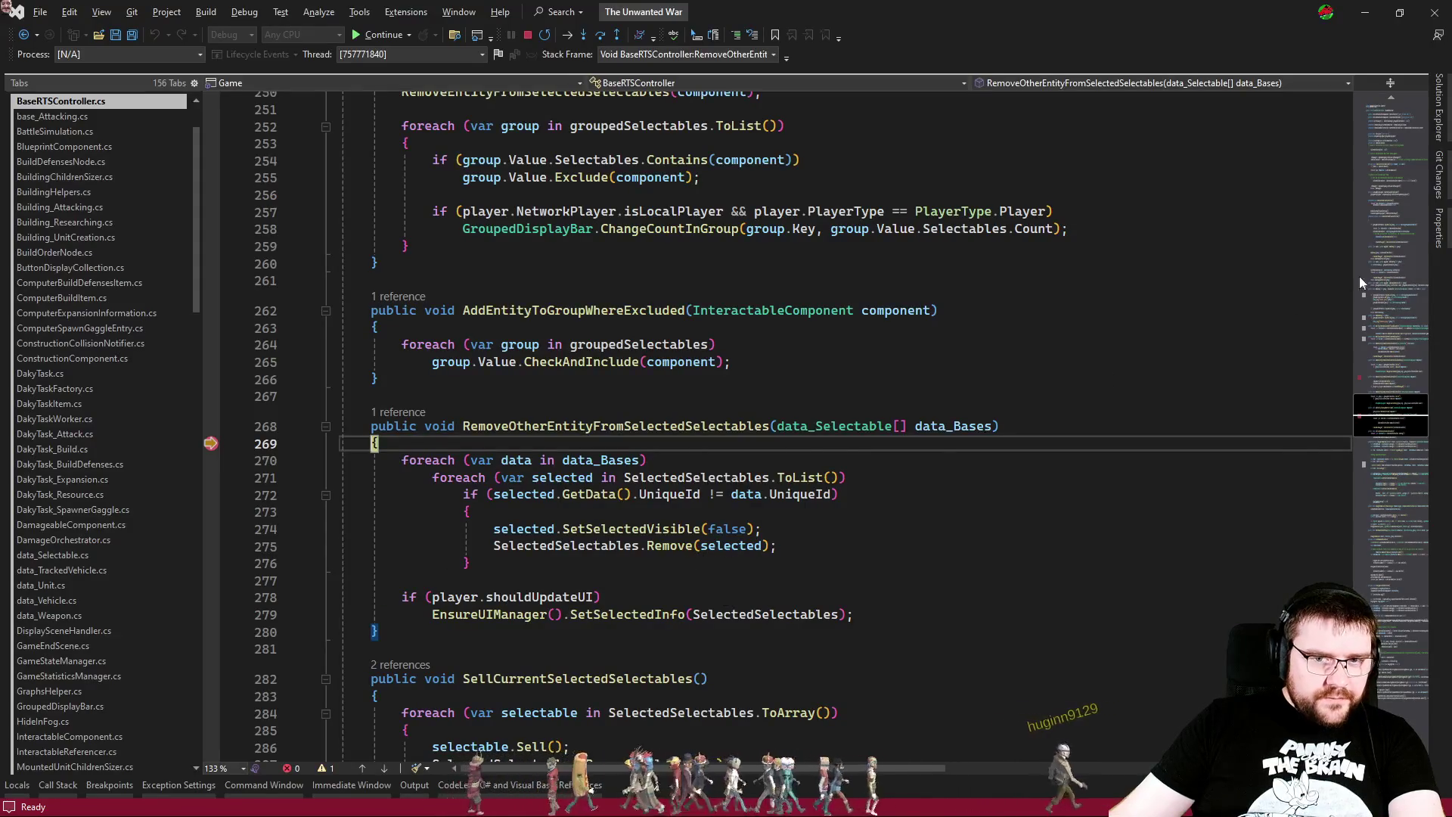
click(1393, 133)
drag(1396, 128, 1384, 416)
click(897, 534)
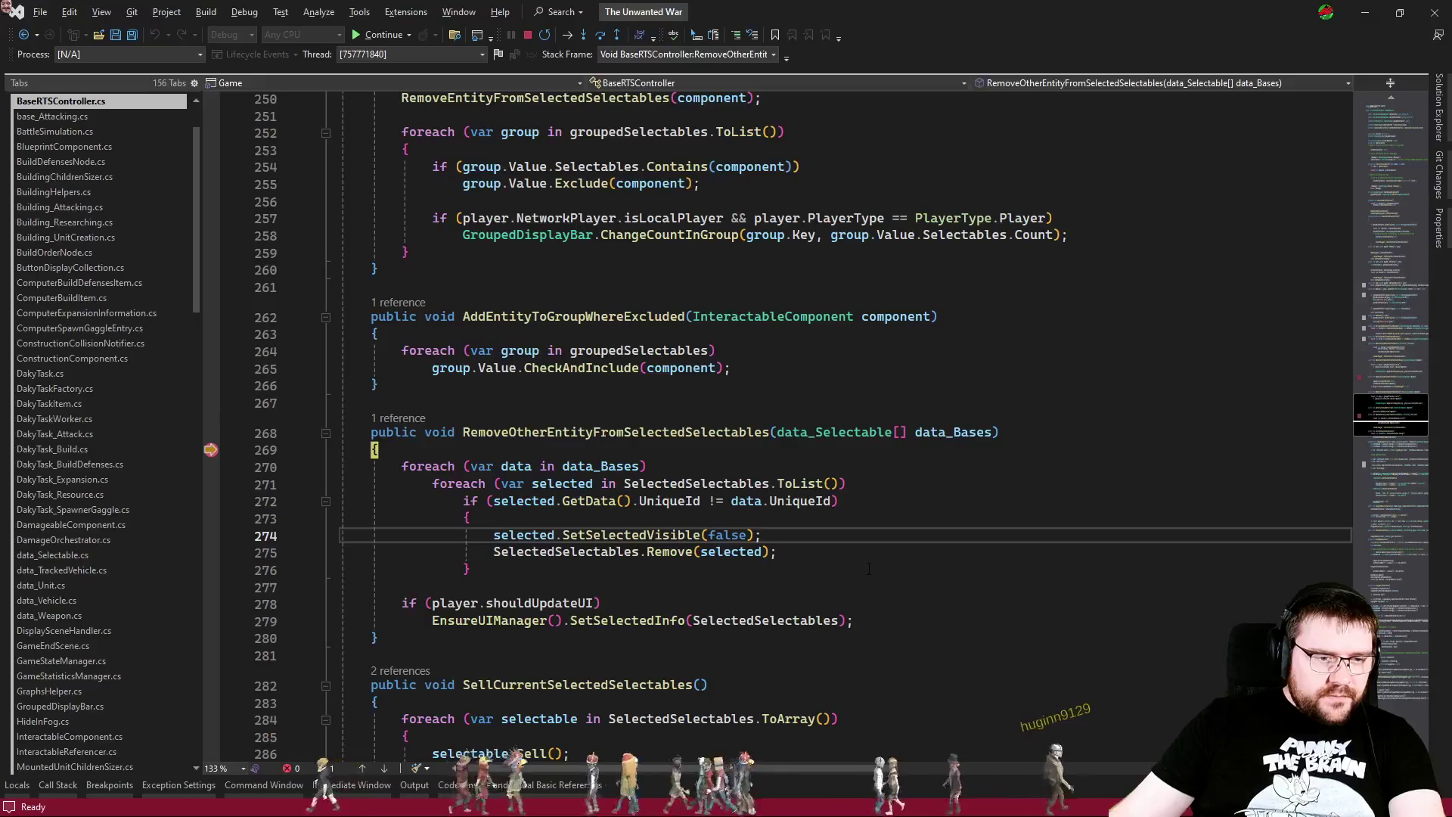
click(652, 573)
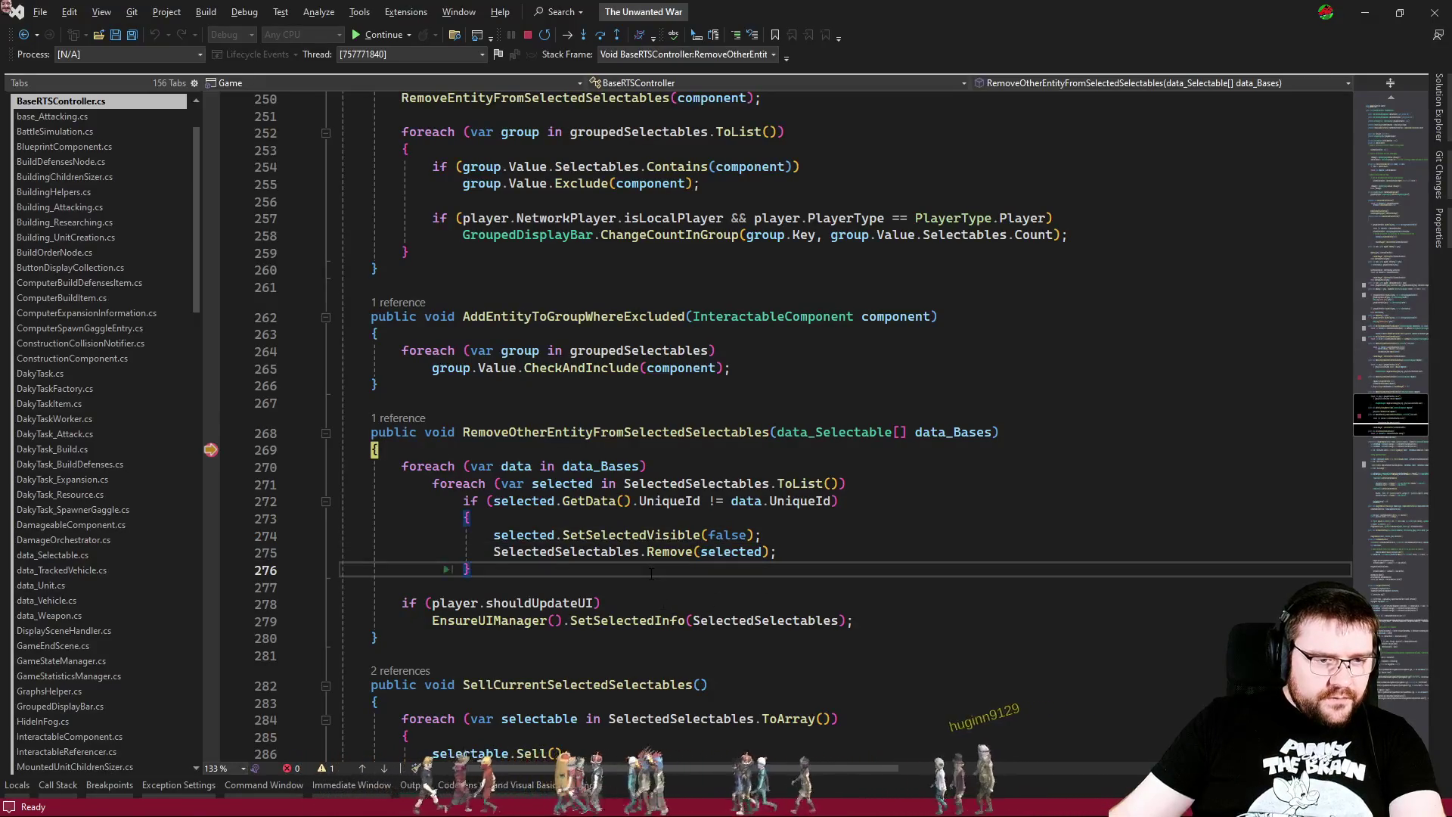
key(ctrl+Tab)
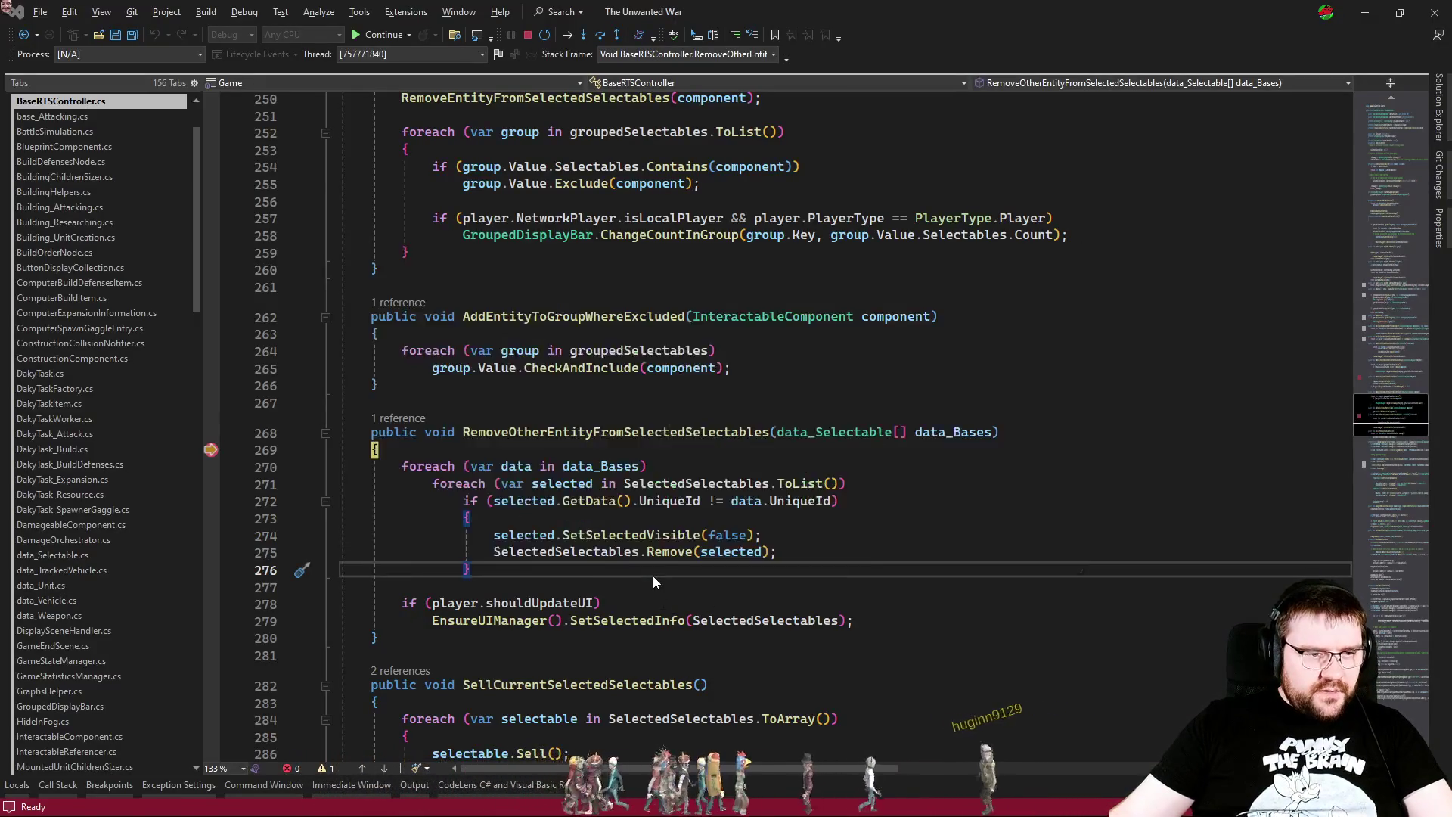
double_click(502, 239)
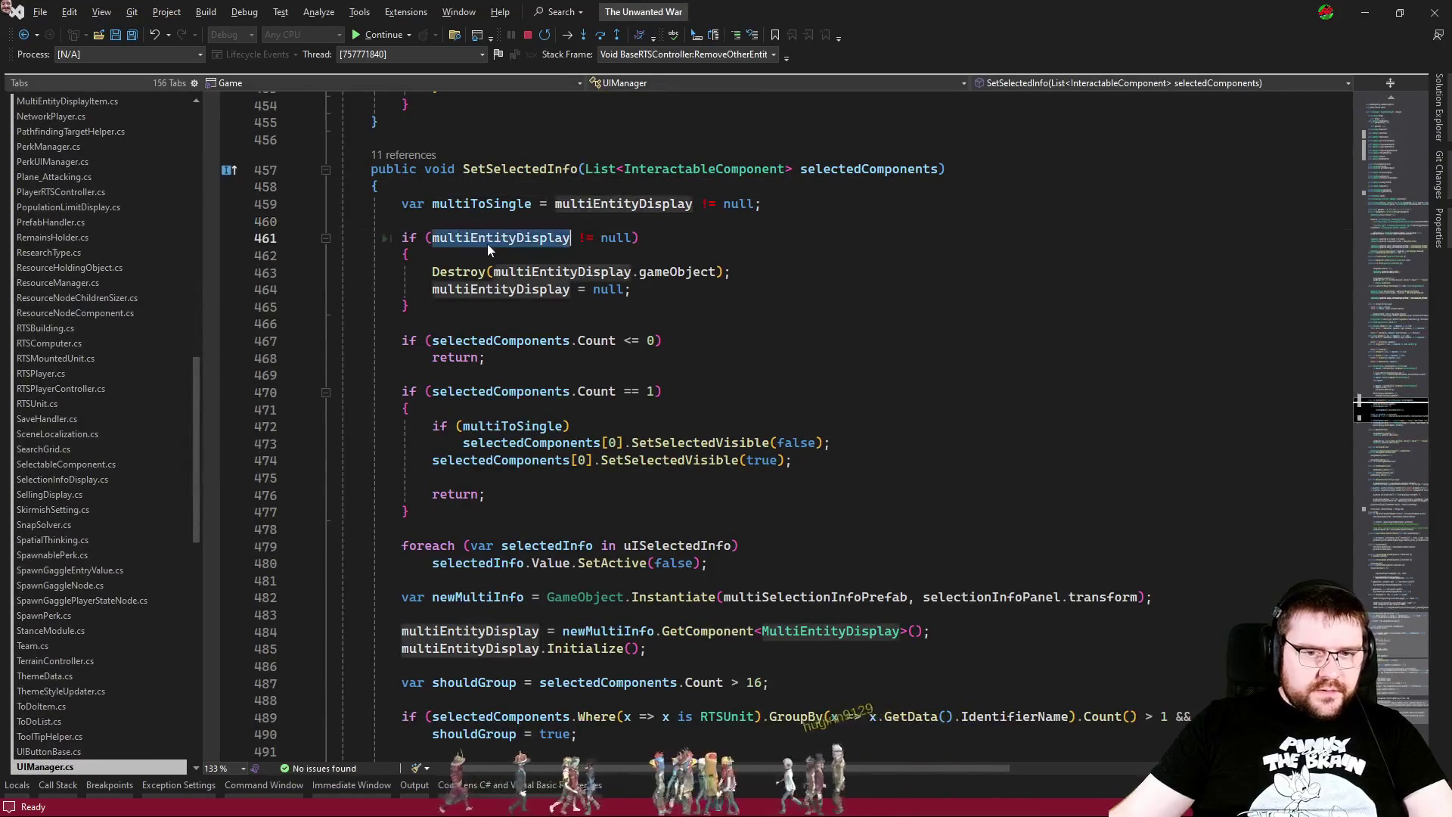
Step: Search for multiEntityDisplay, restore the line 458 breakpoint, and inspect multiEntityDisplay at ClearSelectedInfo's breakpoint
key(ctrl+f)
click(213, 189)
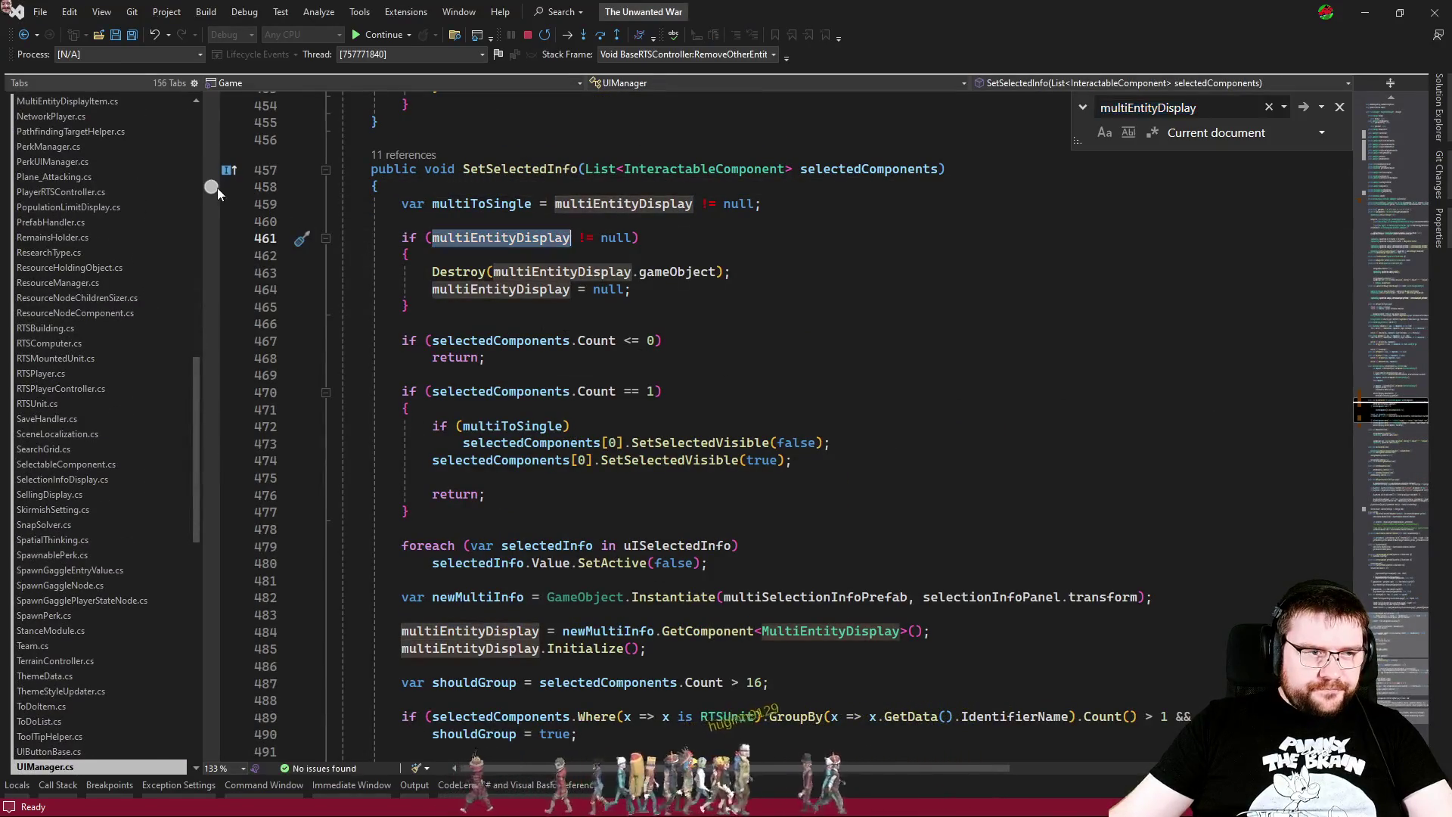
scroll(211, 188, up, 11)
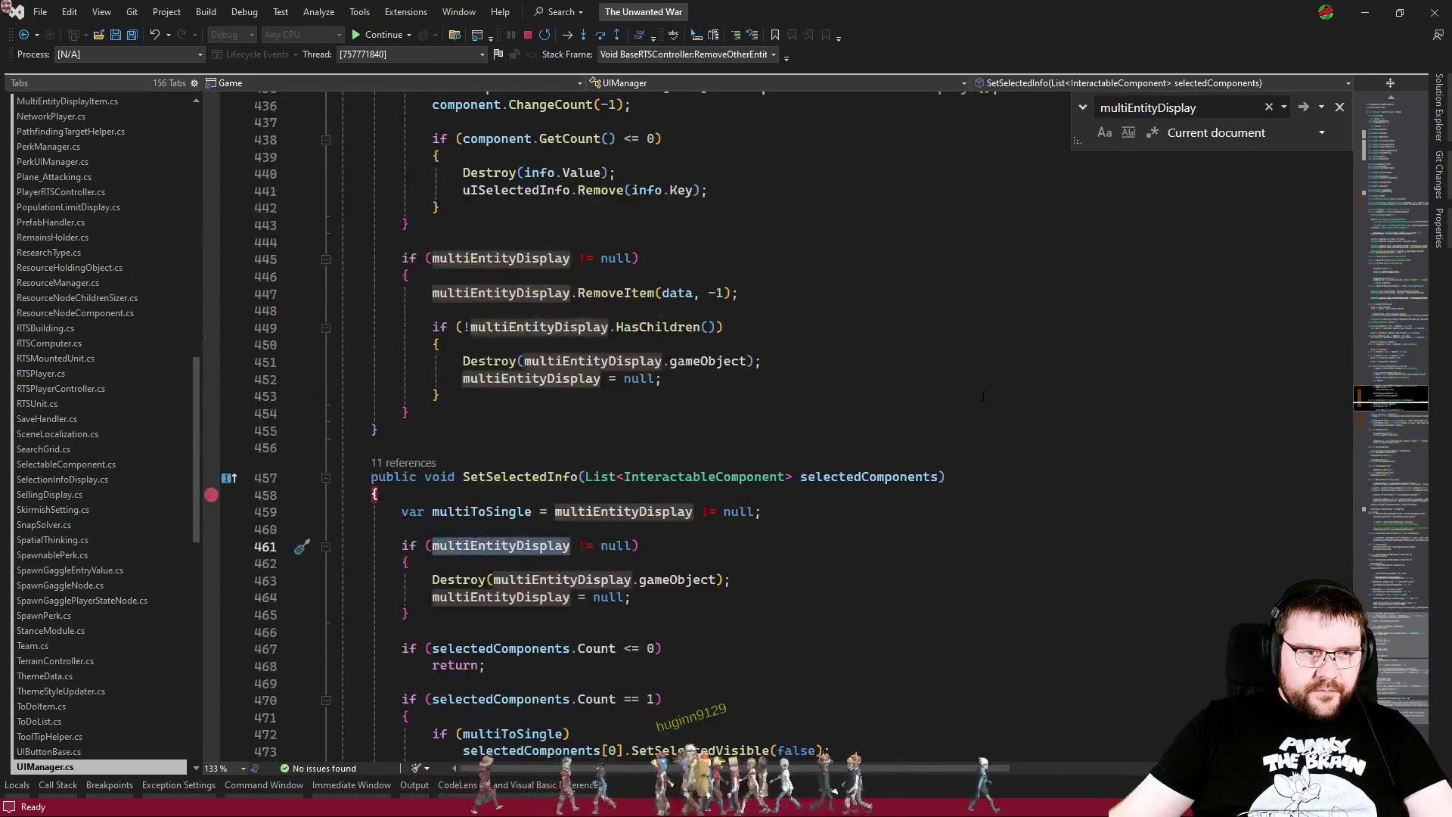
scroll(211, 188, down, 2)
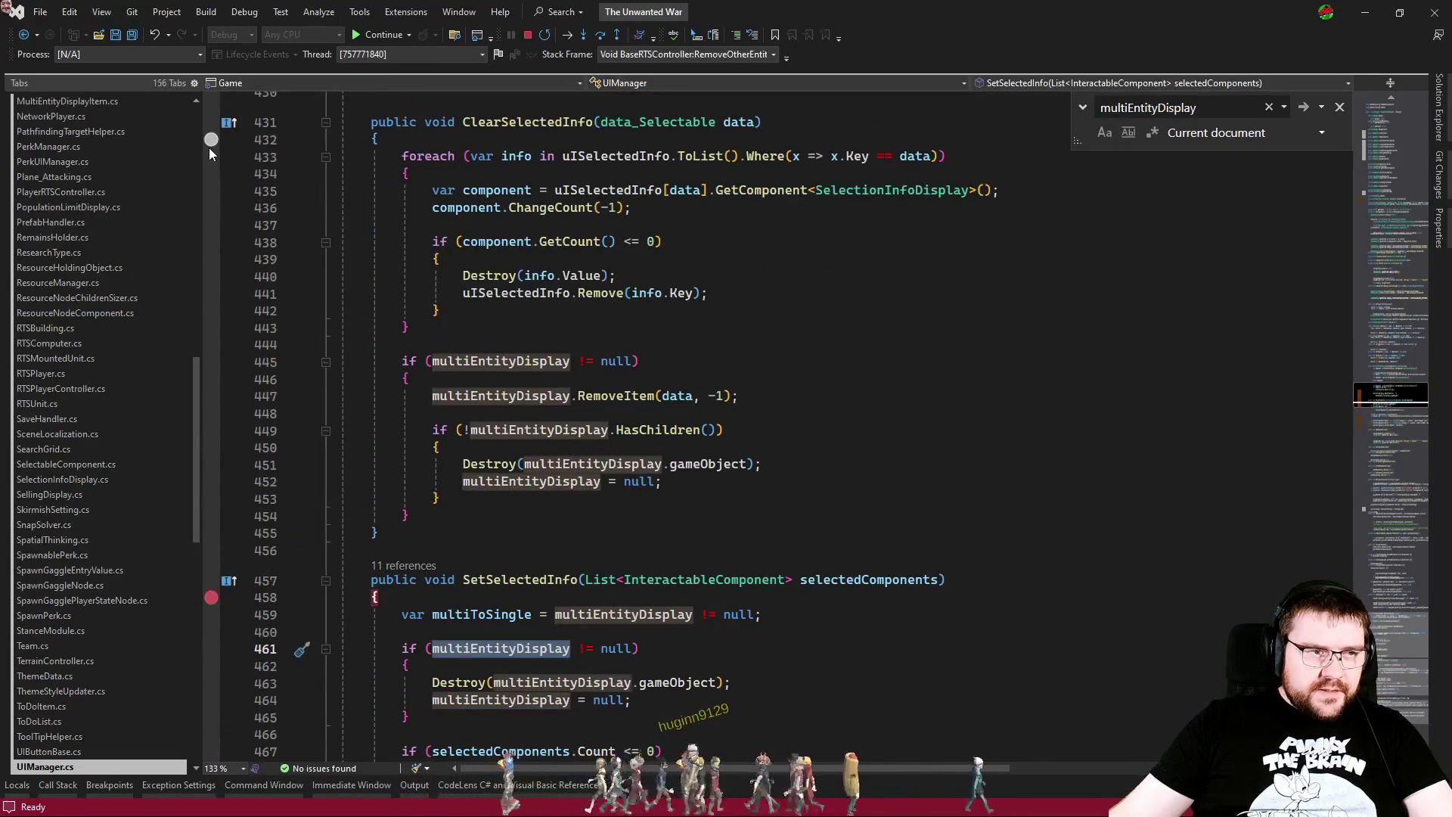
drag(1378, 425, 1383, 207)
click(1032, 323)
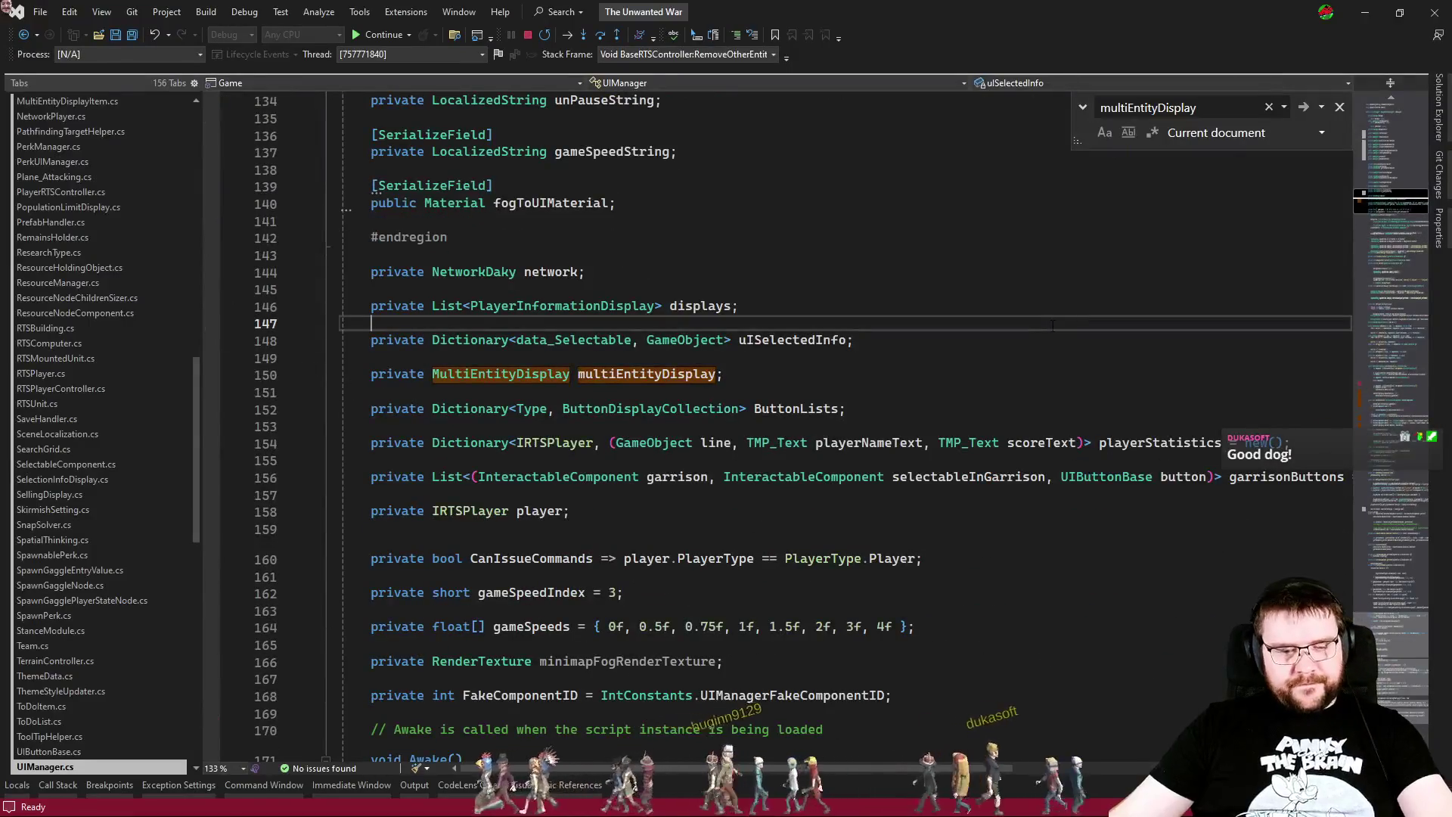
key(F5)
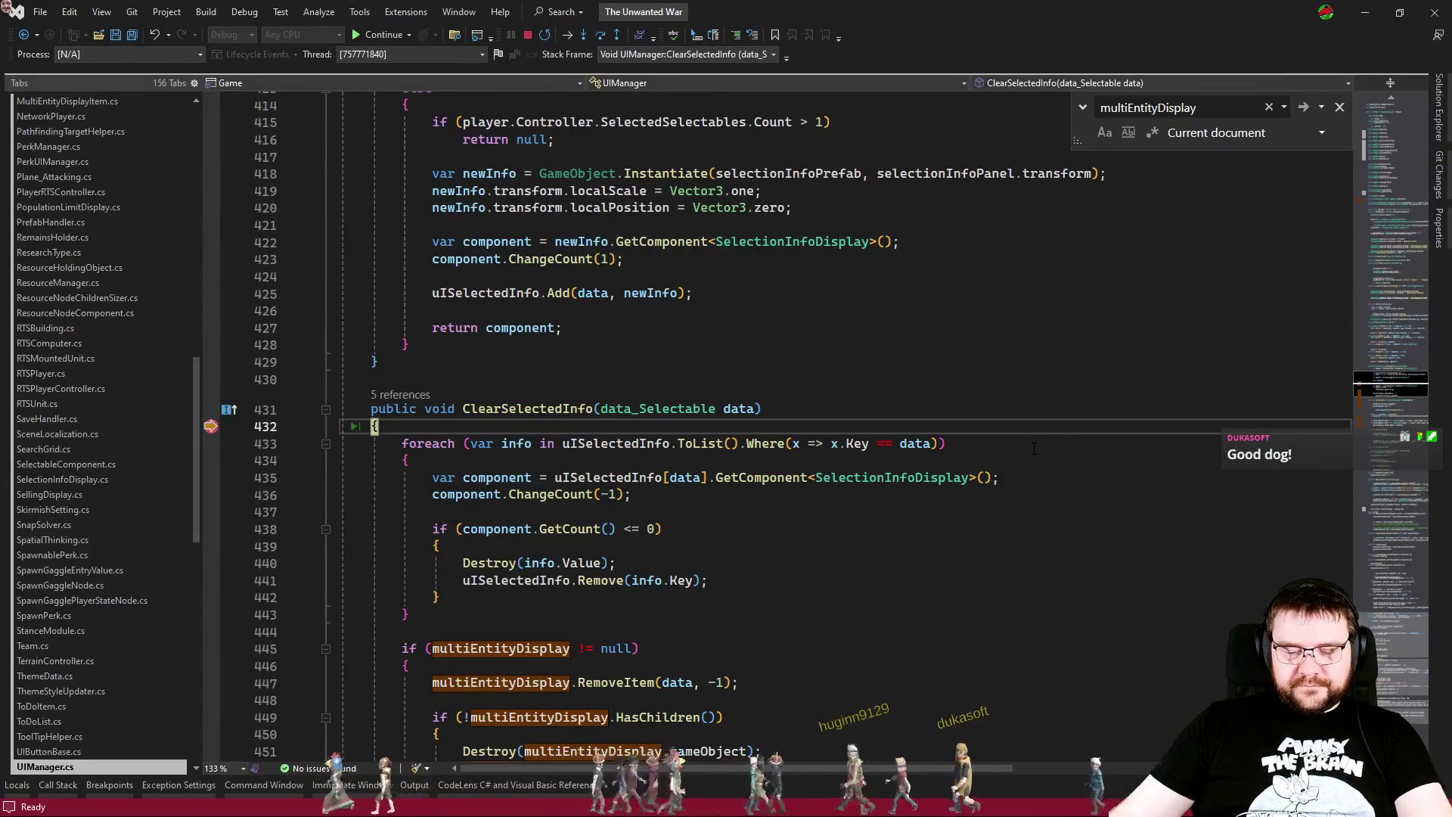
scroll(1028, 449, down, 3)
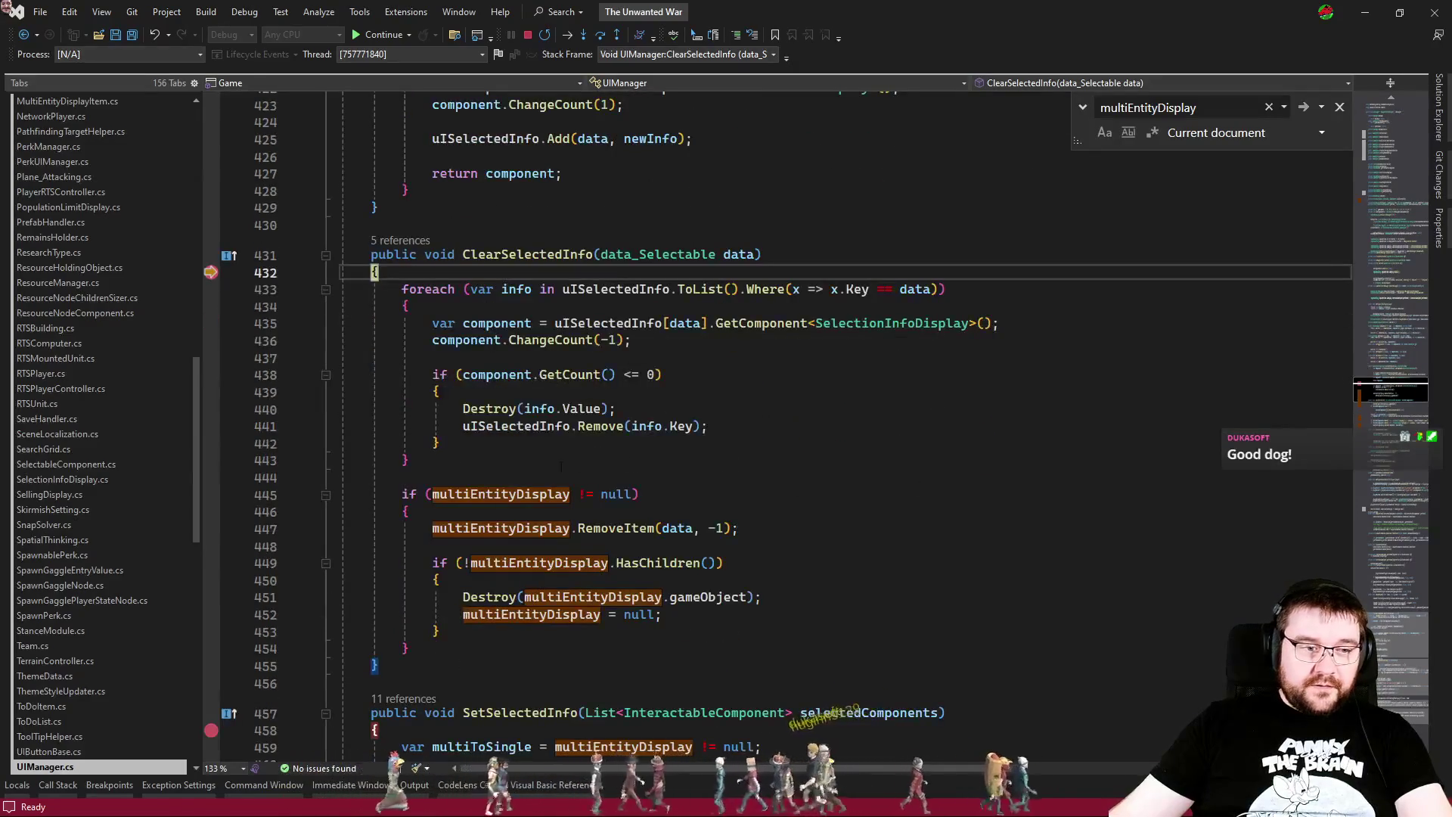
mouse_move(535, 499)
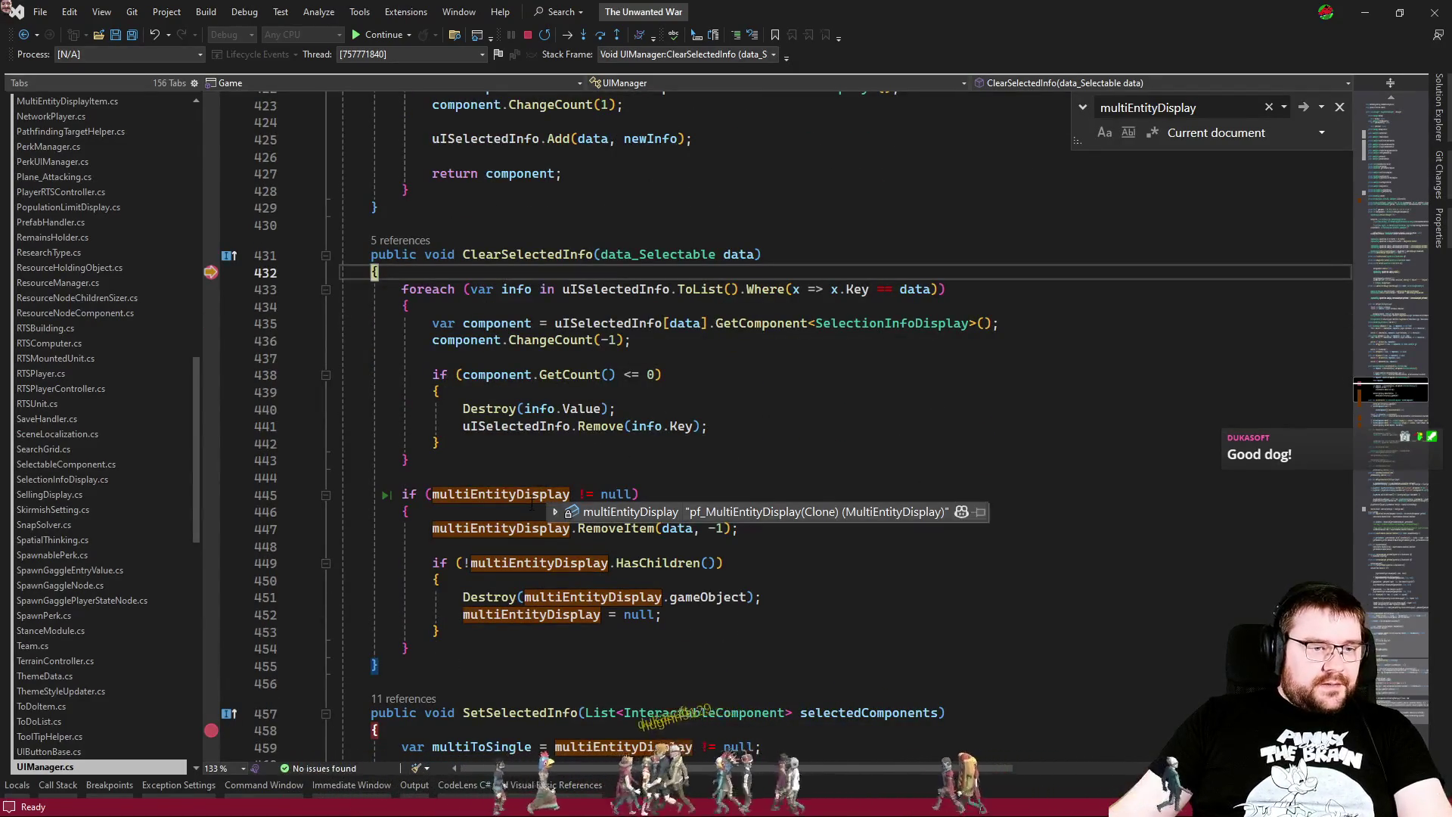
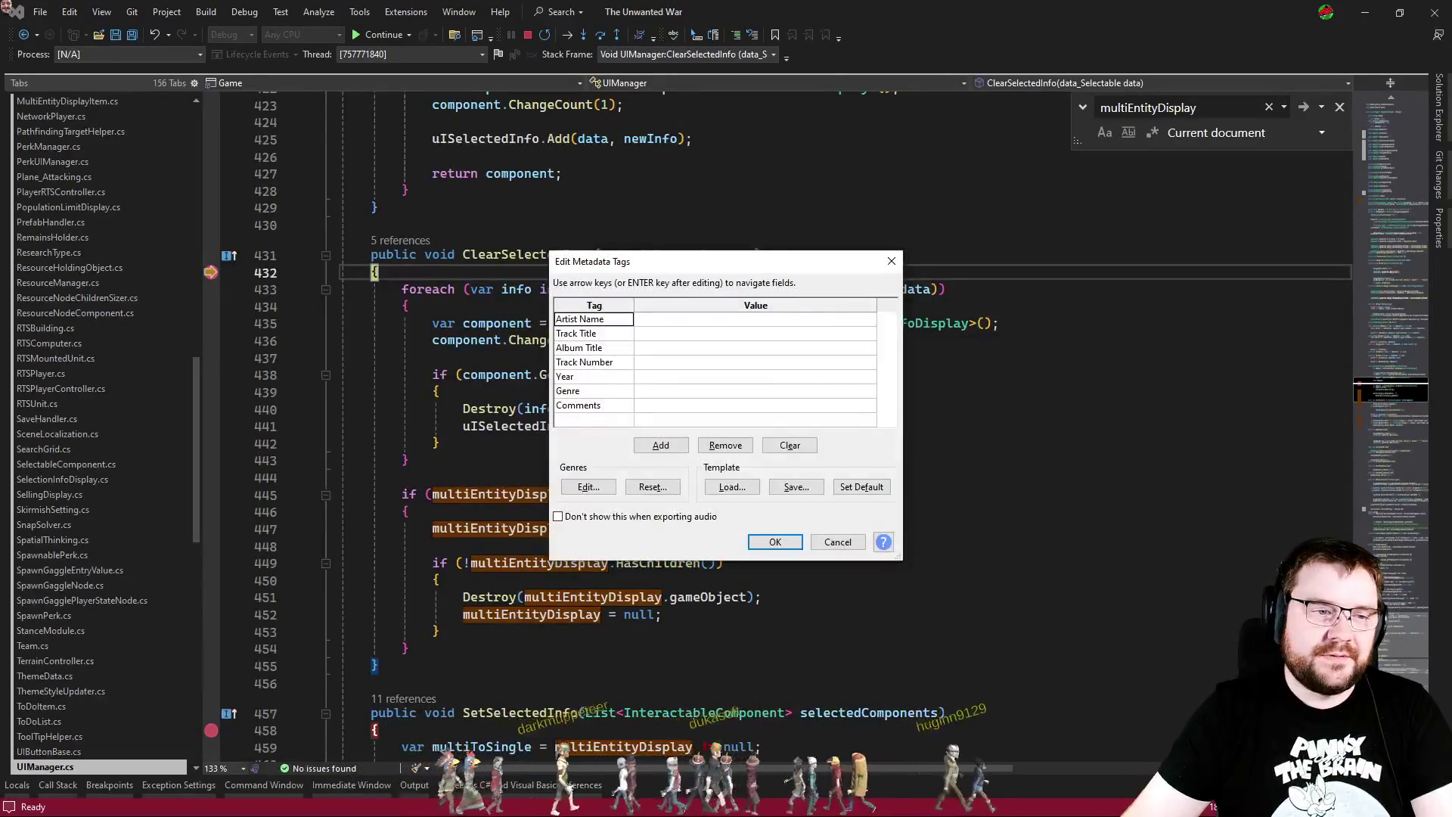
Step: Close the audio-export Edit Metadata Tags dialog covering UIManager.cs in the editor
key(Escape)
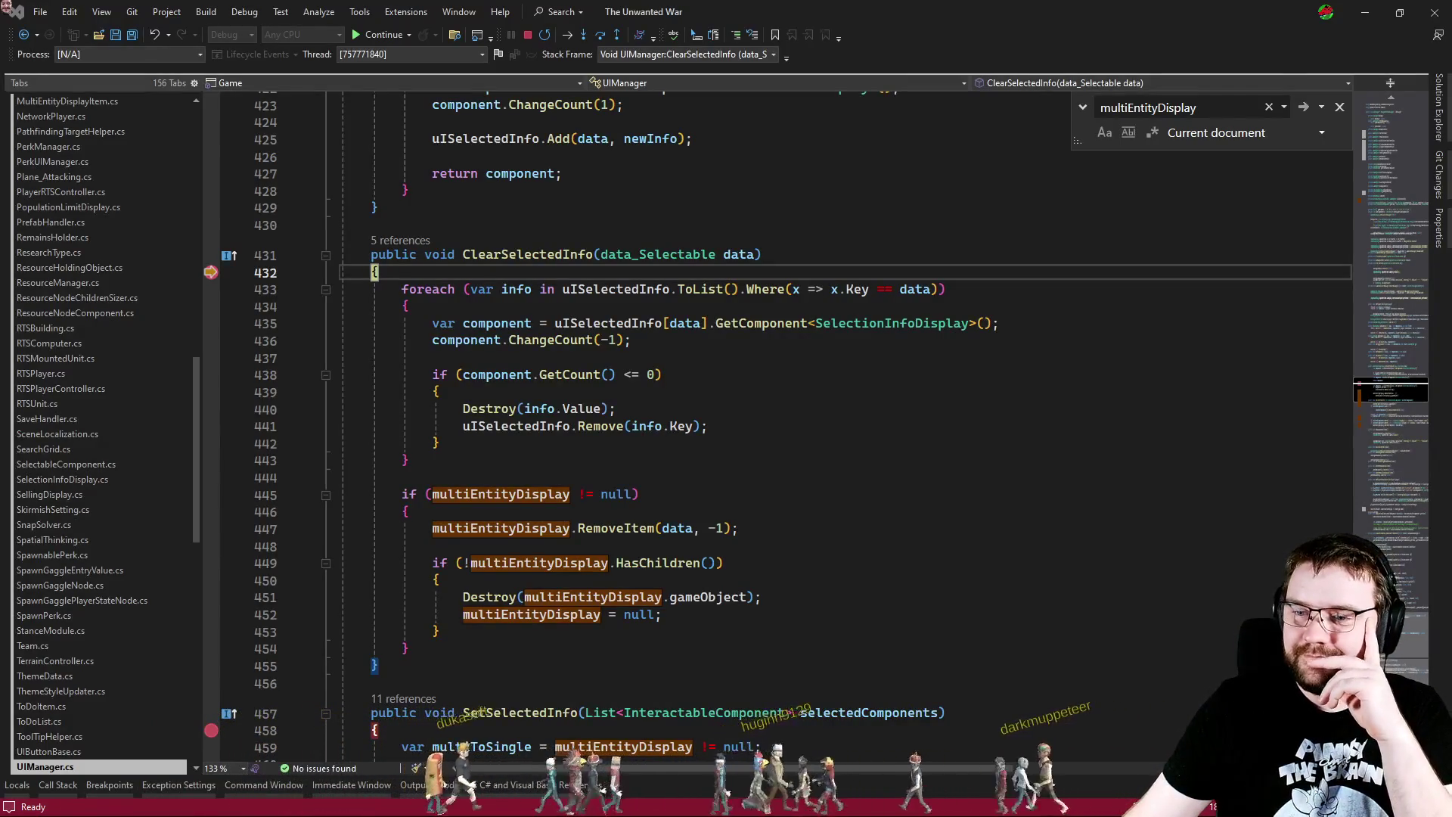
Step: Inspect the count check on line 438 and the multiEntityDisplay null-check block in ClearSelectedInfo
click(951, 371)
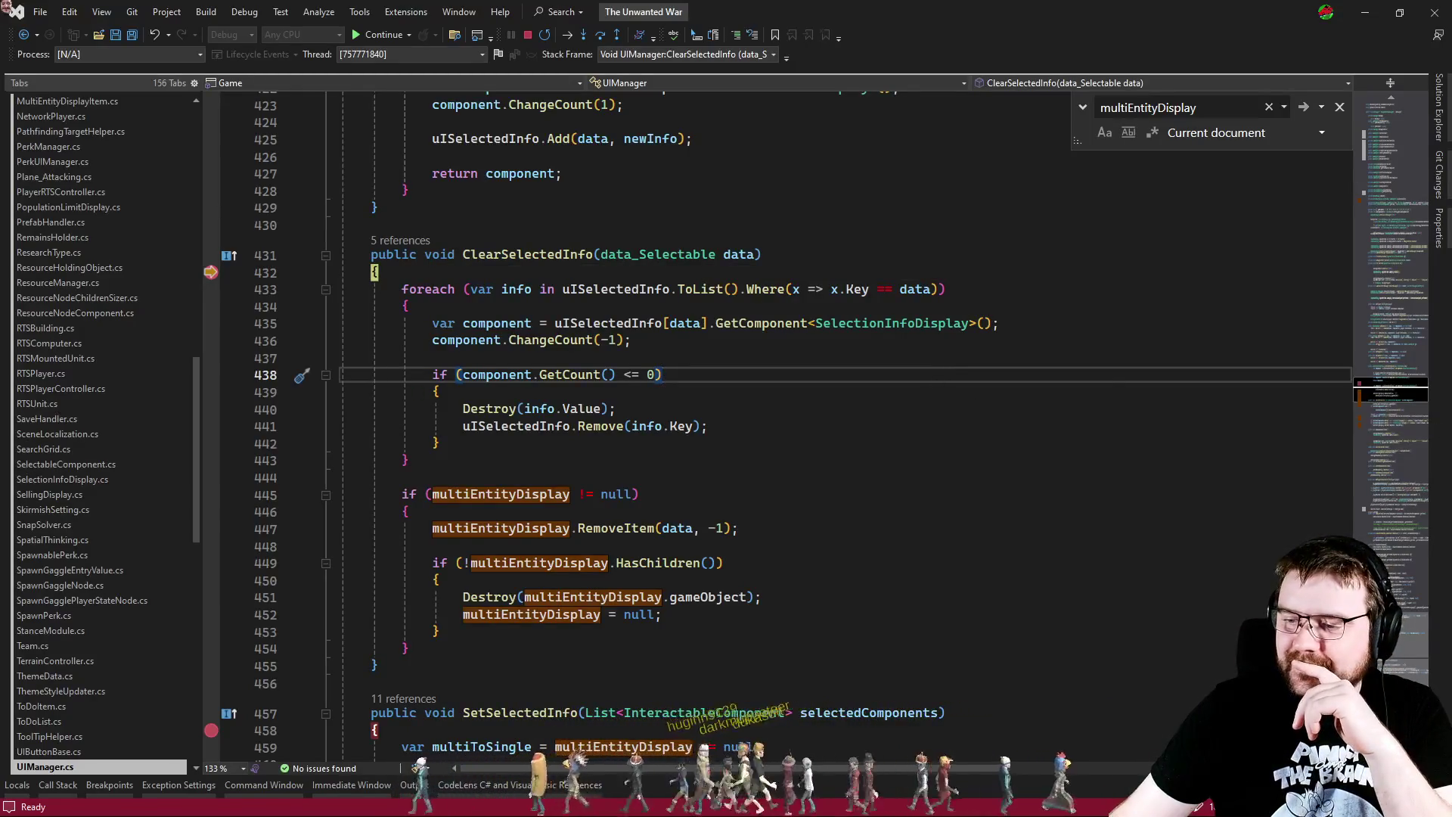
click(717, 492)
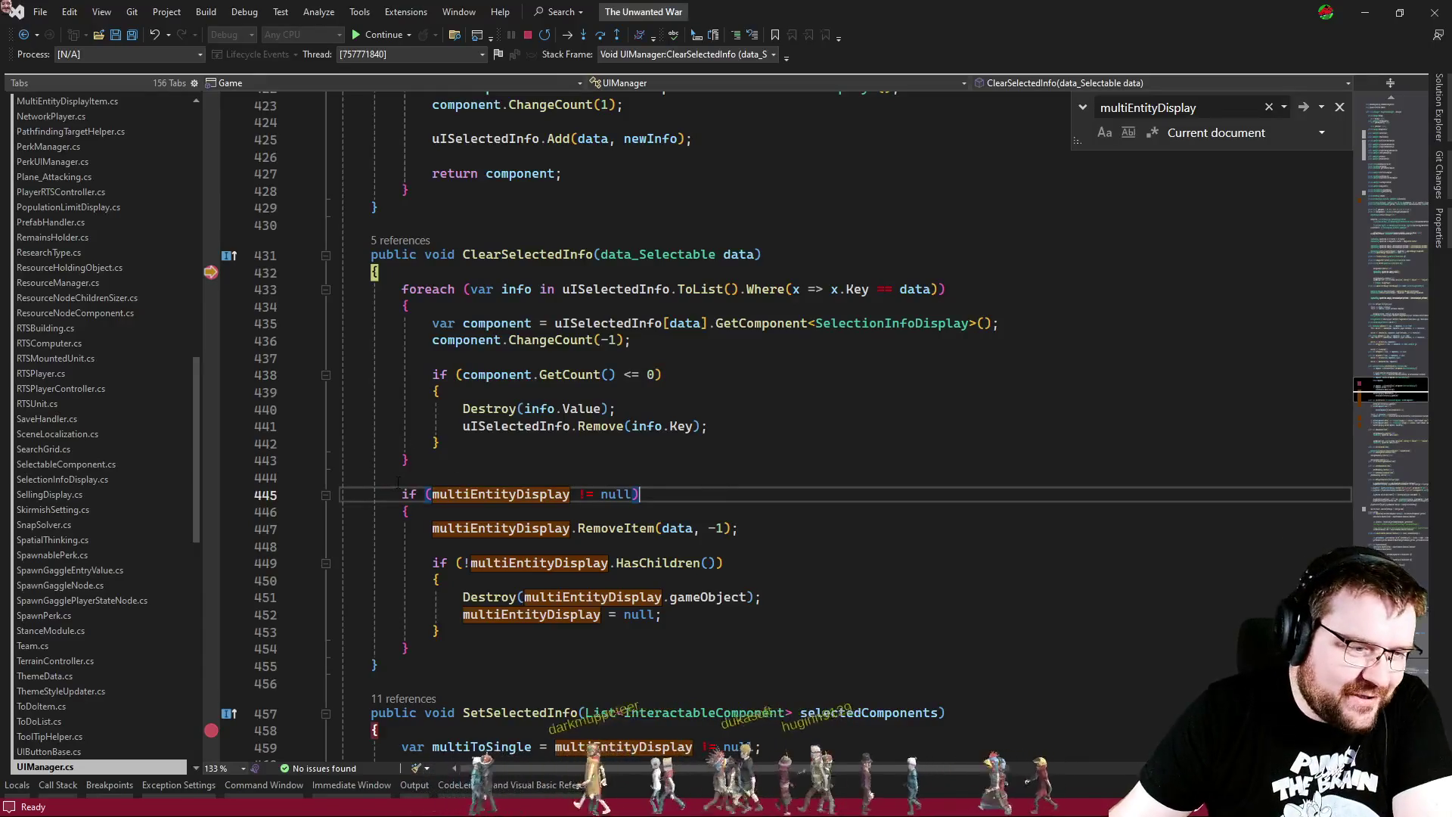
drag(398, 482, 574, 665)
Step: Show the Call Stack and jump to the calling code in RTSUnit
click(575, 657)
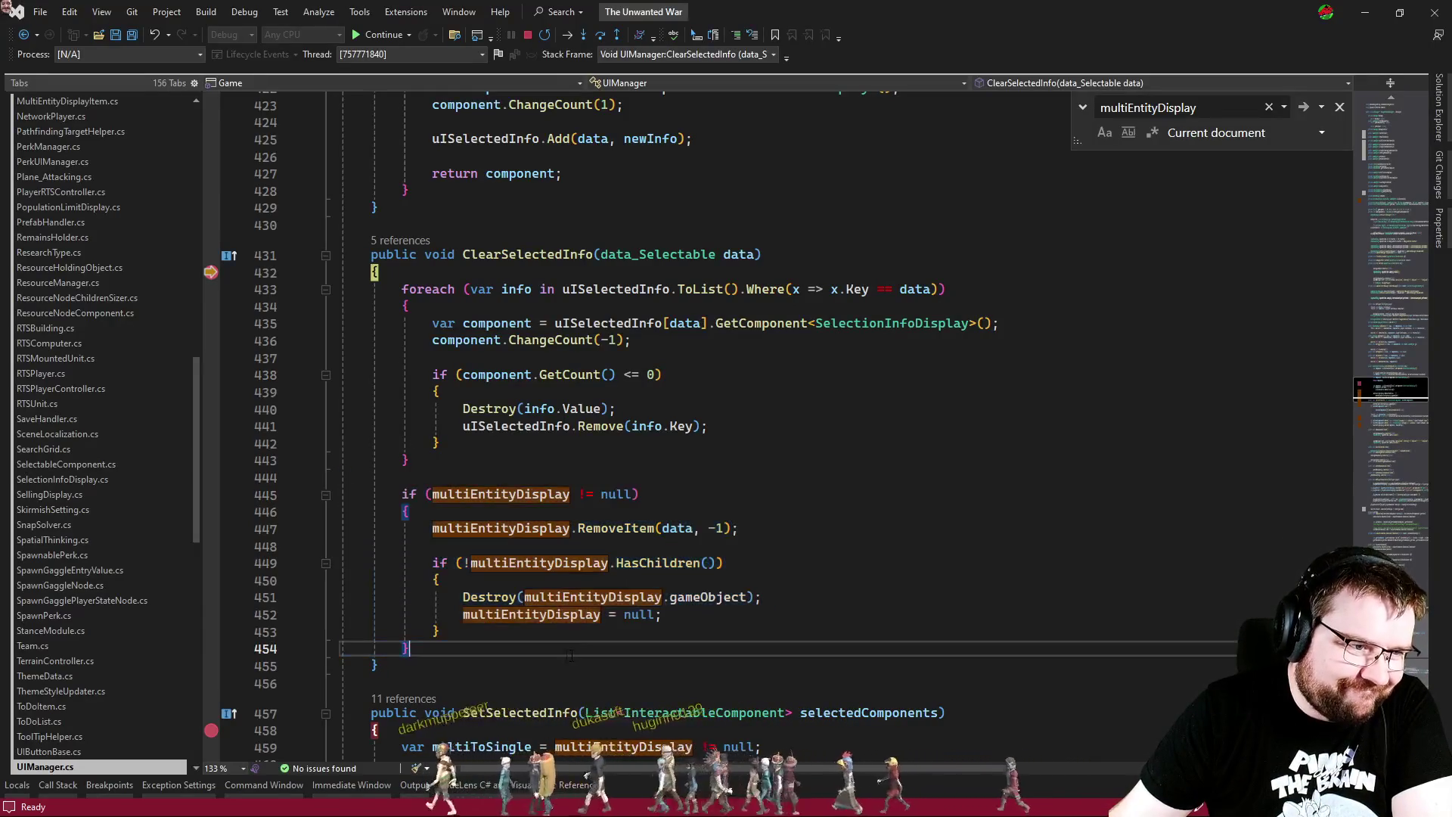
click(57, 784)
double_click(143, 625)
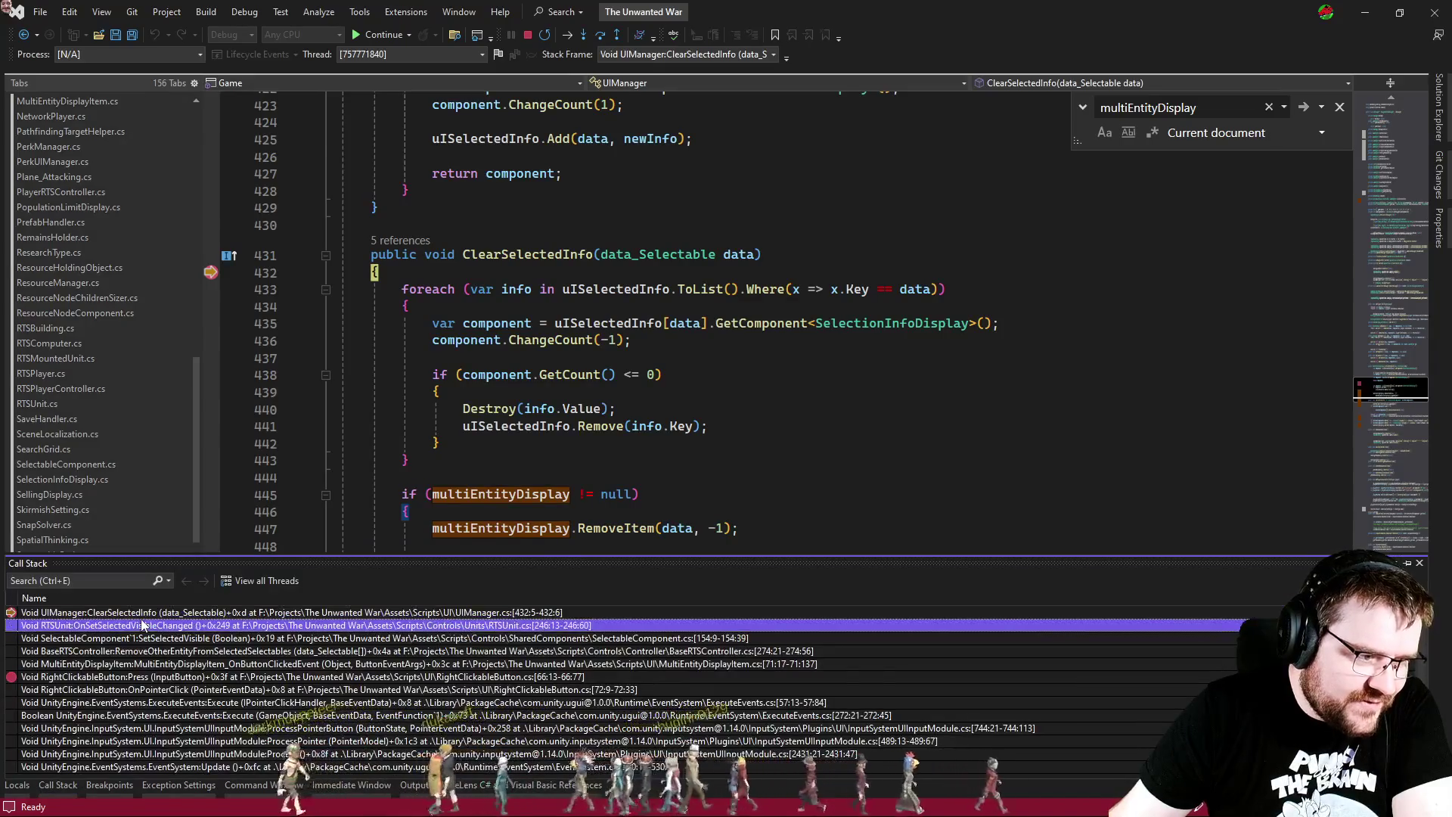
scroll(593, 444, up, 6)
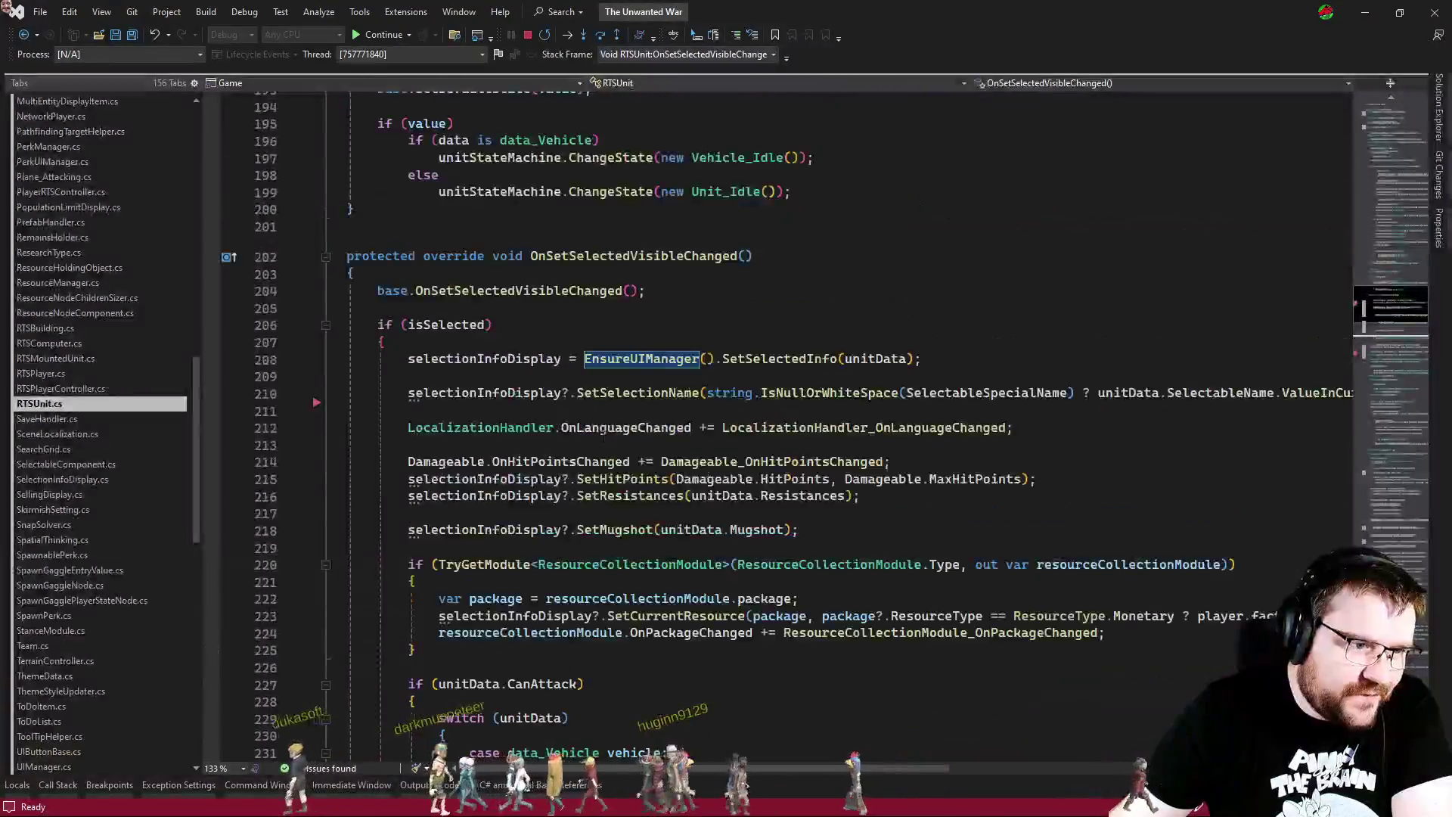
scroll(605, 439, down, 6)
scroll(619, 433, down, 4)
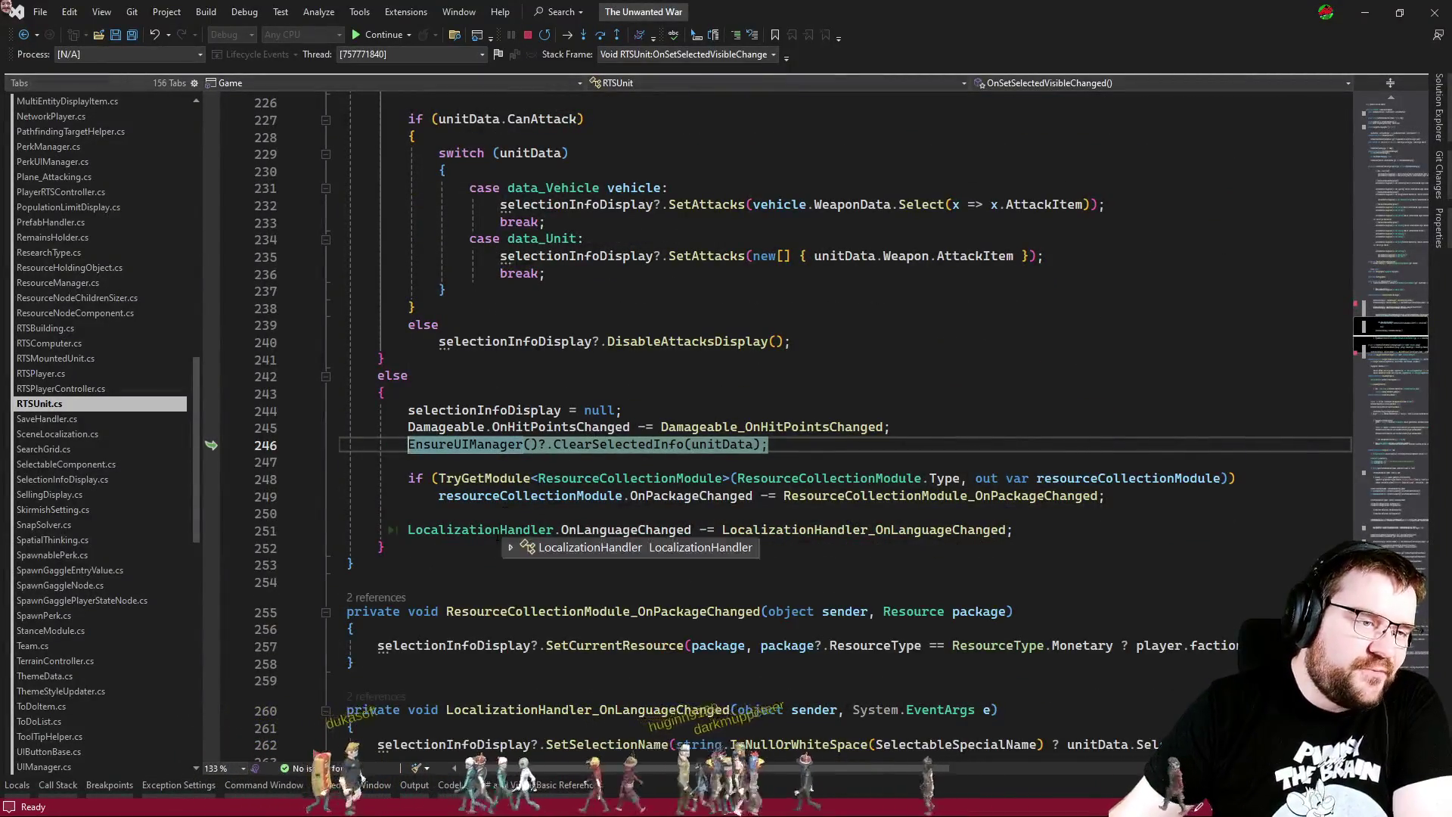
Step: Follow the call stack to the MultiEntityDisplayItem click handler and the BaseRTSController caller
click(56, 785)
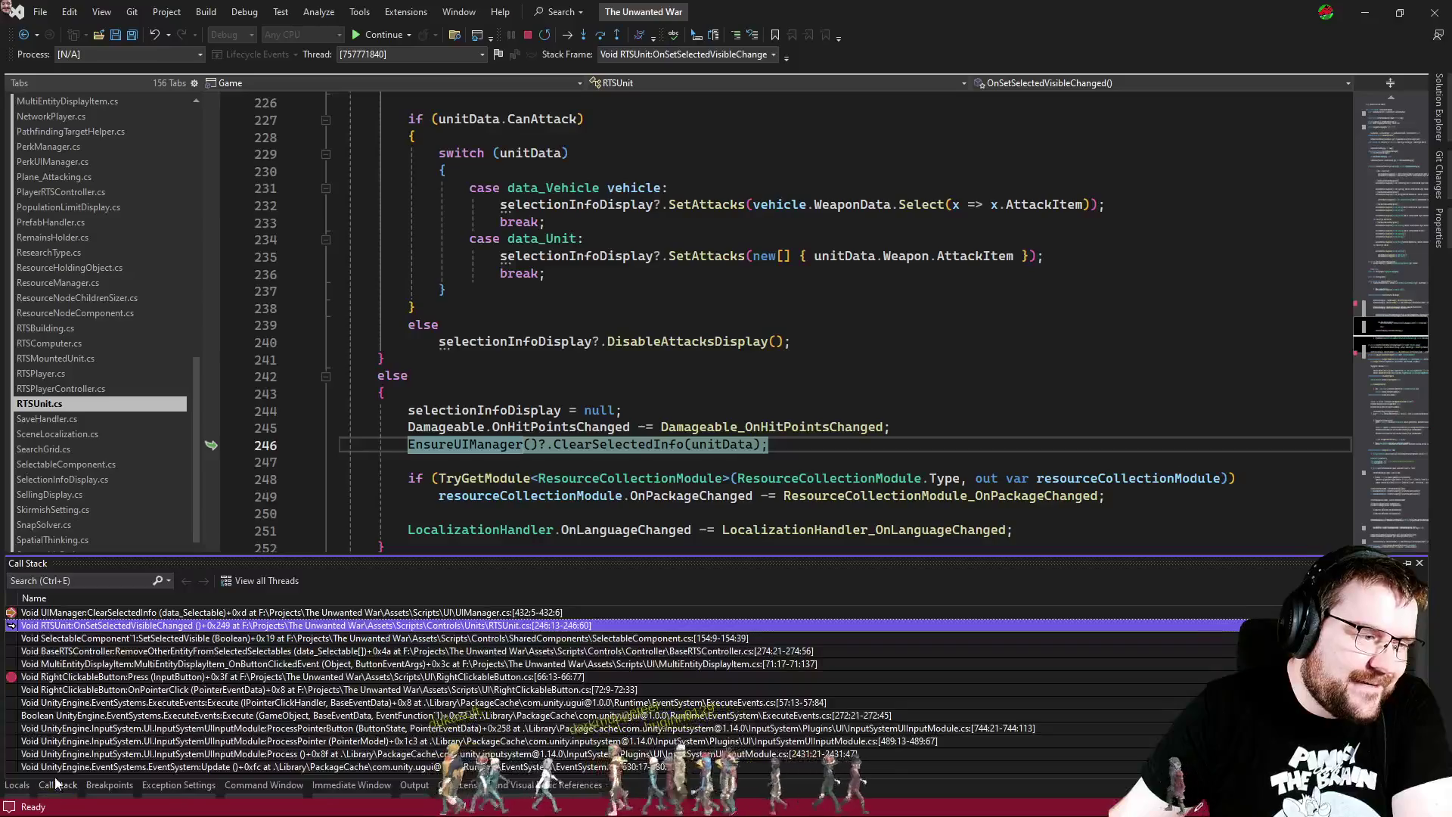
double_click(142, 664)
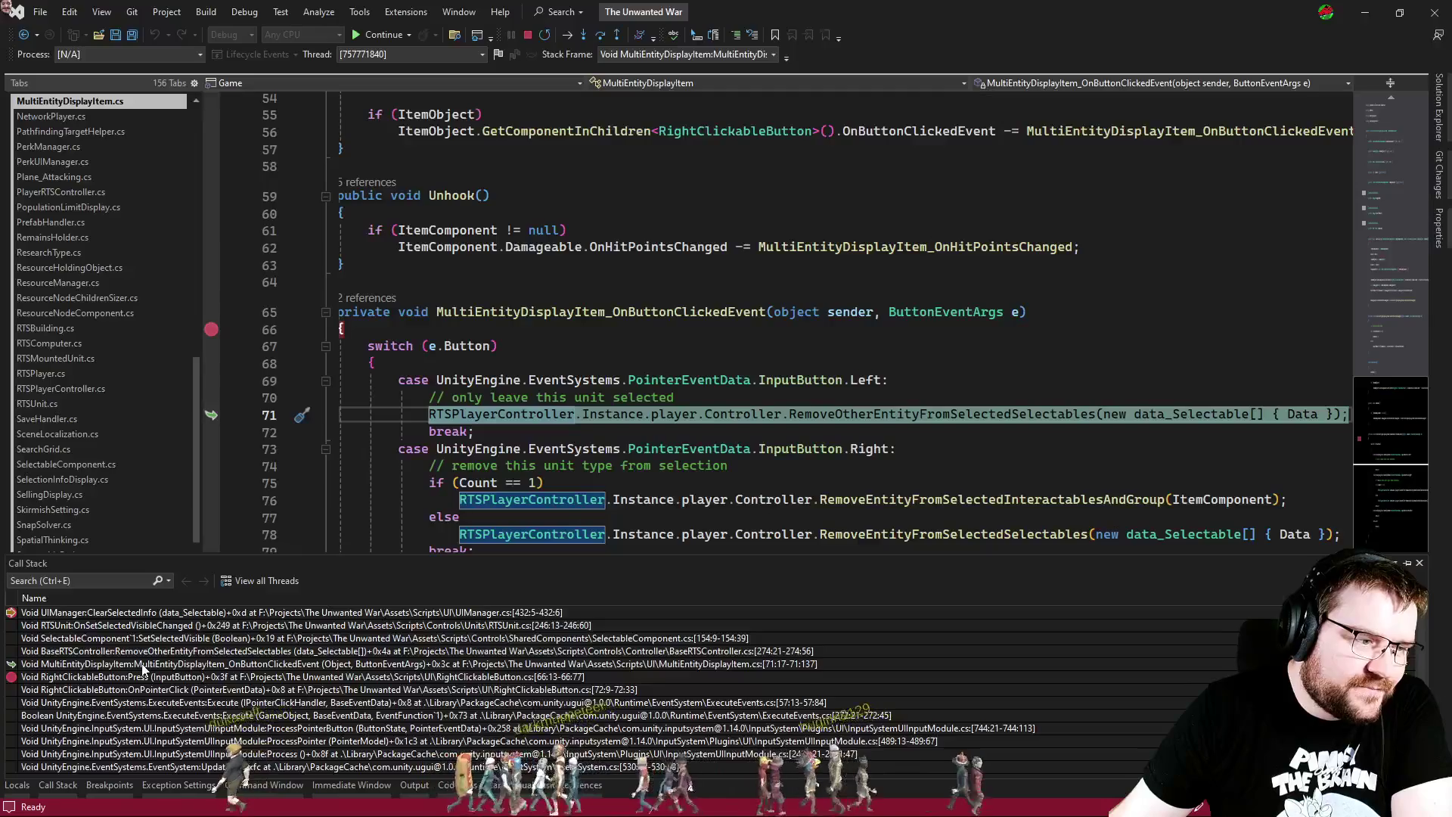
double_click(144, 652)
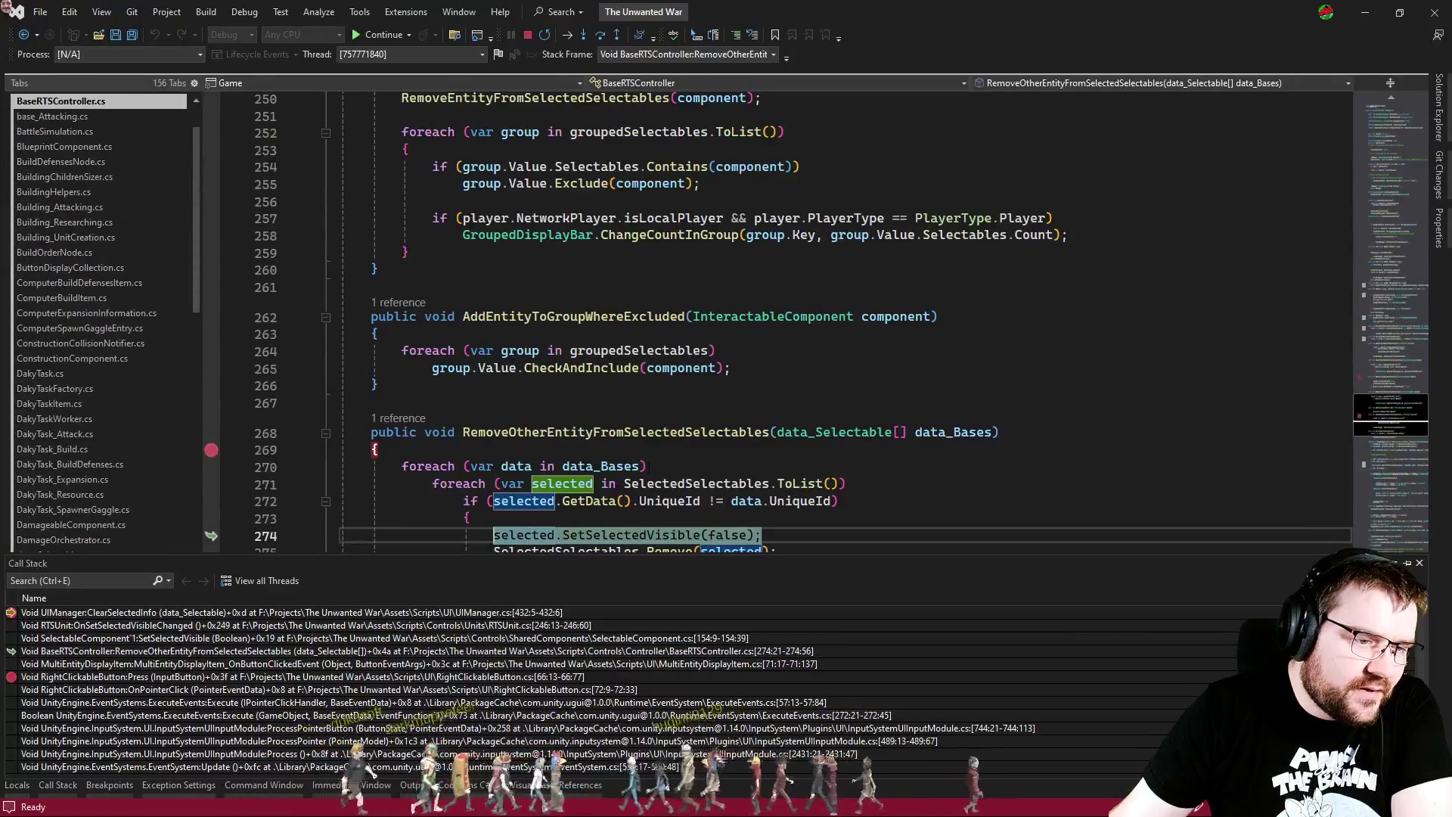
scroll(650, 465, down, 3)
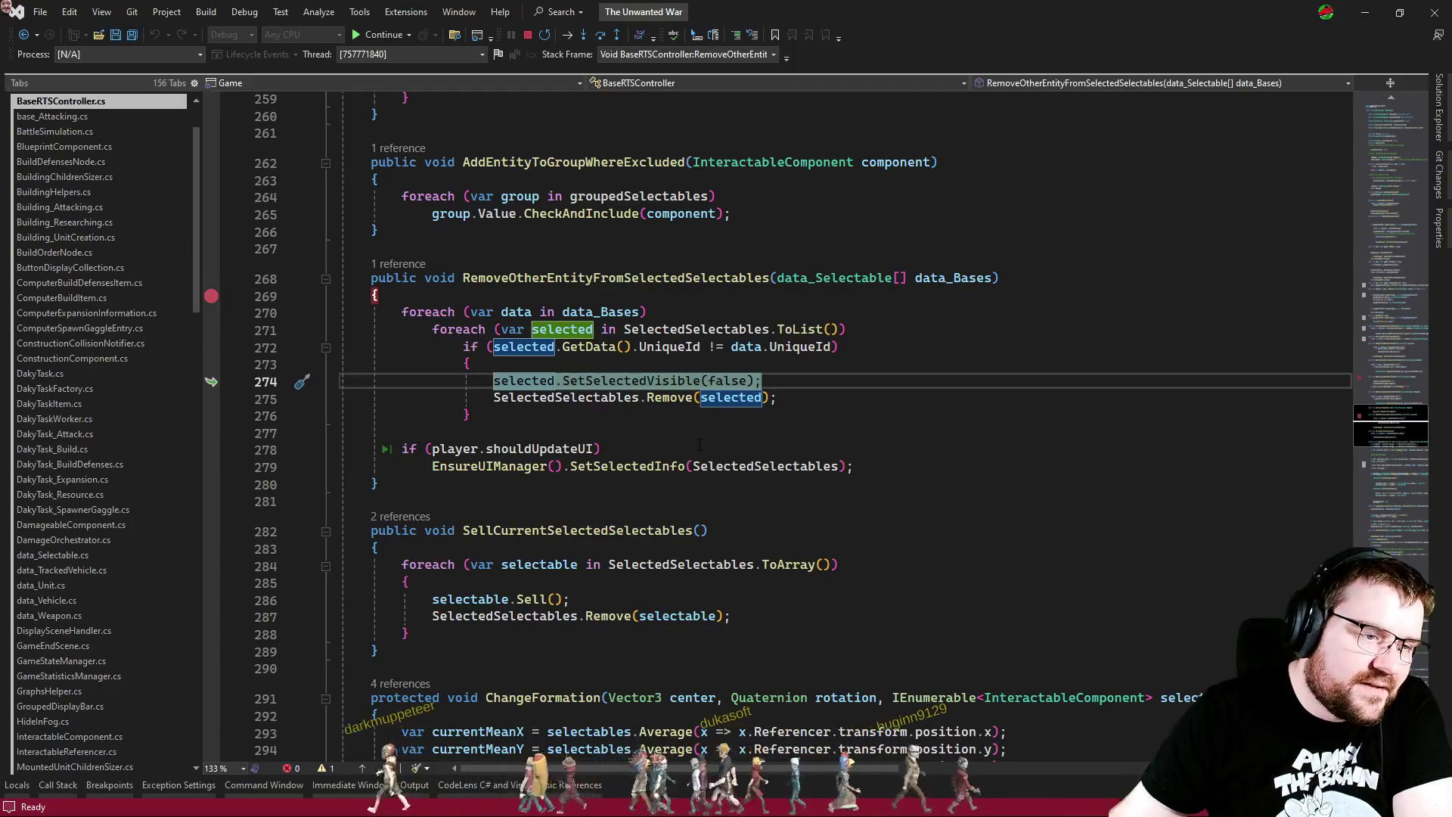
Step: Check the Locals values, then return via the RTSUnit frame to ClearSelectedInfo in UIManager
click(17, 786)
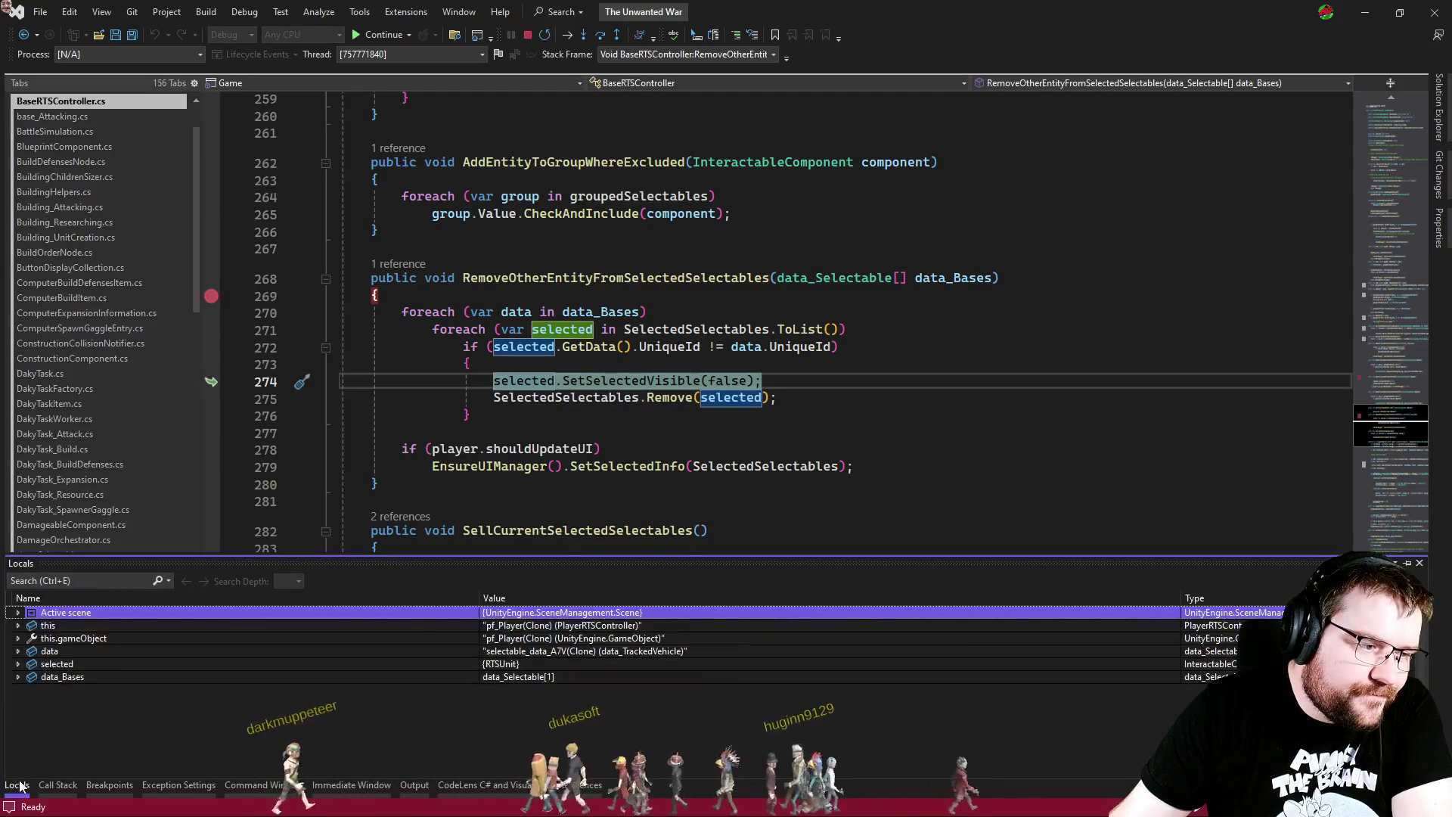
click(19, 787)
click(59, 786)
double_click(105, 627)
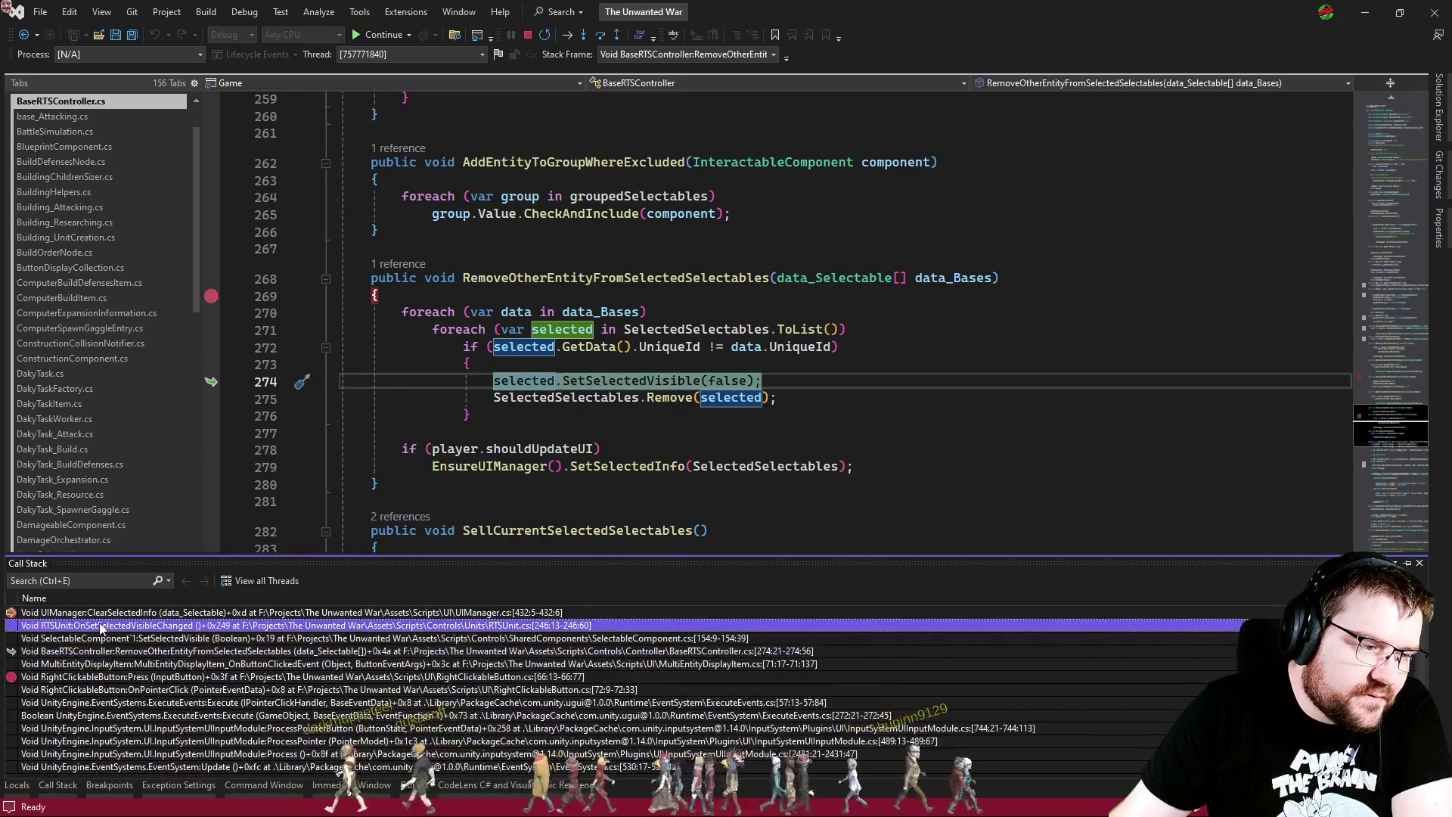
double_click(114, 616)
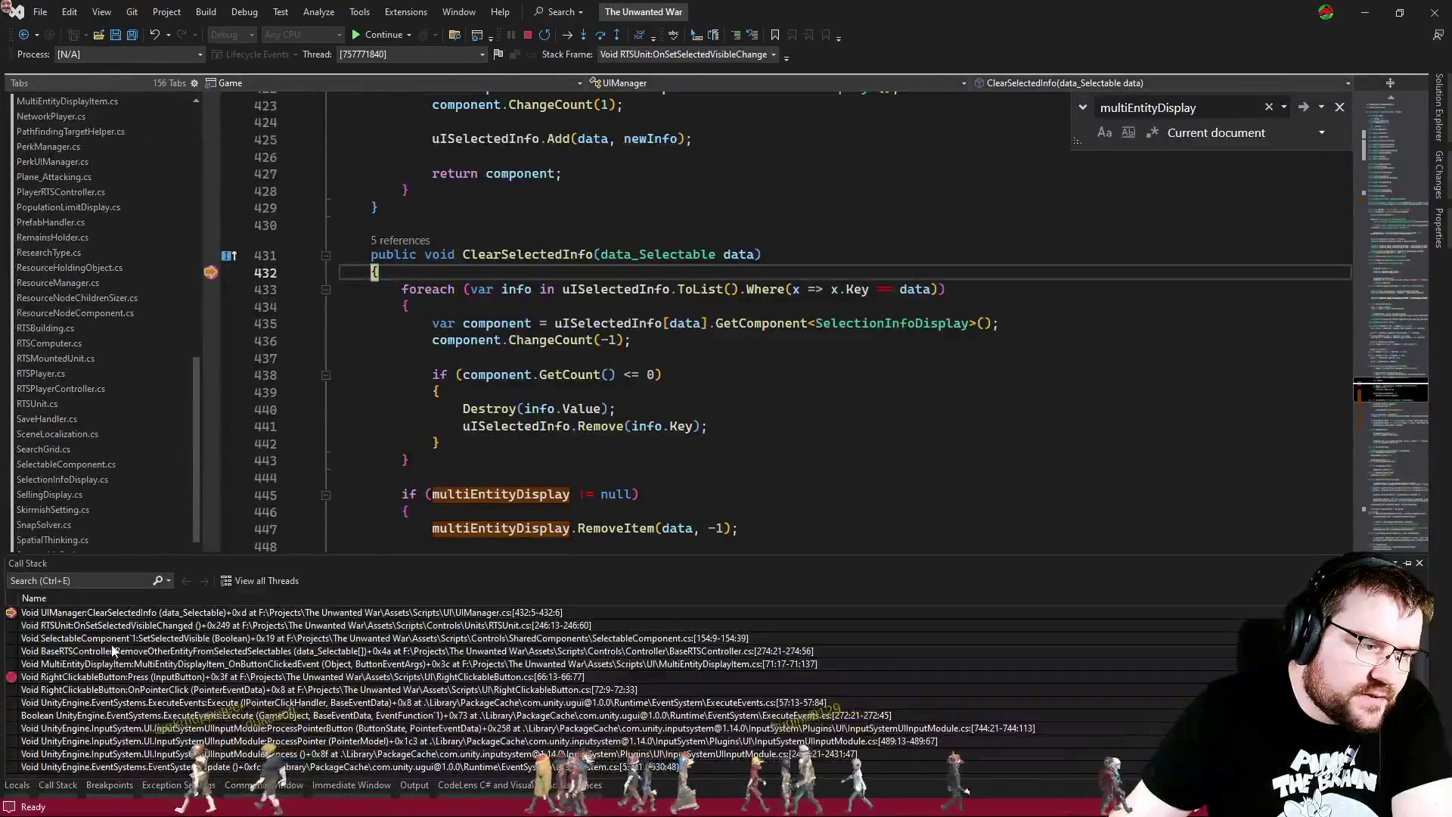
Step: Review the SetSelectedInfo method and its multiToSingle setup on lines 458–464
click(1032, 446)
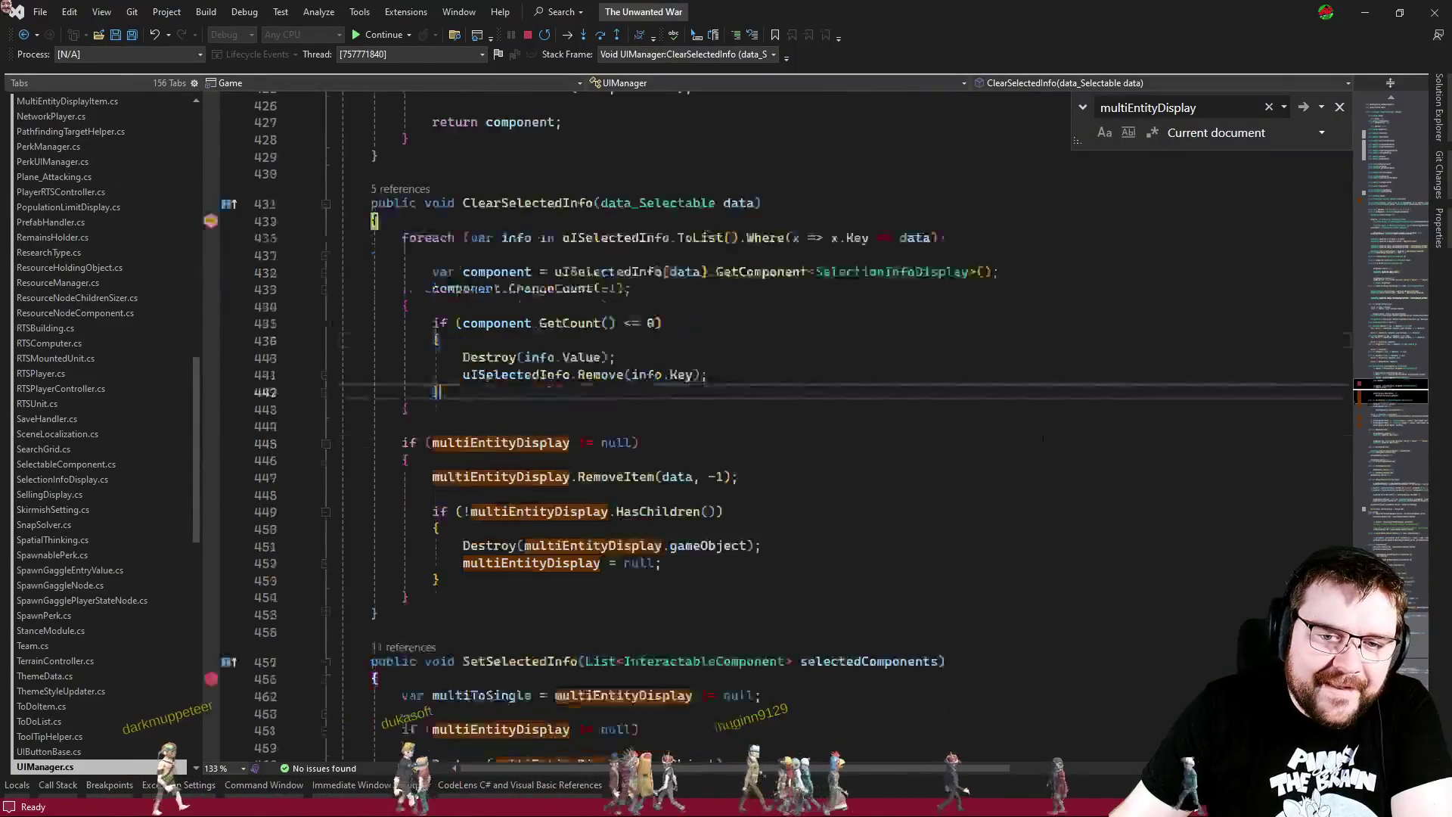
scroll(652, 334, down, 10)
drag(652, 333, 350, 217)
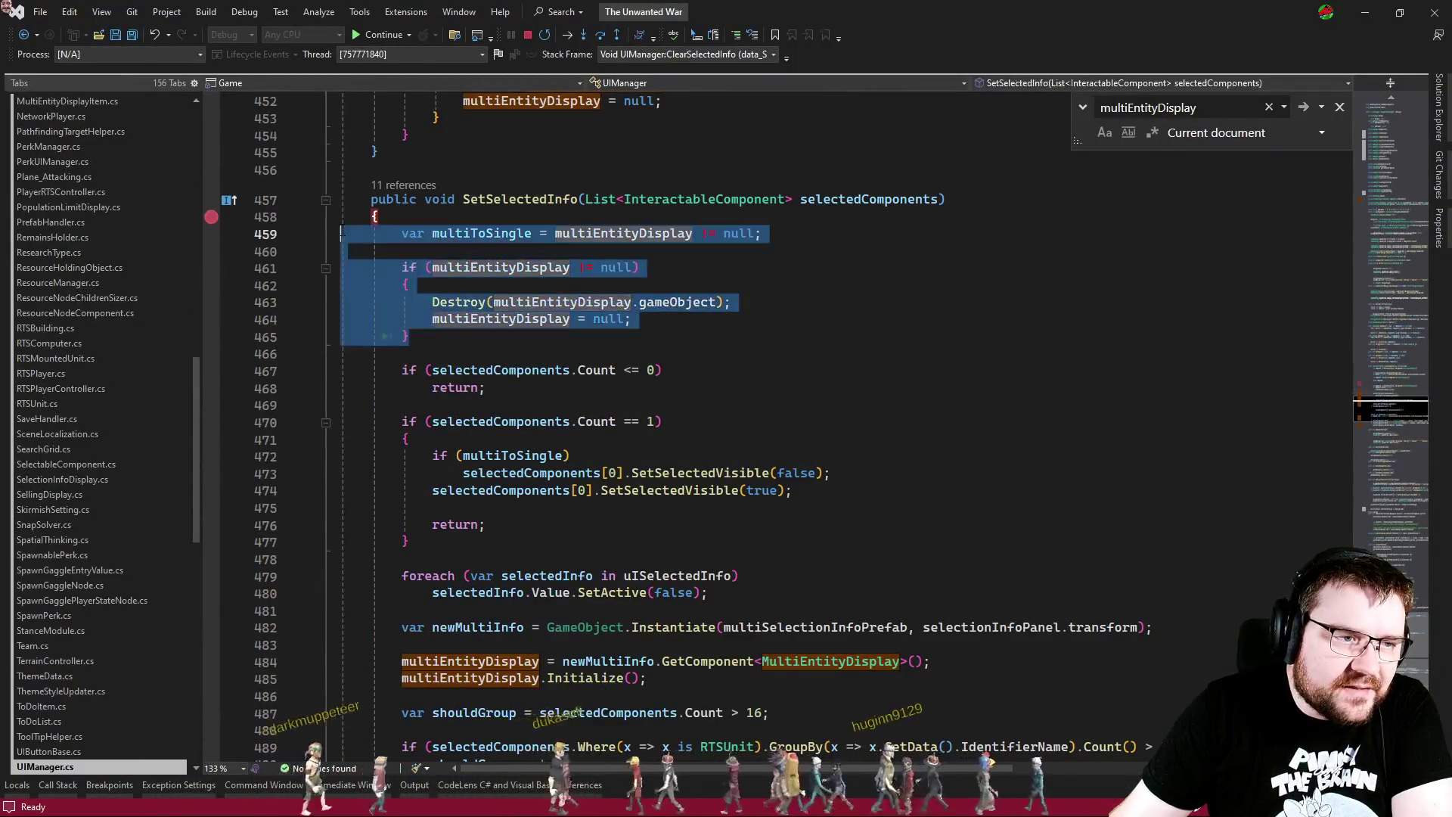
click(741, 331)
scroll(689, 492, up, 6)
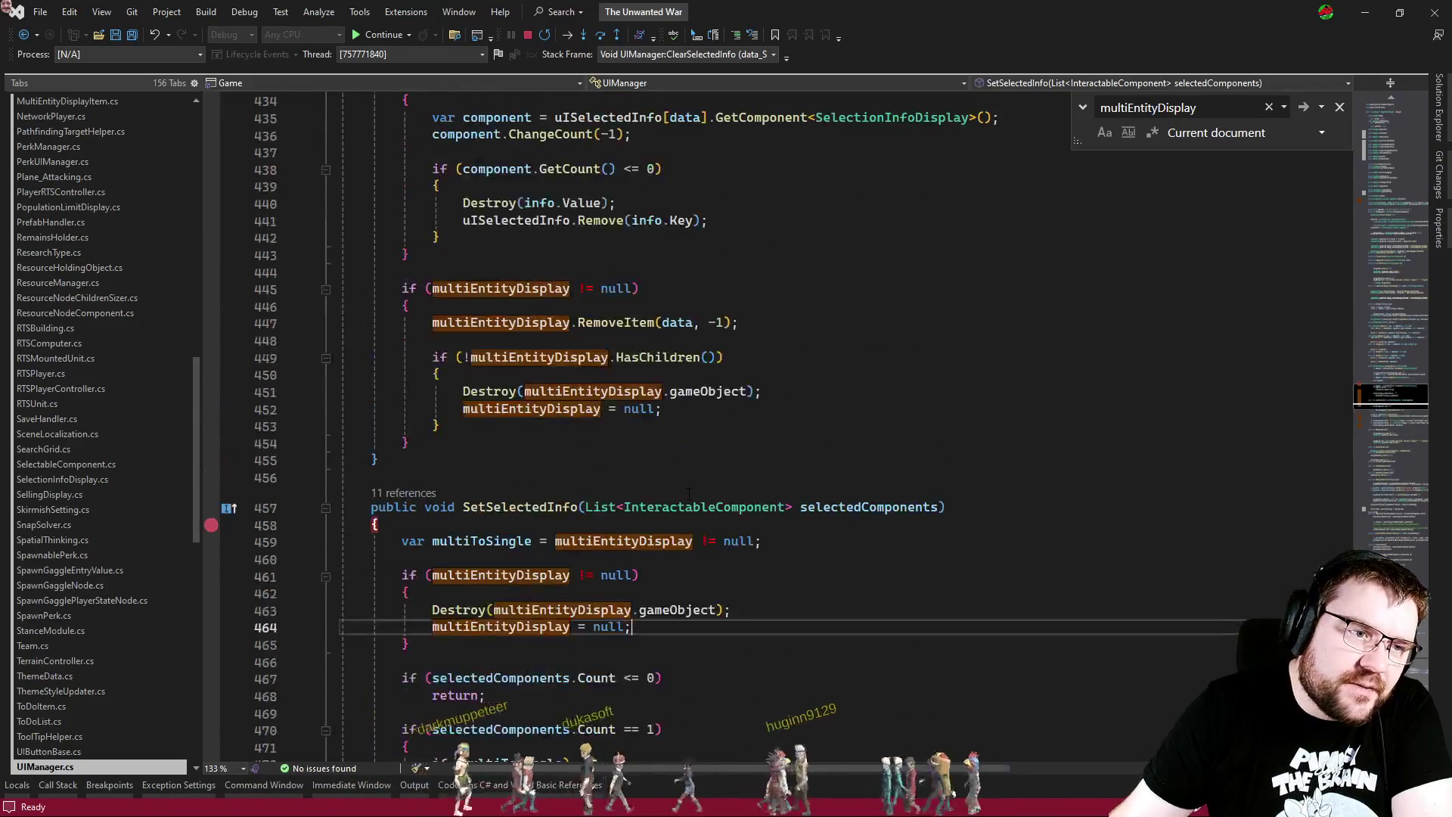
double_click(522, 508)
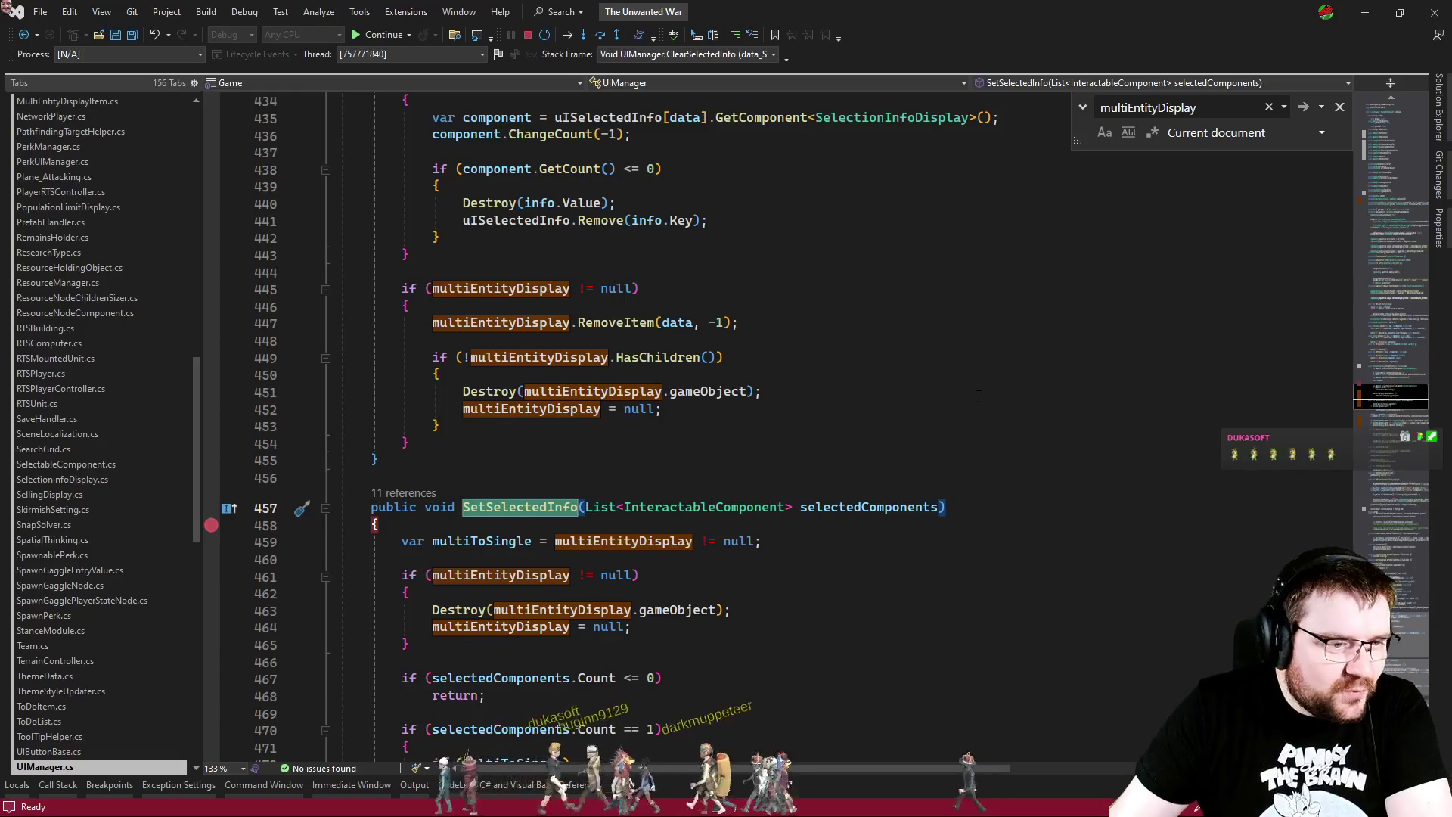
scroll(956, 387, up, 2)
scroll(957, 401, down, 6)
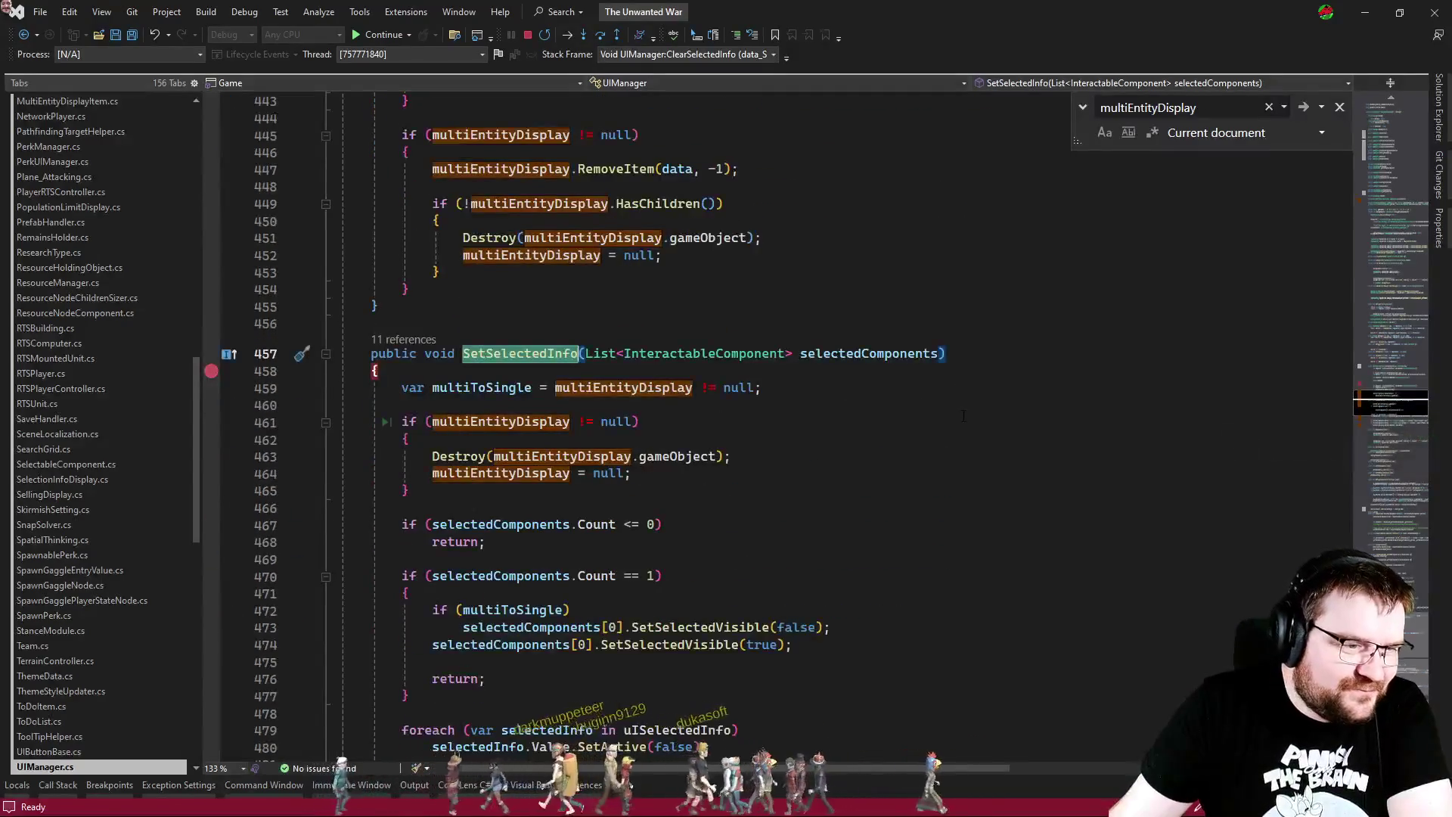
scroll(961, 449, down, 2)
scroll(962, 449, down, 1)
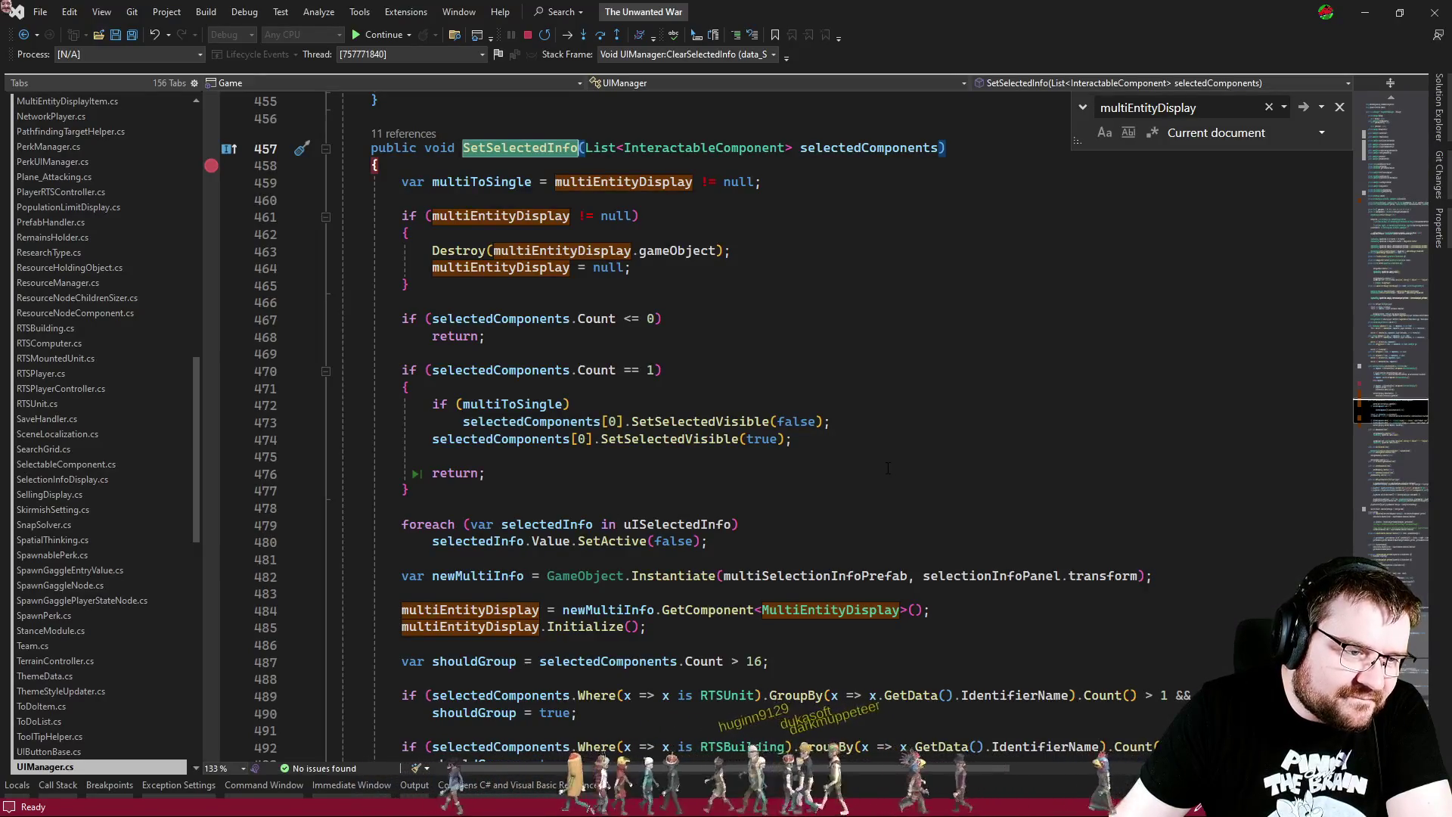
Step: Comment out the 'if (multiToSingle)' check on line 472, save UIManager.cs, and return to Unity
click(571, 404)
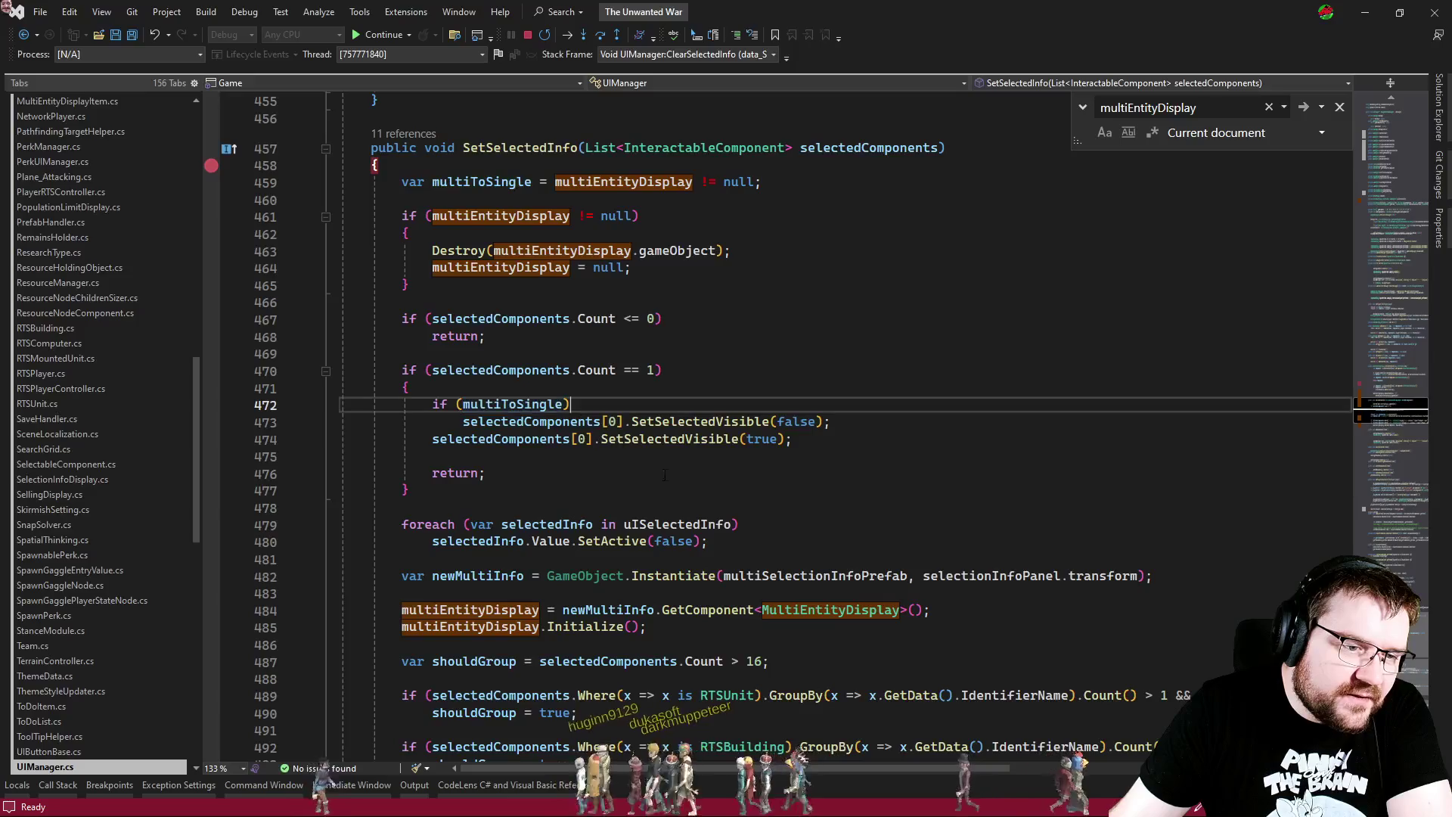
key(ctrl+k)
key(ctrl+c)
click(642, 387)
key(ctrl+s)
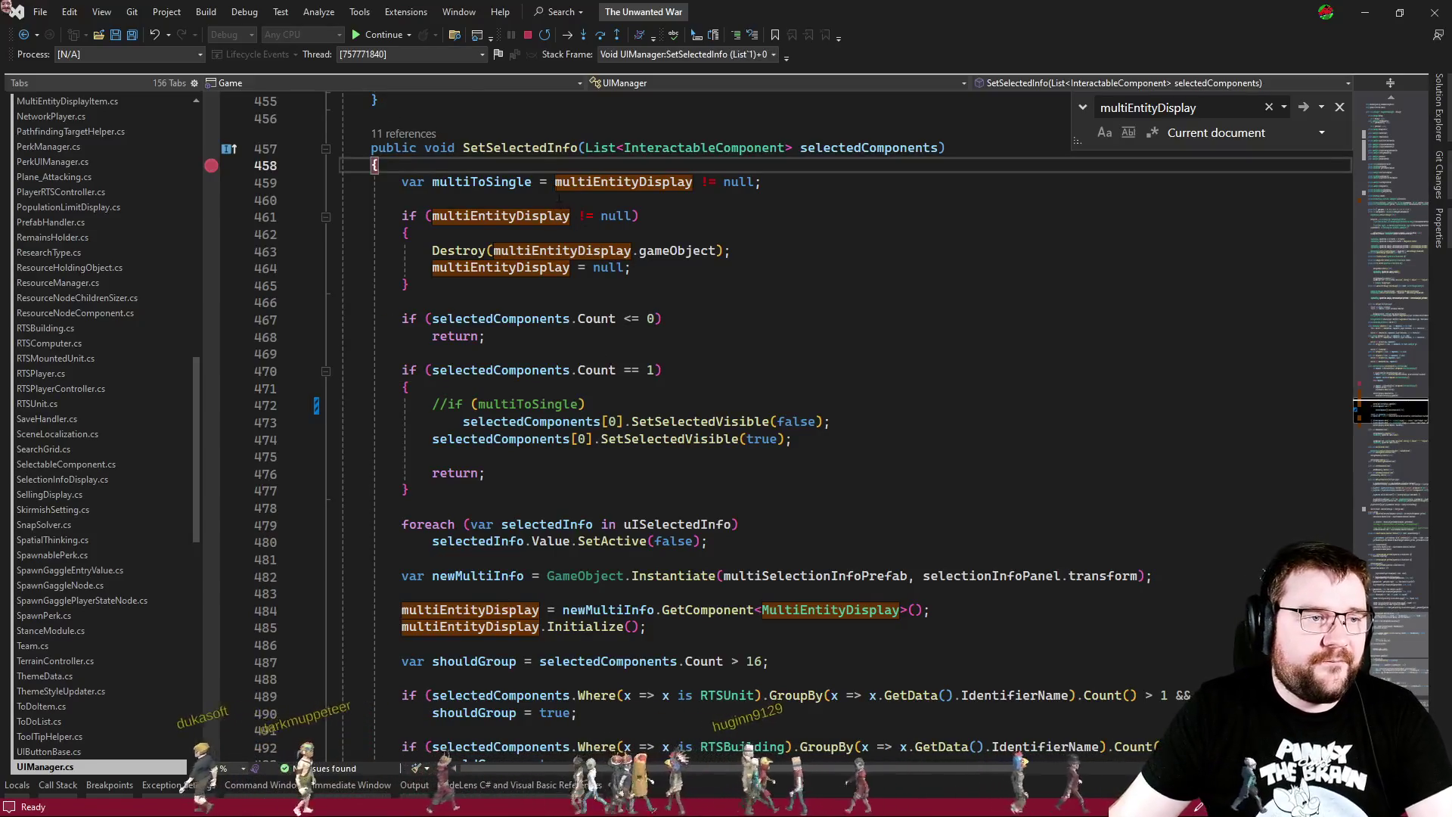
key(alt+Tab)
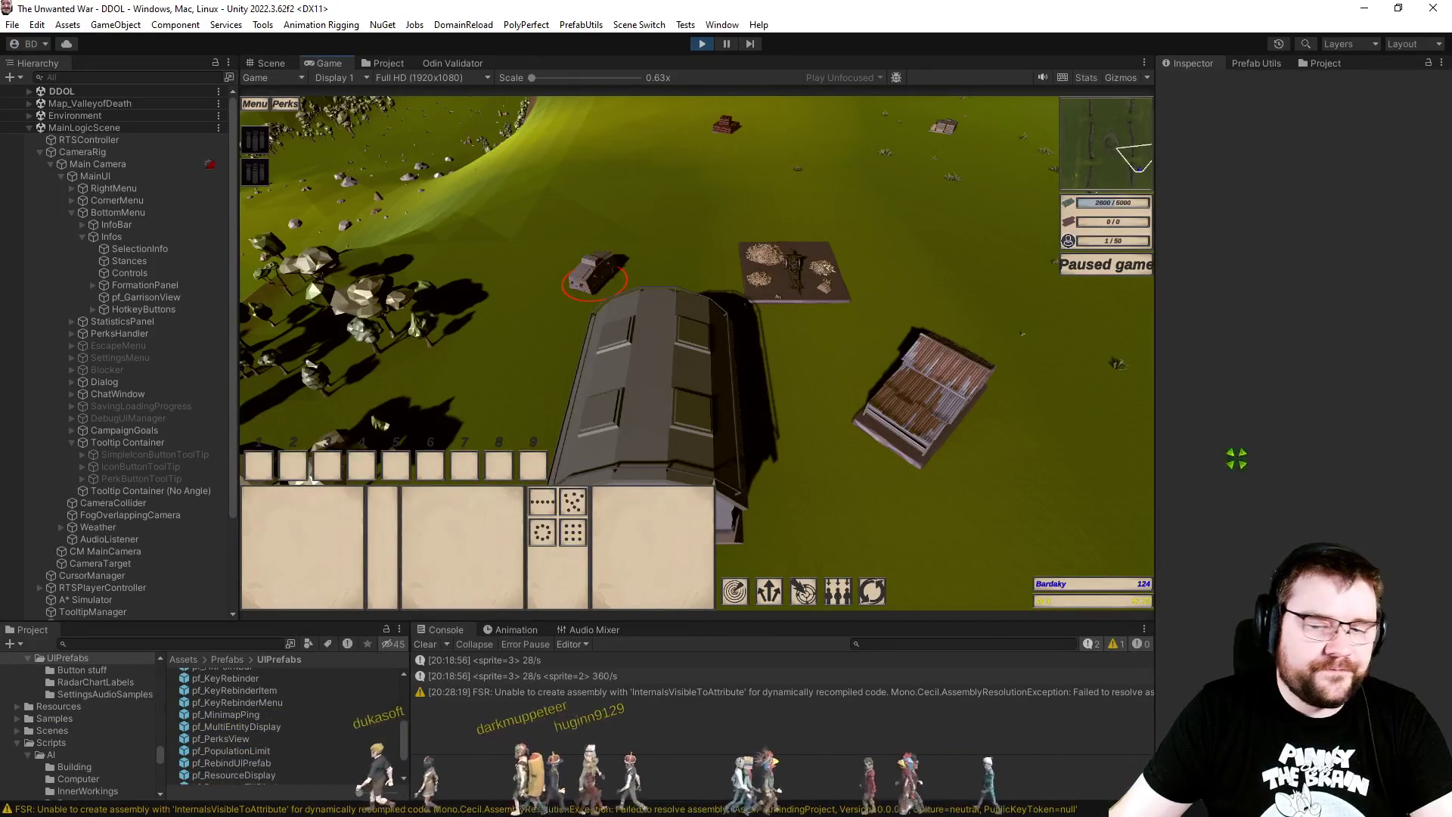
Step: Trigger ClearSelectedInfo in the game and continue through the SetSelectedInfo breakpoint
click(502, 303)
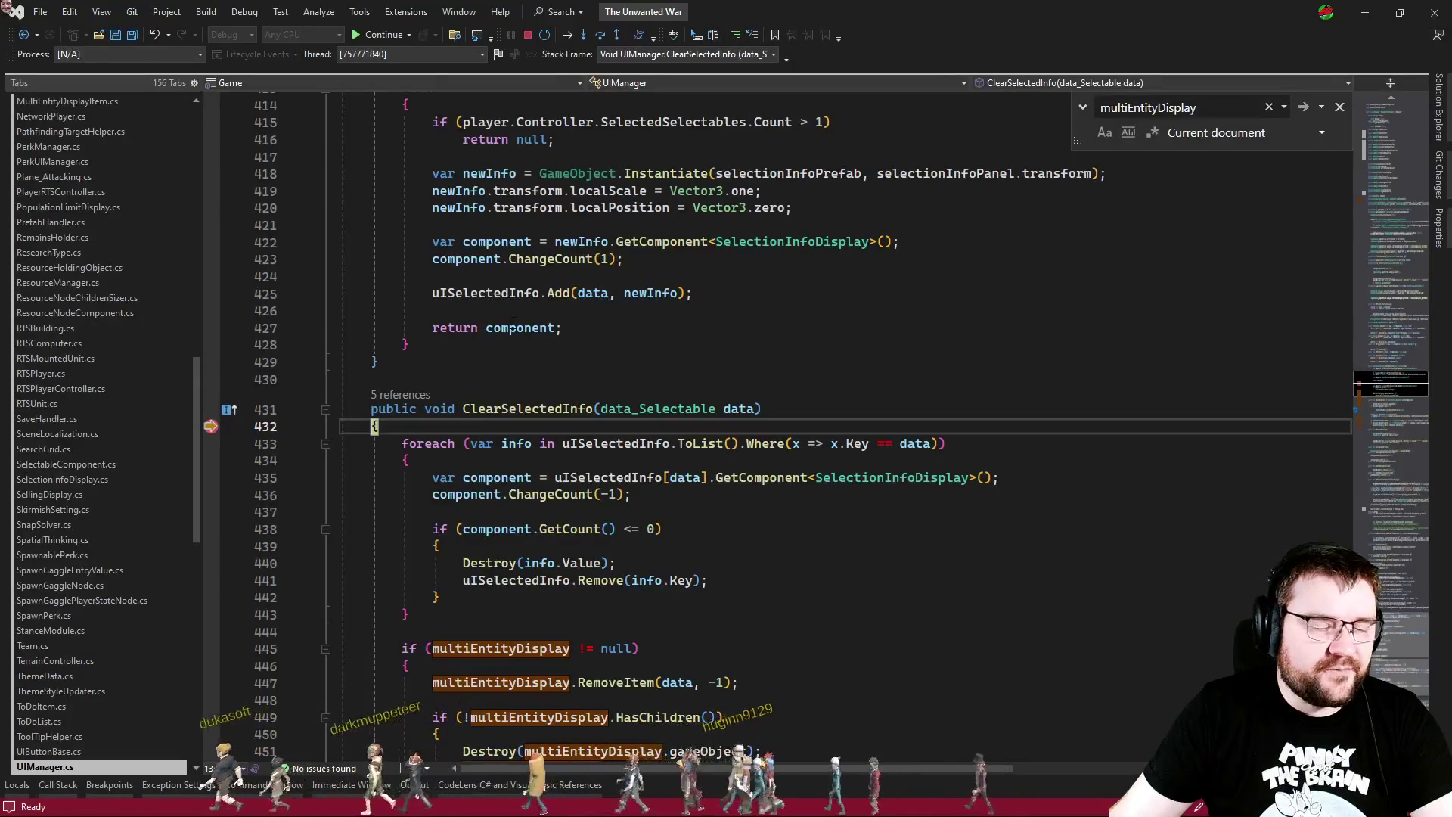
key(F5)
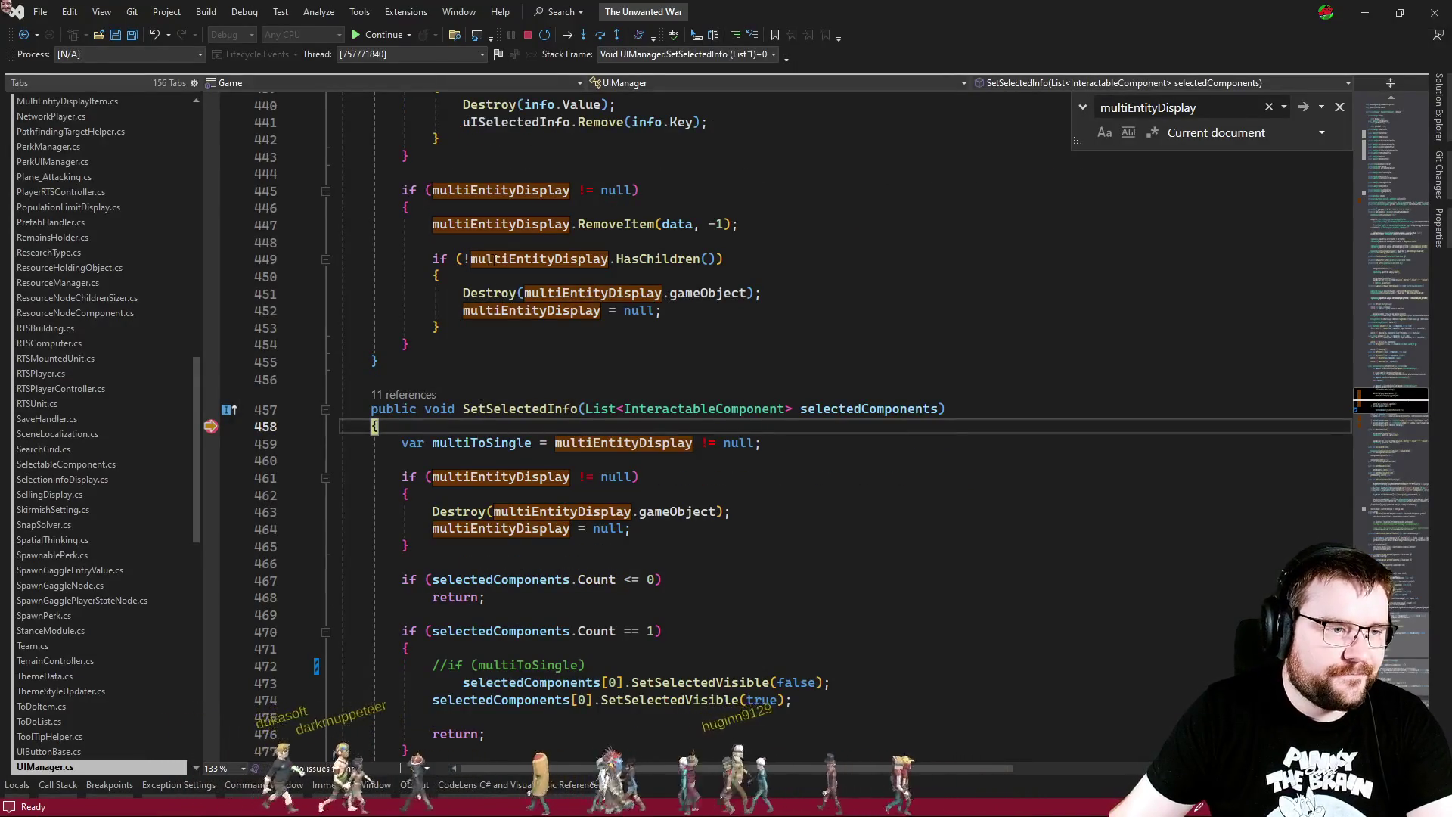
key(F5)
Step: Box-select units, narrow to one, and step into RemoveOtherEntityFromSelectedSelectables before continuing
drag(460, 210, 997, 478)
click(286, 503)
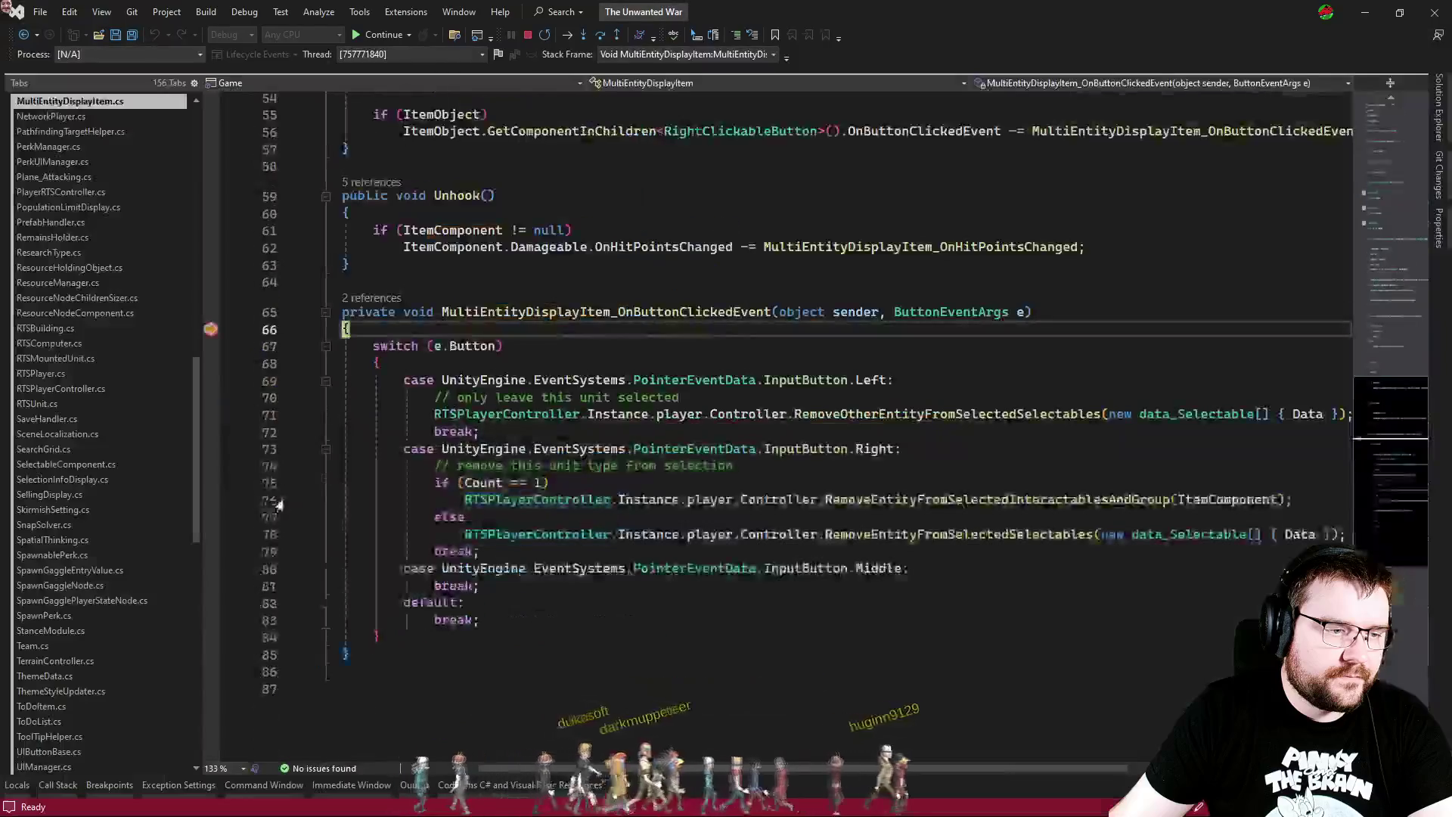
key(F11)
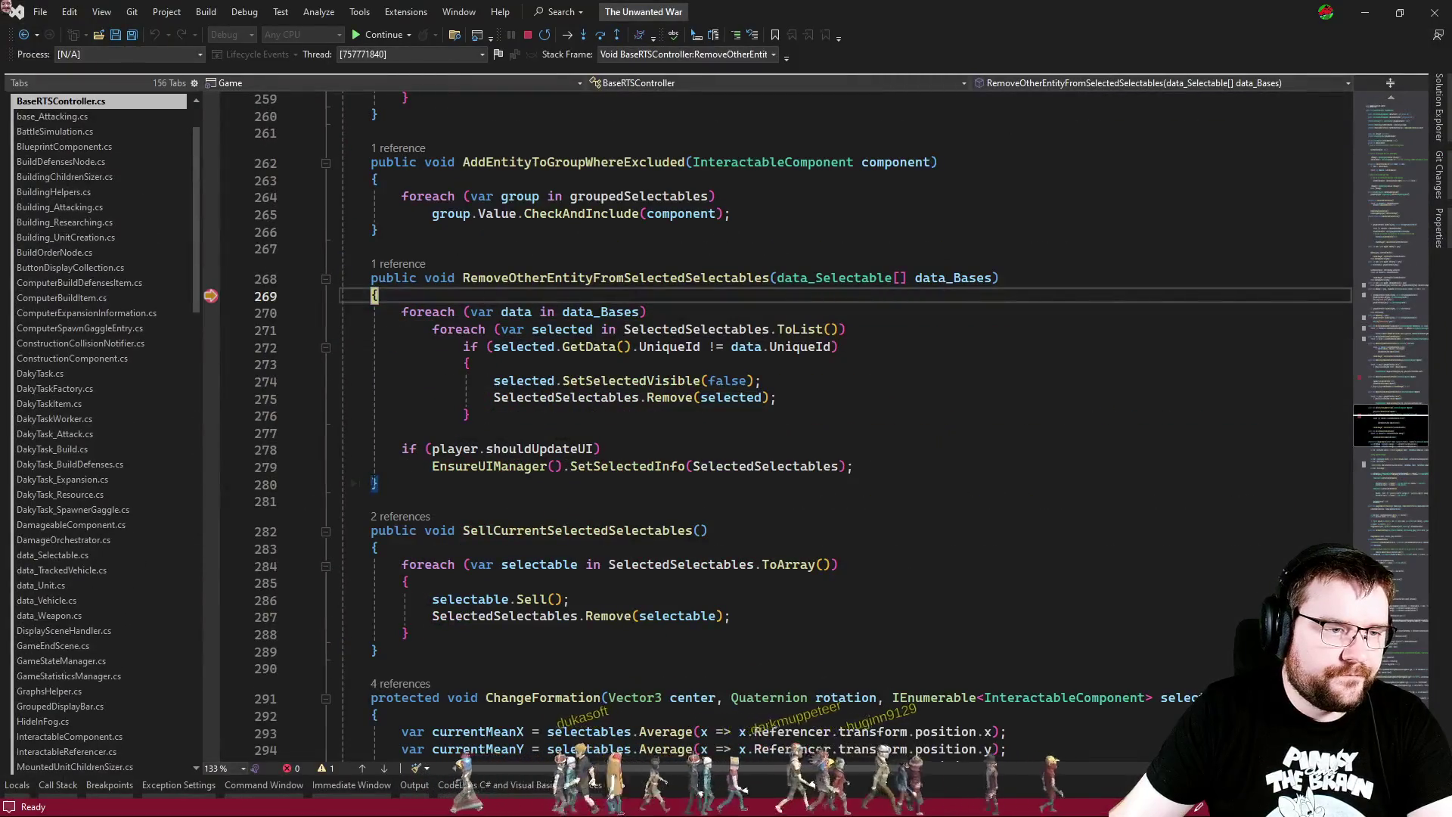
key(F5)
Step: Select the soldier and tank, remove one from the multi-selection, and resume the game
drag(499, 225, 956, 469)
click(257, 501)
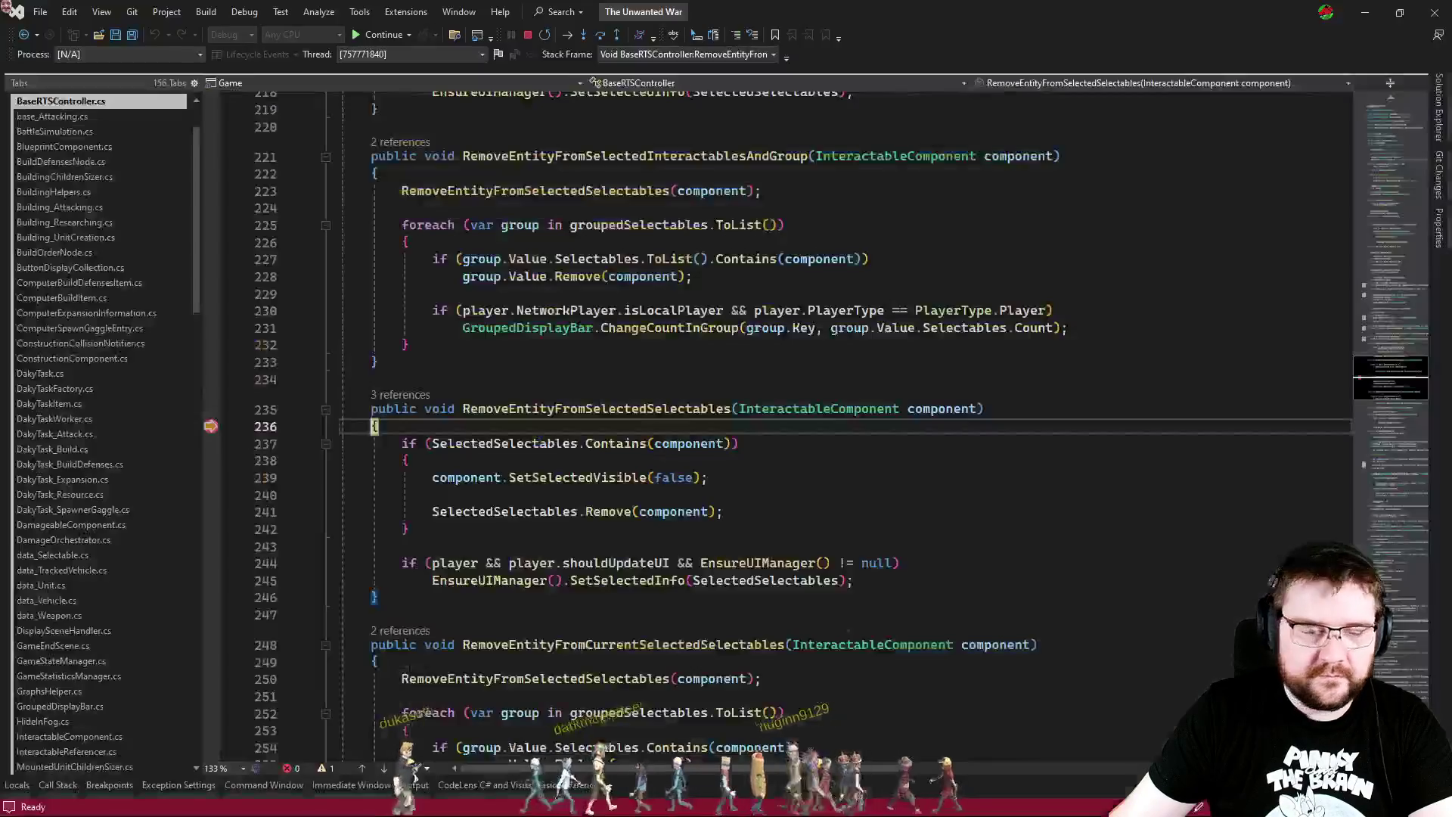
key(F5)
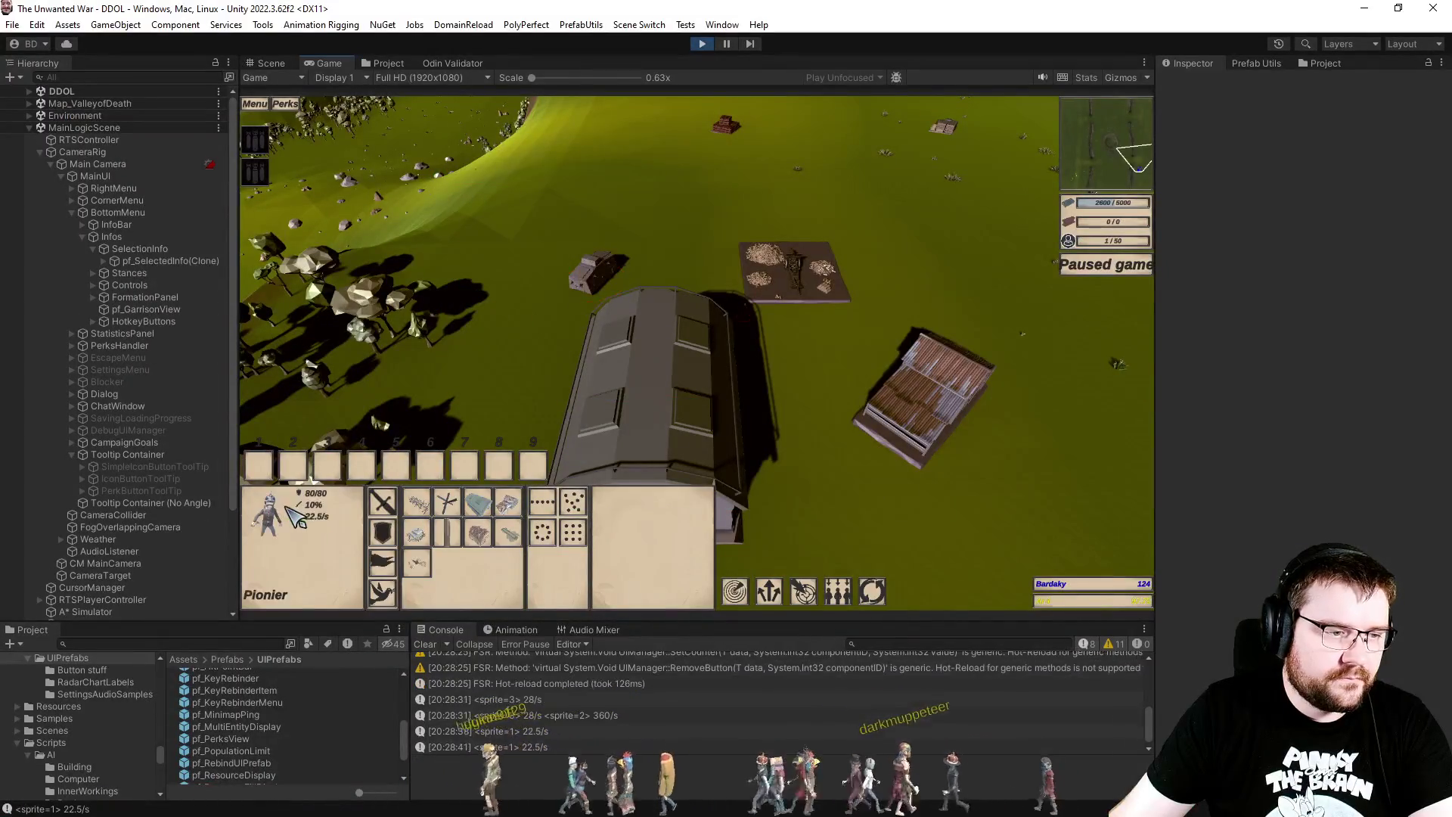
Step: Box-select the tank, soldier and buildings, then remove the grey building, tank and further entries
drag(519, 168, 1057, 550)
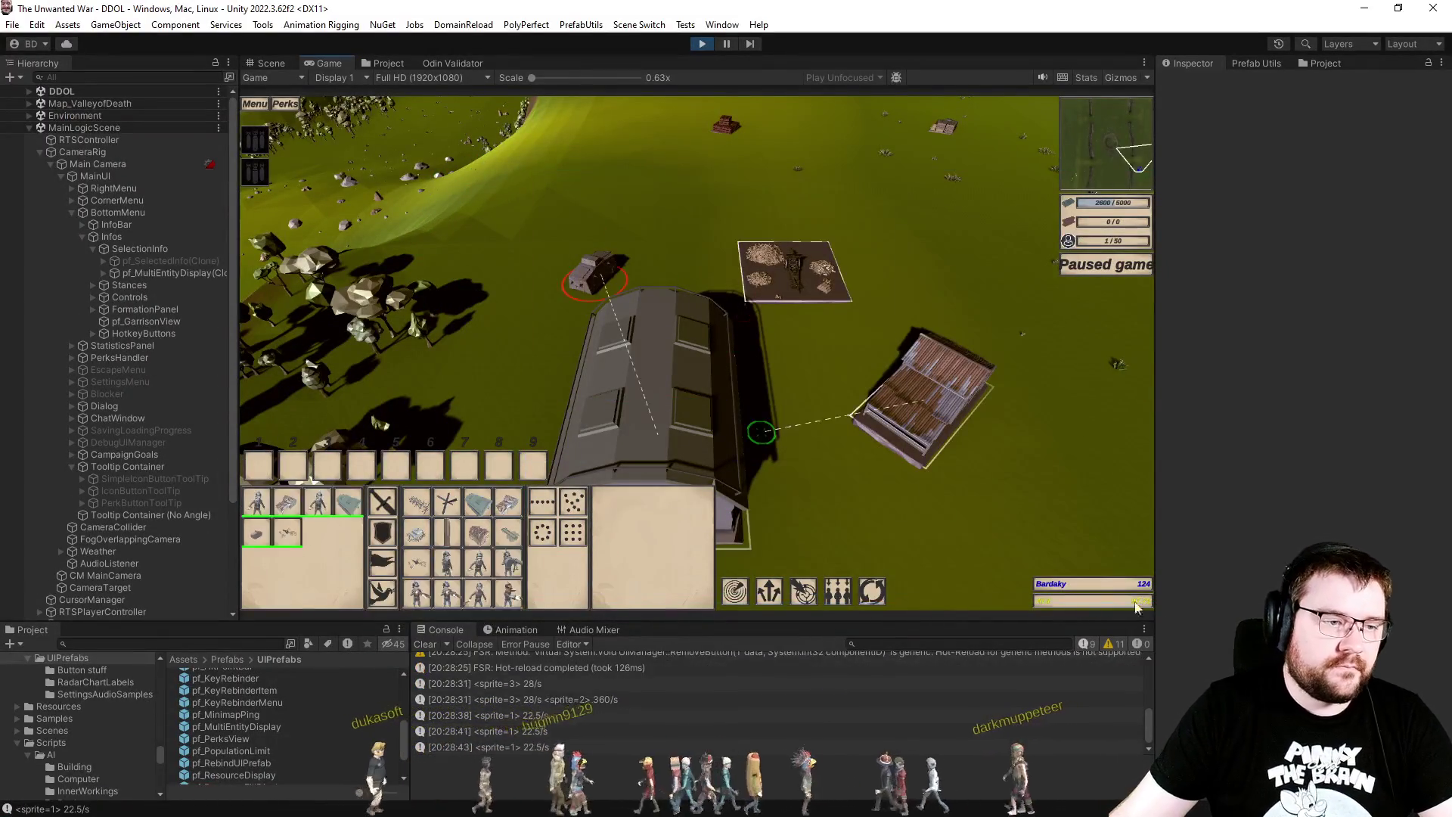
shift+click(360, 519)
shift+click(325, 518)
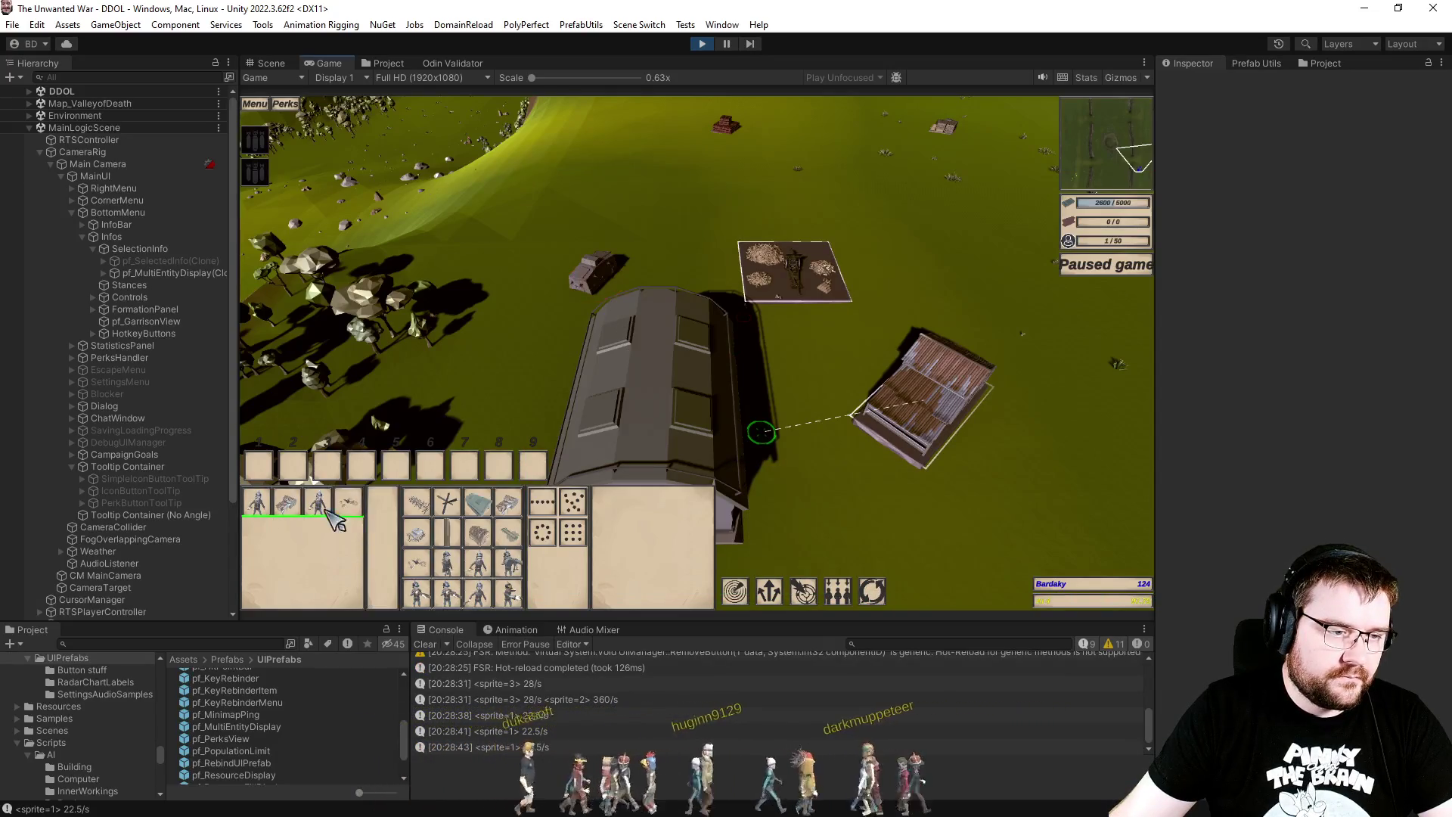
shift+click(298, 520)
shift+click(285, 519)
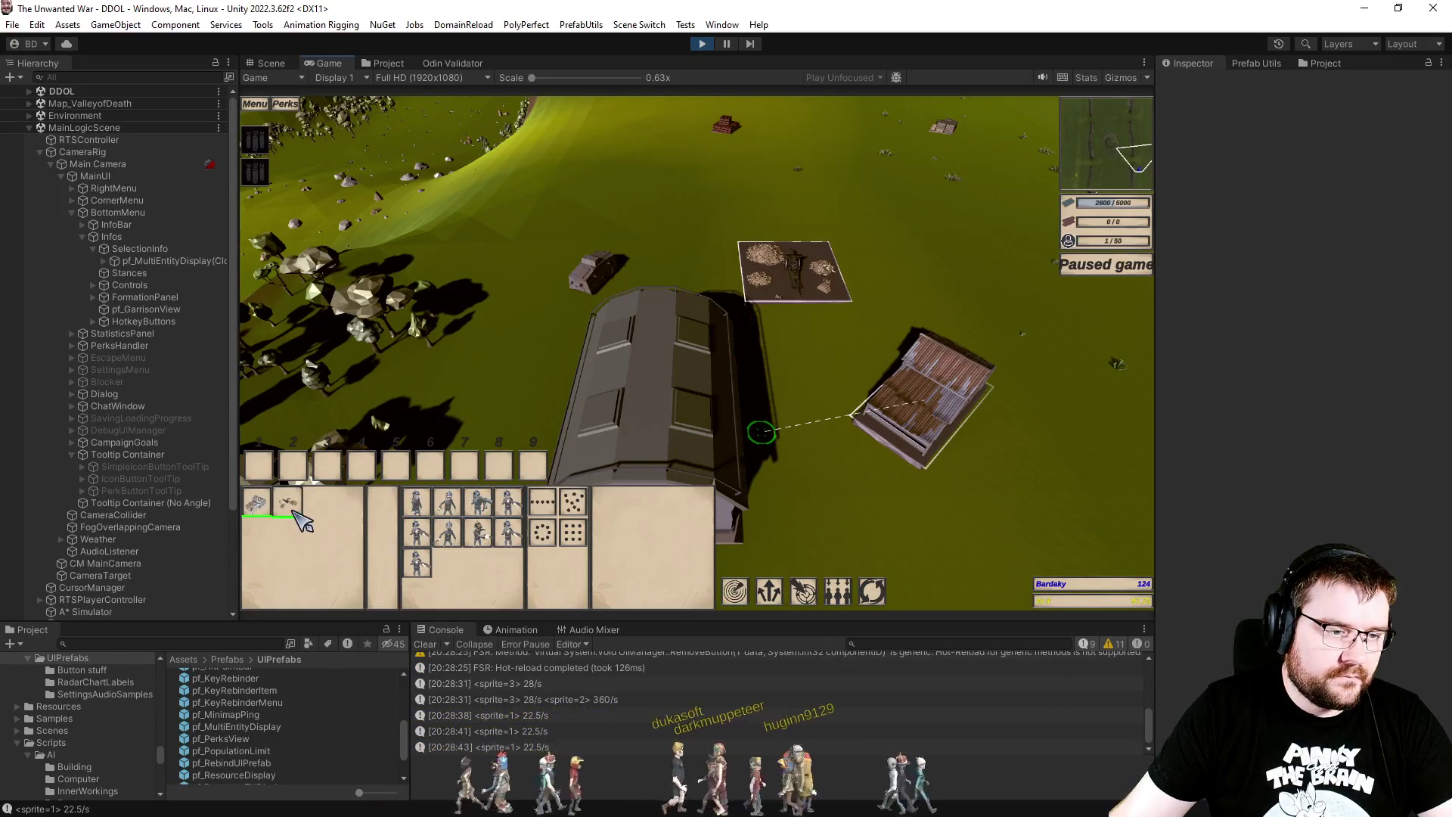
Step: Drop the farm field to leave only the Barracks, clear it, and box-select the soldier and tank
shift+click(295, 511)
click(537, 338)
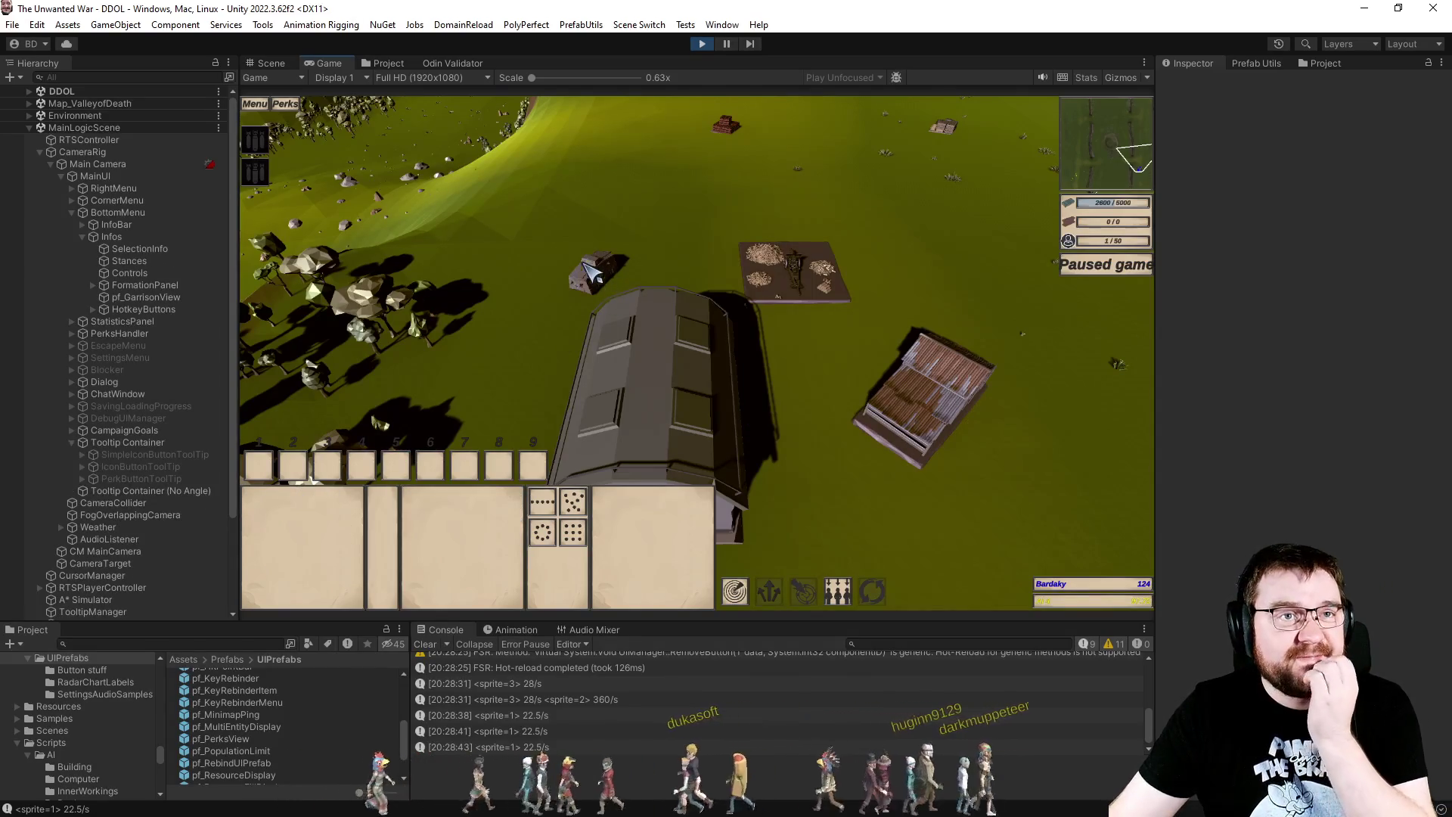
drag(551, 230, 878, 461)
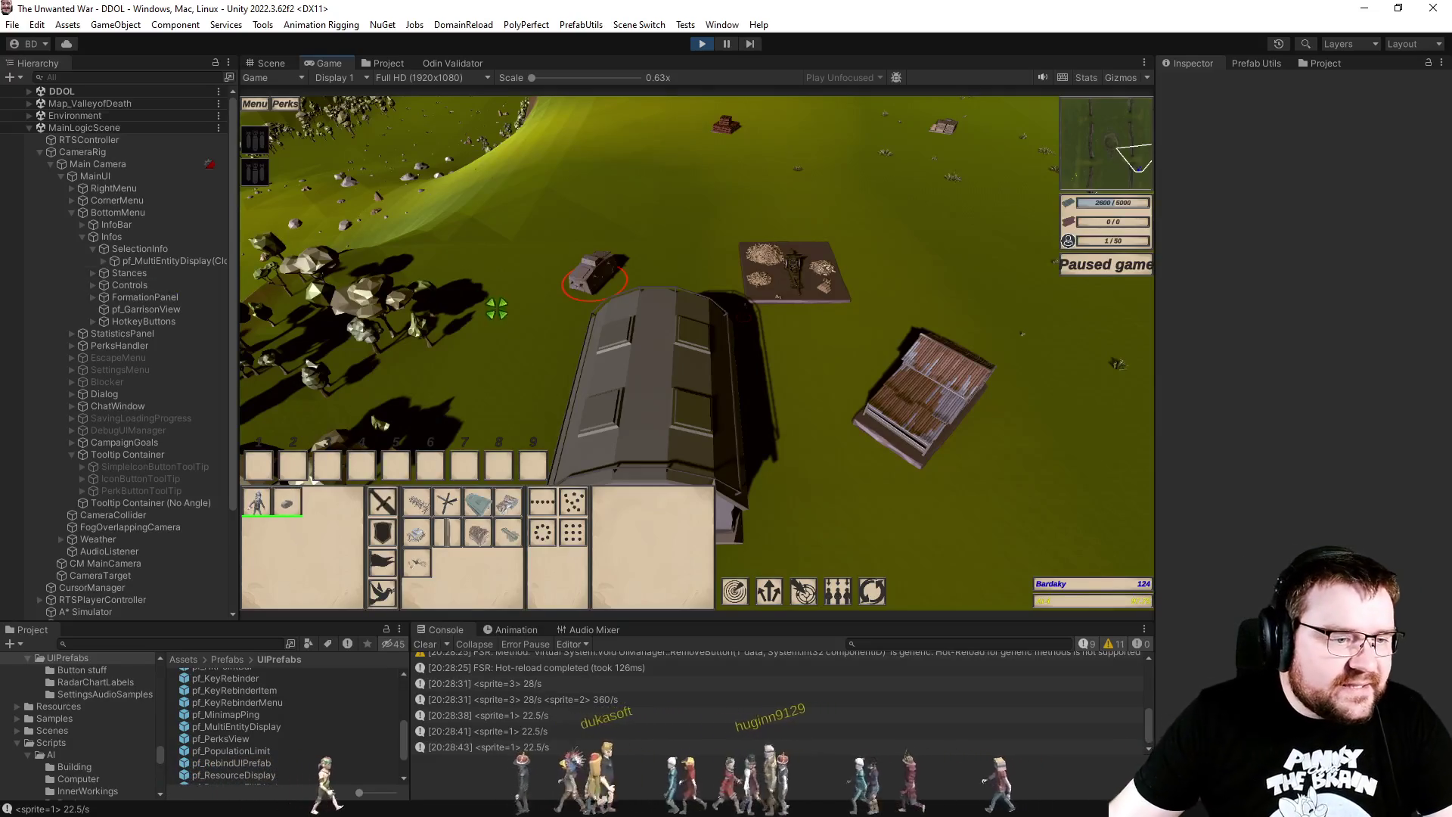
Step: Reselect the soldier and tank, close the VLC window, then click empty ground to deselect both
mouse_move(462, 222)
mouse_down()
mouse_move(856, 476)
mouse_move(867, 408)
mouse_up()
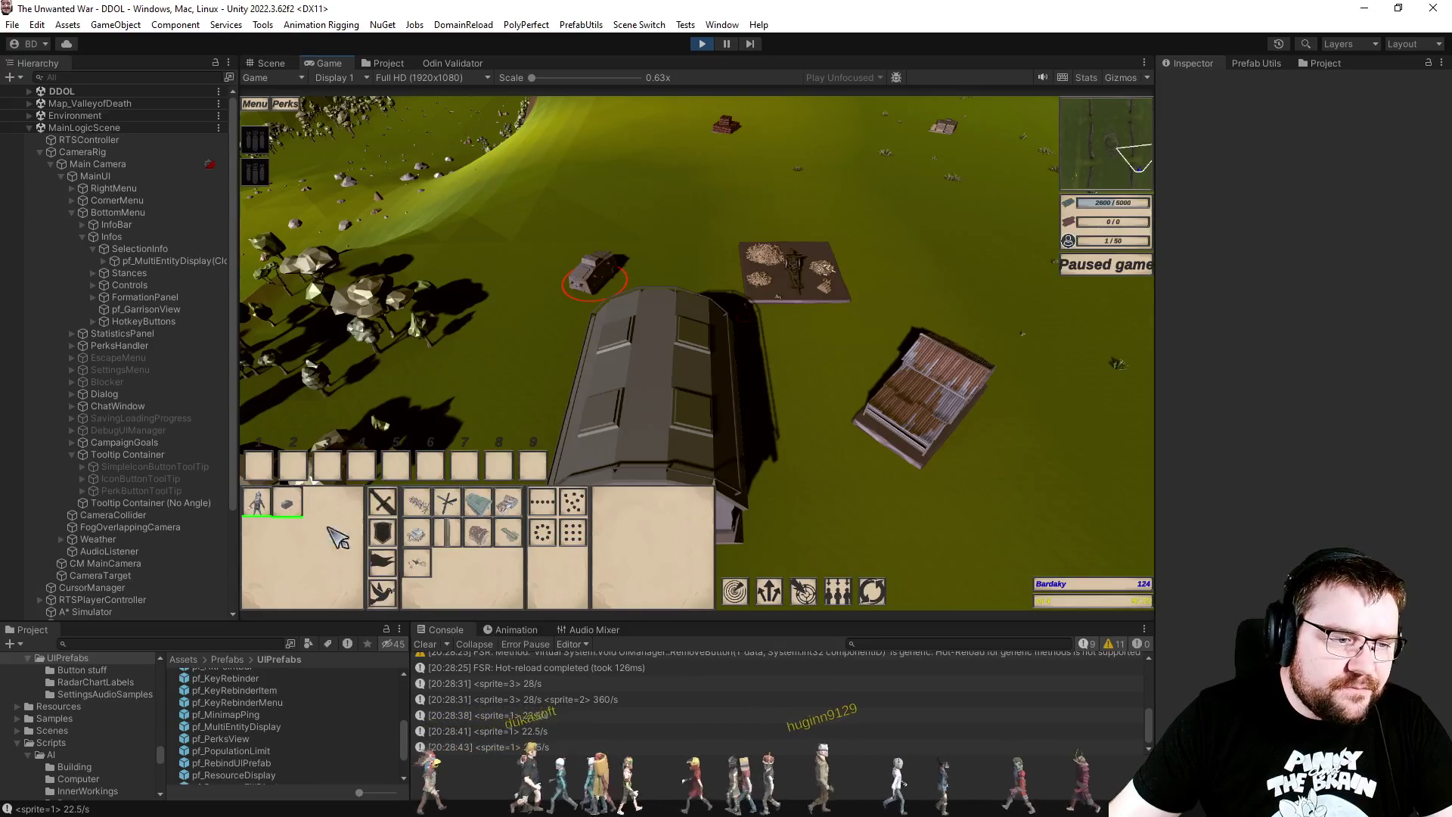
mouse_move(484, 513)
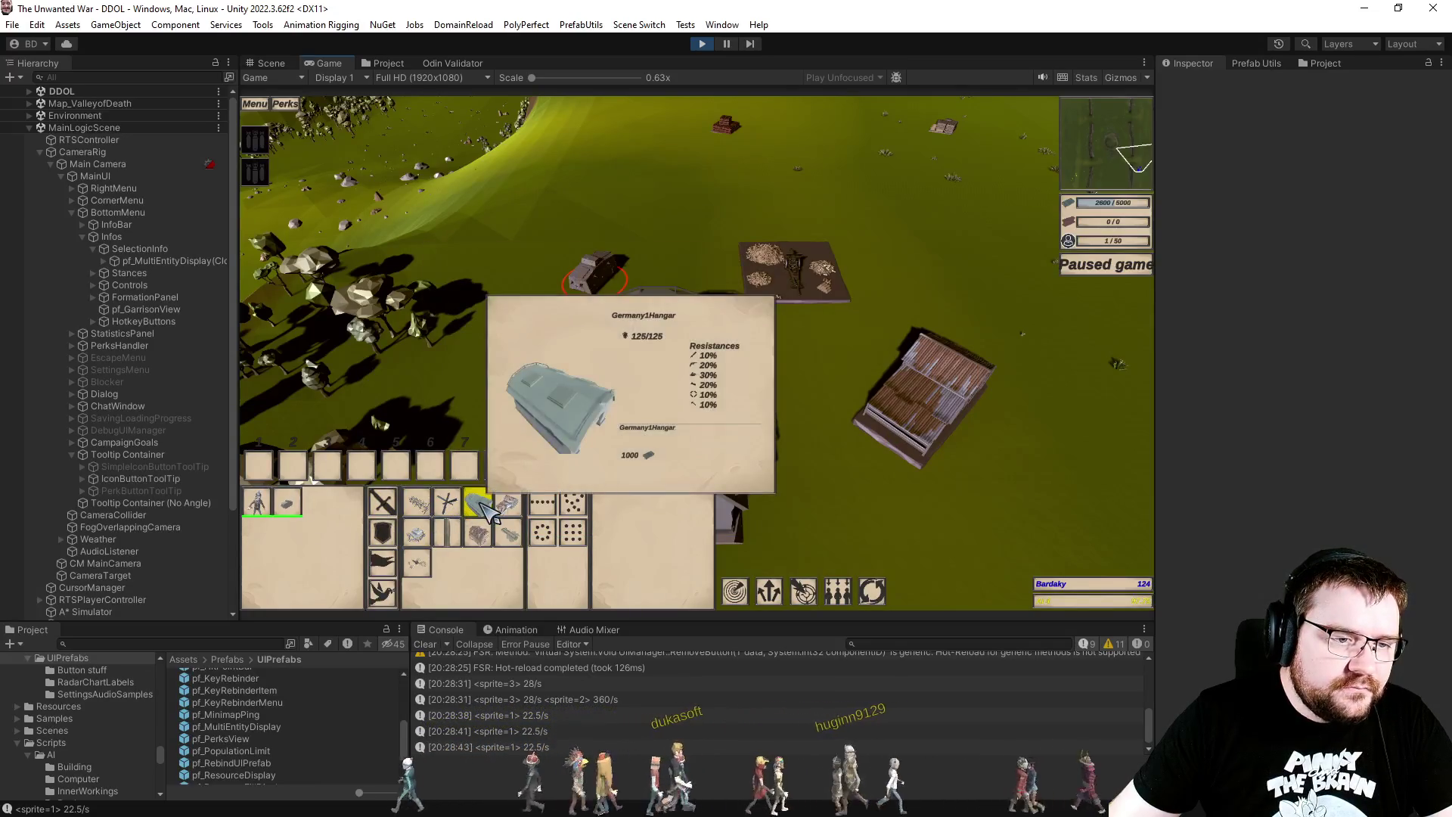
mouse_move(527, 500)
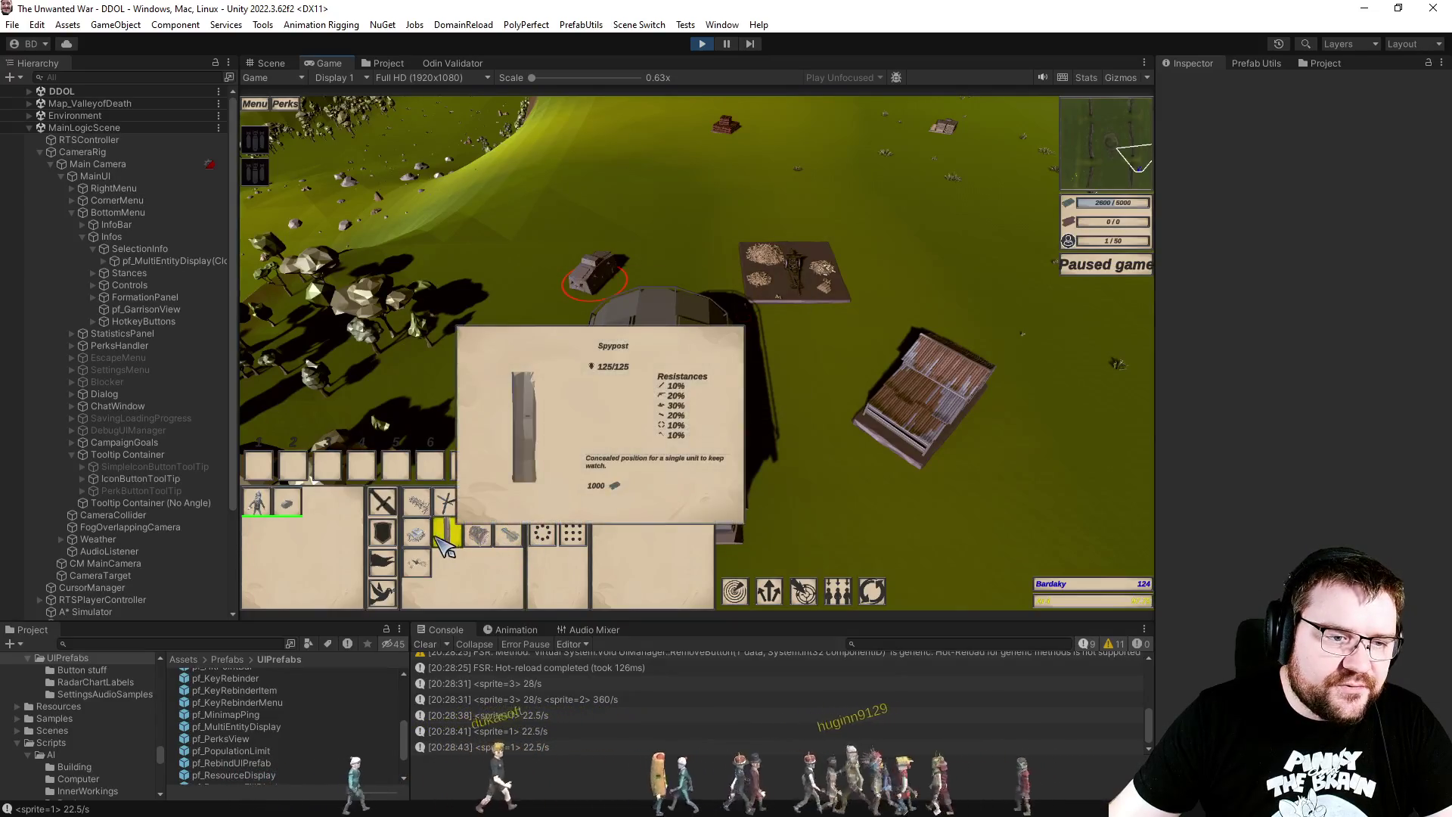
mouse_move(420, 539)
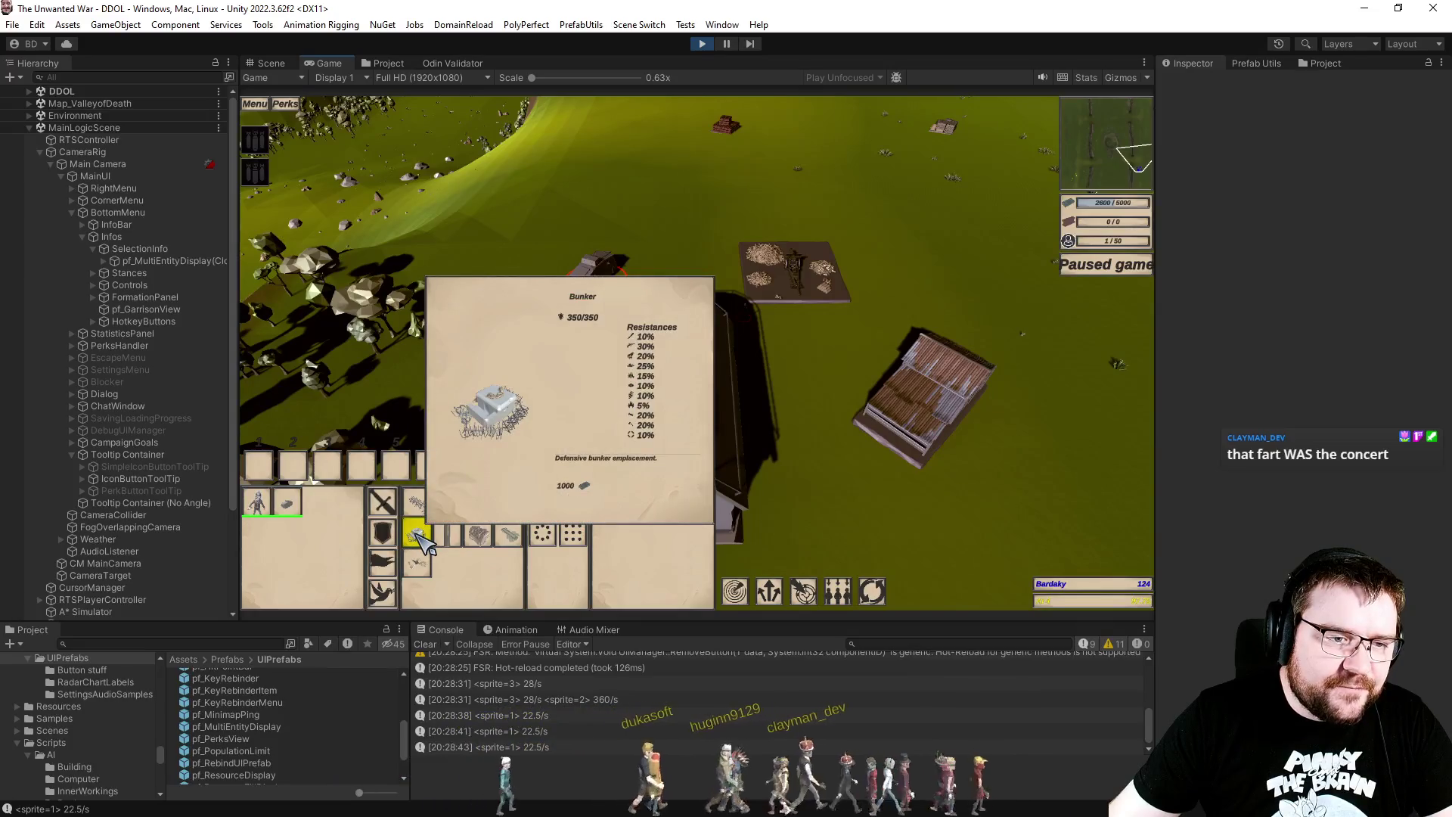
mouse_move(421, 566)
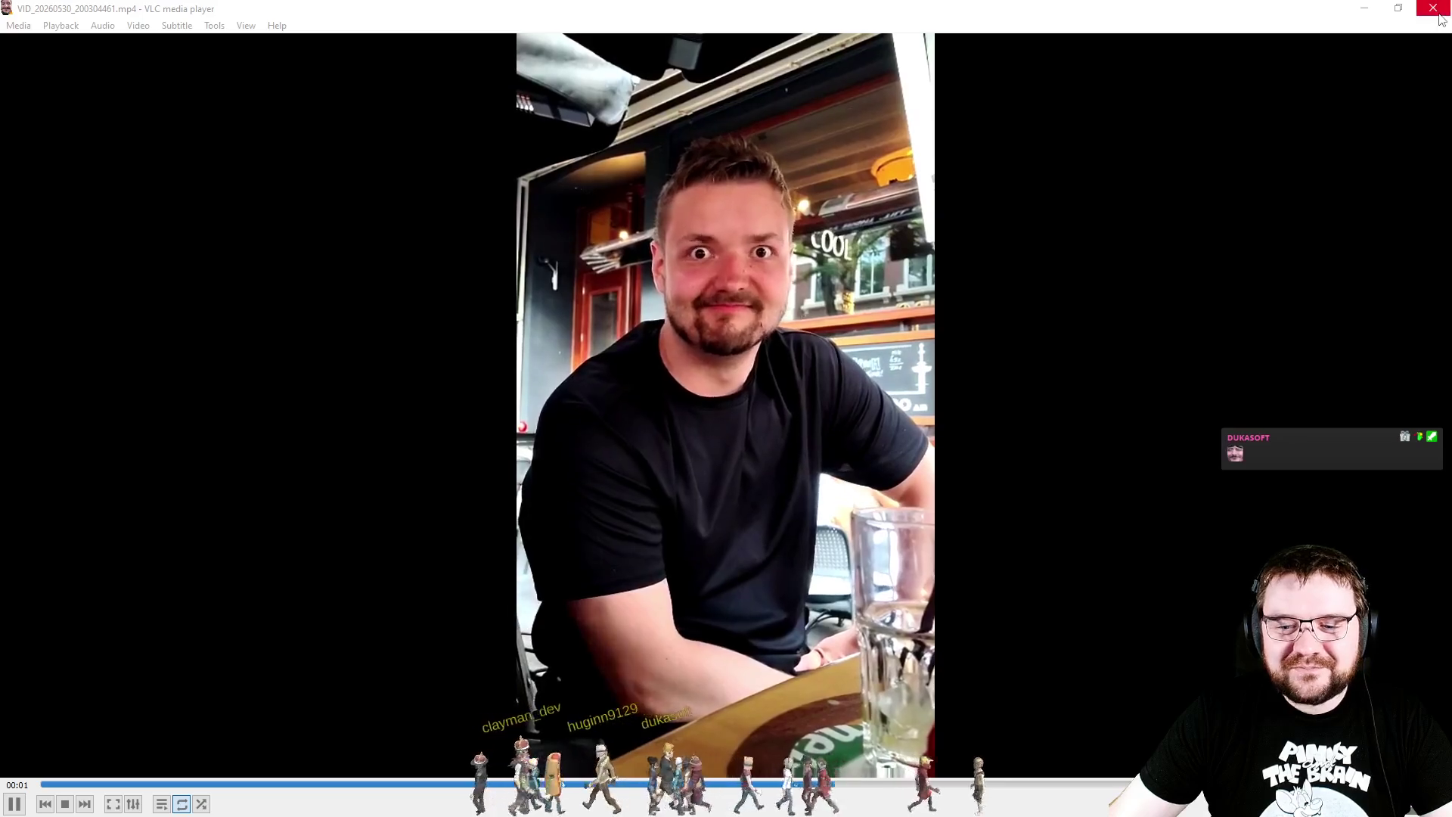
key(ctrl+q)
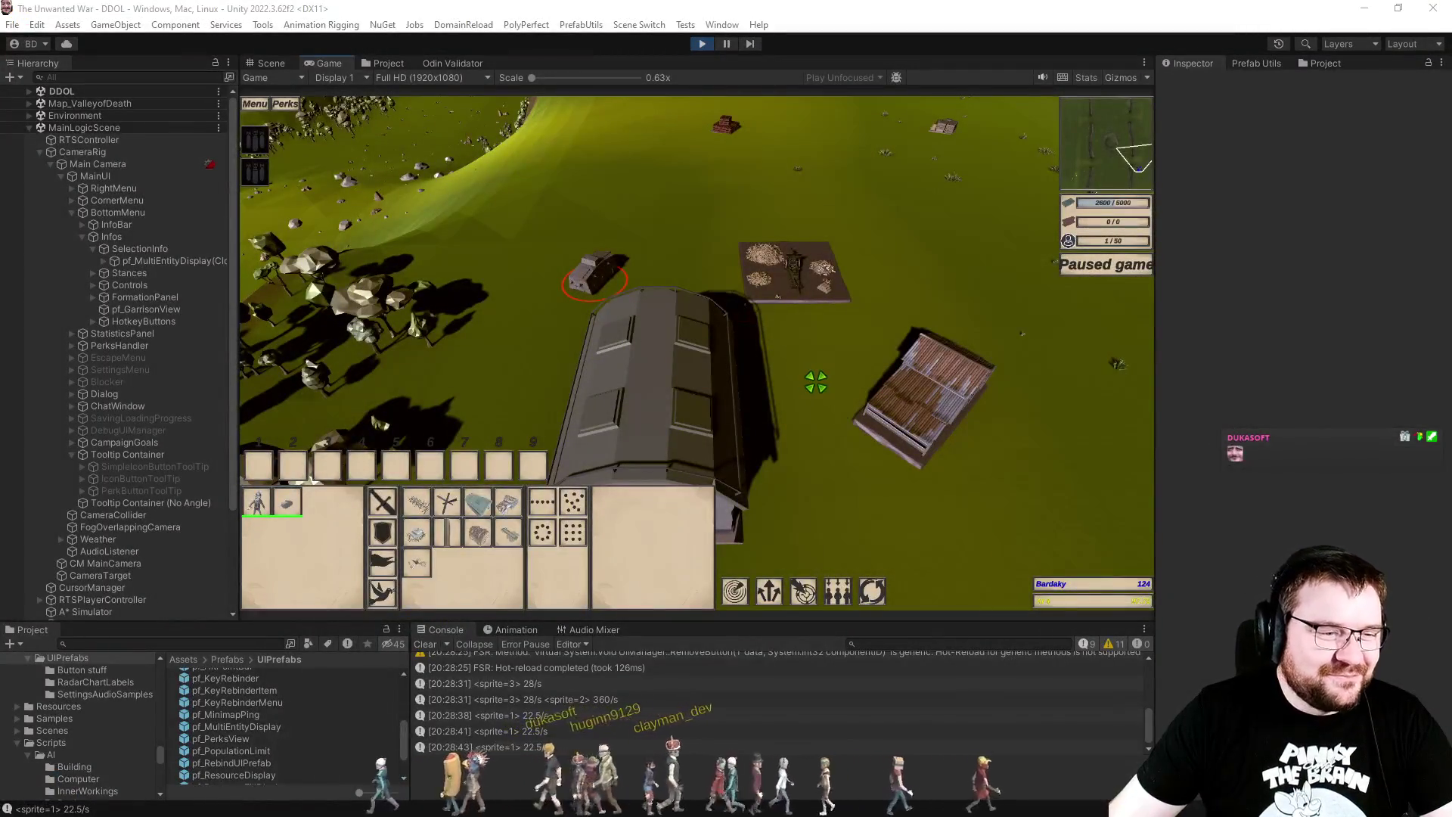
click(820, 385)
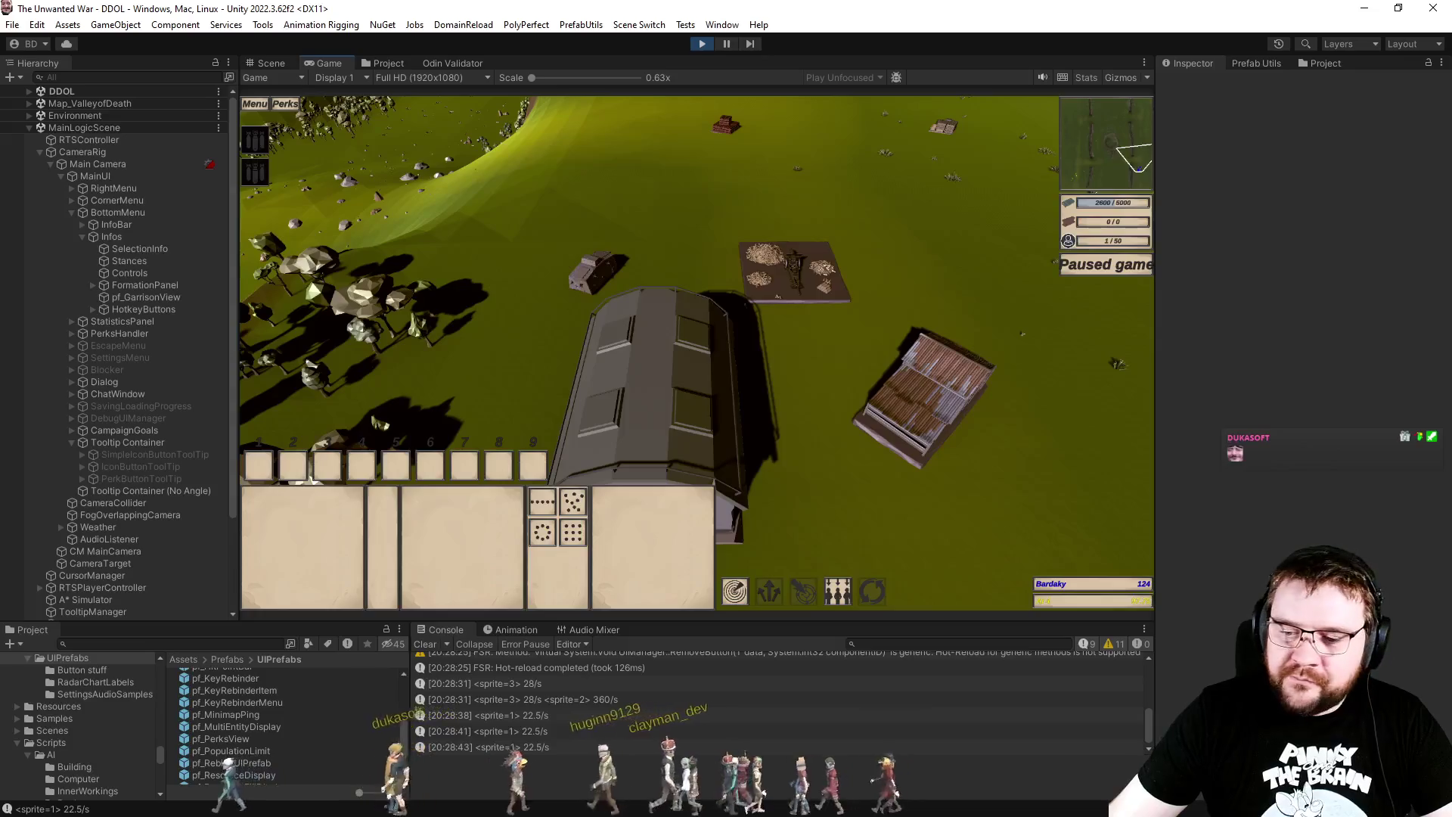